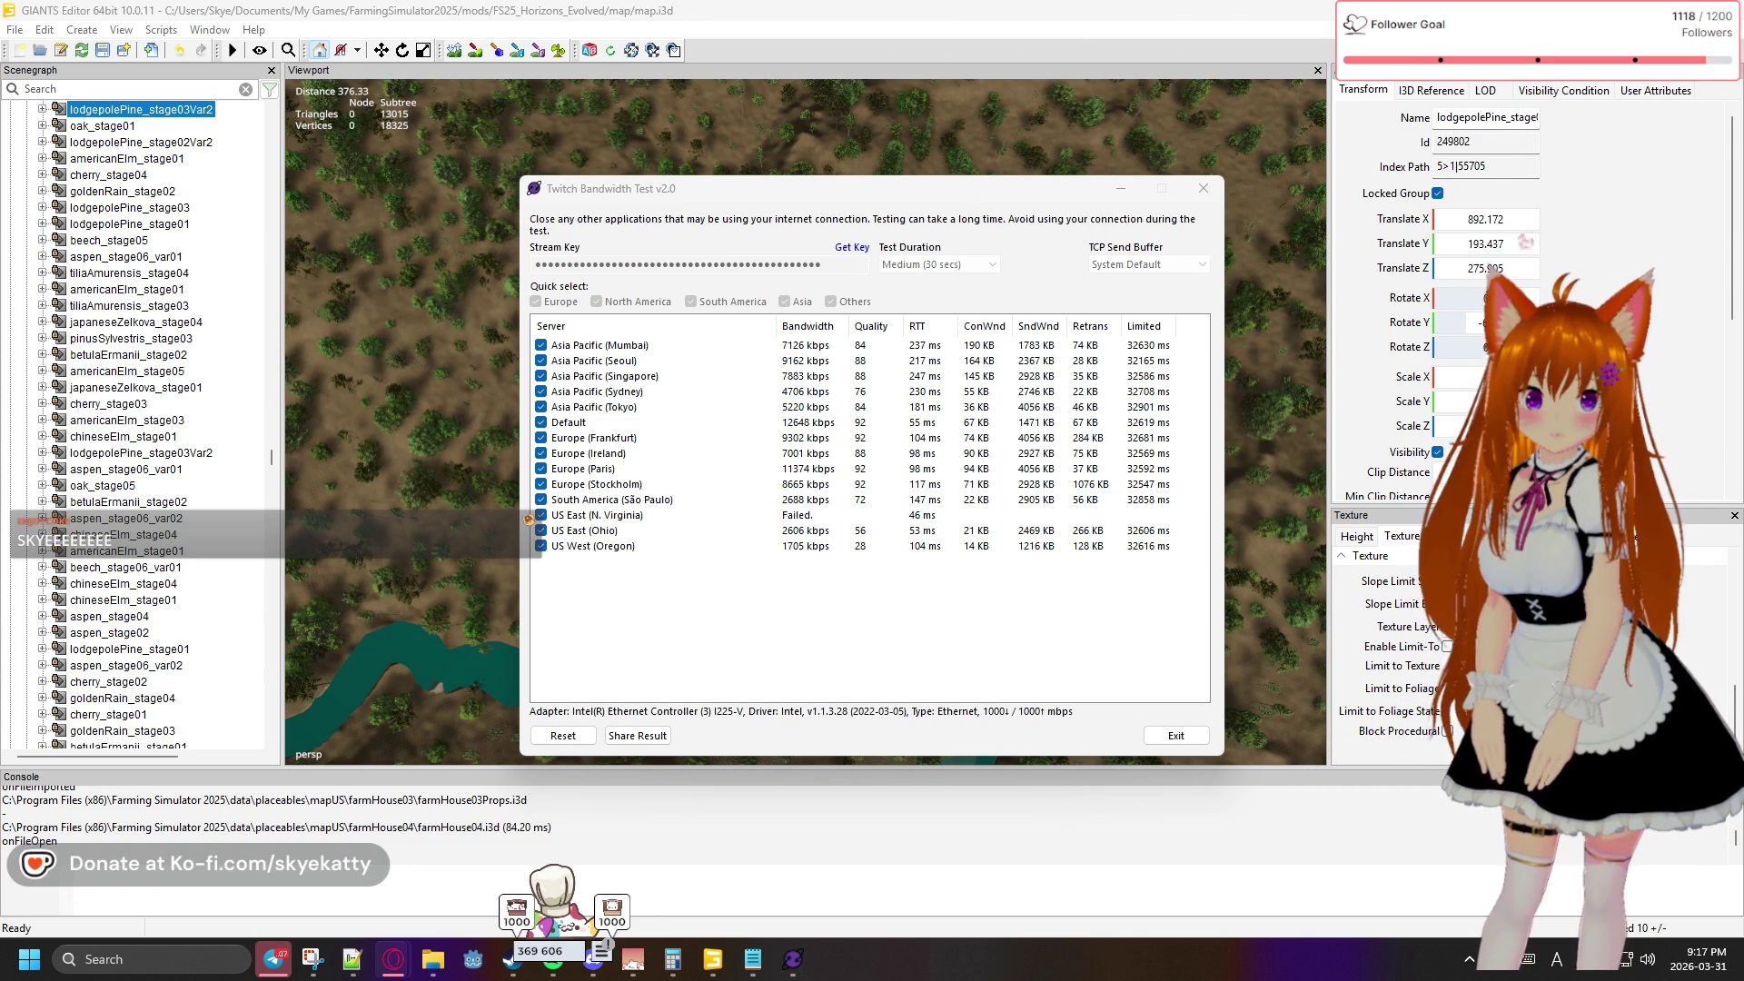
Show the desktop and restore the GIANTS Editor and bandwidth test windows, three times over
key("super+d")
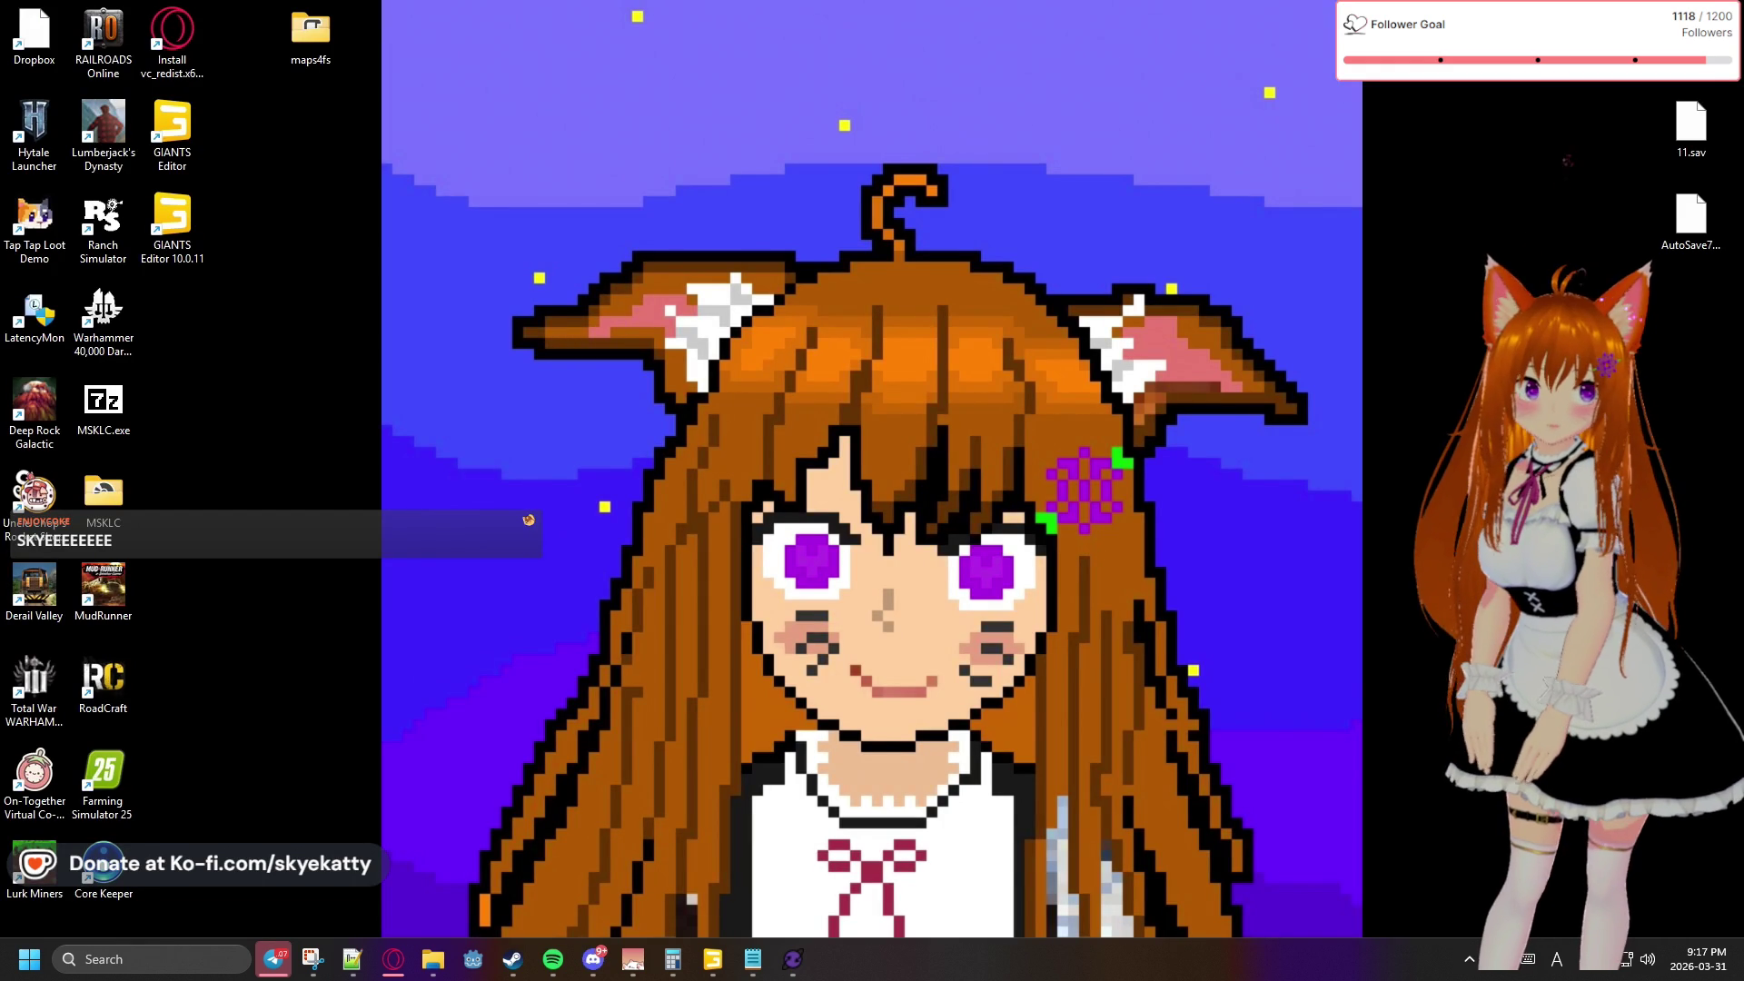
key("super+d")
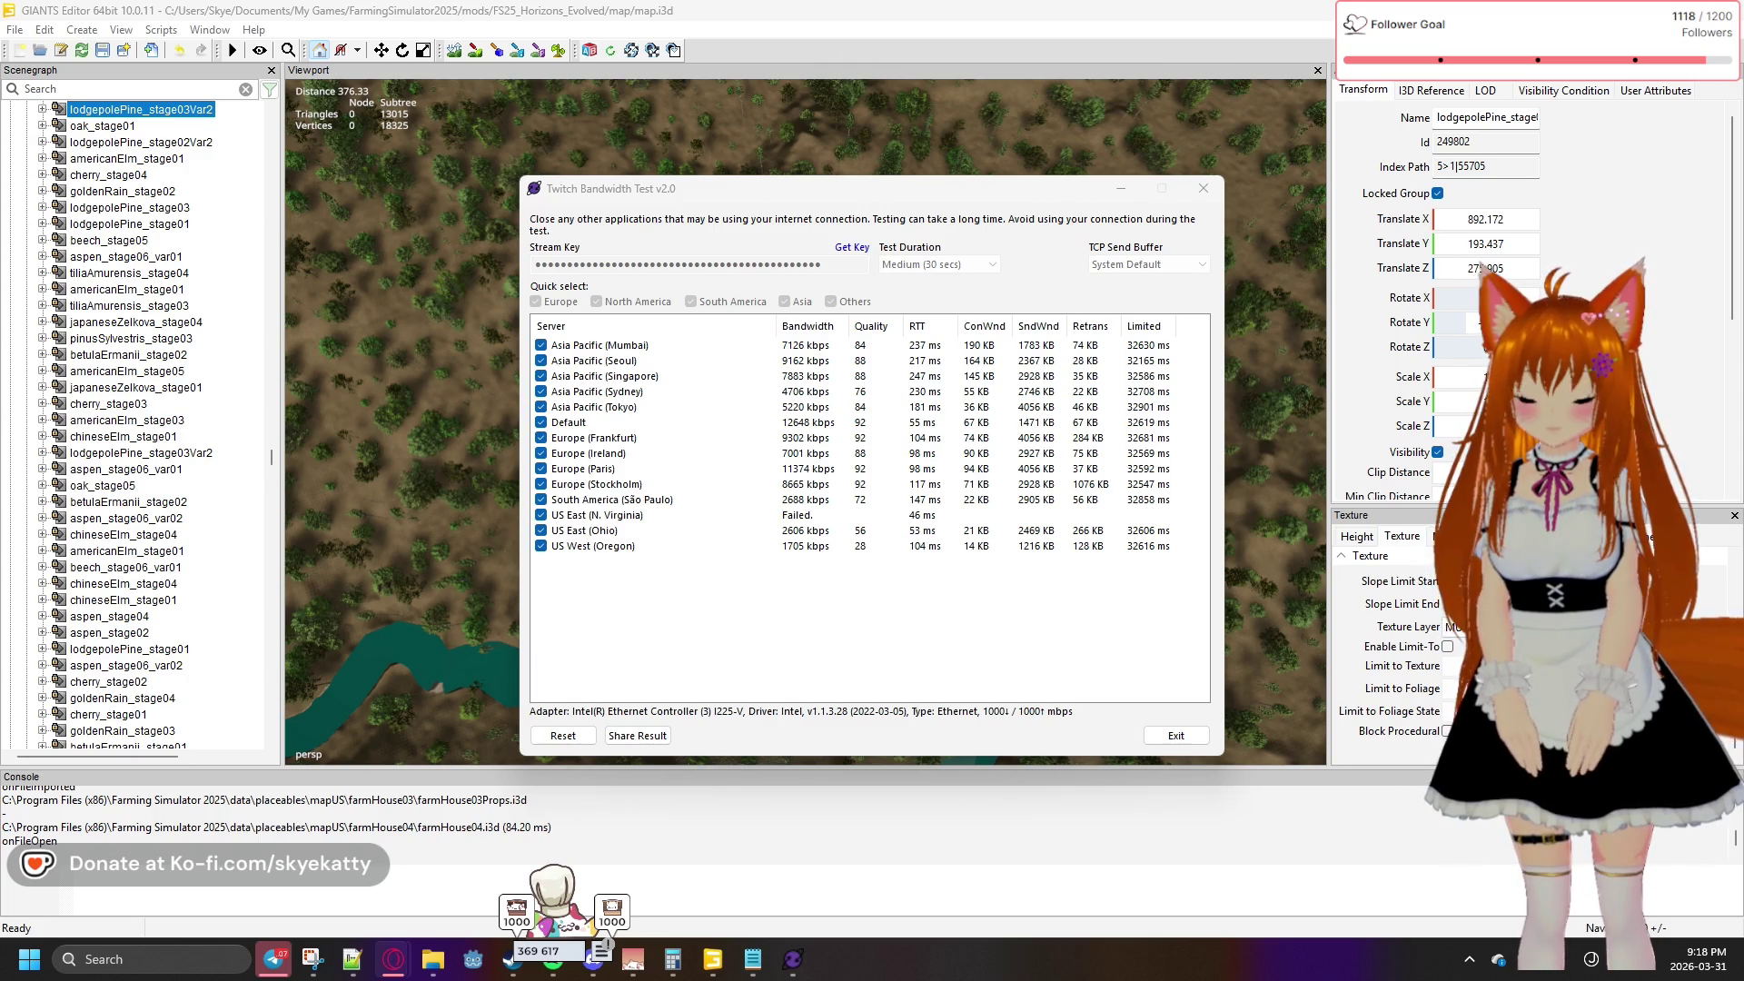
key("super+d")
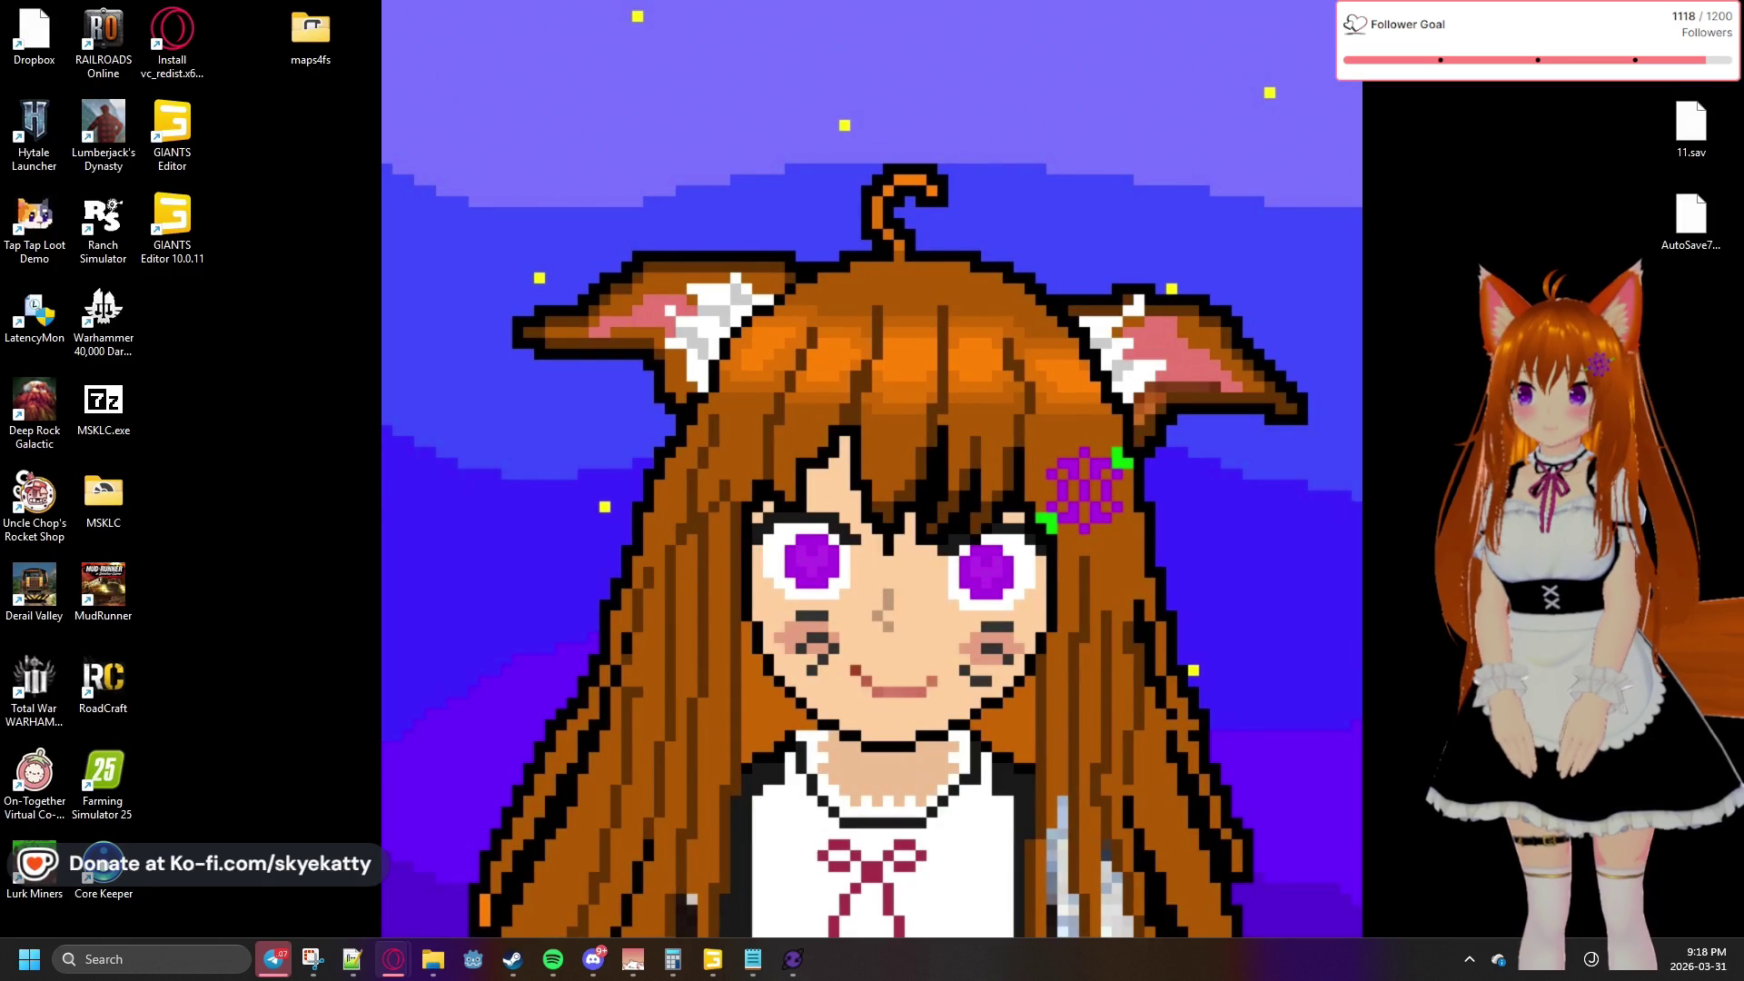
key("super+d")
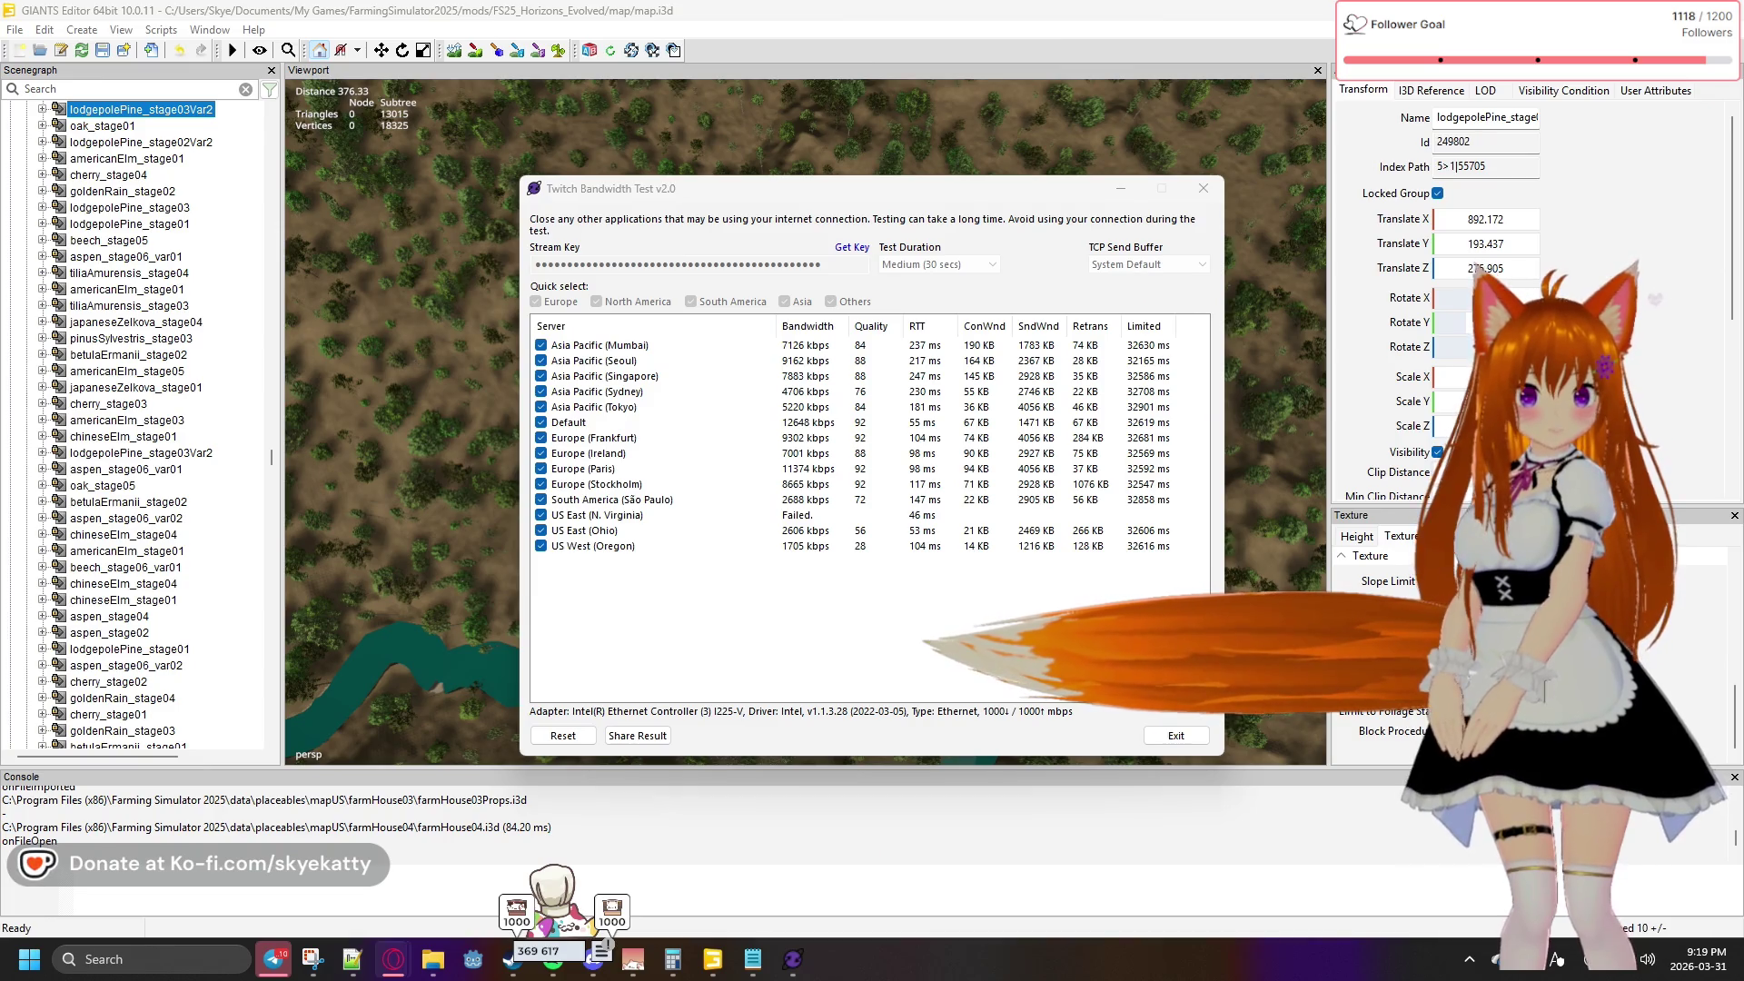
key("super+d")
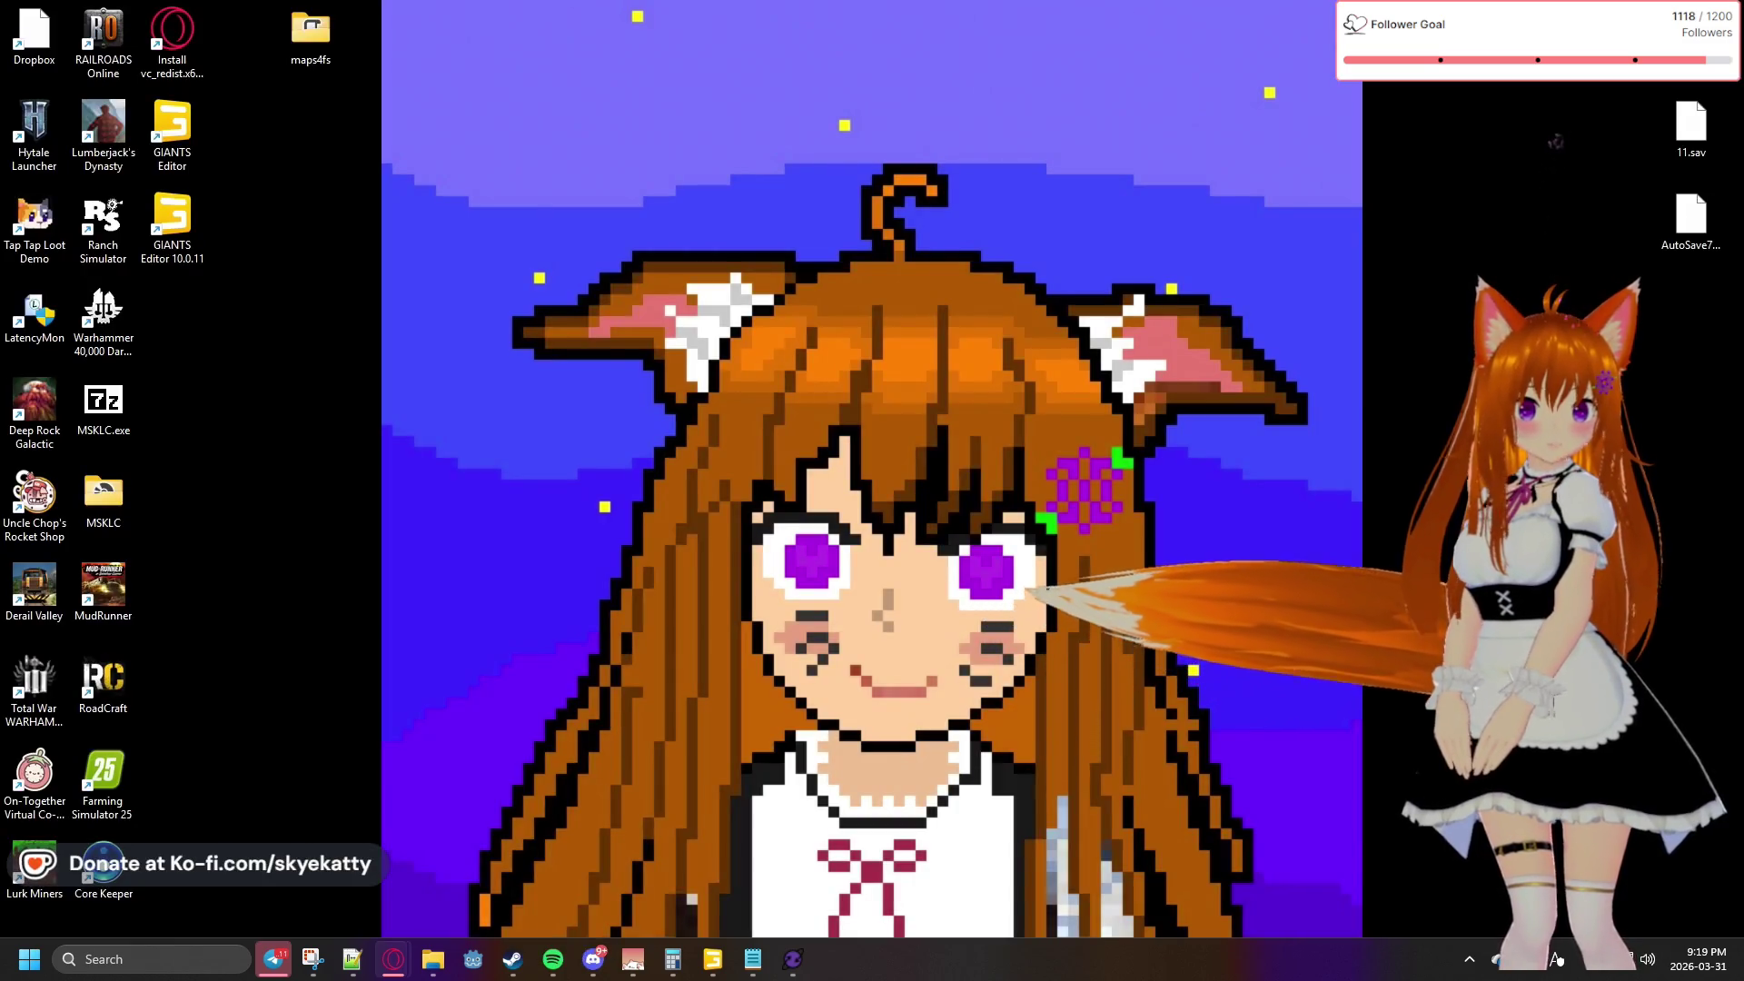
key("super+d")
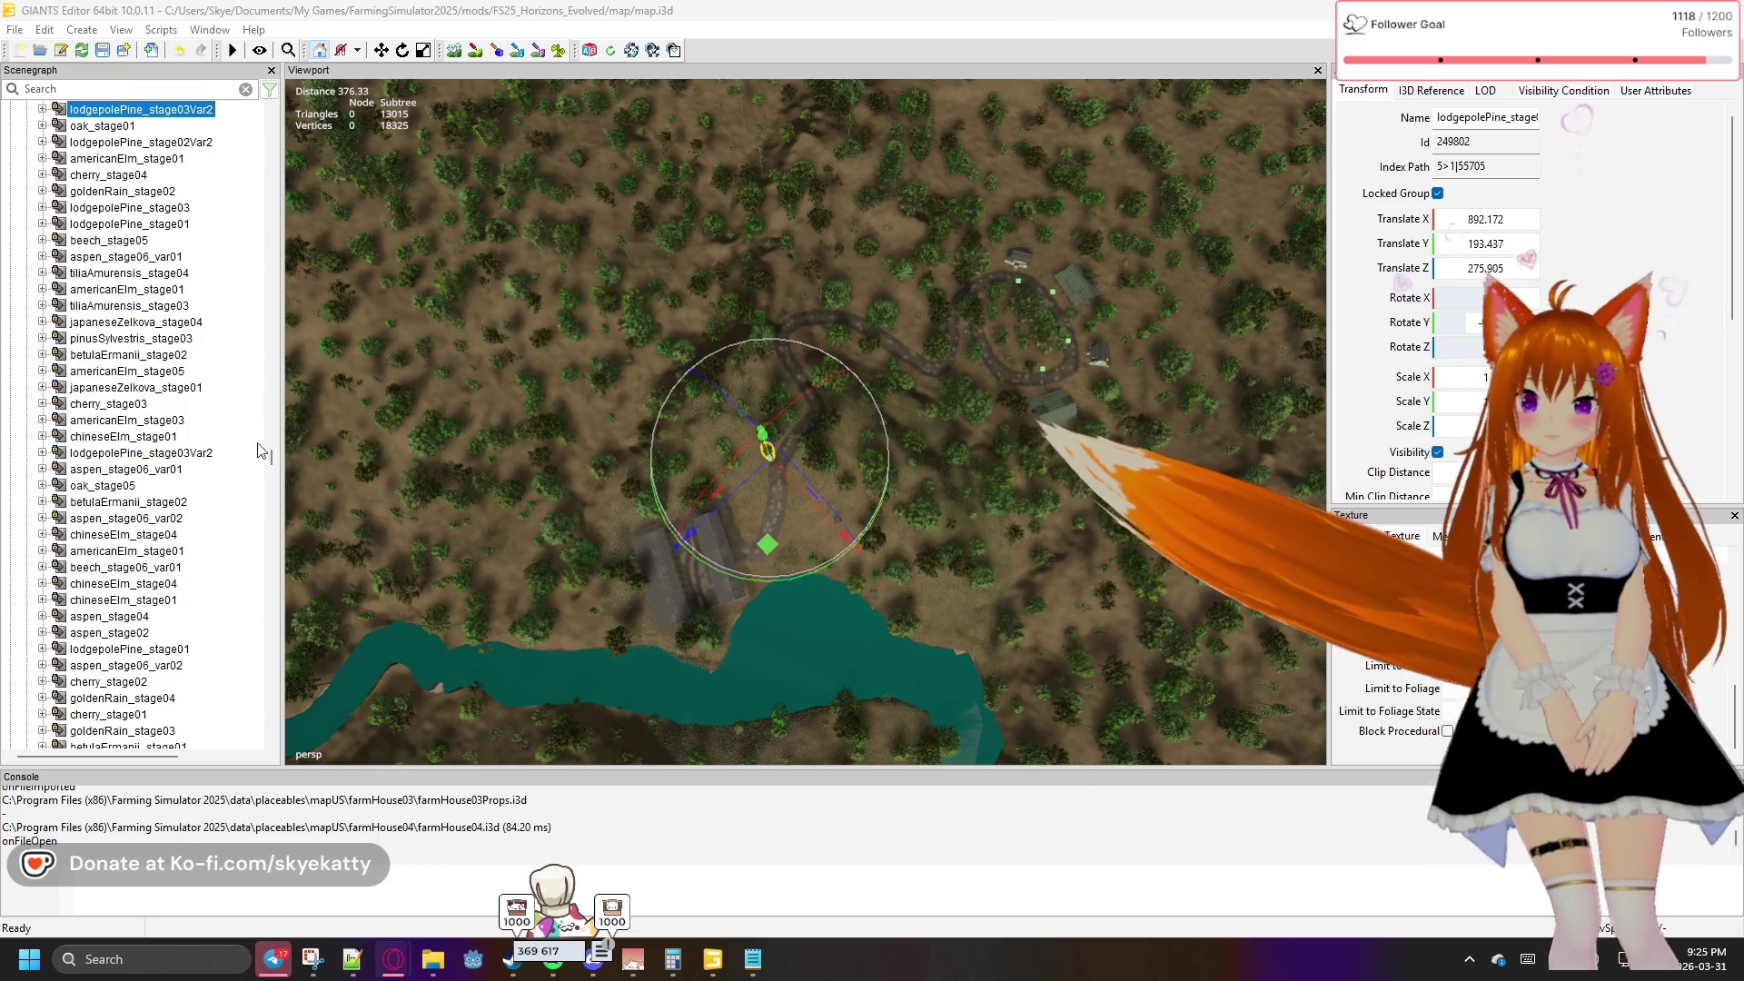
Scroll the Scenegraph to the top and collapse the trees group
scroll(230, 473, "up", 2)
scroll(230, 473, "up", 5)
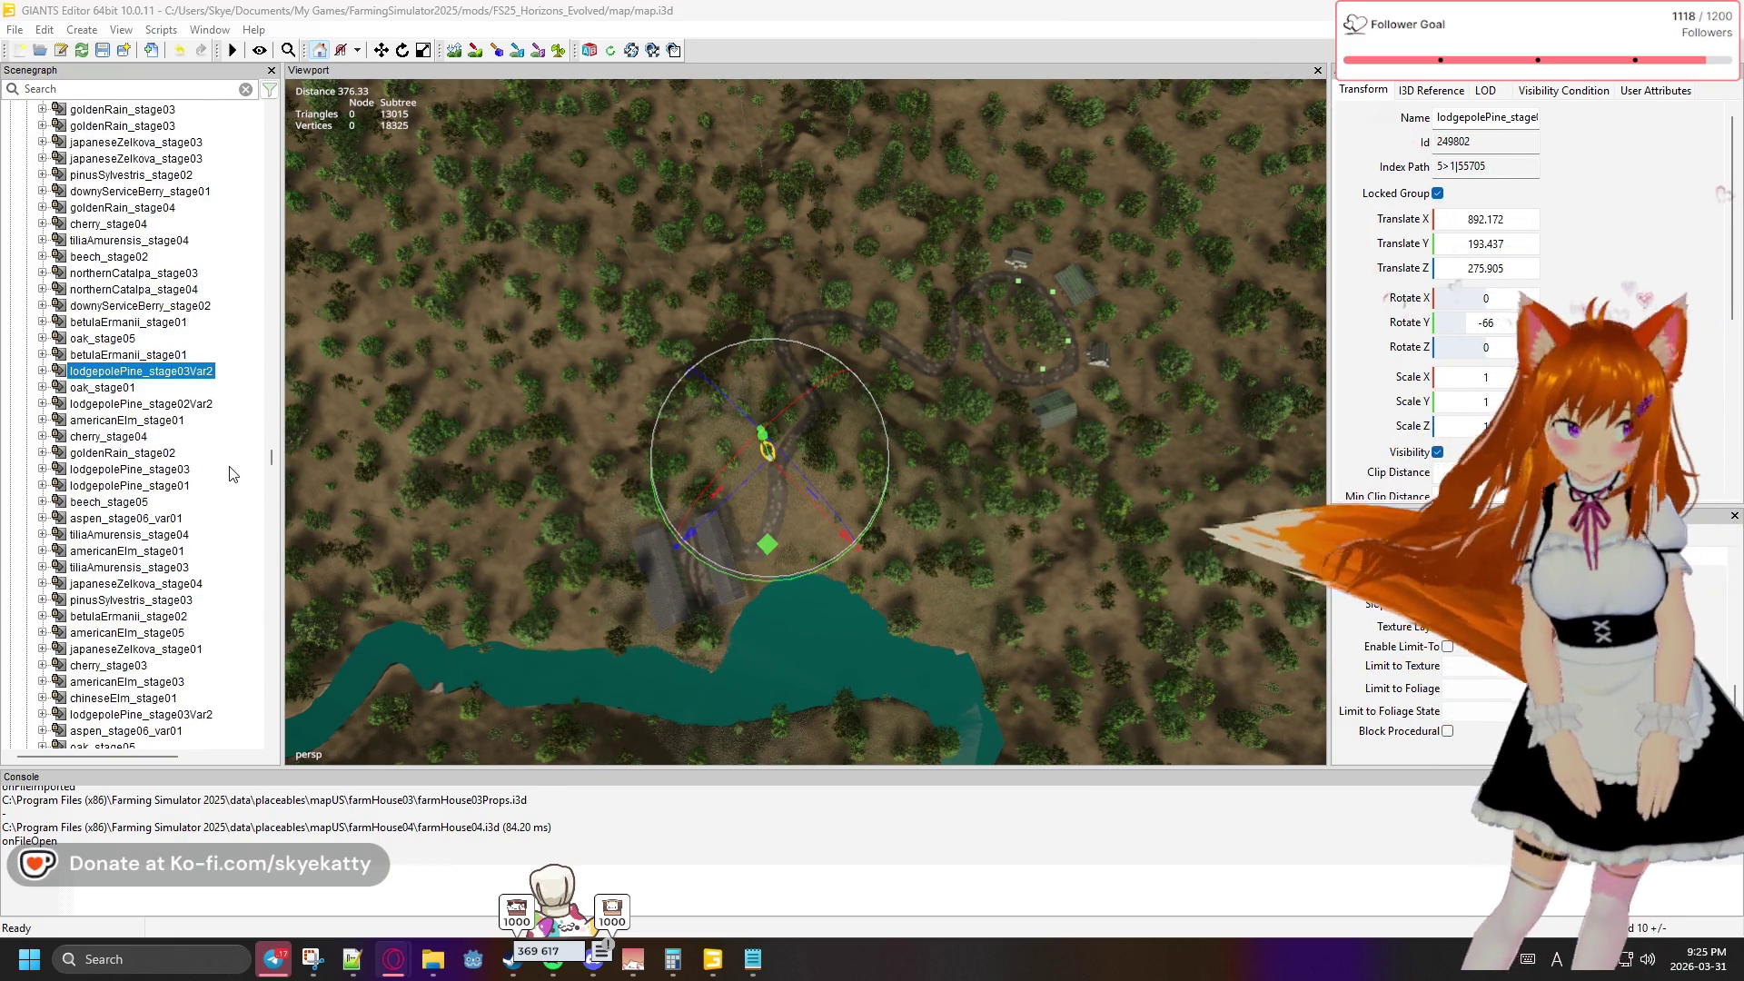
scroll(230, 474, "up", 4)
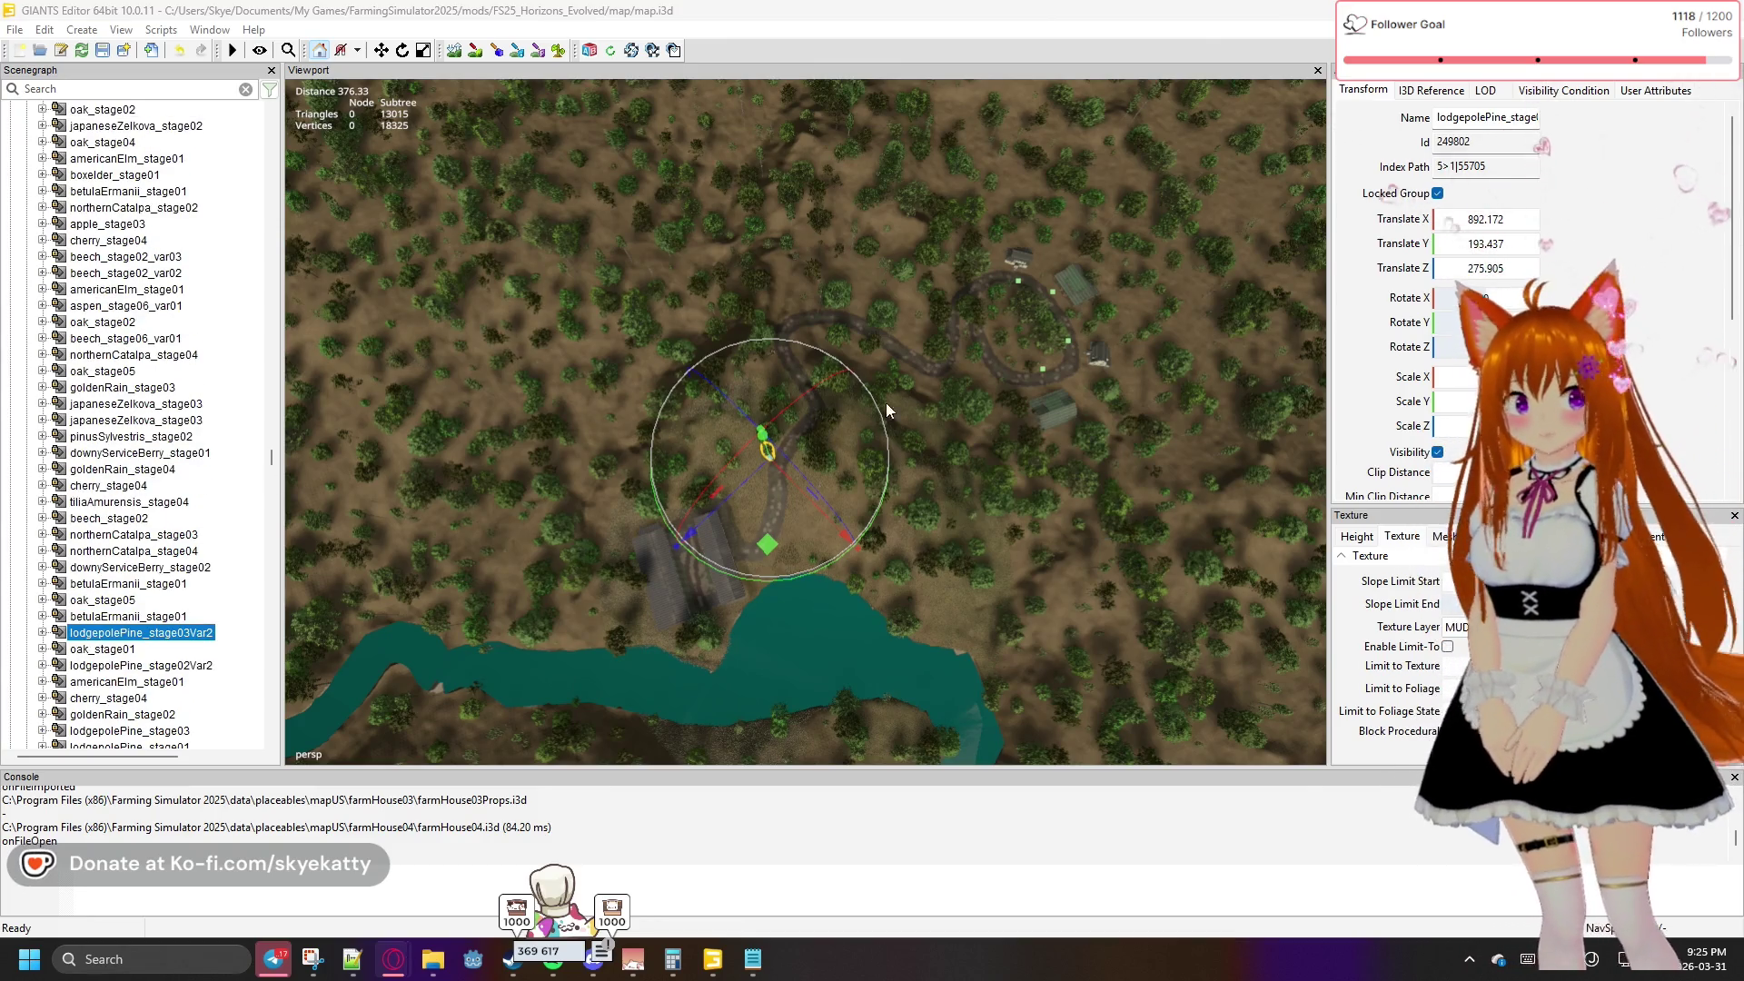
left_click_drag(271, 457, 268, 123)
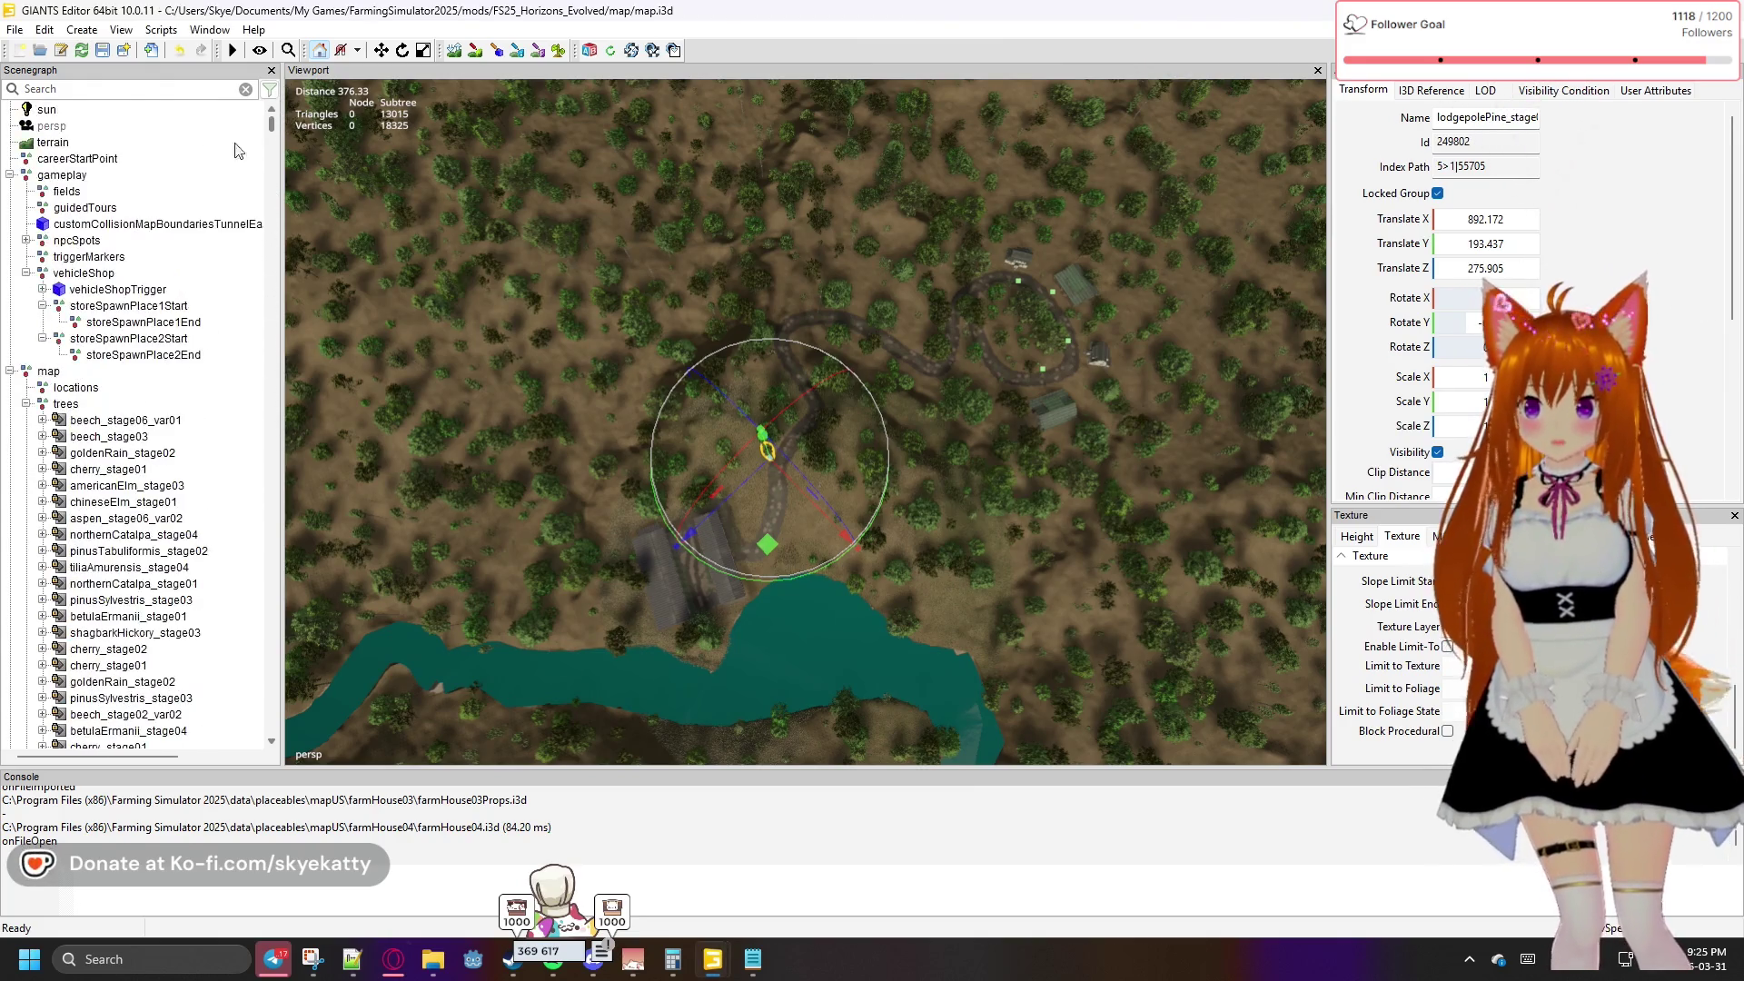
left_click(25, 404)
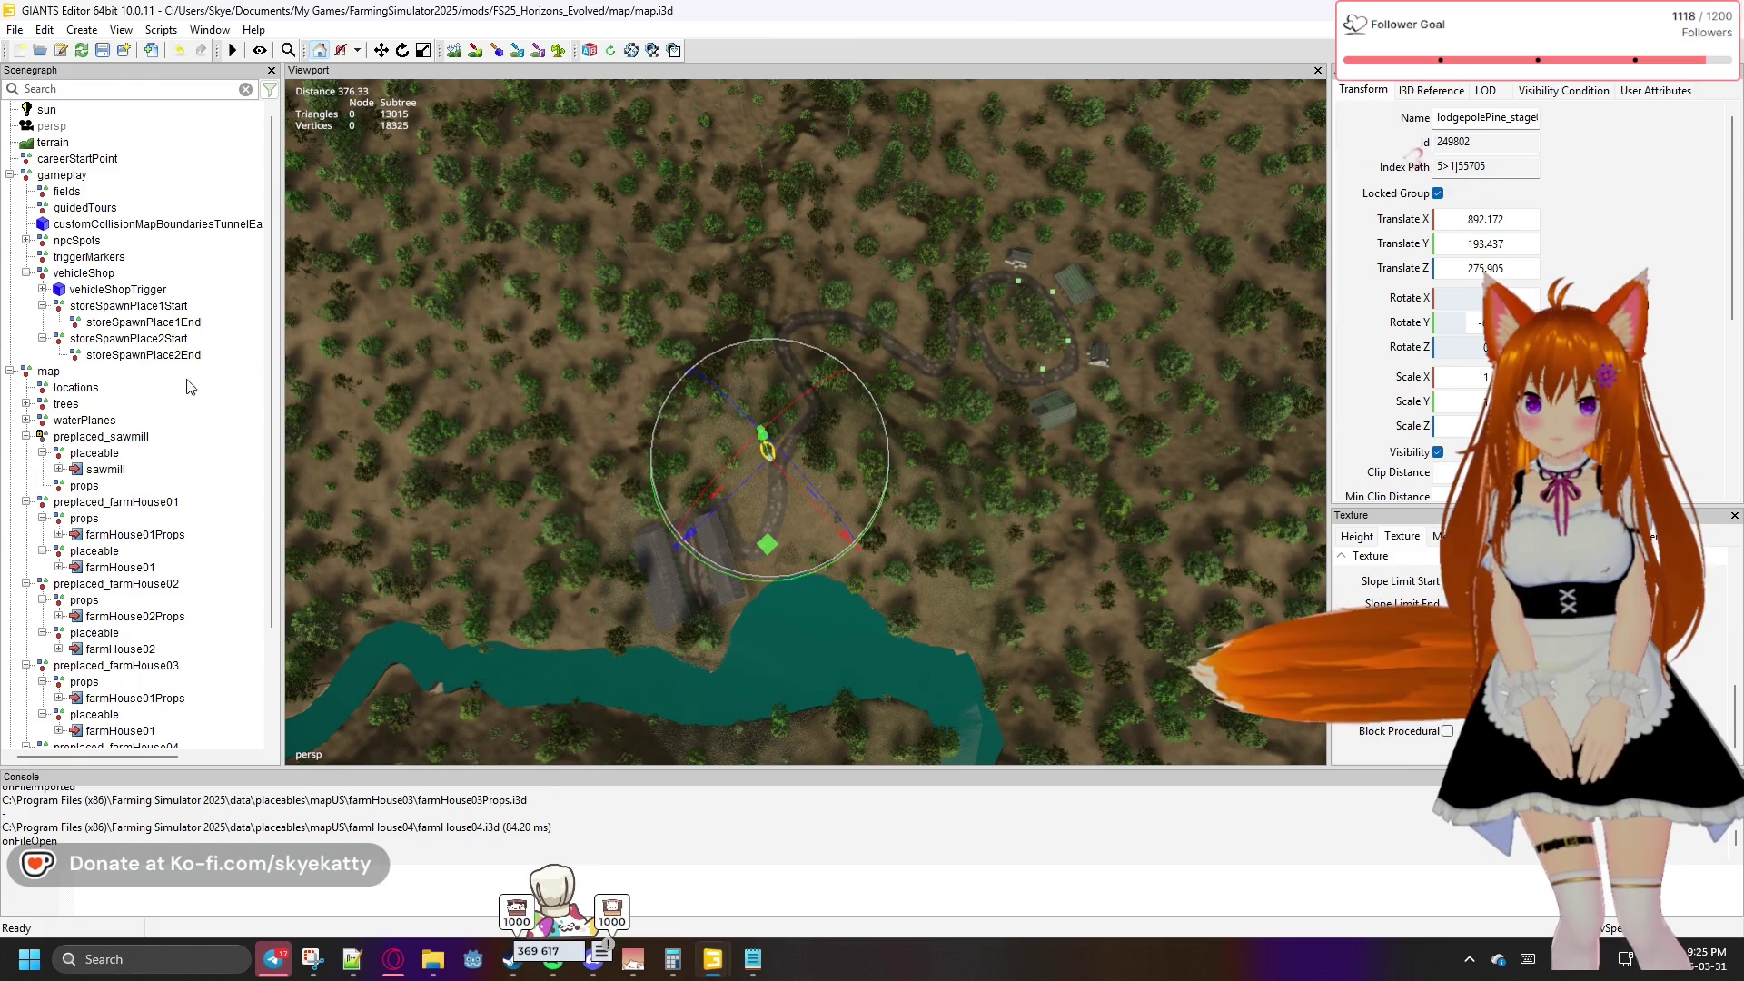
Fly the camera over to the farmstead and tilt it to a horizon view of the farmhouses
key("w")
key("w")
key("a")
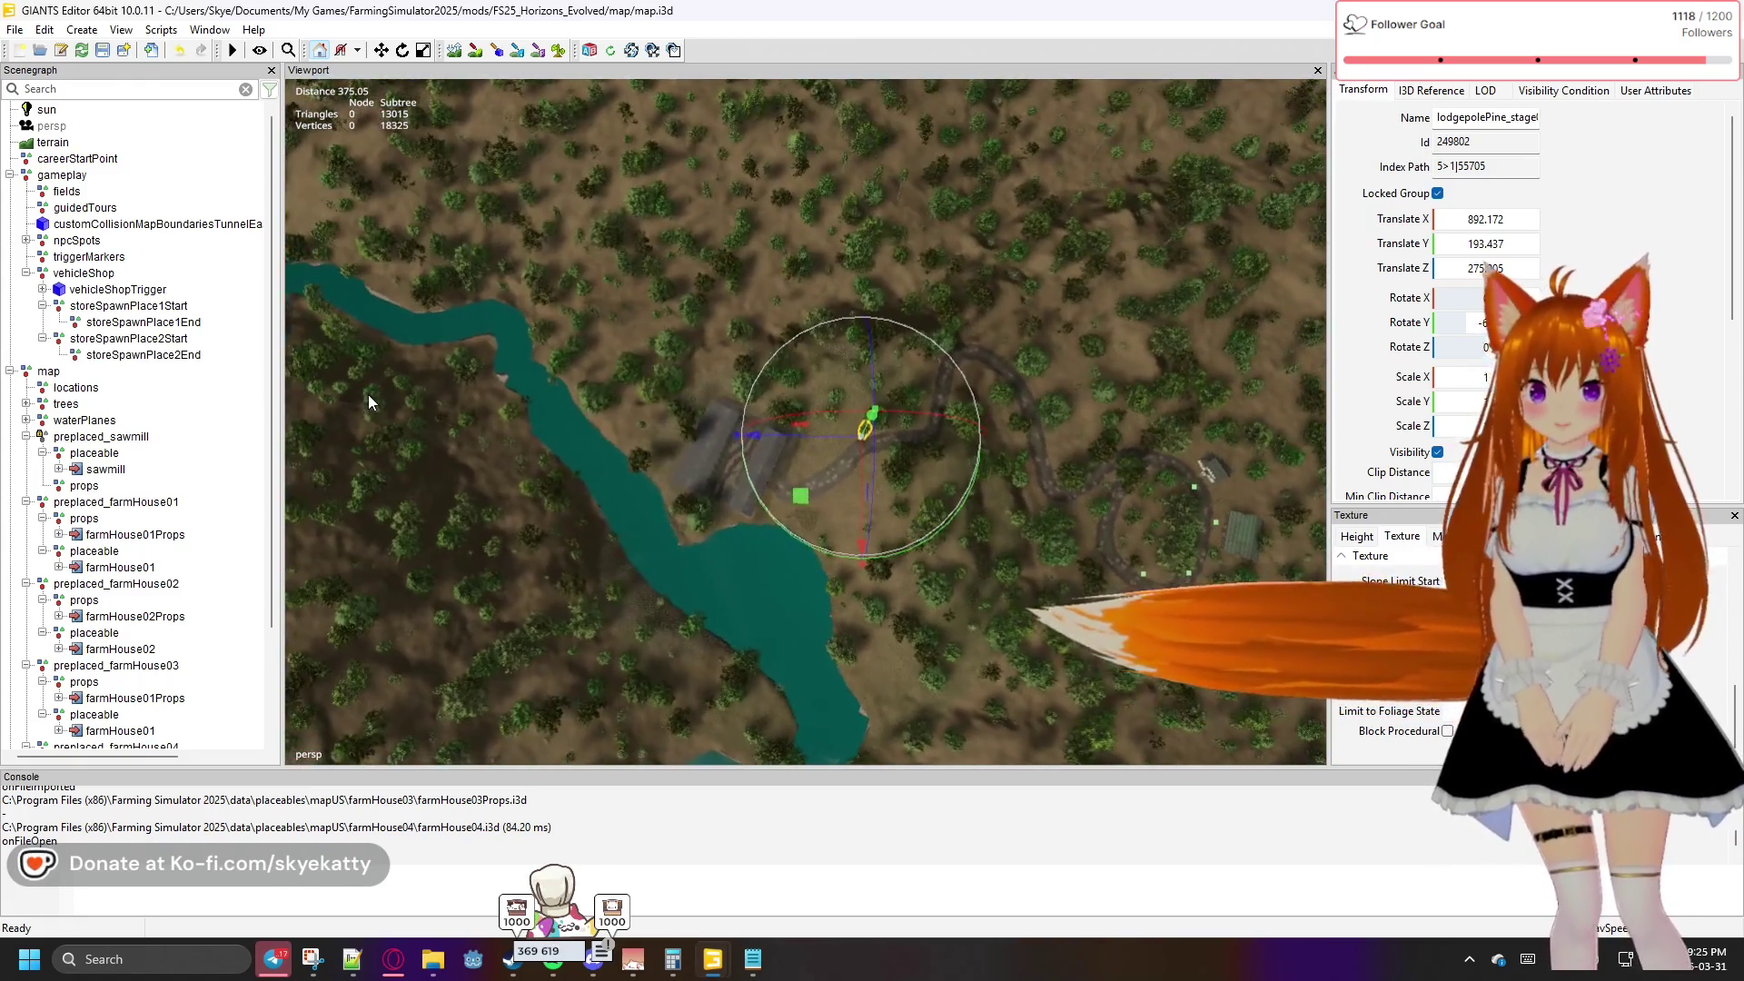
key("w")
key("d")
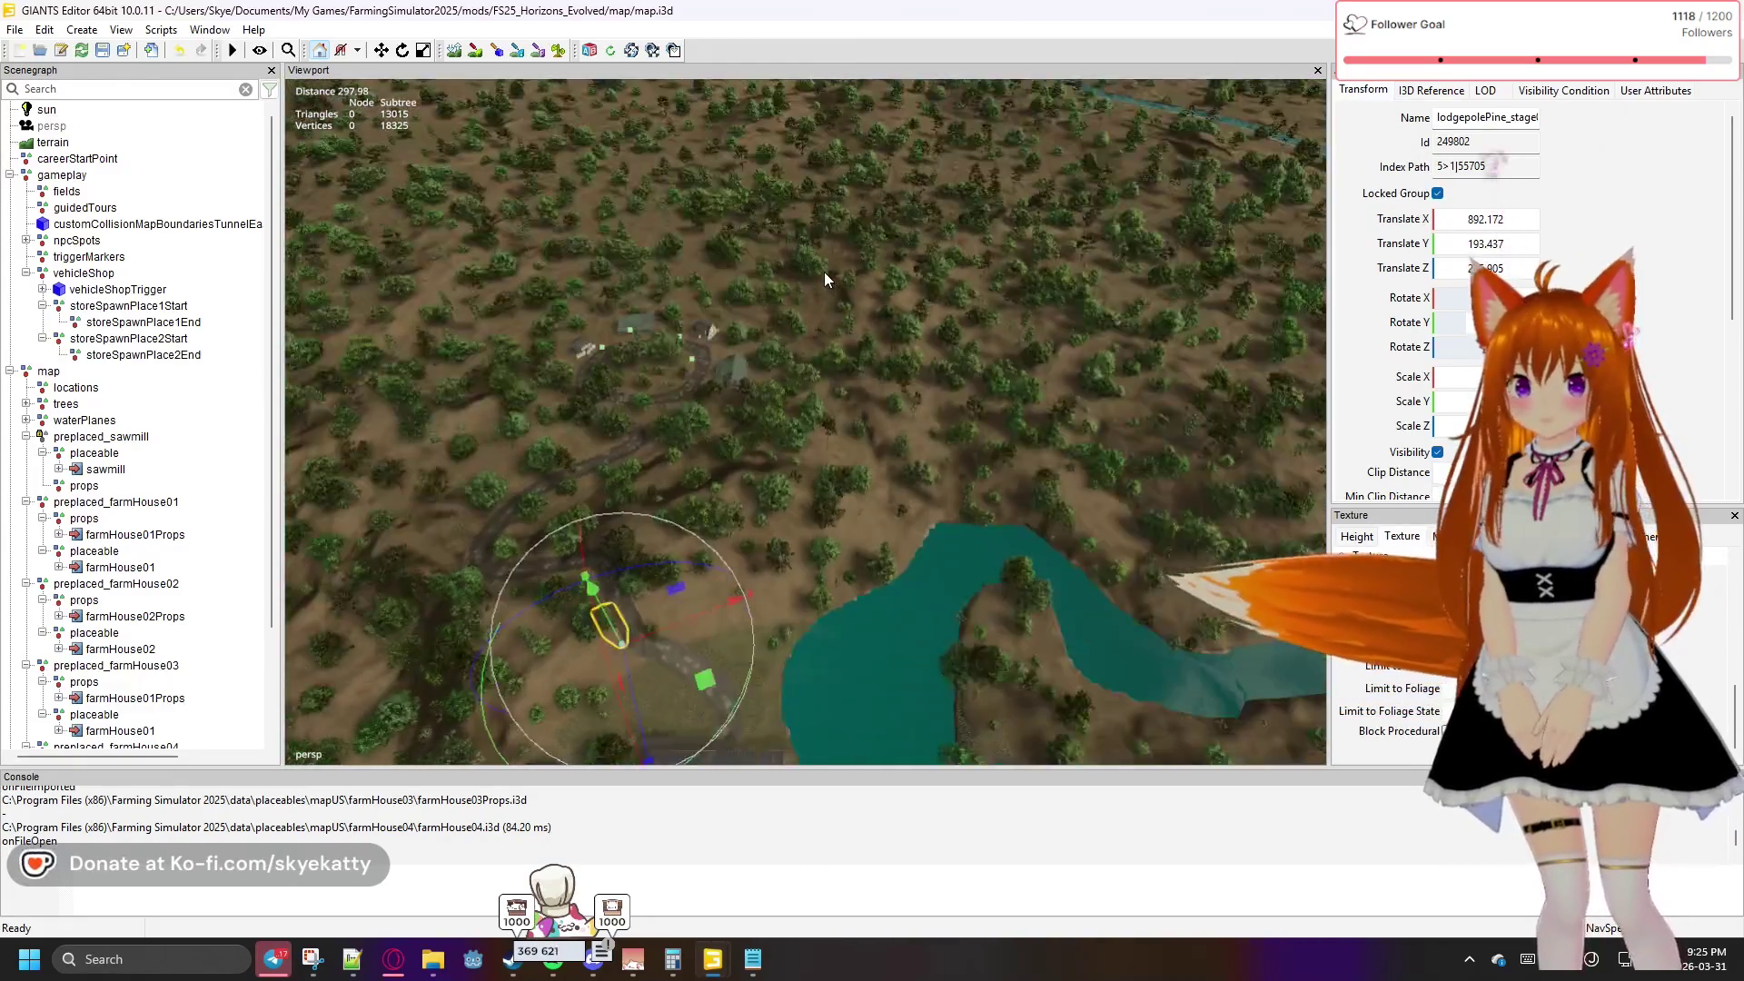
key("w")
key("a")
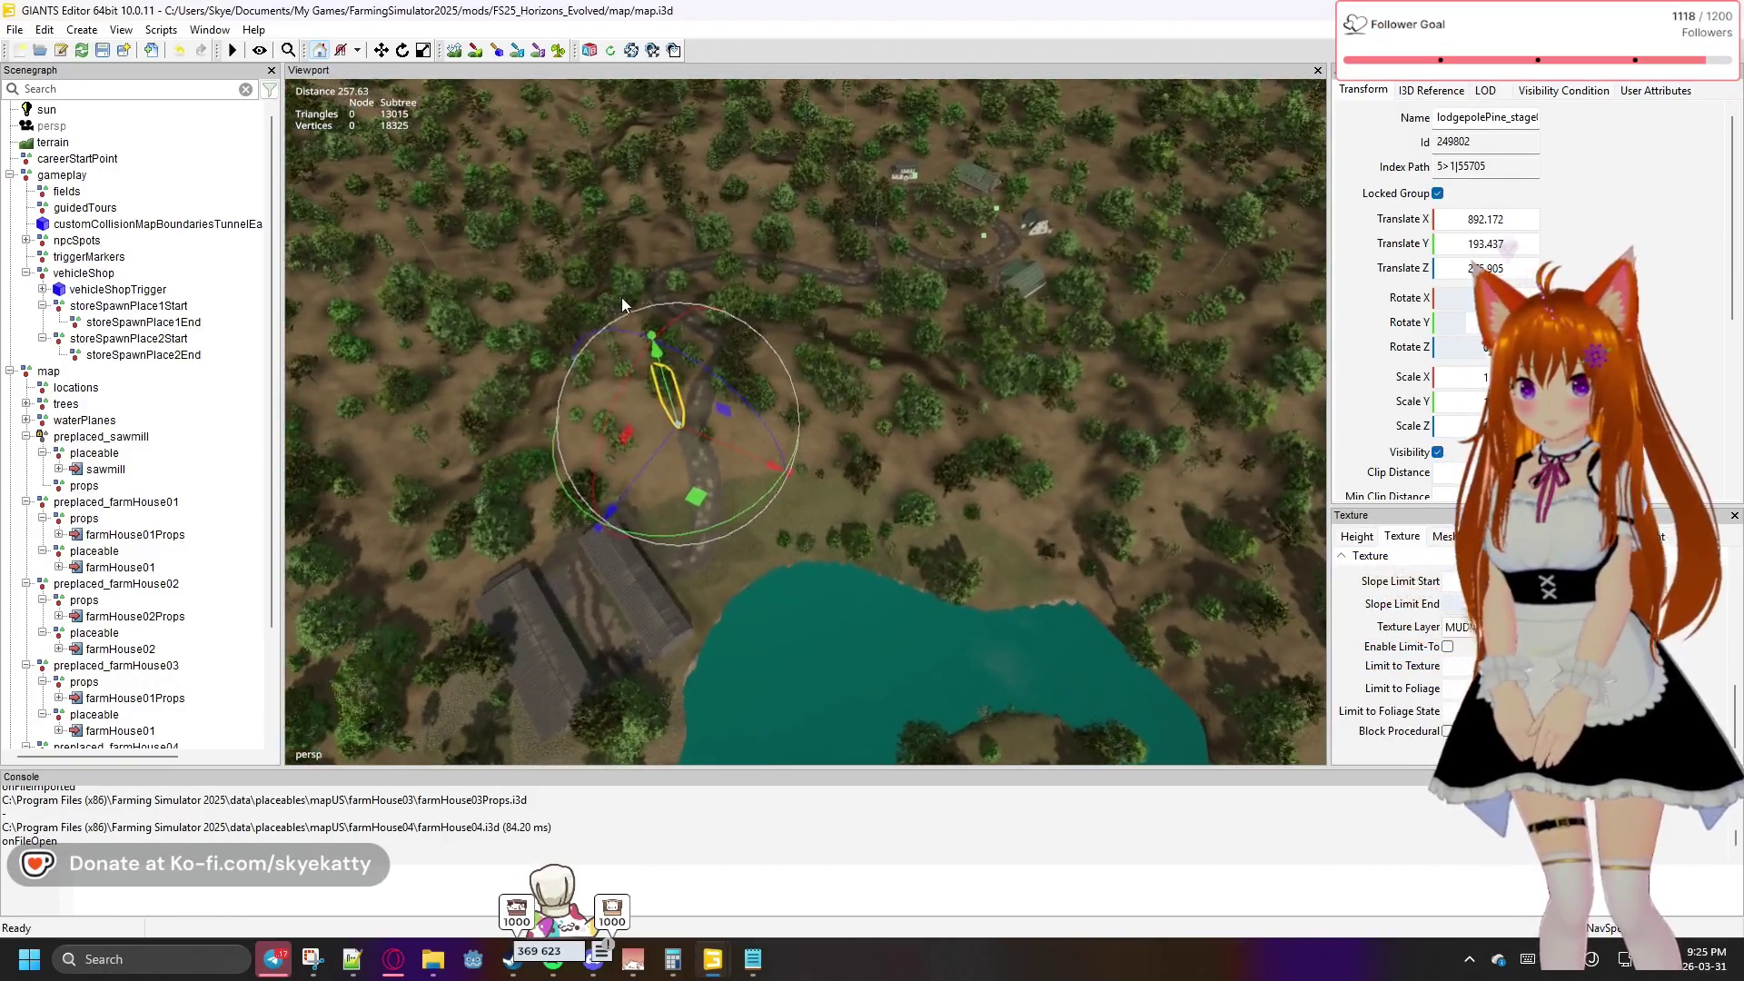
key("w")
key("d")
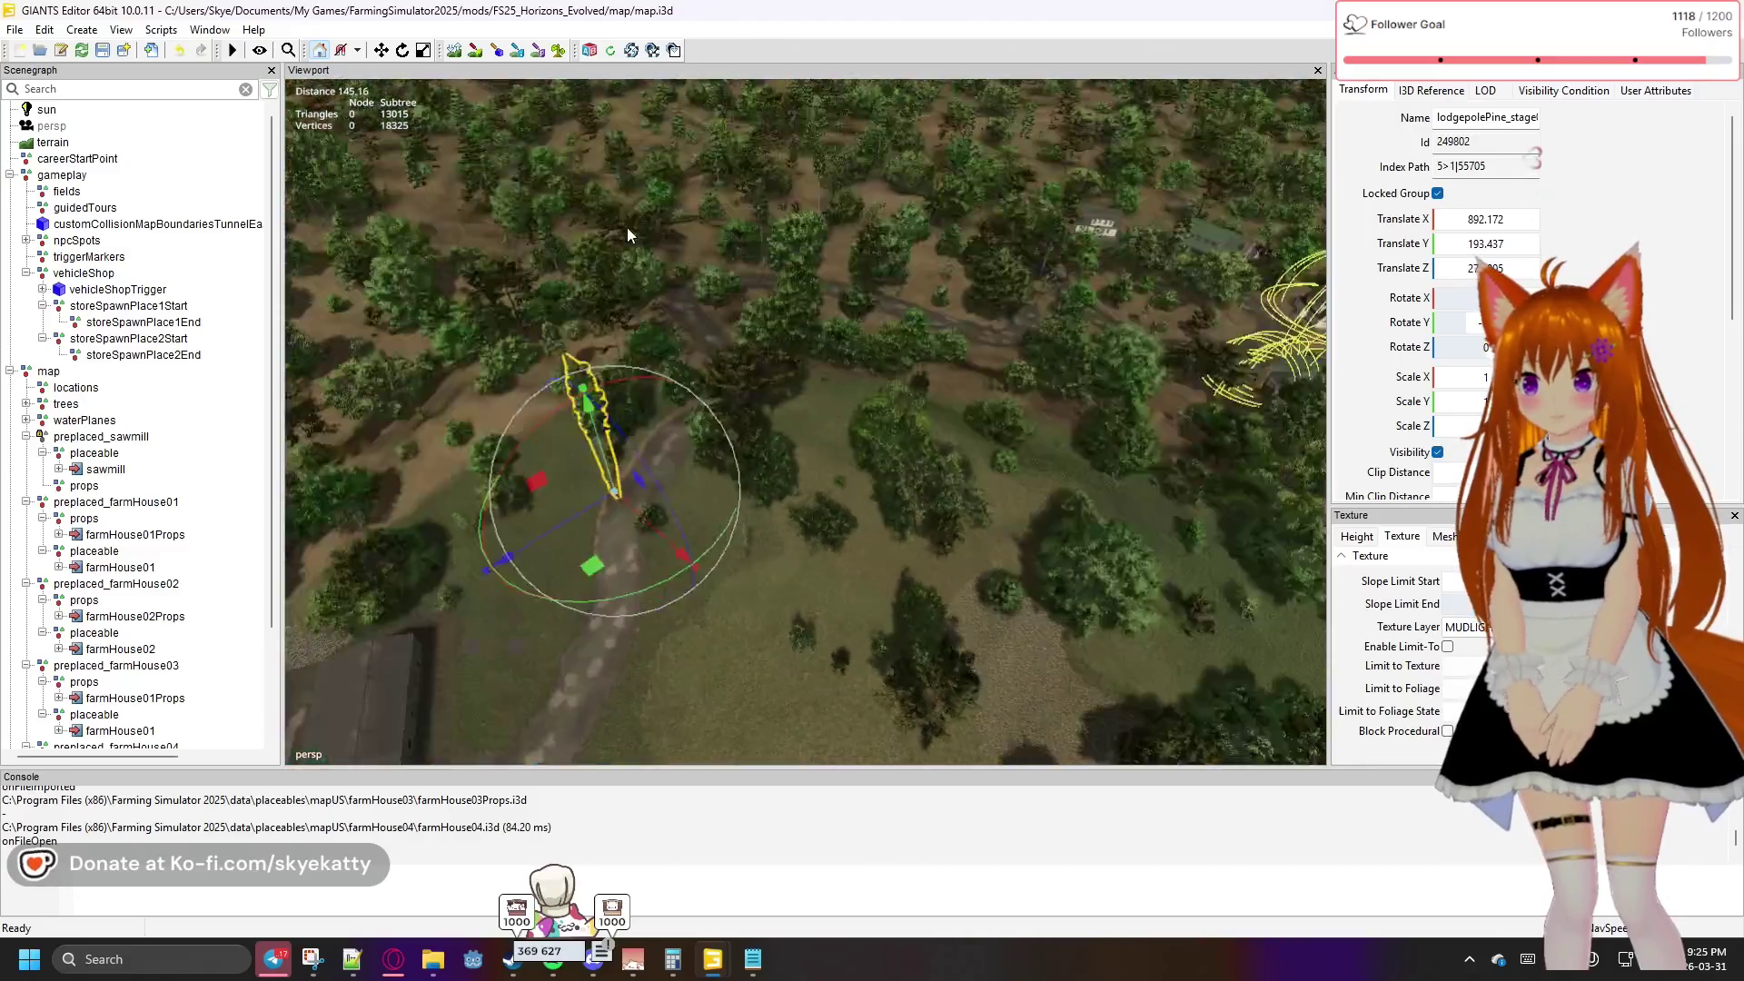
mouse_move(627, 234)
left_mouse_down()
mouse_move(734, 176)
mouse_move(670, 190)
mouse_move(765, 419)
mouse_move(717, 332)
mouse_move(835, 512)
mouse_move(768, 552)
mouse_move(733, 517)
left_mouse_up()
scroll(834, 512, "up", 5)
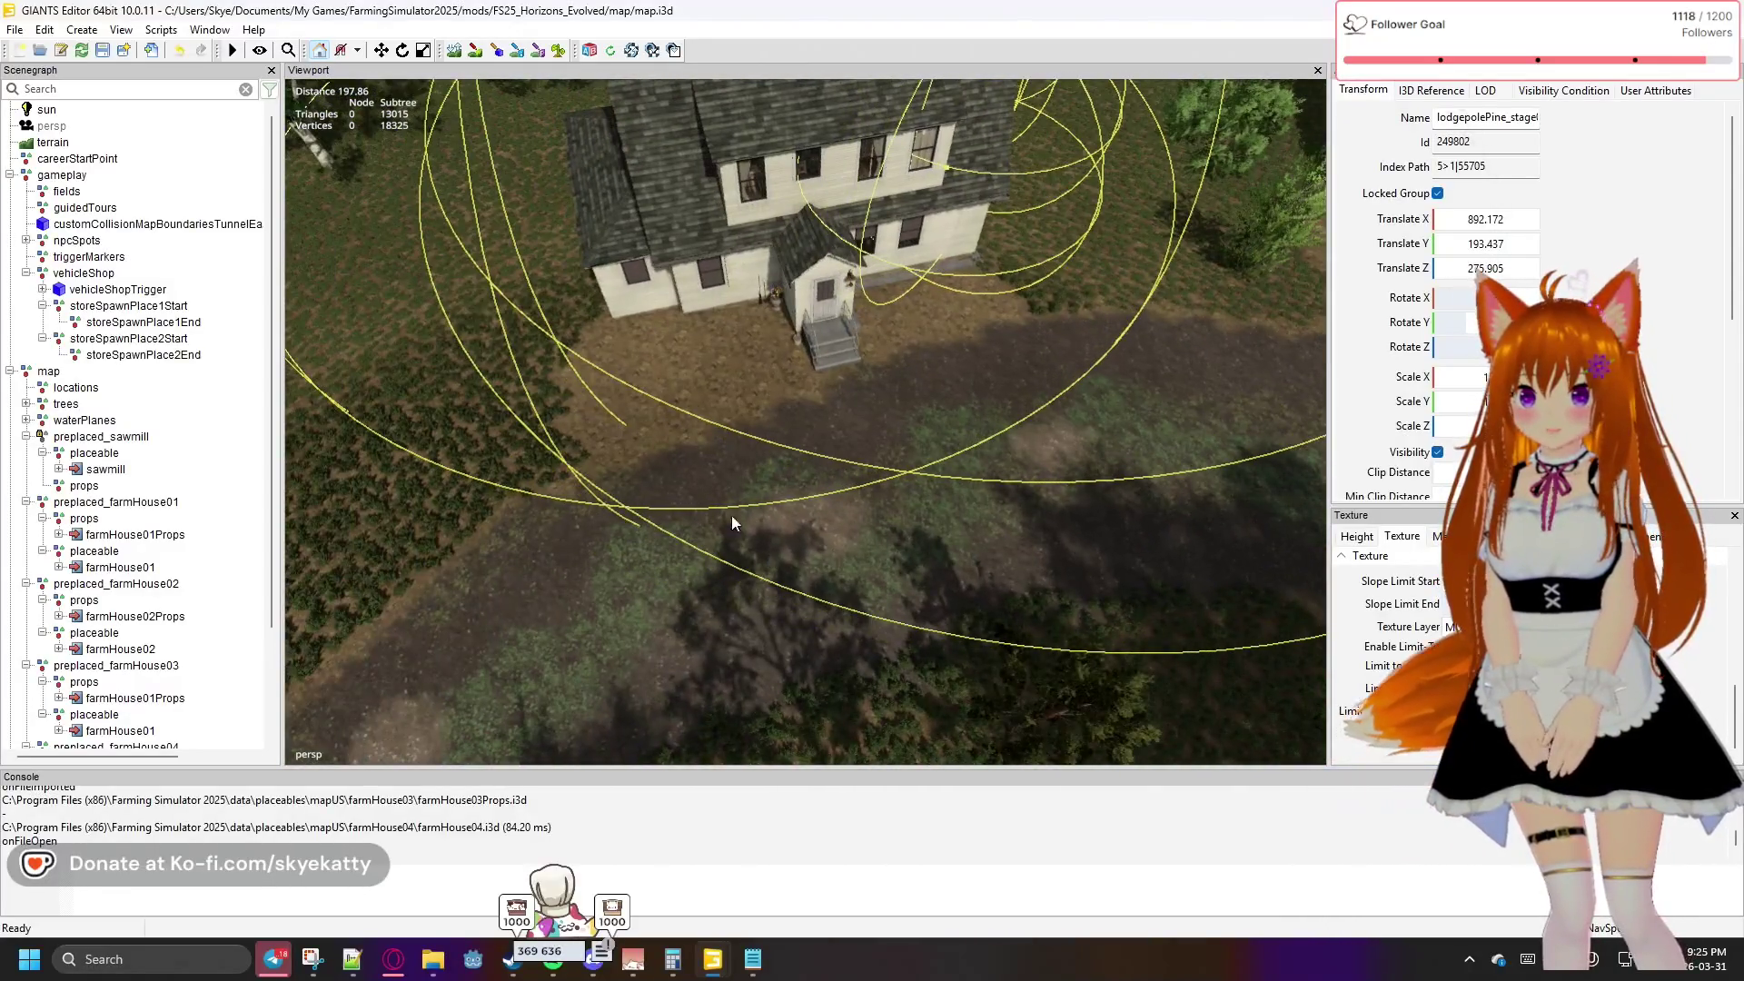
Expand npcSpots and grandpa, then inspect grandpa's linked farmhouse entry
left_click(27, 241)
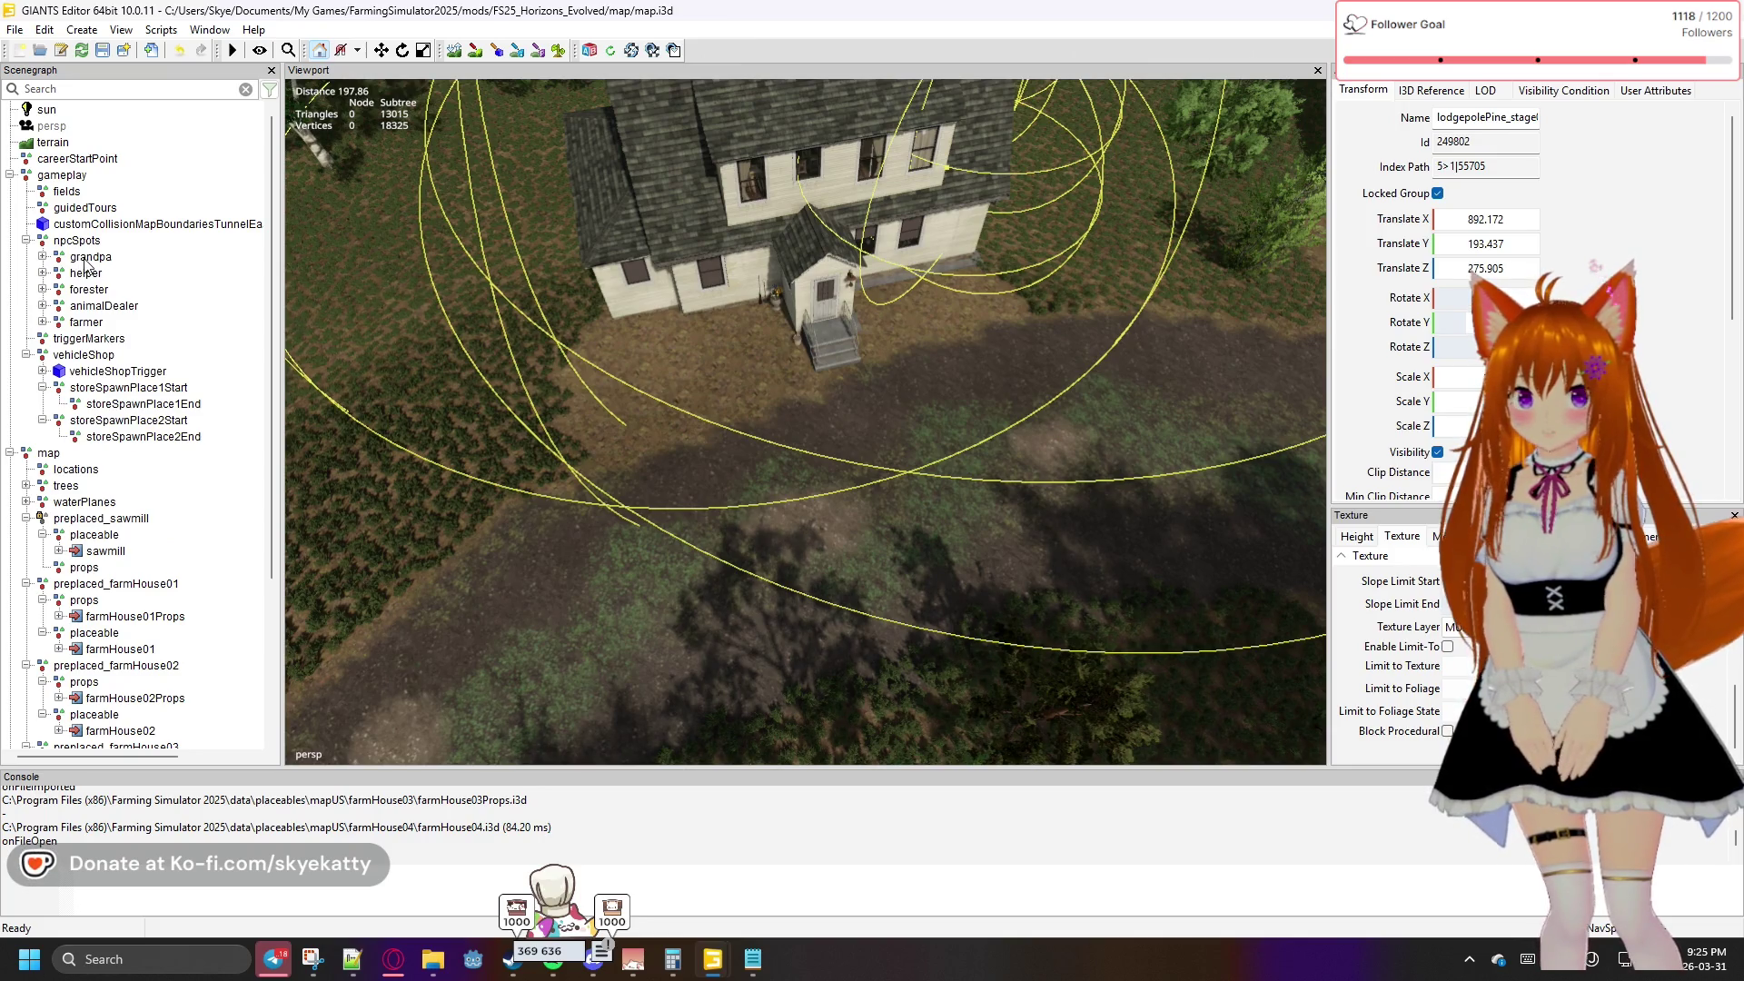
mouse_move(512, 274)
left_mouse_down()
mouse_move(423, 280)
mouse_move(416, 255)
left_mouse_up()
scroll(416, 255, "up", 5)
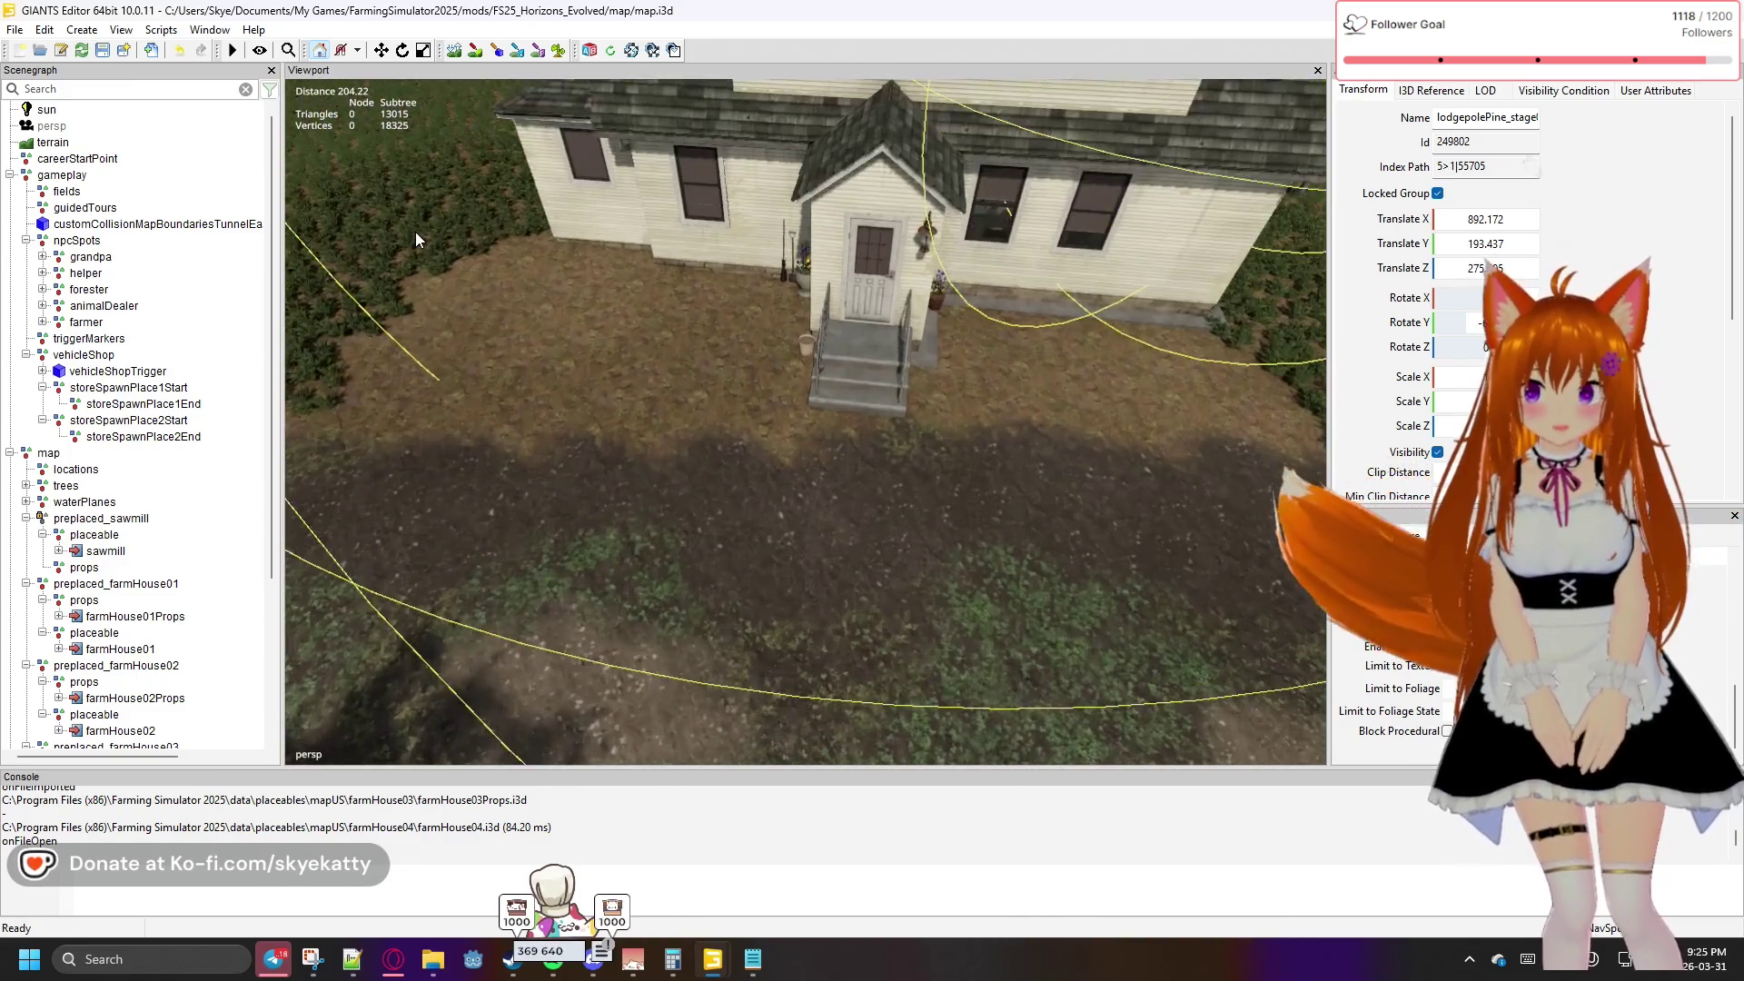
left_click(43, 257)
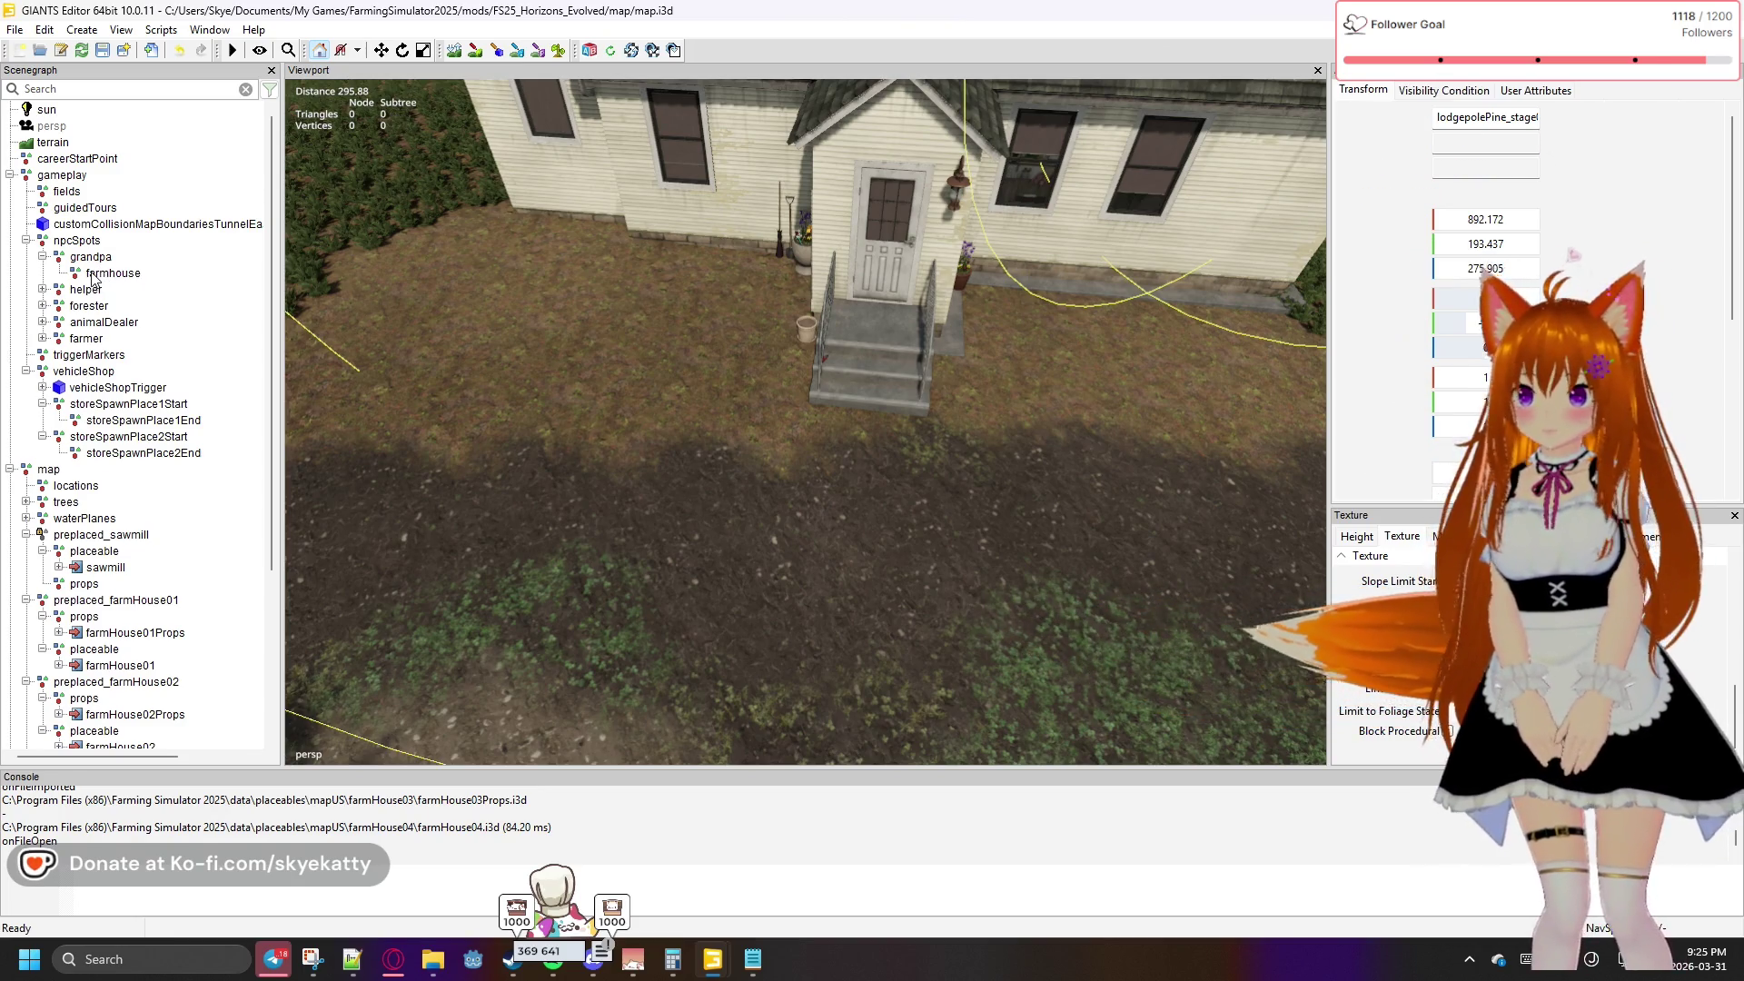
left_click(92, 276)
Expand helper, forester, animalDealer and farmer to reveal their farmhouse, sawmill, animalDealer and neighbourFarm children
left_click(43, 290)
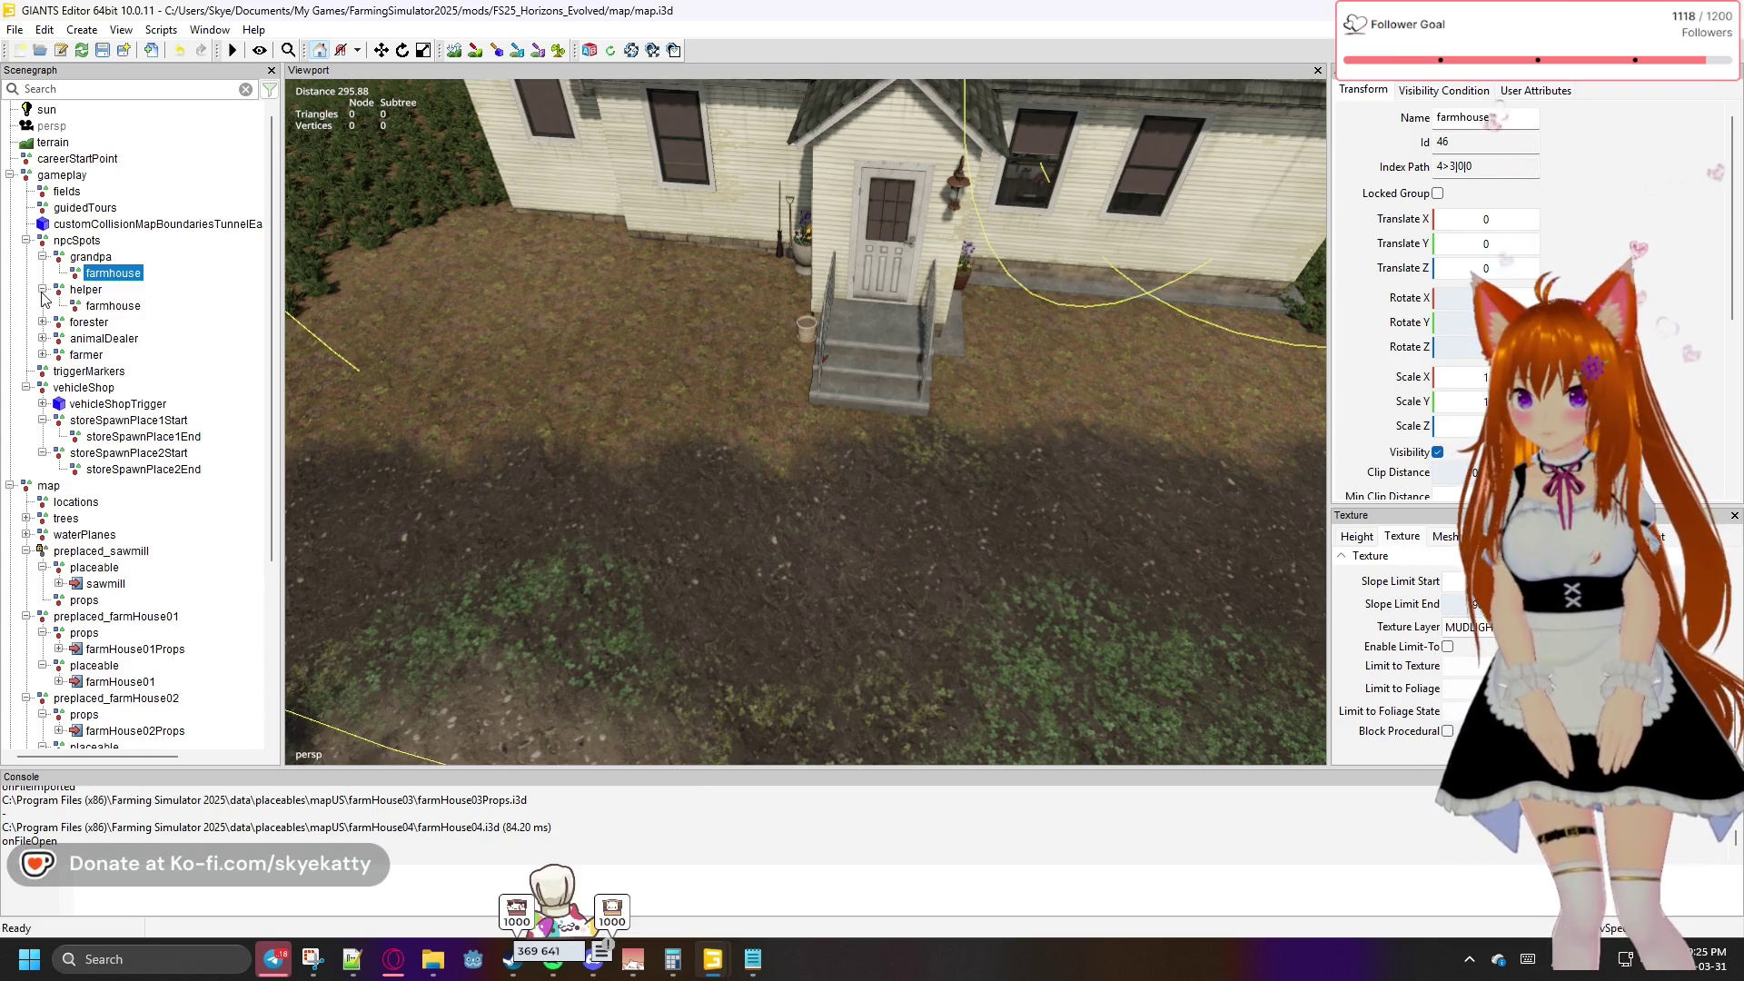
left_click(42, 323)
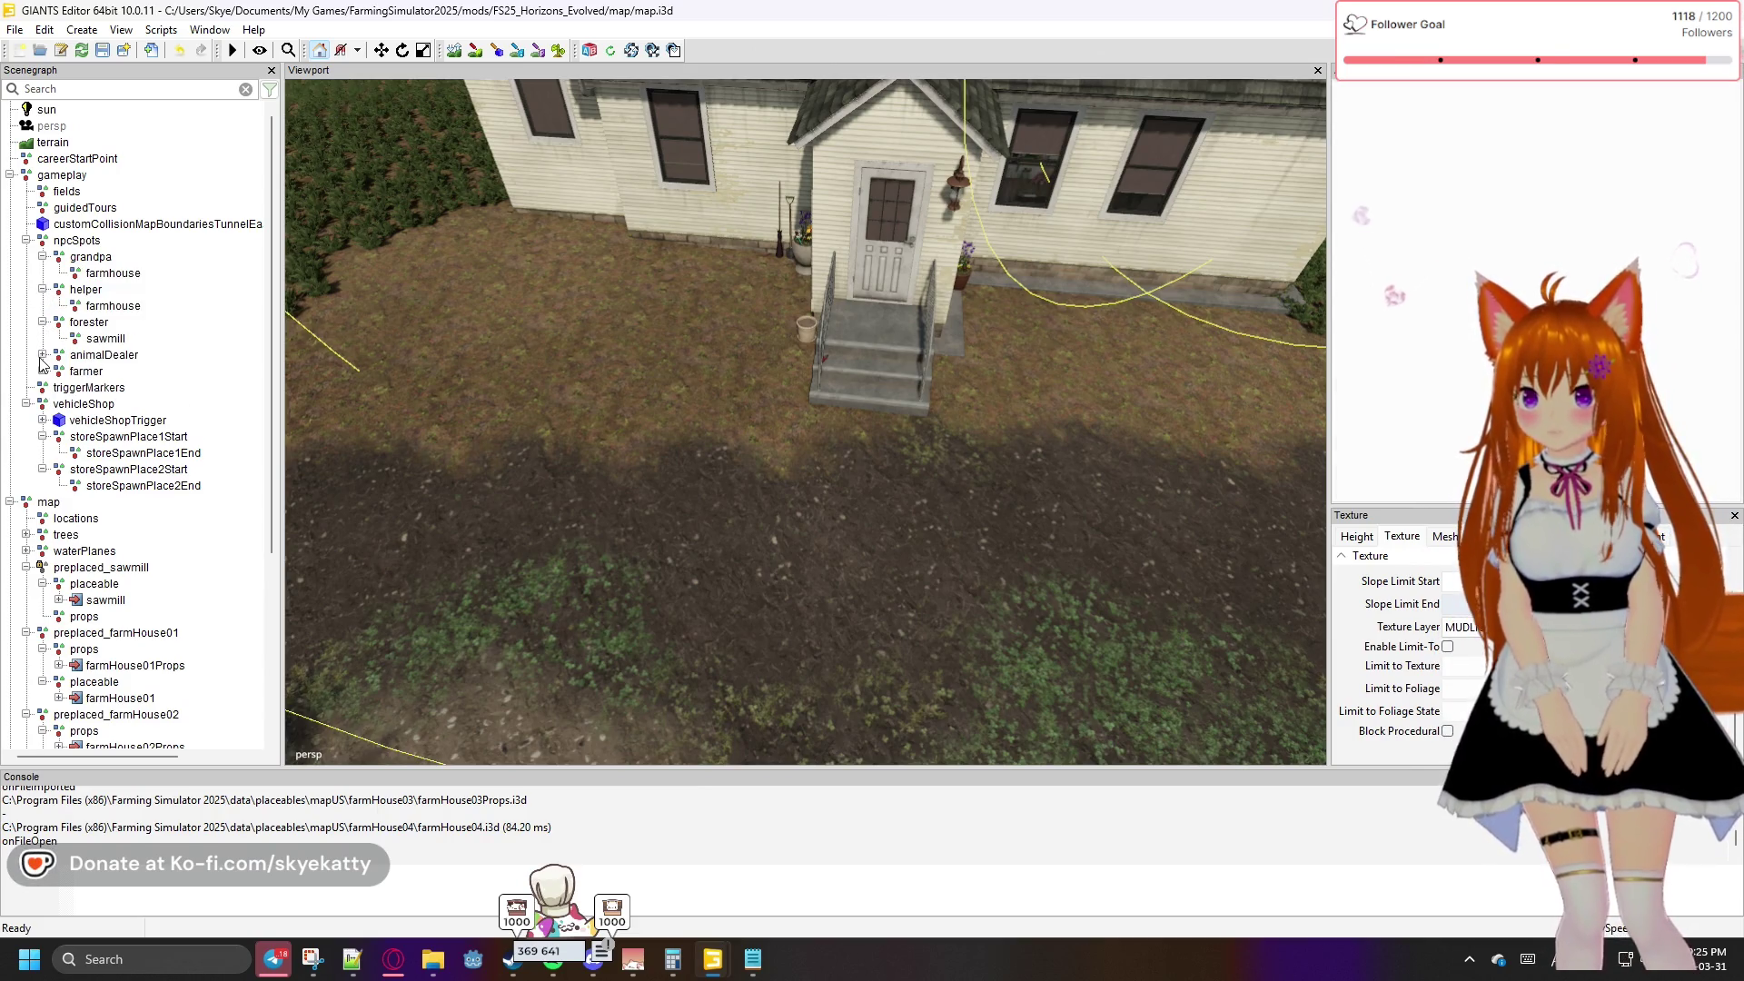
left_click(43, 355)
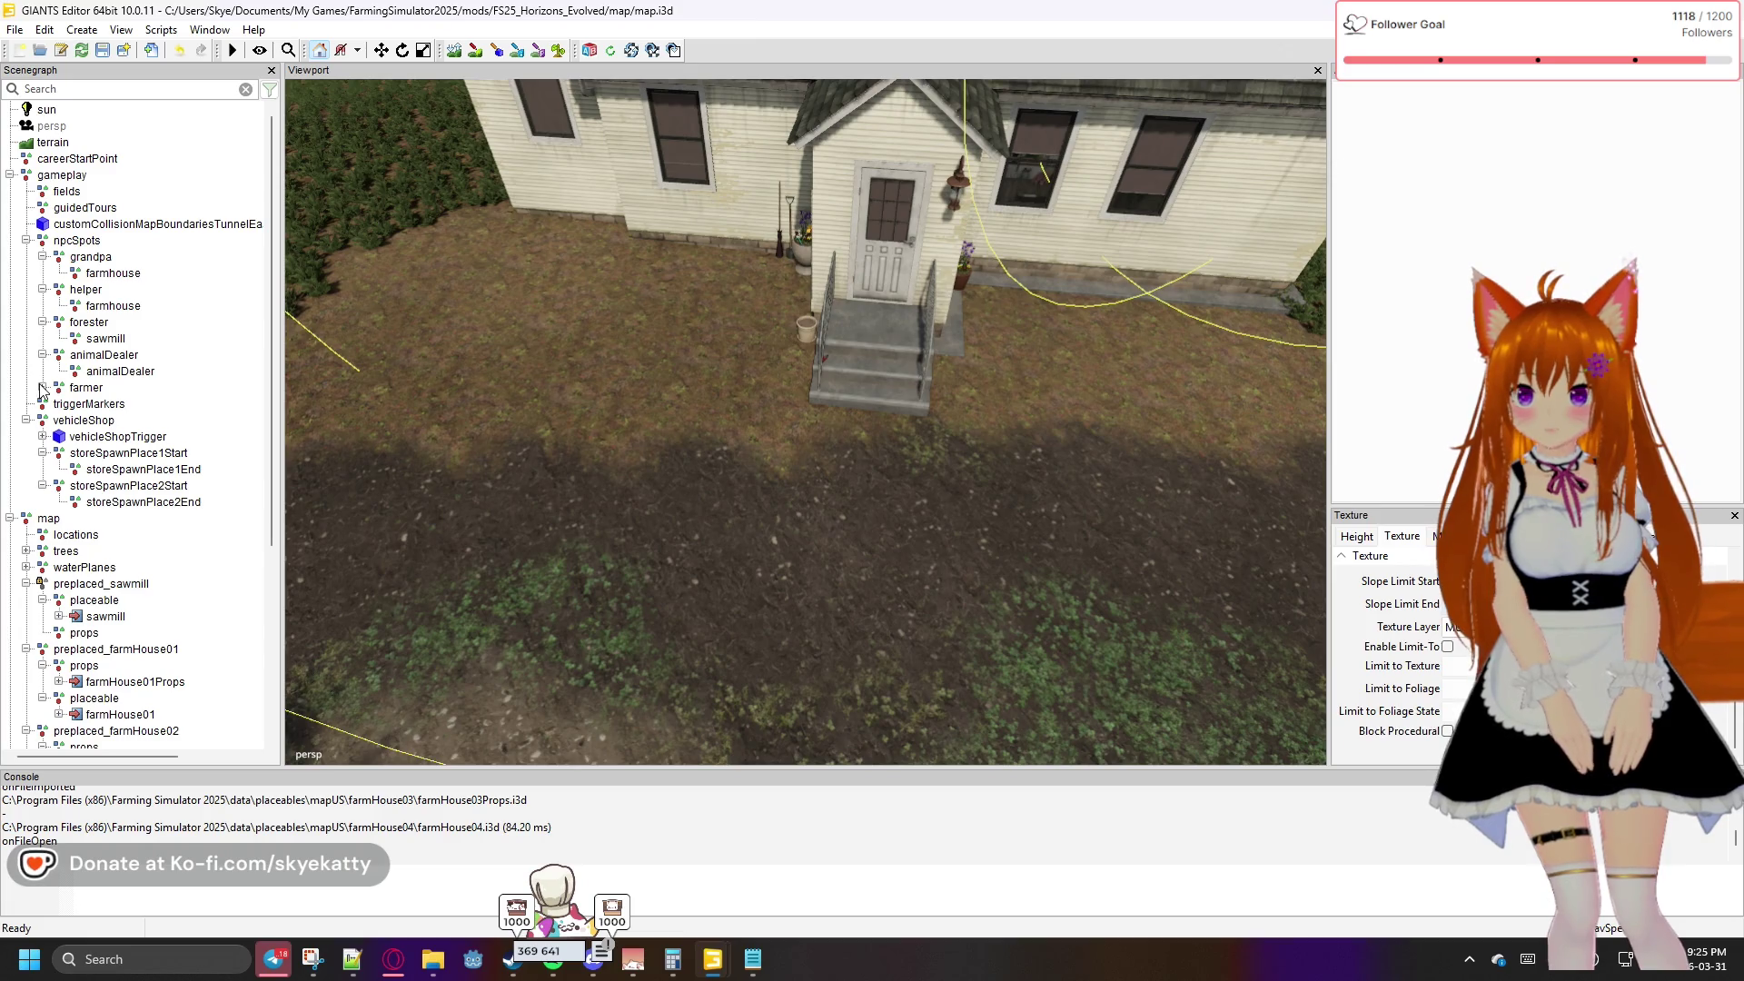
left_click(43, 388)
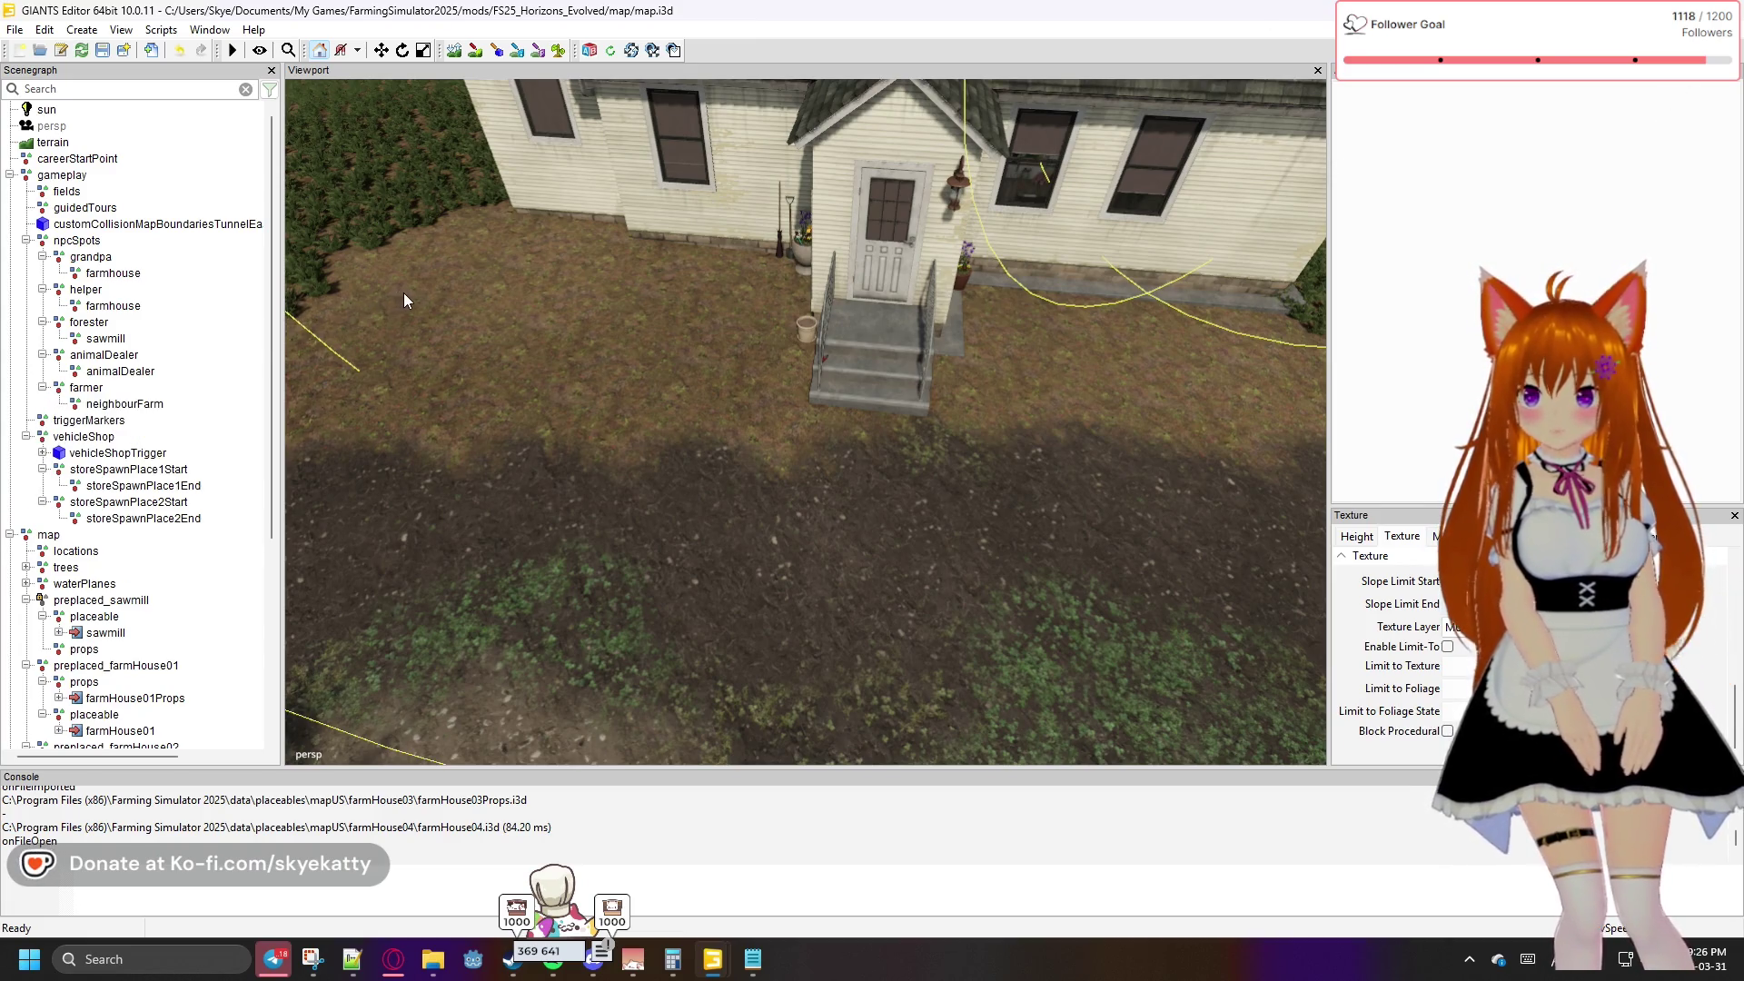
scroll(416, 296, "down", 10)
mouse_move(417, 296)
left_mouse_down()
mouse_move(651, 243)
mouse_move(881, 227)
mouse_move(485, 314)
left_mouse_up()
scroll(486, 314, "up", 10)
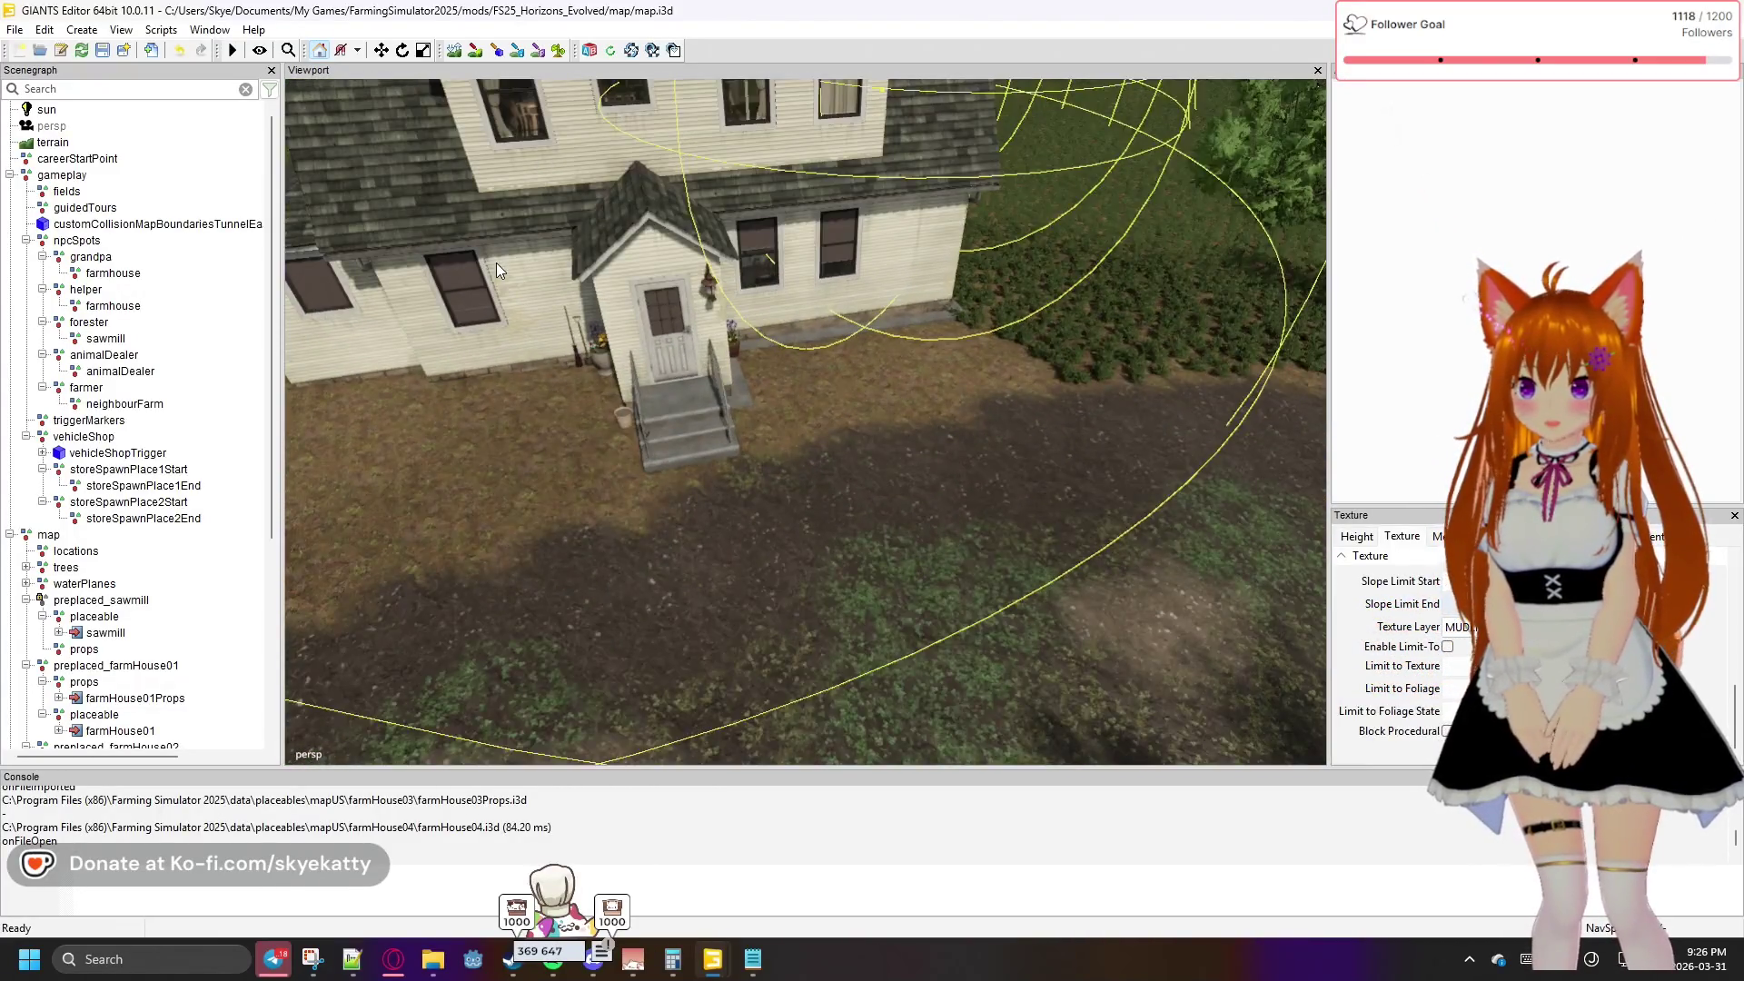
scroll(498, 258, "up", 3)
scroll(499, 252, "down", 3)
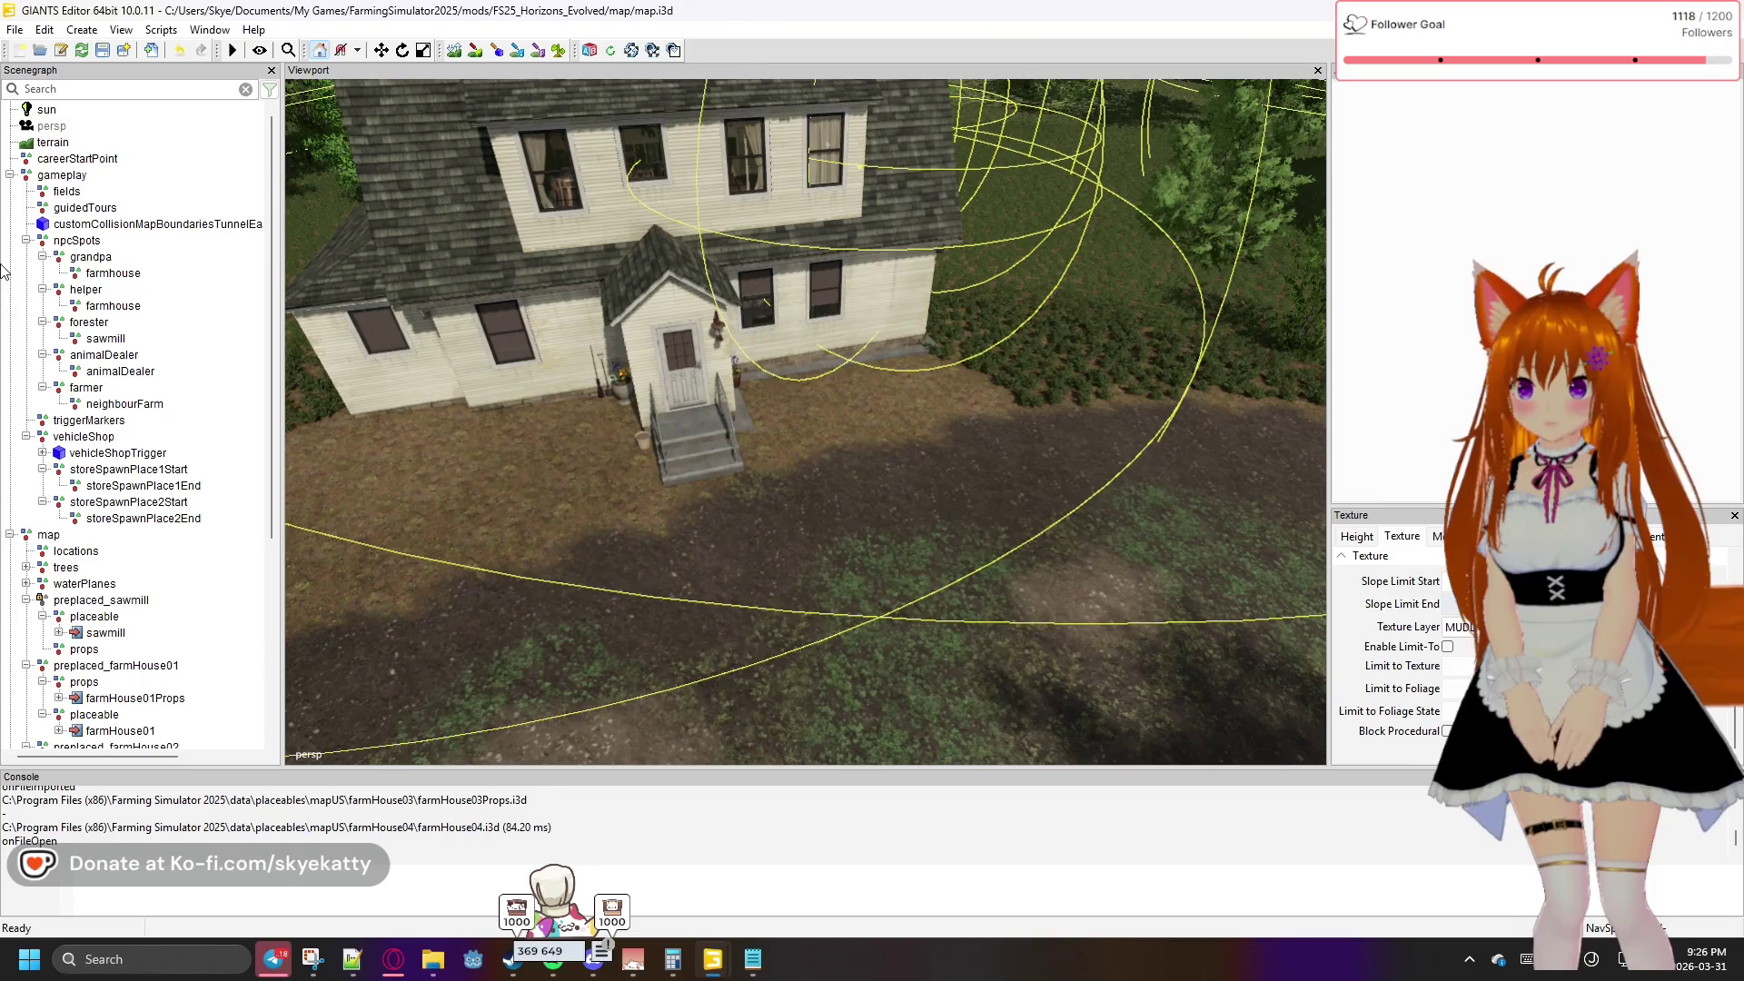
left_click(90, 258)
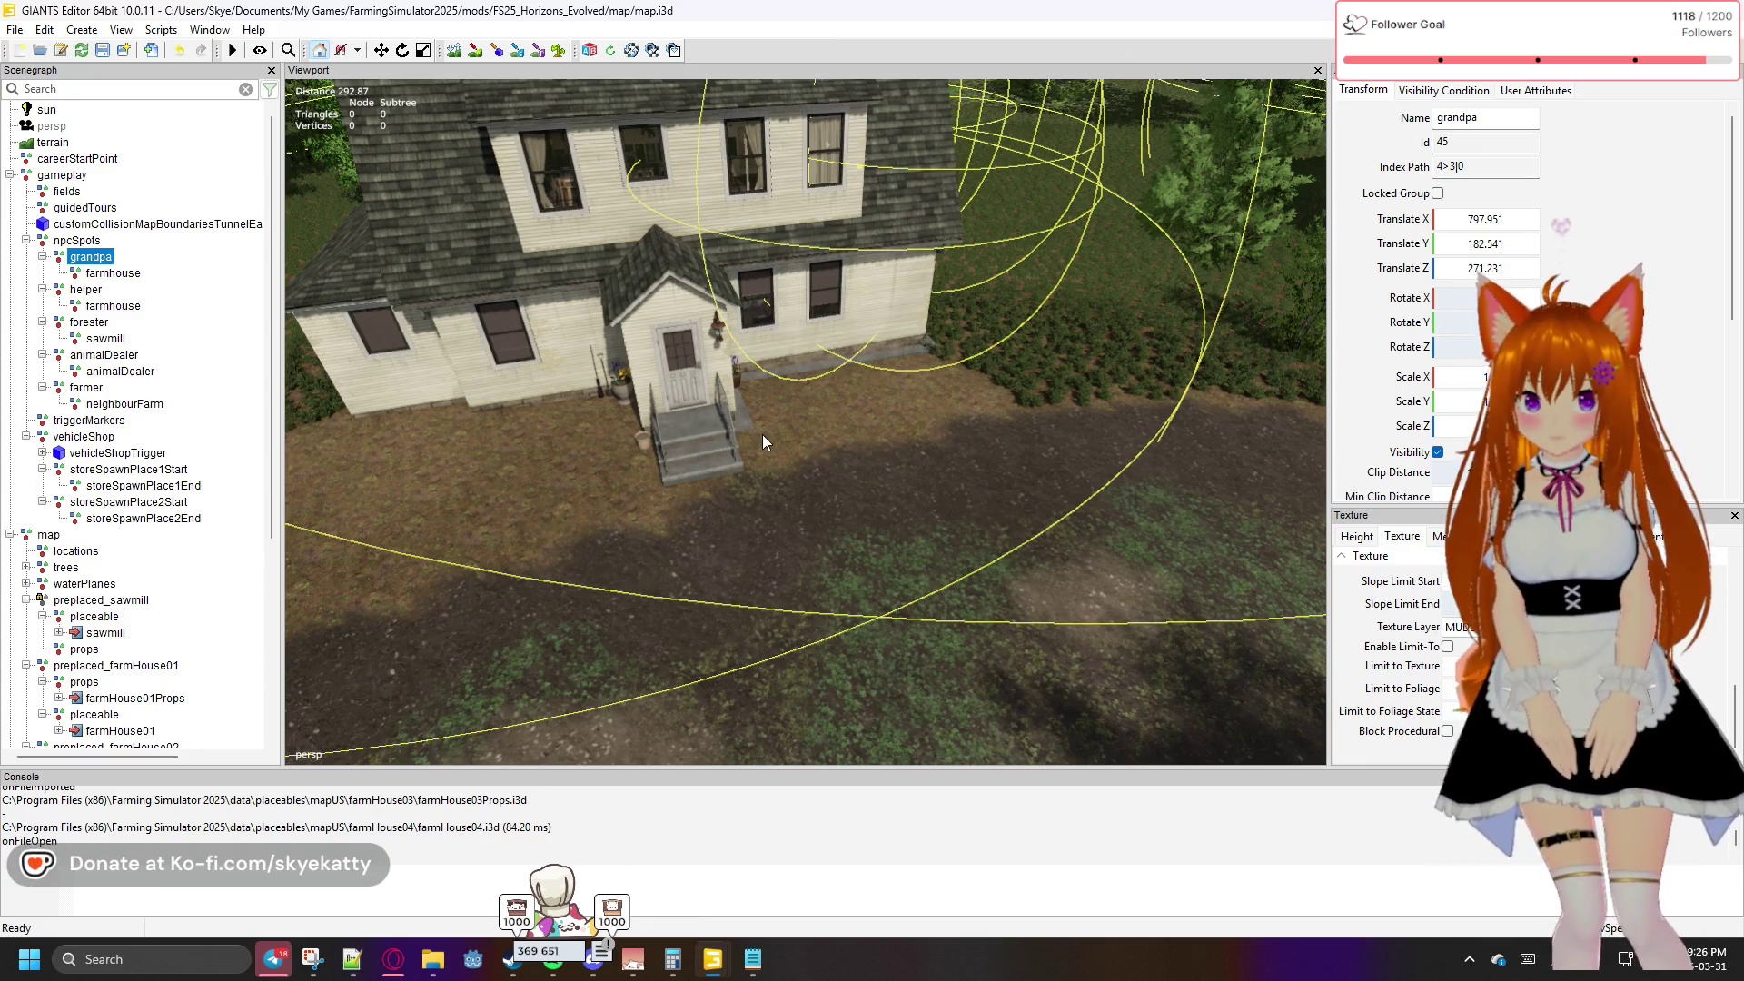
key("ctrl+space")
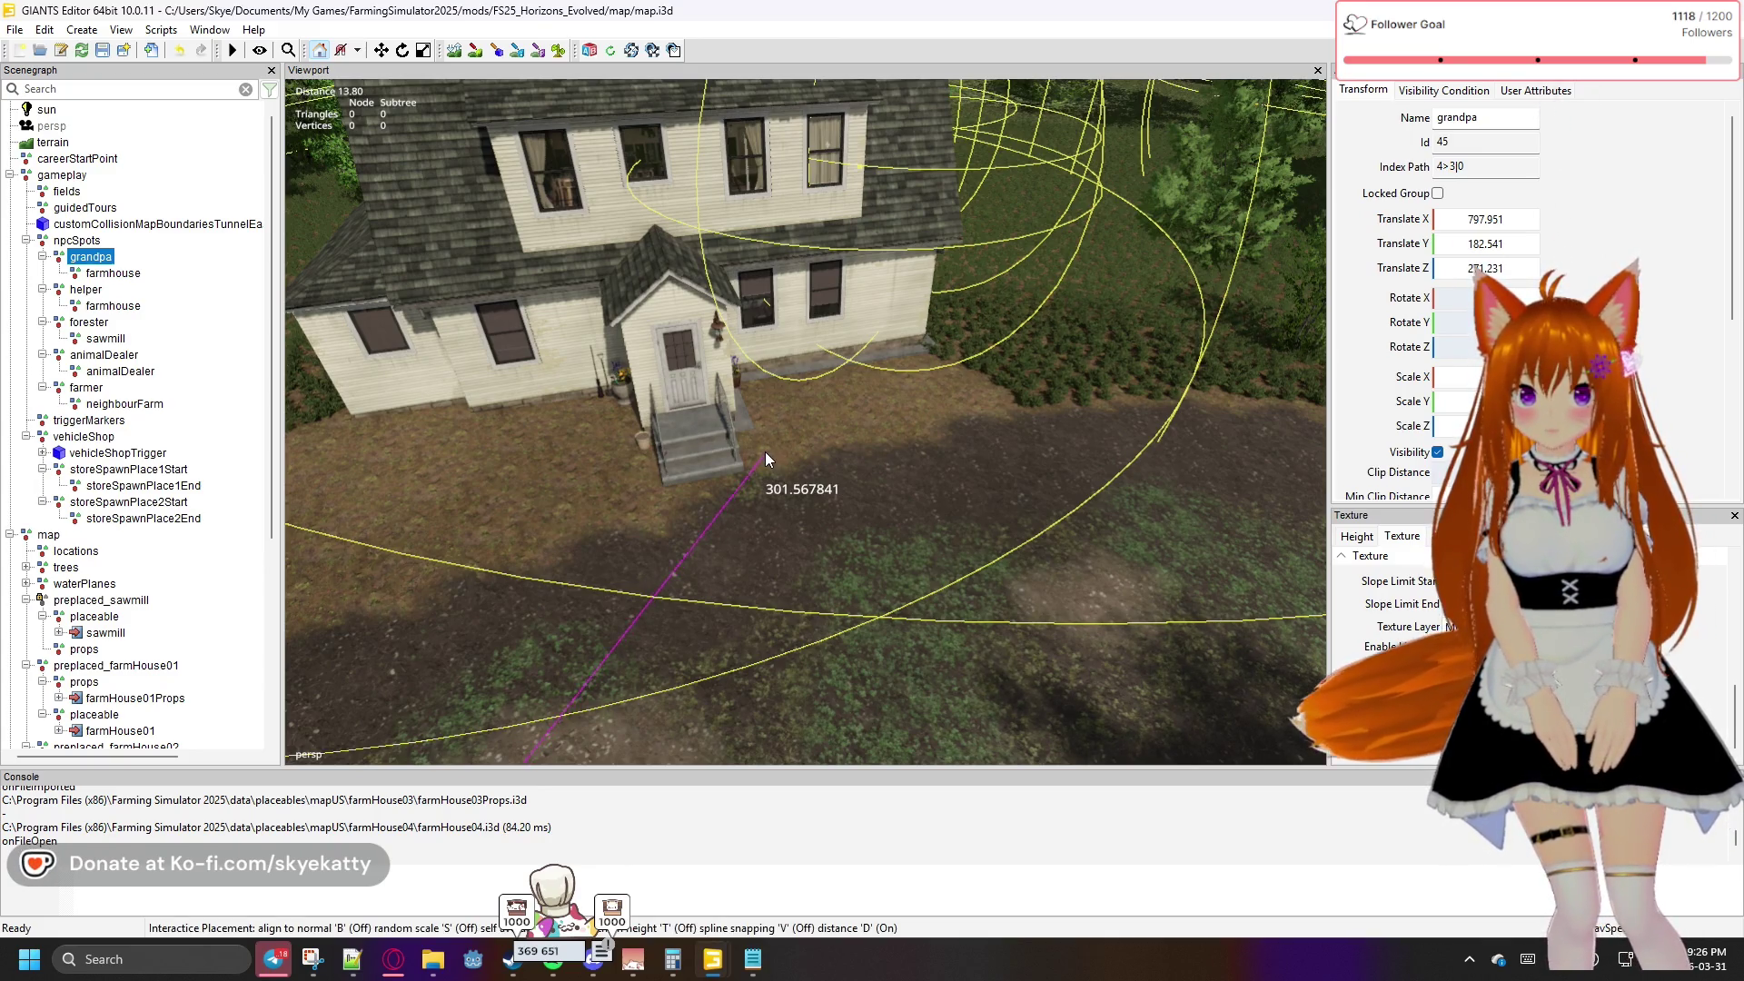
left_click(763, 451)
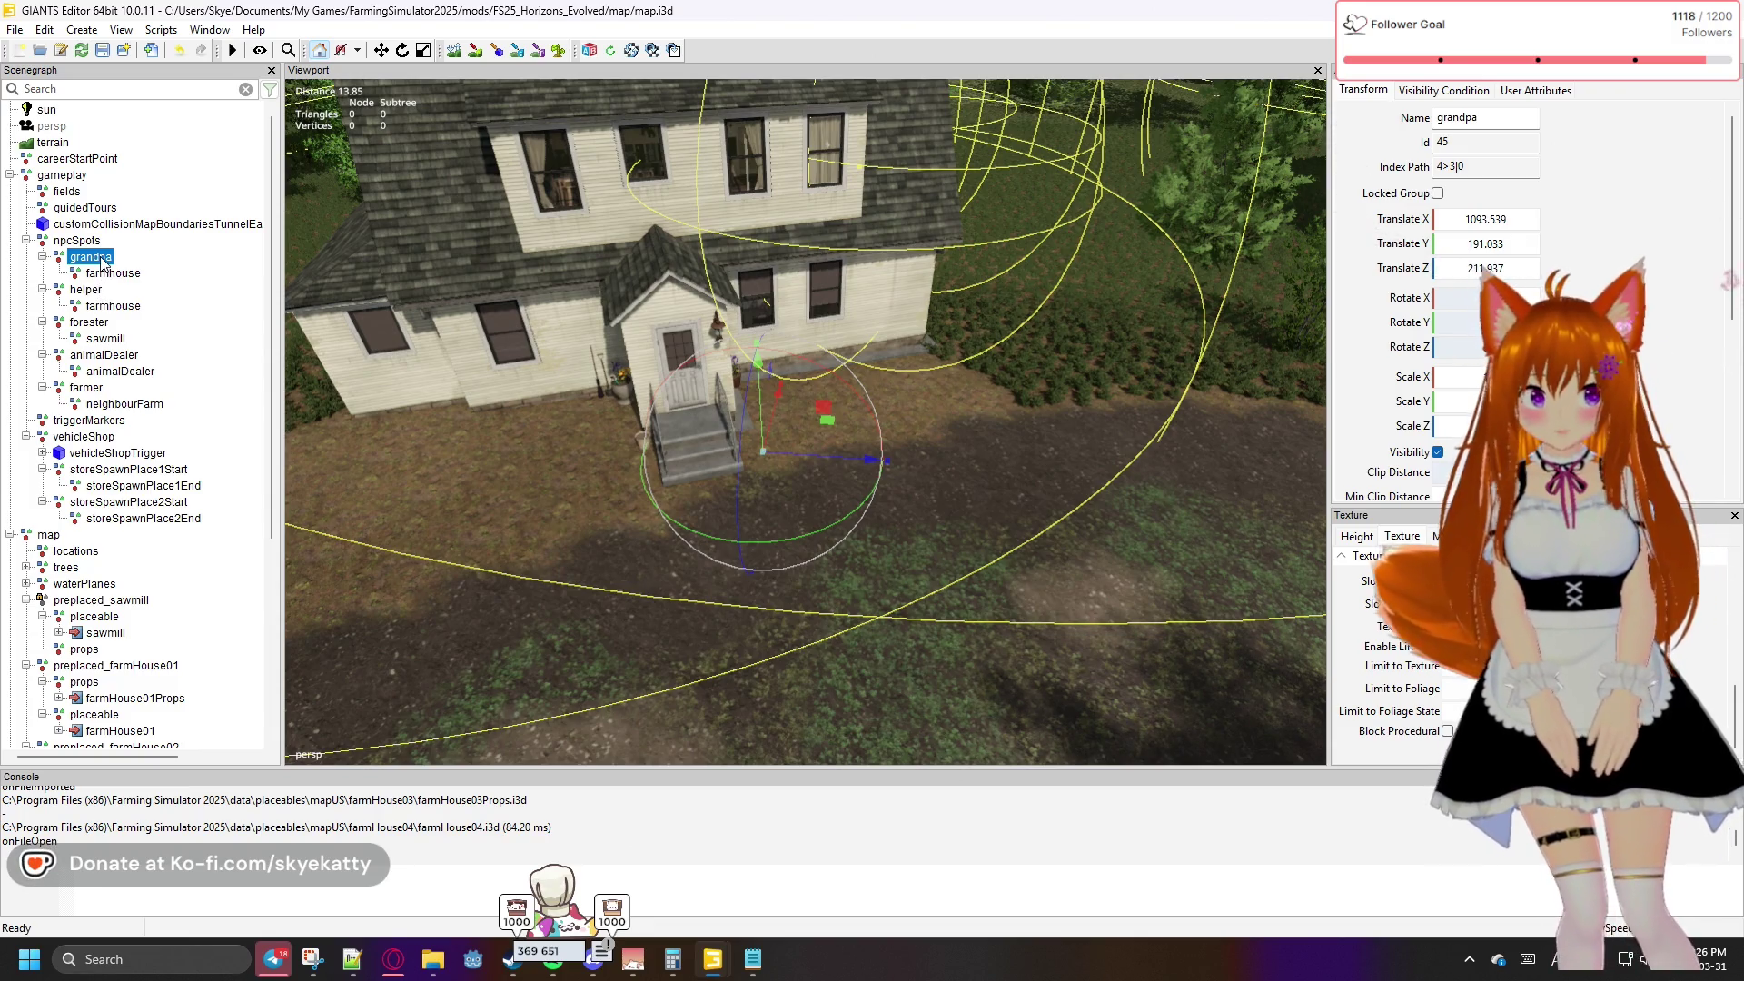
left_click(1518, 90)
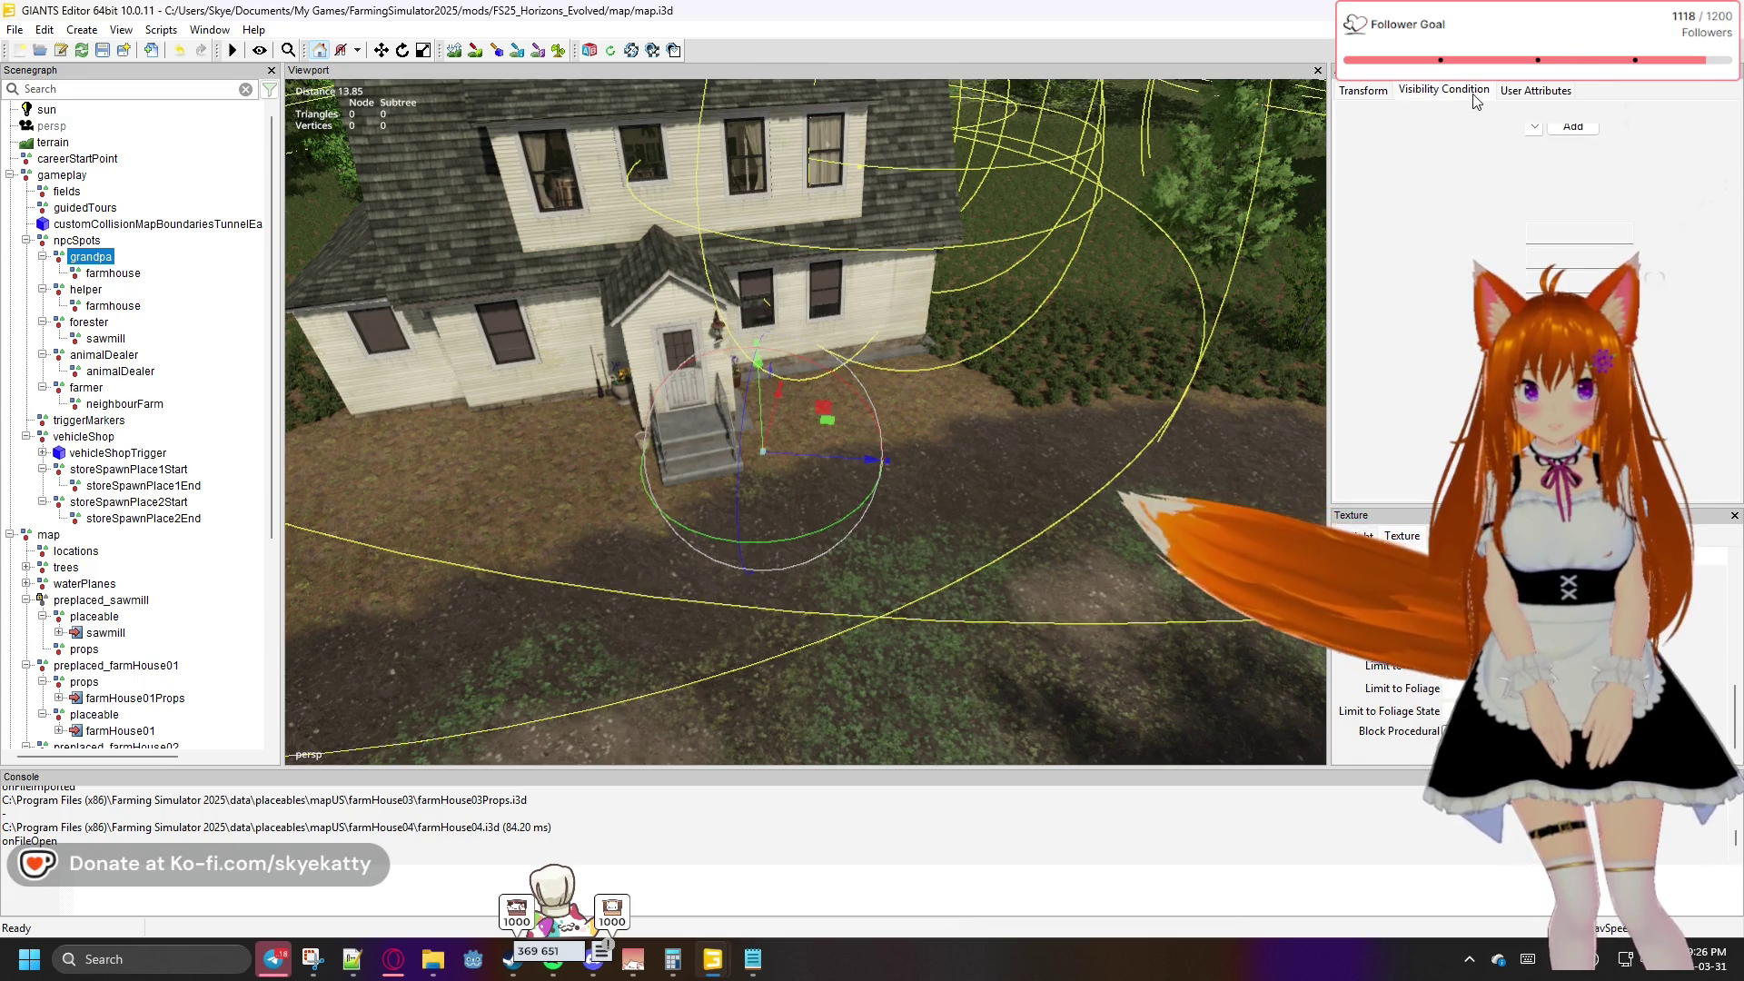
left_click(1378, 94)
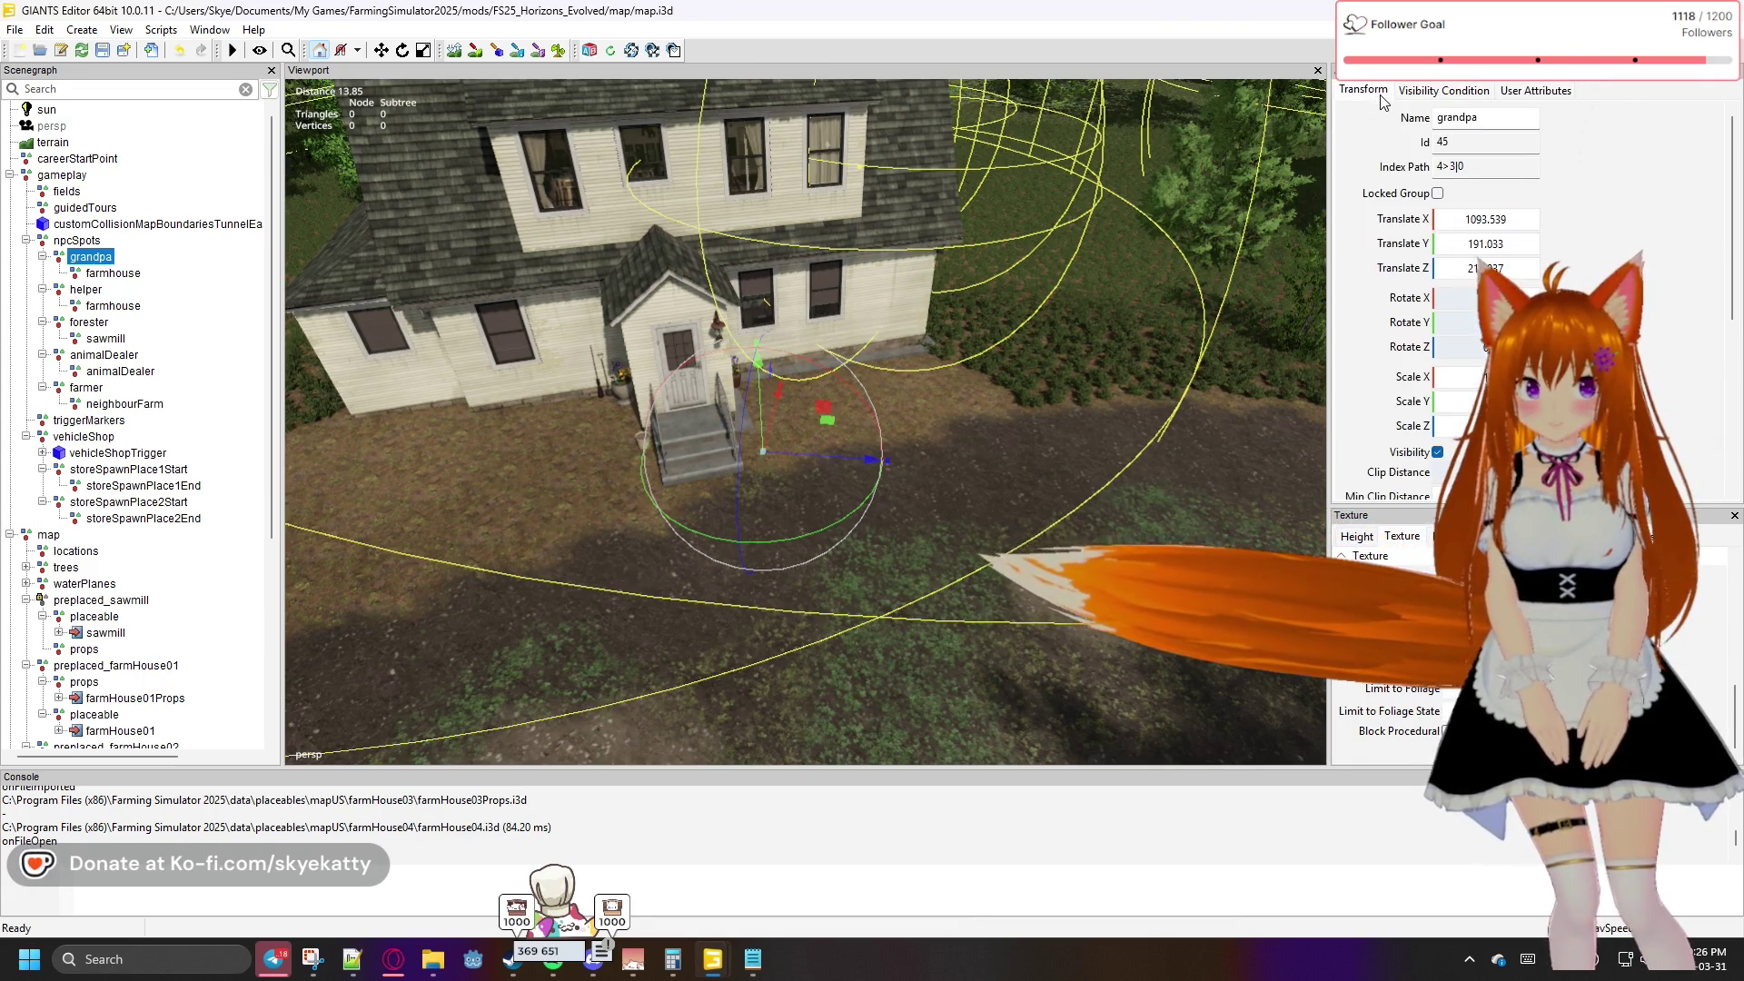
left_click(1533, 95)
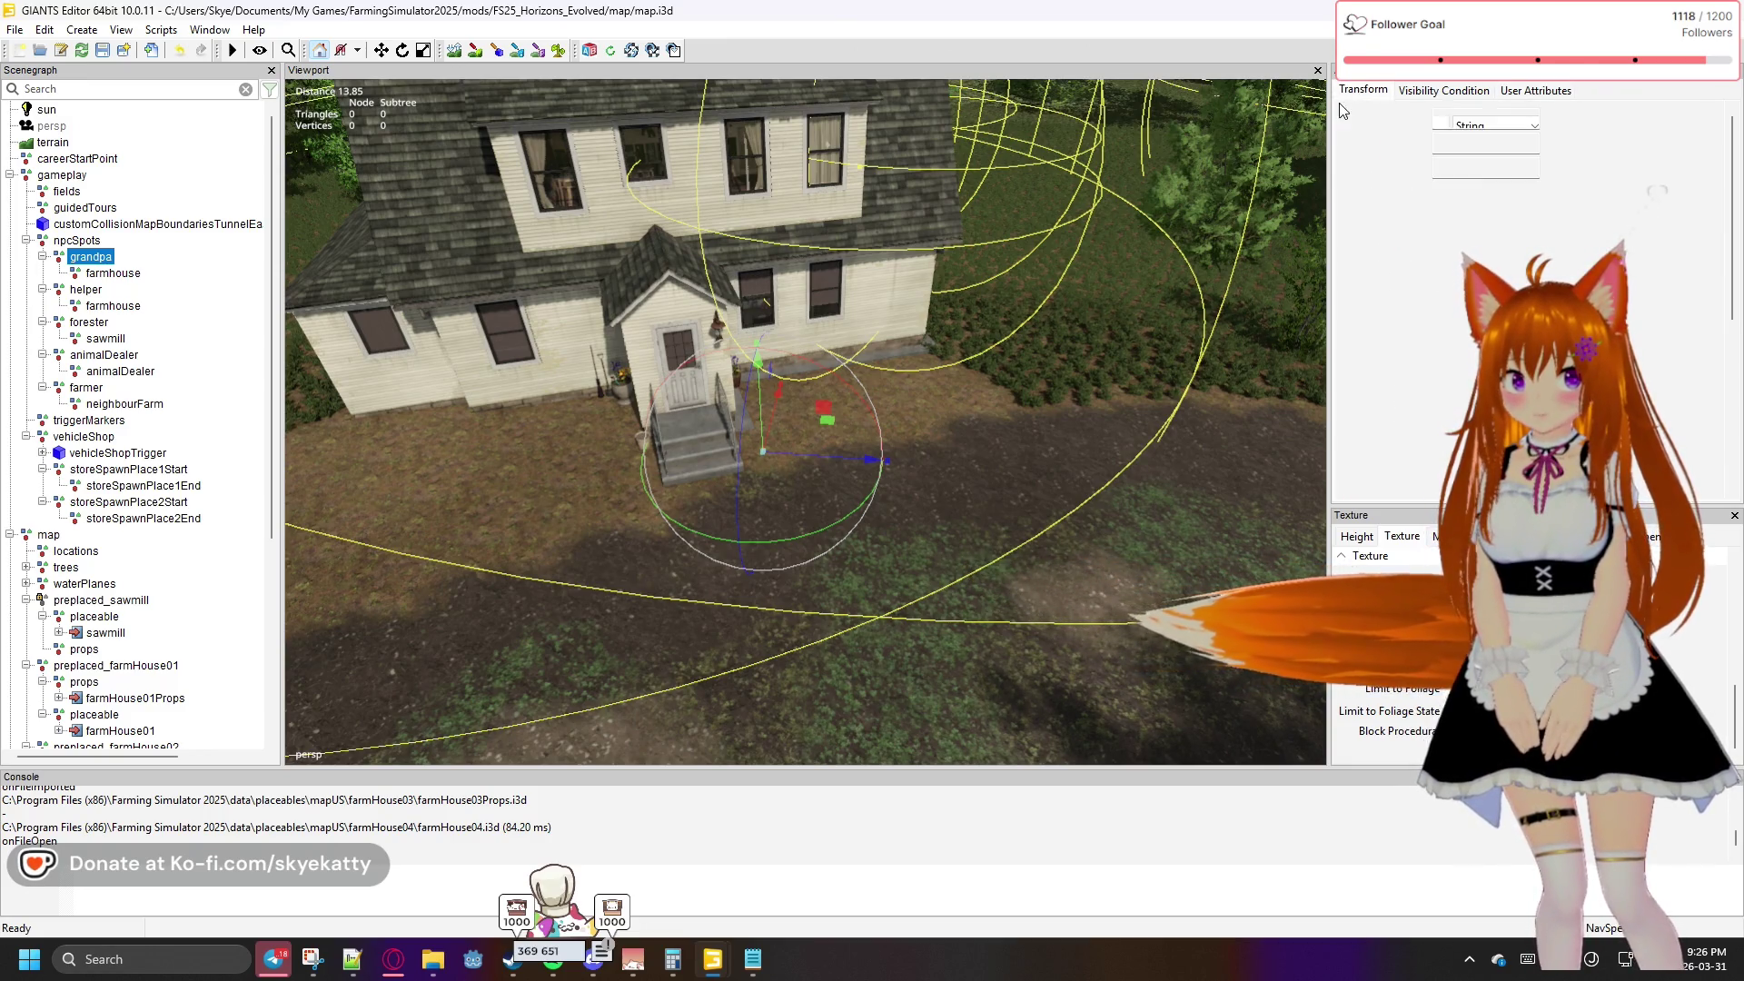
left_click(134, 284)
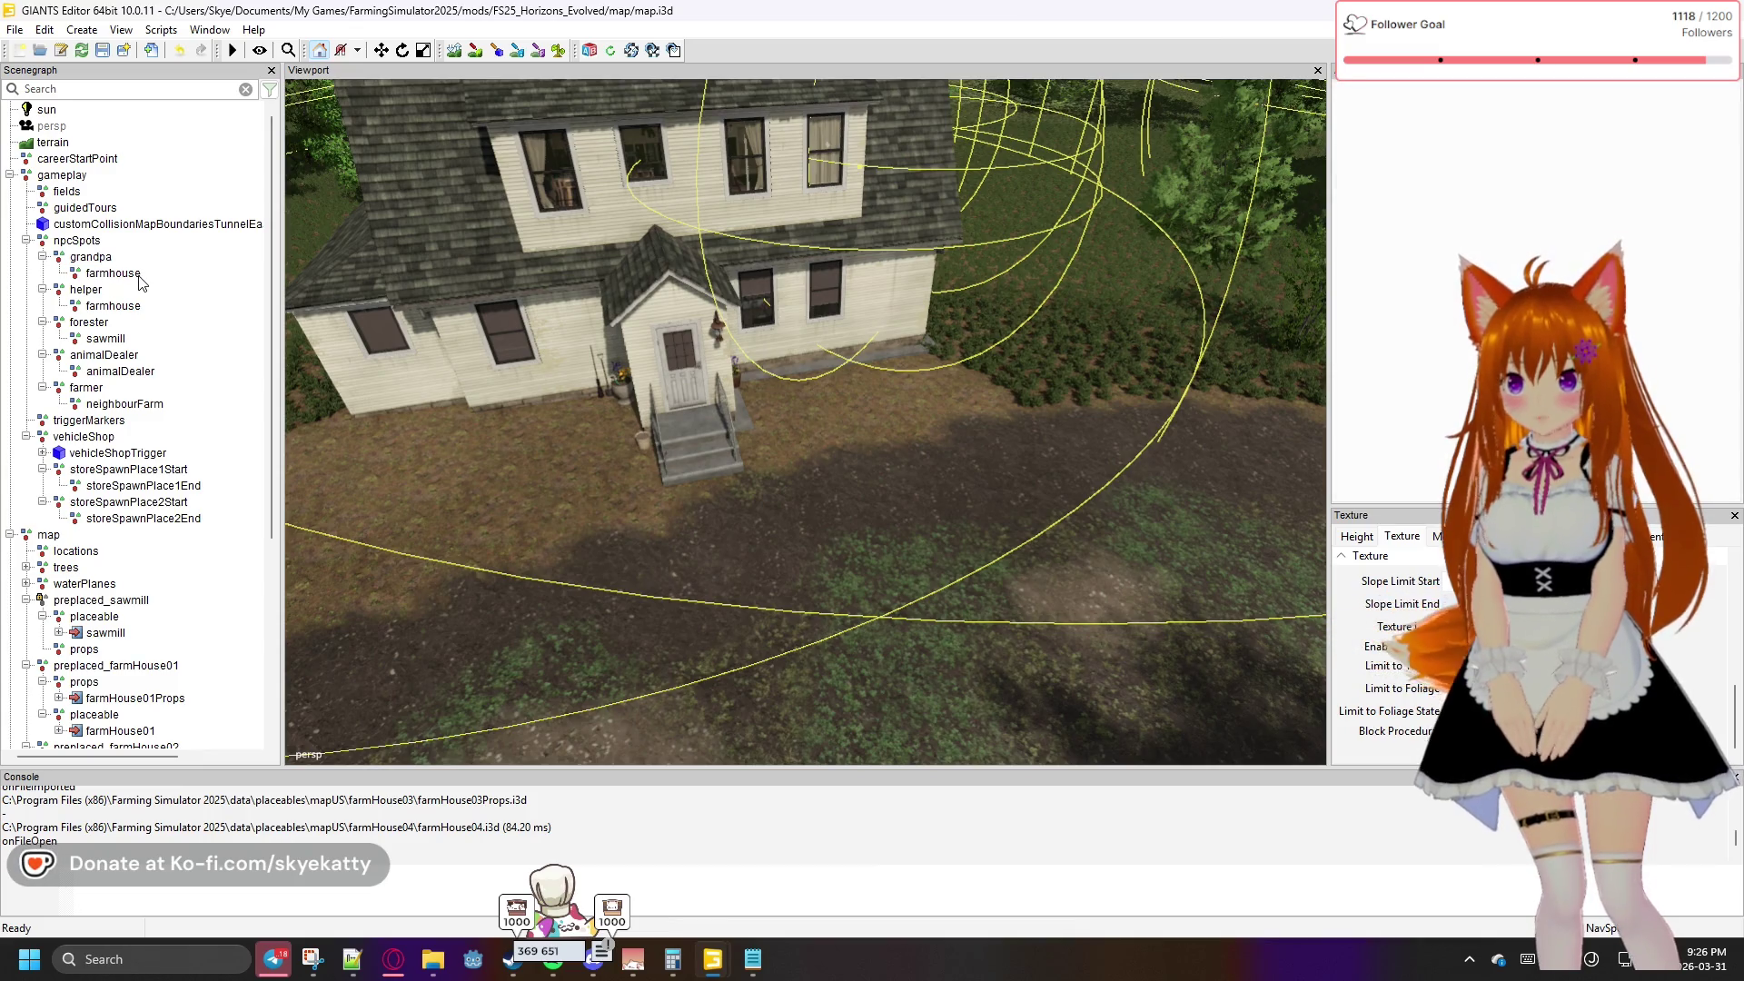
left_click(133, 278)
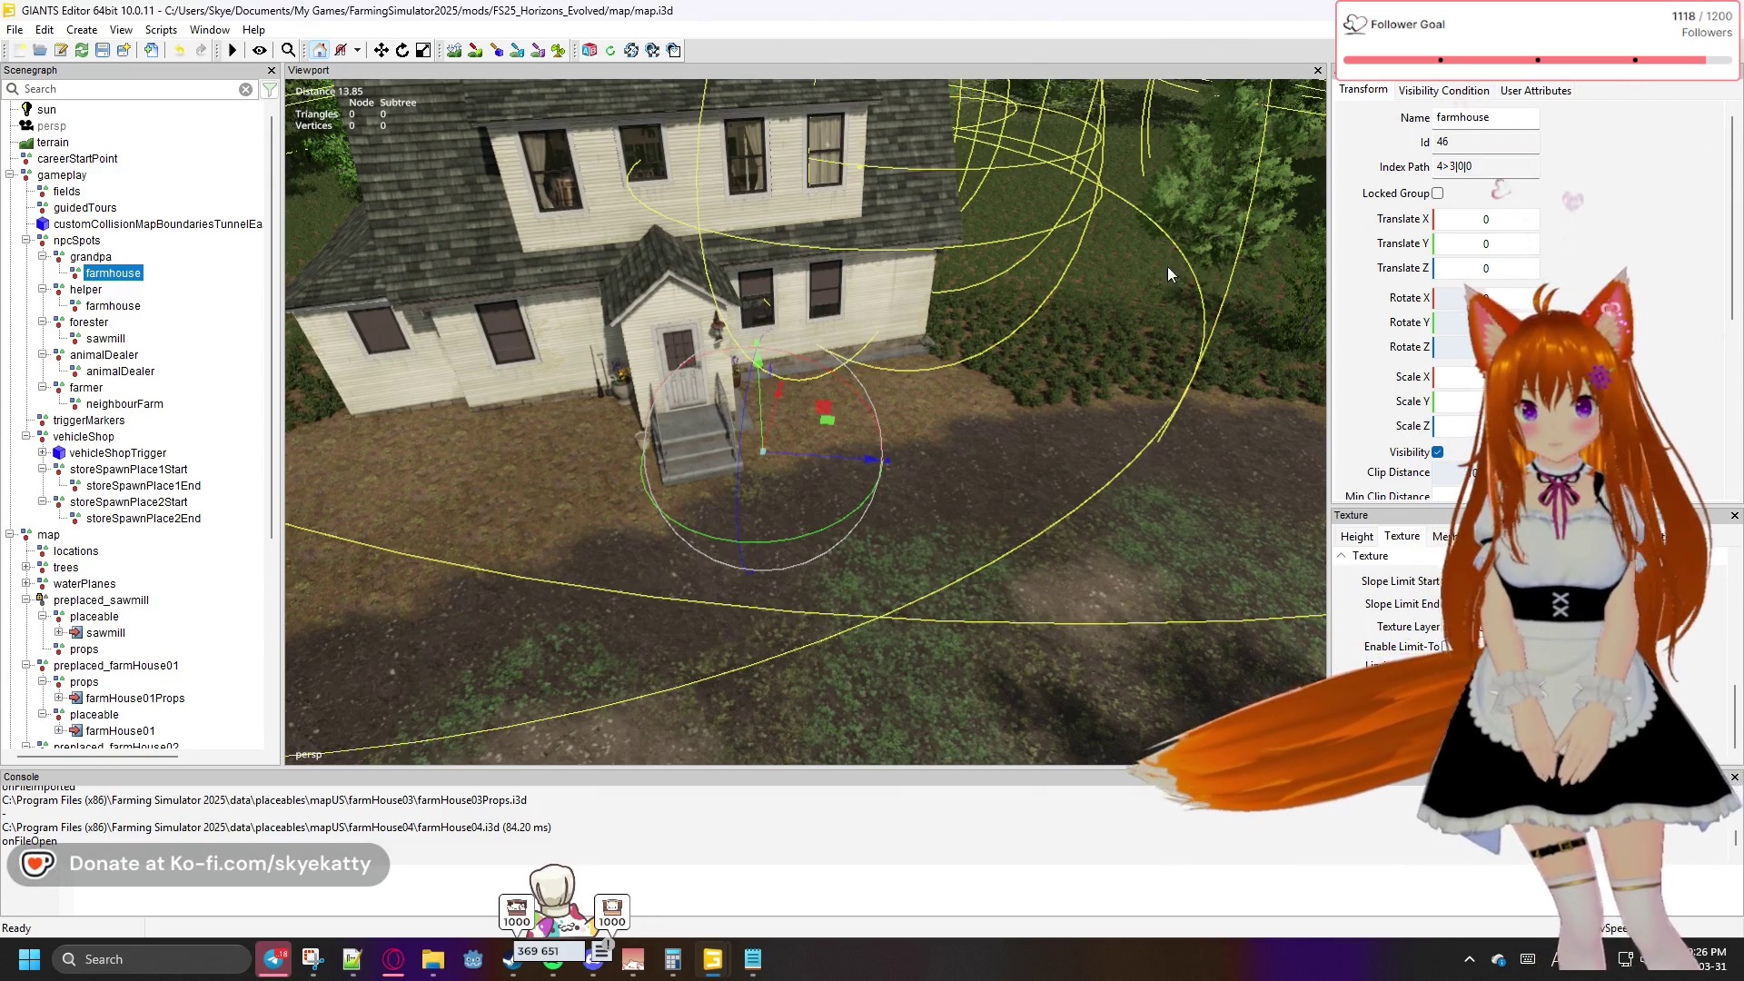
scroll(1571, 234, "down", 5)
scroll(1571, 234, "up", 5)
left_click(1535, 90)
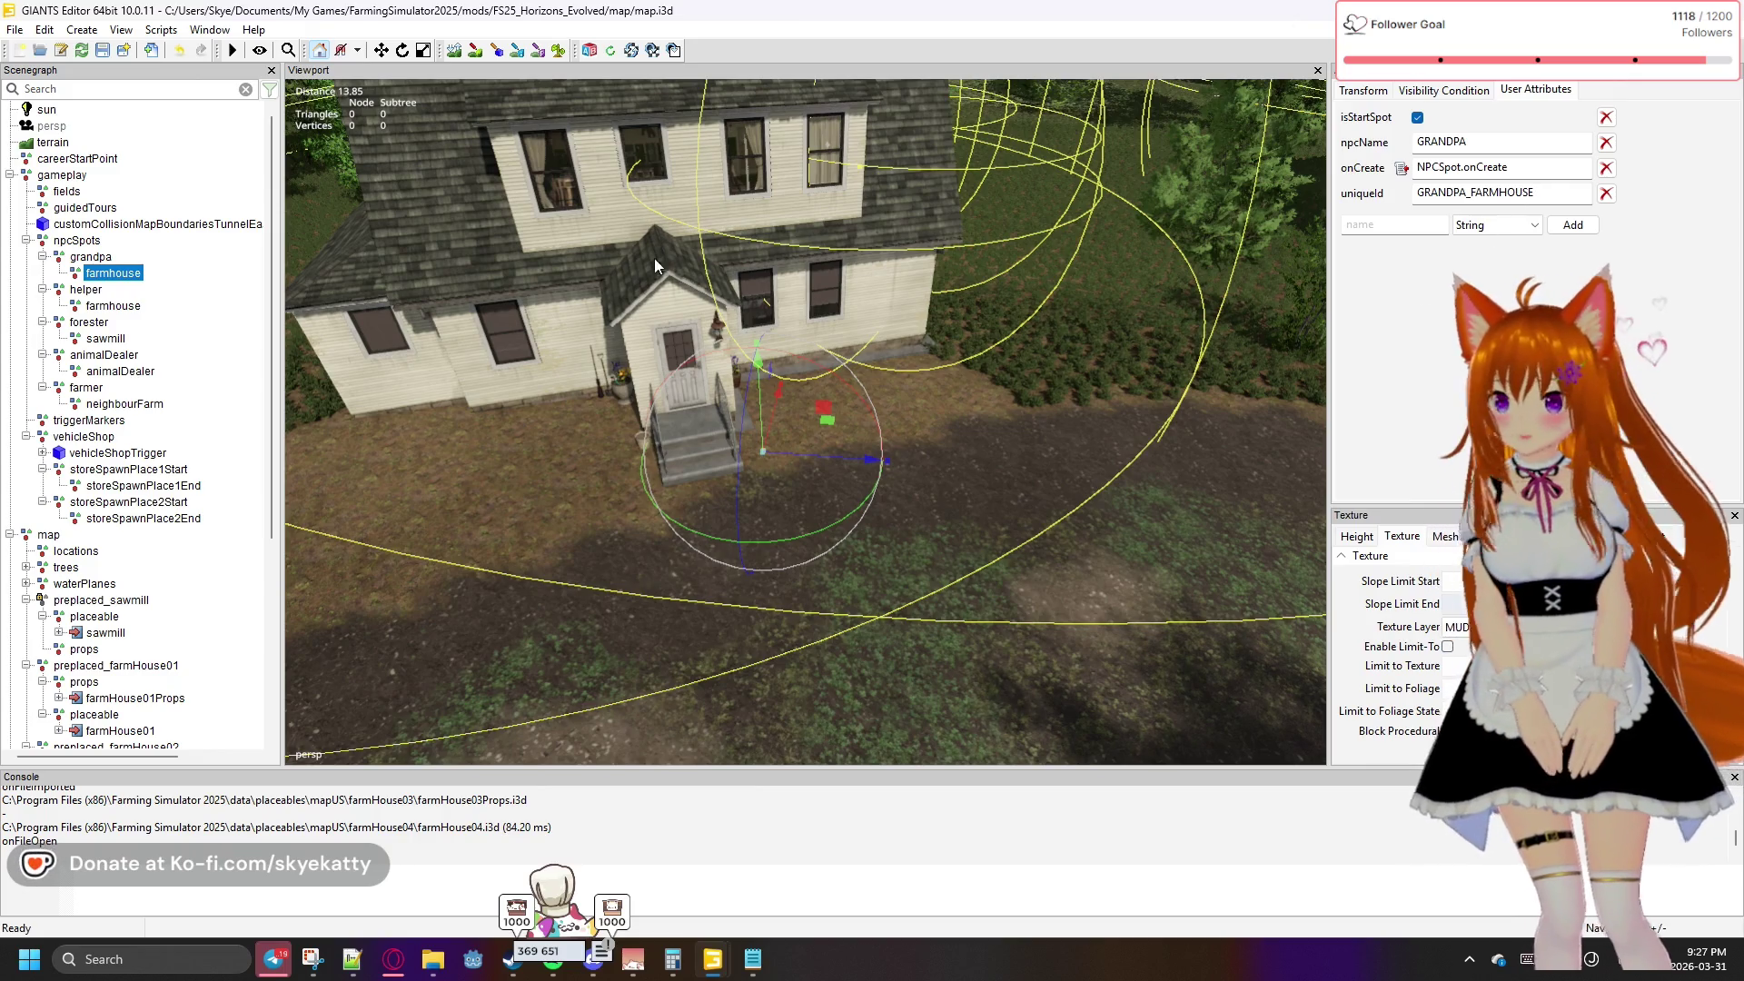
left_click(101, 259)
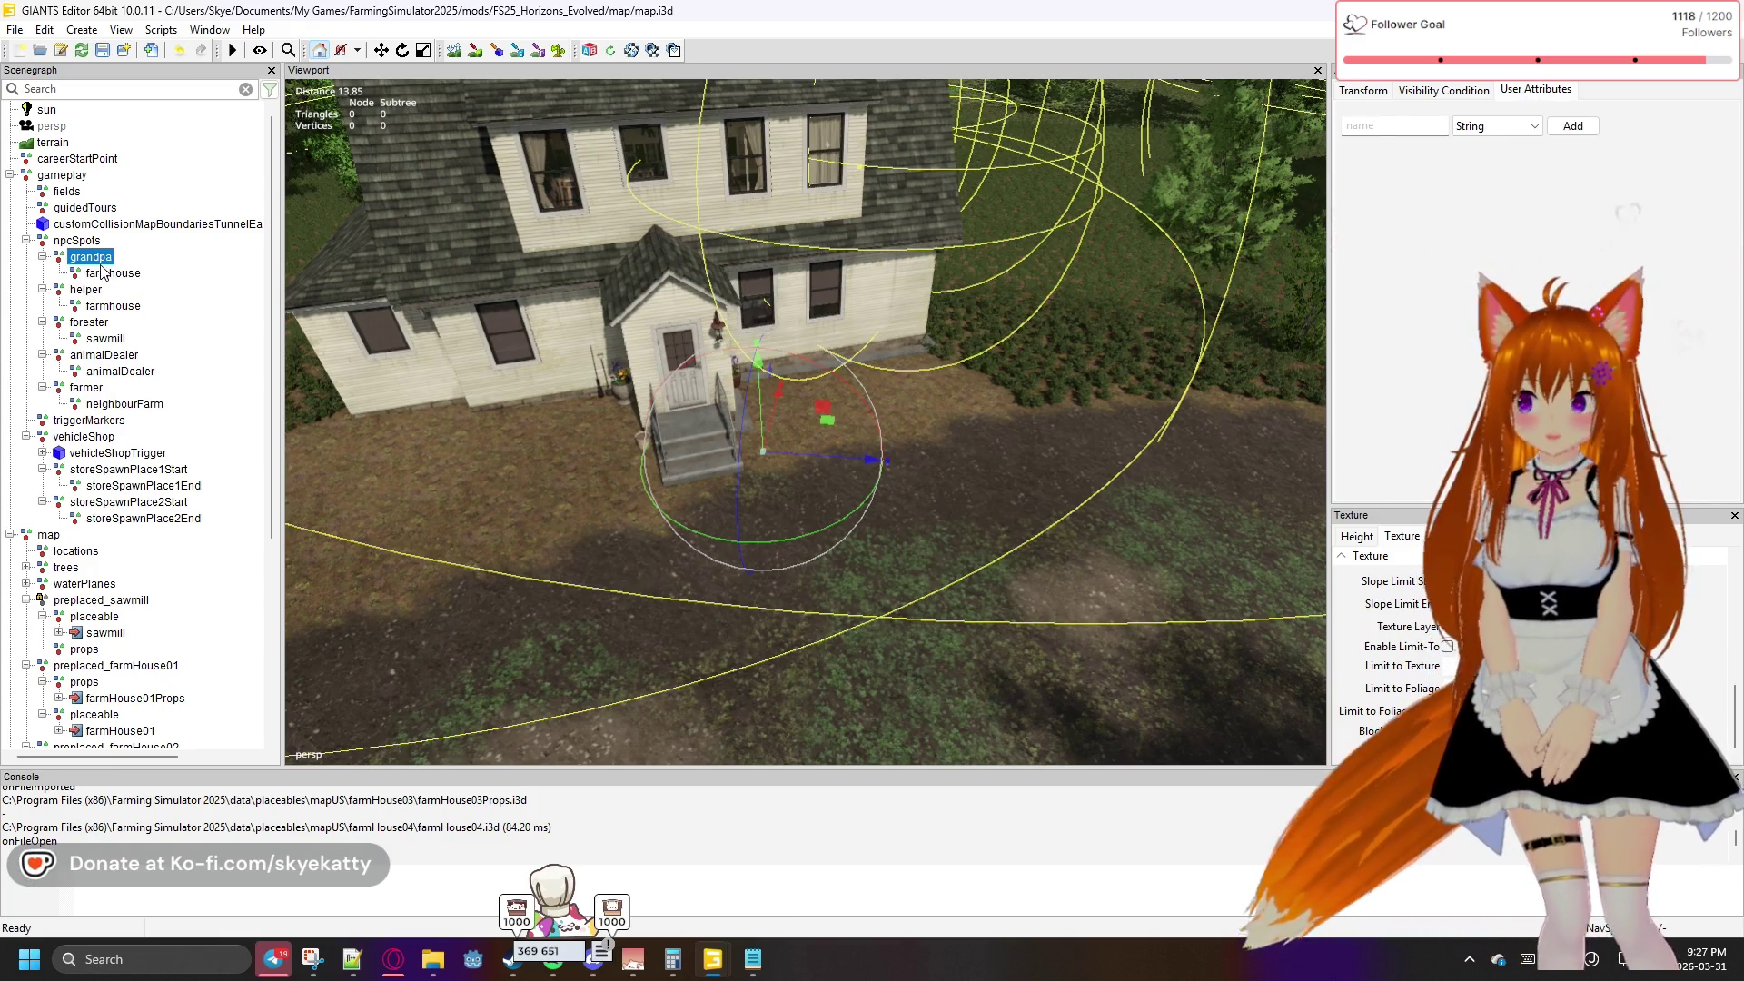
left_click(102, 270)
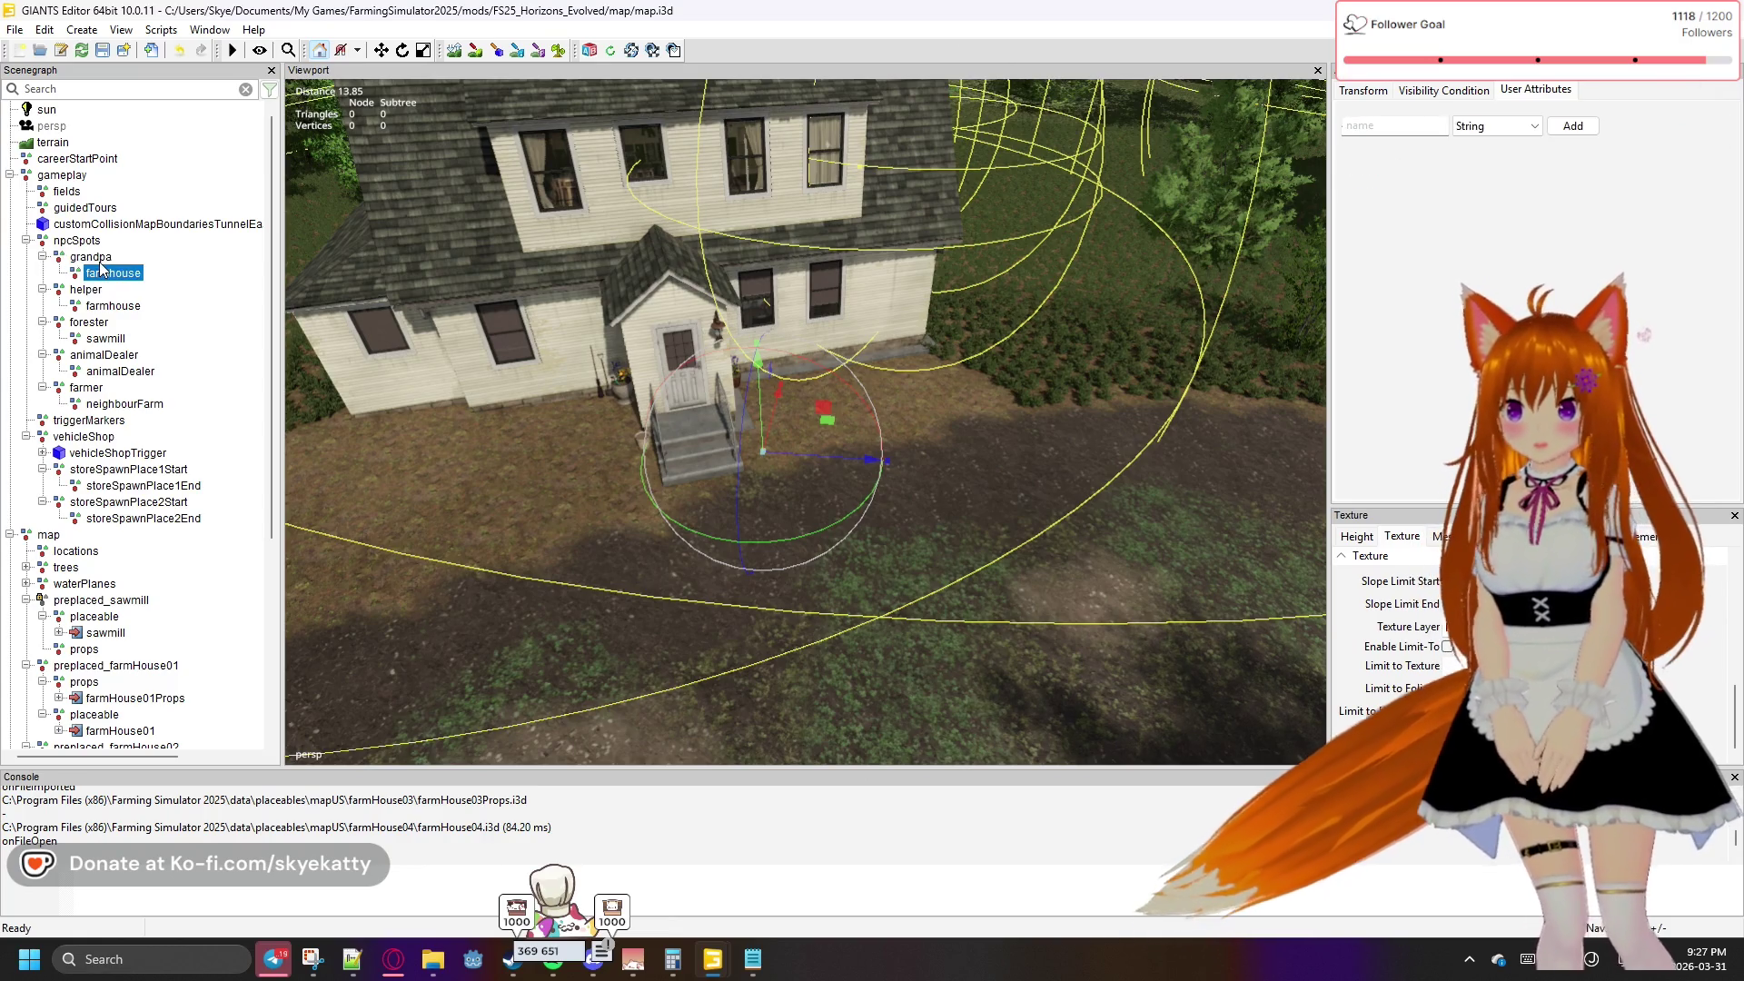
left_click(96, 258)
Copy grandpa below farmer and place the copy on the ground left of the farmhouse steps
left_click_drag(117, 288, 111, 372)
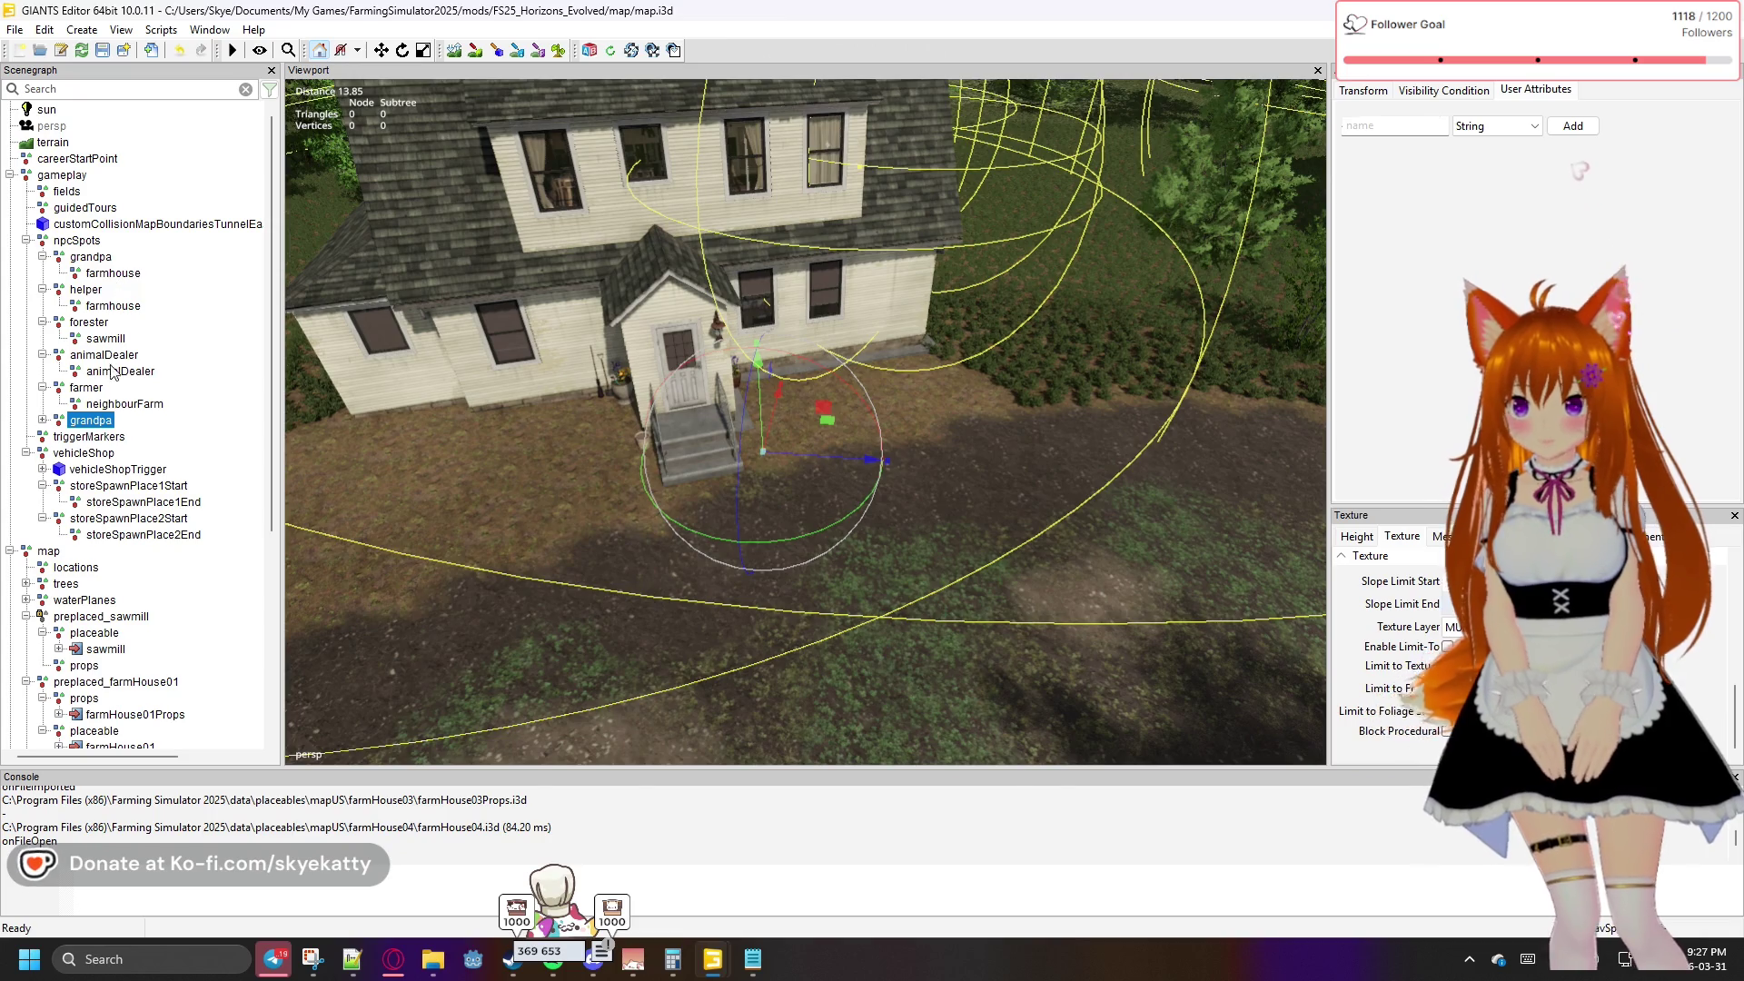
left_click(41, 421)
left_click(95, 436)
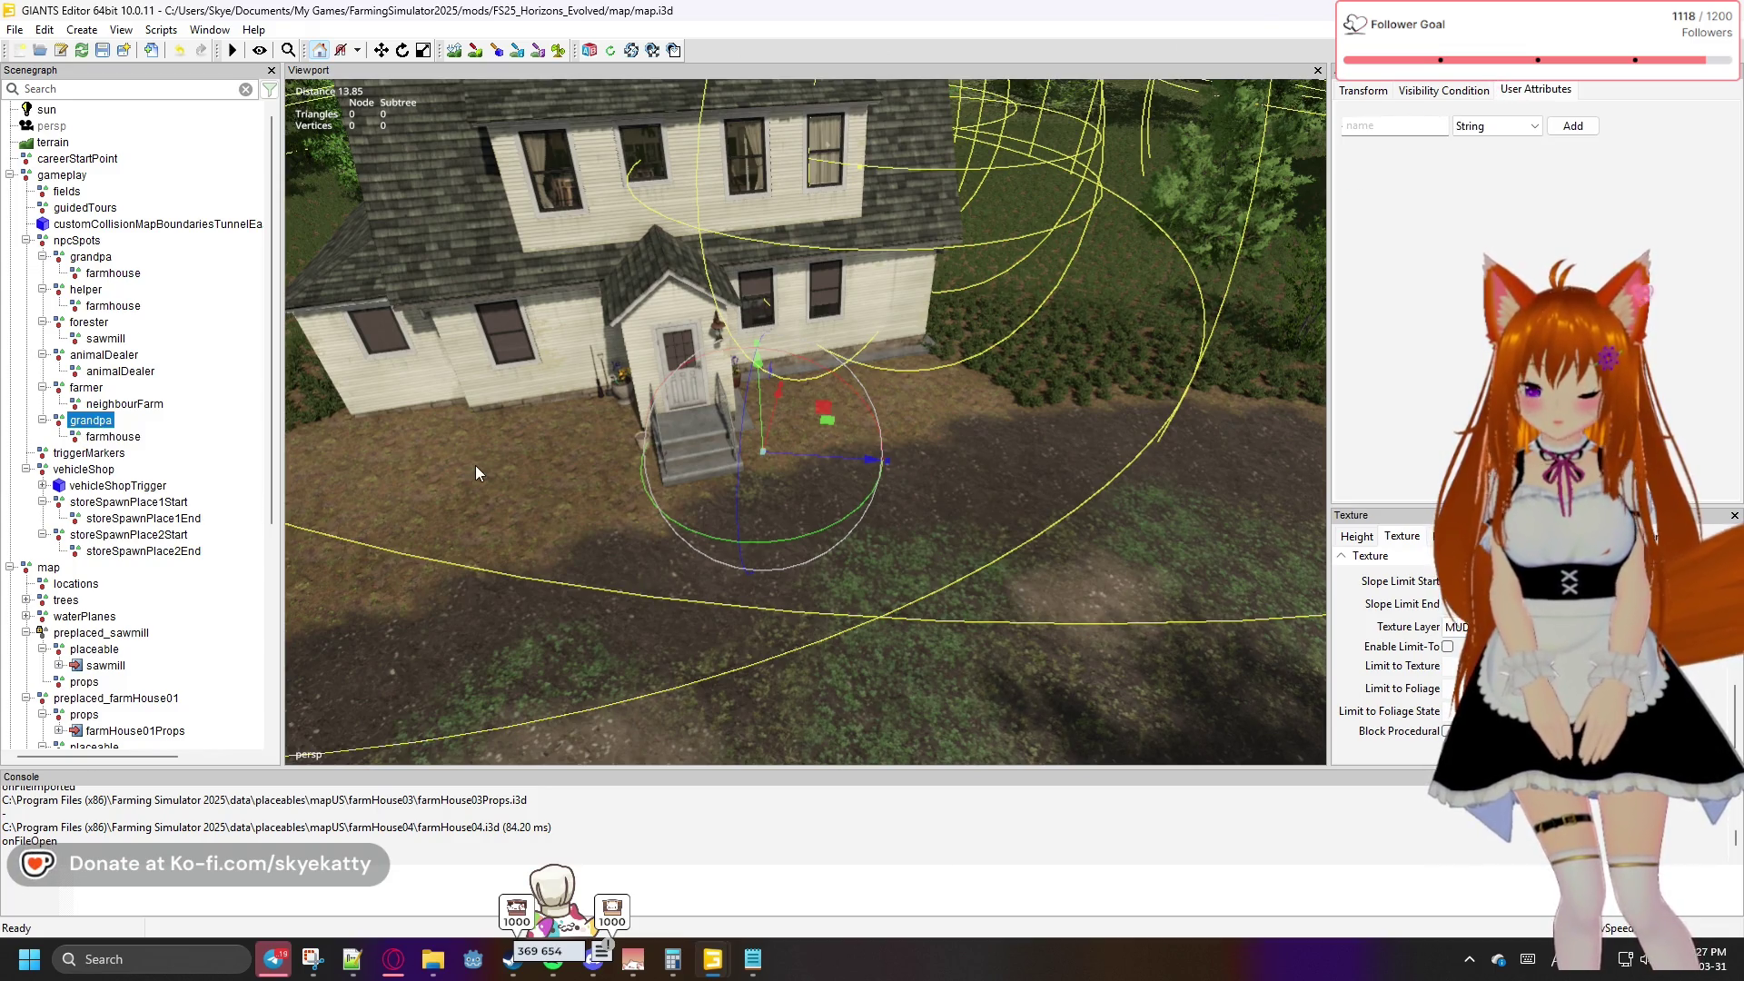
left_click(574, 476)
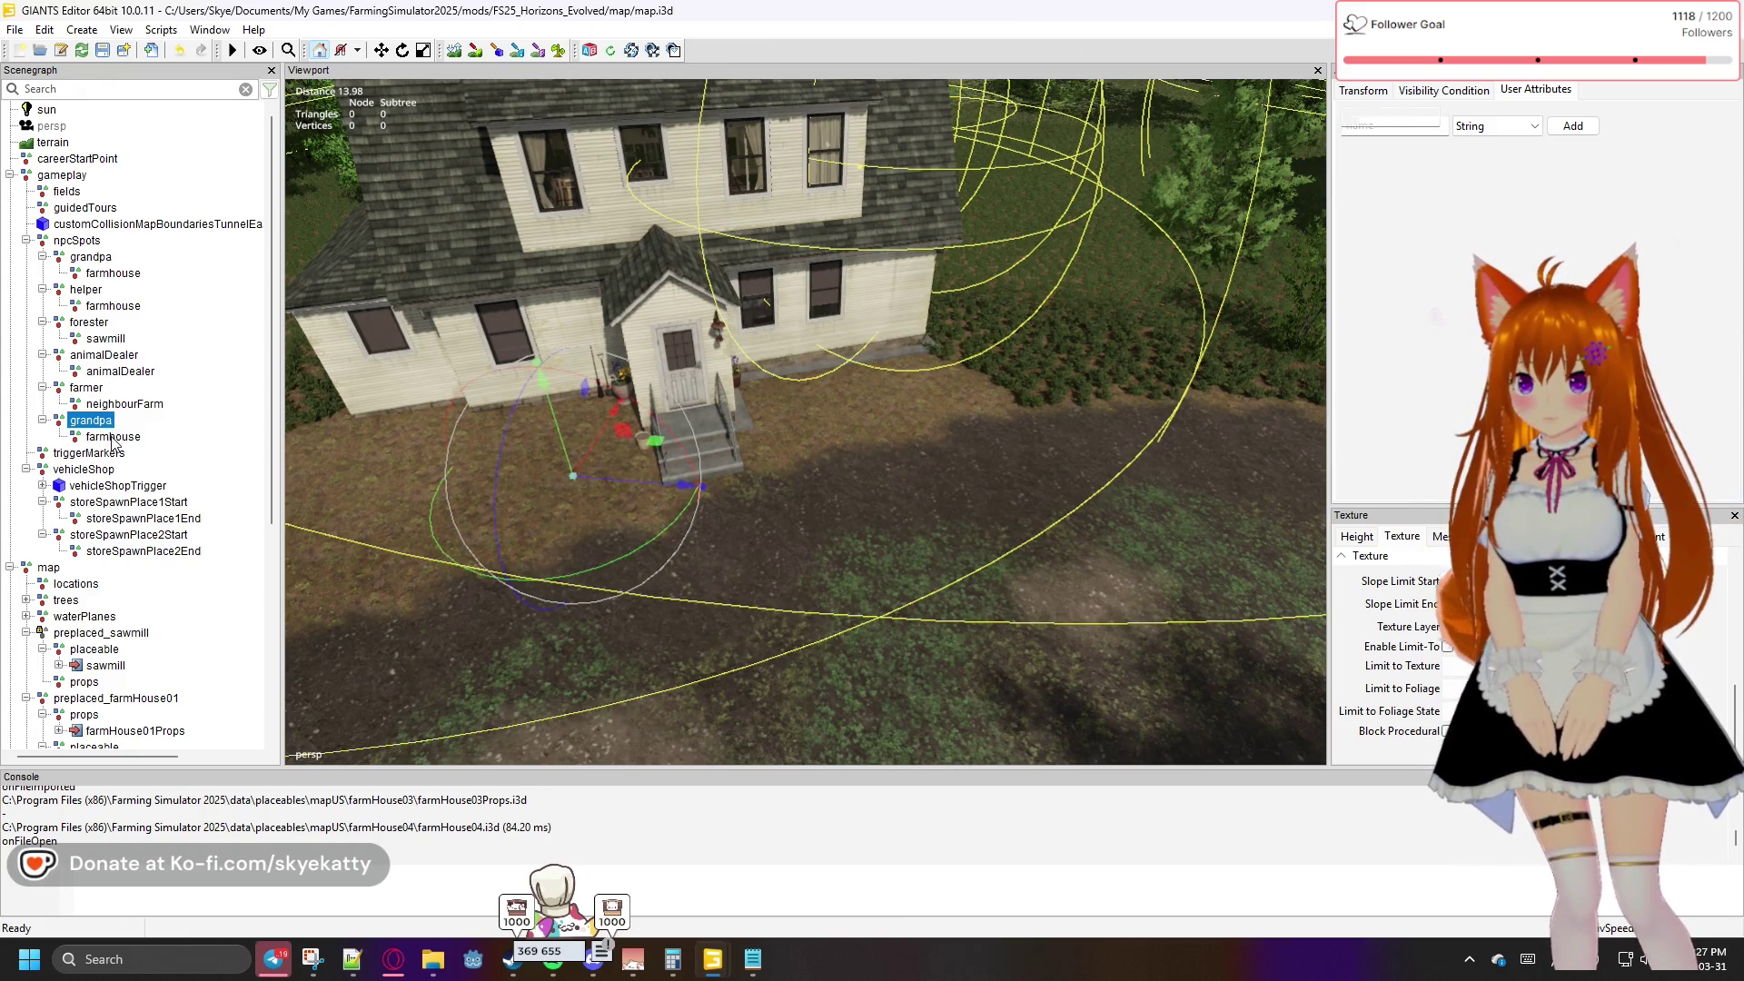
key("Down")
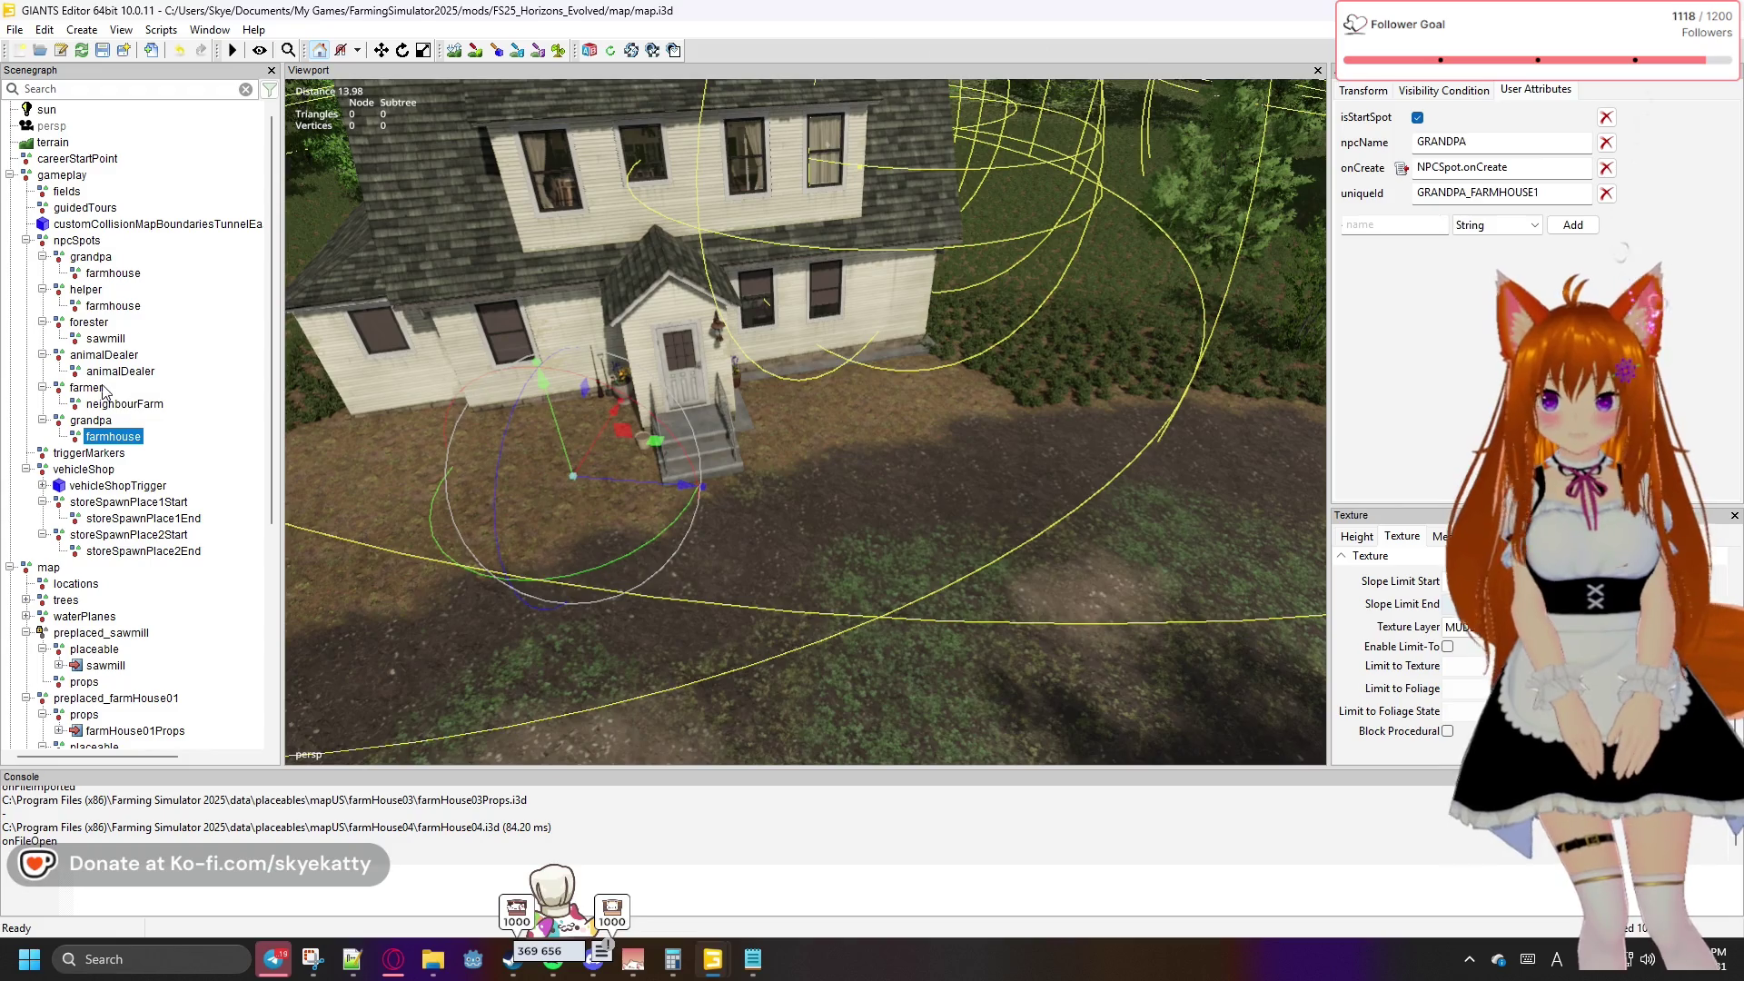
key("Escape")
mouse_move(454, 391)
left_mouse_down()
mouse_move(723, 335)
mouse_move(748, 271)
mouse_move(812, 263)
mouse_move(508, 305)
left_mouse_up()
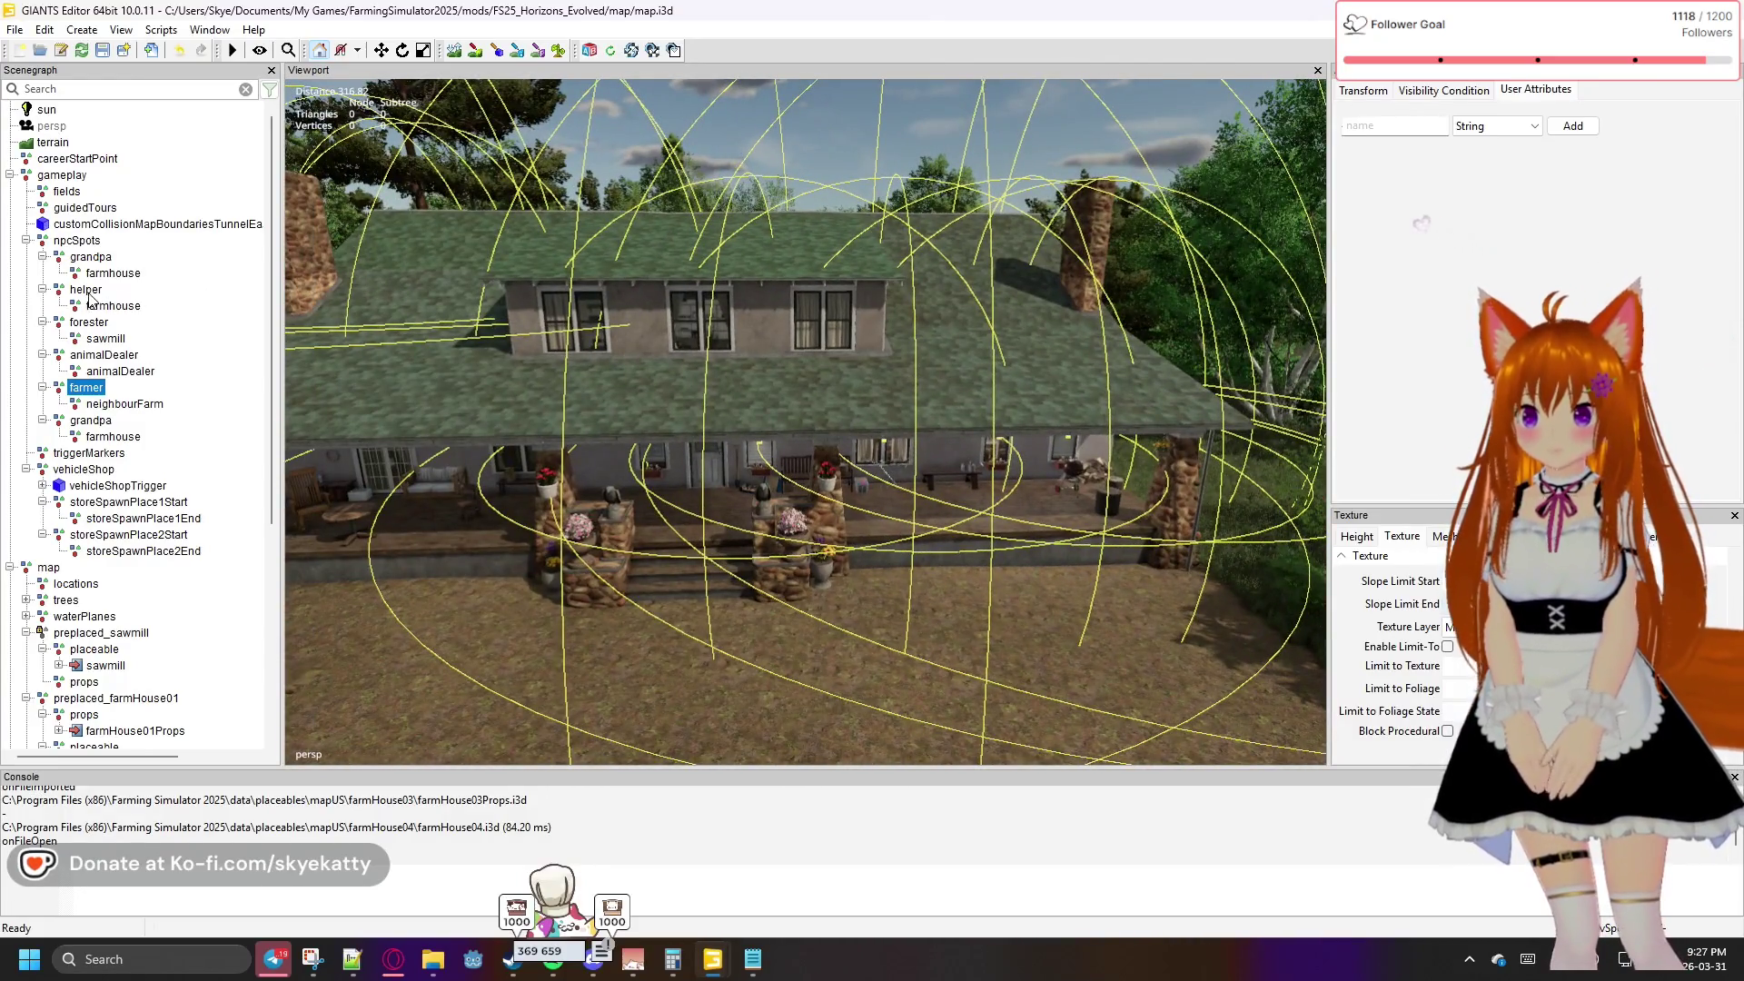
Place the helper spot on the porch of the stone-pillared farmhouse
left_click_drag(563, 407, 638, 406)
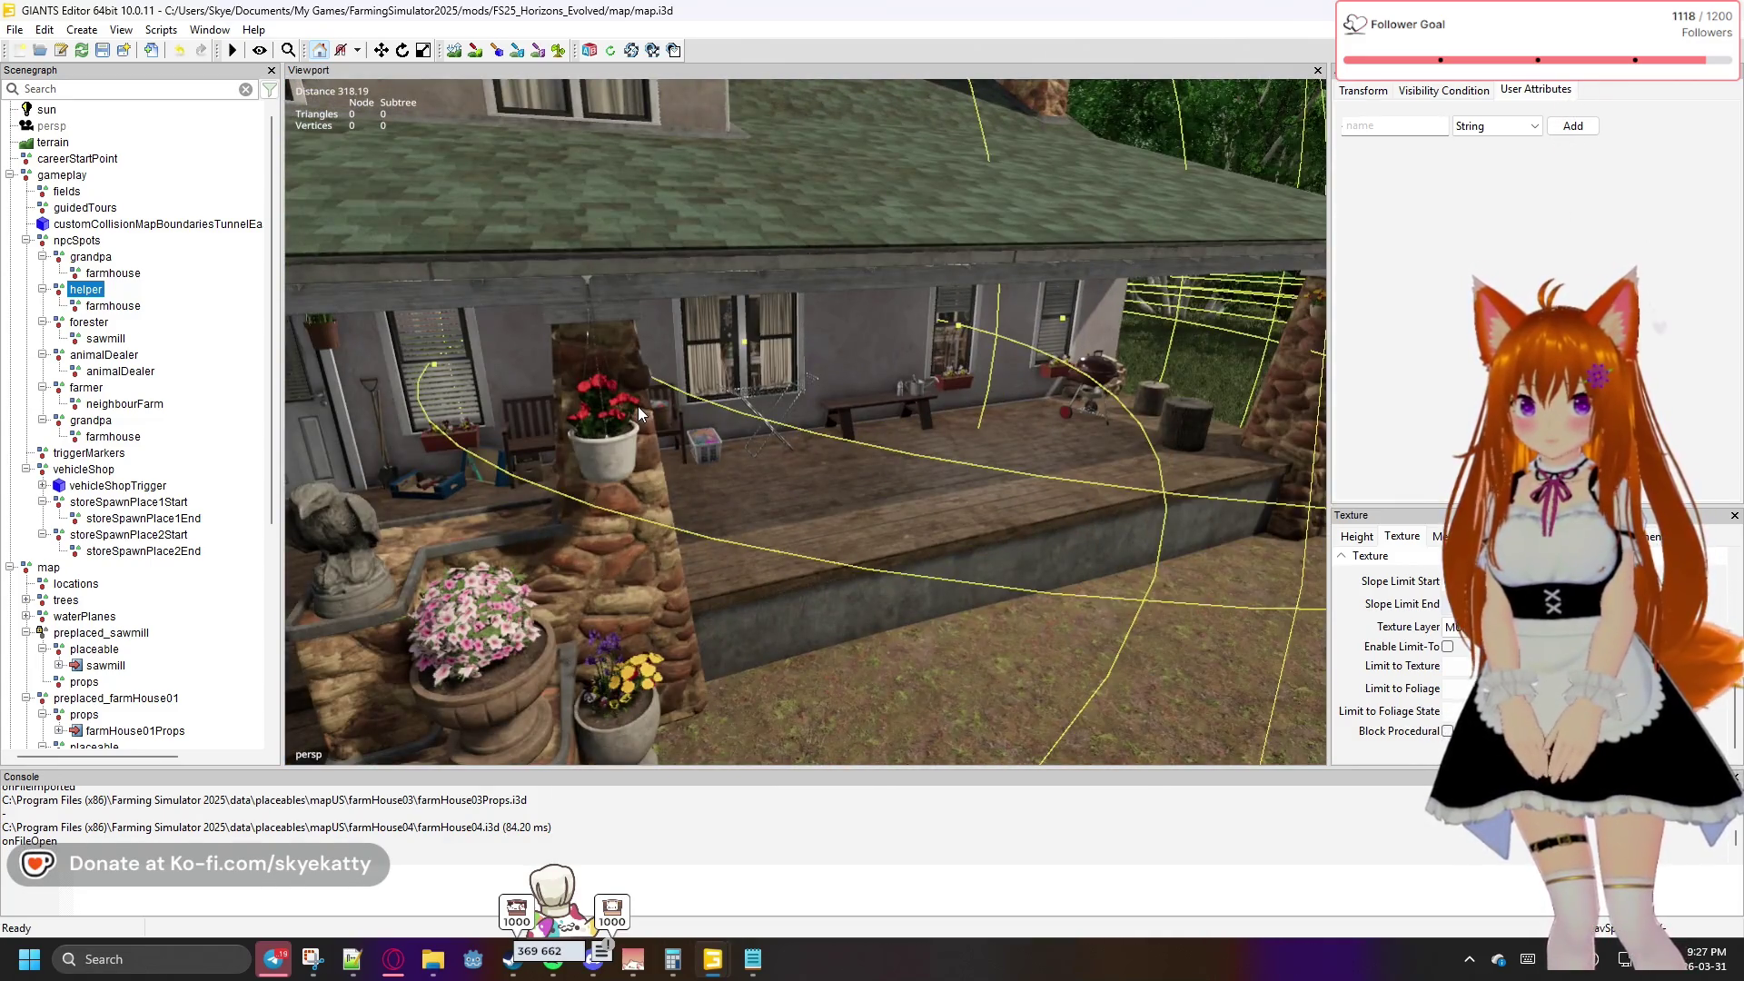
left_click(985, 425, "ctrl+shift")
mouse_move(782, 494)
left_mouse_down()
mouse_move(898, 492)
mouse_move(1051, 417)
mouse_move(1079, 436)
mouse_move(867, 493)
left_mouse_up()
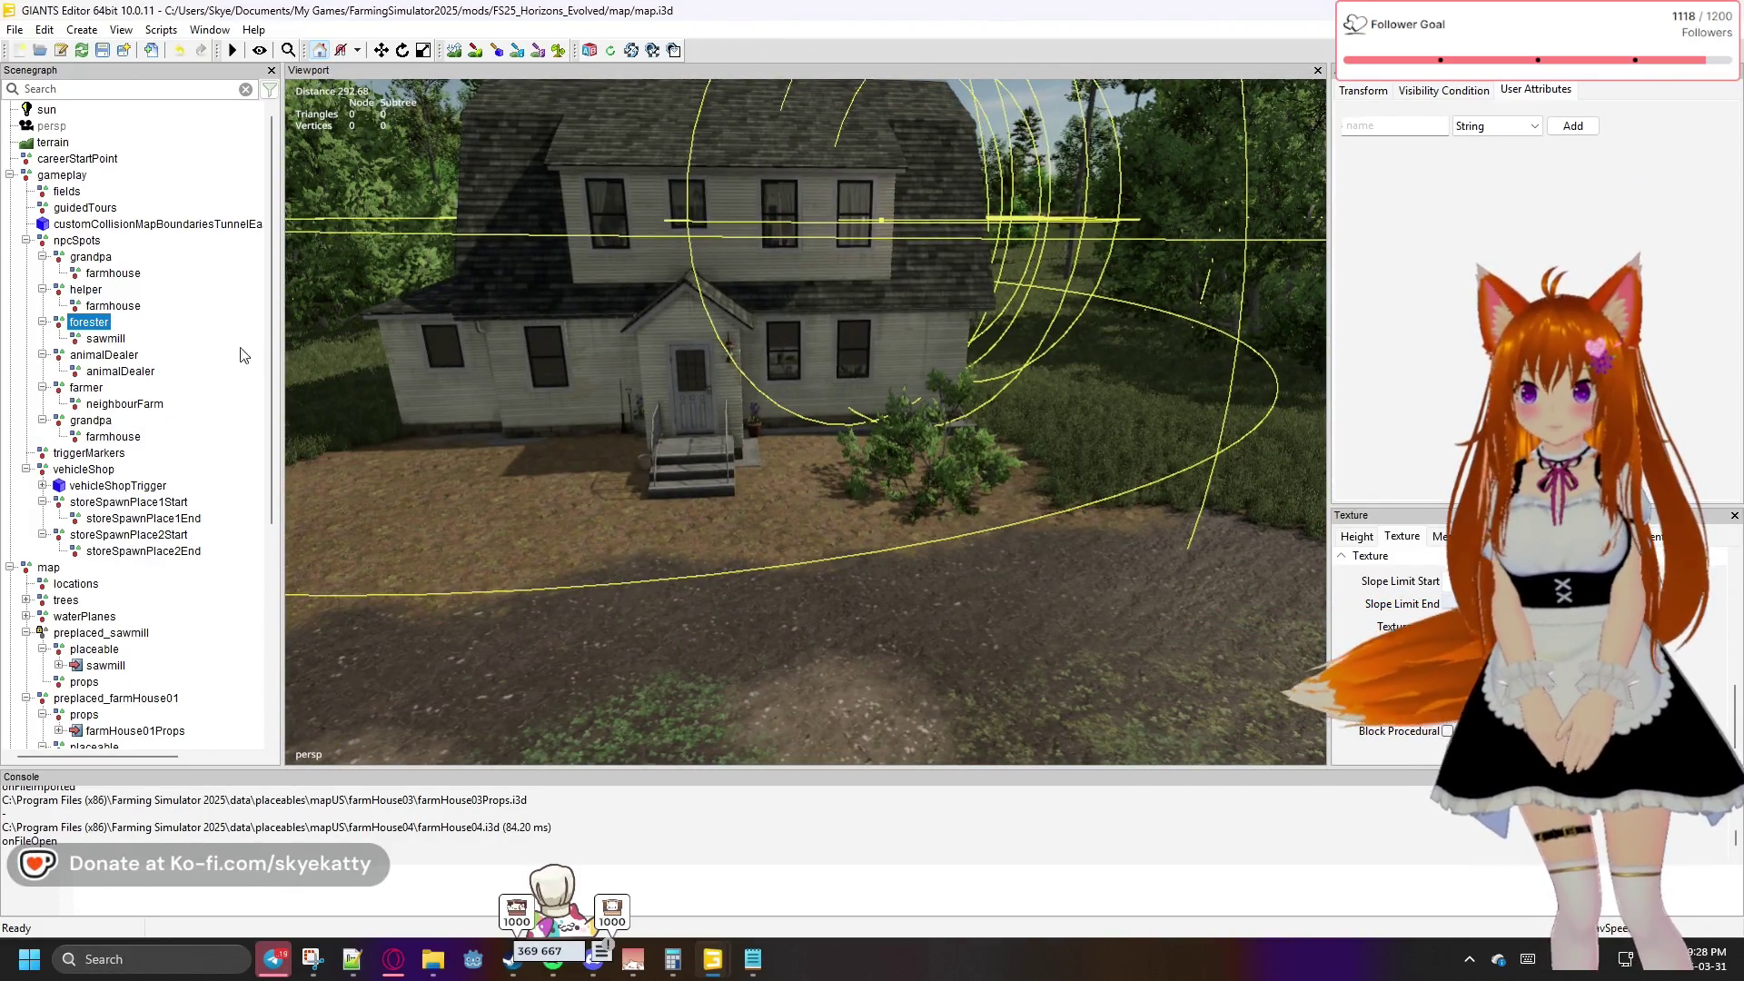
Frame the next farmhouse's front and place the animalDealer spot beside its front steps
scroll(558, 427, "up", 5)
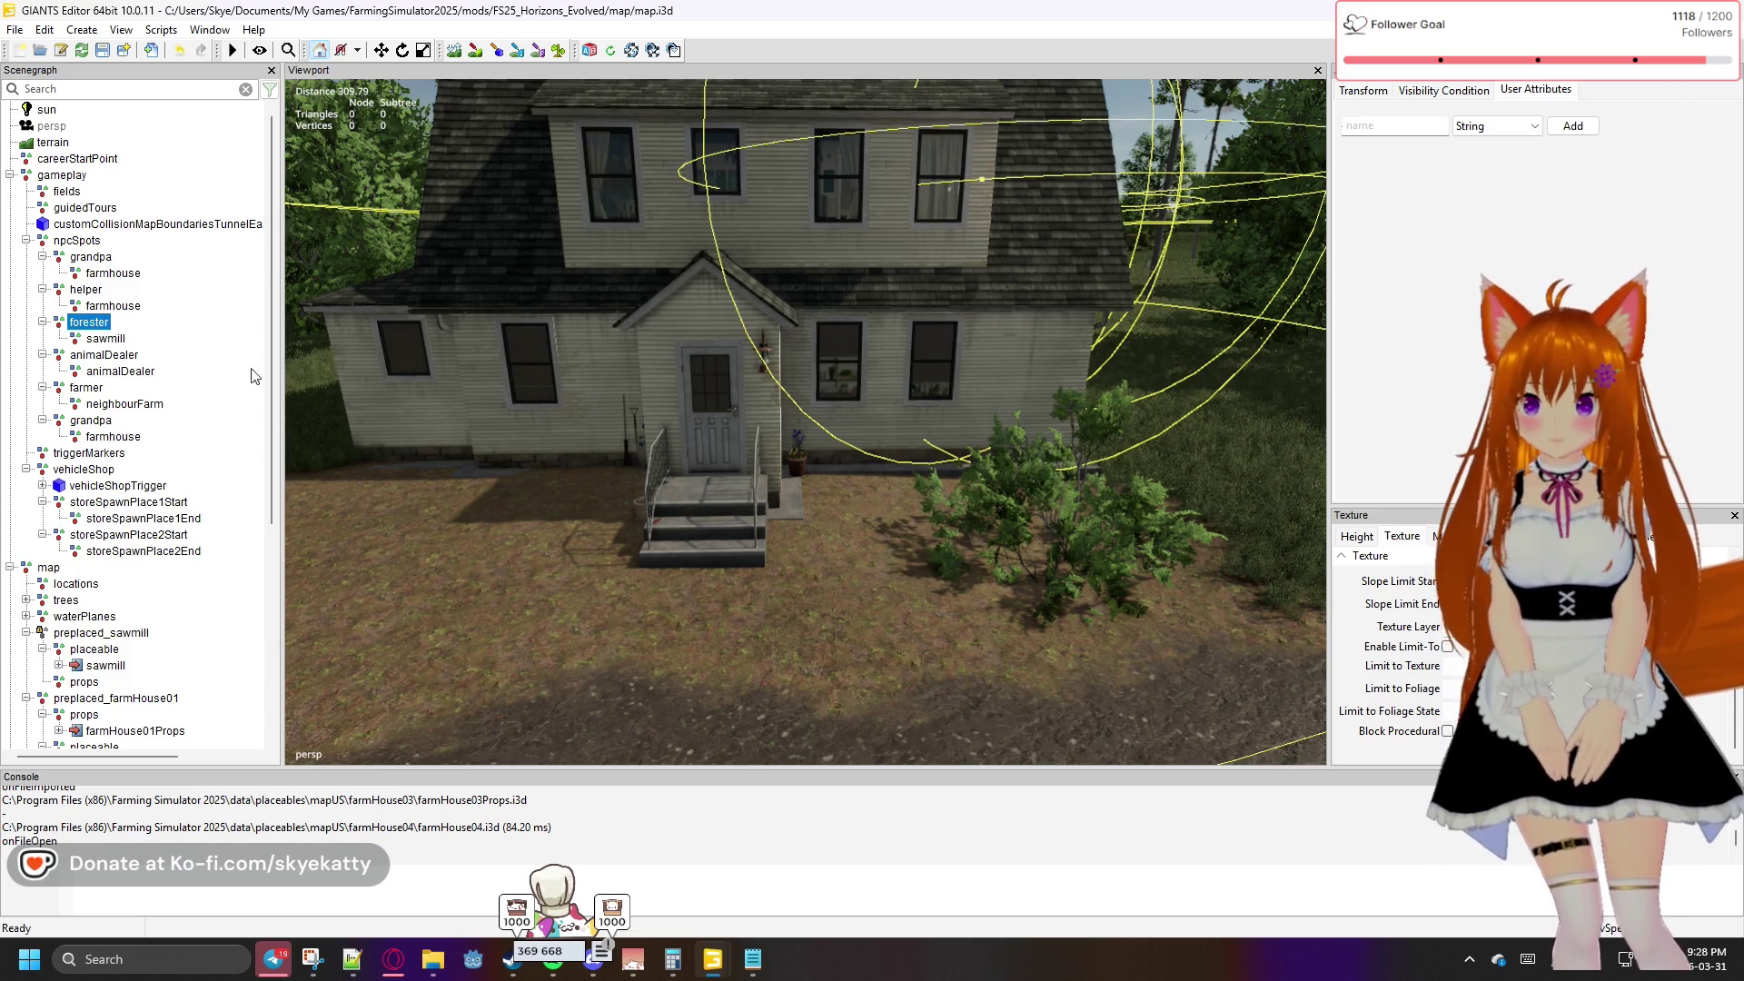
scroll(479, 386, "up", 3)
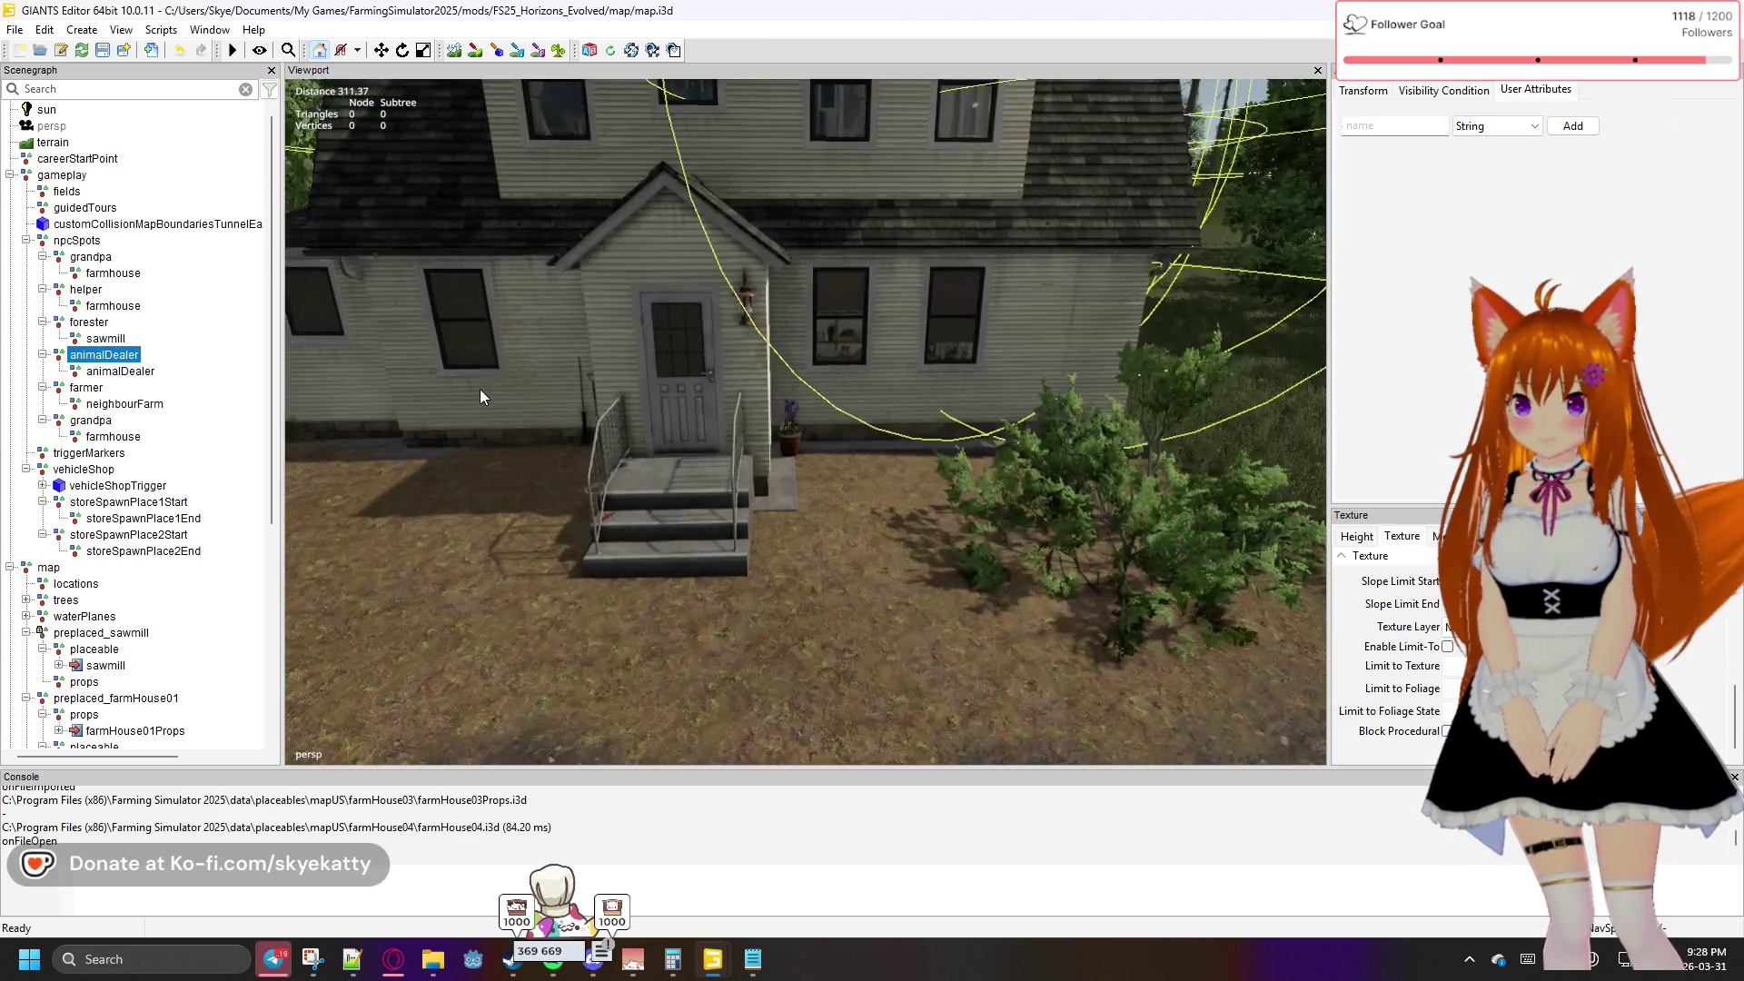
mouse_move(638, 444)
left_mouse_down()
mouse_move(596, 456)
mouse_move(780, 413)
left_mouse_up()
scroll(780, 412, "up", 10)
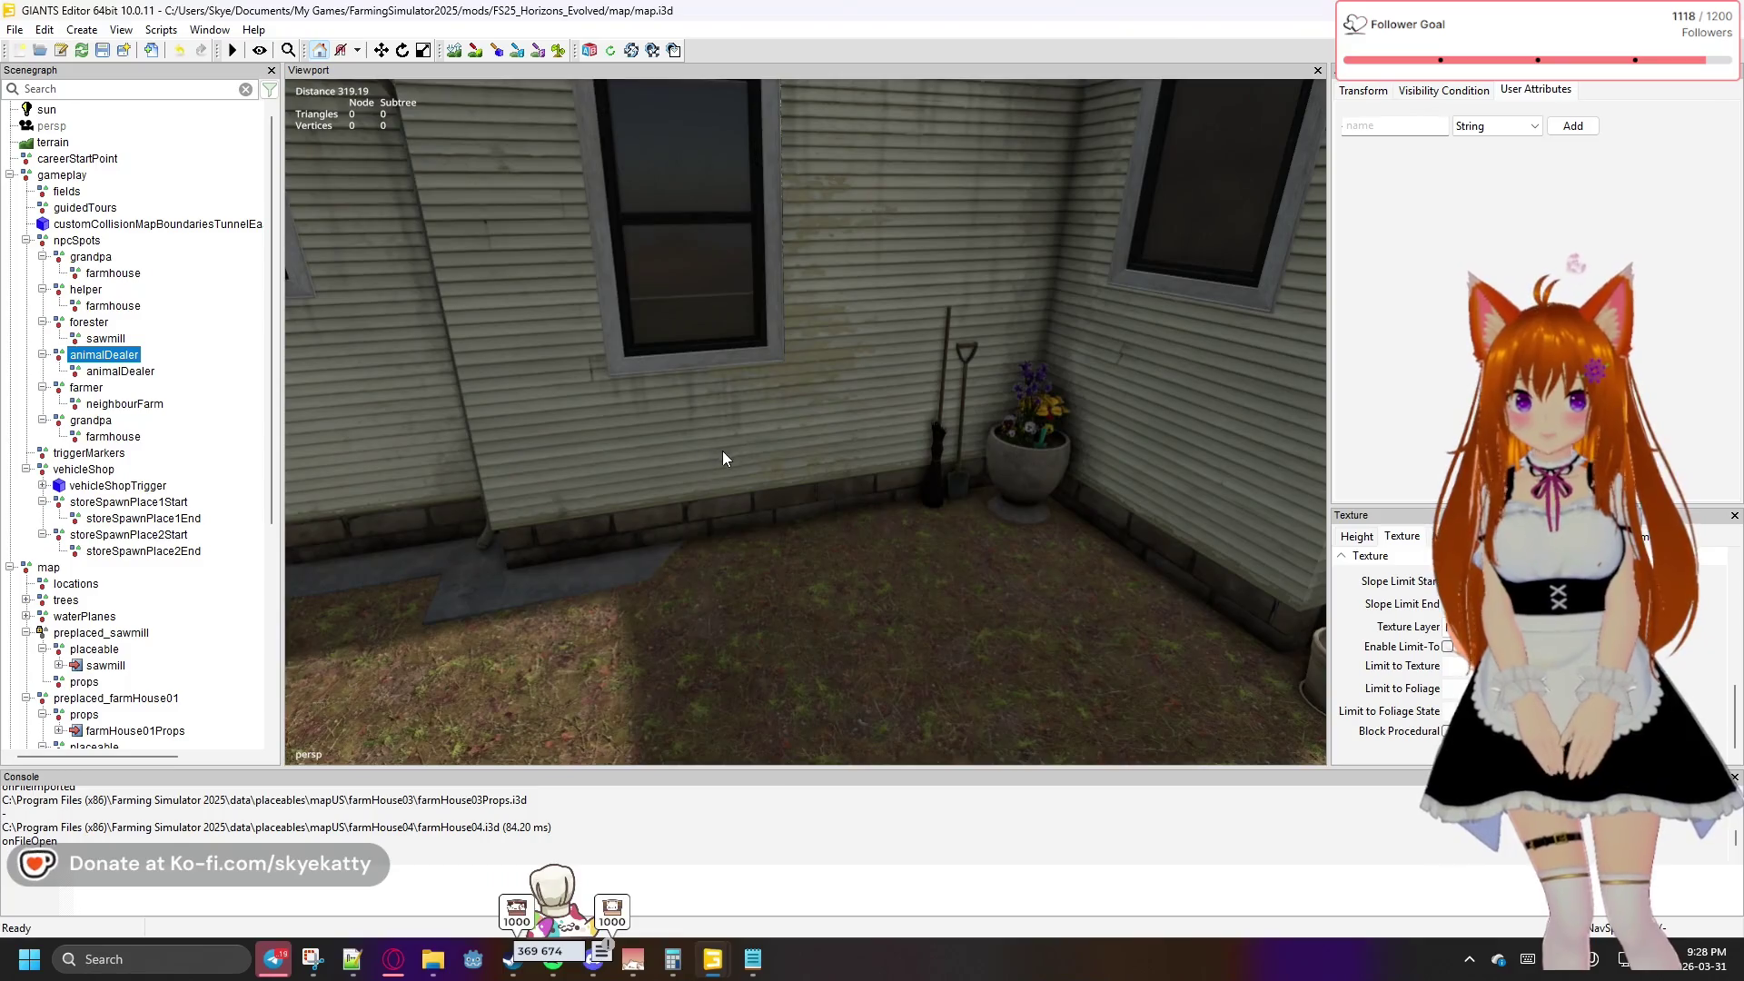
scroll(722, 451, "down", 10)
mouse_move(940, 434)
left_mouse_down()
mouse_move(716, 409)
mouse_move(667, 385)
left_mouse_up()
scroll(666, 385, "up", 5)
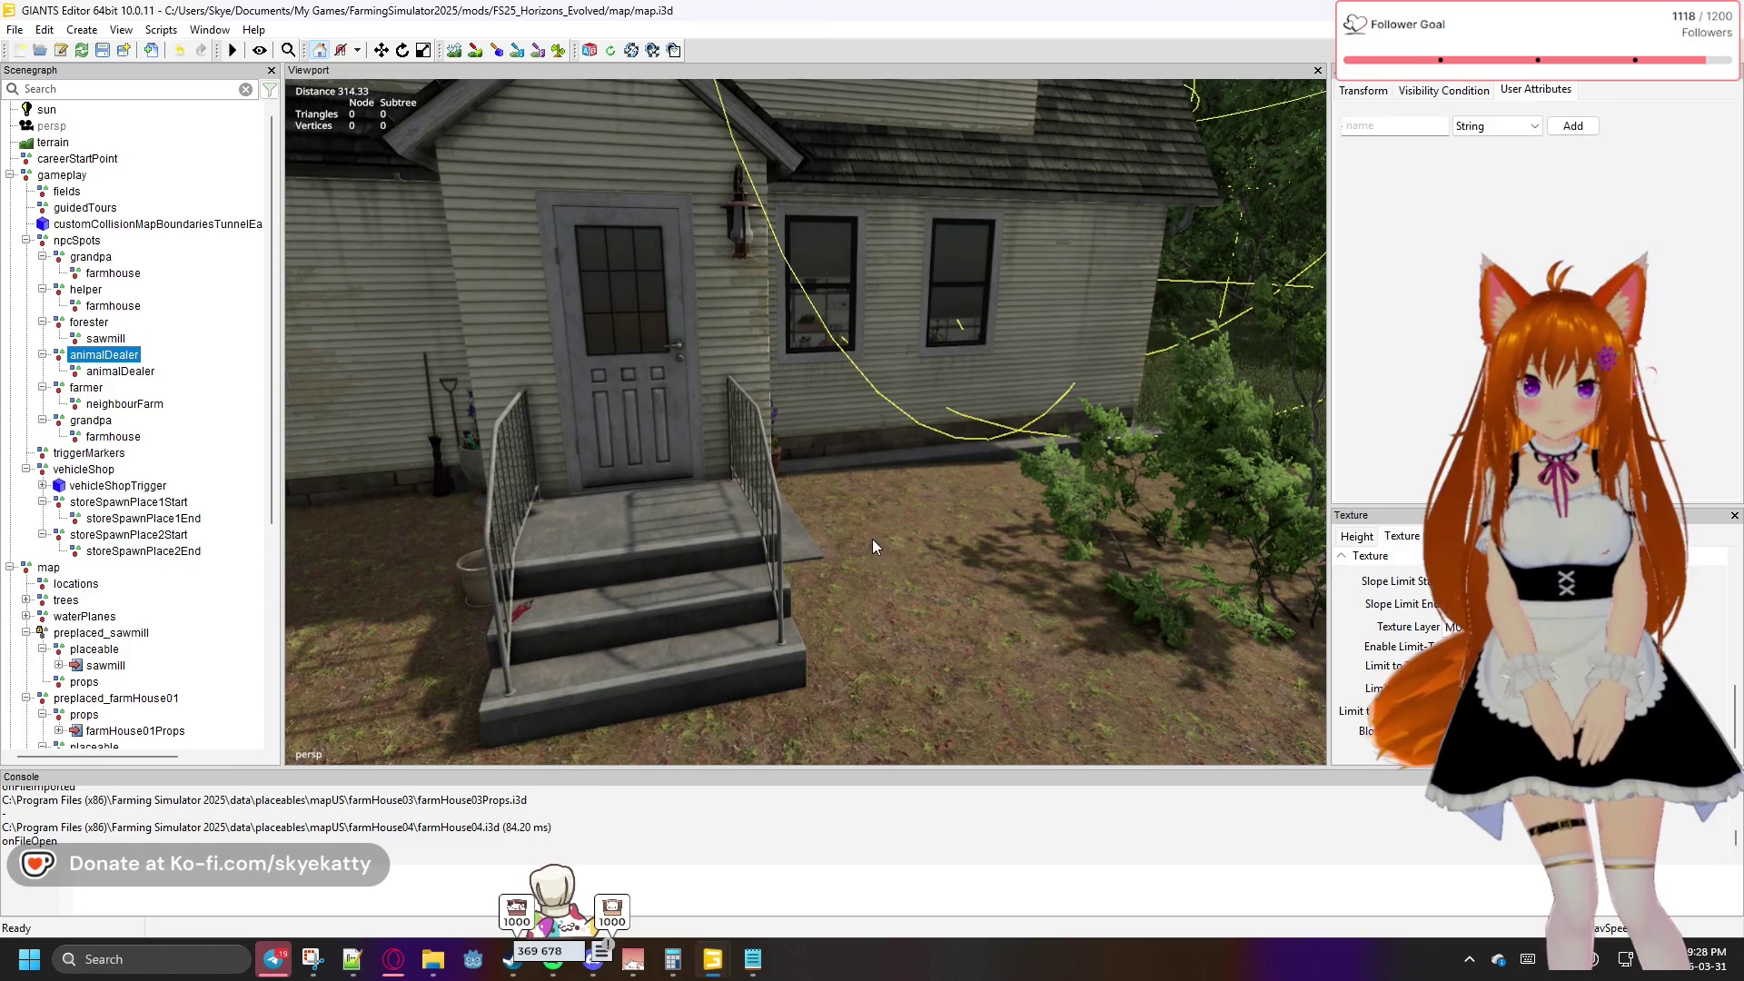
left_click_drag(873, 539, 784, 515)
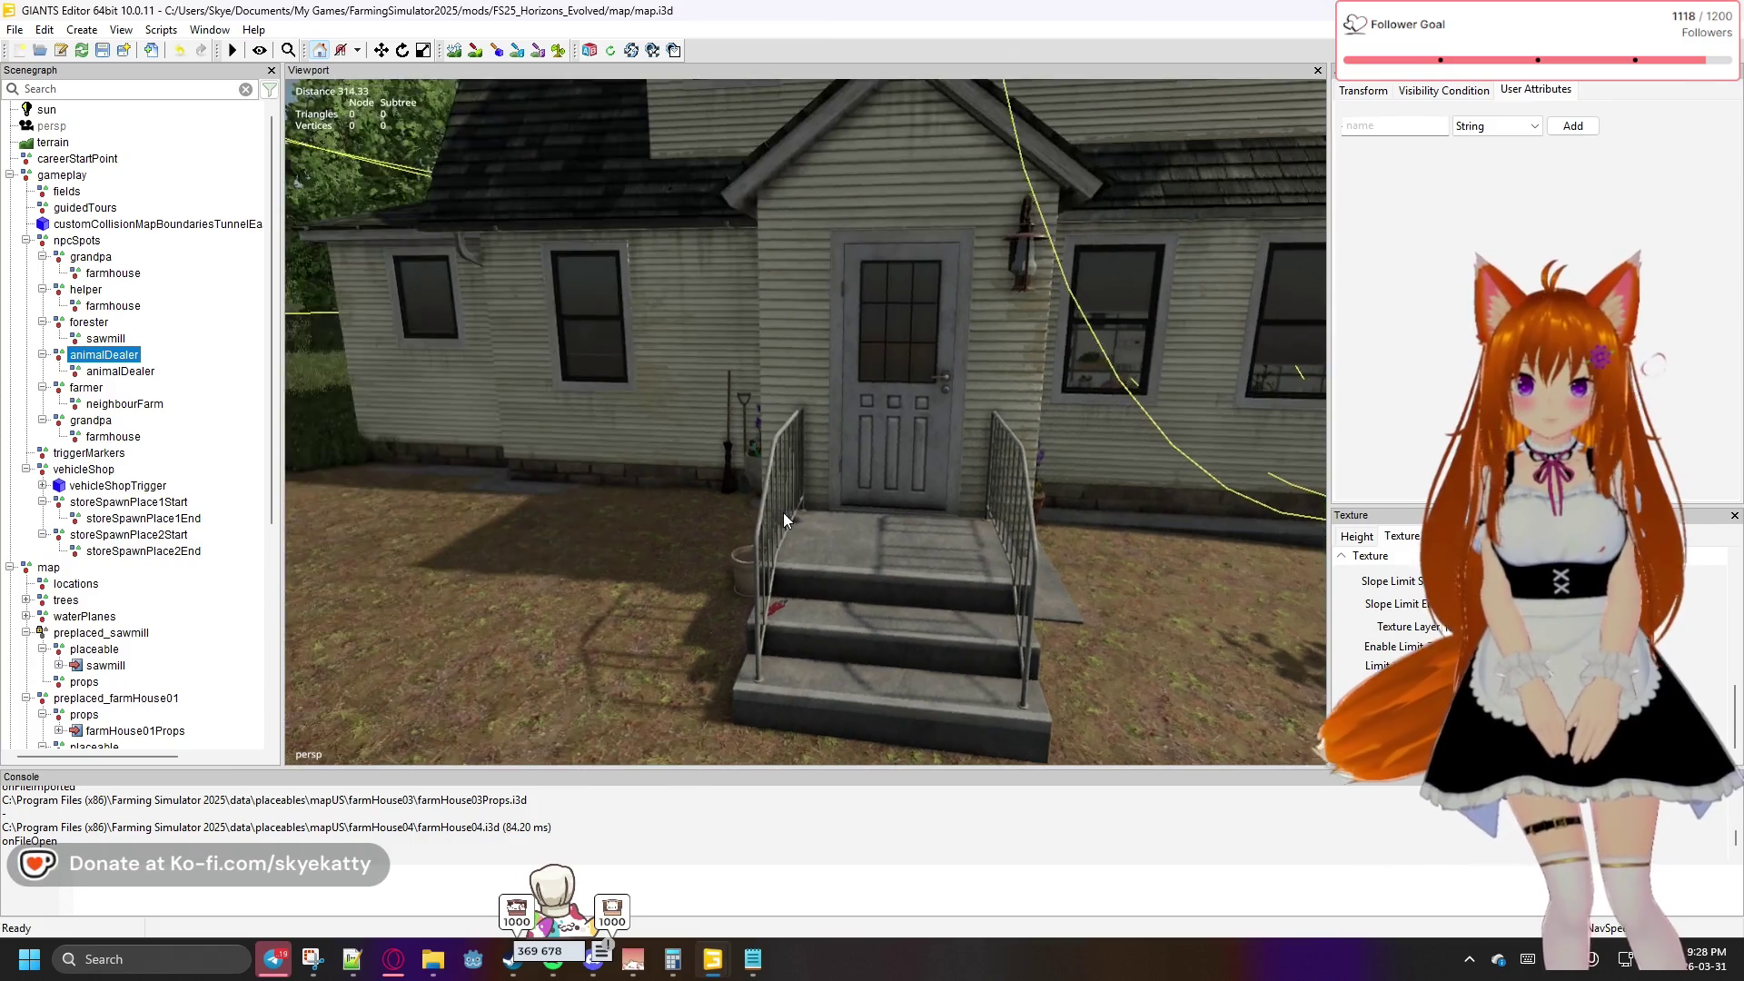
left_click(639, 525, "ctrl+shift")
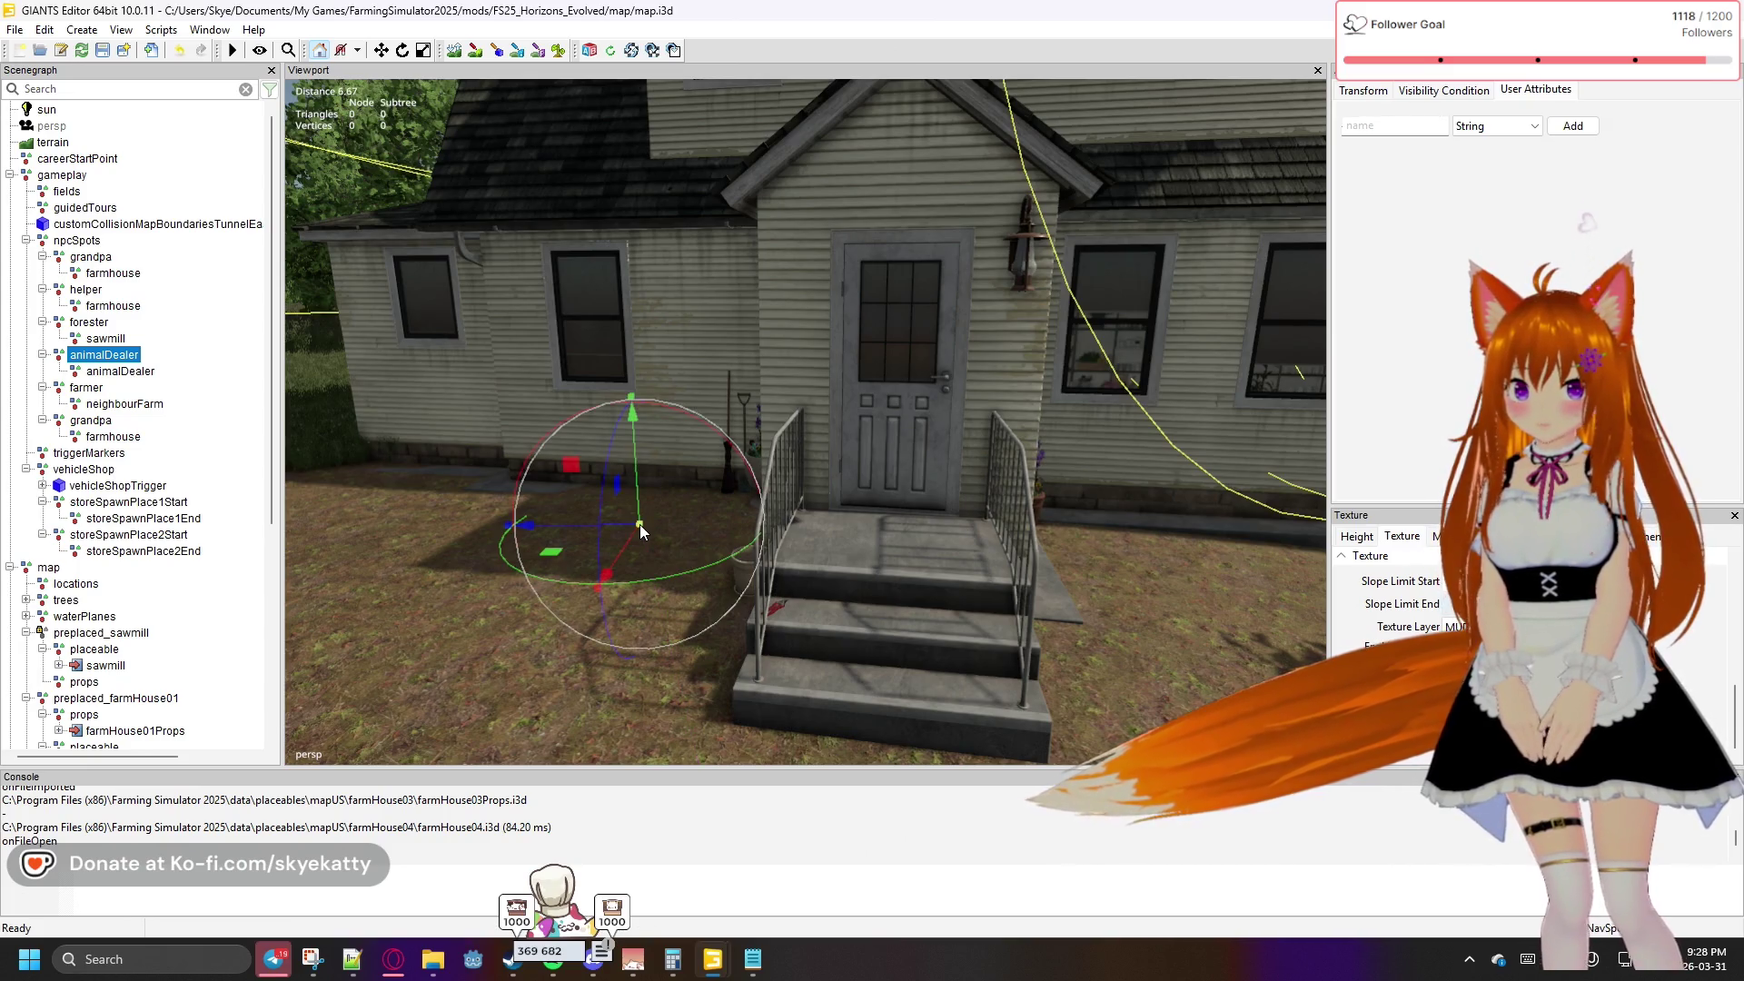
Place the farmer spot on the neighbouring farm's porch
left_click(91, 389)
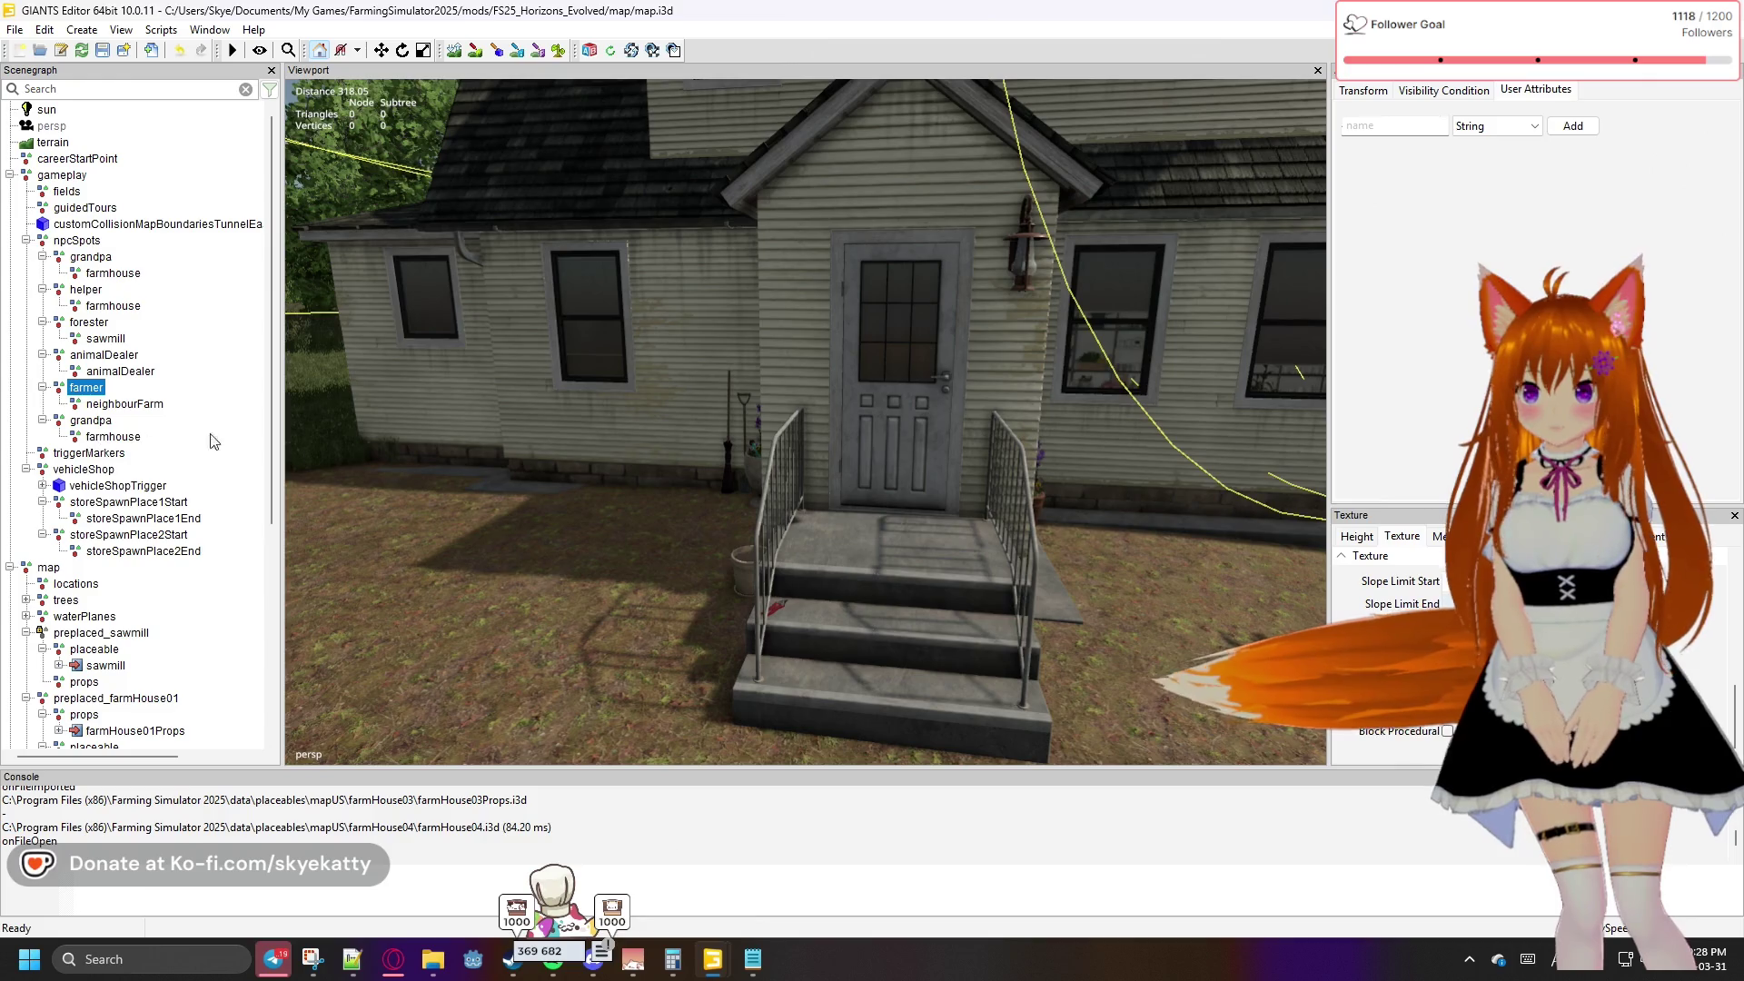
scroll(325, 460, "down", 5)
mouse_move(325, 460)
left_mouse_down()
mouse_move(633, 439)
mouse_move(668, 400)
mouse_move(750, 396)
mouse_move(595, 399)
mouse_move(624, 400)
mouse_move(514, 447)
mouse_move(509, 467)
mouse_move(331, 428)
left_mouse_up()
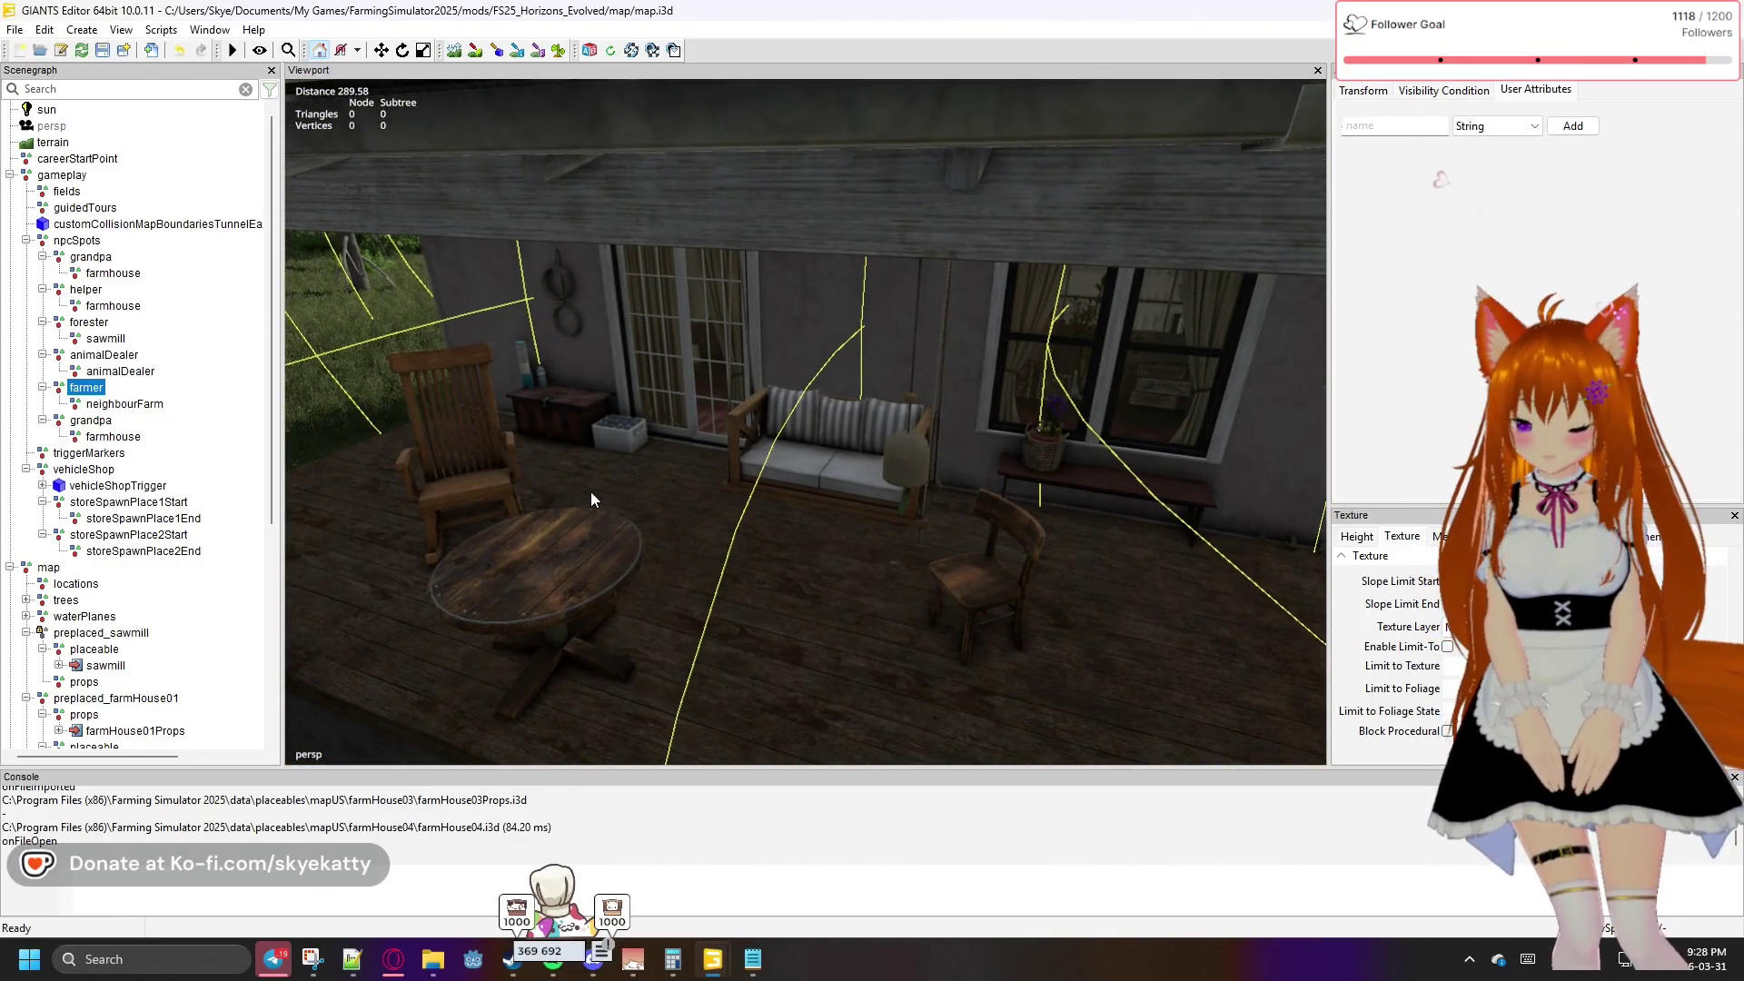
left_click(674, 505)
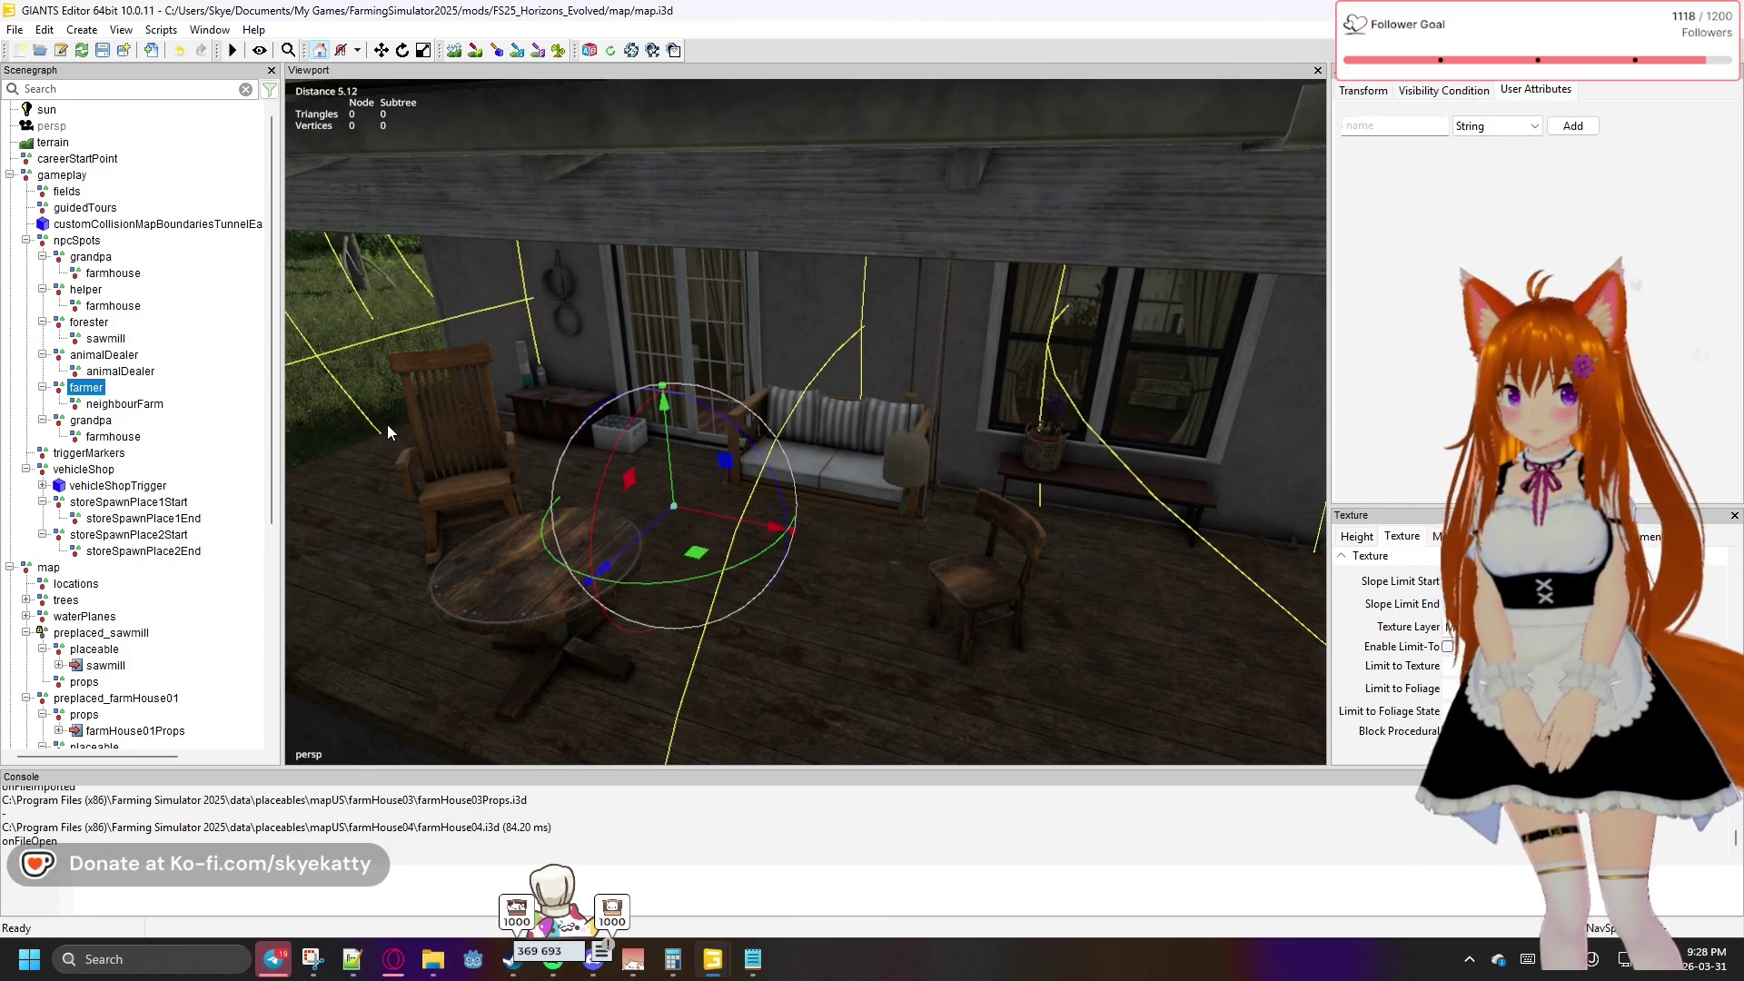
scroll(385, 427, "down", 10)
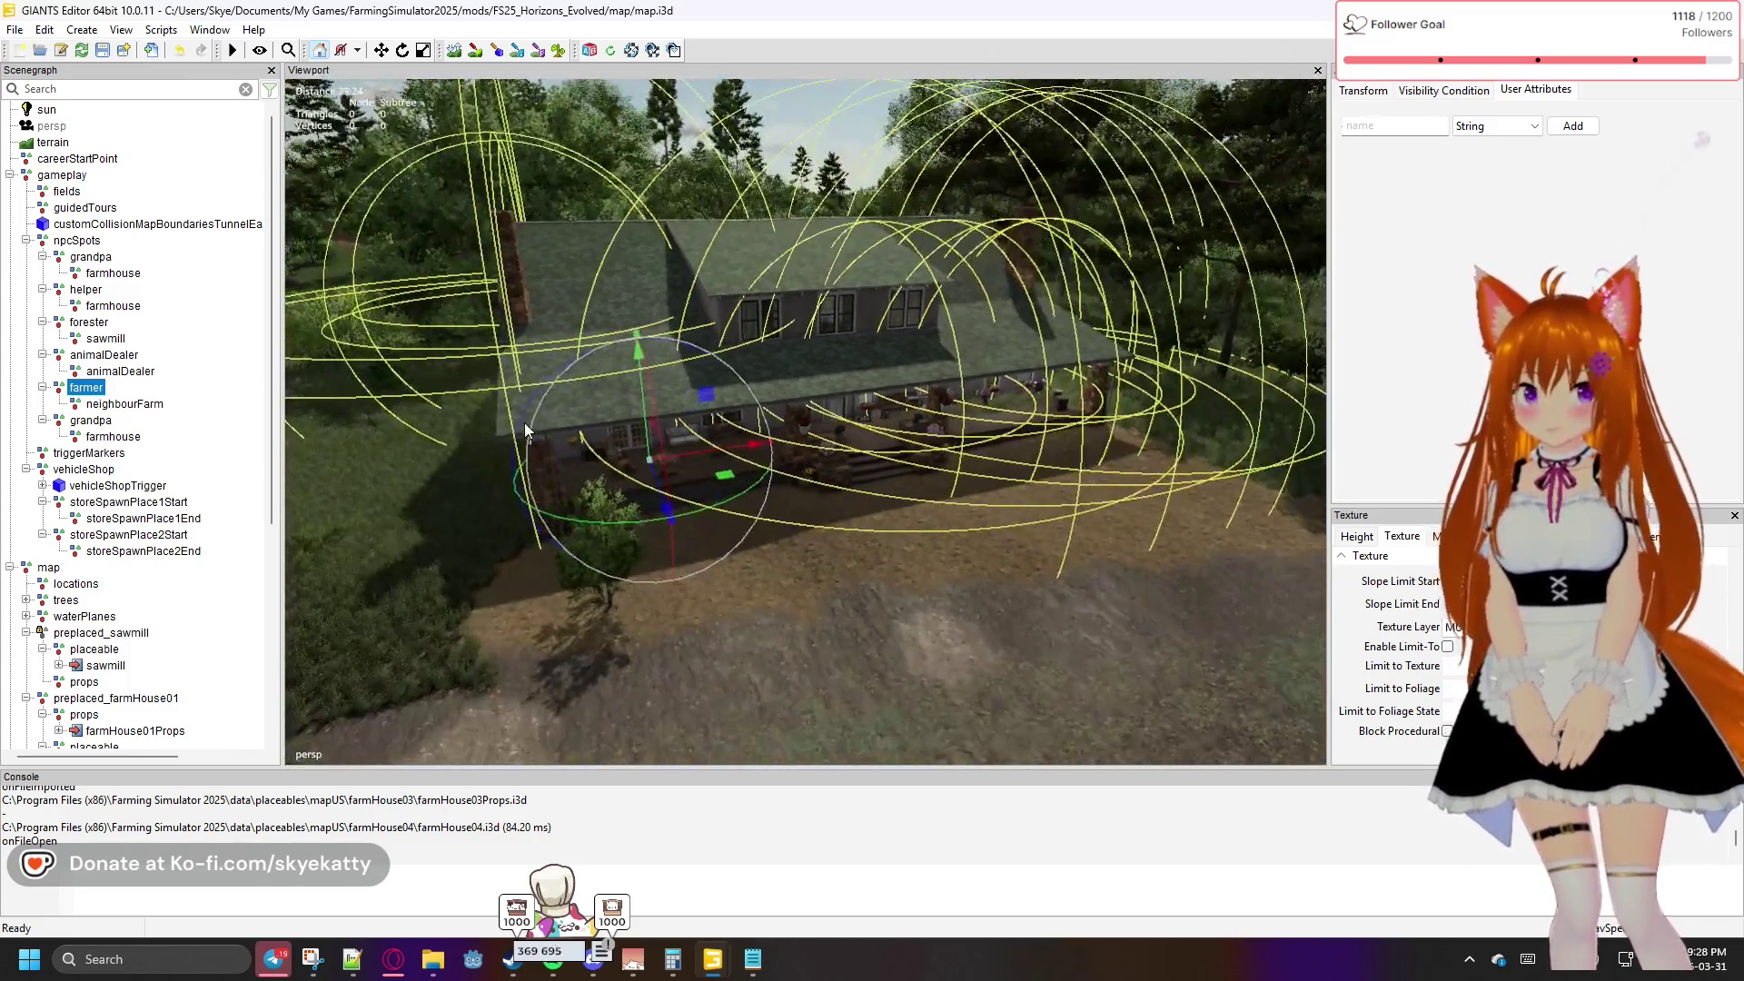
left_click_drag(525, 422, 380, 416)
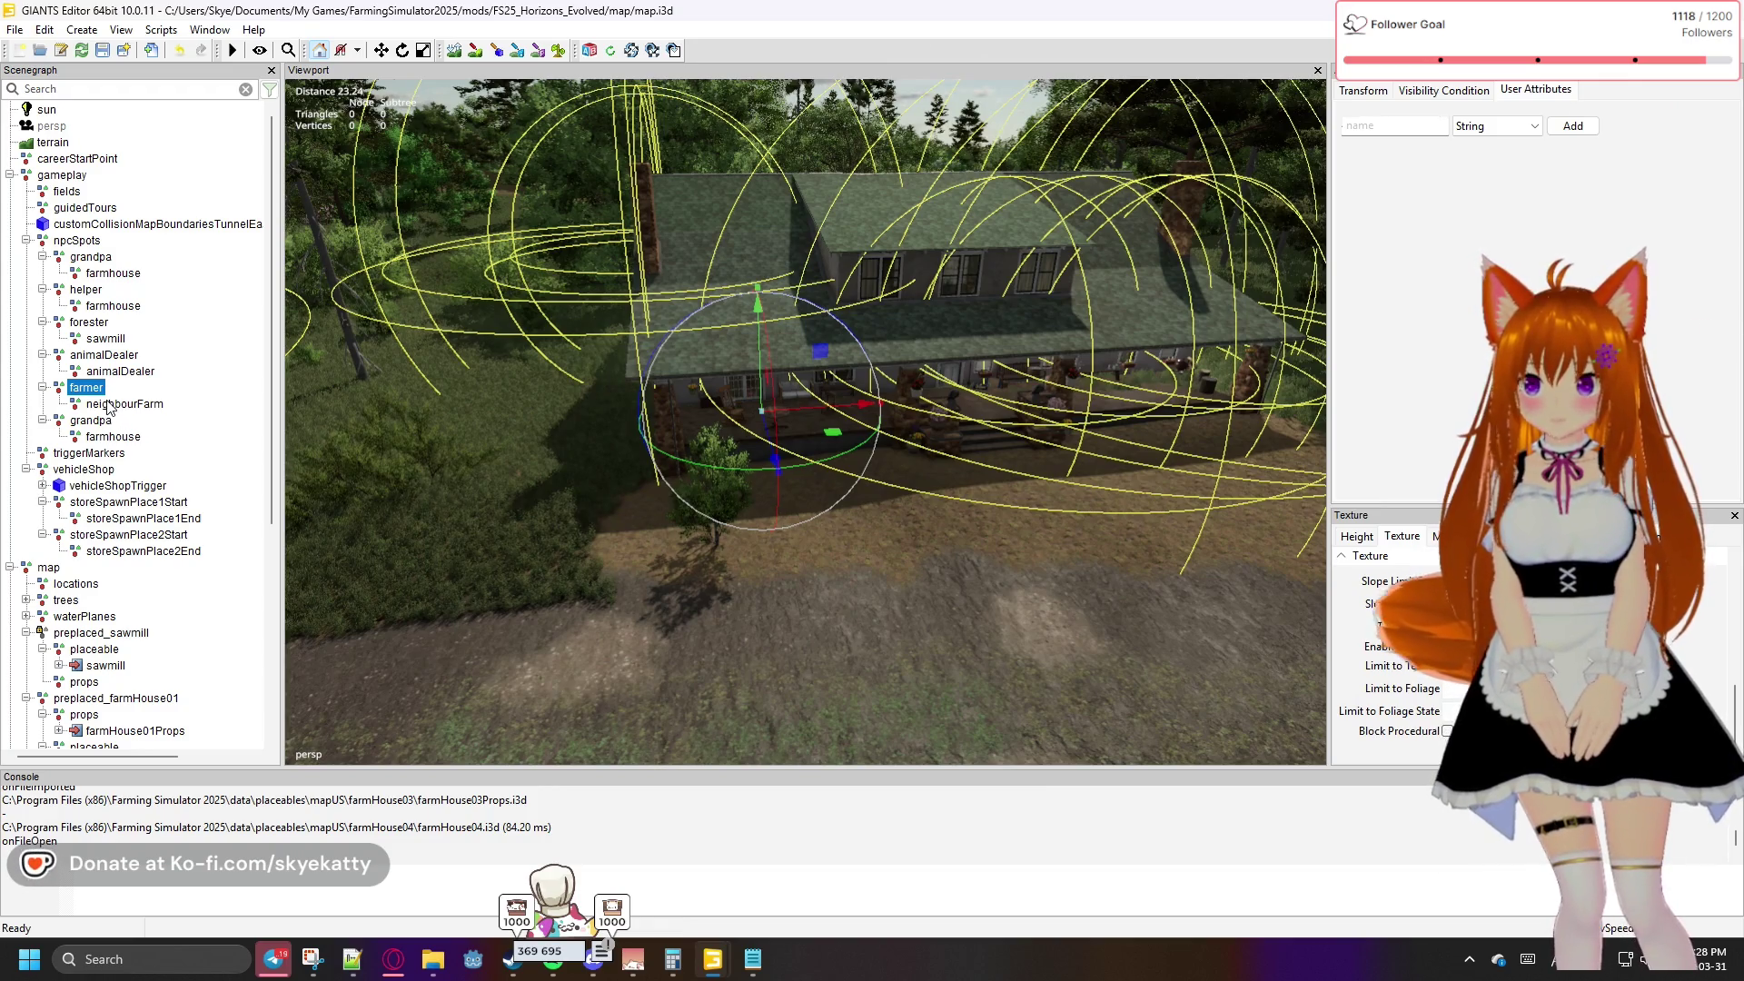
Bring up the File menu to save the map
left_click(15, 31)
left_click(545, 264)
mouse_move(613, 445)
left_mouse_down()
mouse_move(373, 428)
mouse_move(400, 447)
mouse_move(454, 393)
mouse_move(434, 456)
left_mouse_up()
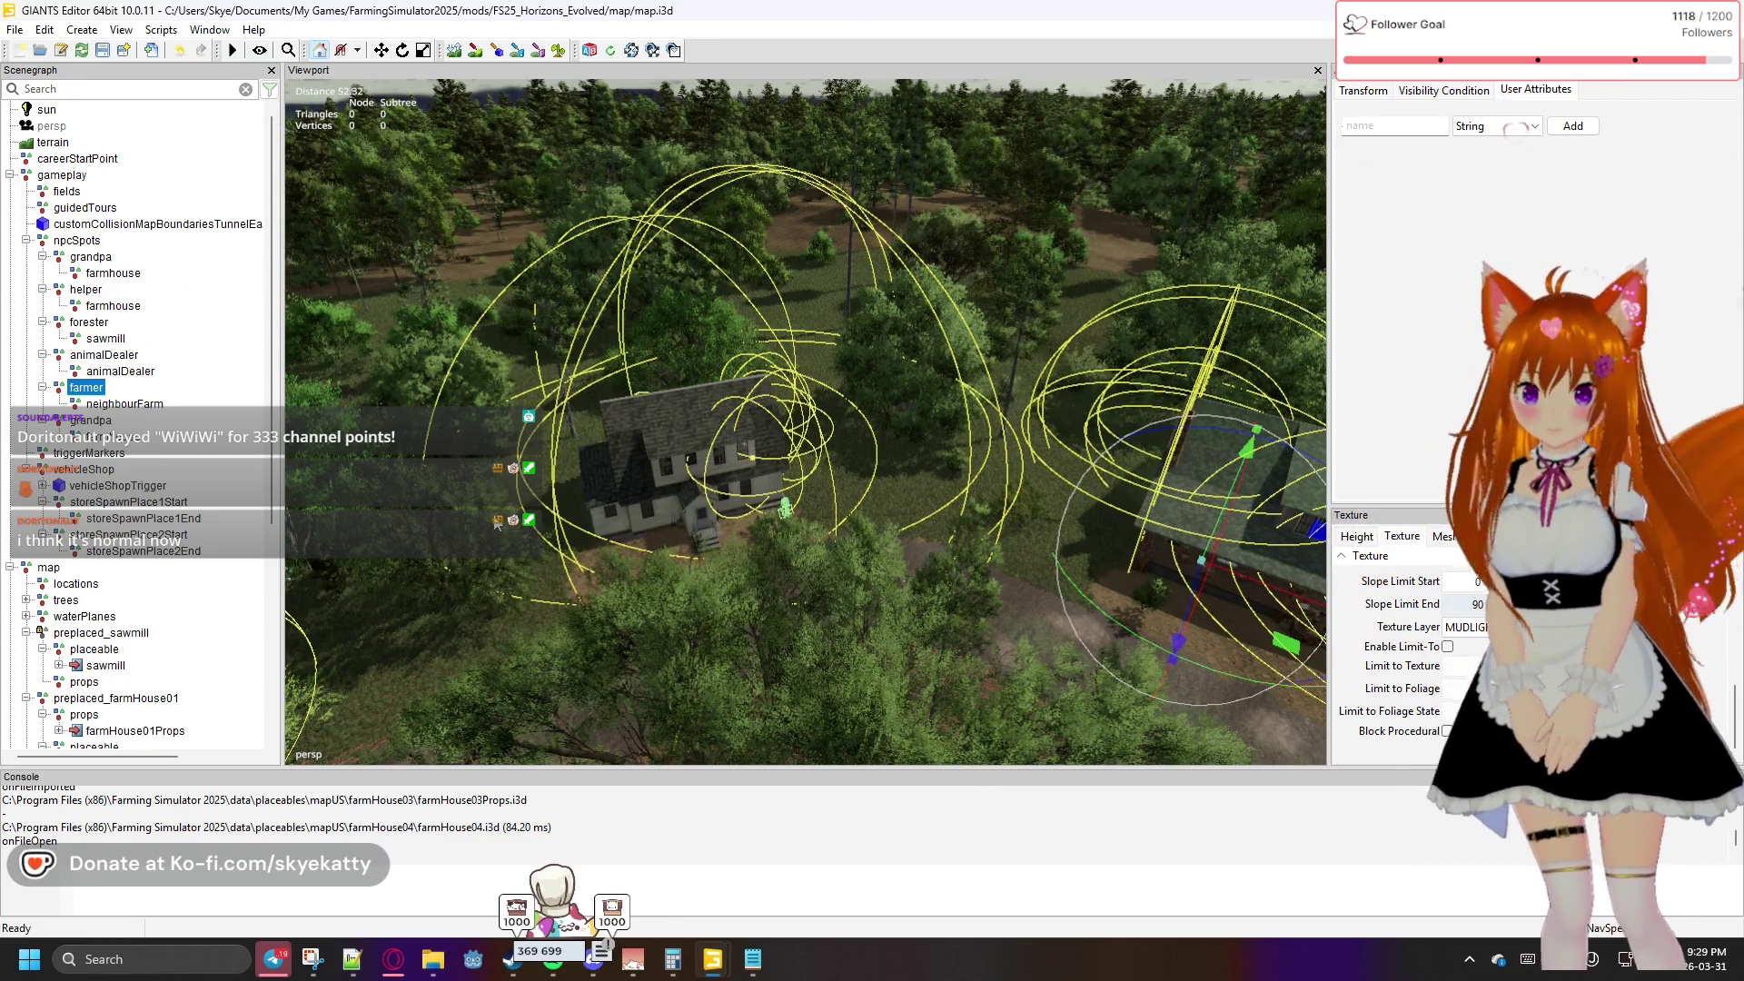
left_click(16, 34)
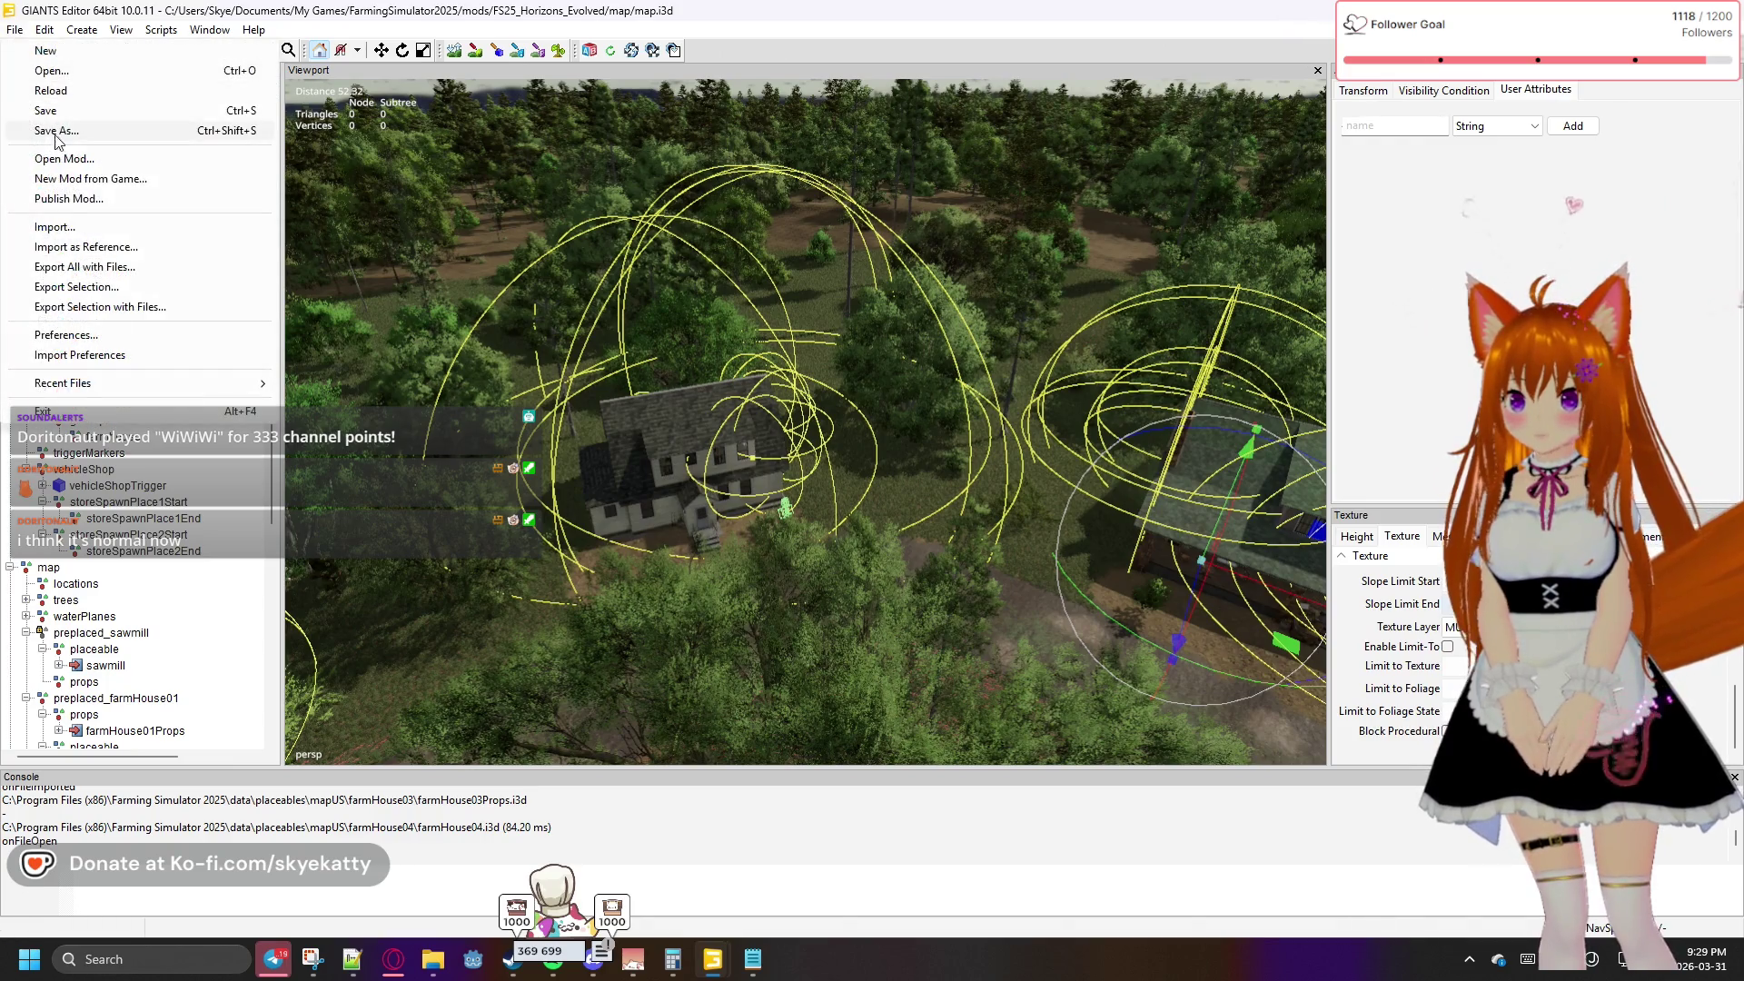
Save the mod and bring up the storeItems.xml window in Notepad++
left_click(64, 110)
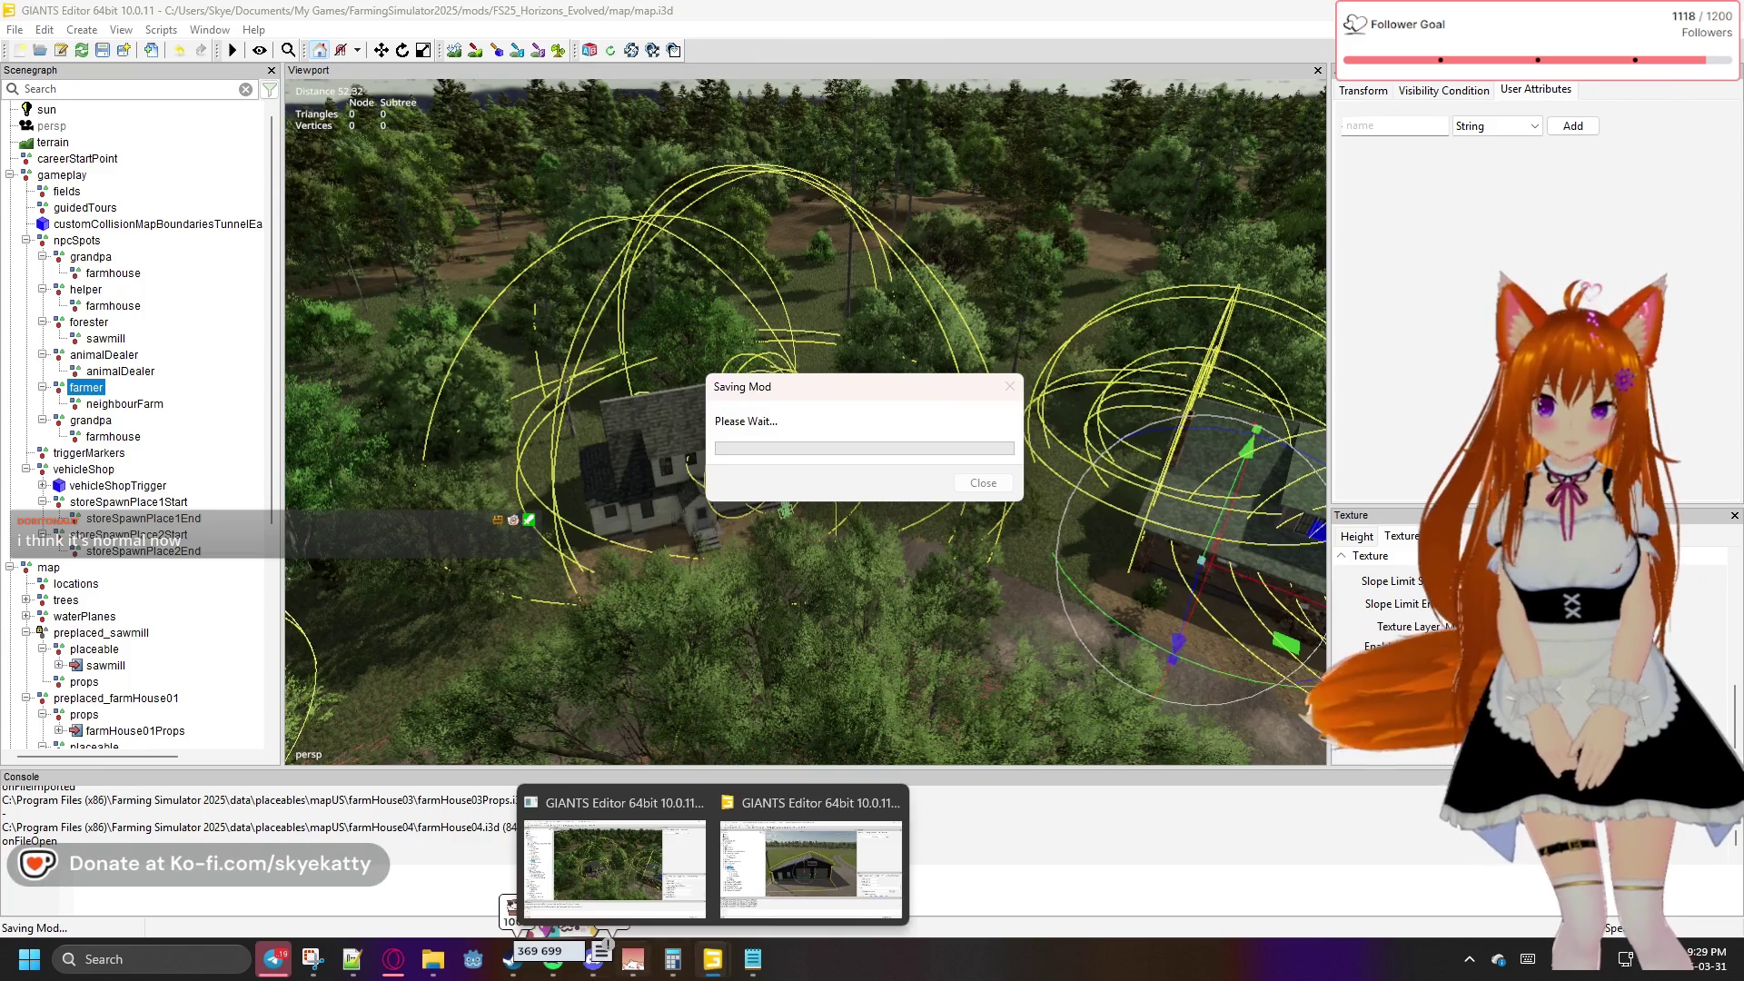
mouse_move(477, 975)
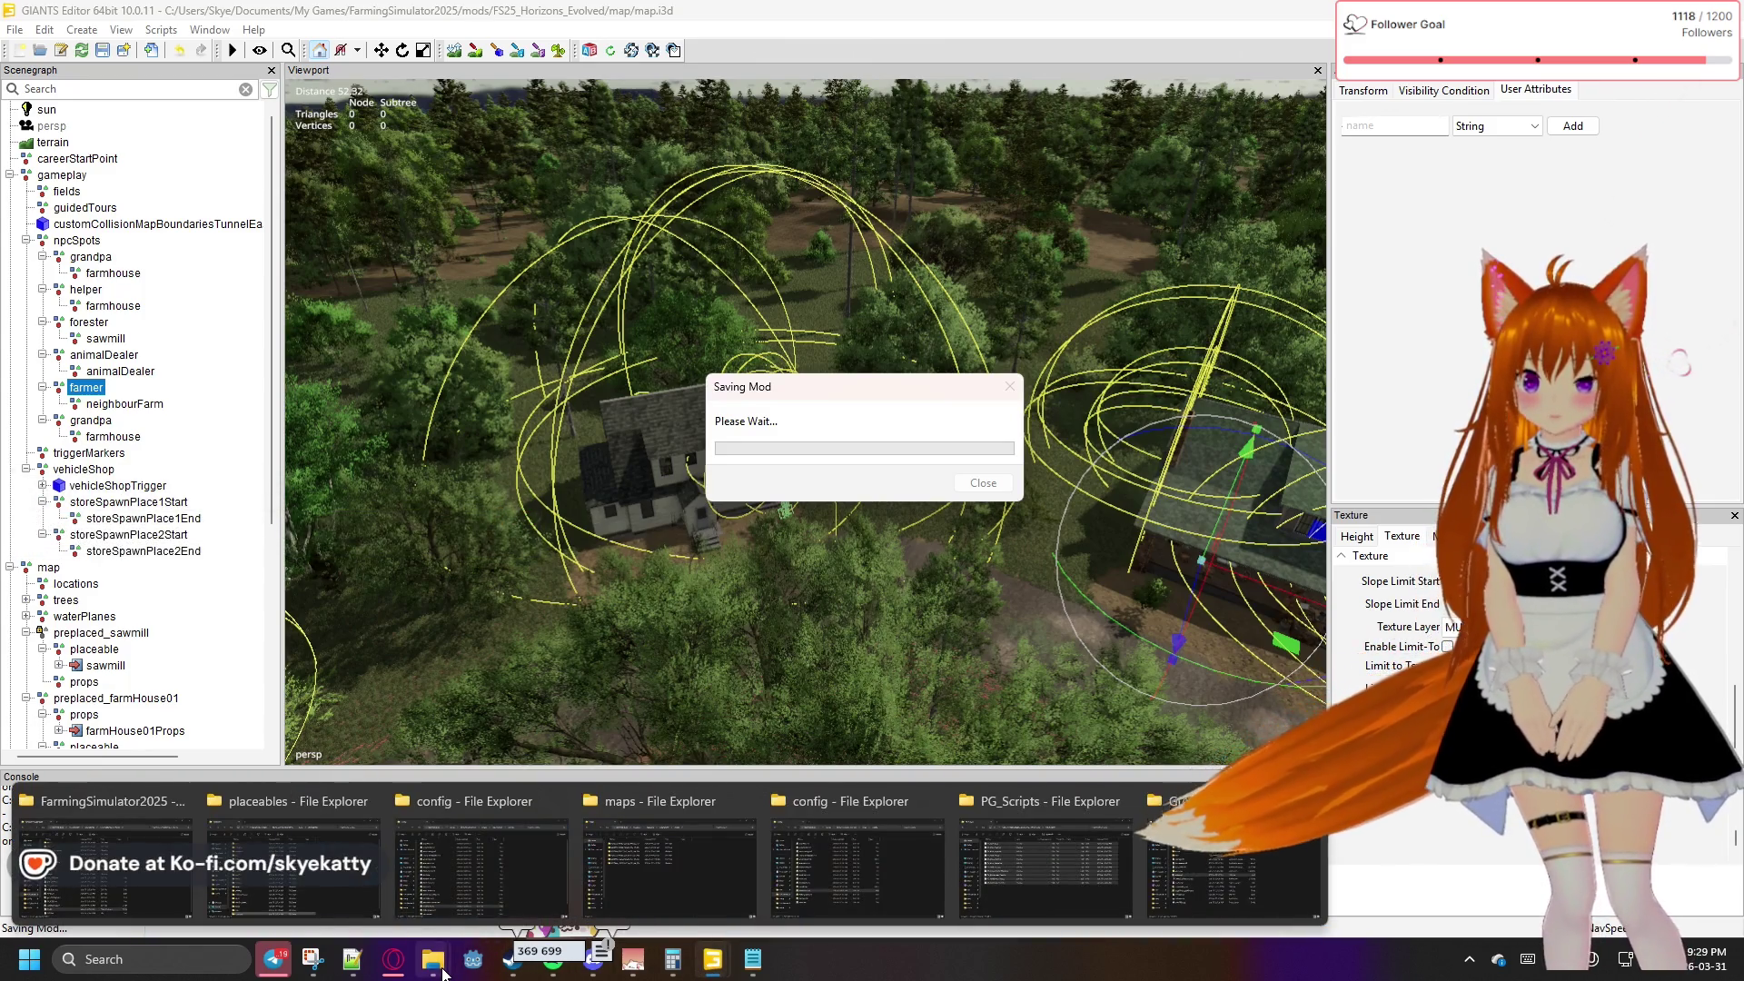
mouse_move(351, 959)
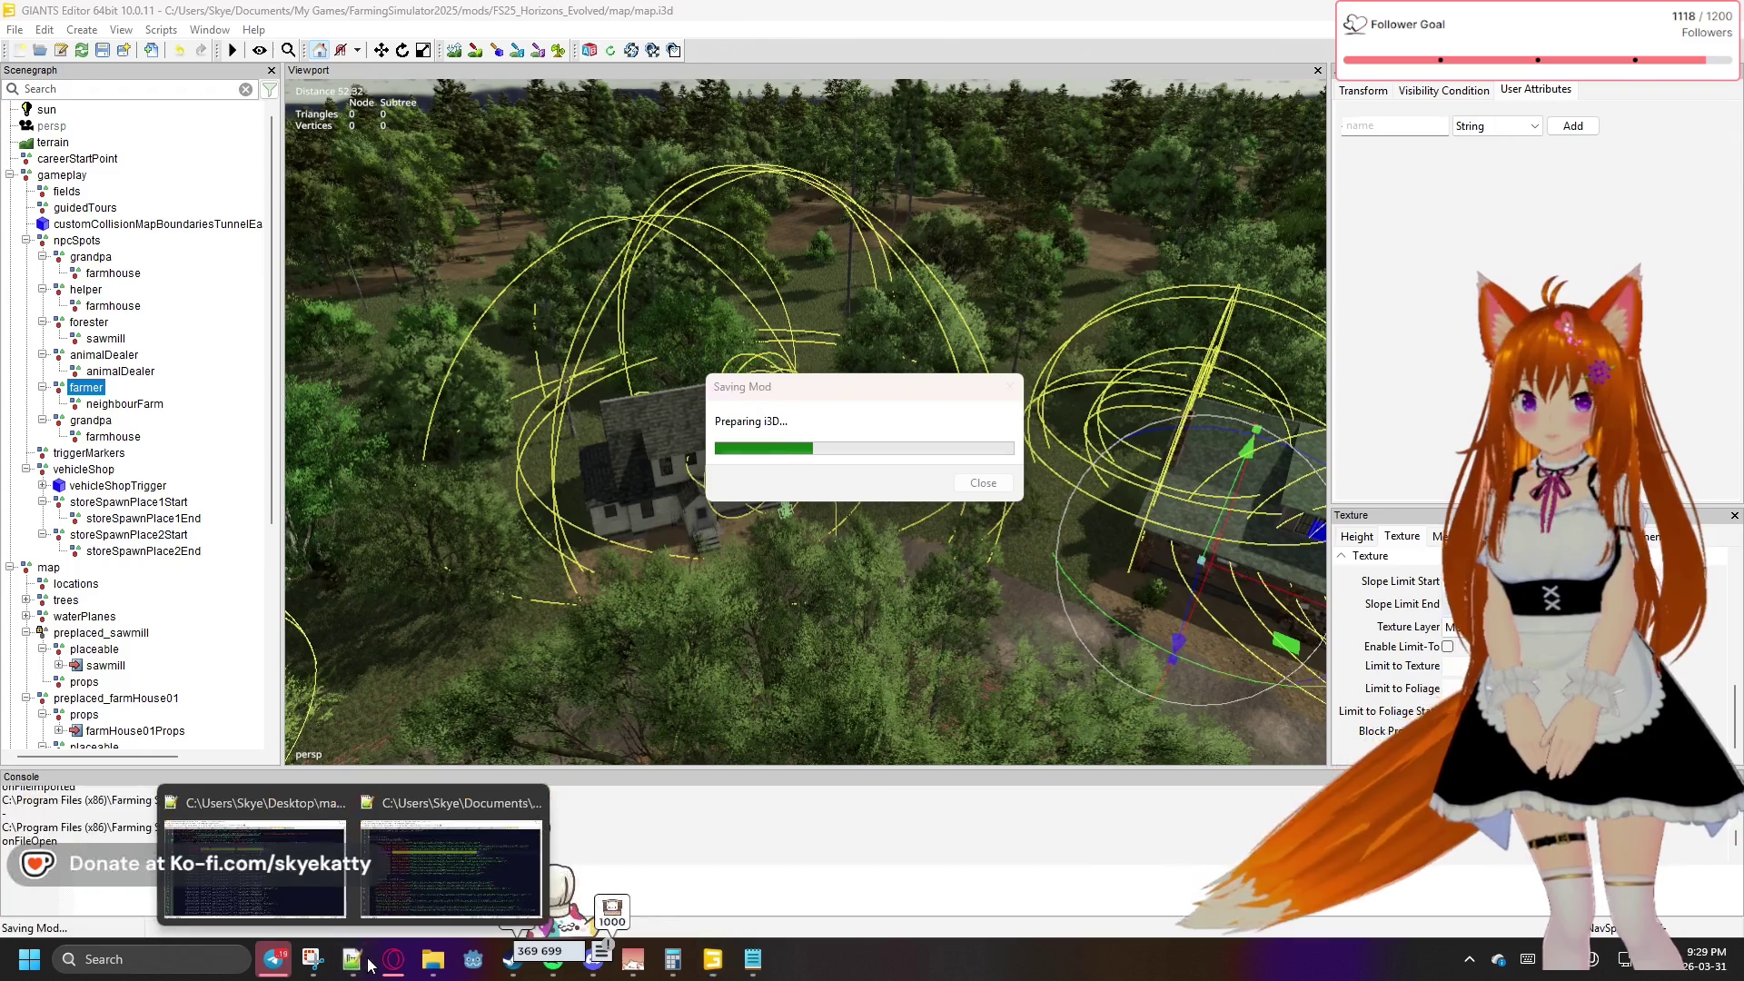
mouse_move(395, 871)
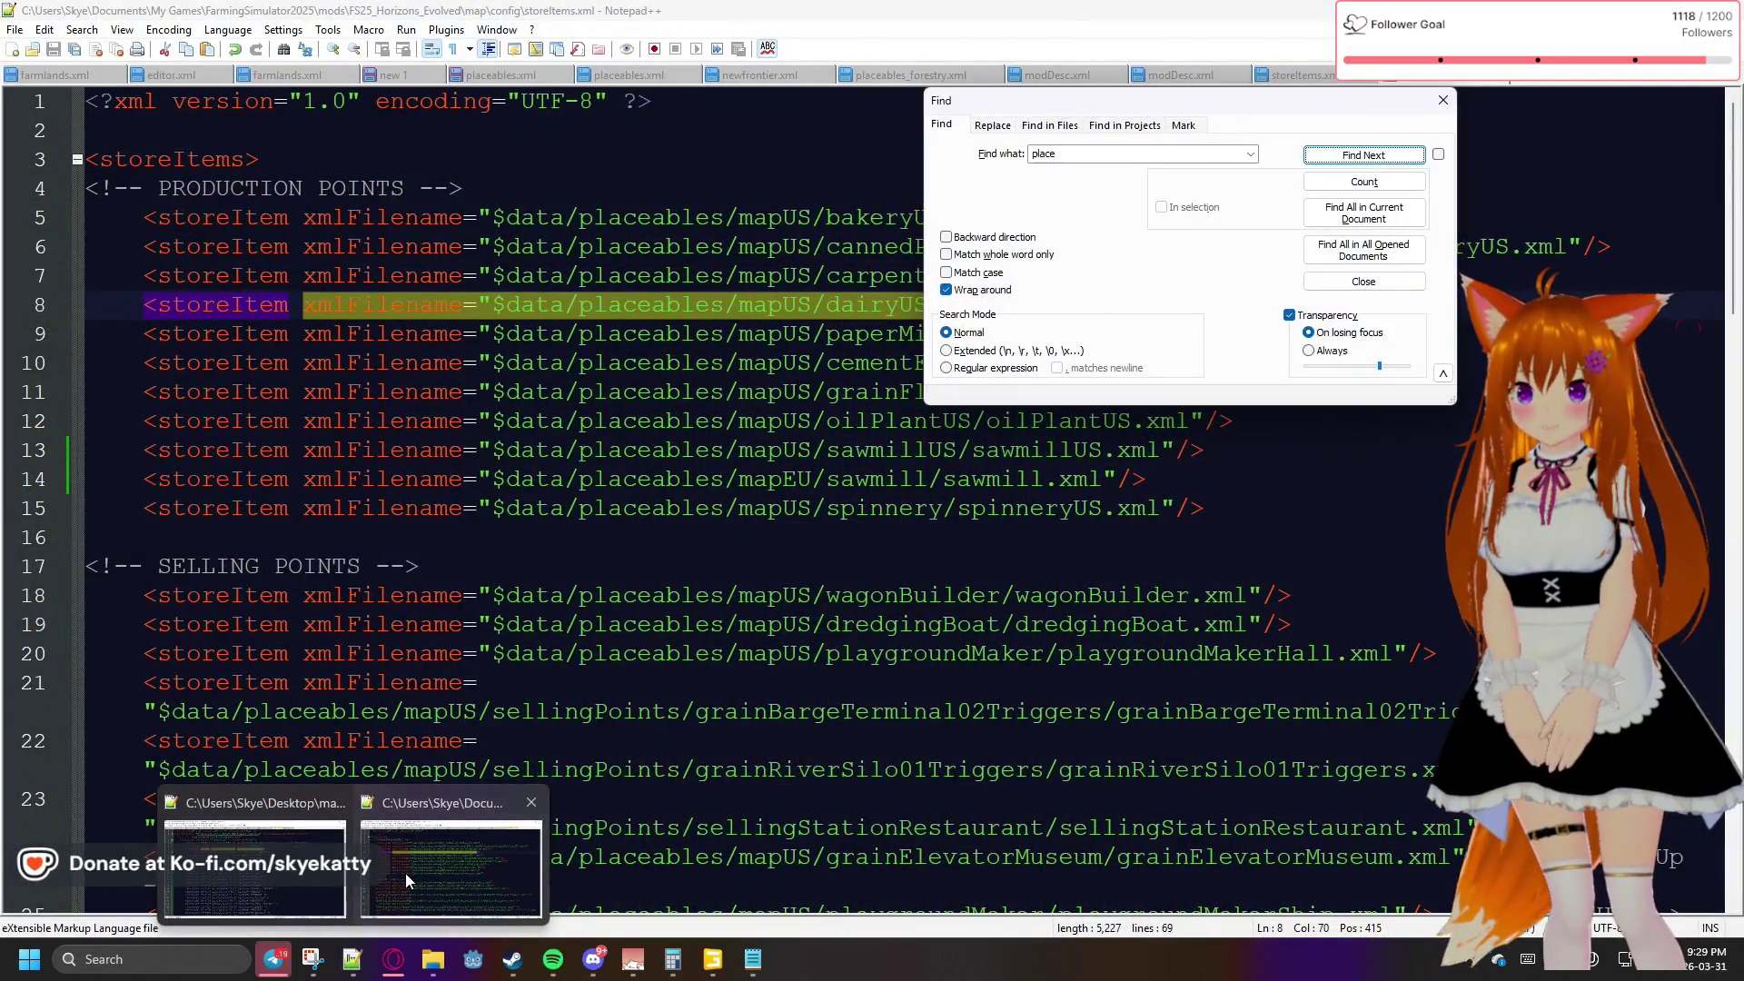
left_click(405, 874)
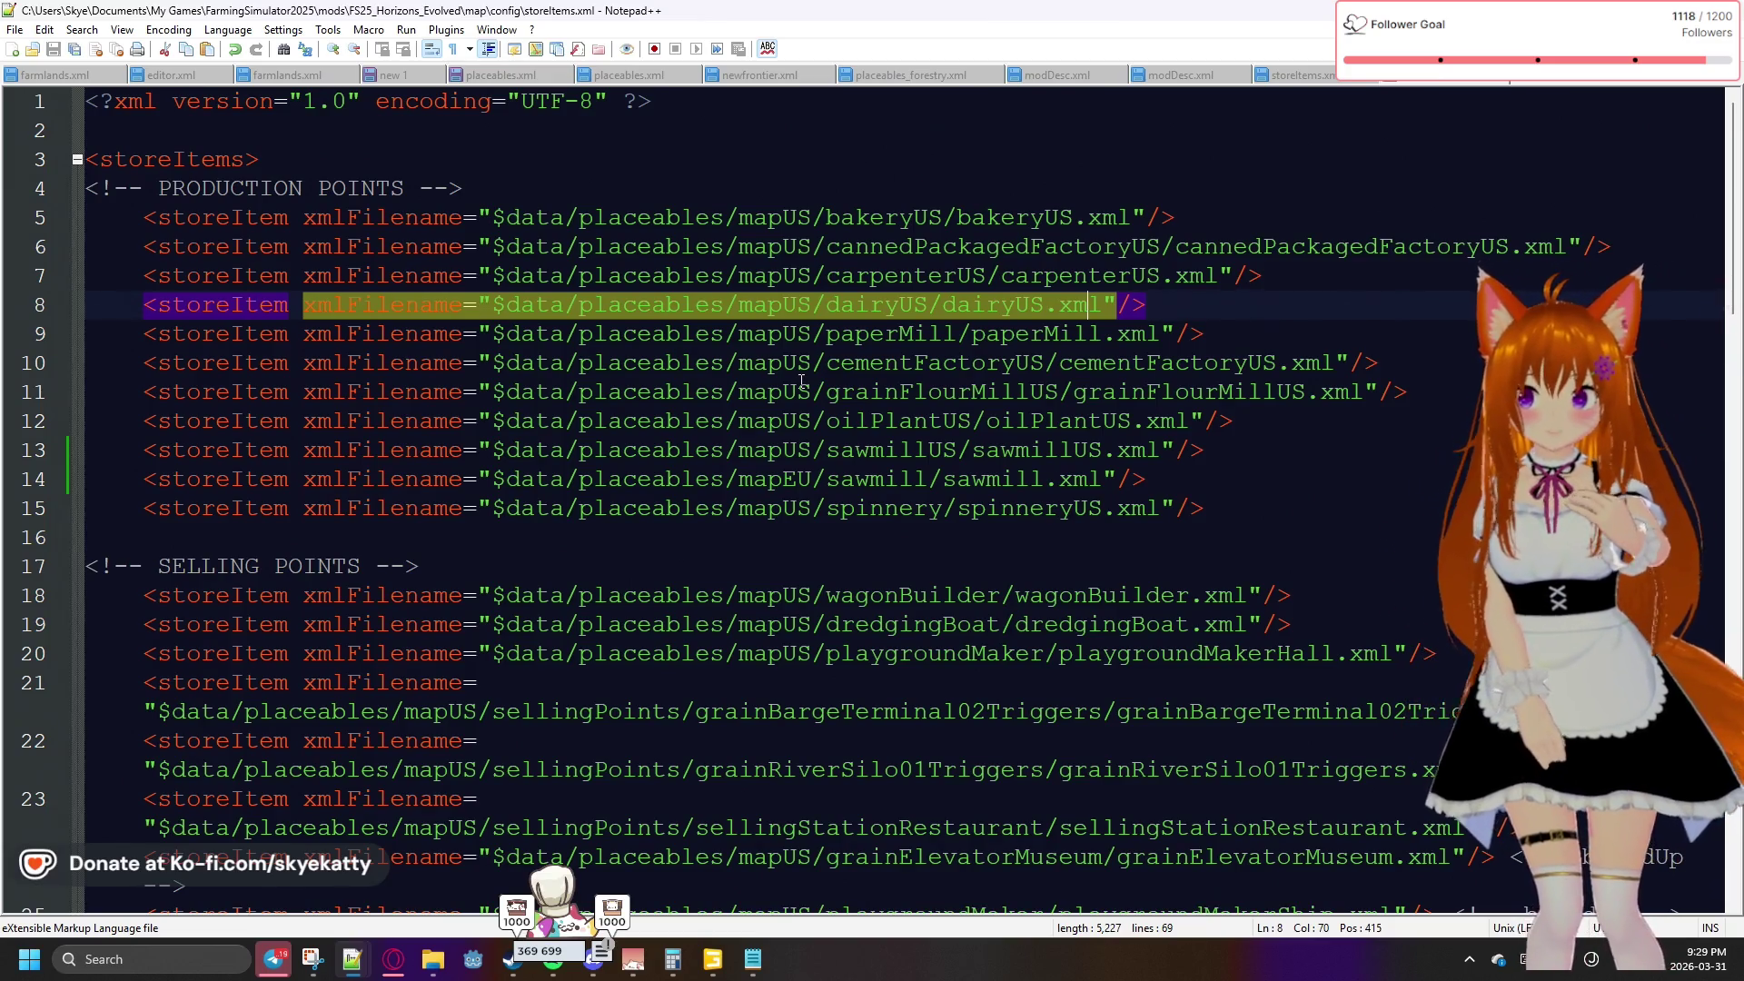
scroll(736, 334, "down", 9)
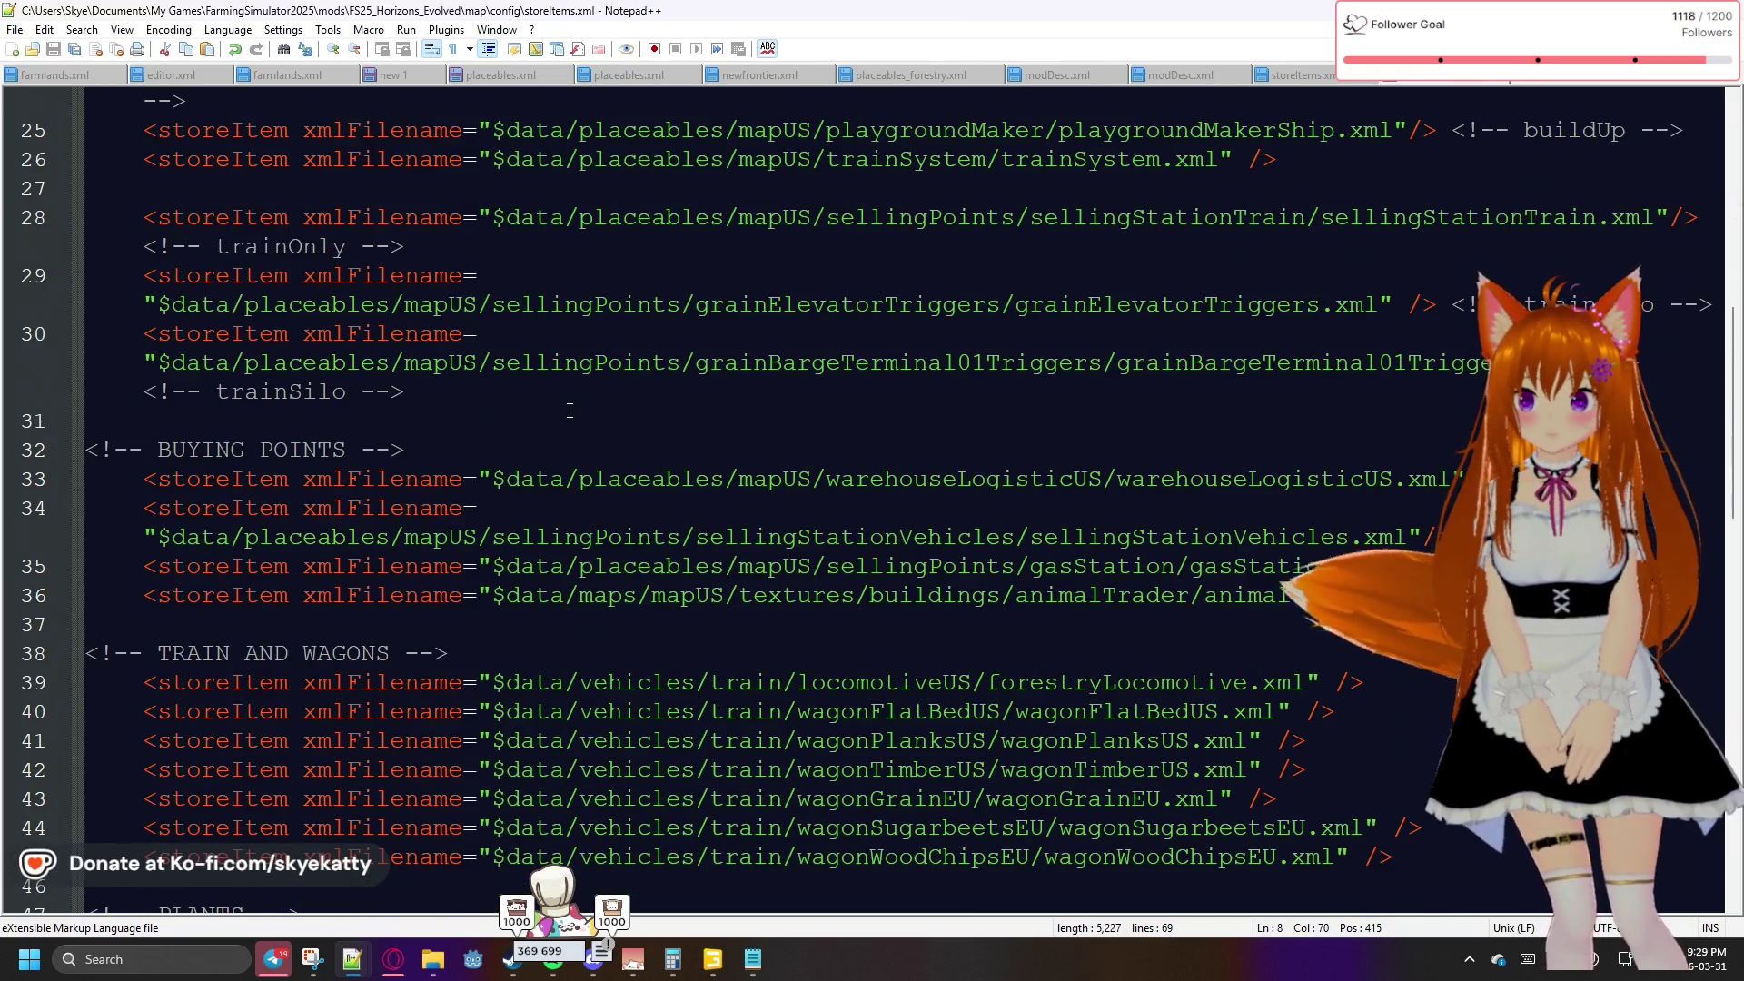
scroll(570, 411, "down", 4)
scroll(569, 411, "down", 9)
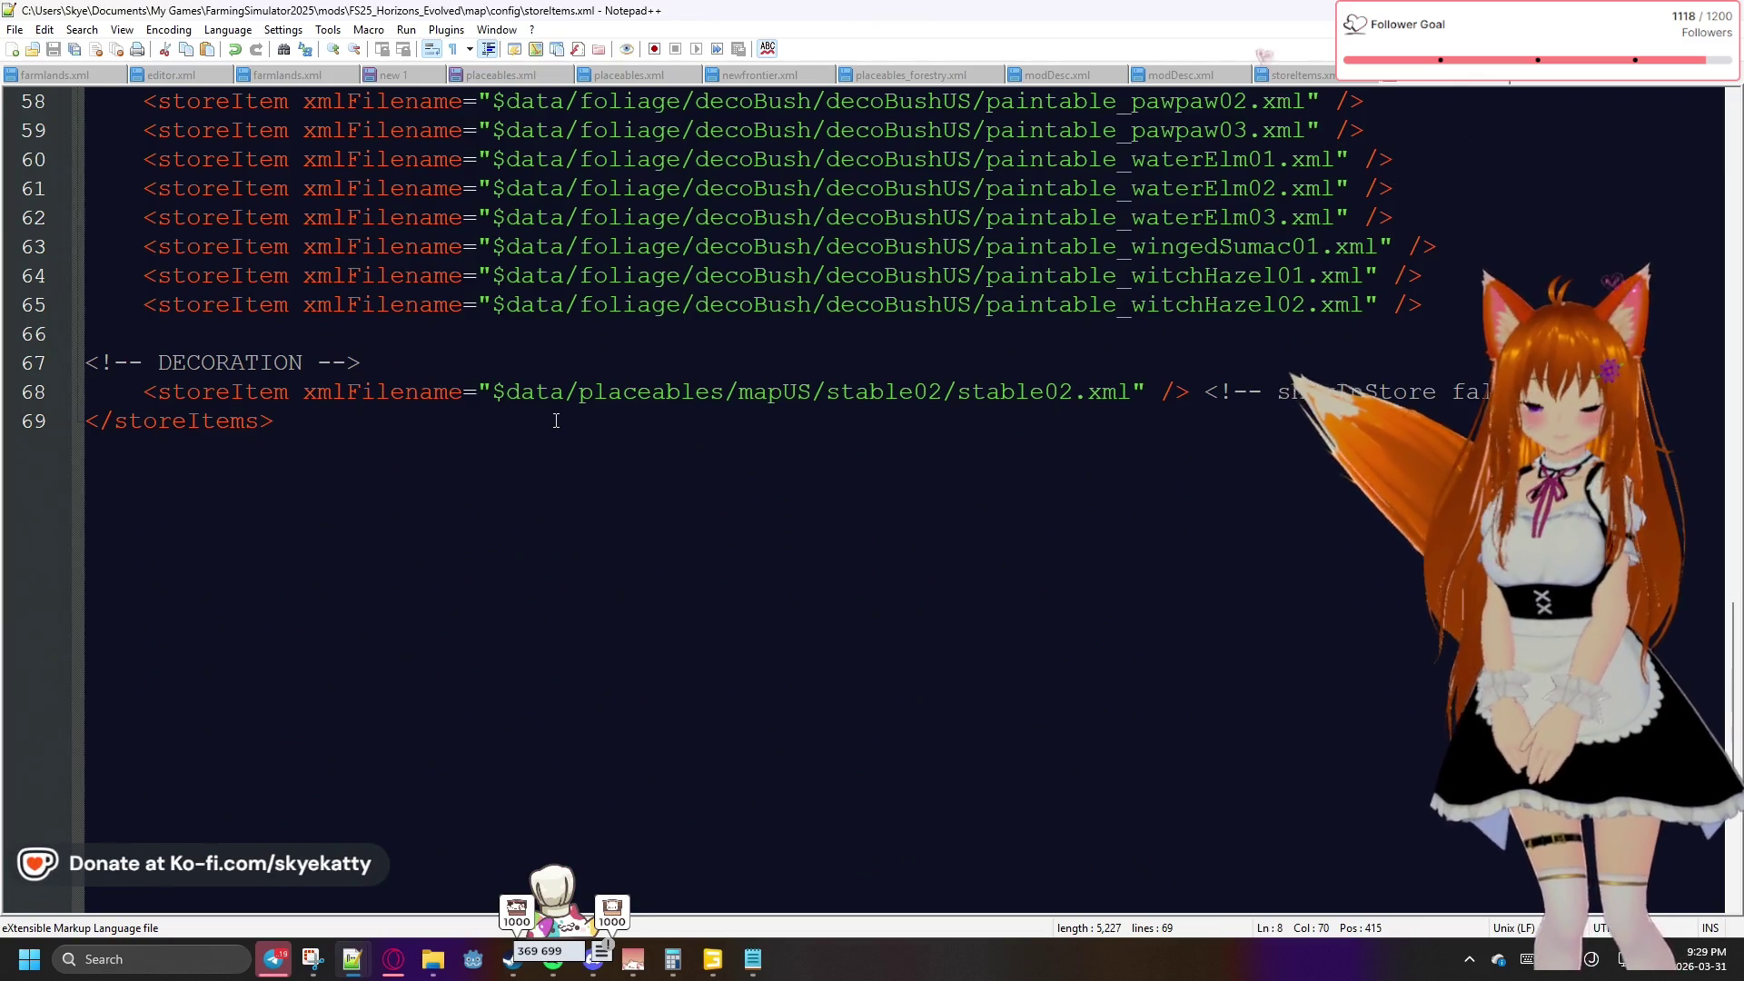
scroll(1089, 430, "up", 9)
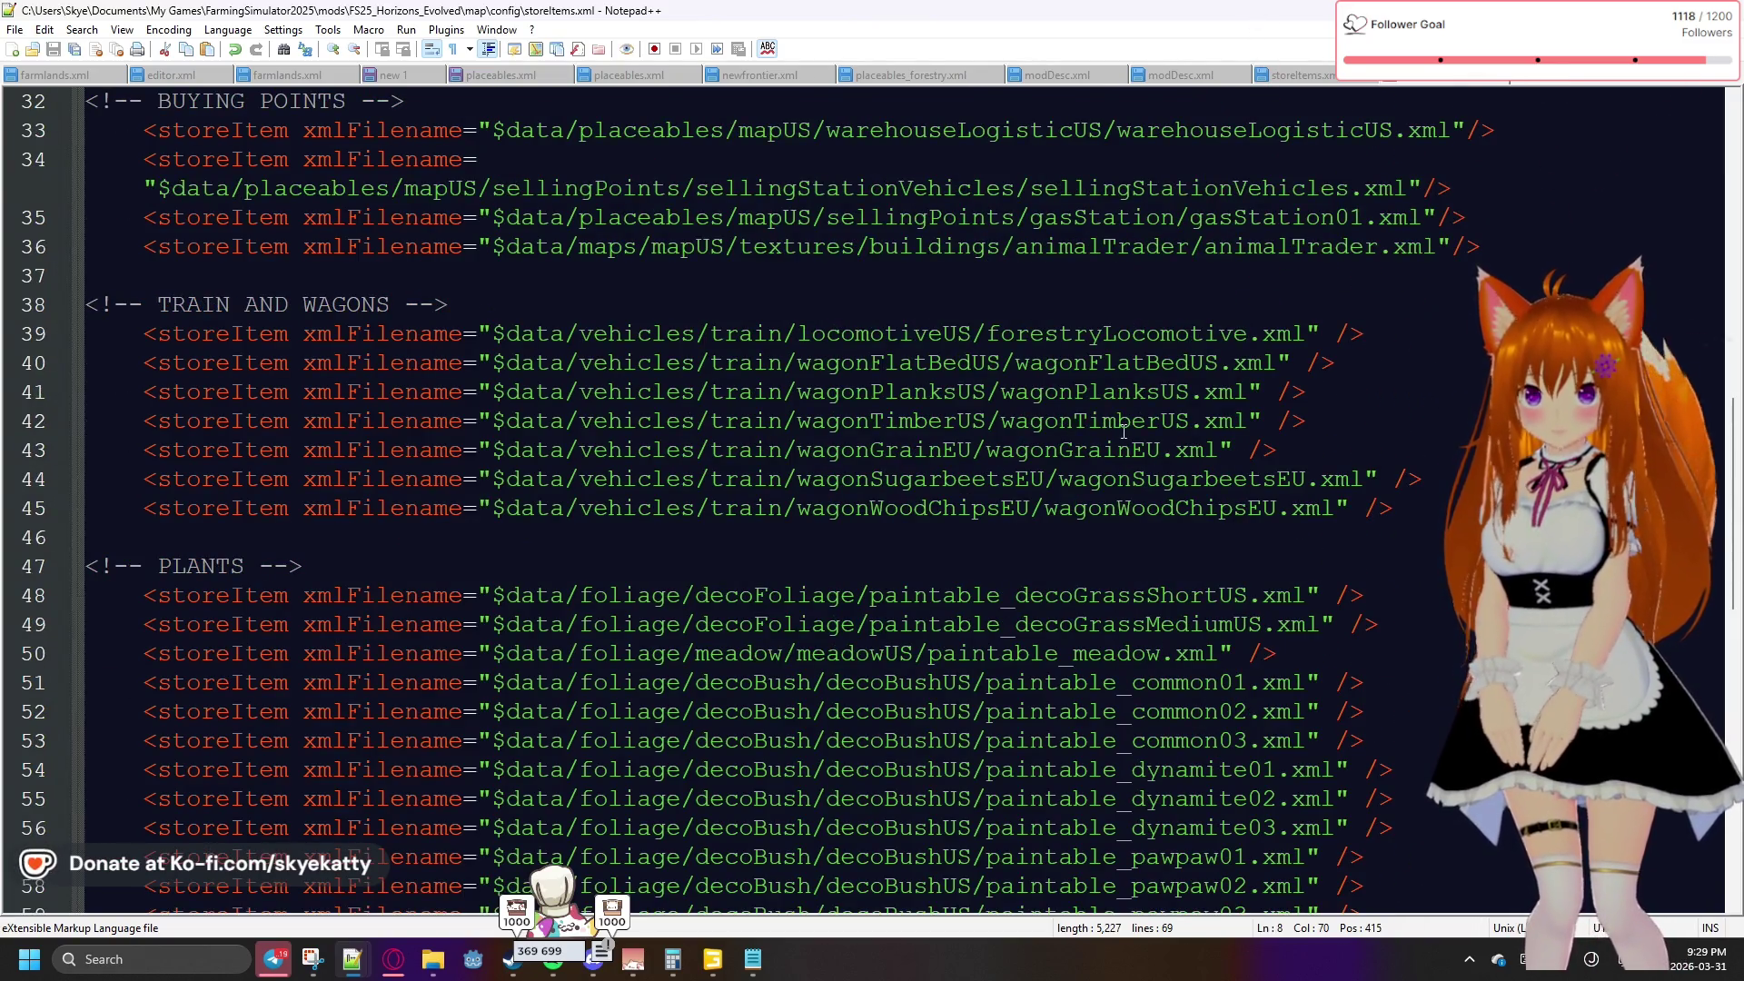
scroll(1124, 431, "up", 6)
scroll(1316, 545, "up", 7)
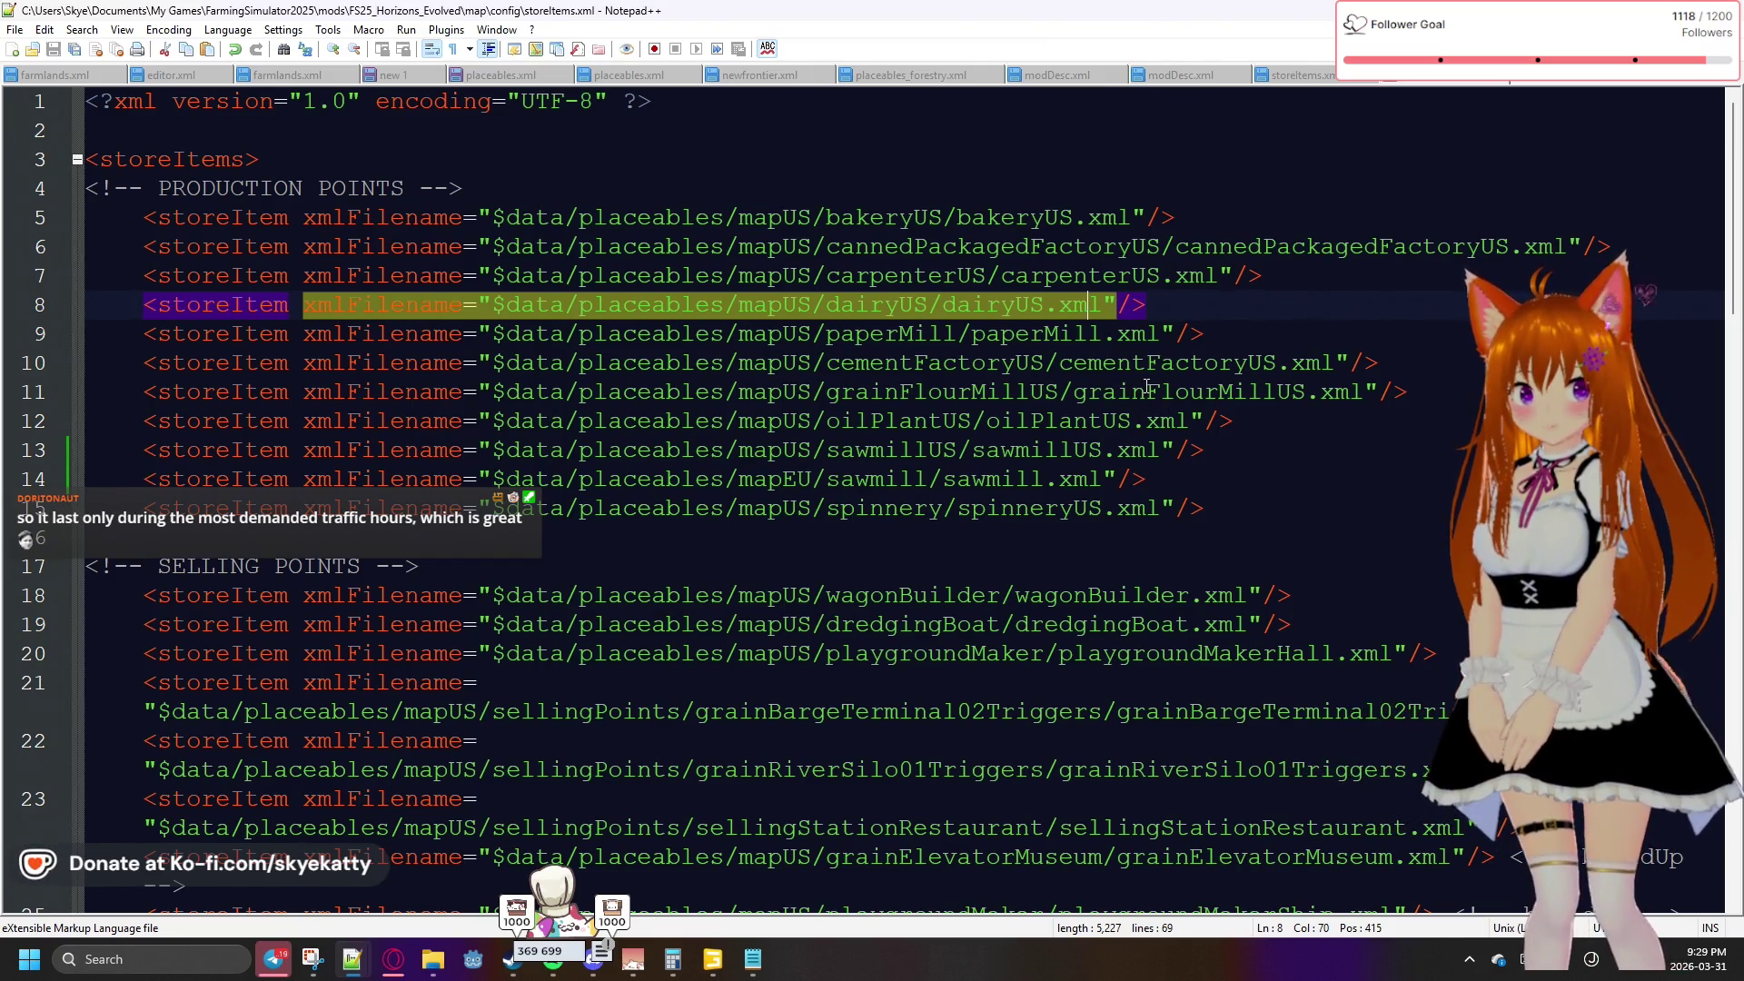
scroll(1148, 386, "down", 5)
scroll(1142, 404, "down", 15)
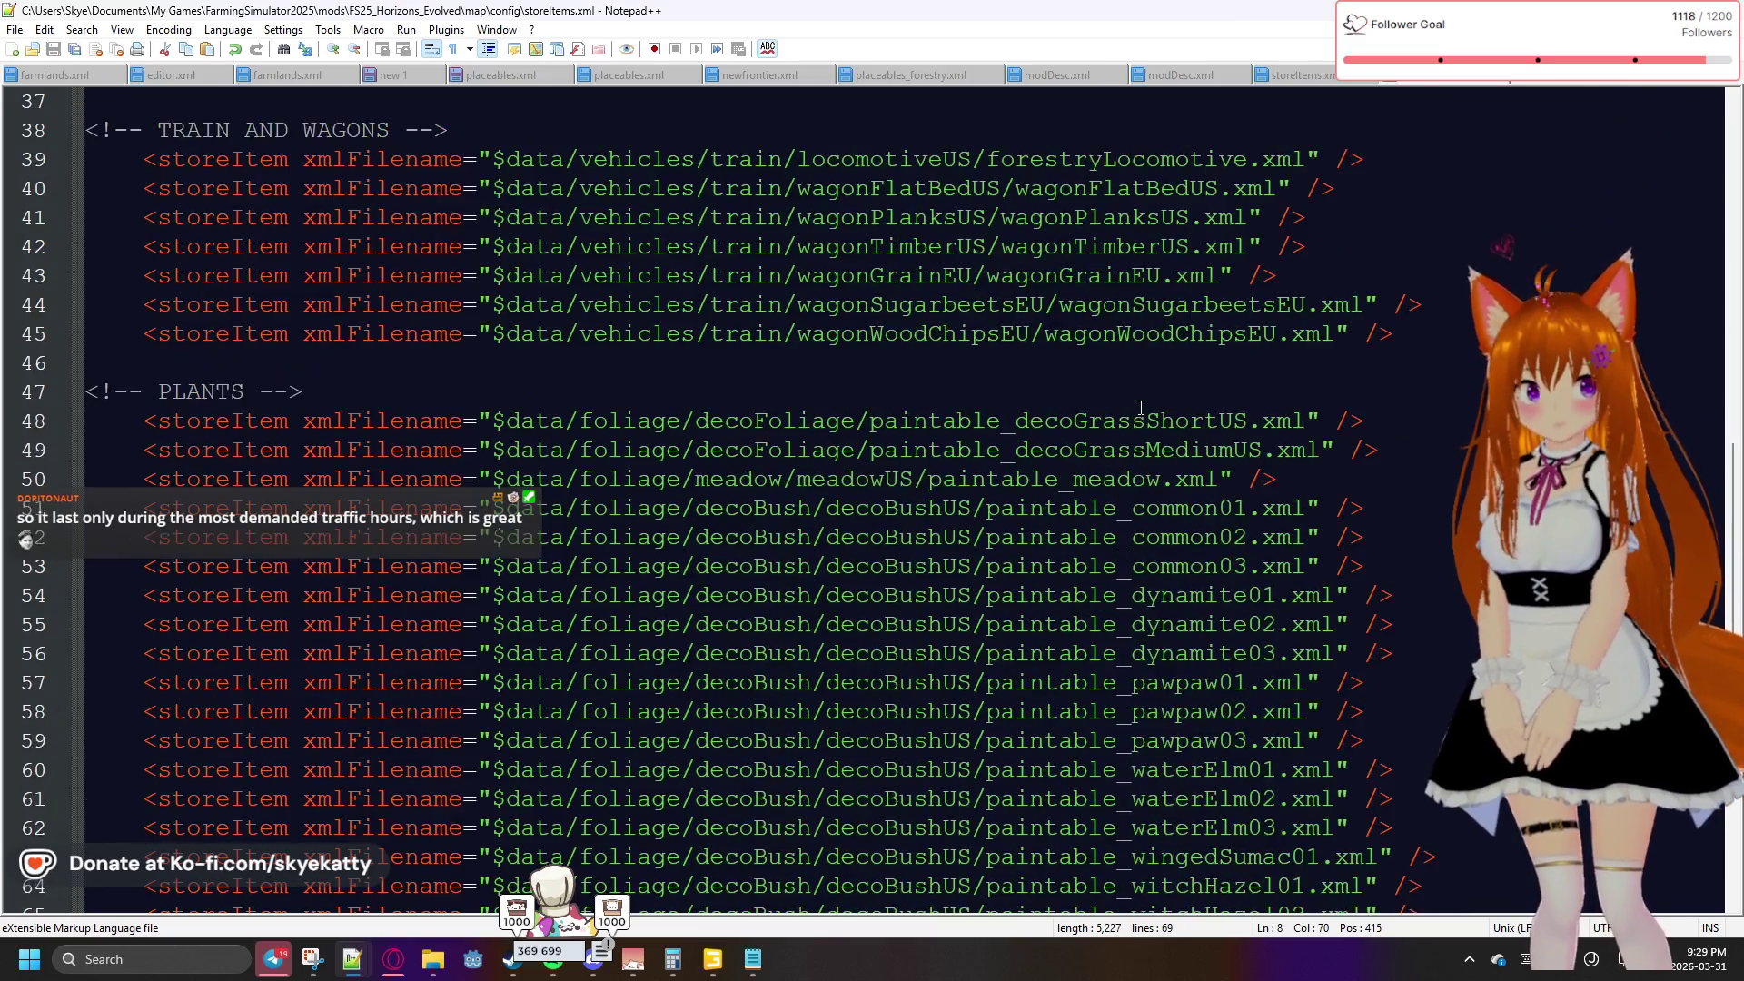
scroll(1141, 408, "up", 3)
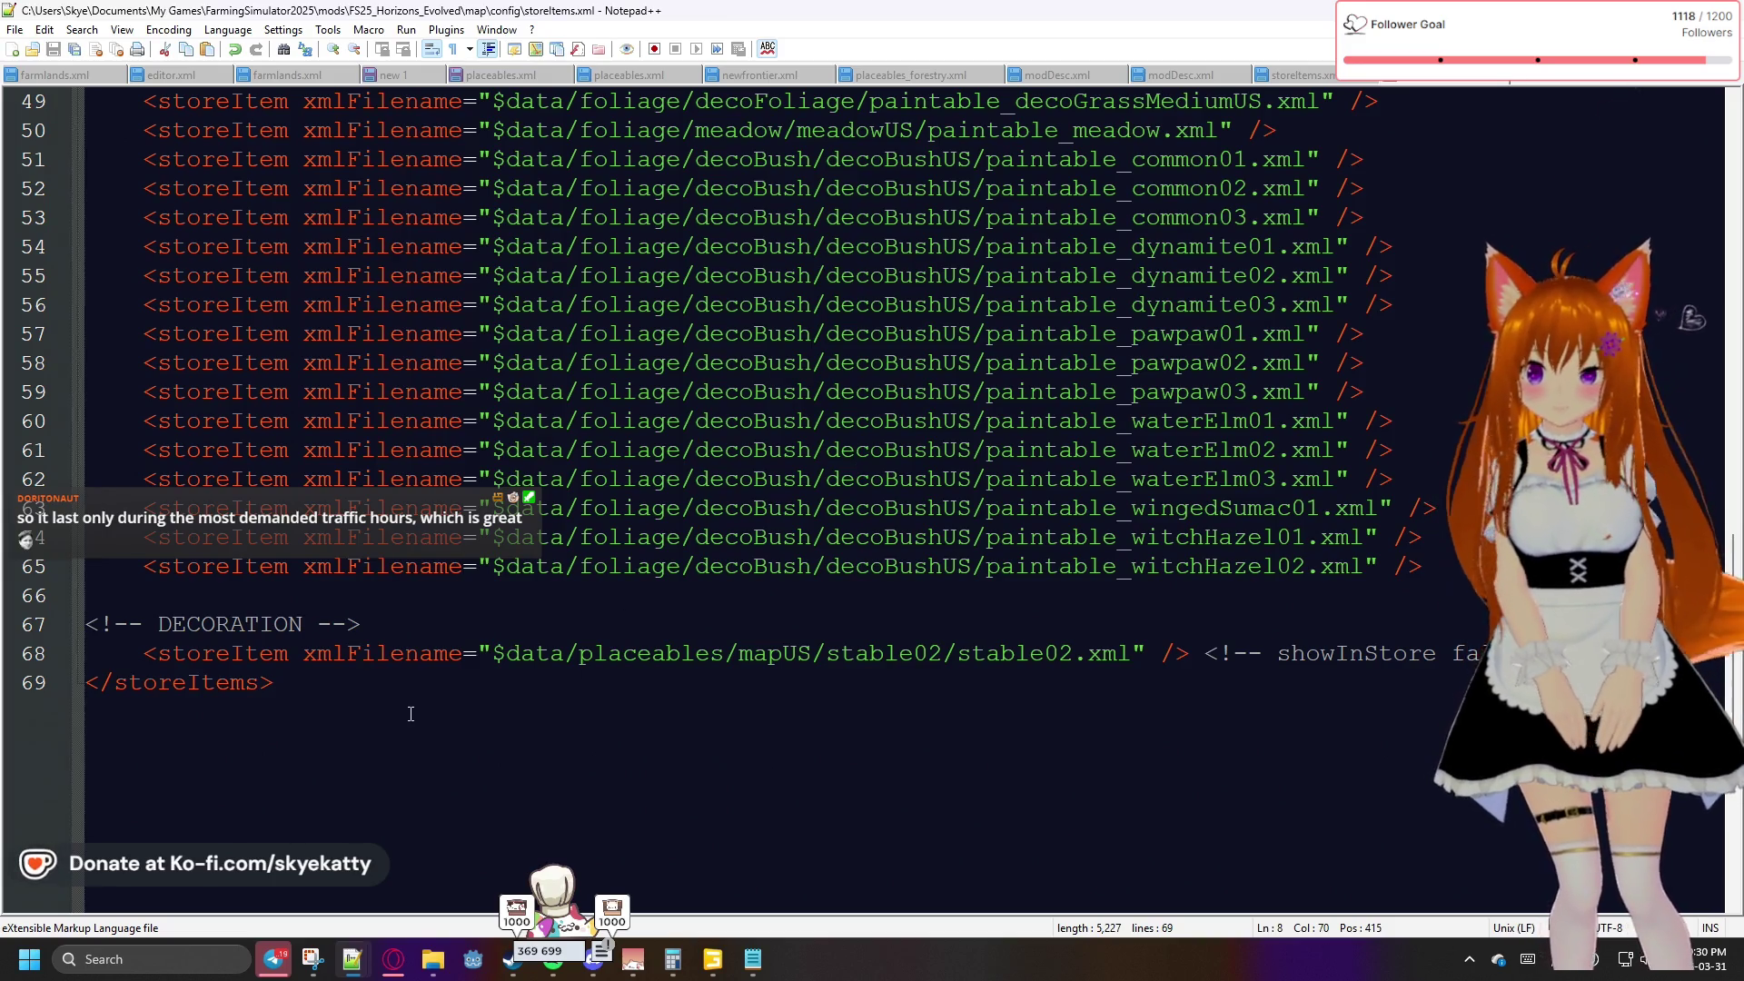
scroll(410, 714, "up", 6)
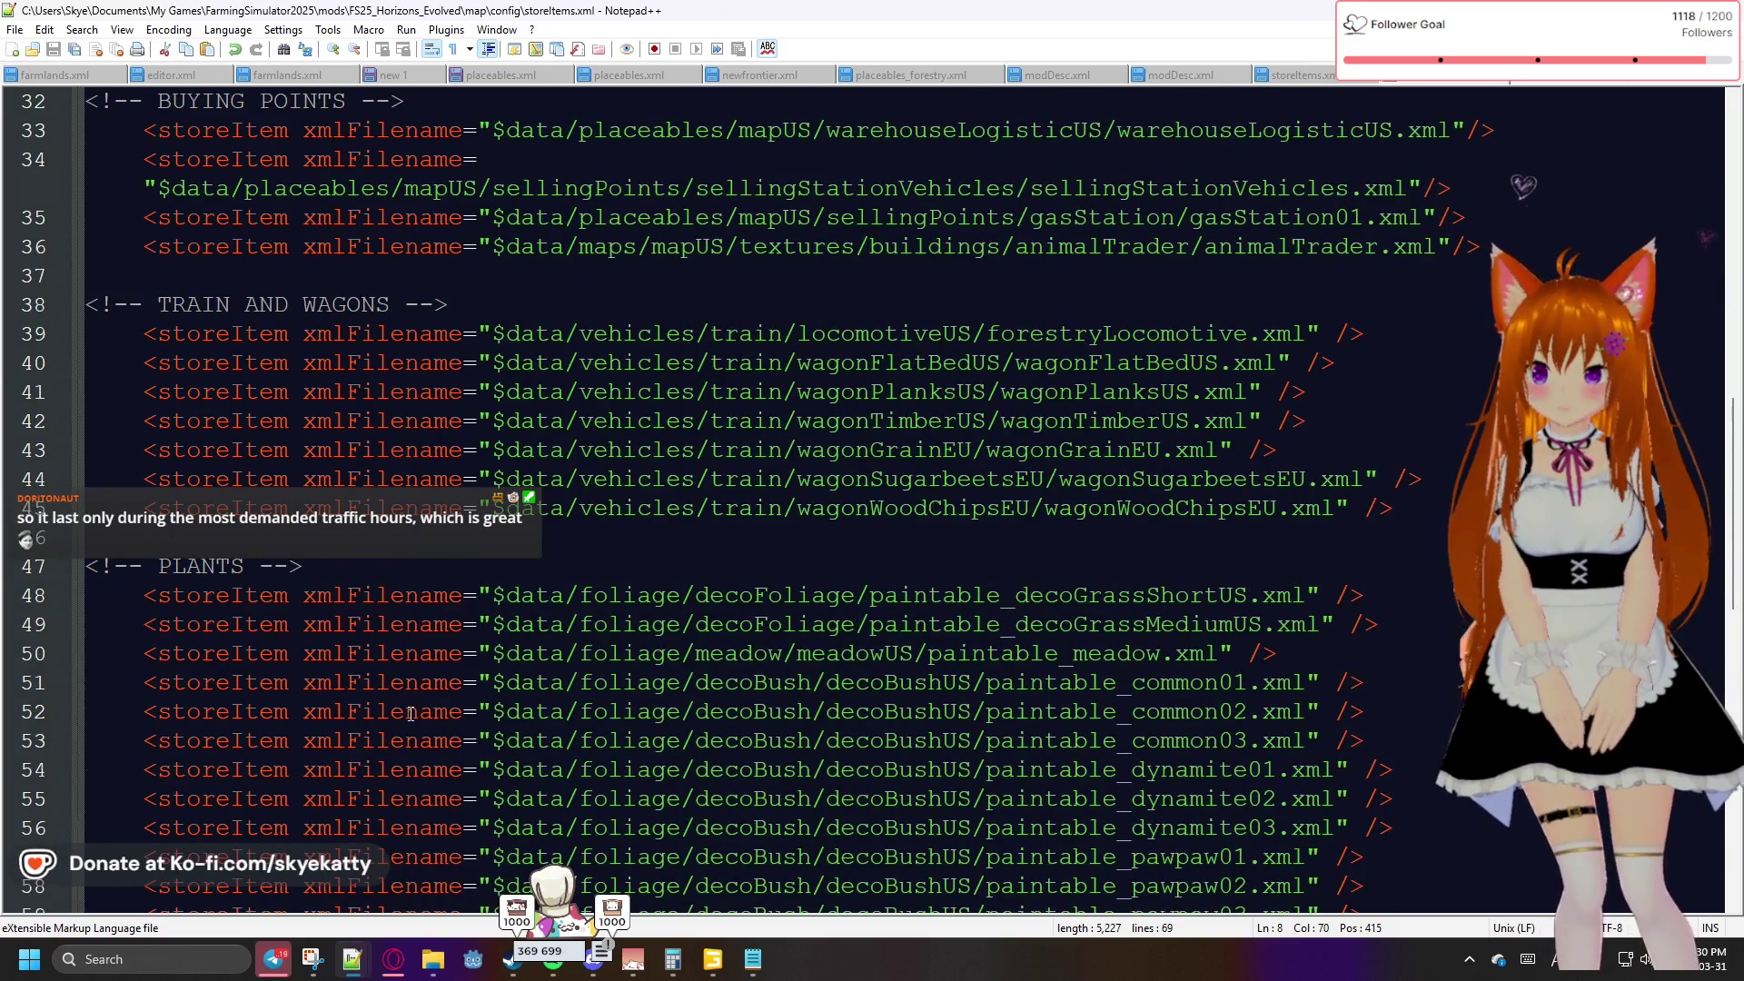
scroll(410, 714, "up", 4)
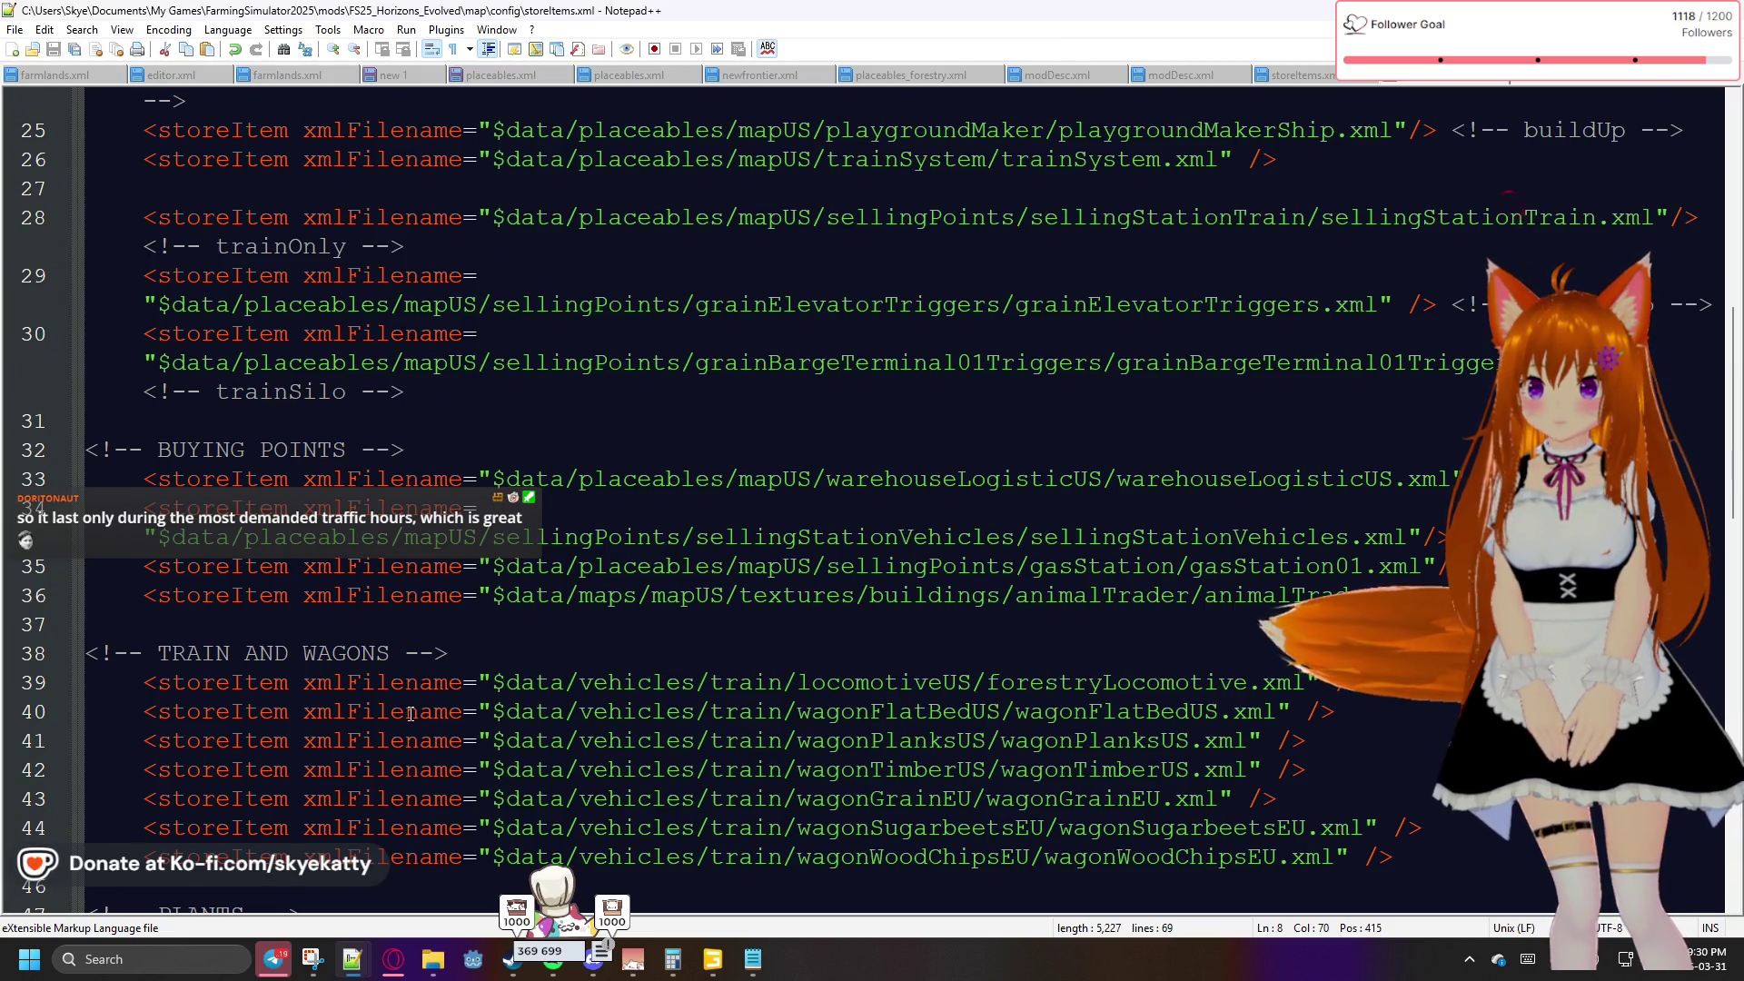
scroll(411, 714, "down", 3)
scroll(410, 714, "up", 6)
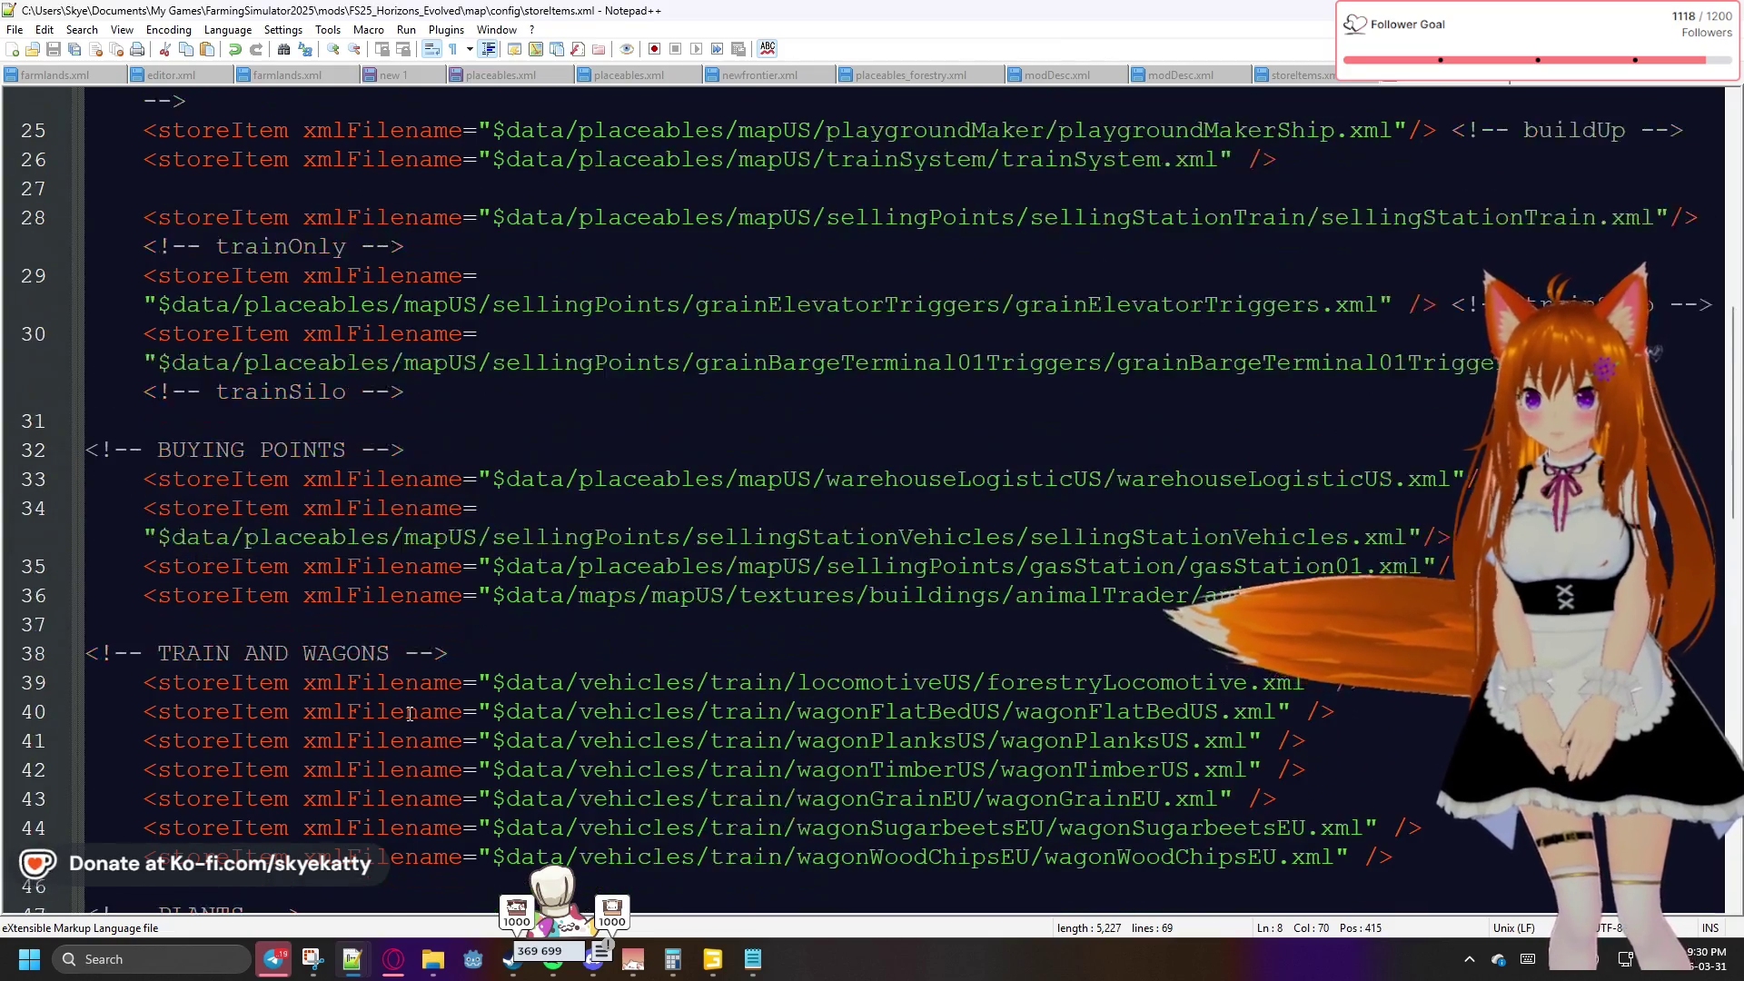
scroll(411, 714, "up", 5)
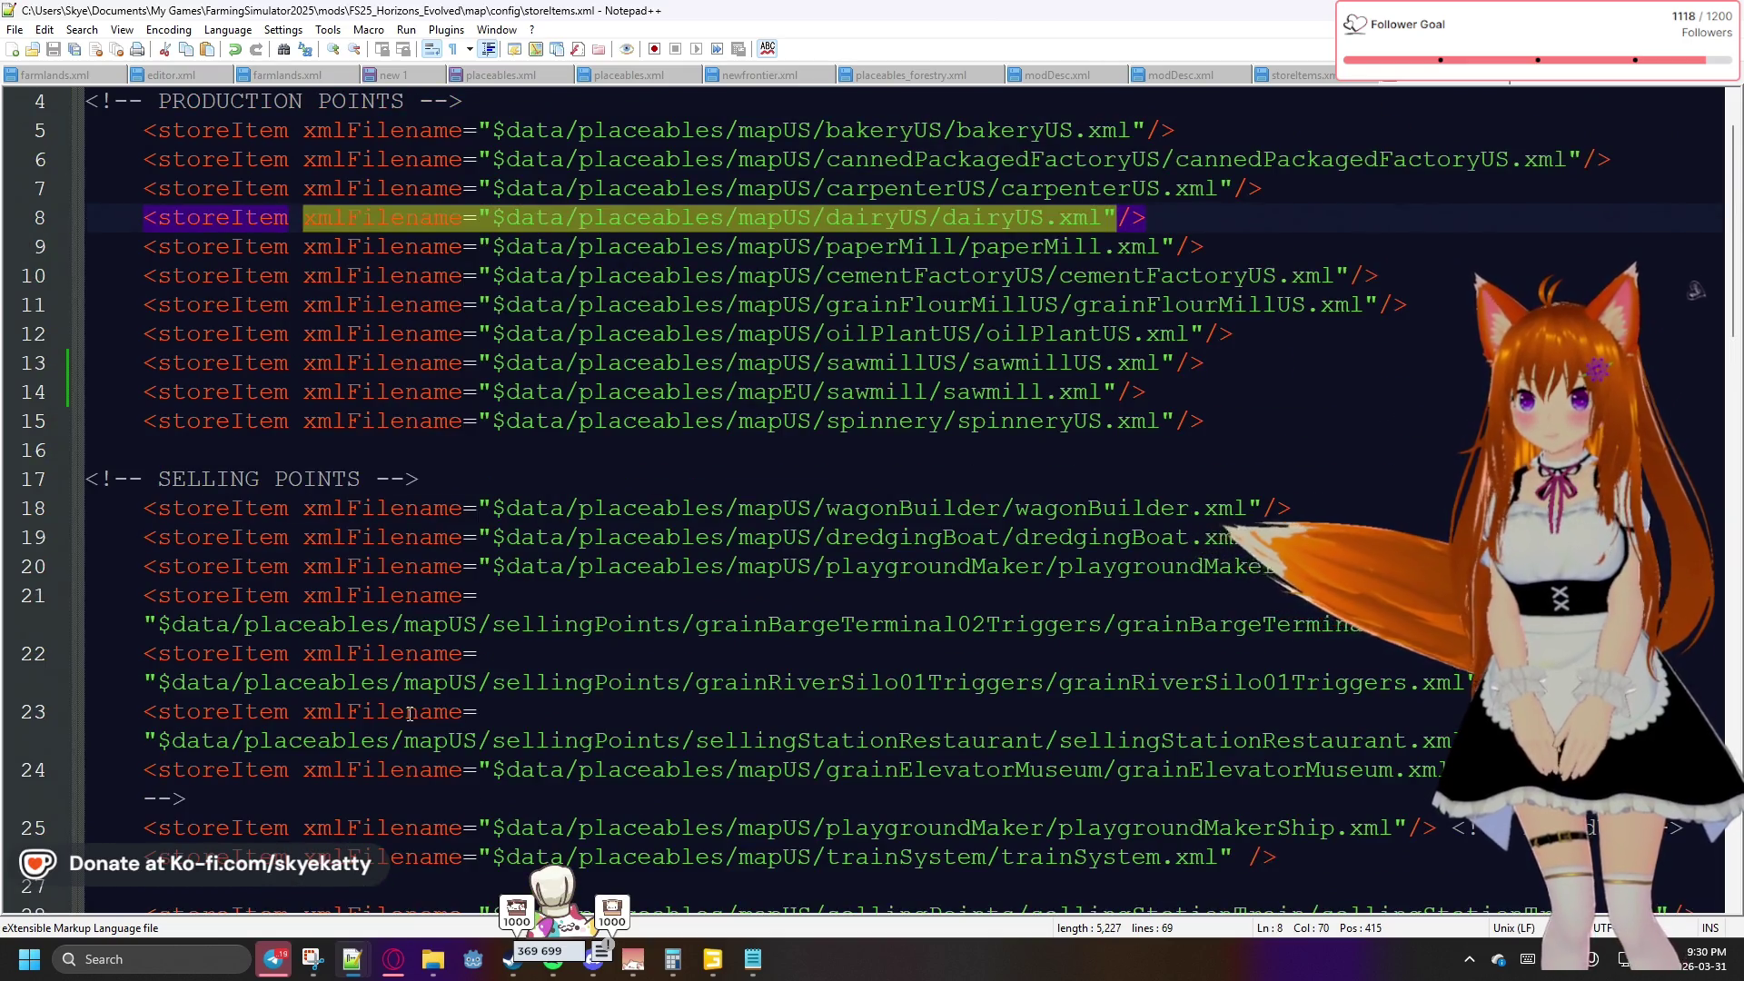
scroll(411, 714, "down", 15)
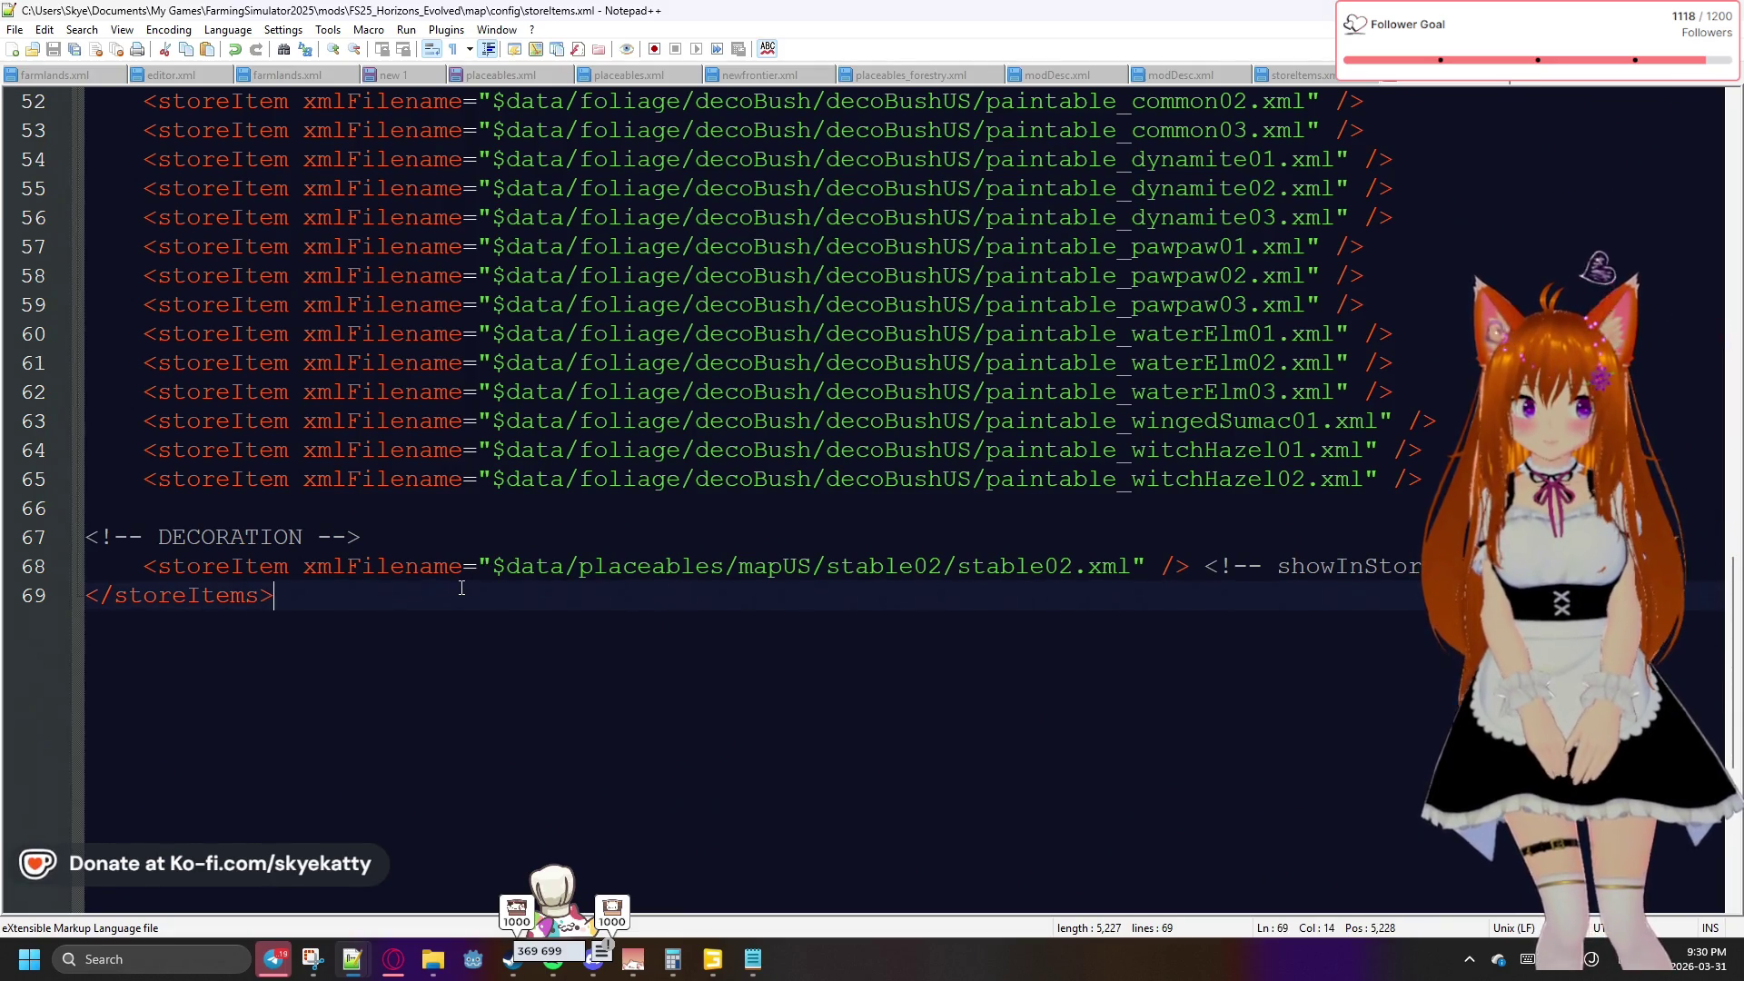
left_click(390, 539)
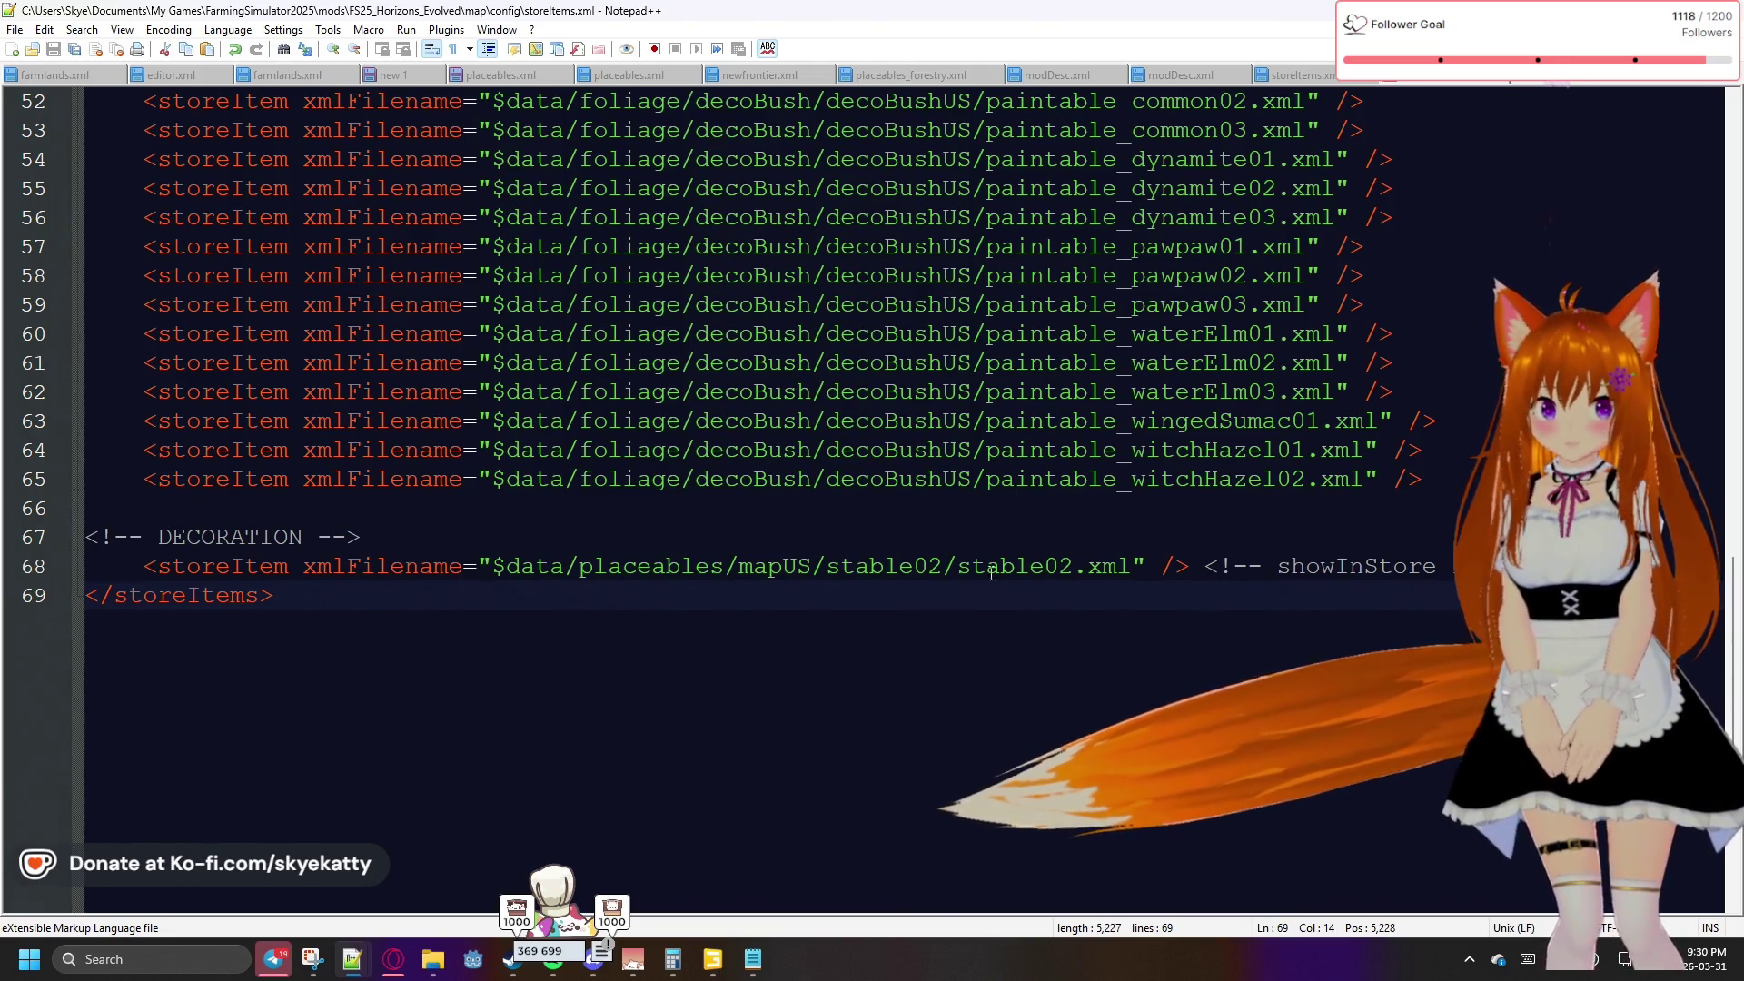
Add a new storeItem line below stable02 with an empty xmlFilename attribute
key("Up")
key("End")
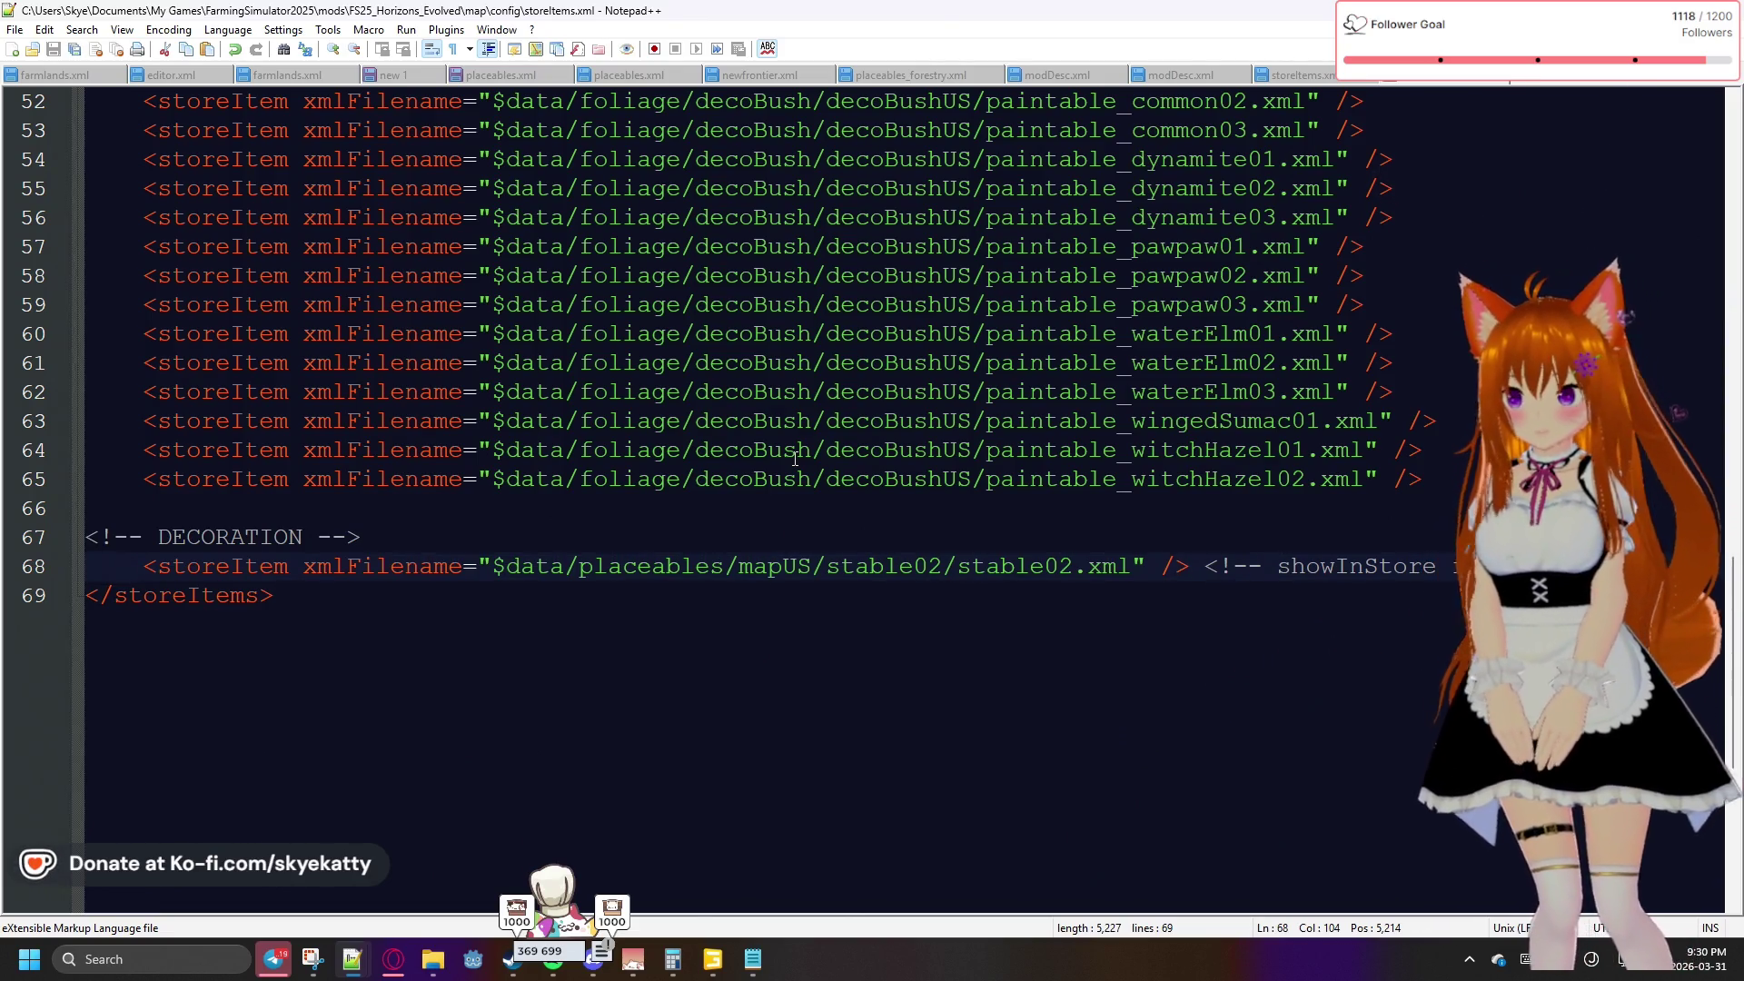
key("Return")
type("< />")
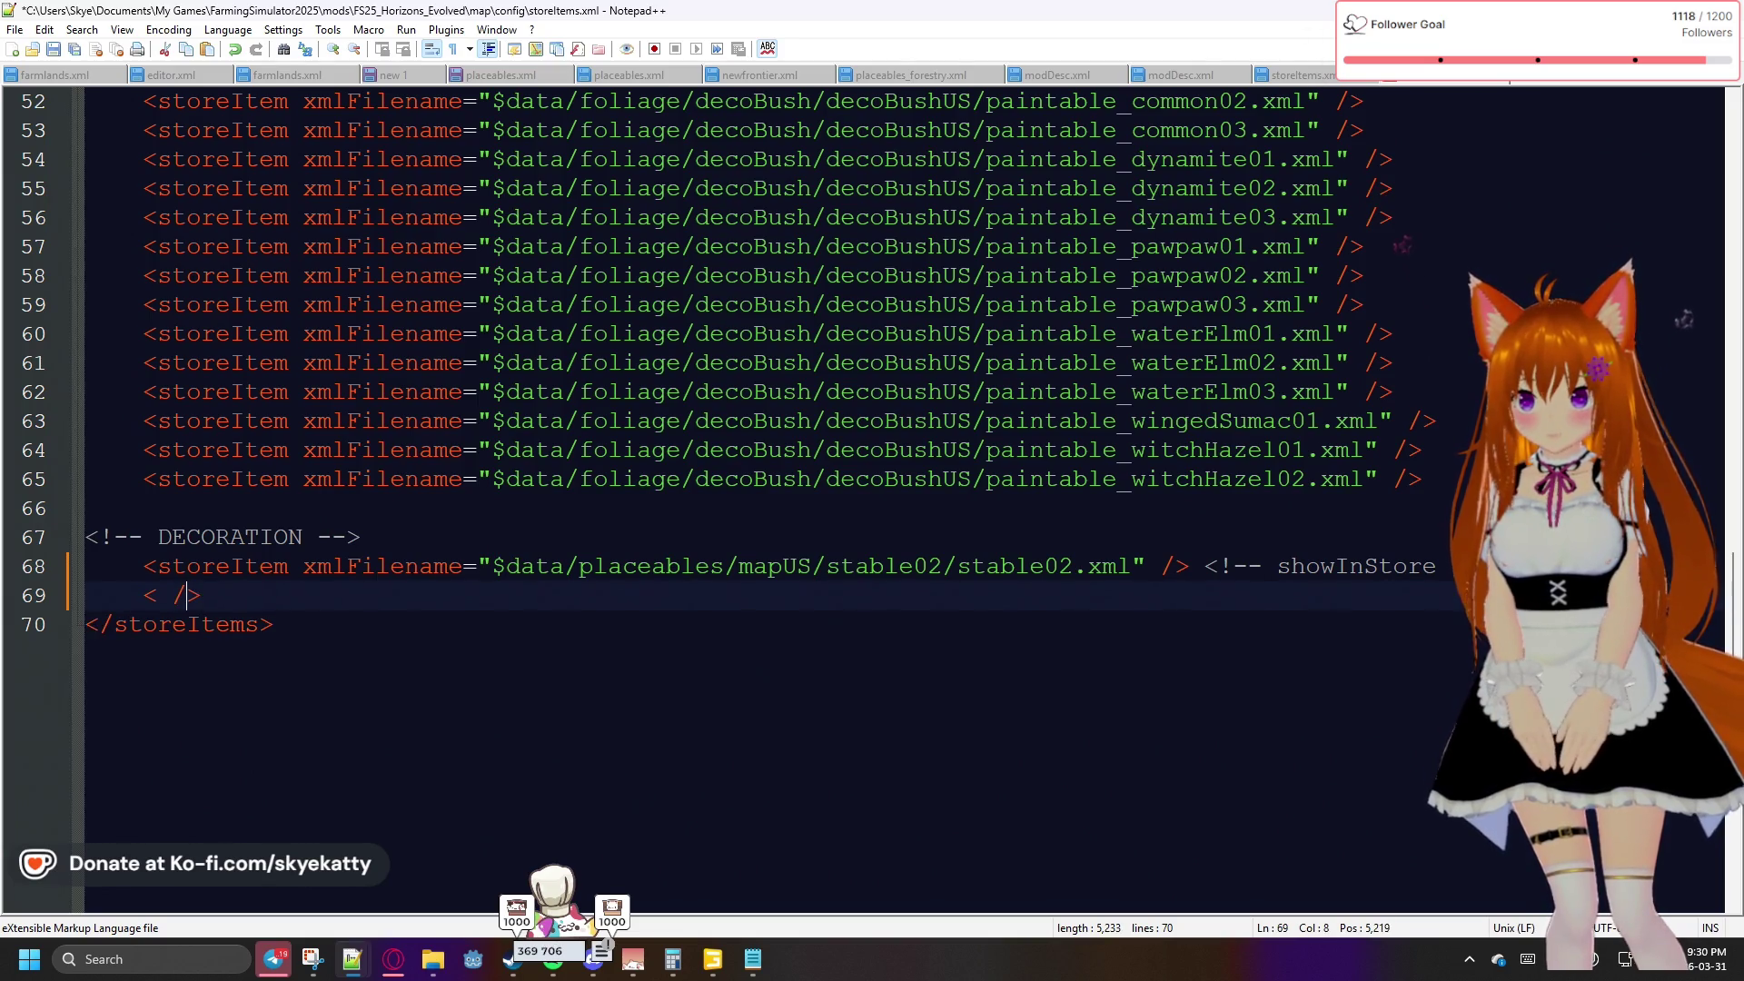
type("s")
key("BackSpace")
key("BackSpace")
type("s")
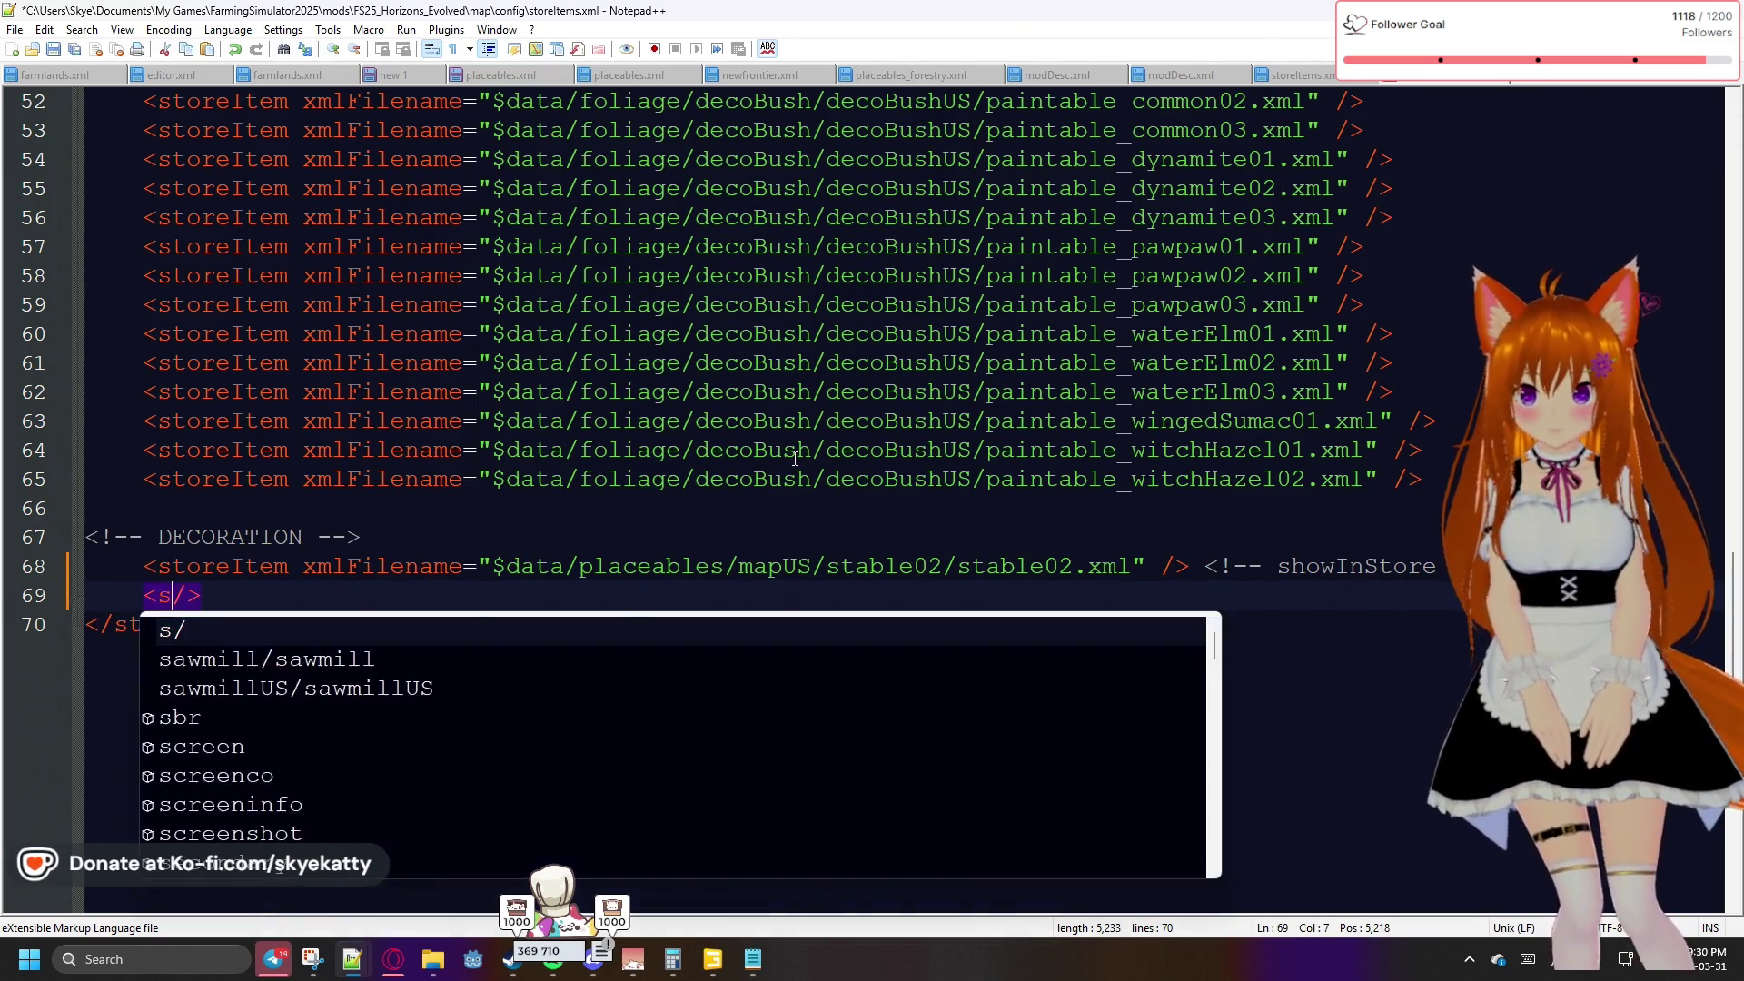
type("tire")
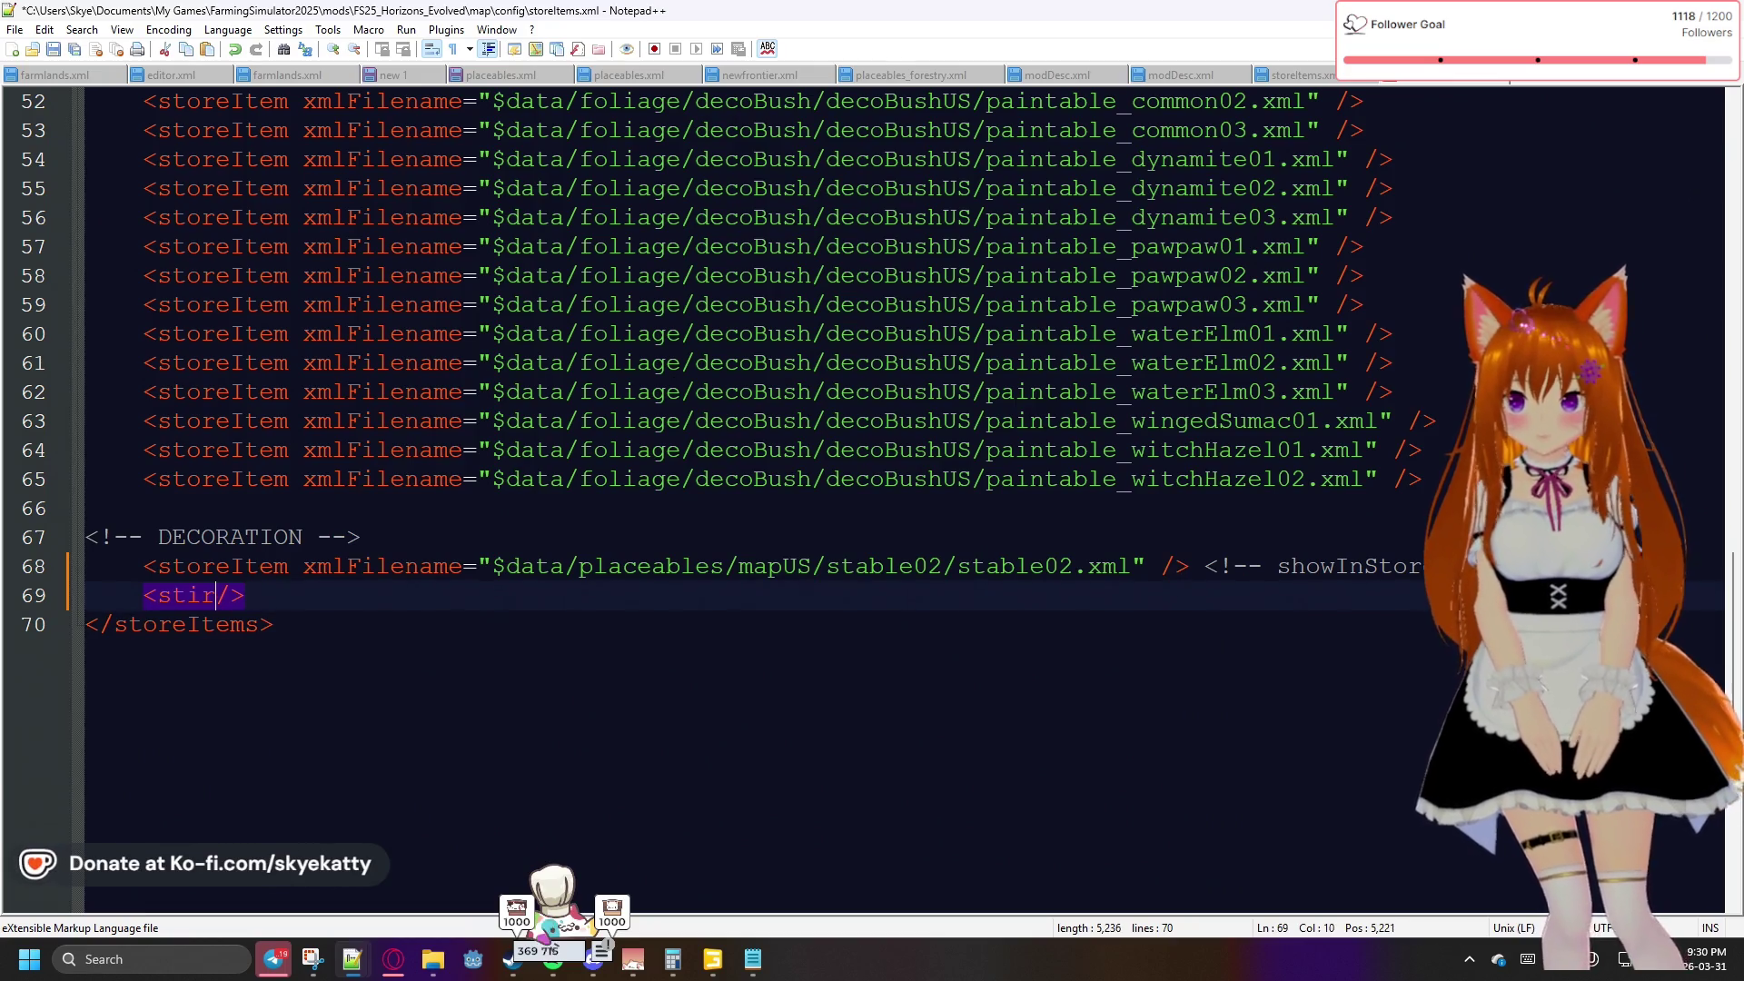
type("oreI")
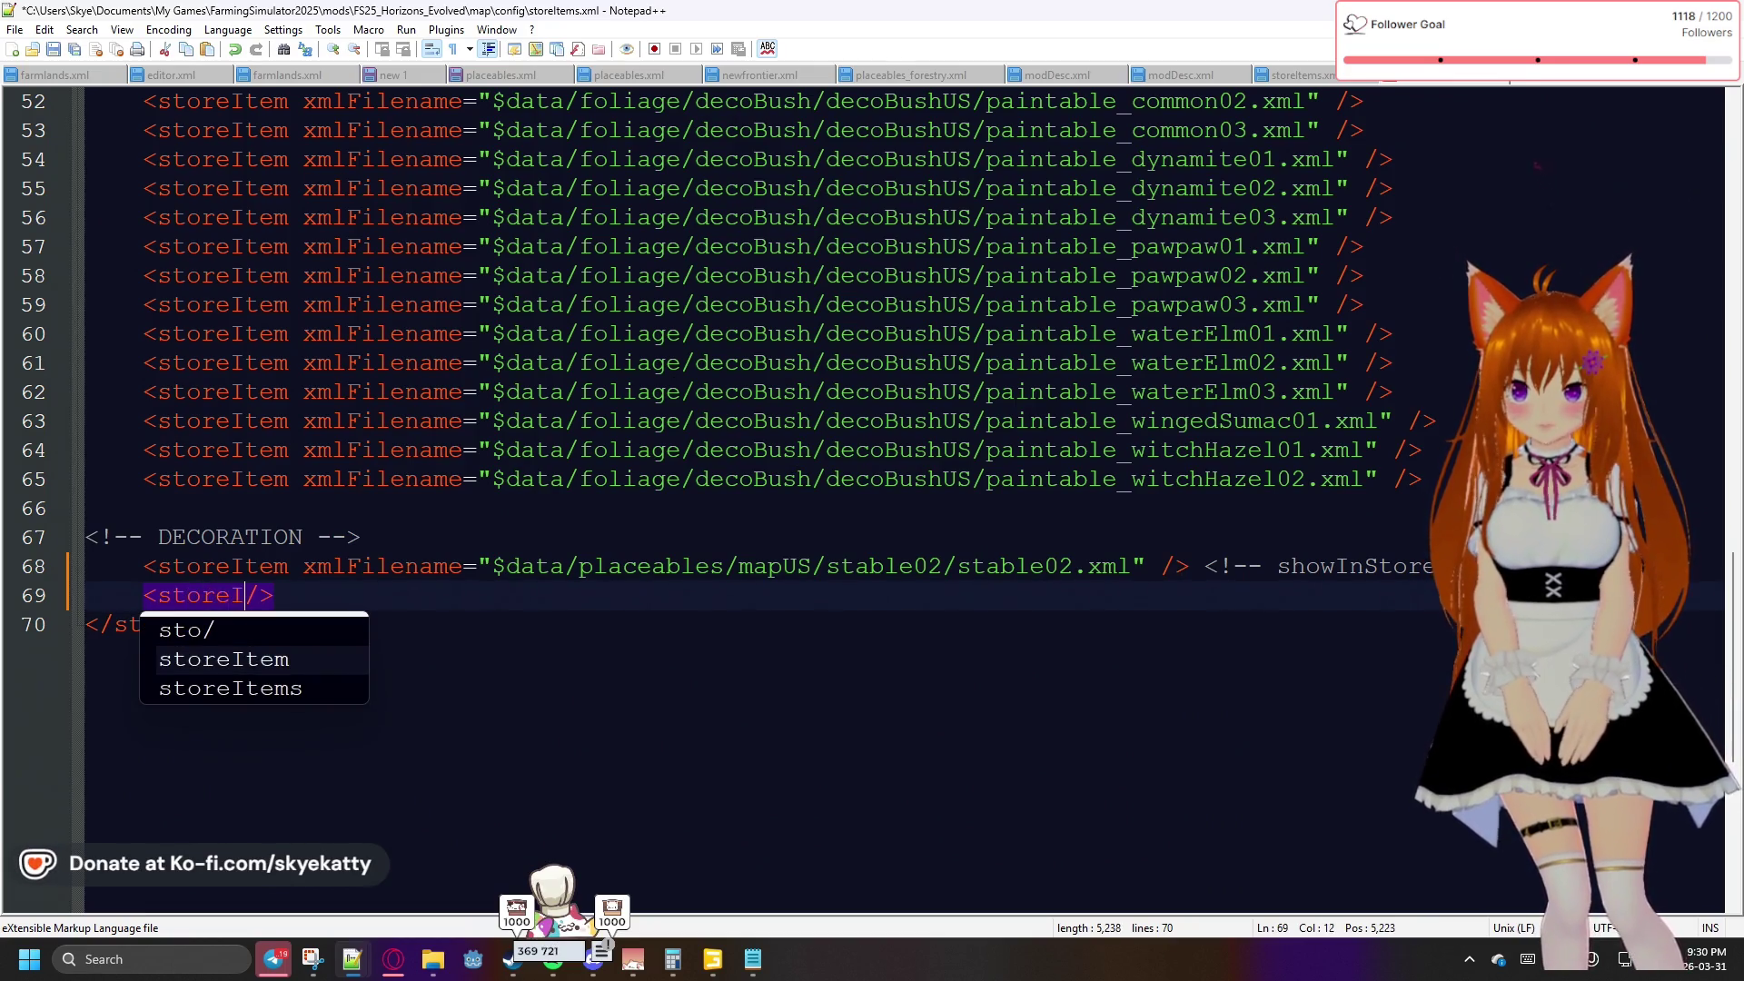
type("tem")
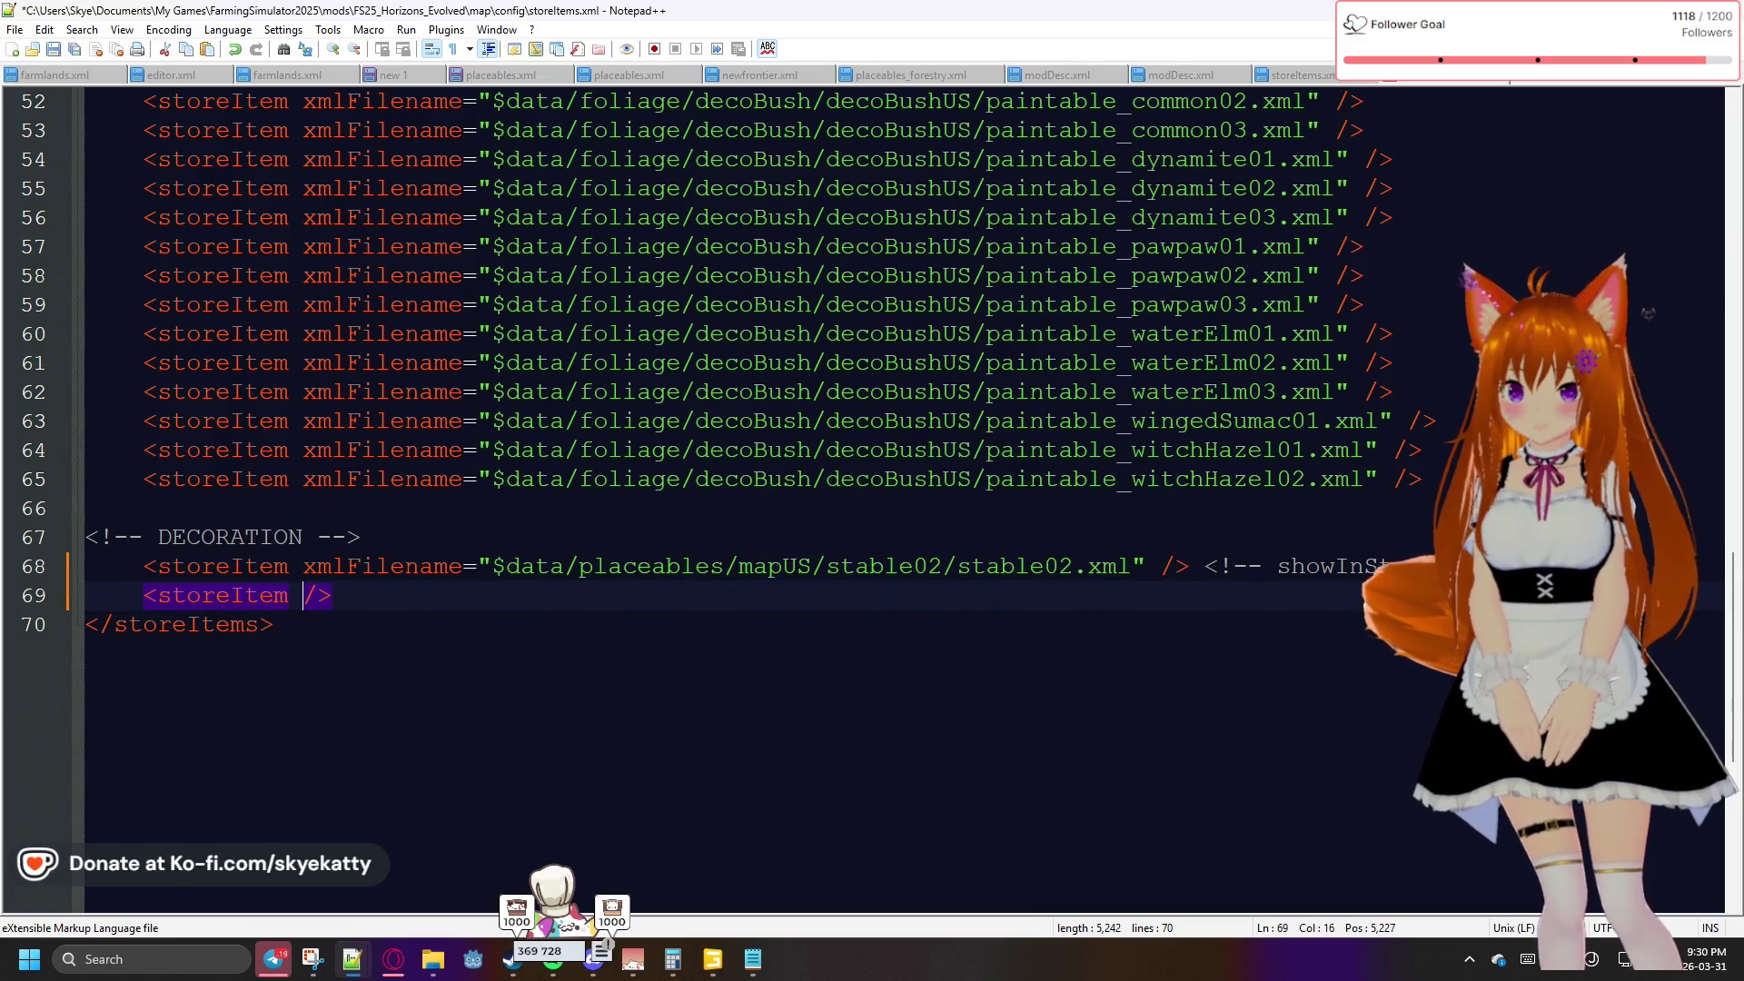
type(" xml")
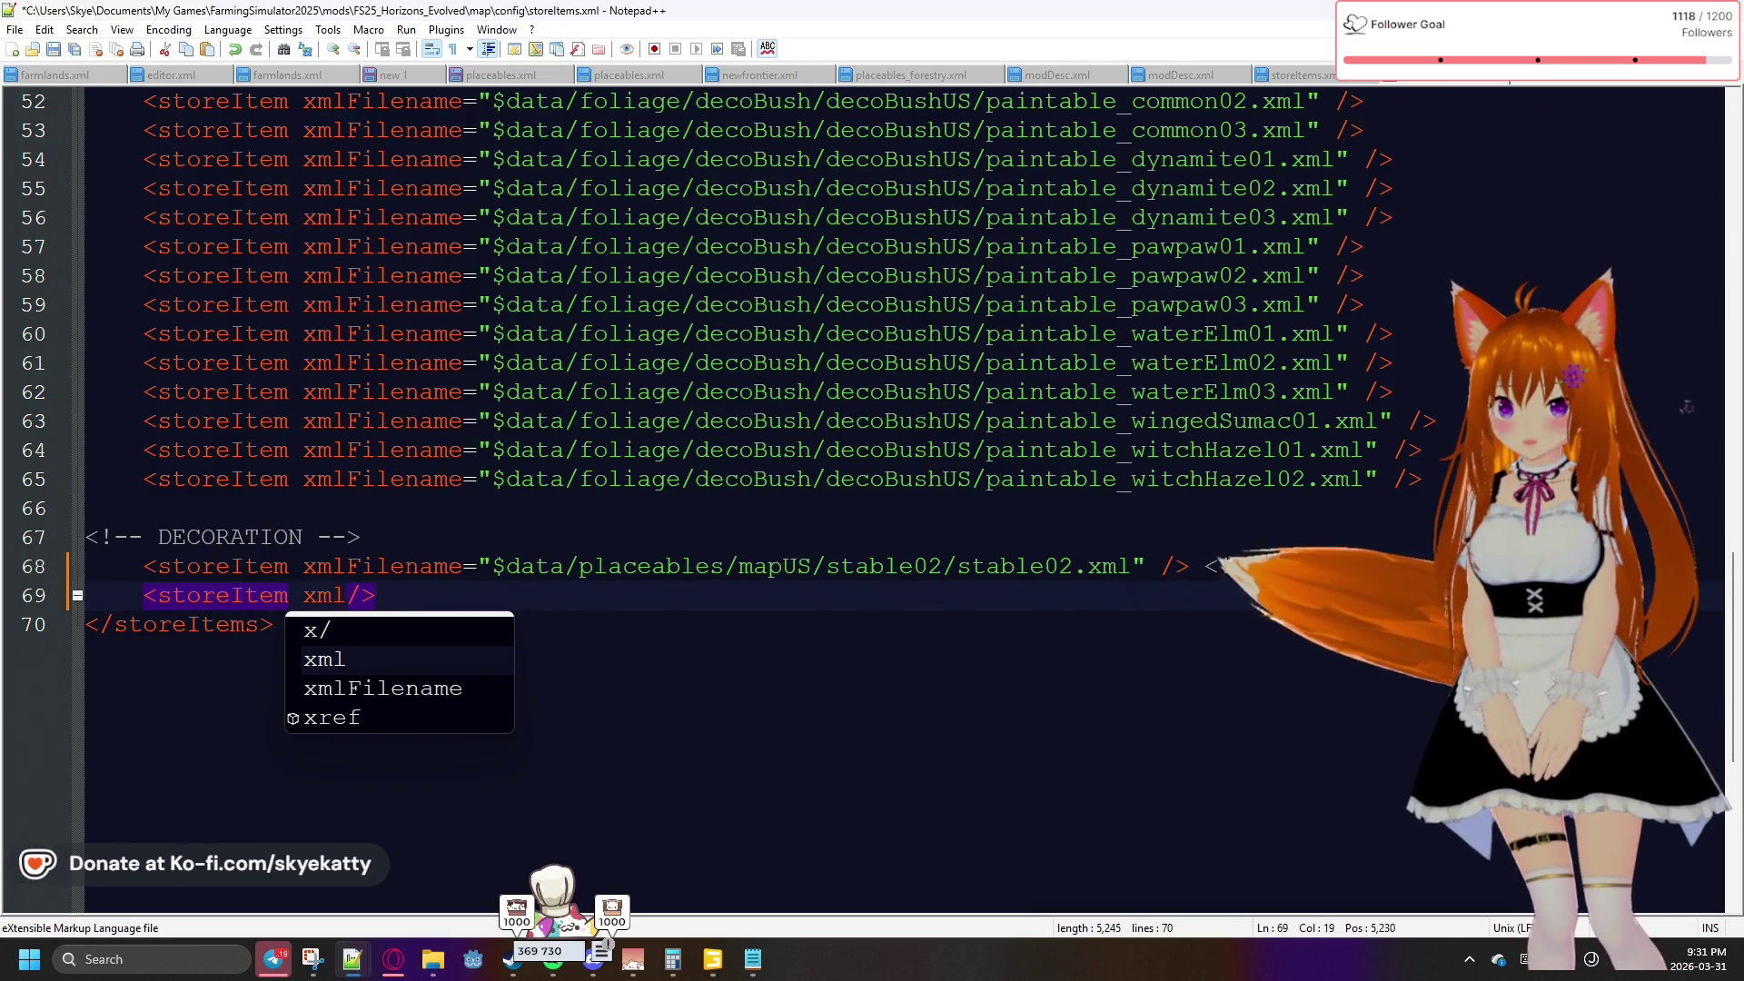
key("Down")
key("Return")
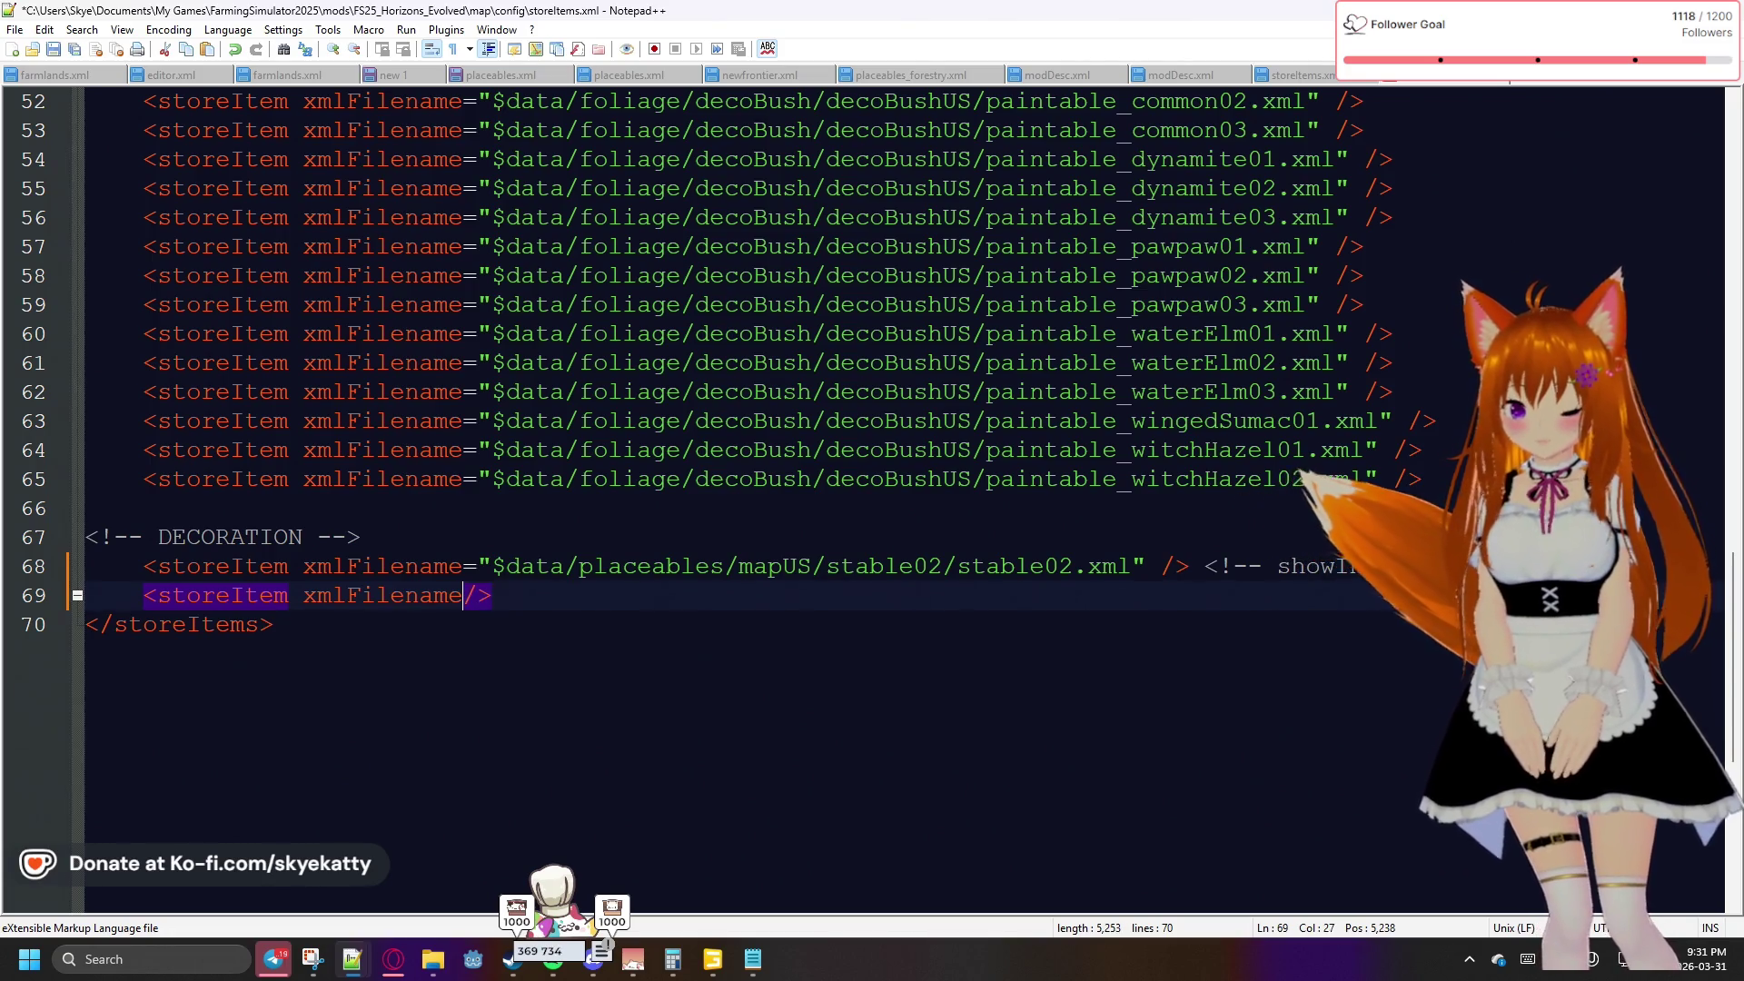
type("=\"\"")
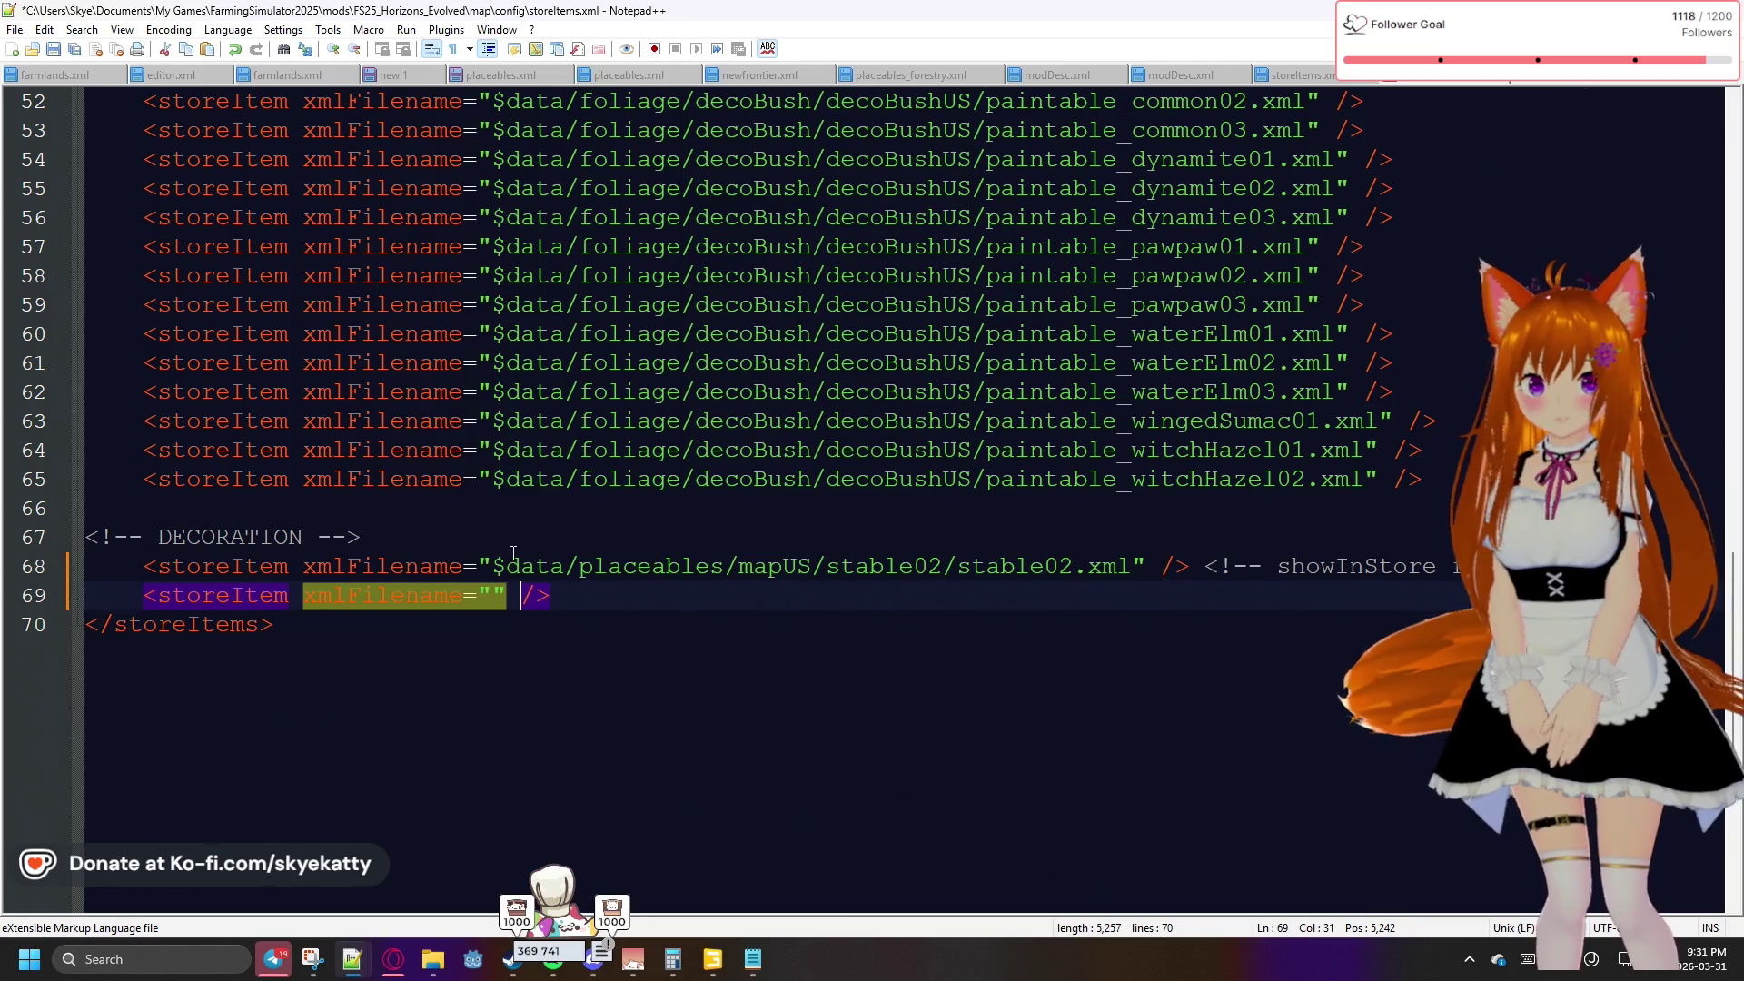
Copy the $data/placeables/mapUS/ prefix from line 68 into the new xmlFilename quotes
left_click_drag(492, 566, 826, 566)
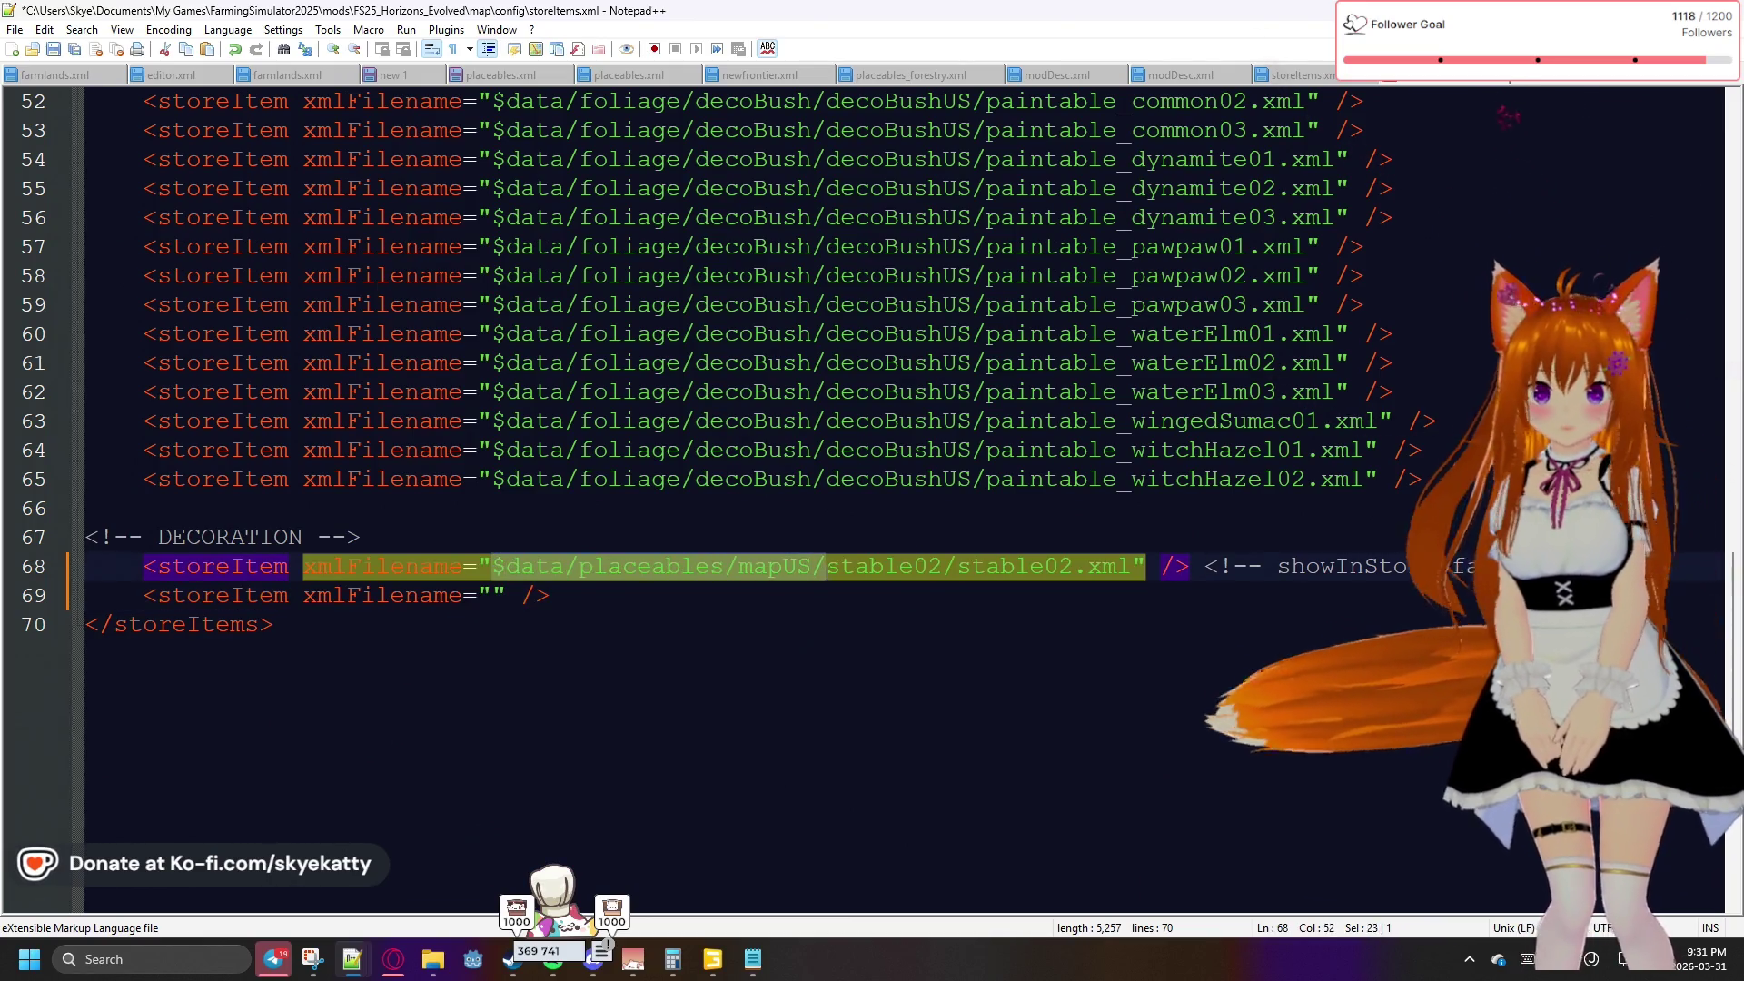
key("ctrl+c")
left_click(500, 596)
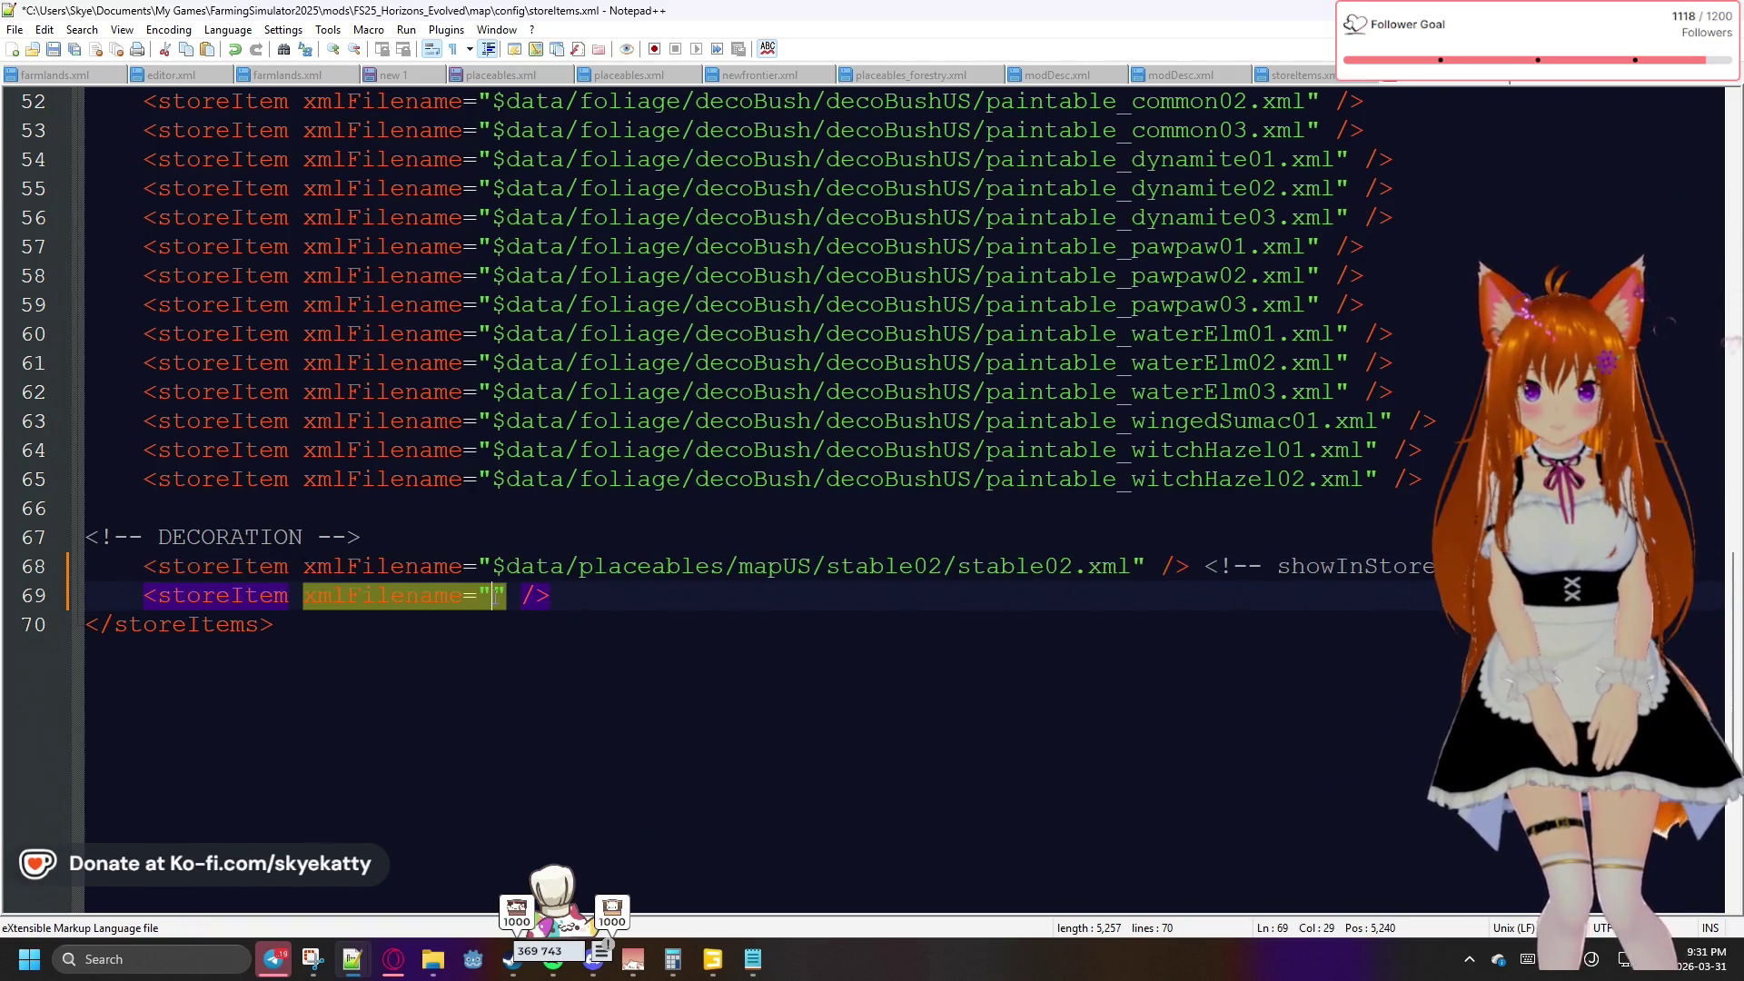
key("ctrl+v")
mouse_move(442, 972)
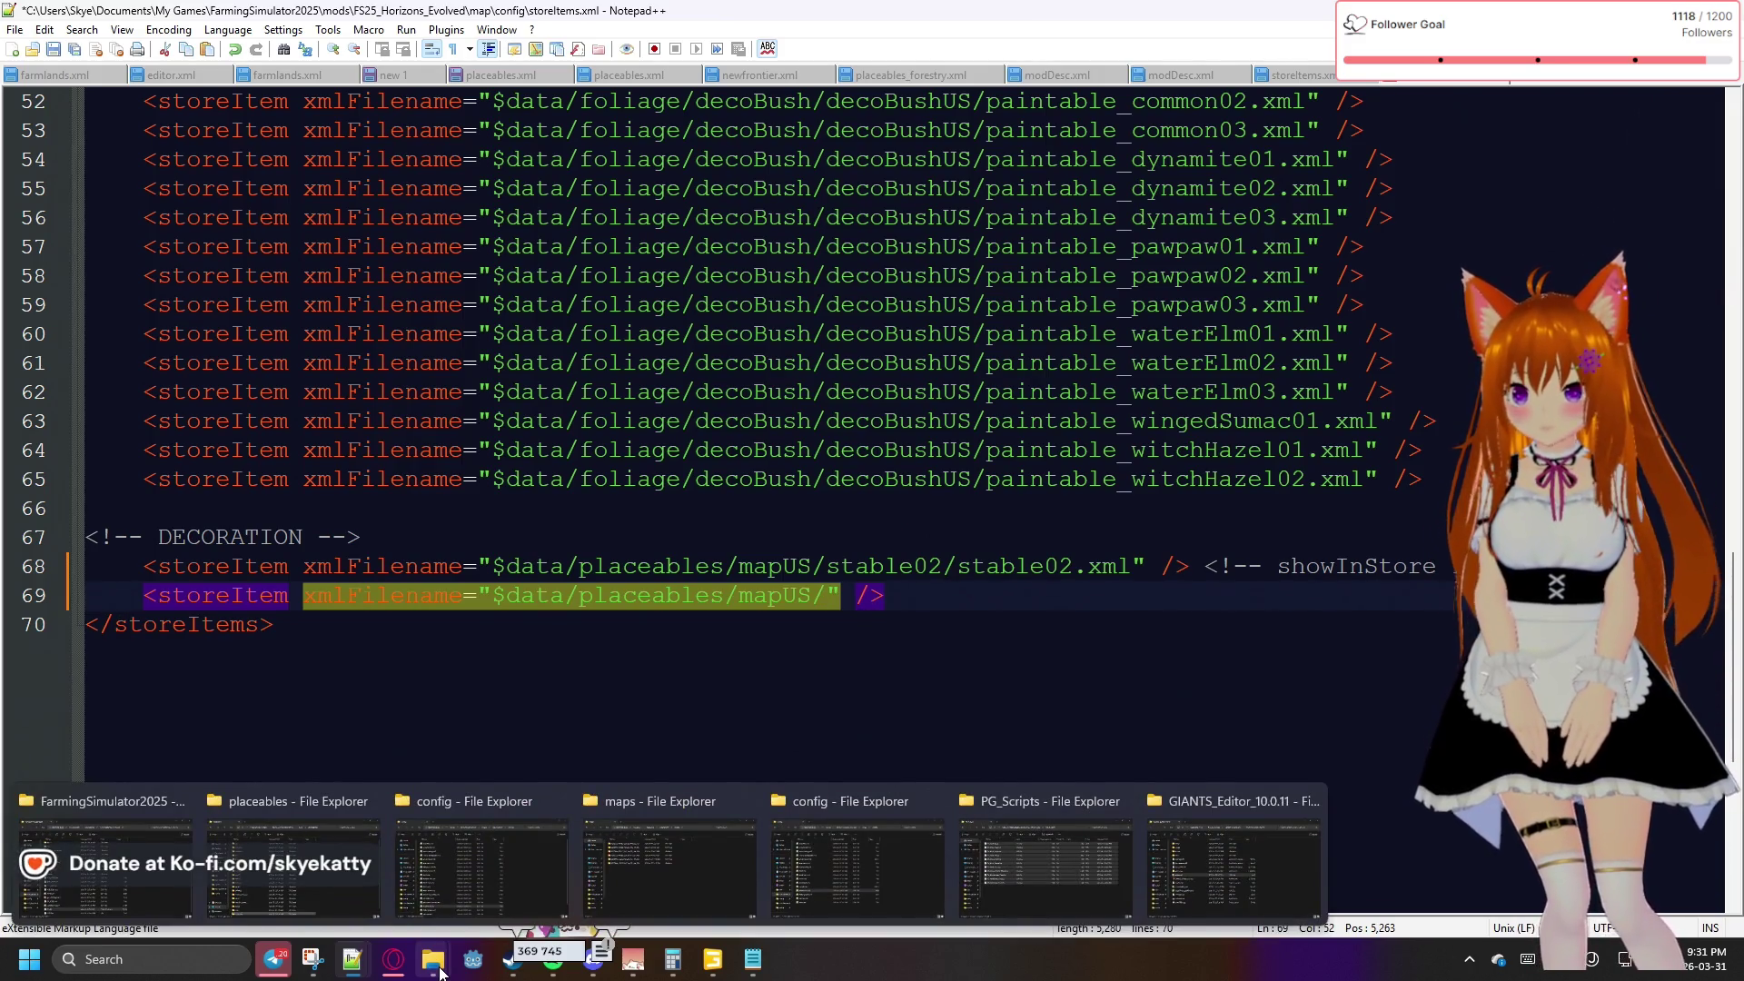
left_click(314, 885)
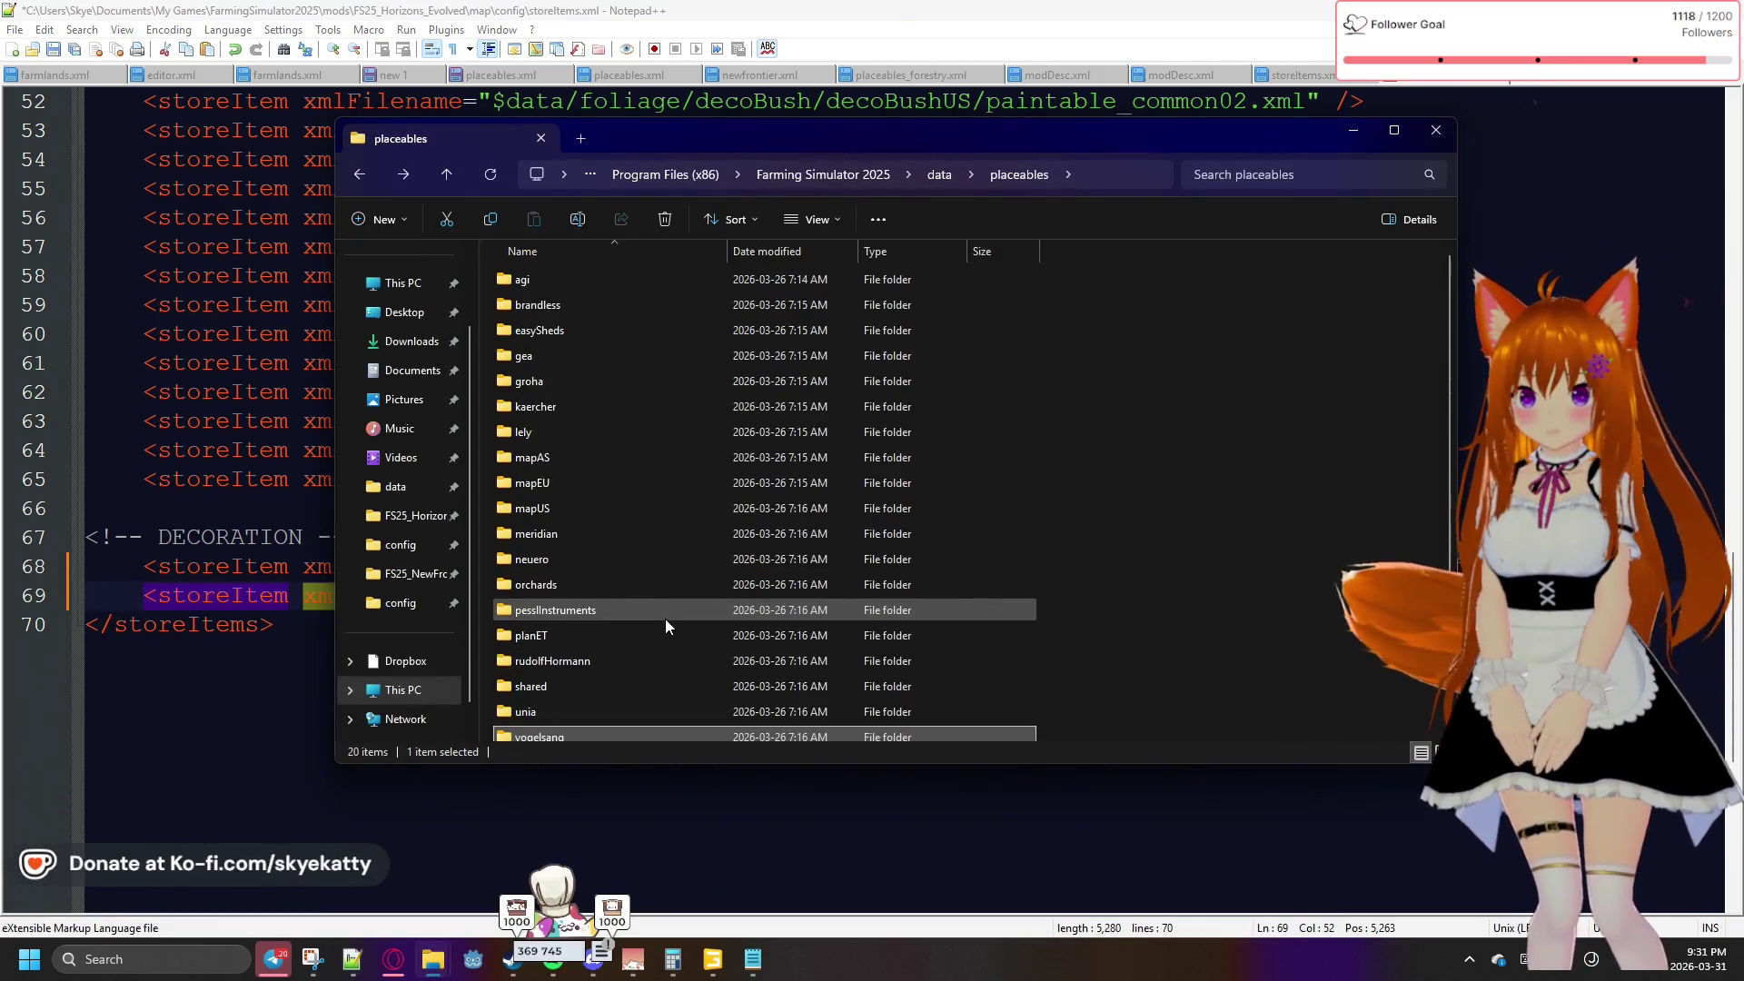
Browse into the mapUS placeables folder and move the Explorer window aside
scroll(643, 585, "down", 1)
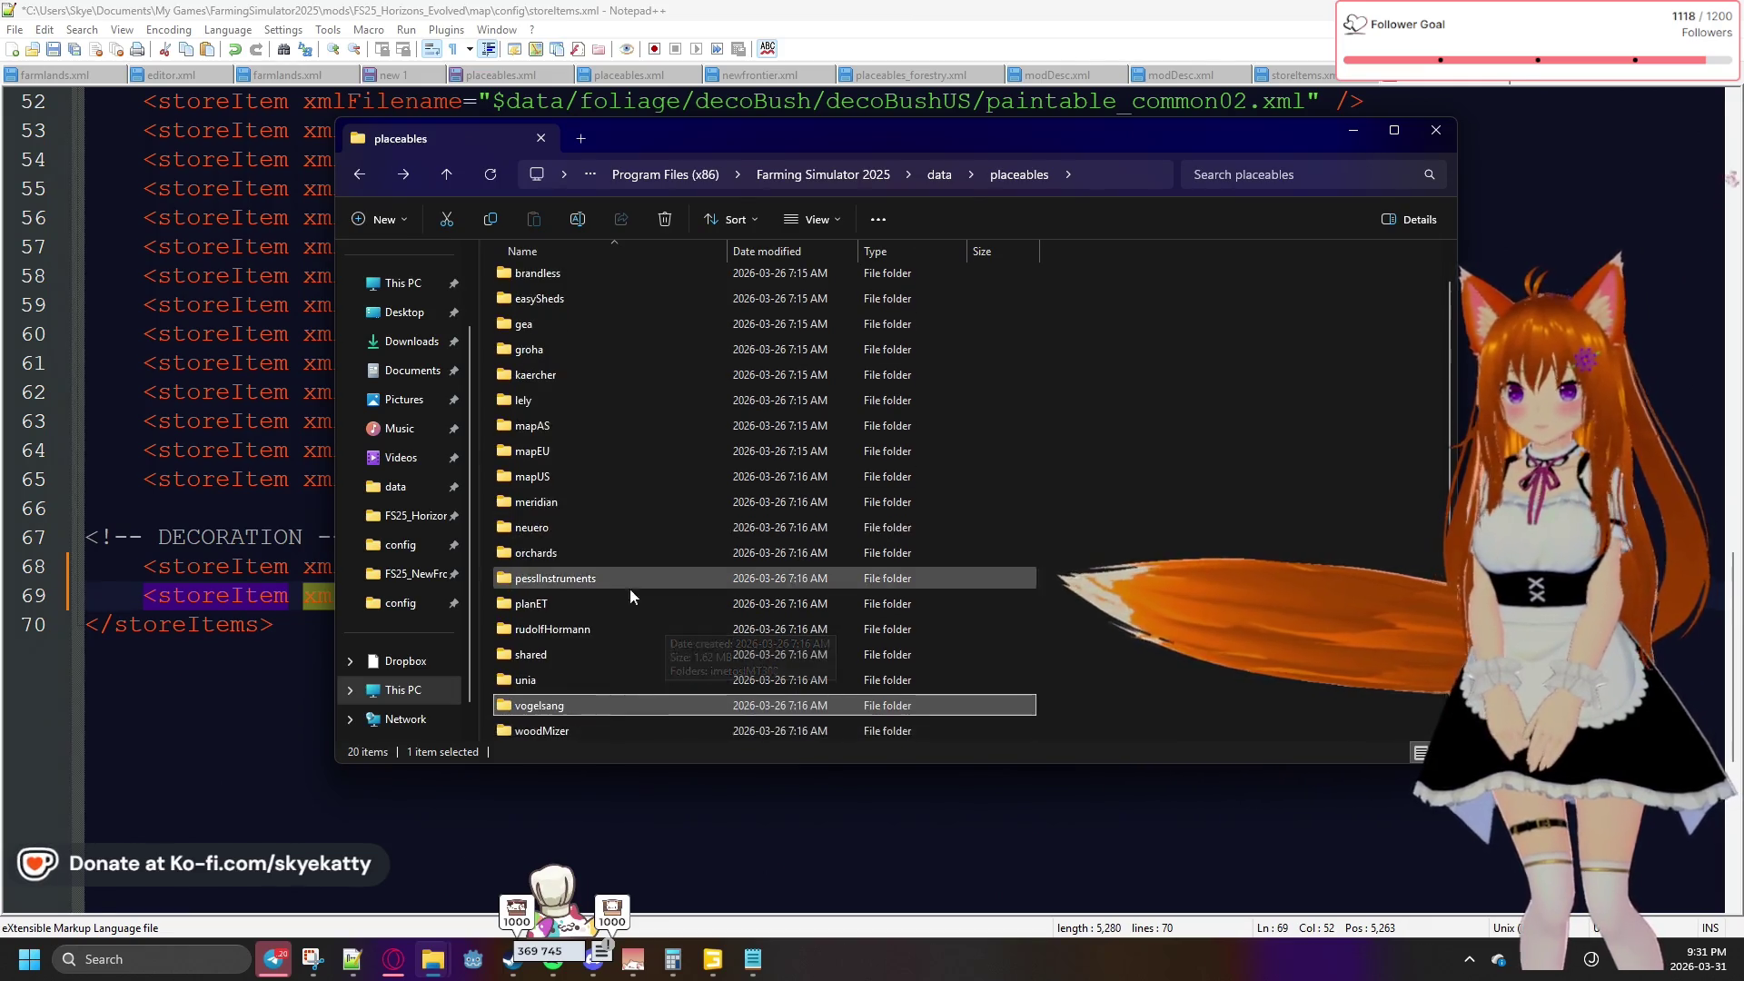
double_click(549, 476)
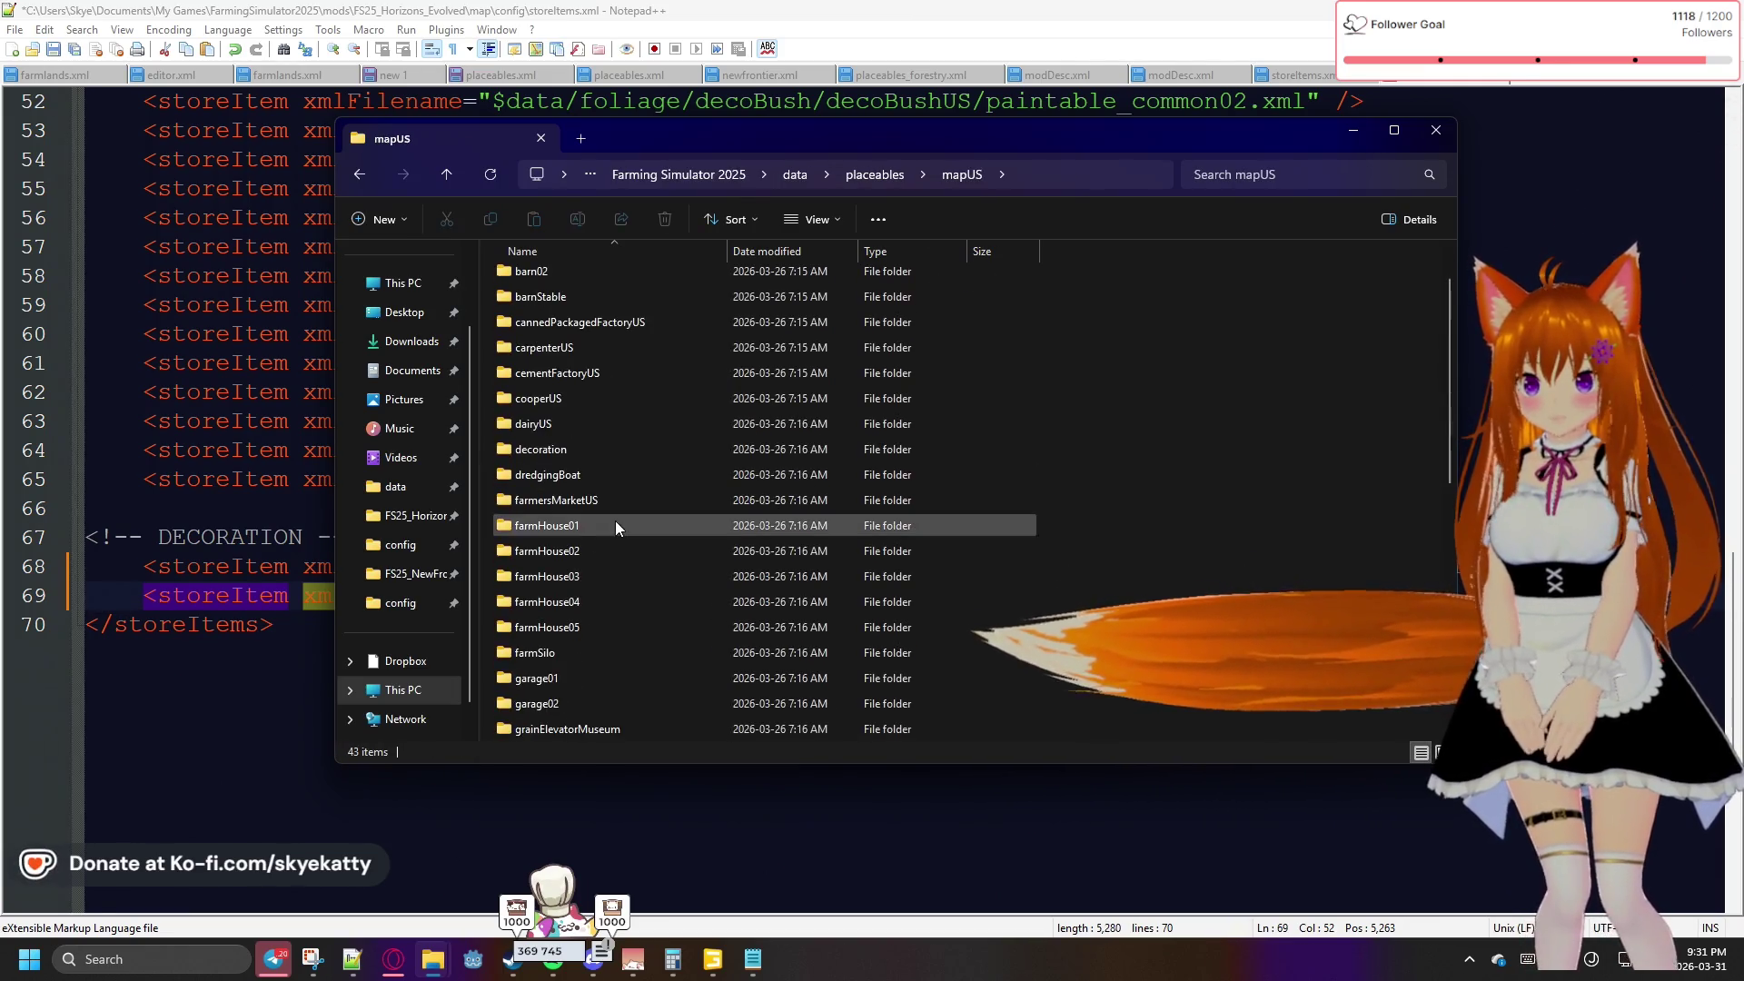
mouse_move(875, 138)
left_mouse_down()
mouse_move(1540, 134)
mouse_move(1545, 150)
mouse_move(1743, 137)
left_mouse_up()
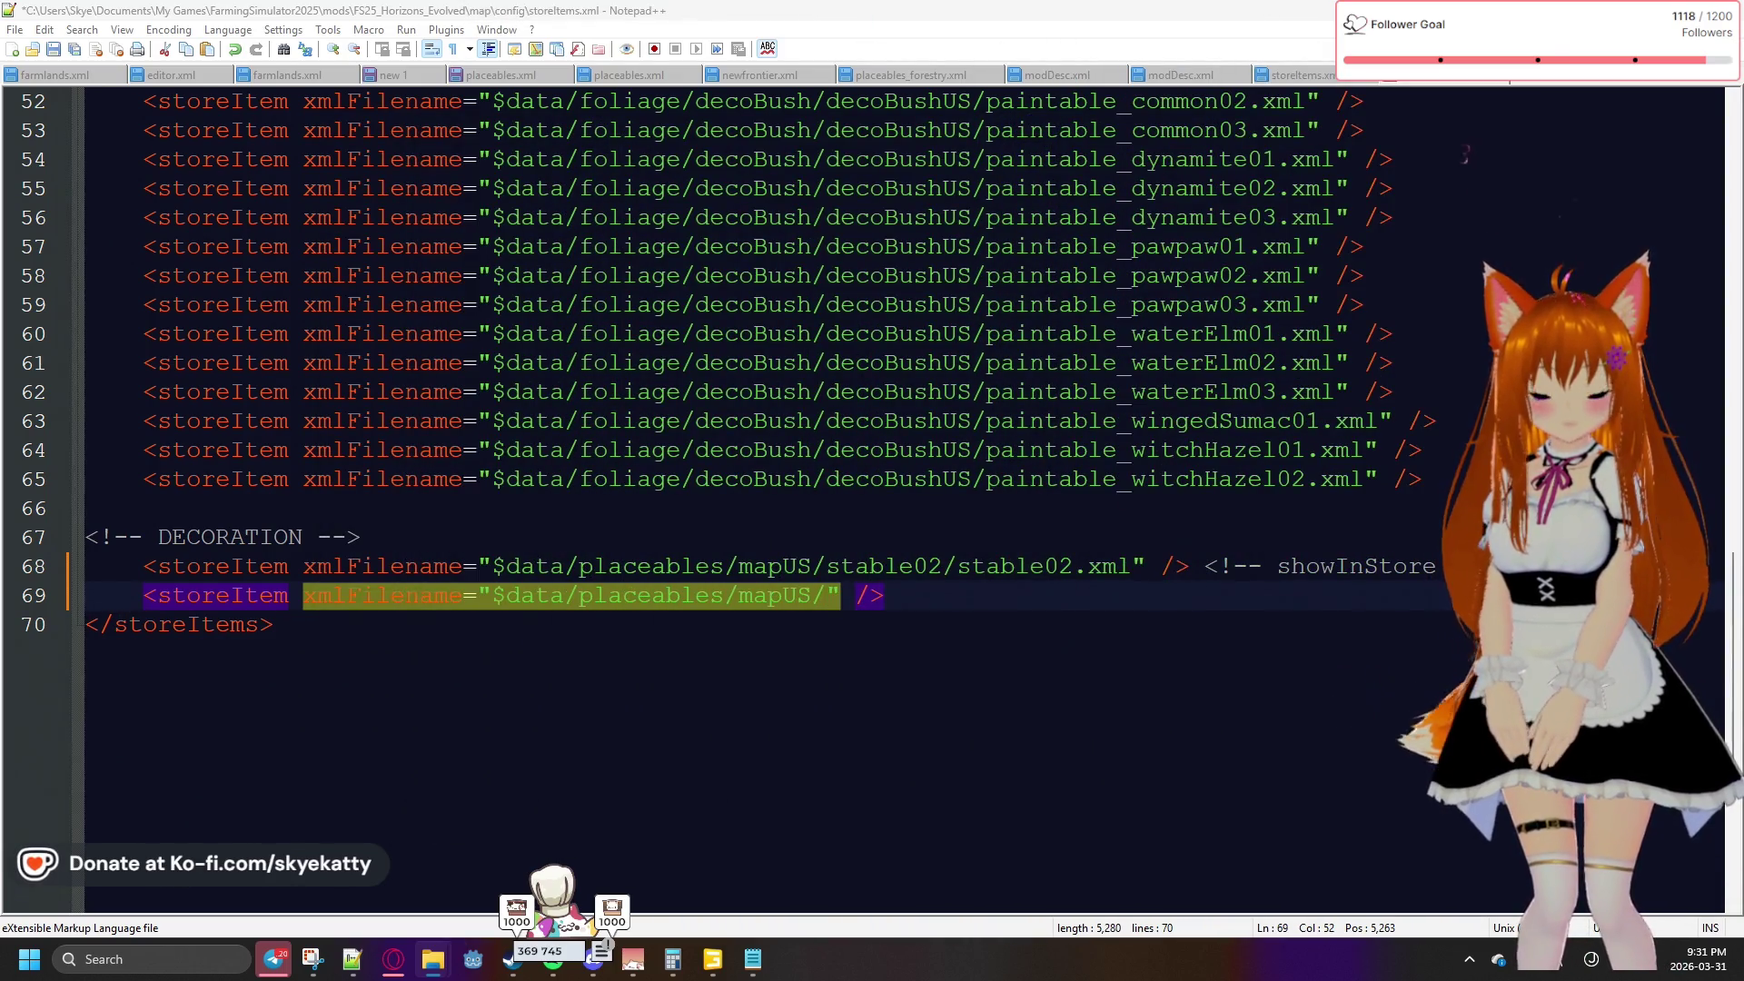
Complete line 69's path as farmHouse01/farmHouse01.xml
left_click(834, 606)
type("rmhouse")
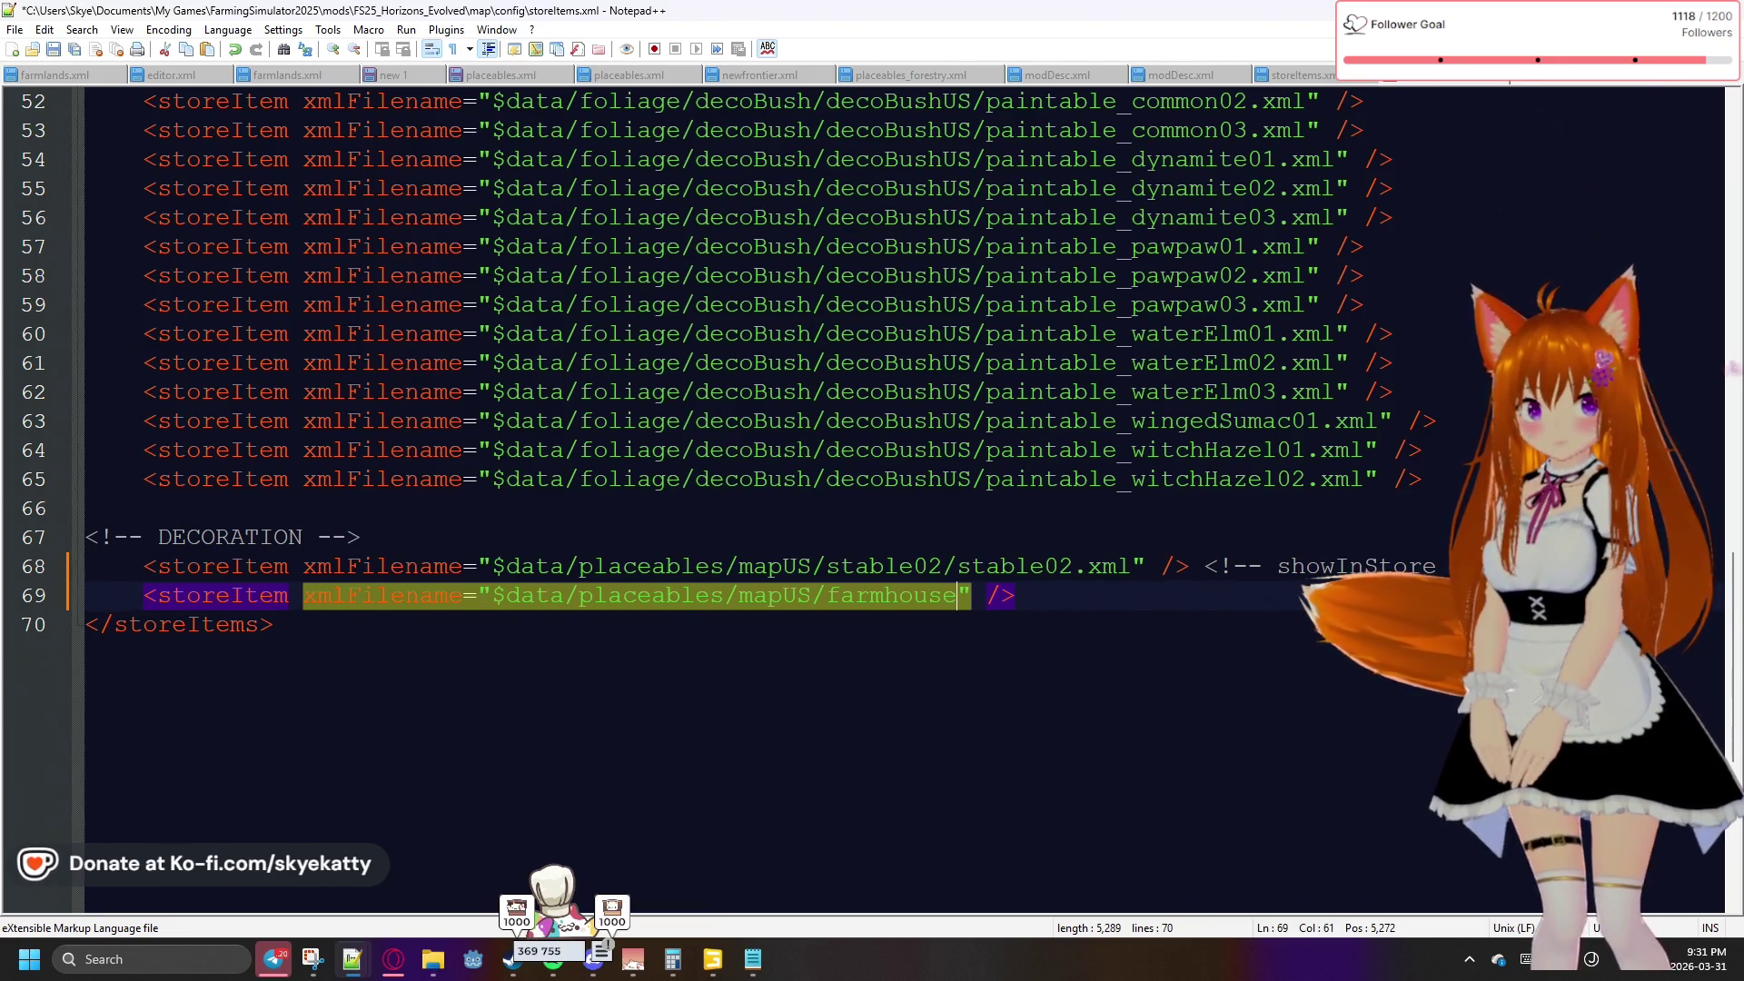
key("BackSpace")
key("BackSpace")
key("BackSpace")
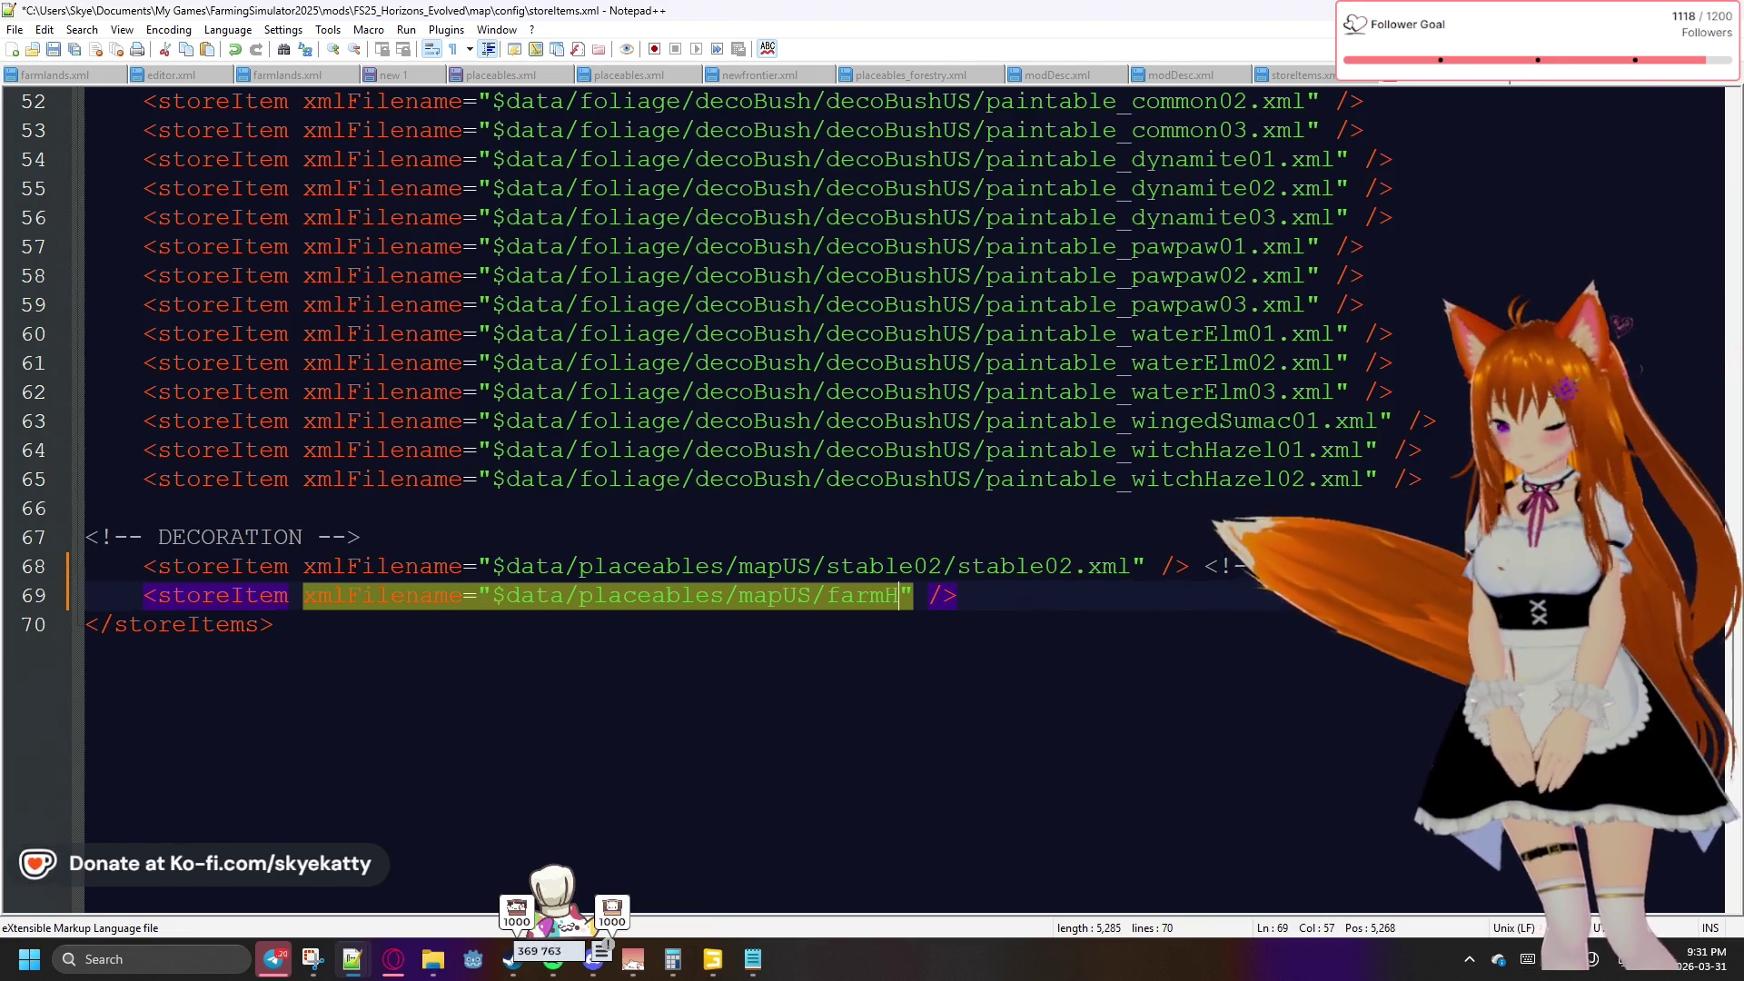
type("House")
type("01/")
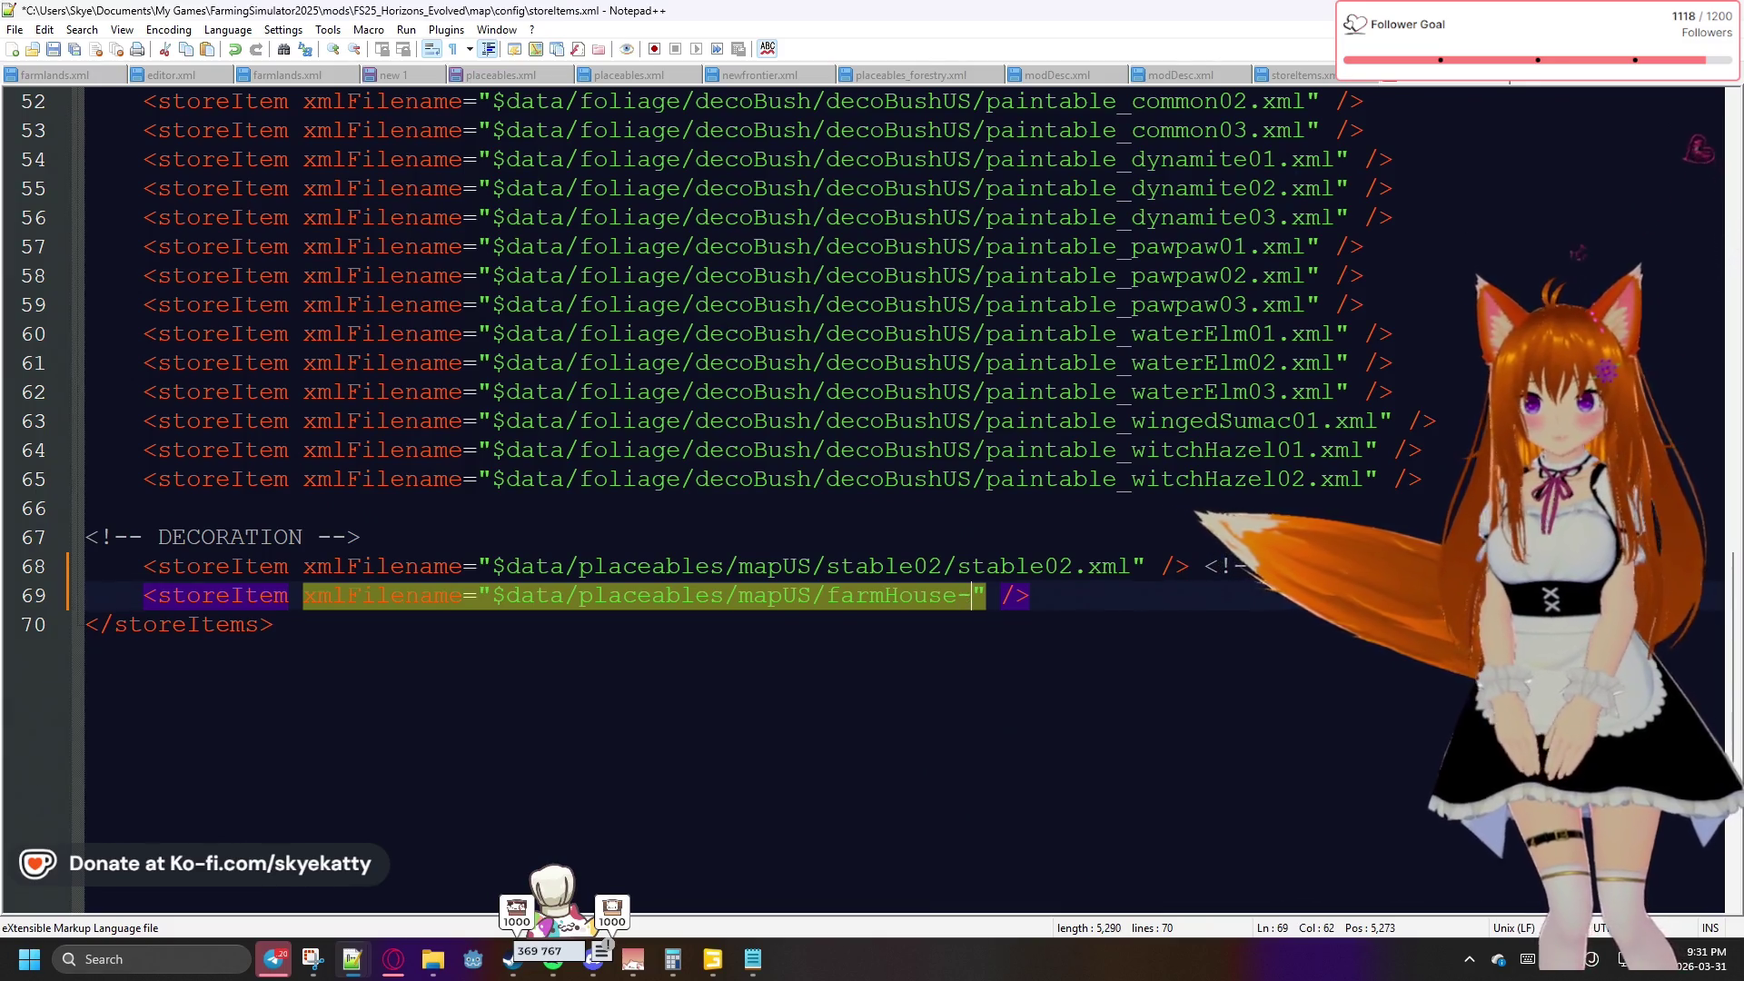
type("farm")
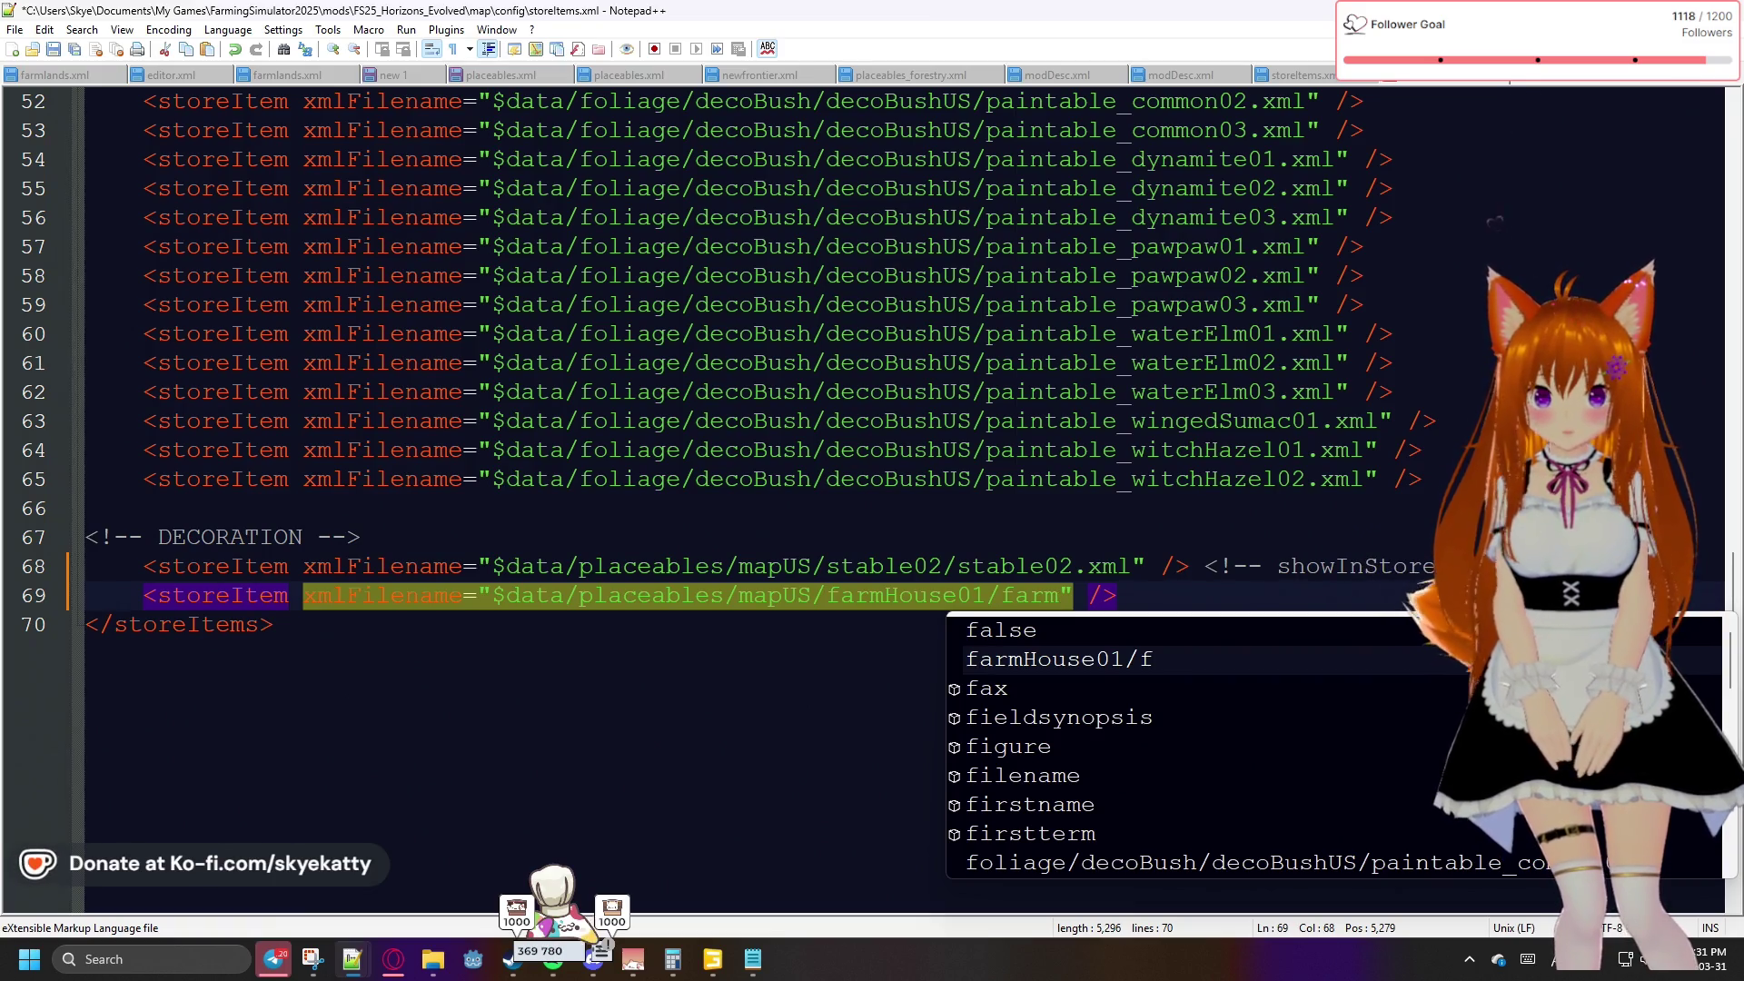
type("House0")
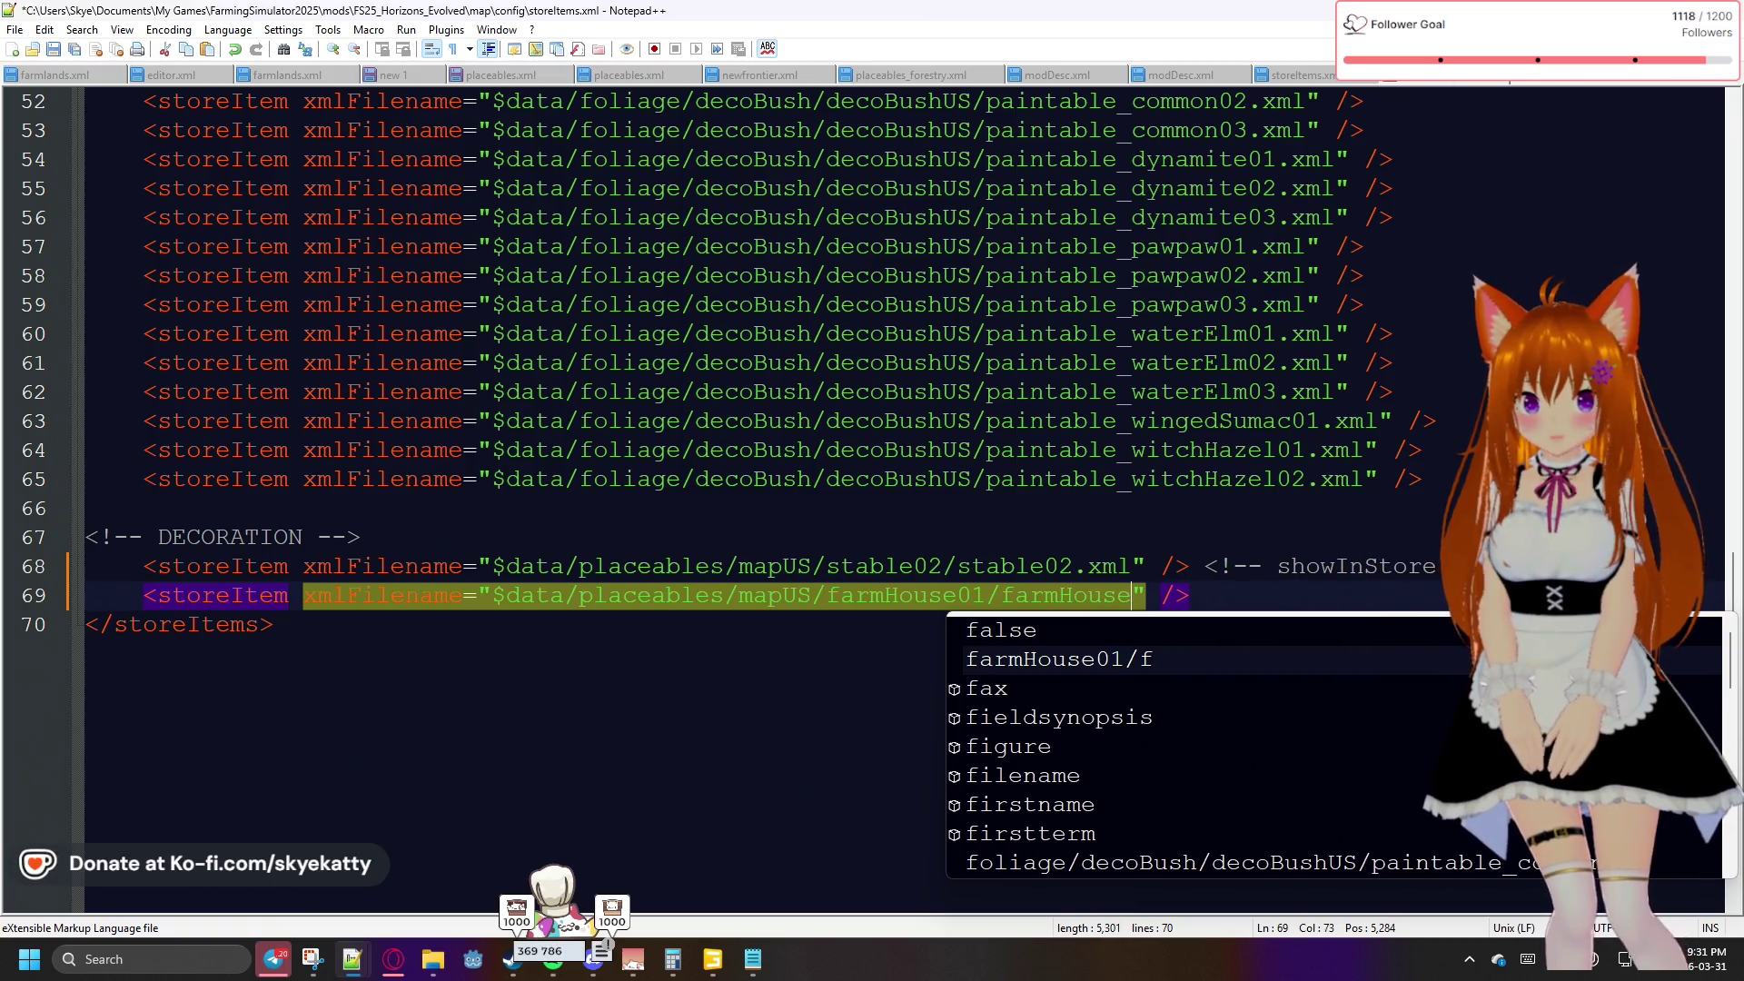
type("1.")
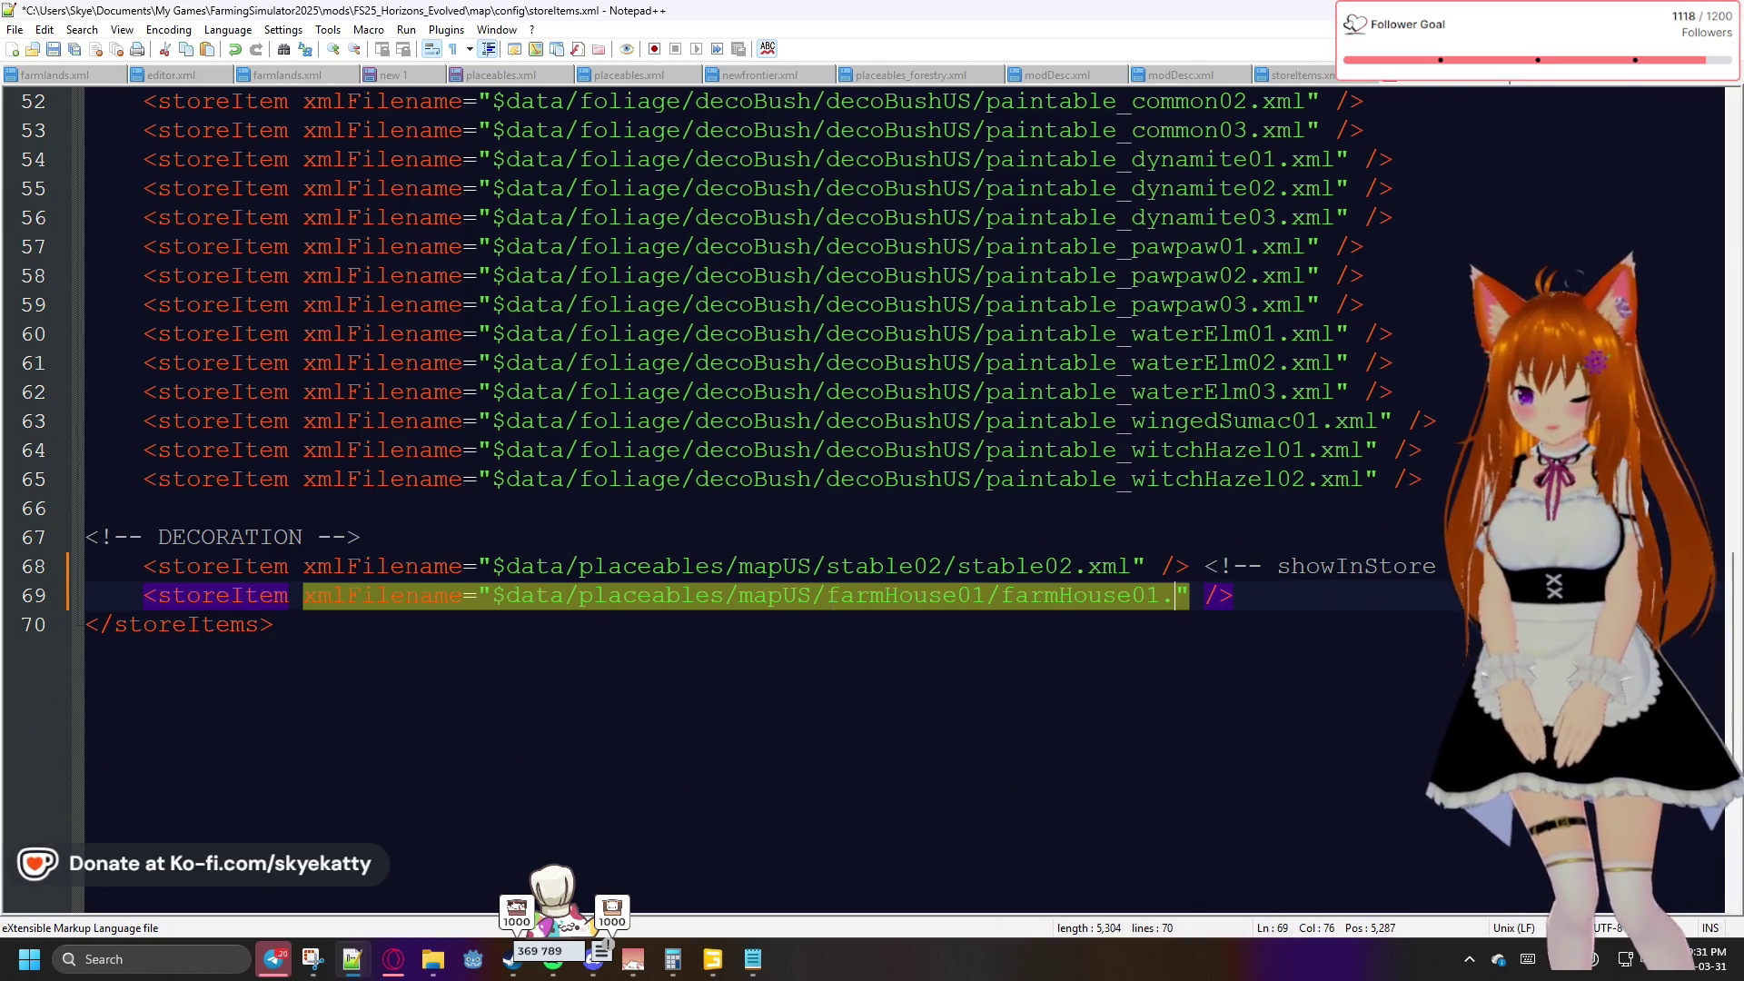
type("xml")
key("Escape")
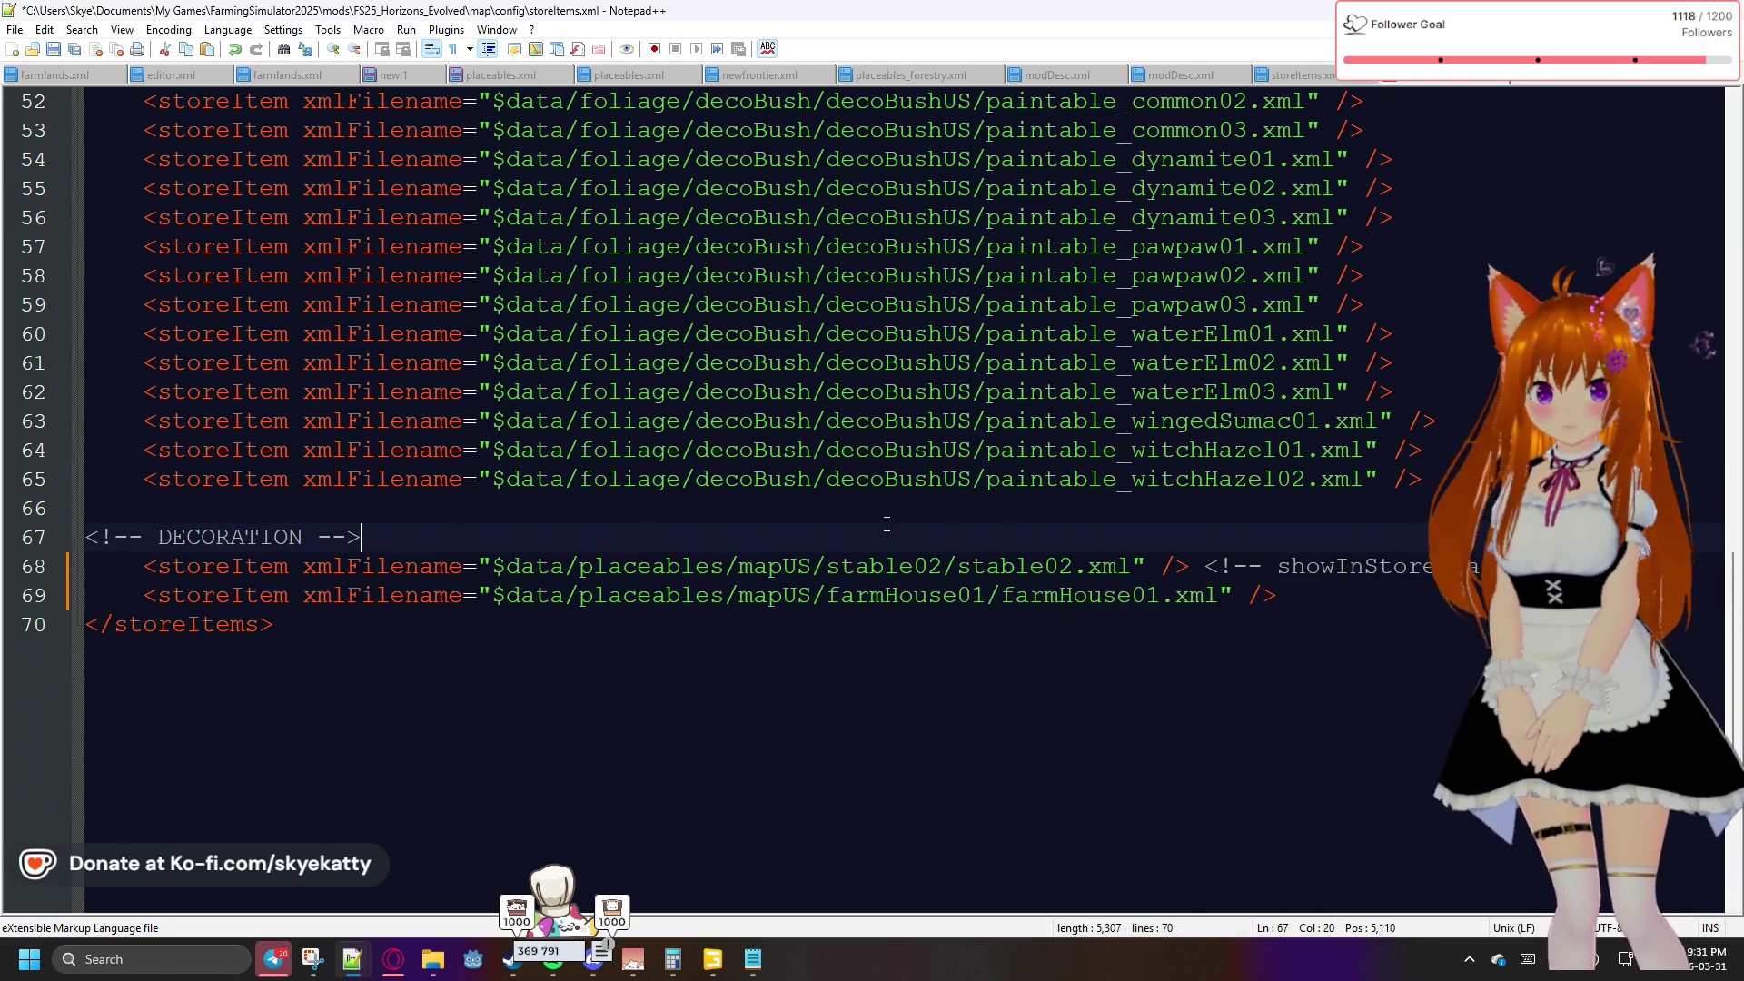
key("End")
Duplicate the farmHouse01 storeItem line onto line 70
mouse_move(1277, 597)
left_mouse_down()
mouse_move(272, 627)
mouse_move(150, 607)
left_mouse_up()
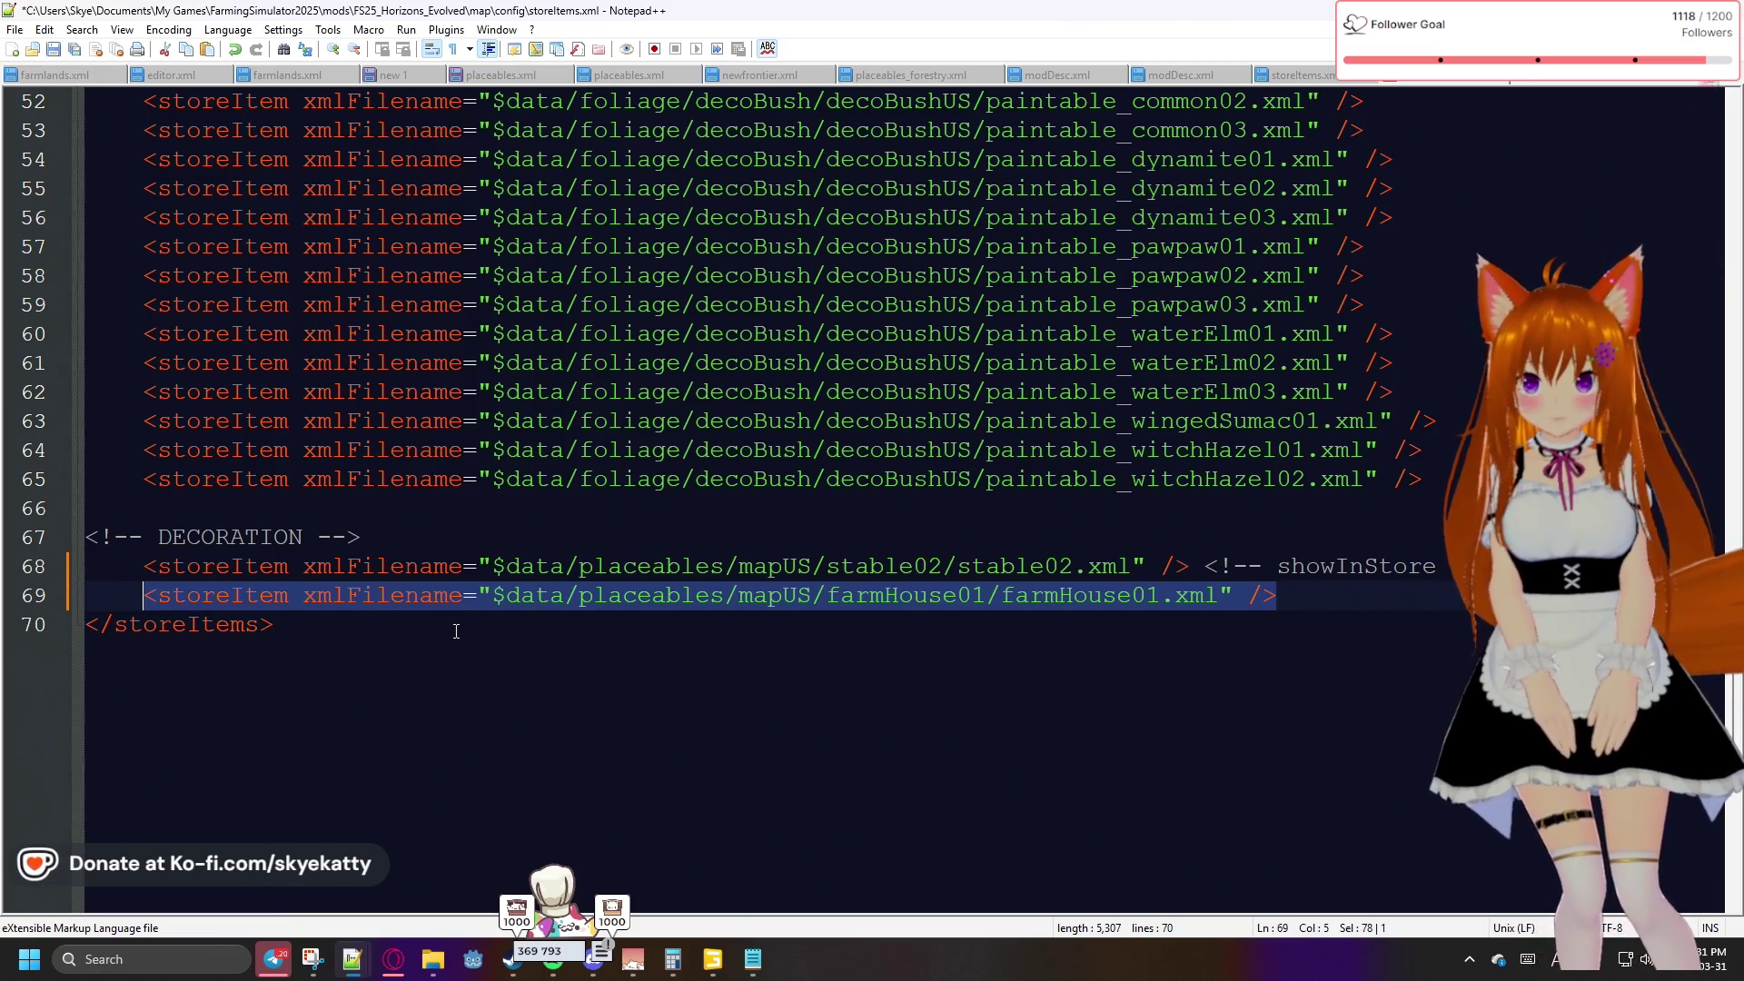
key("ctrl+c")
key("End")
key("Return")
key("ctrl+v")
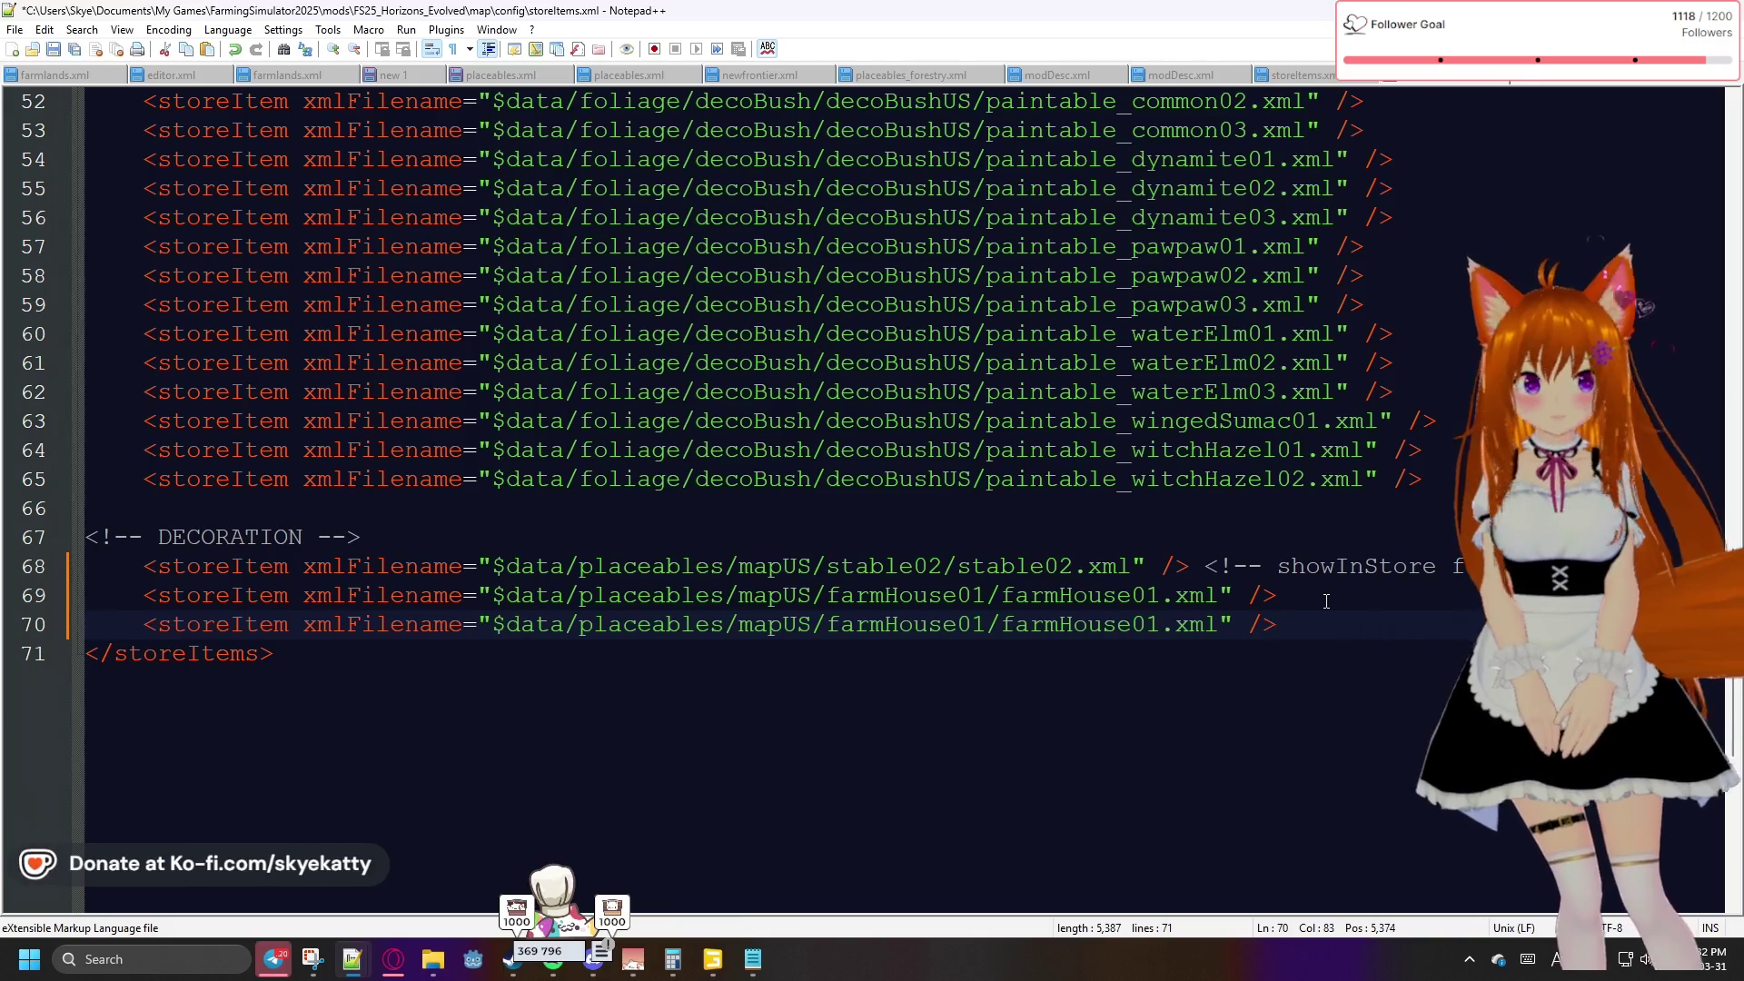
Change line 70's folder and file names to farmHouse02/farmHouse02.xml
left_click(1166, 629)
key("BackSpace")
type("2")
key("Left")
key("Left")
key("Left")
key("Left")
key("Left")
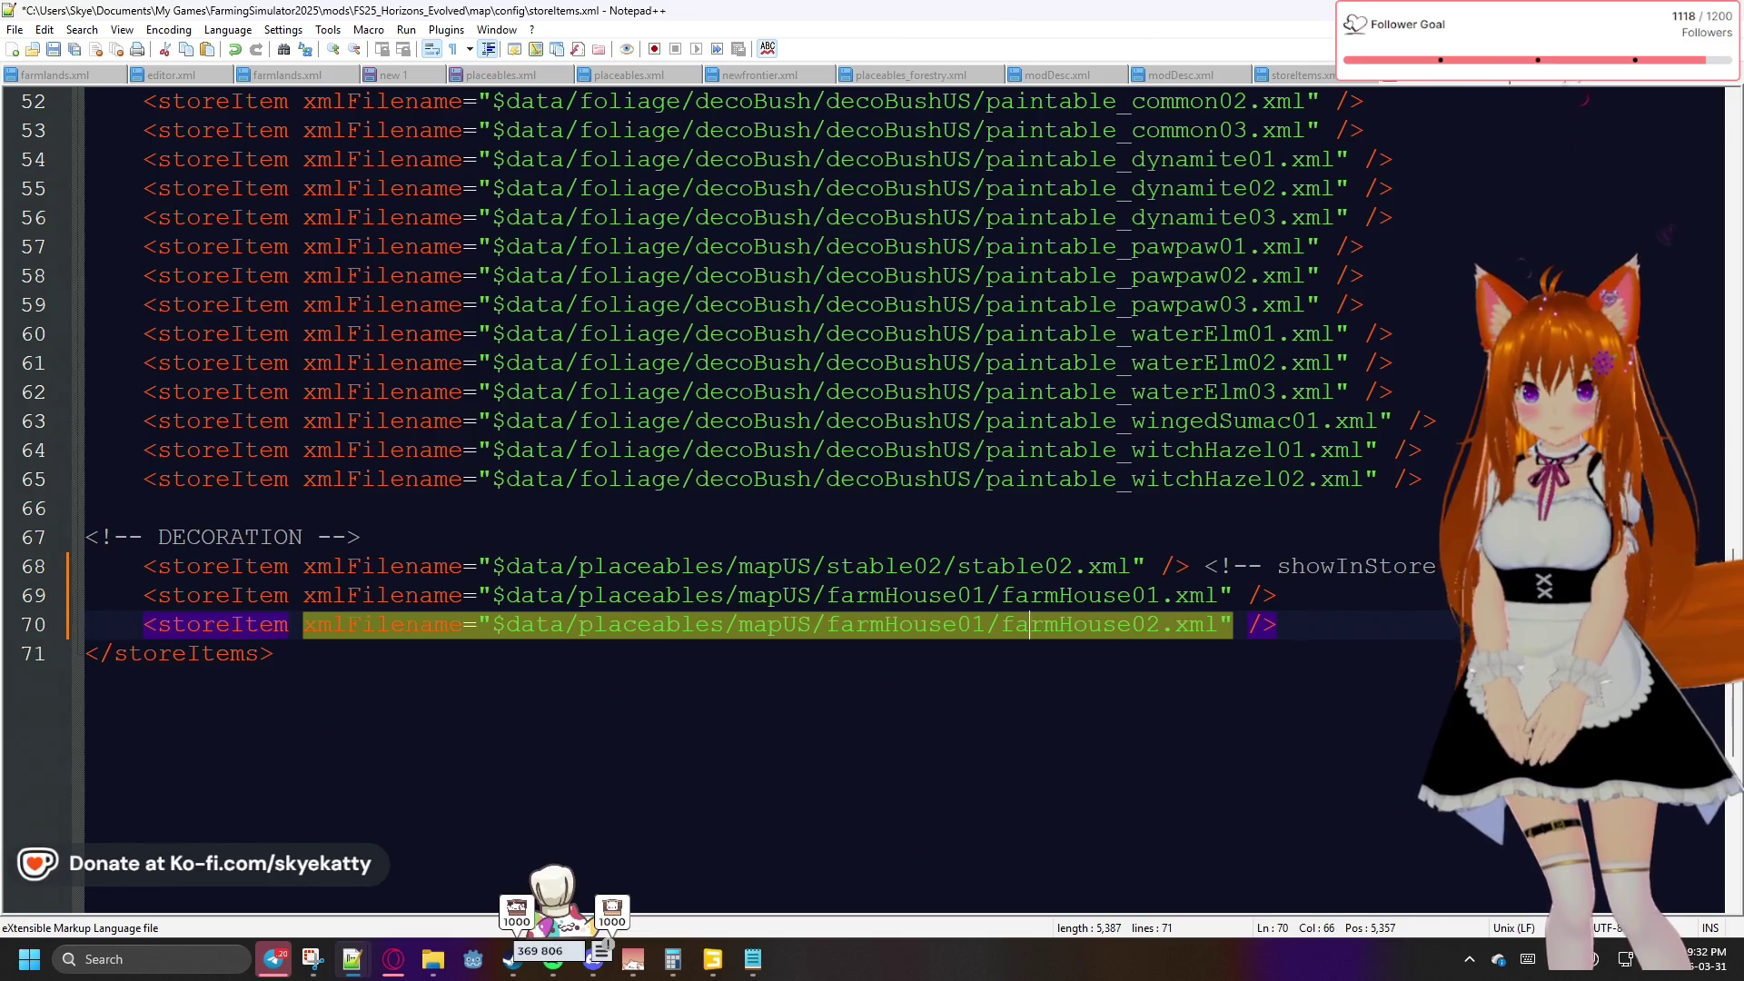
key("Delete")
type("2")
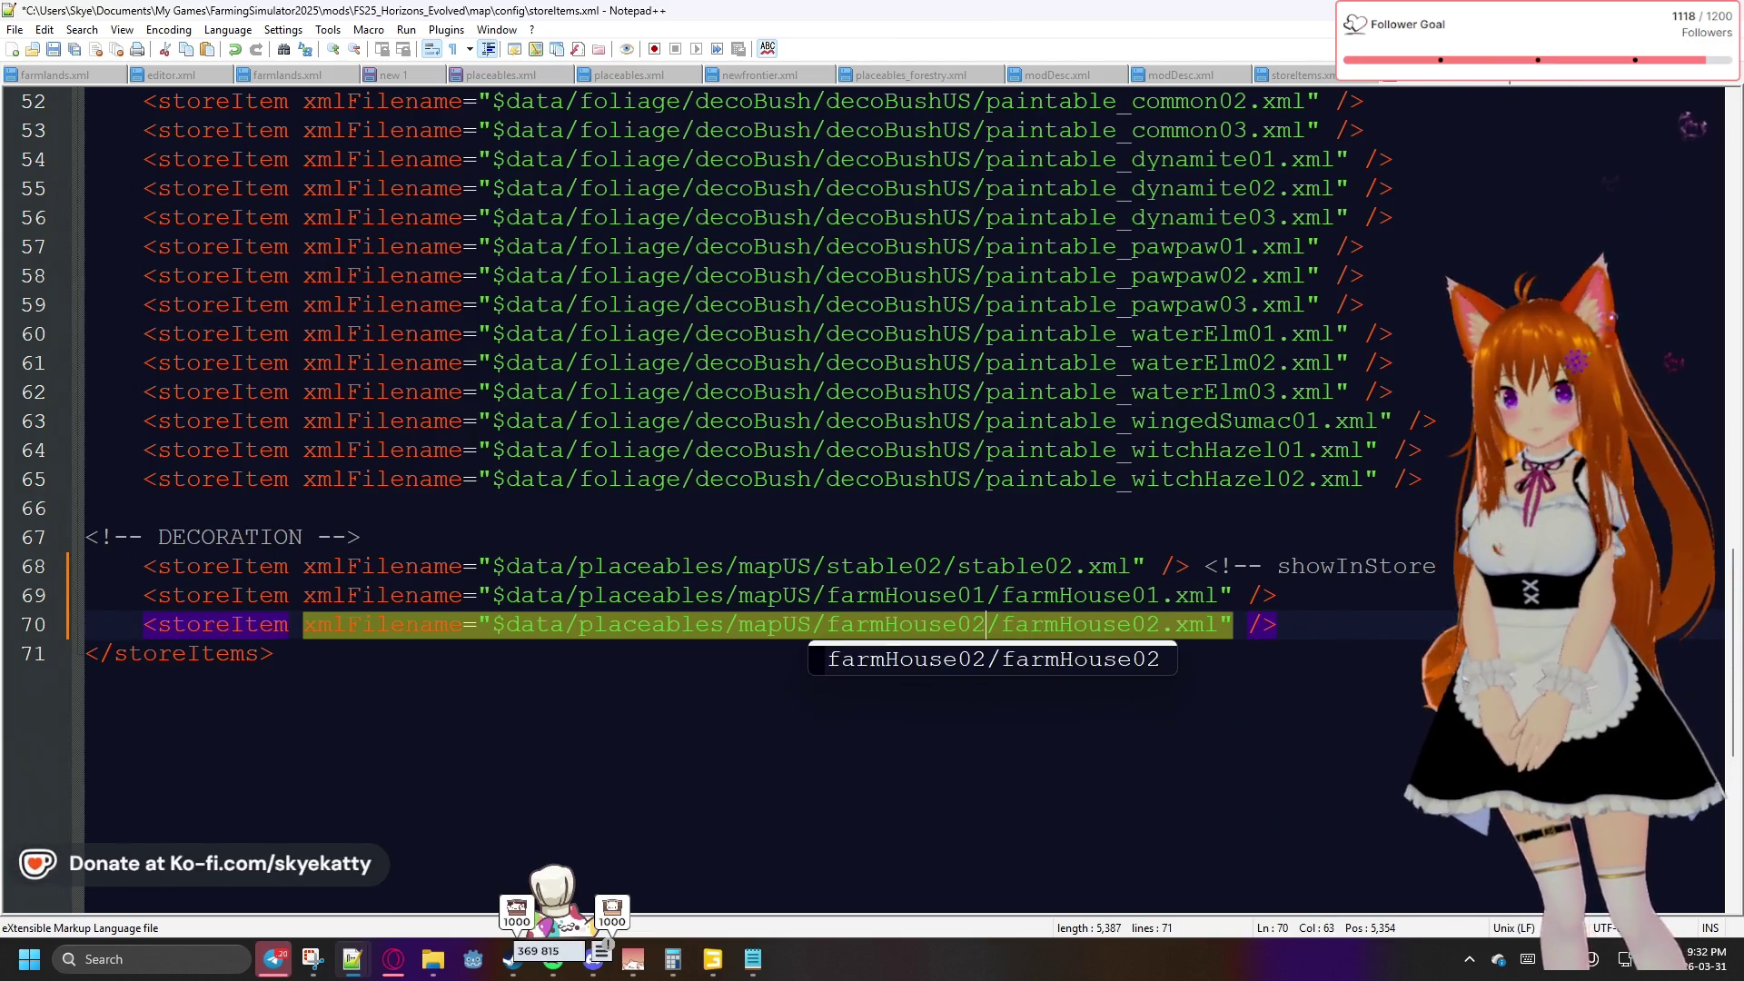
left_click(1167, 599)
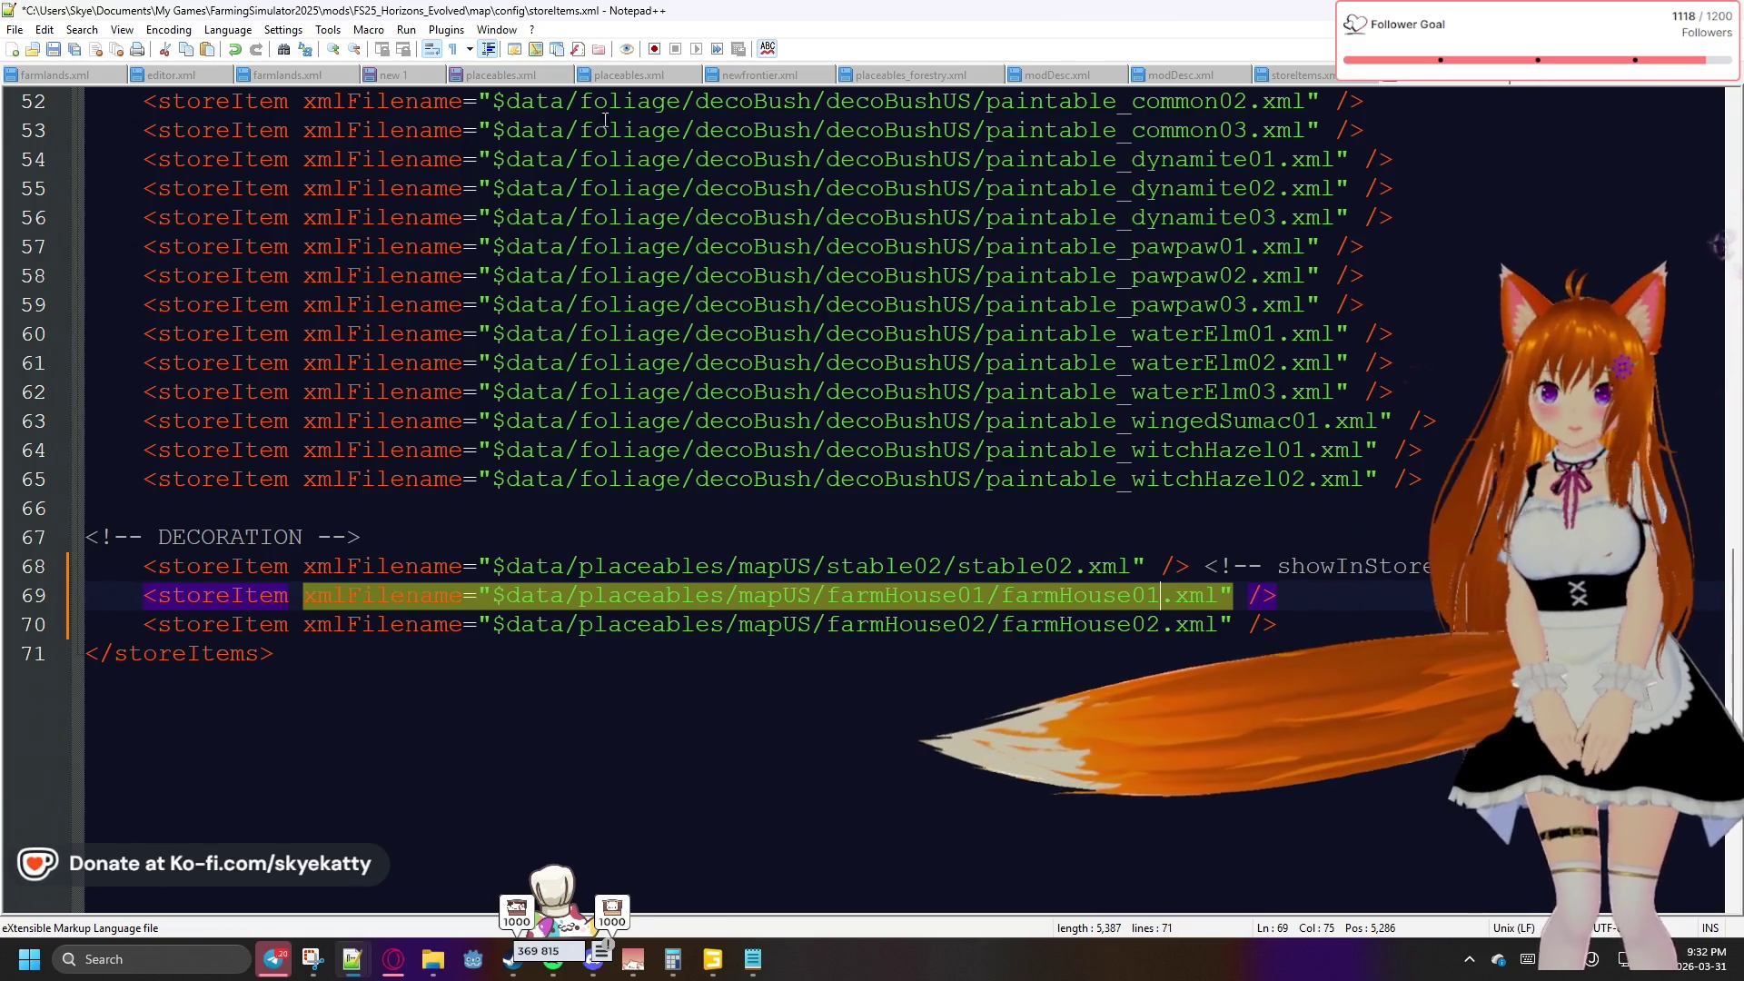
left_click(622, 79)
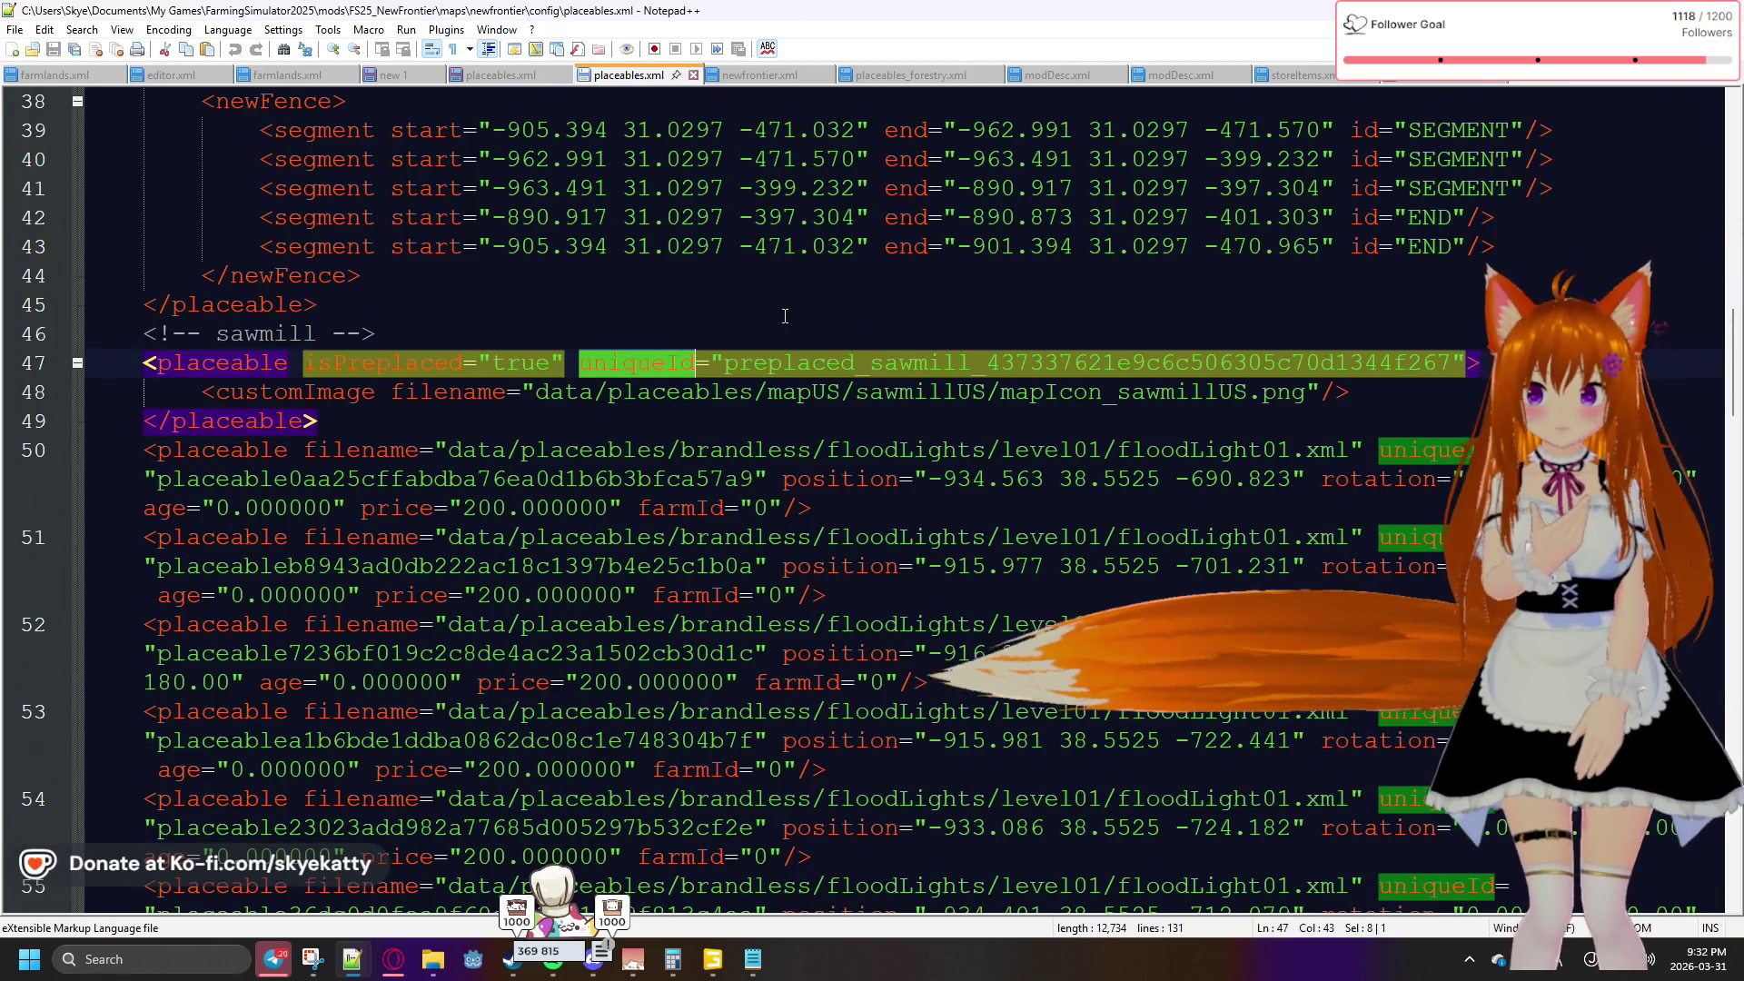
Scroll through the NewFrontier placeables.xml, then switch to the Horizons_Evolved placeables.xml tab
scroll(785, 317, "up", 8)
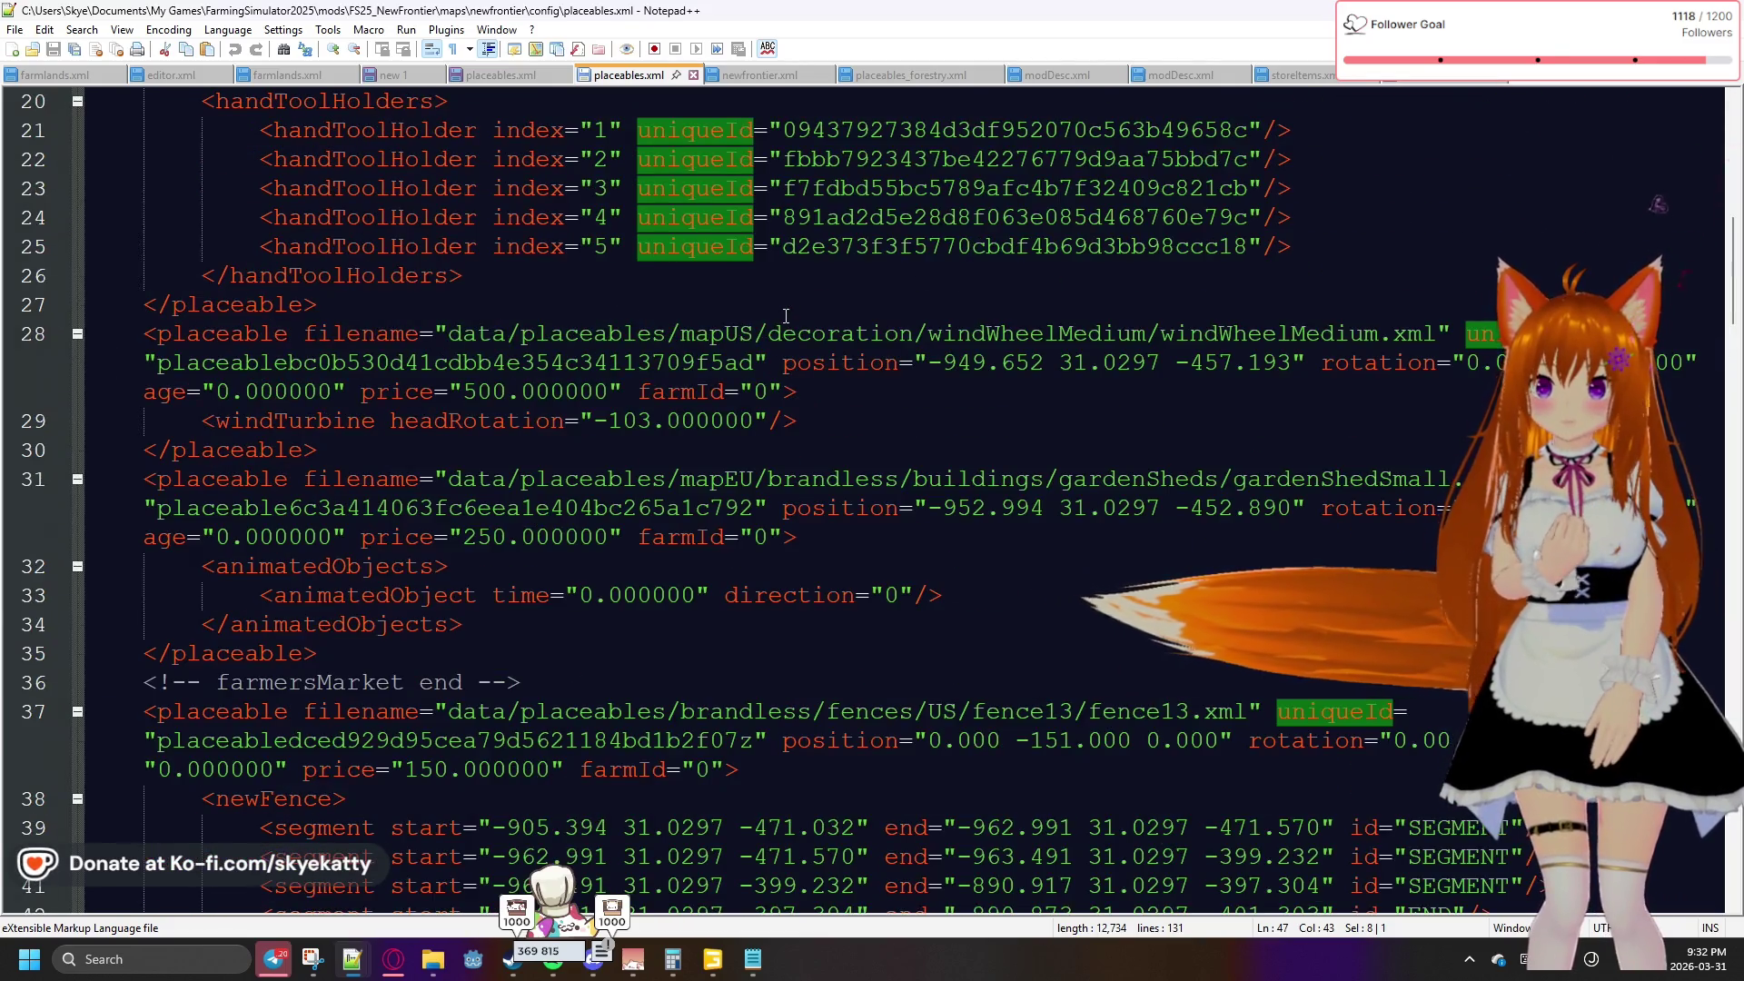
scroll(786, 316, "down", 3)
scroll(785, 317, "up", 8)
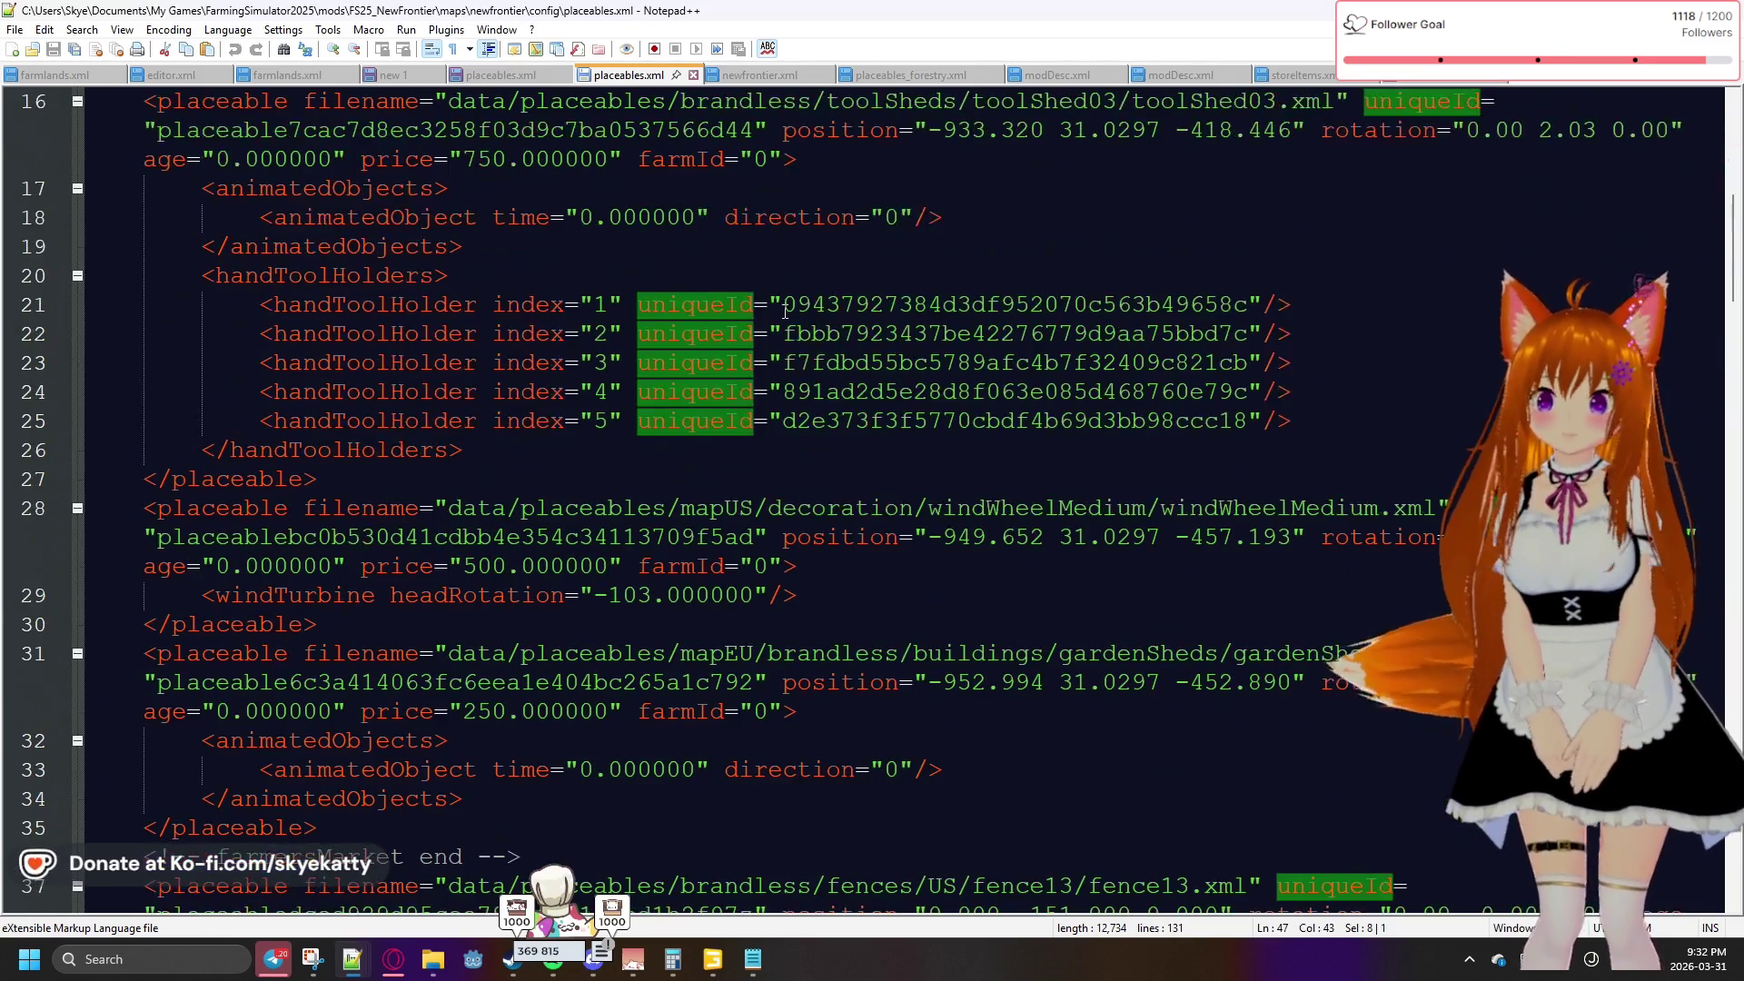
scroll(687, 198, "up", 2)
left_click(495, 79)
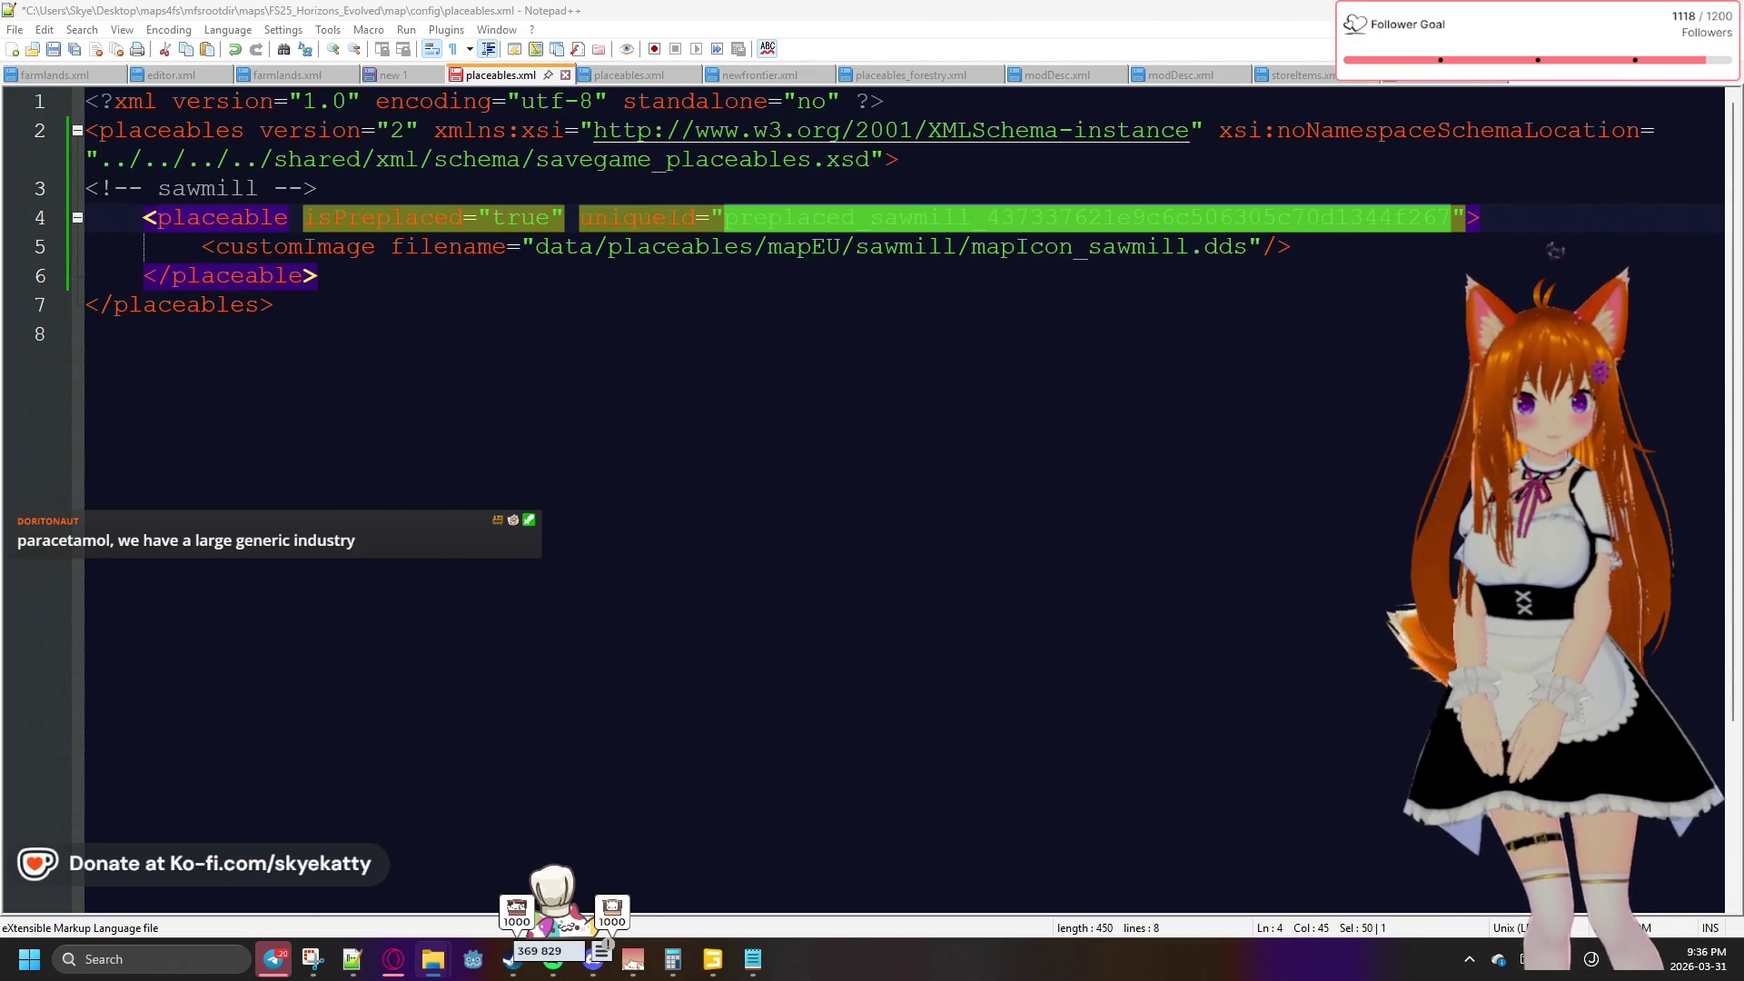
Drag the 'mapicon - Search Results' File Explorer window from the screen edge to the centre
mouse_move(1743, 163)
left_mouse_down()
mouse_move(826, 171)
mouse_move(826, 14)
left_mouse_up()
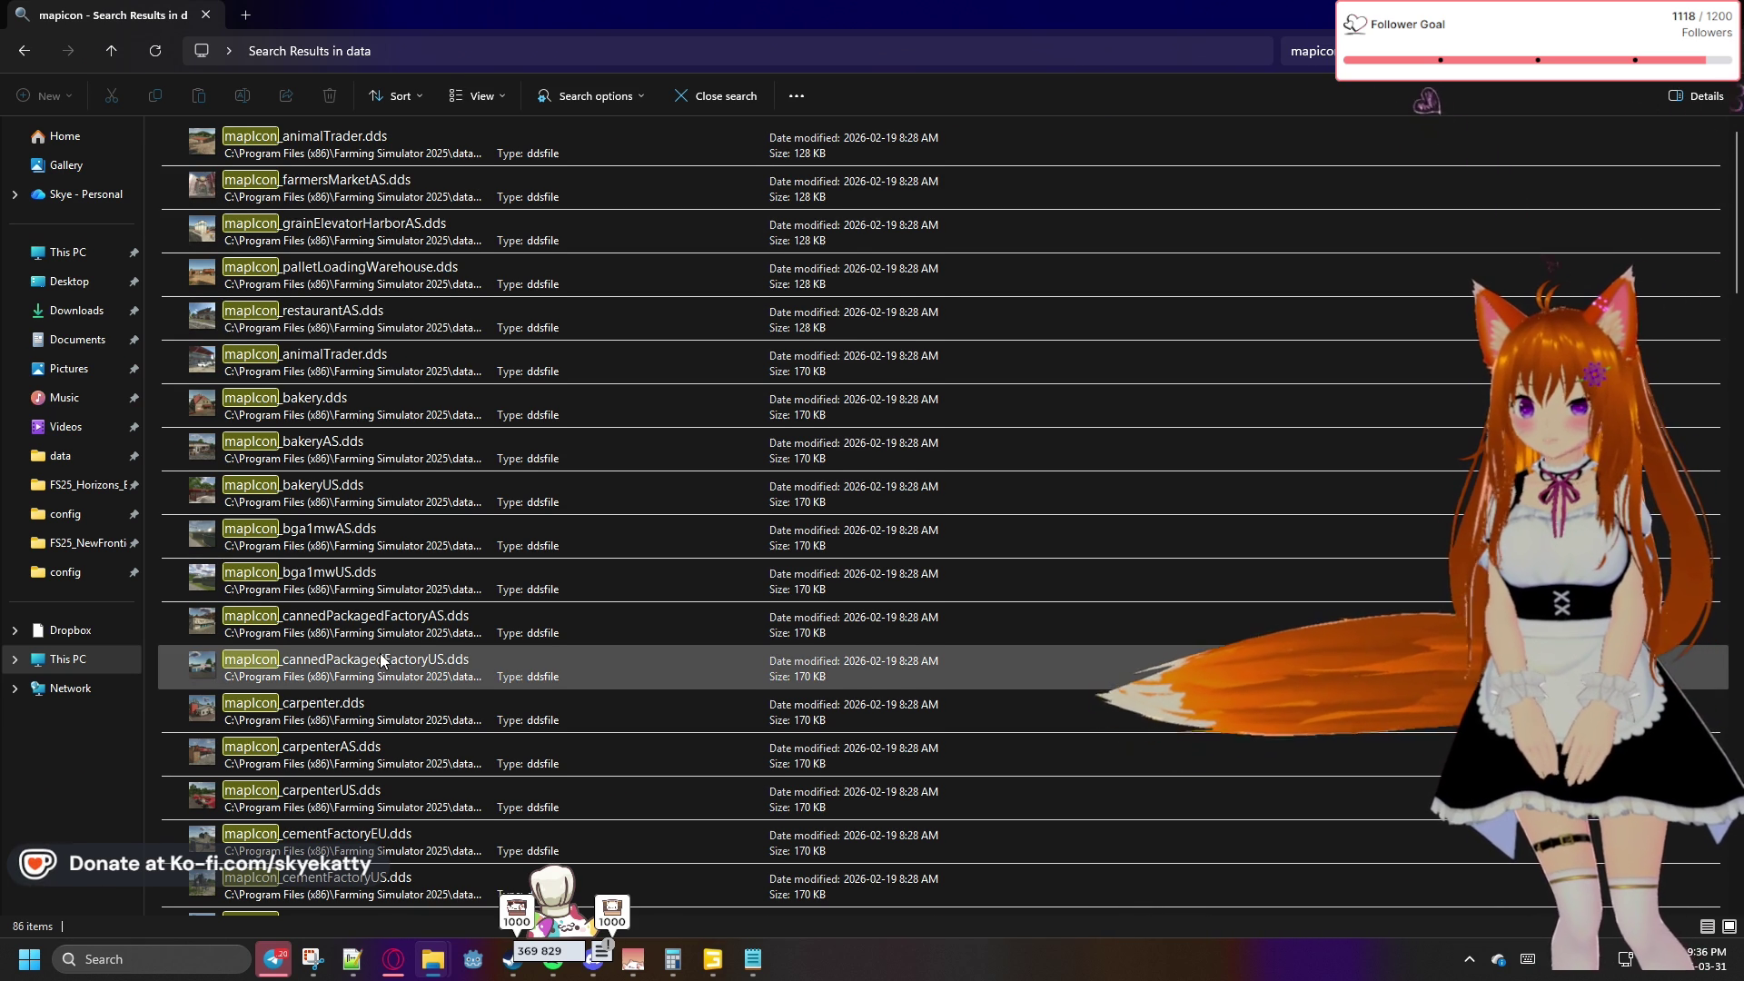
scroll(386, 647, "down", 2)
scroll(396, 629, "up", 2)
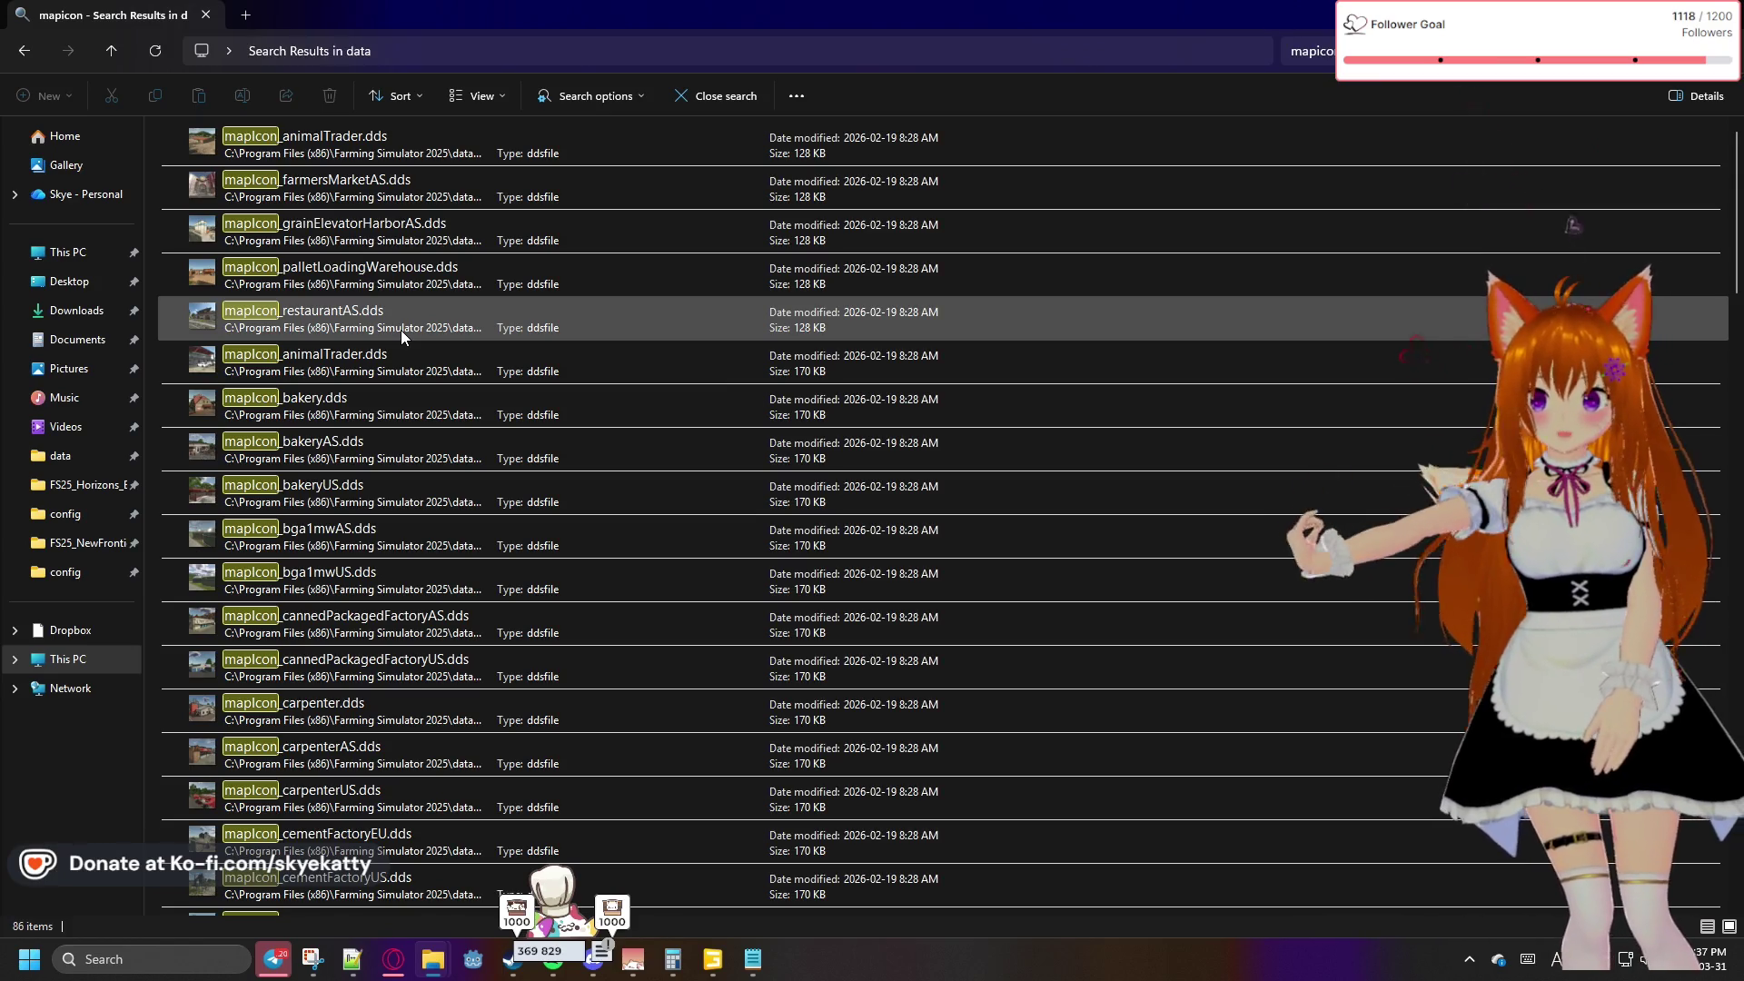
scroll(400, 343, "down", 2)
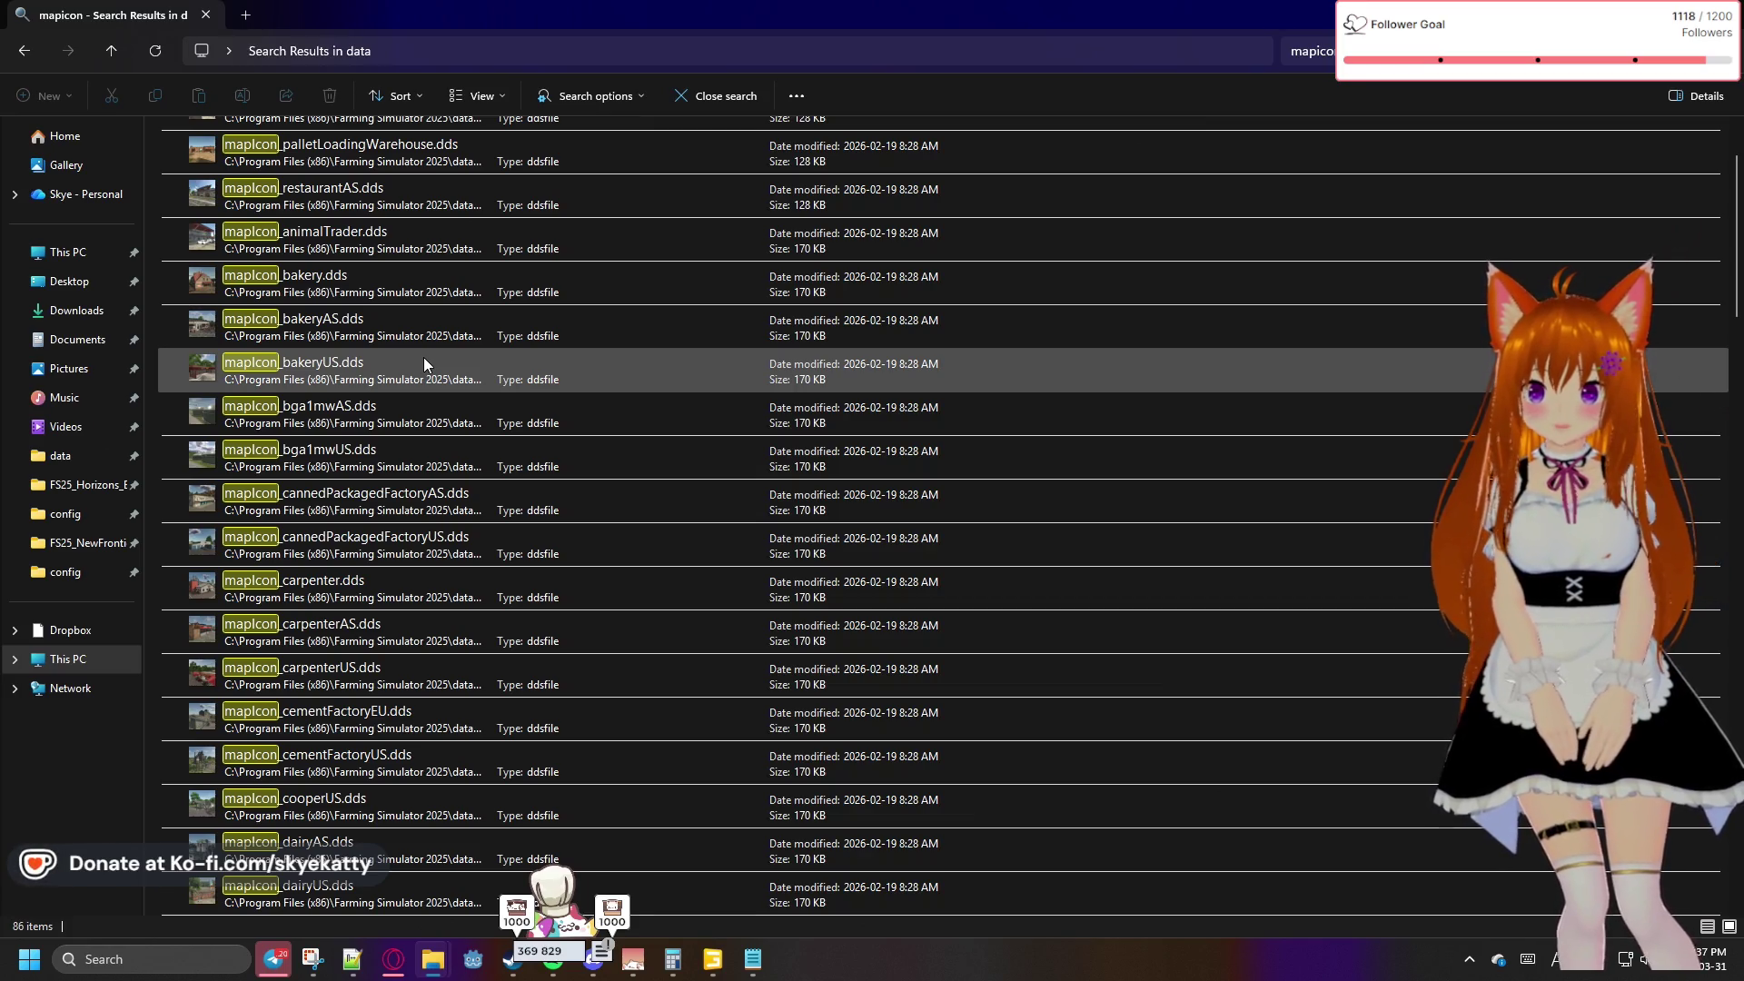
scroll(423, 357, "down", 2)
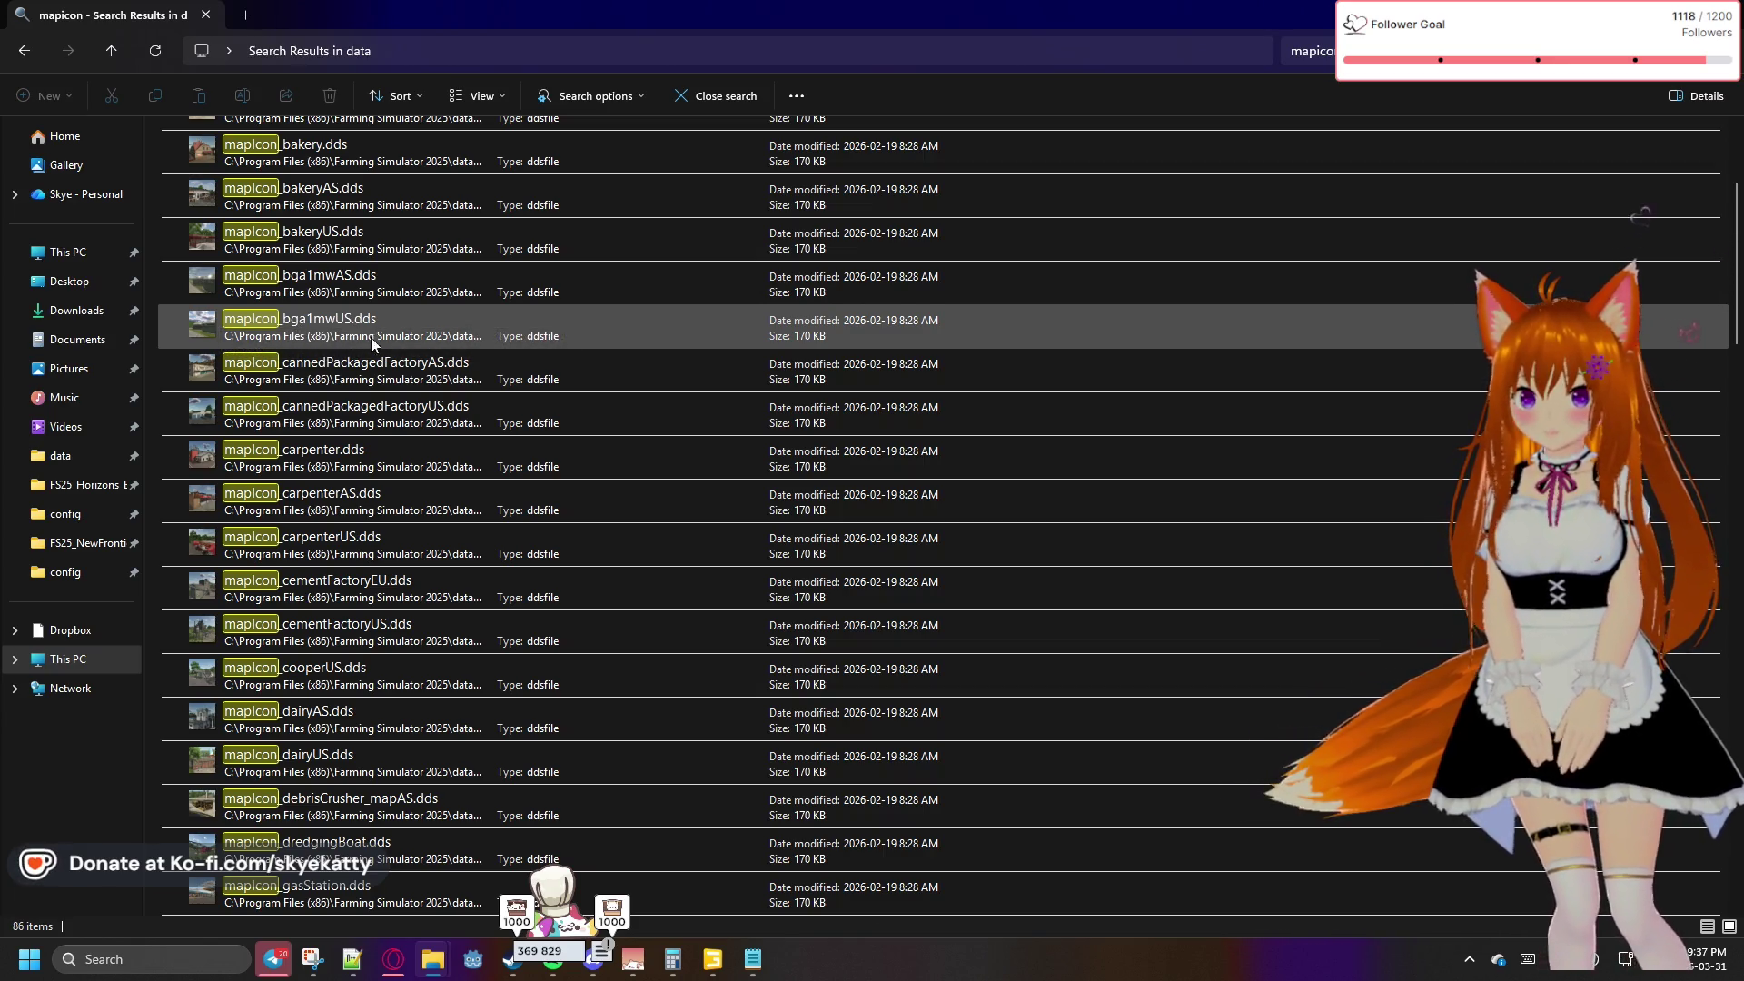
scroll(323, 369, "down", 1)
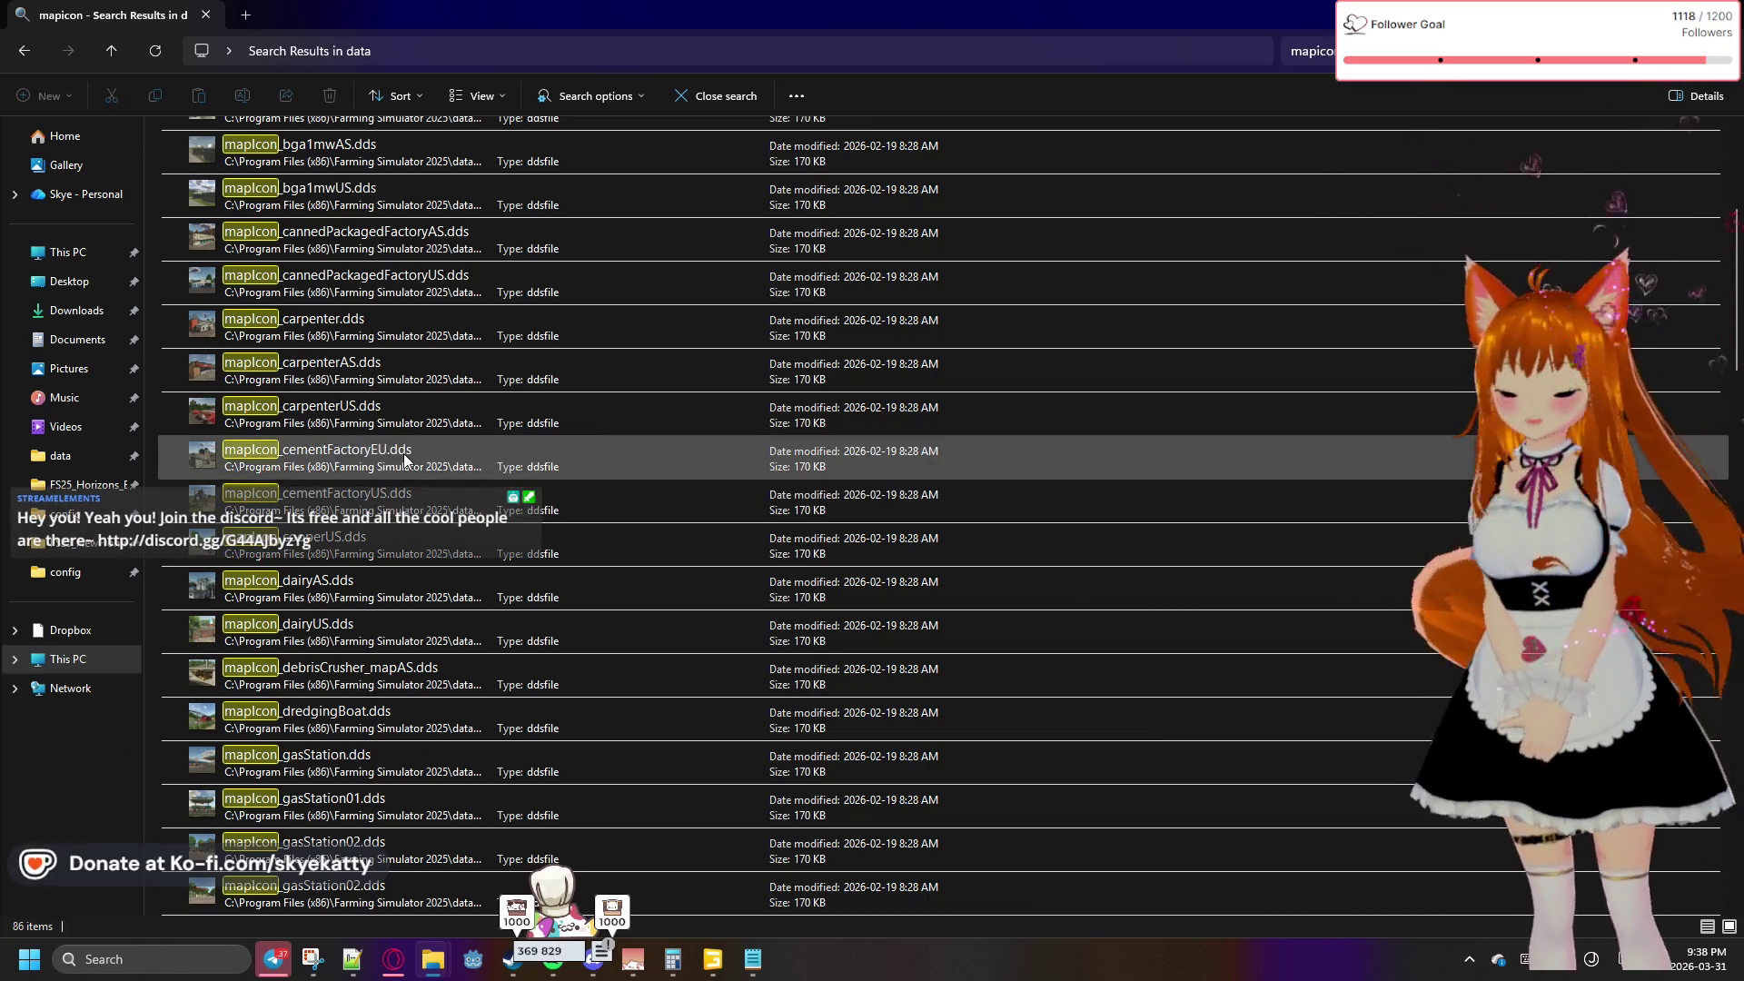
Scroll the mapicon results down to the 340 KB building icons such as bhp.dds and dairy.dds
scroll(395, 542, "down", 1)
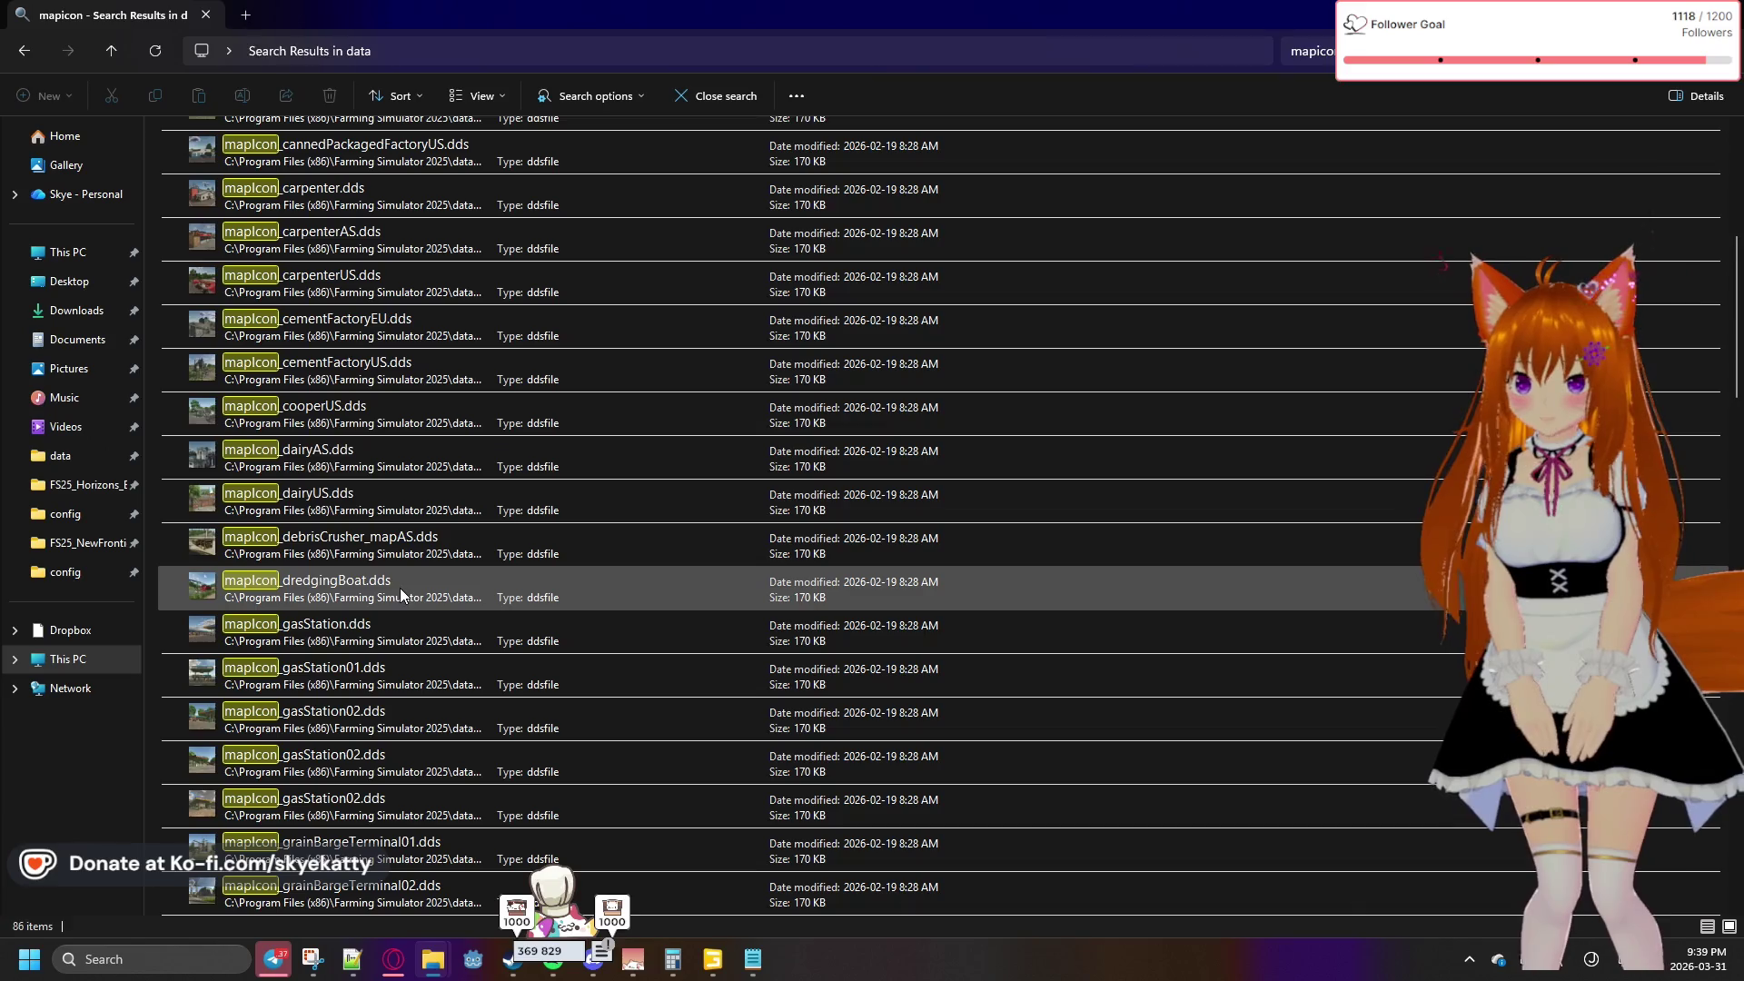
scroll(399, 588, "down", 1)
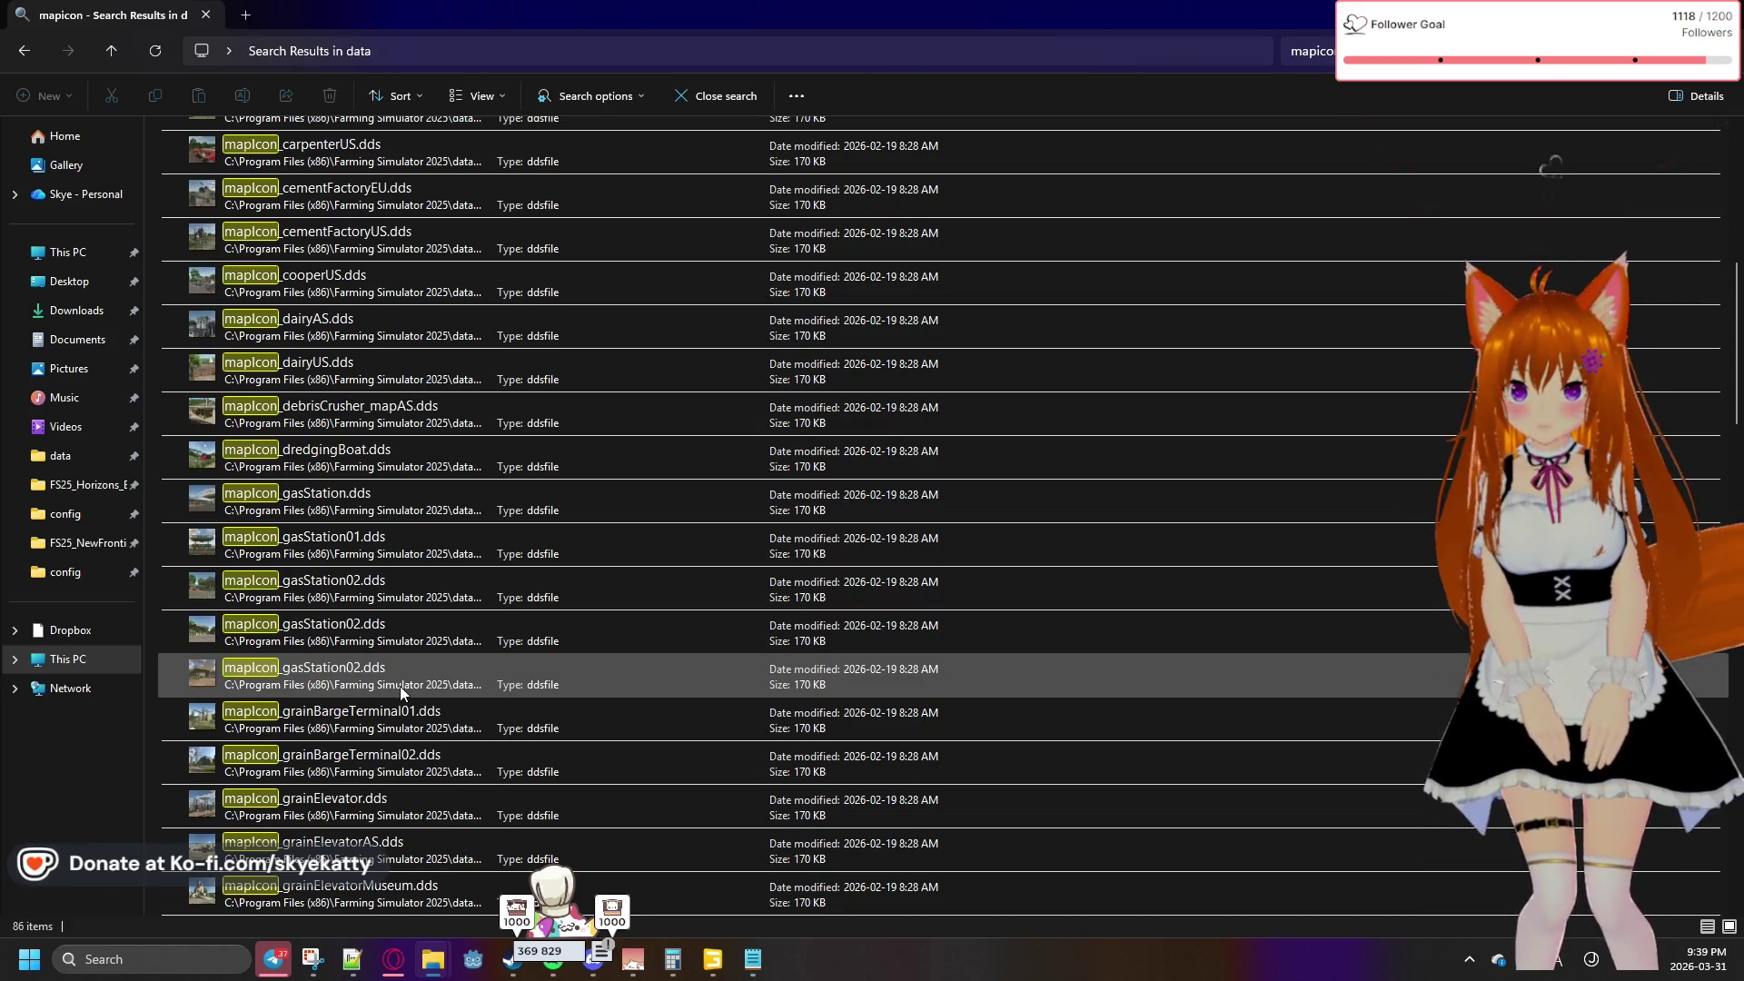
scroll(434, 649, "down", 1)
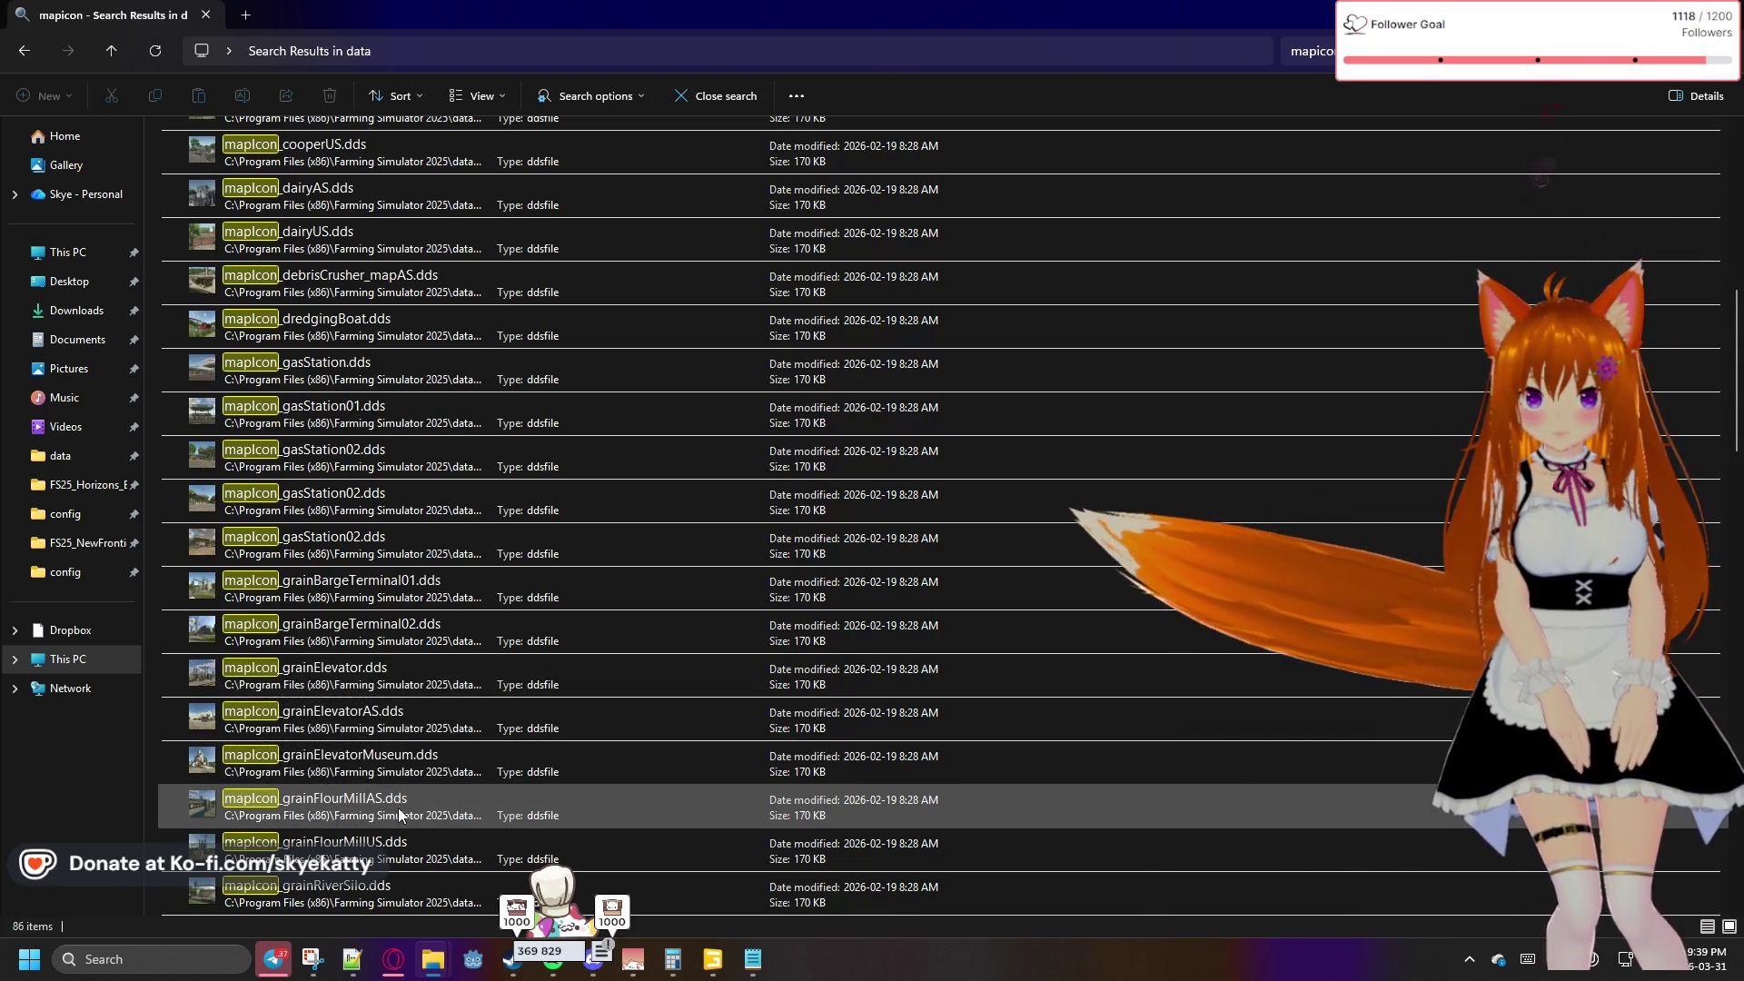
scroll(399, 811, "down", 1)
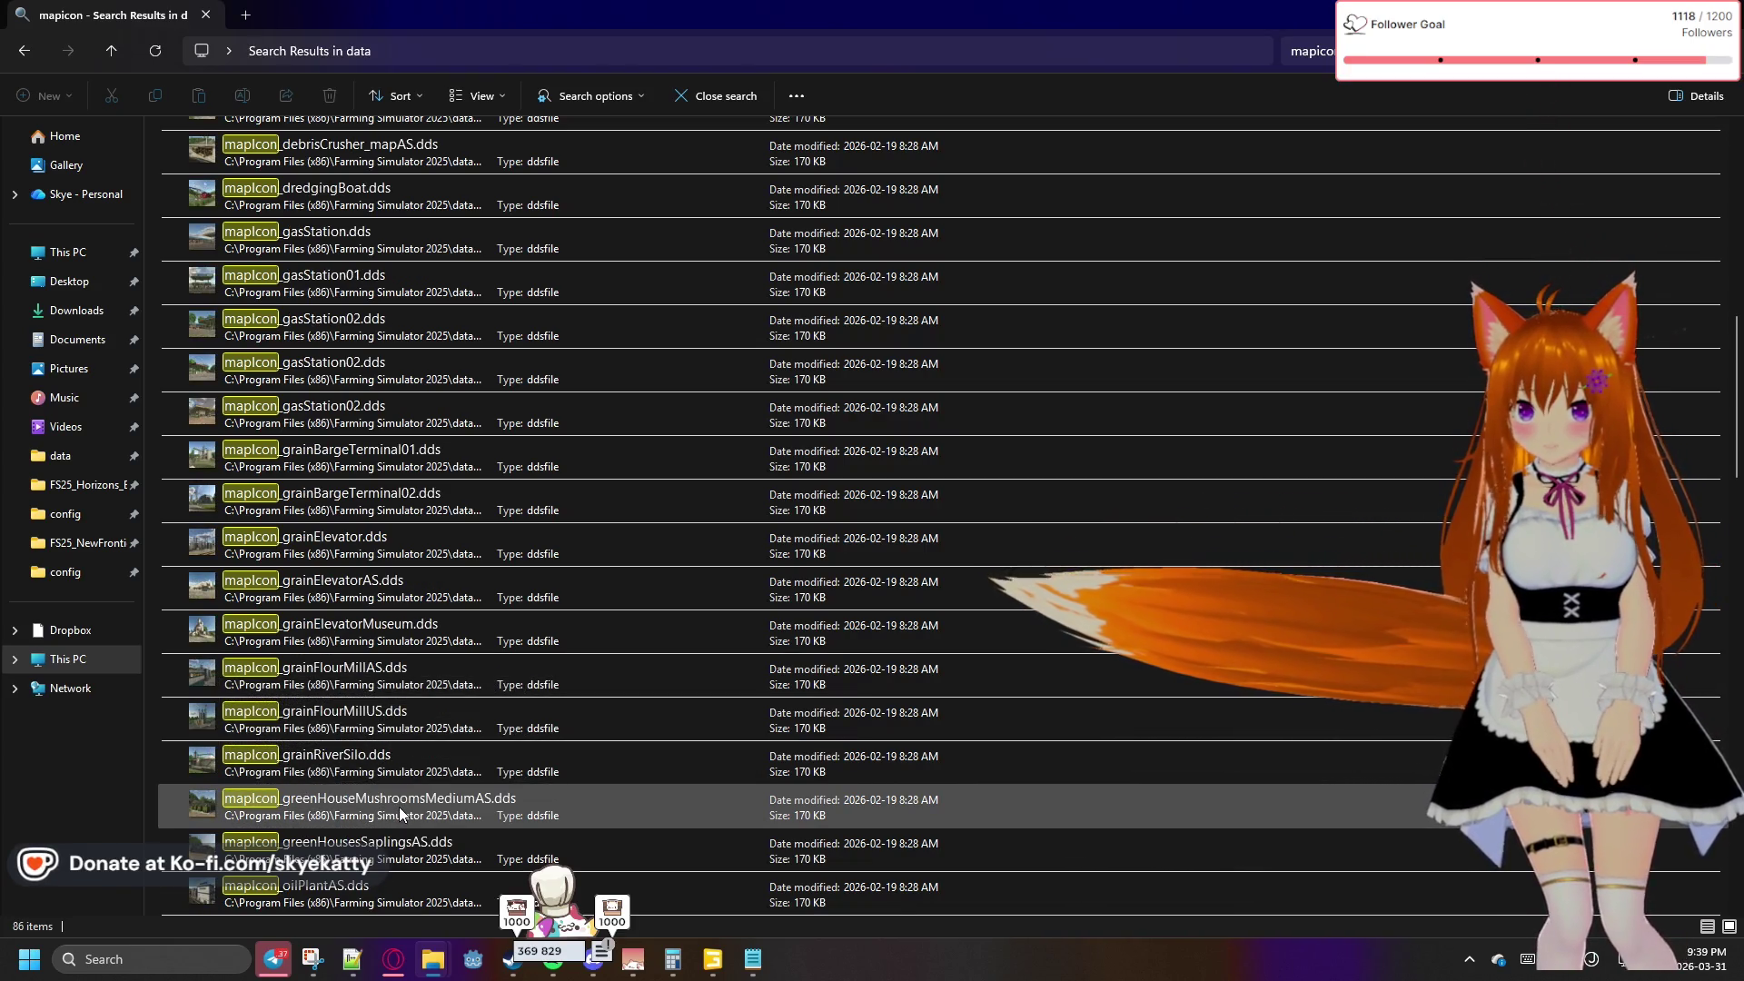
scroll(399, 805, "down", 1)
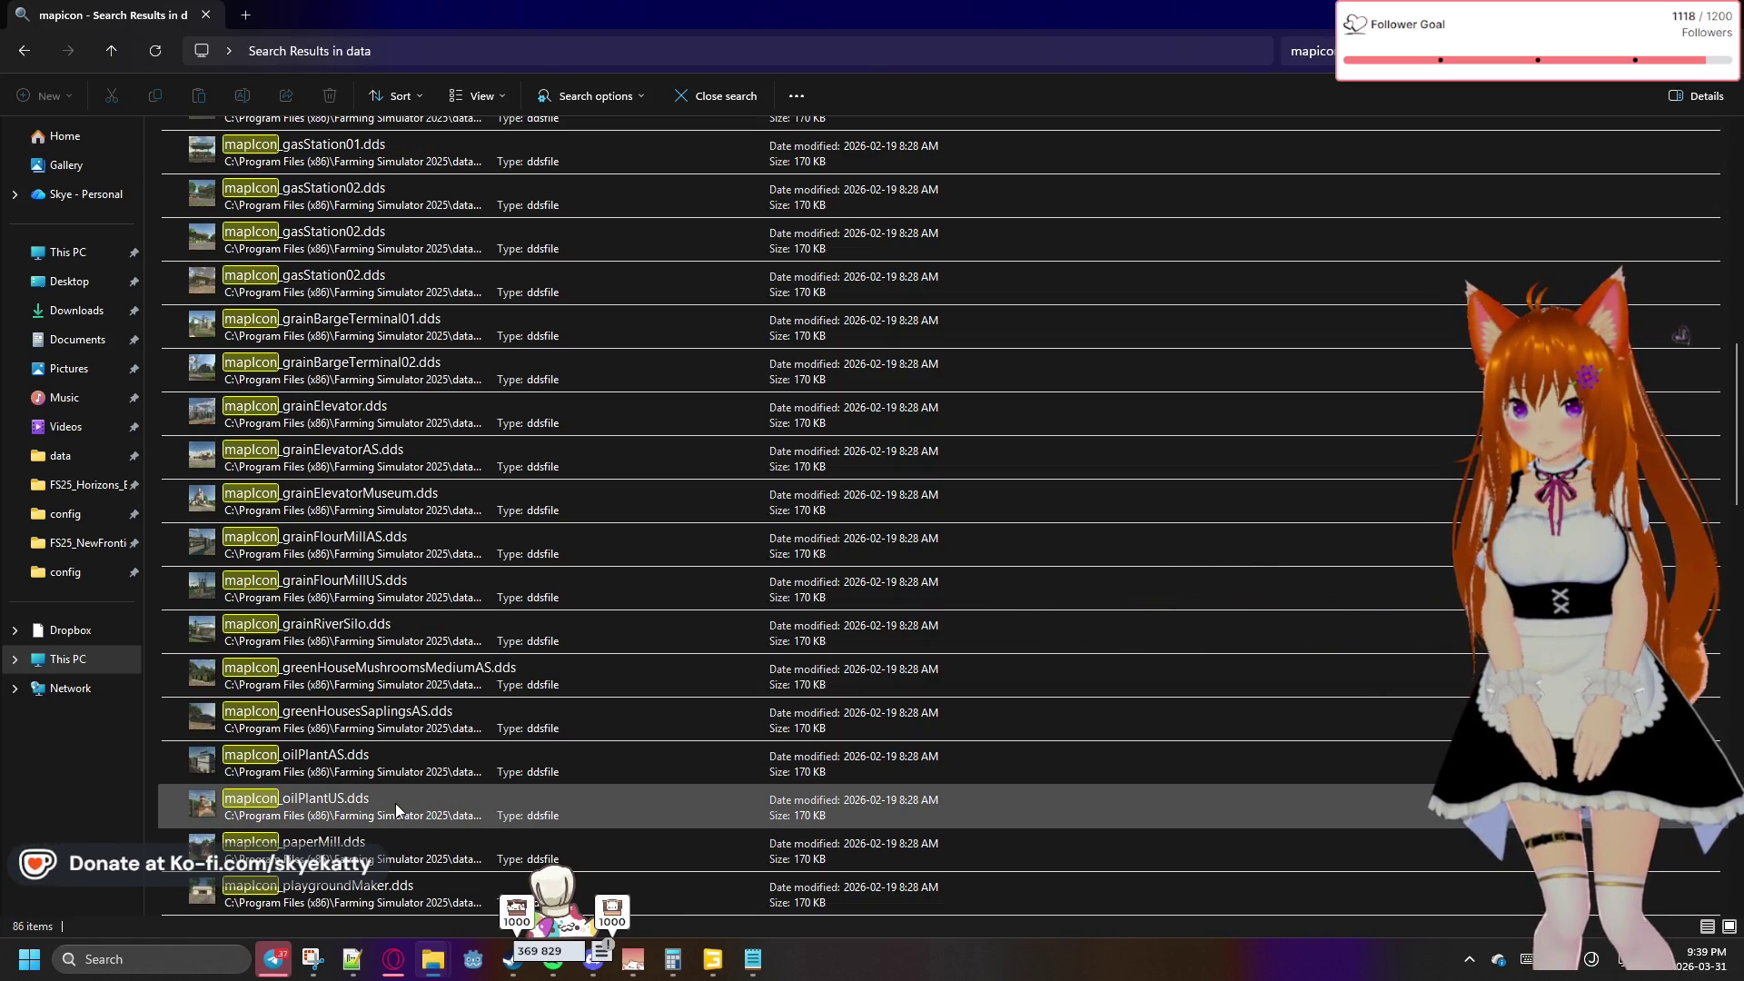
scroll(396, 809, "down", 1)
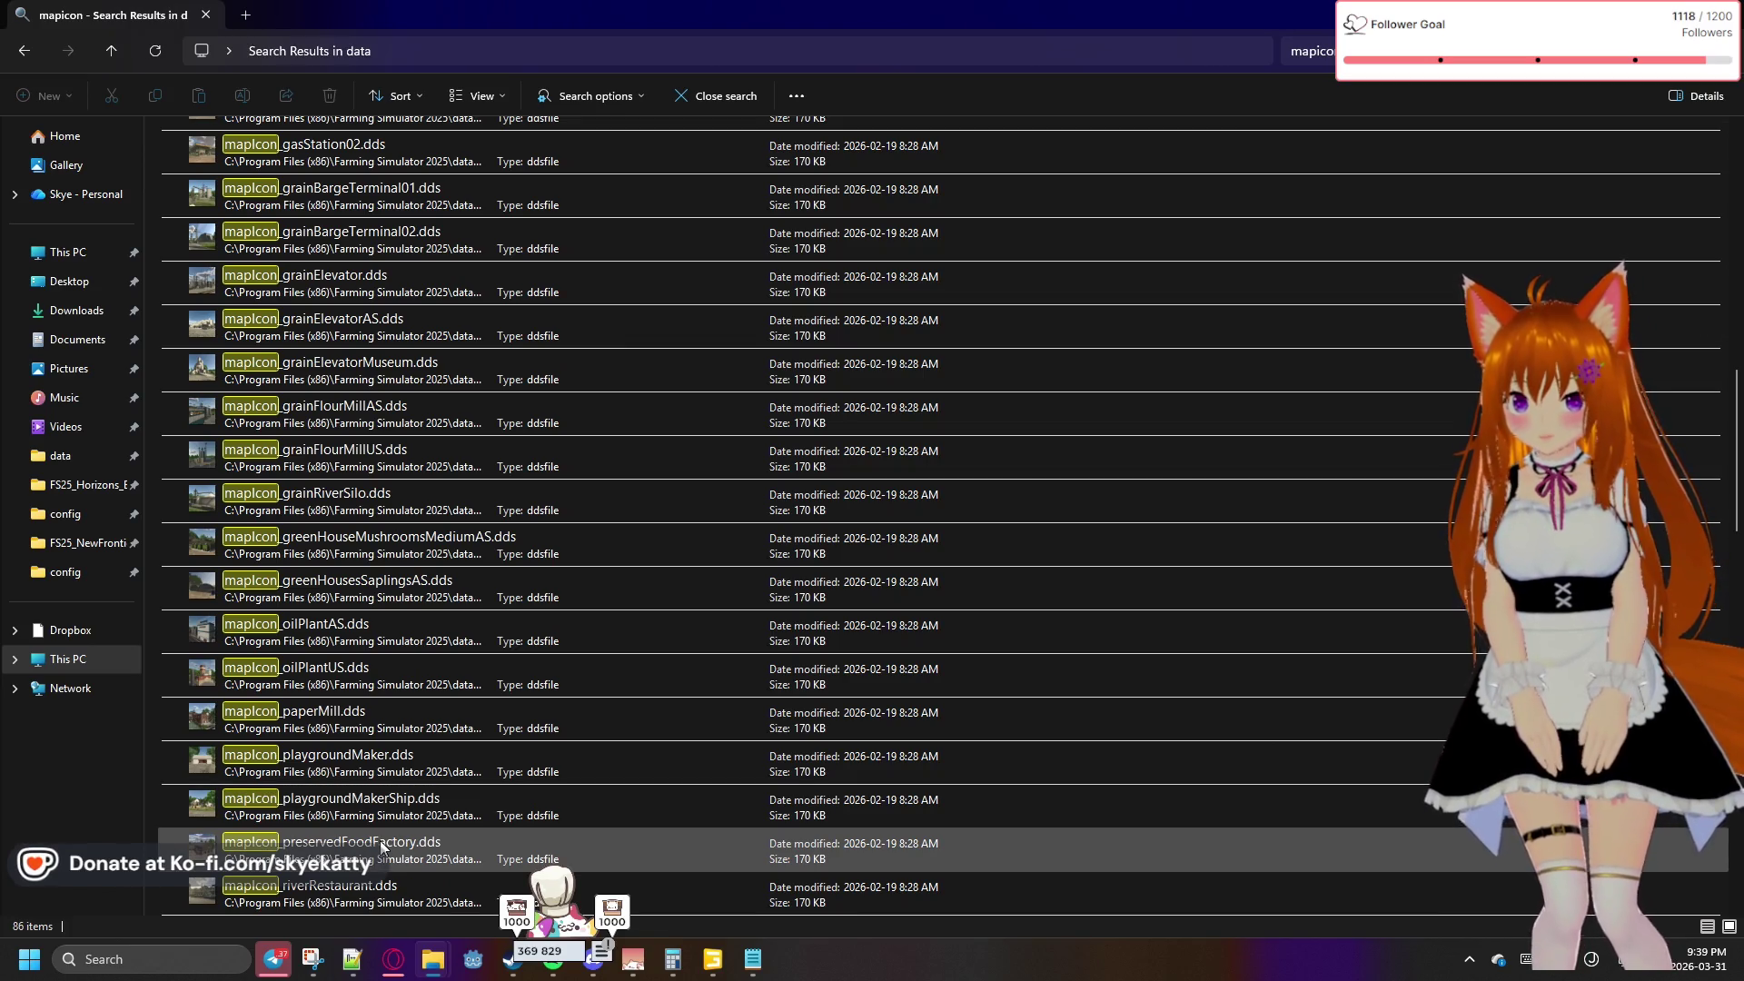
scroll(380, 841, "down", 2)
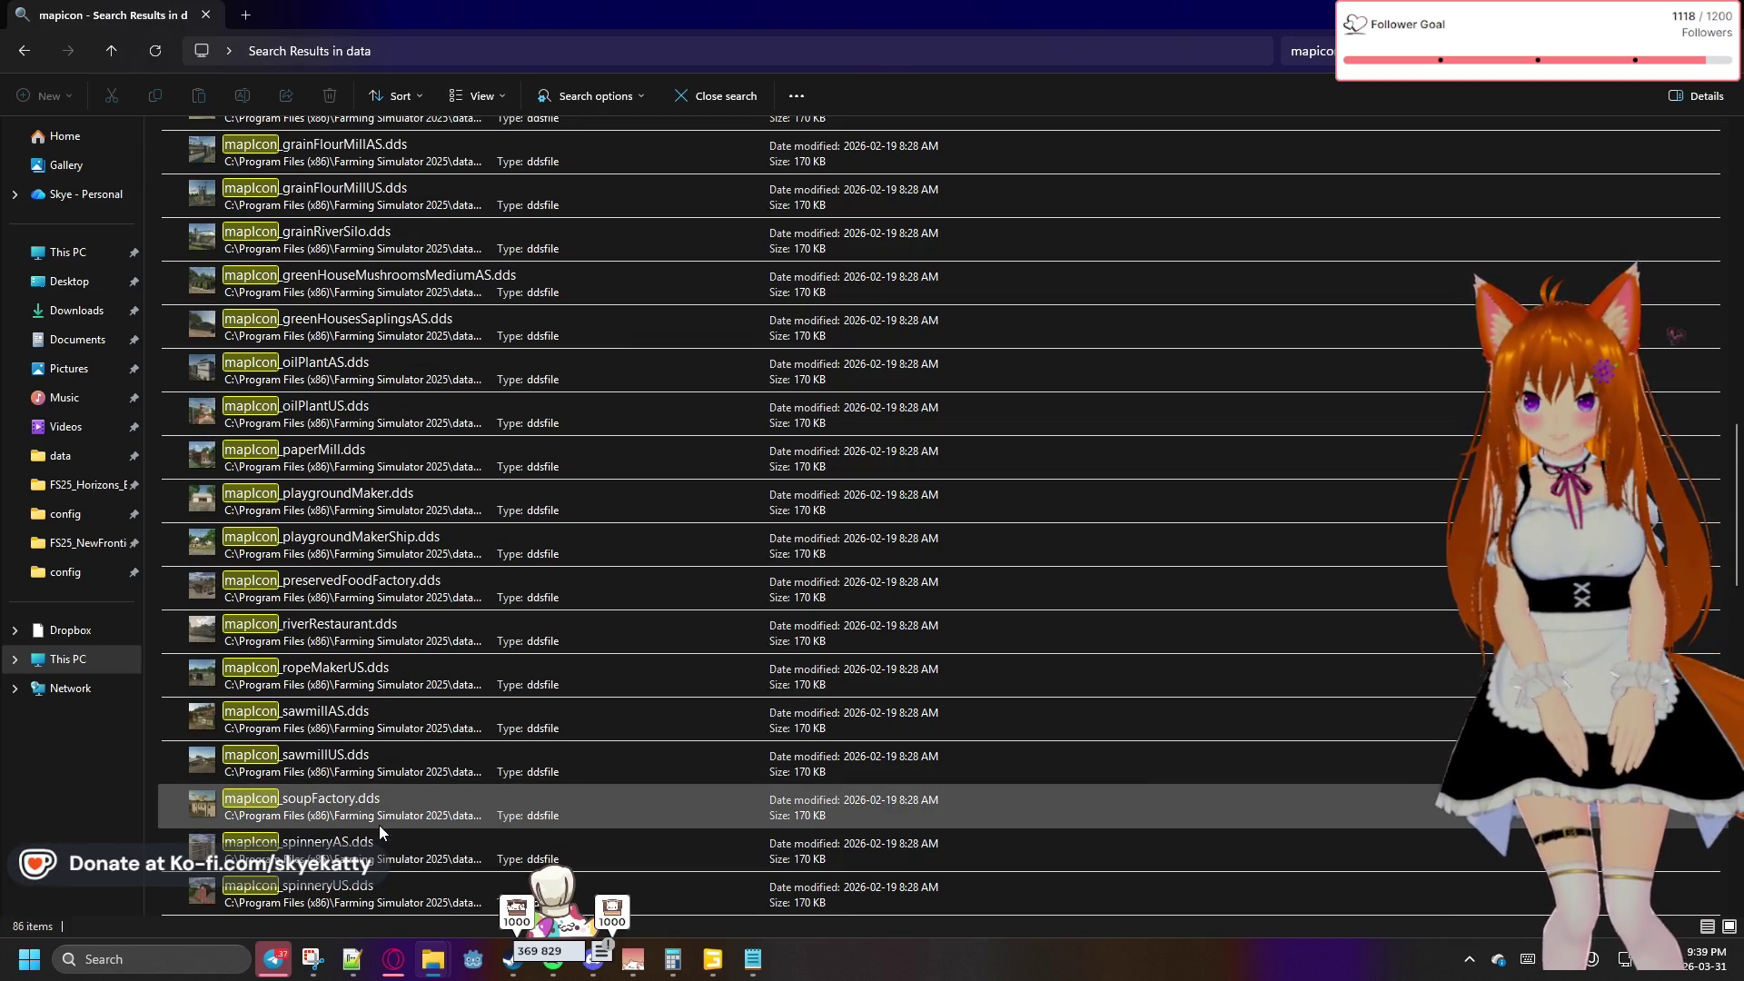
scroll(379, 825, "down", 3)
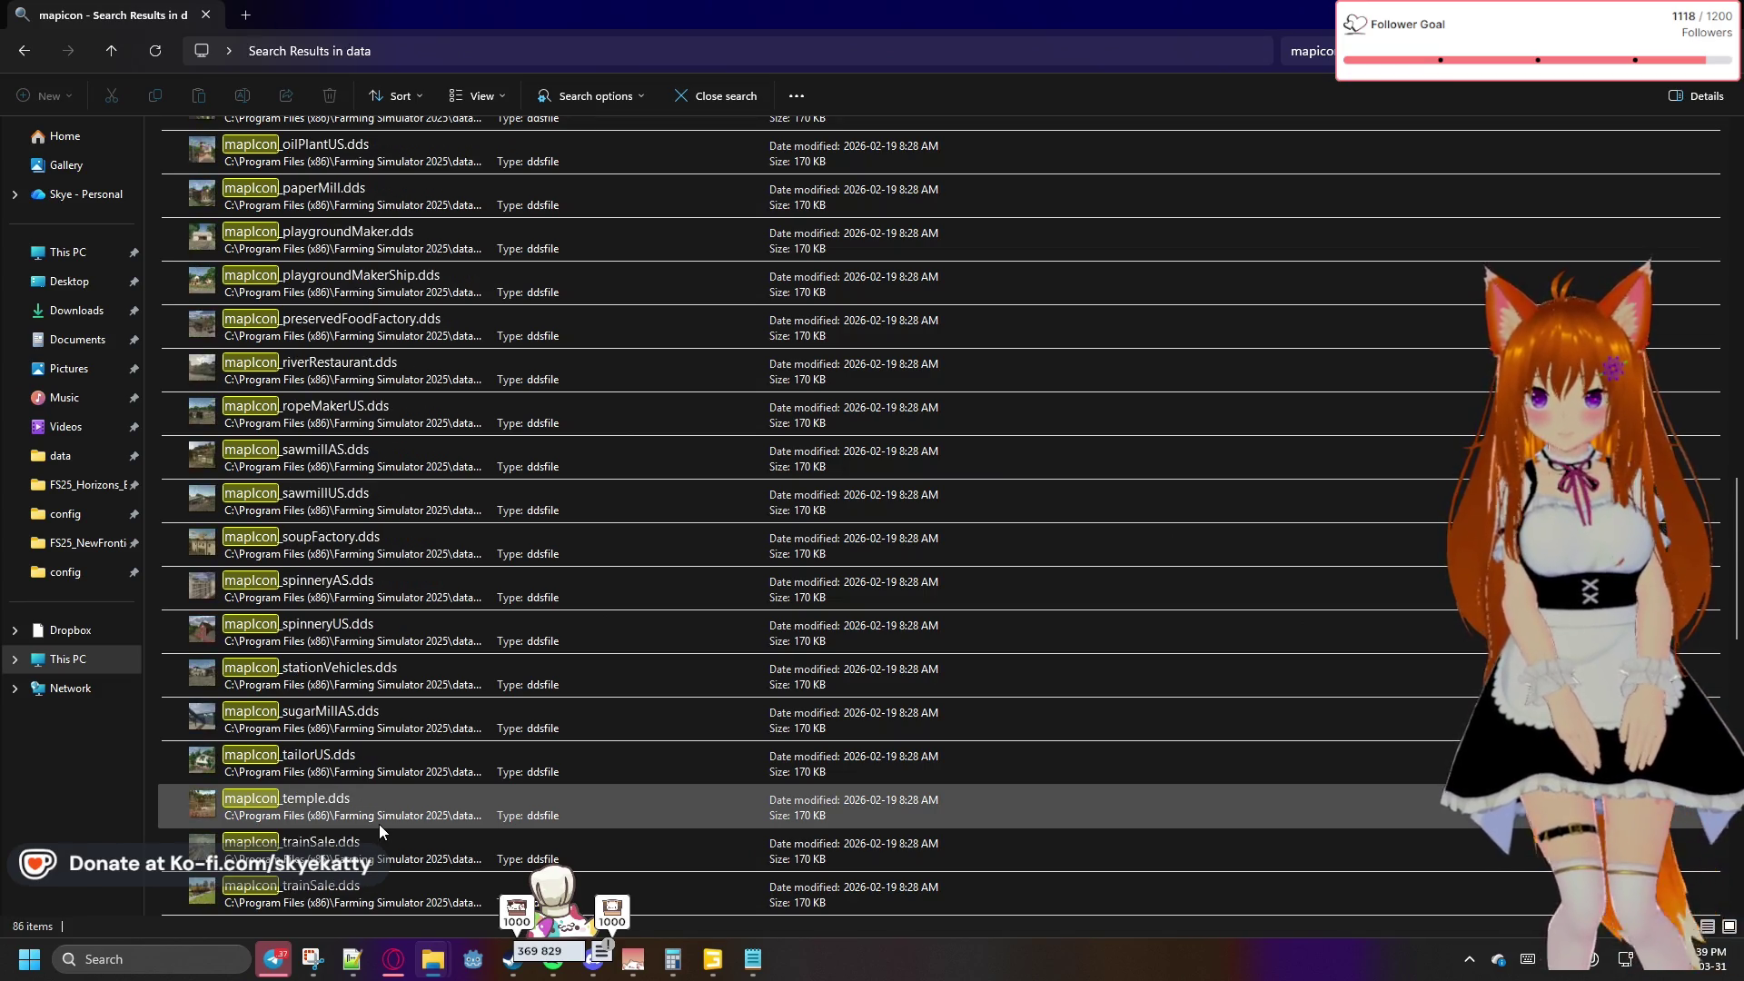
scroll(379, 825, "down", 1)
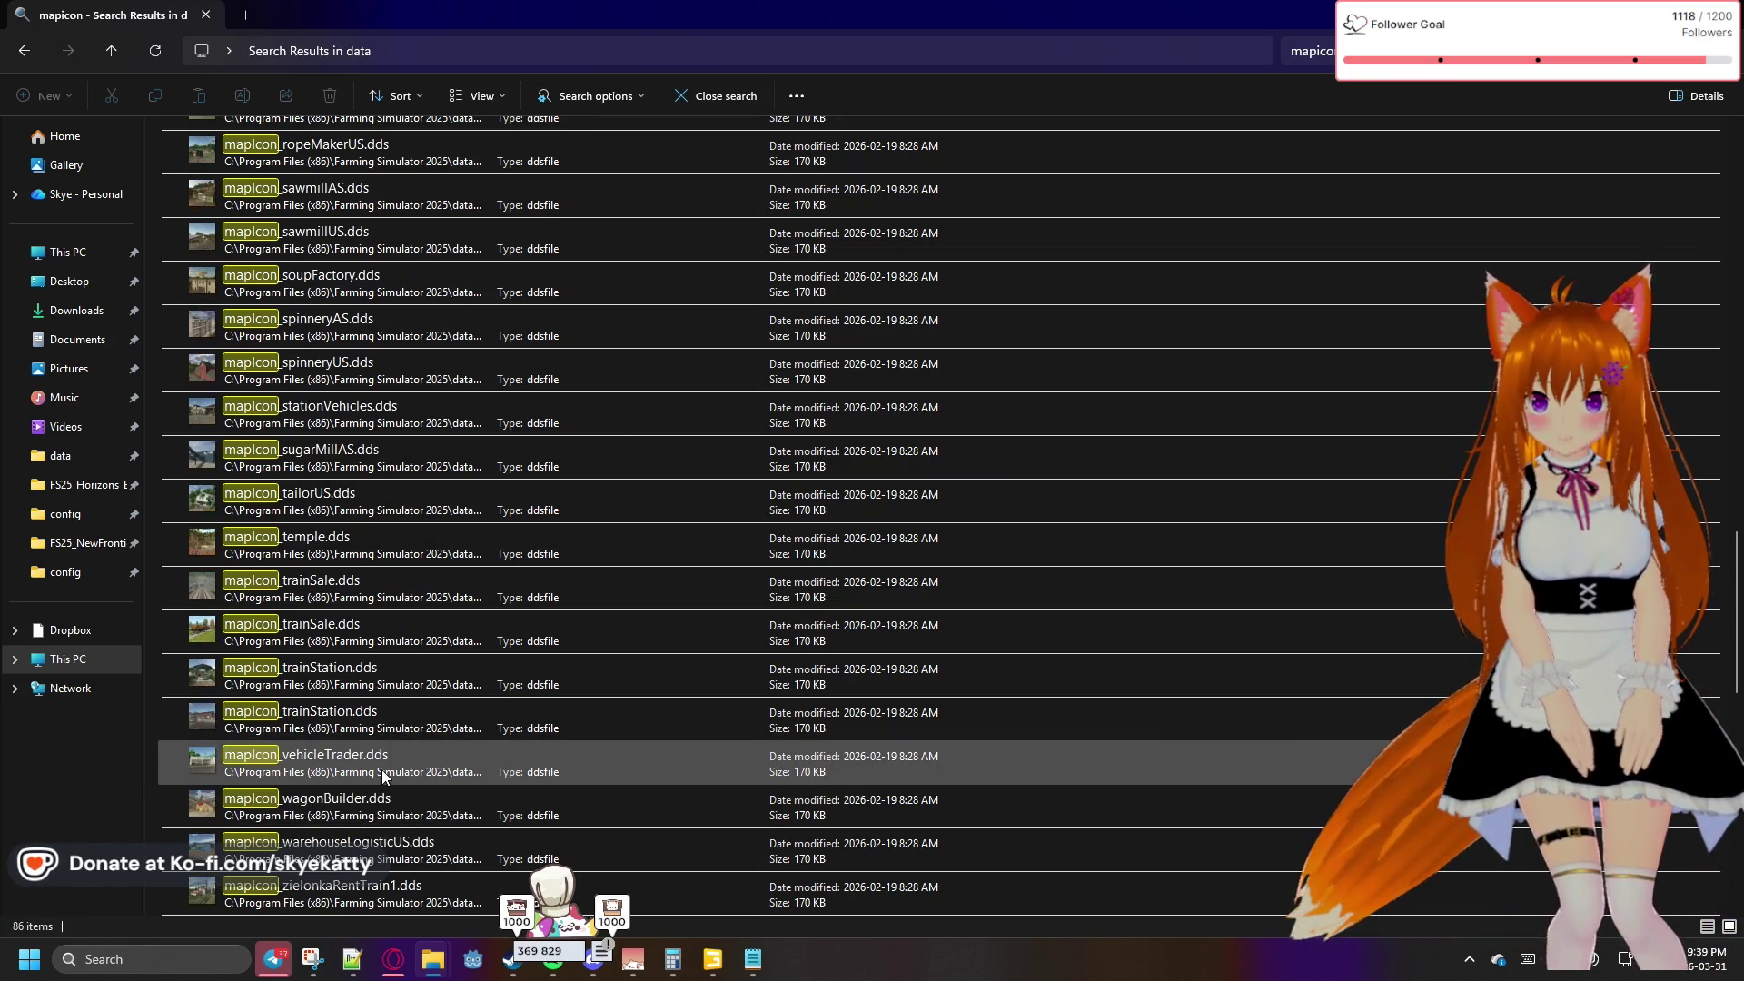
scroll(381, 771, "down", 1)
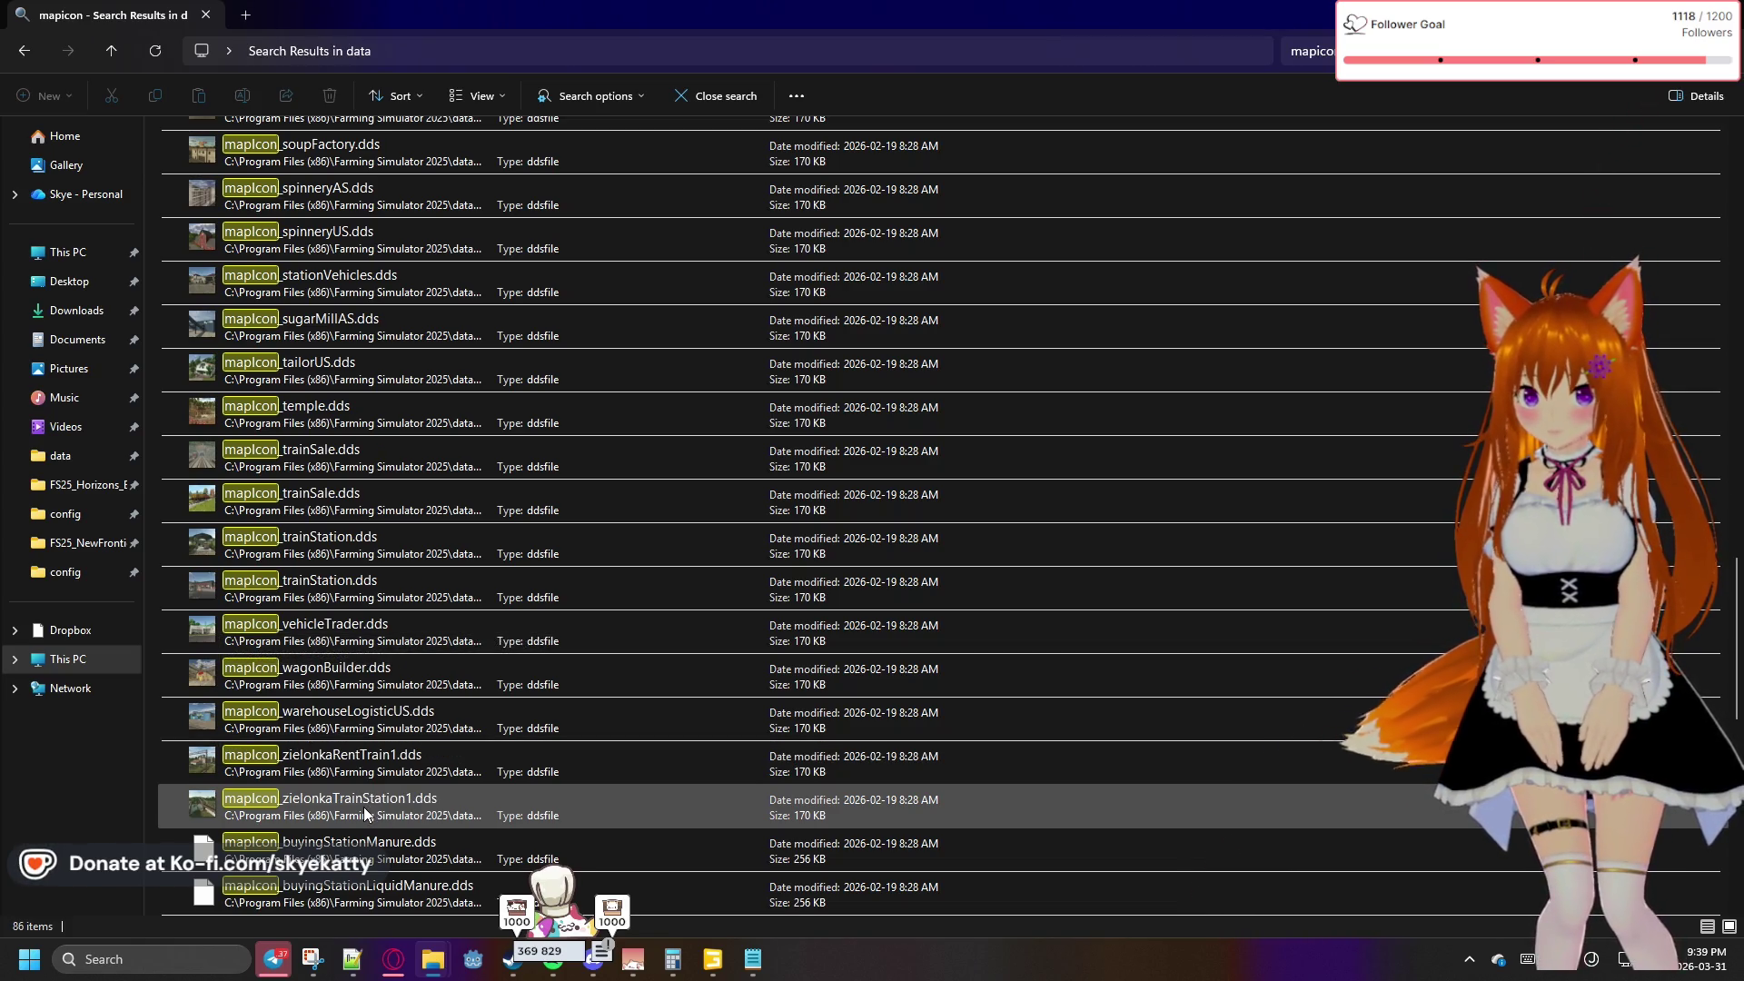
scroll(364, 807, "down", 1)
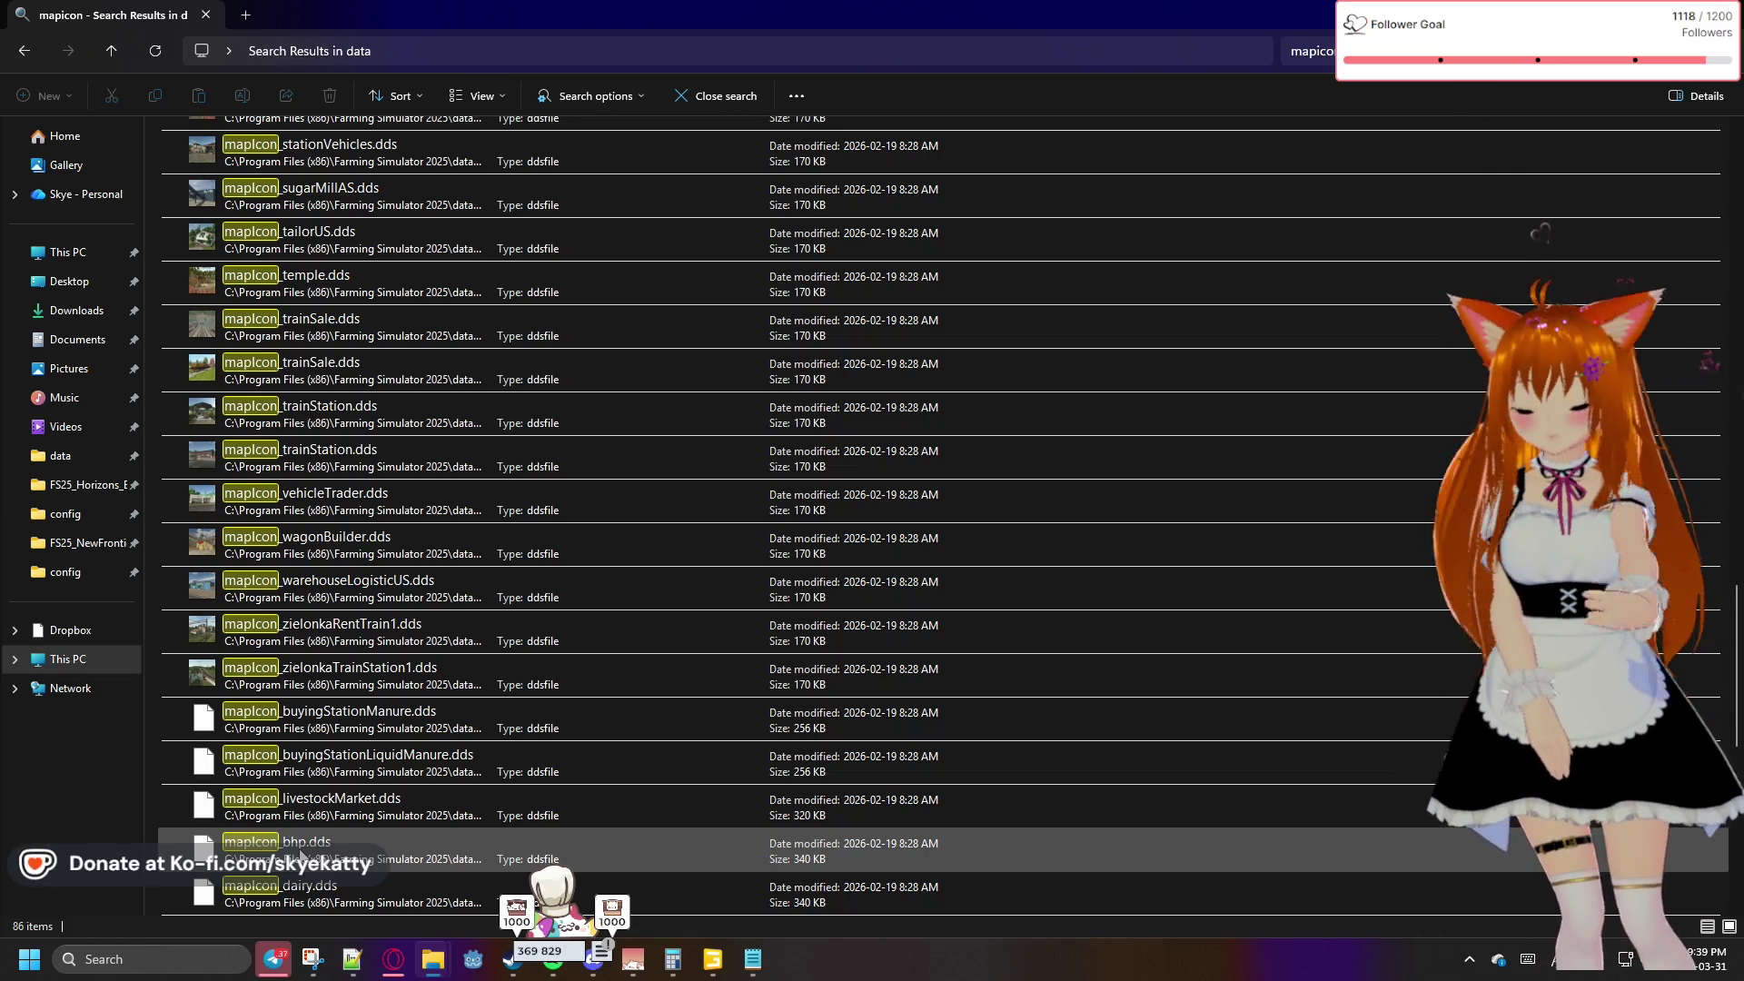
Select bhp.dds, then settle on mapIcon_farmBuilding01.dds in the mapicon results
left_click(369, 840)
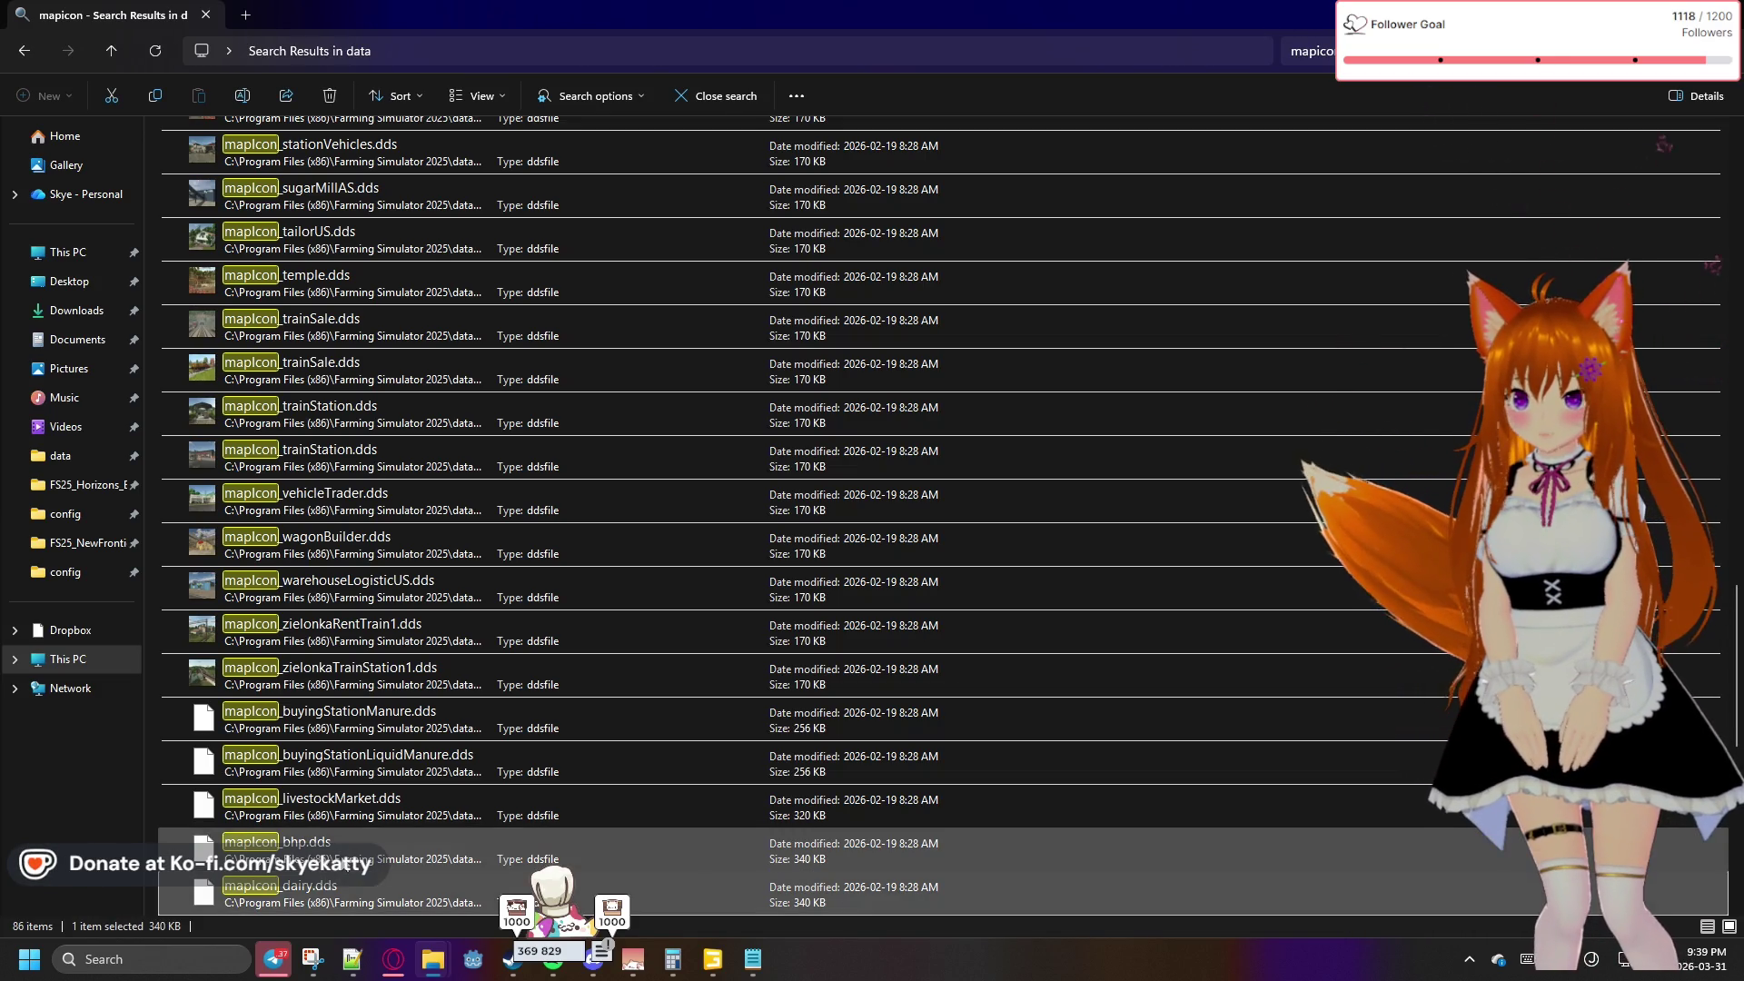
scroll(368, 840, "down", 1)
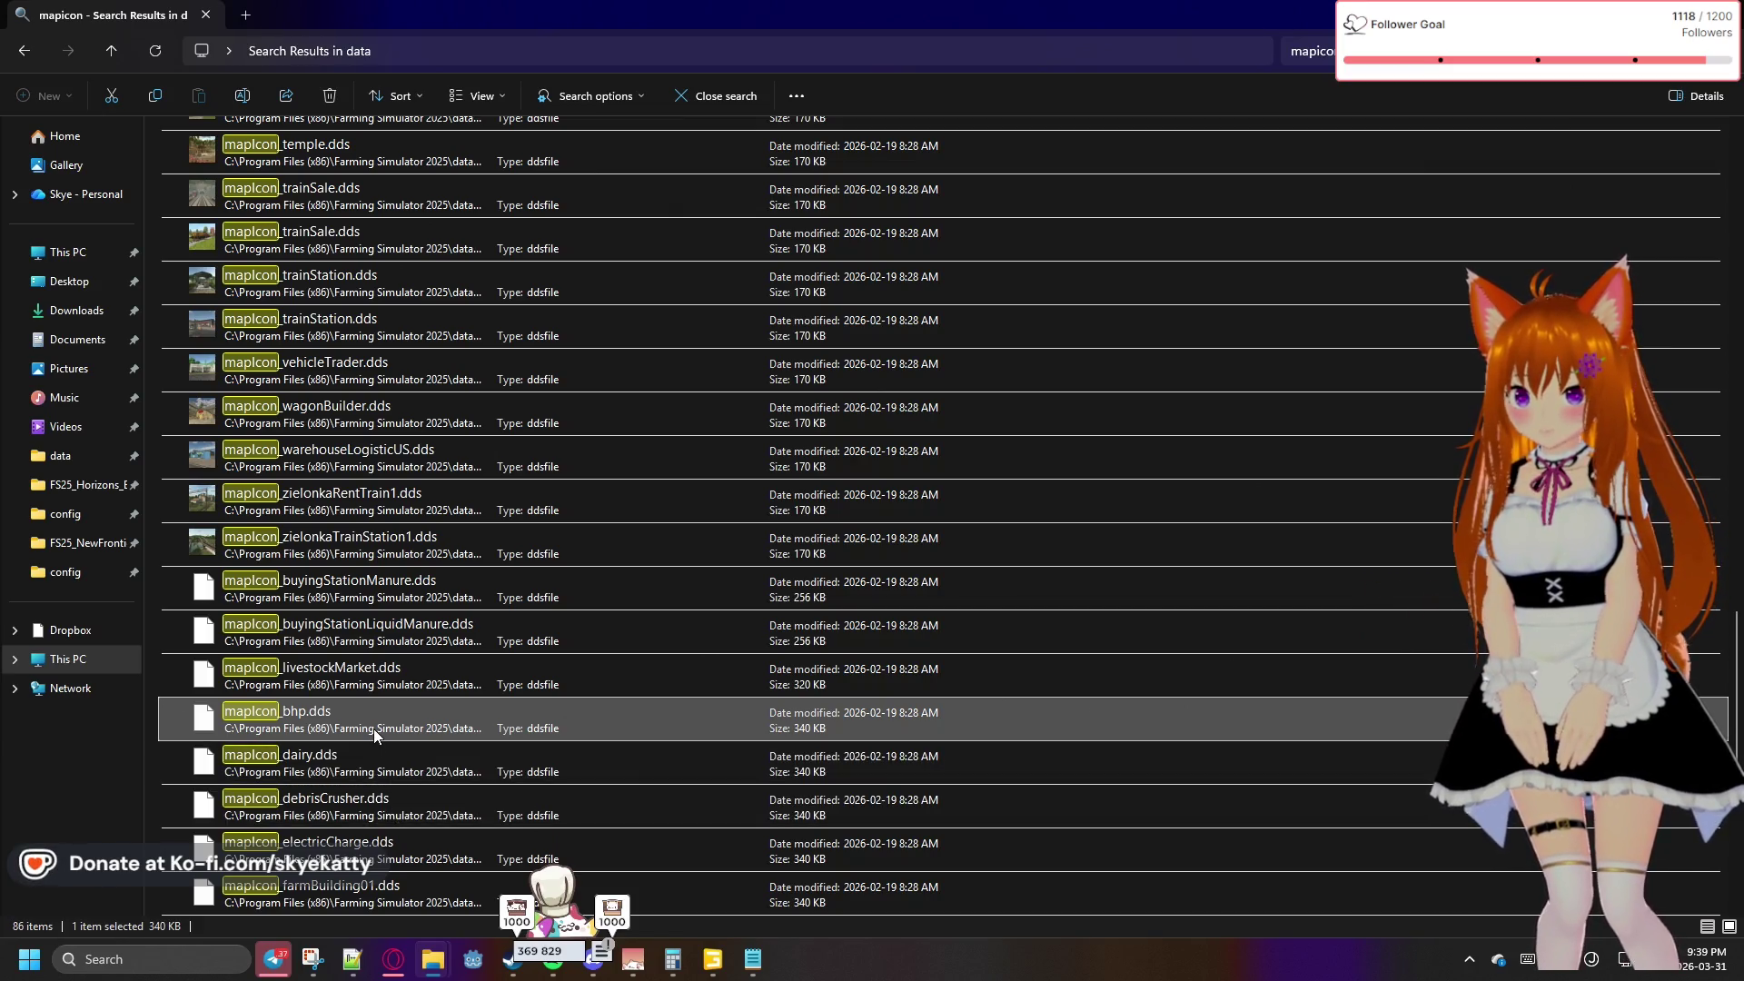
scroll(373, 729, "down", 1)
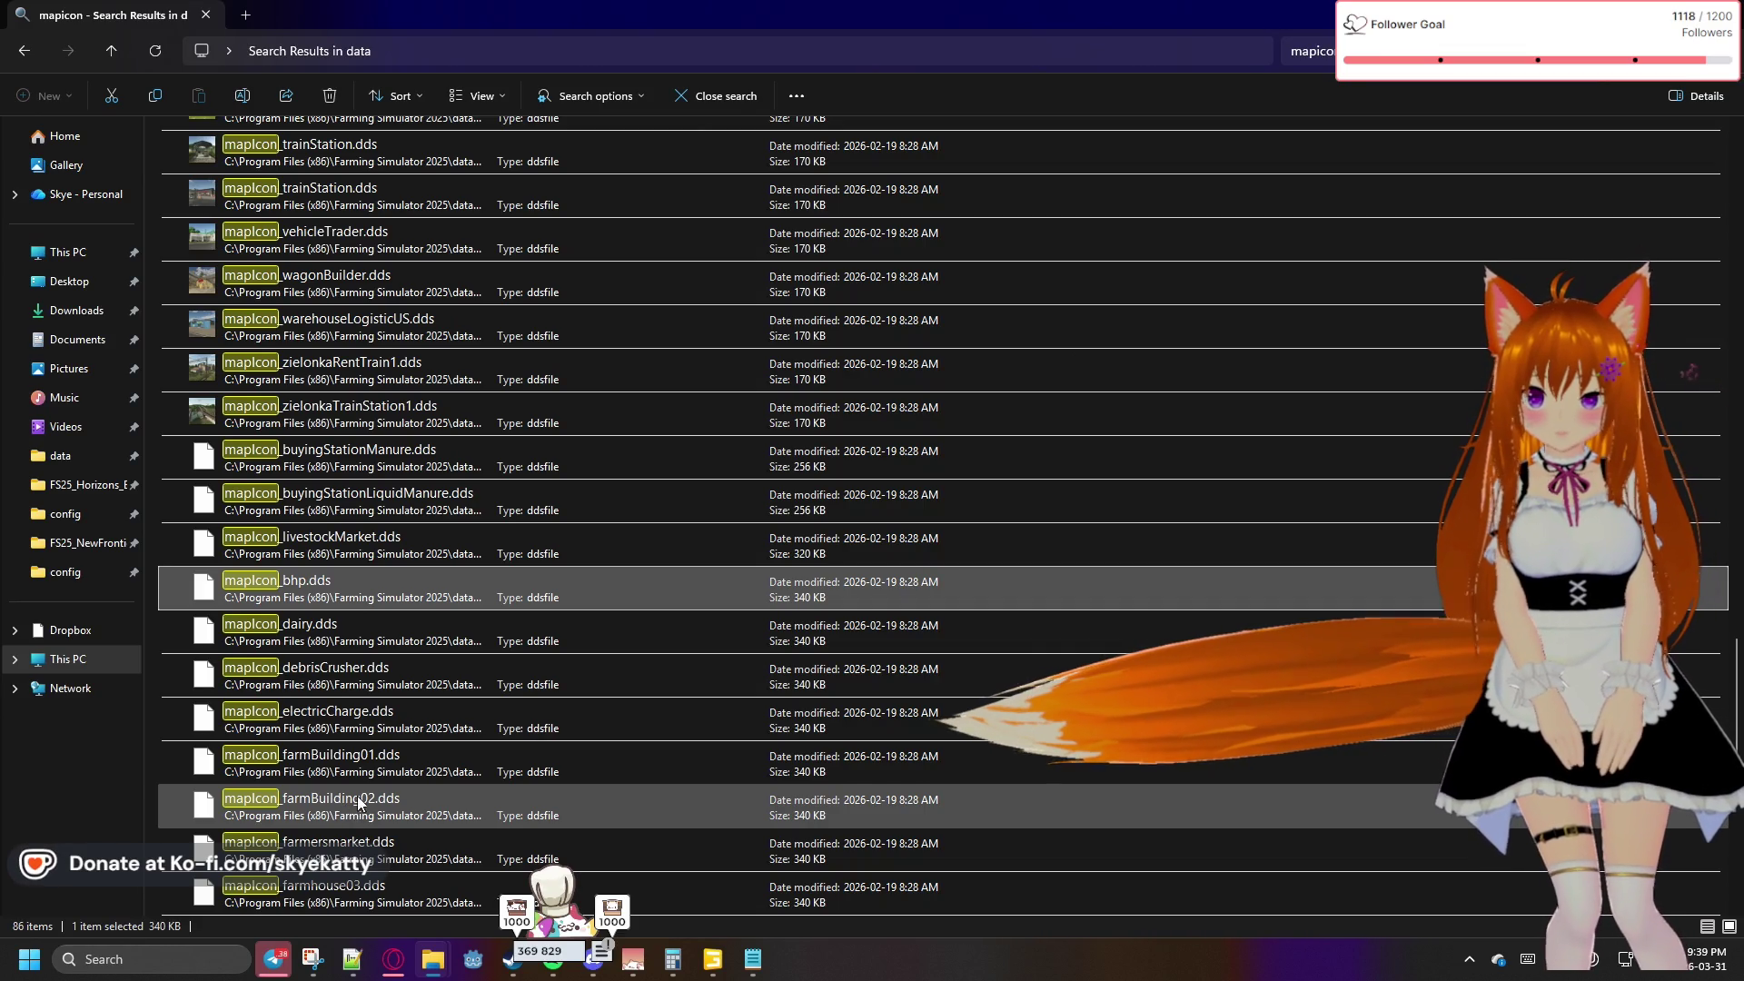
left_click(423, 773)
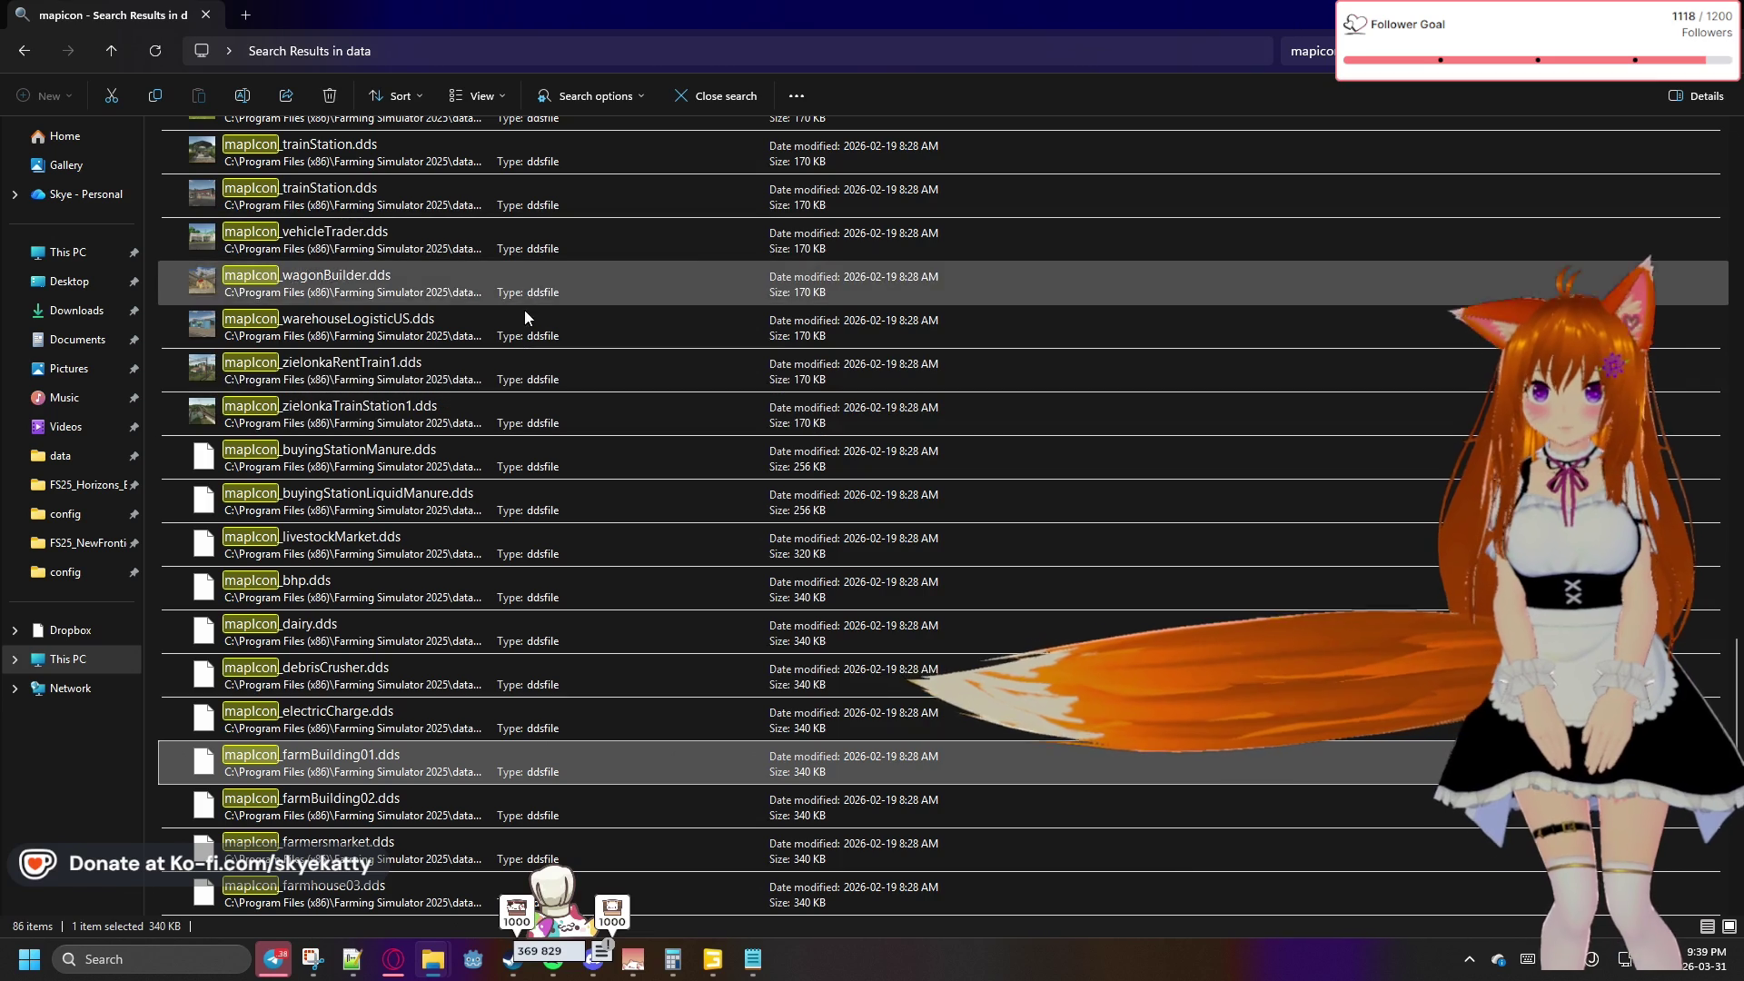
scroll(455, 745, "down", 3)
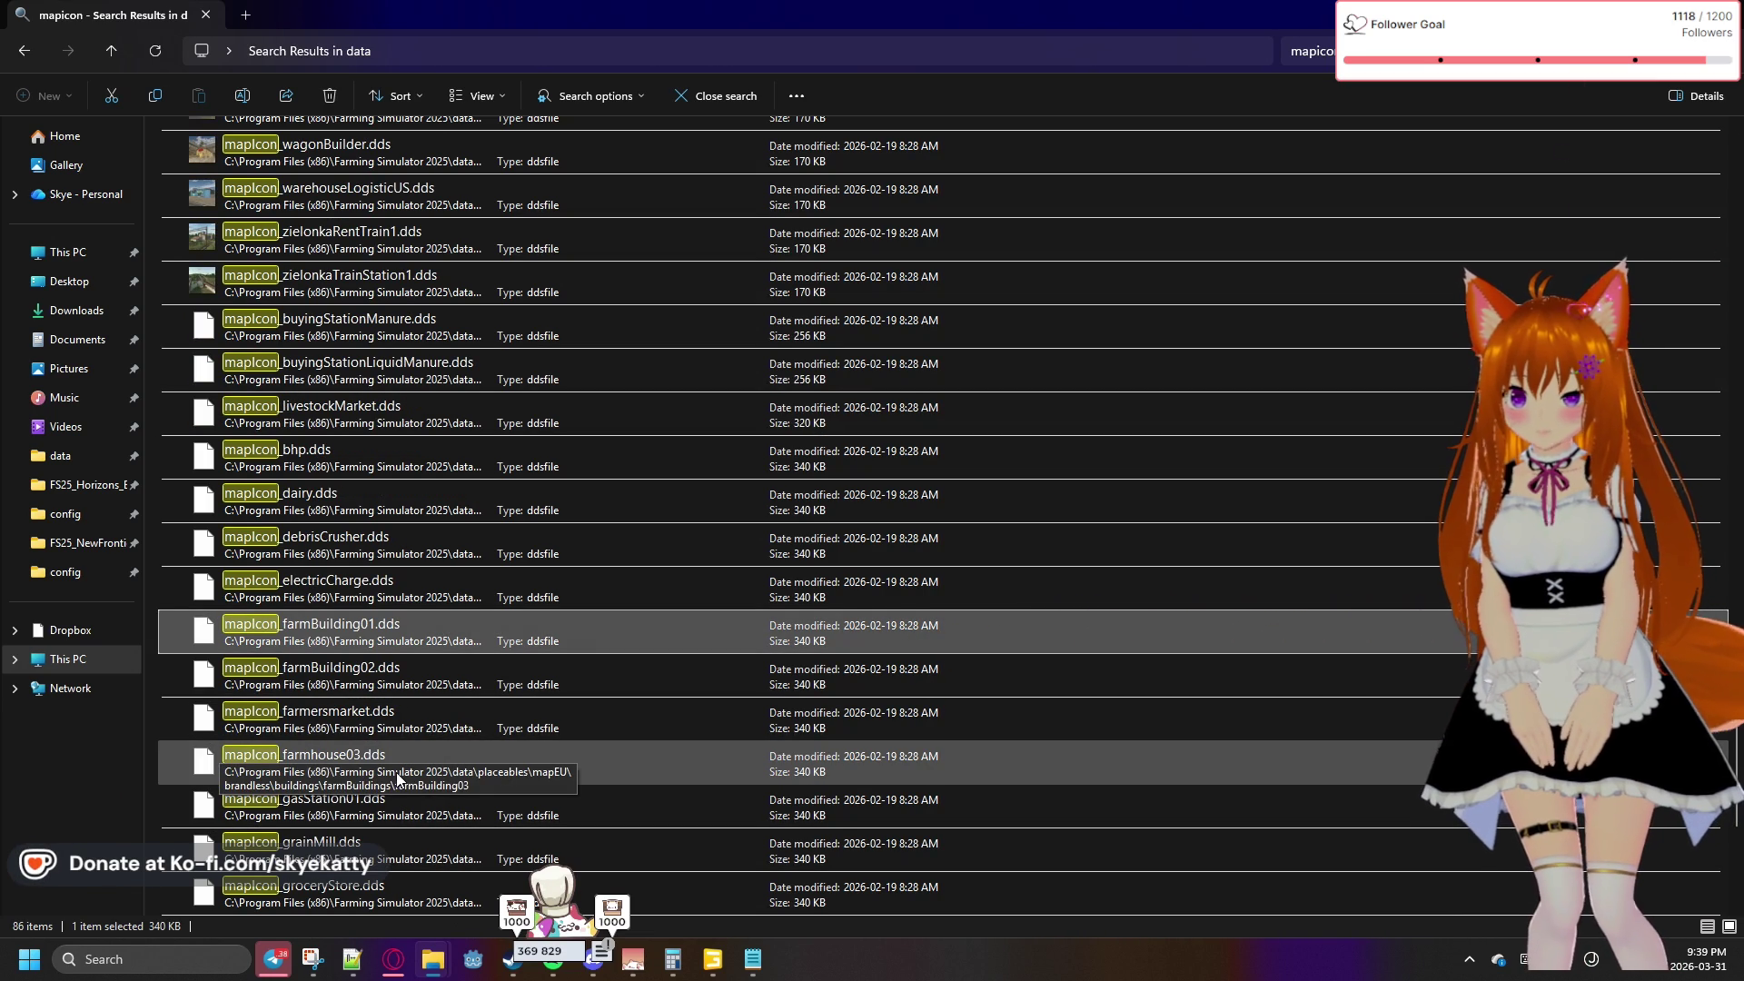
scroll(397, 778, "down", 1)
scroll(397, 779, "down", 2)
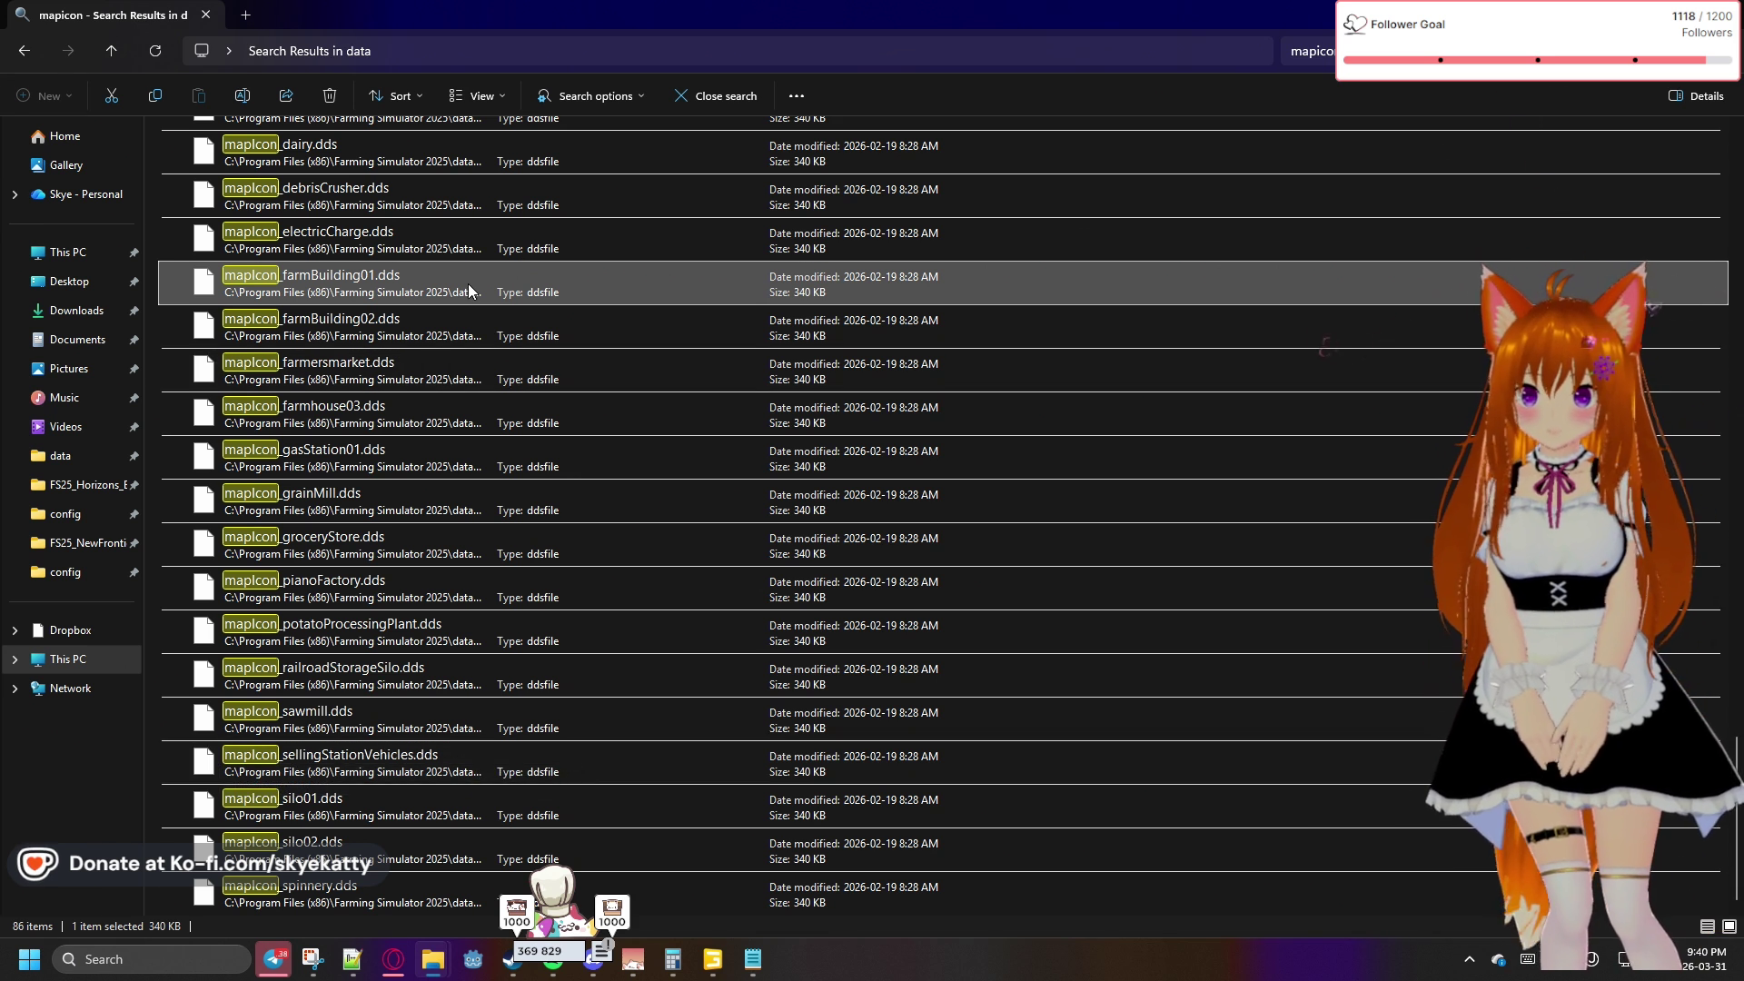
Try opening mapIcon_farmBuilding01.dds in GIMP, dismiss the DXGI format (98) error, and return to Explorer
right_click(469, 289)
mouse_move(524, 358)
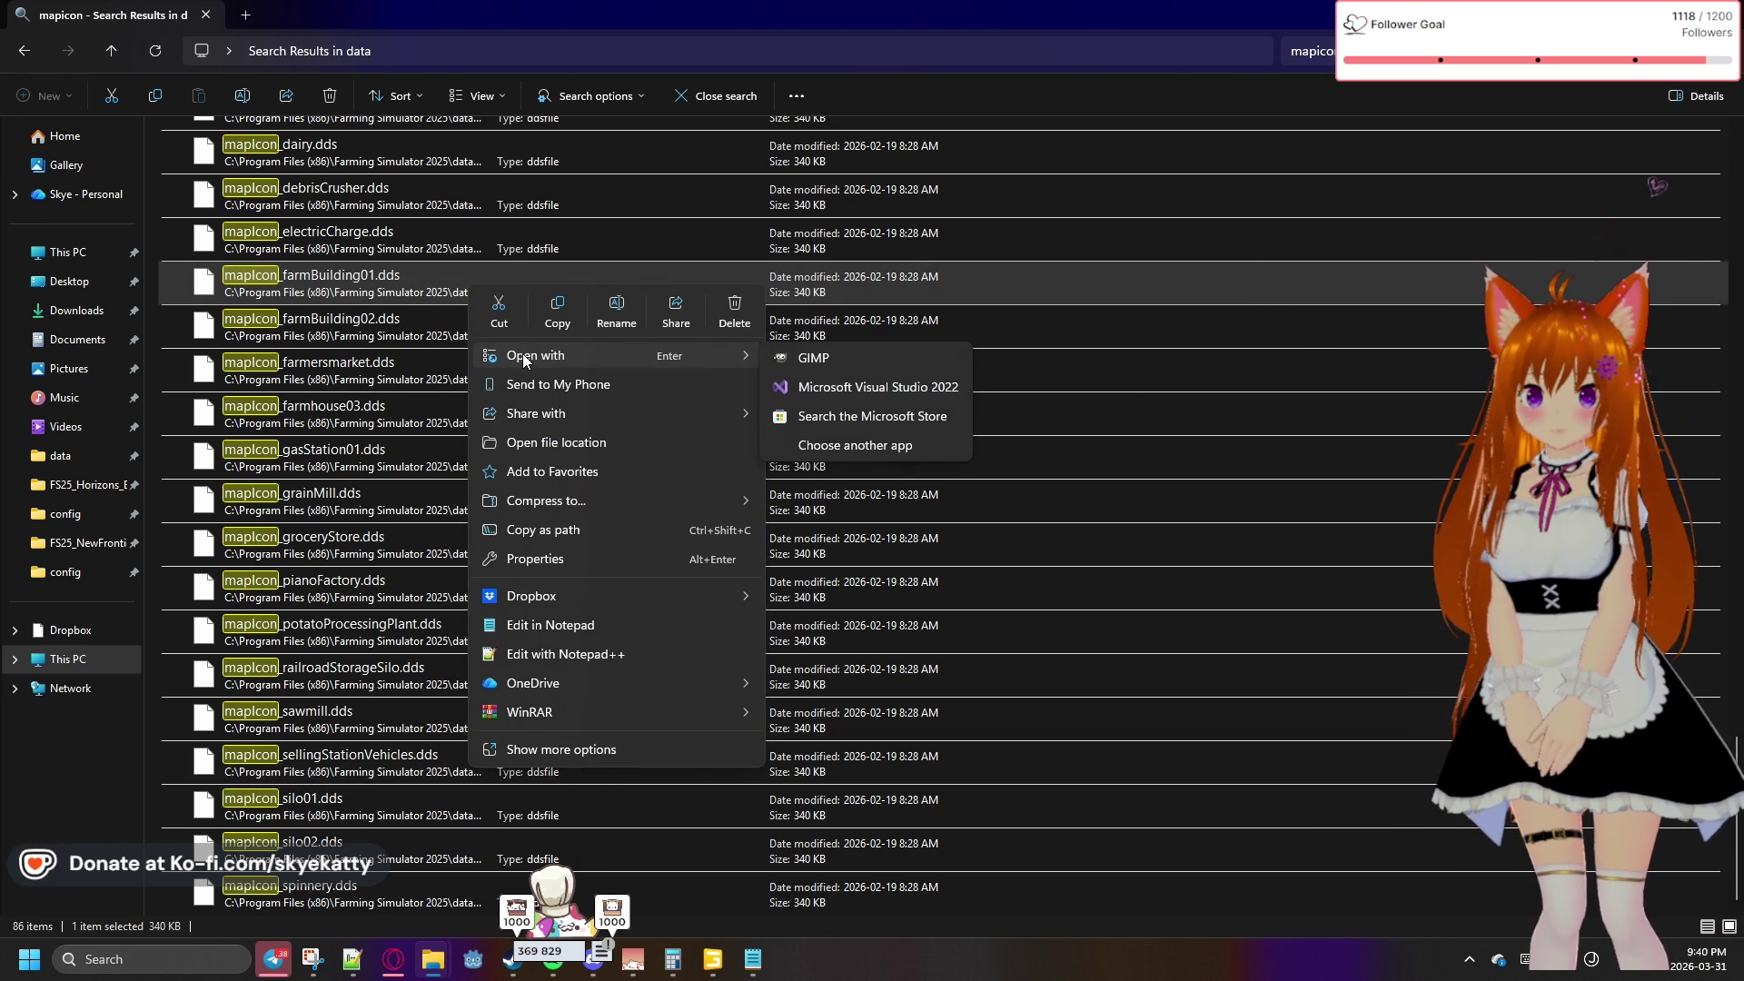
left_click(773, 361)
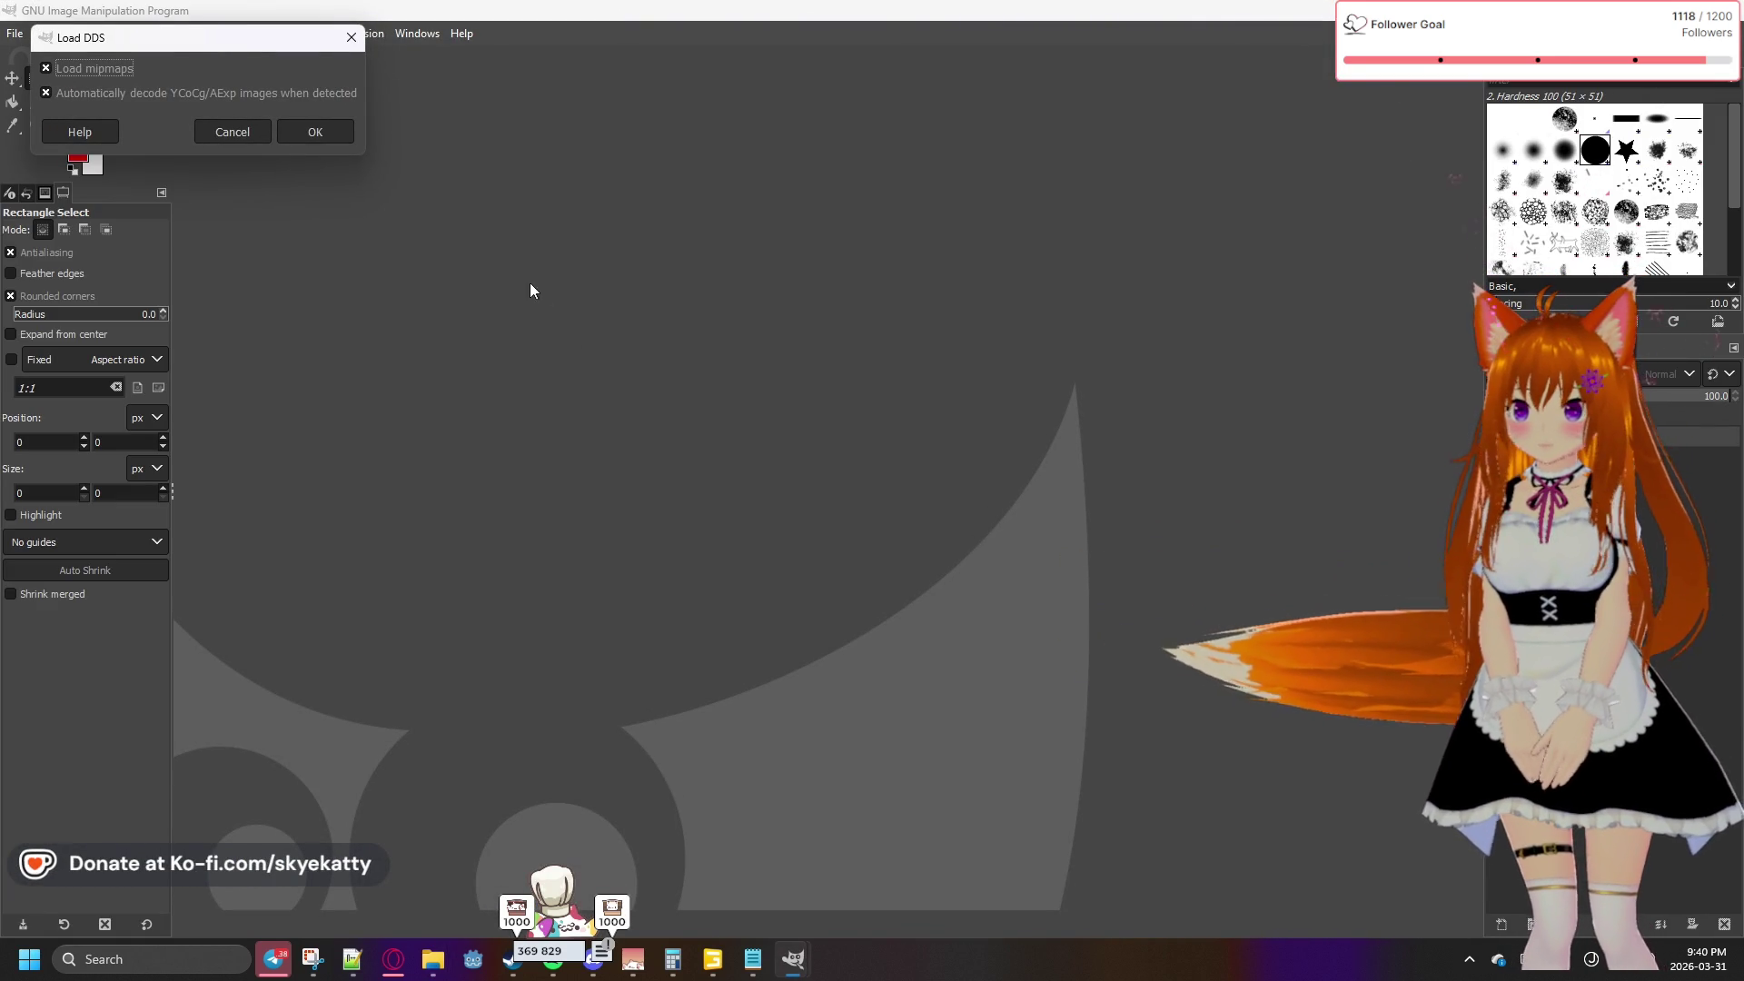
left_click(350, 140)
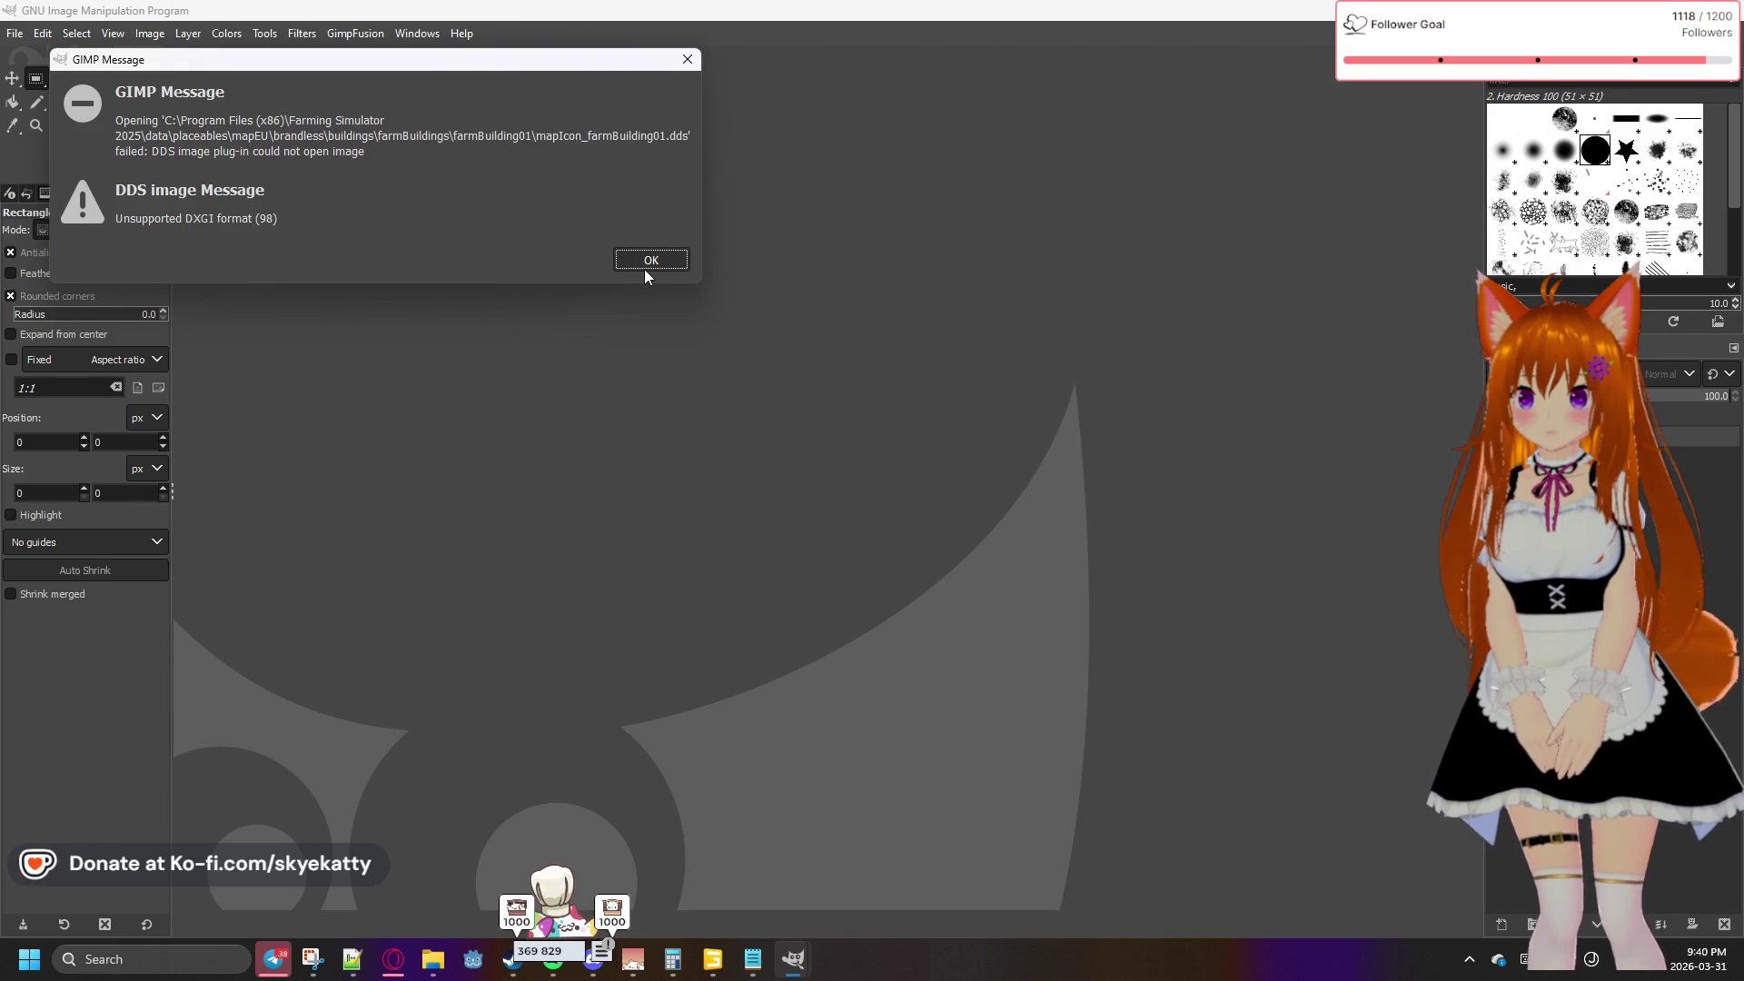
left_click(645, 270)
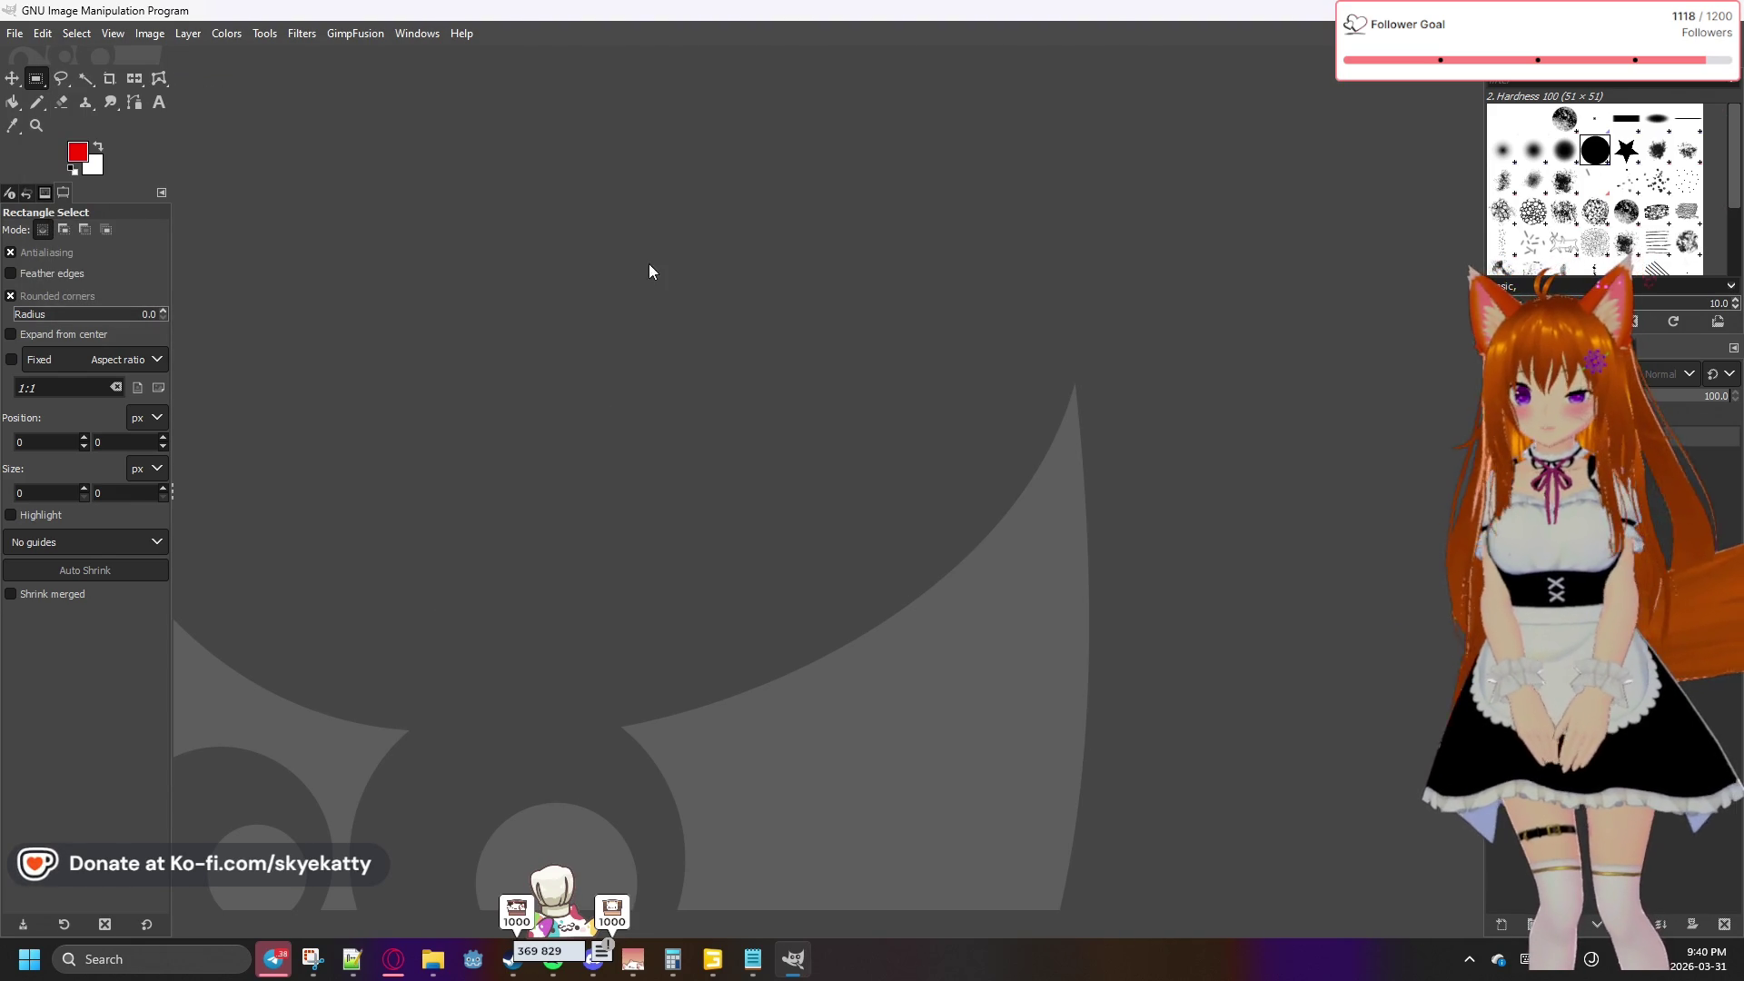
key("alt+Tab")
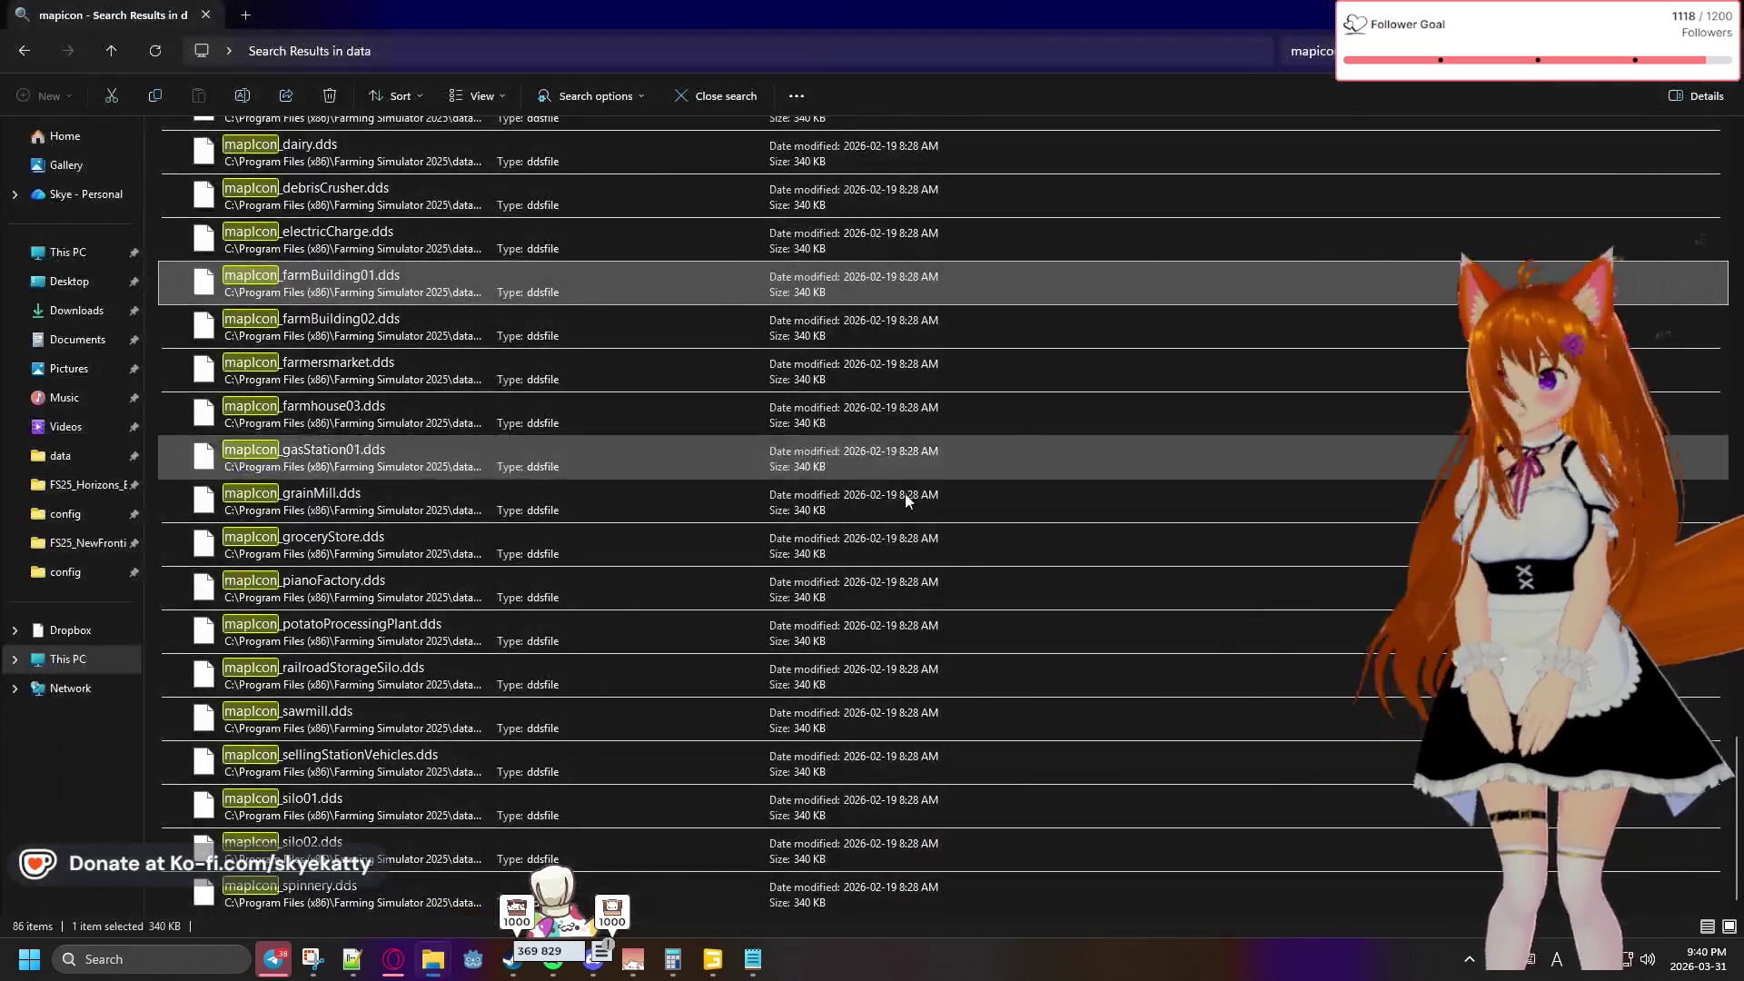
Open mapIcon_farmBuilding01.dds with Microsoft Visual Studio 2022 from the Select an app dialog
double_click(416, 290)
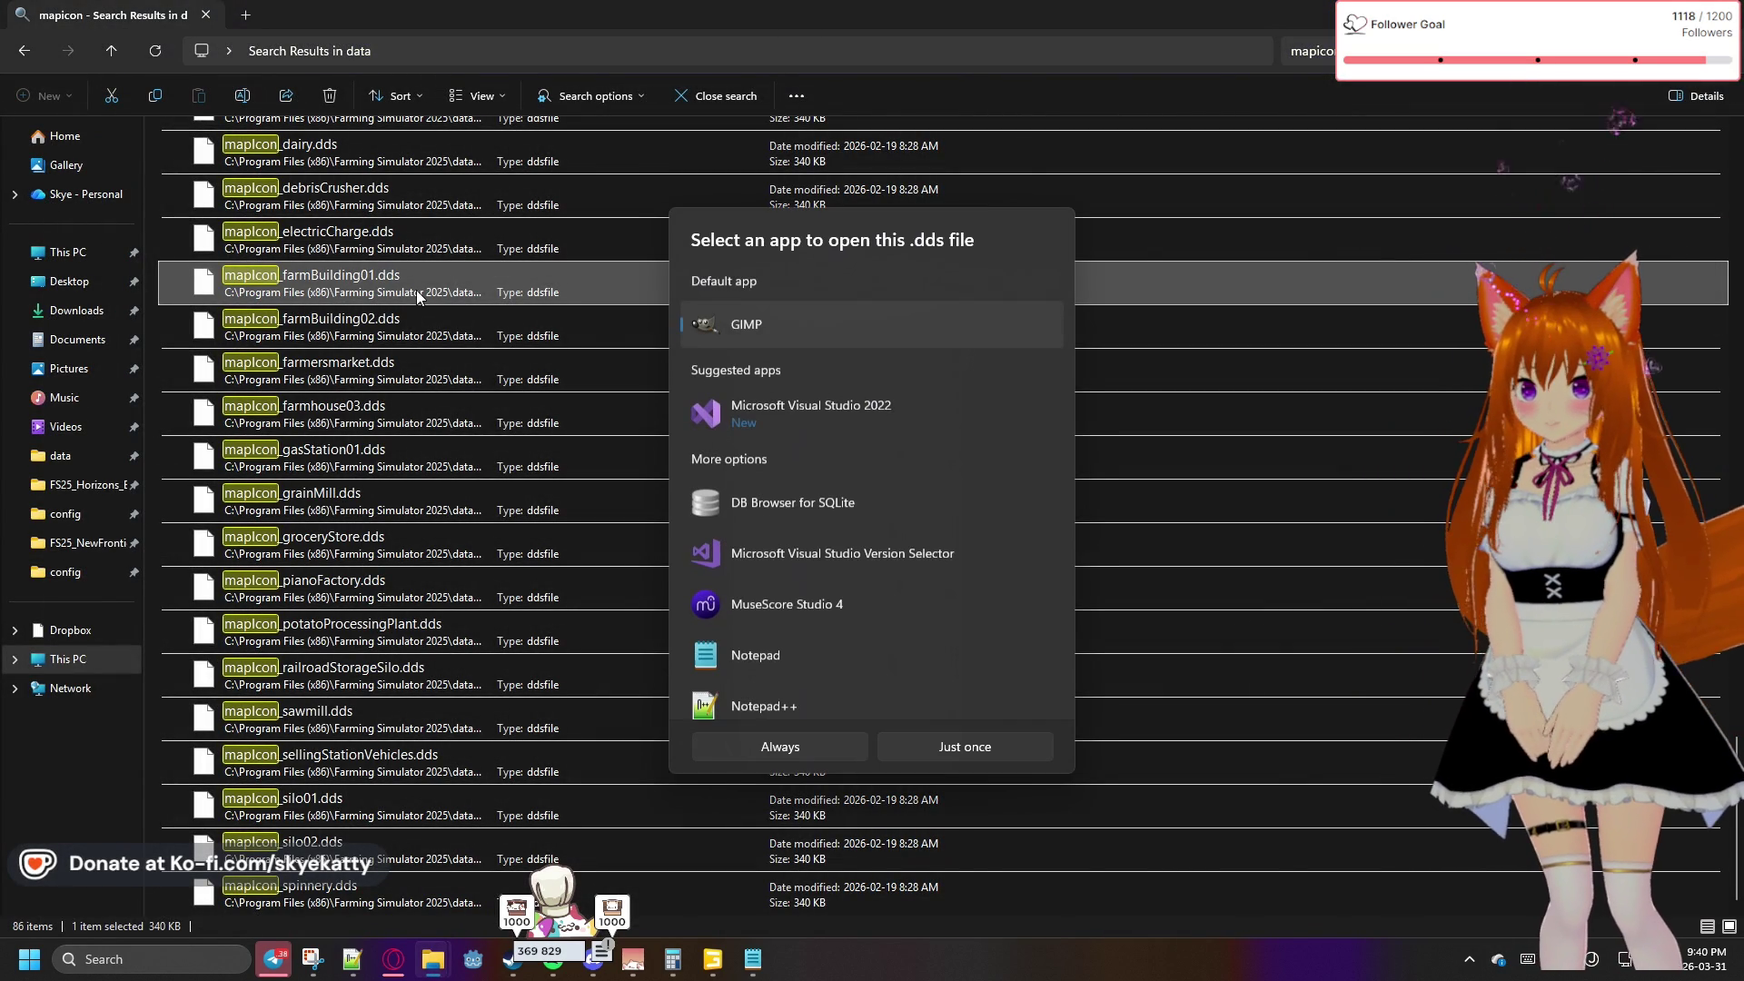
scroll(785, 426, "down", 3)
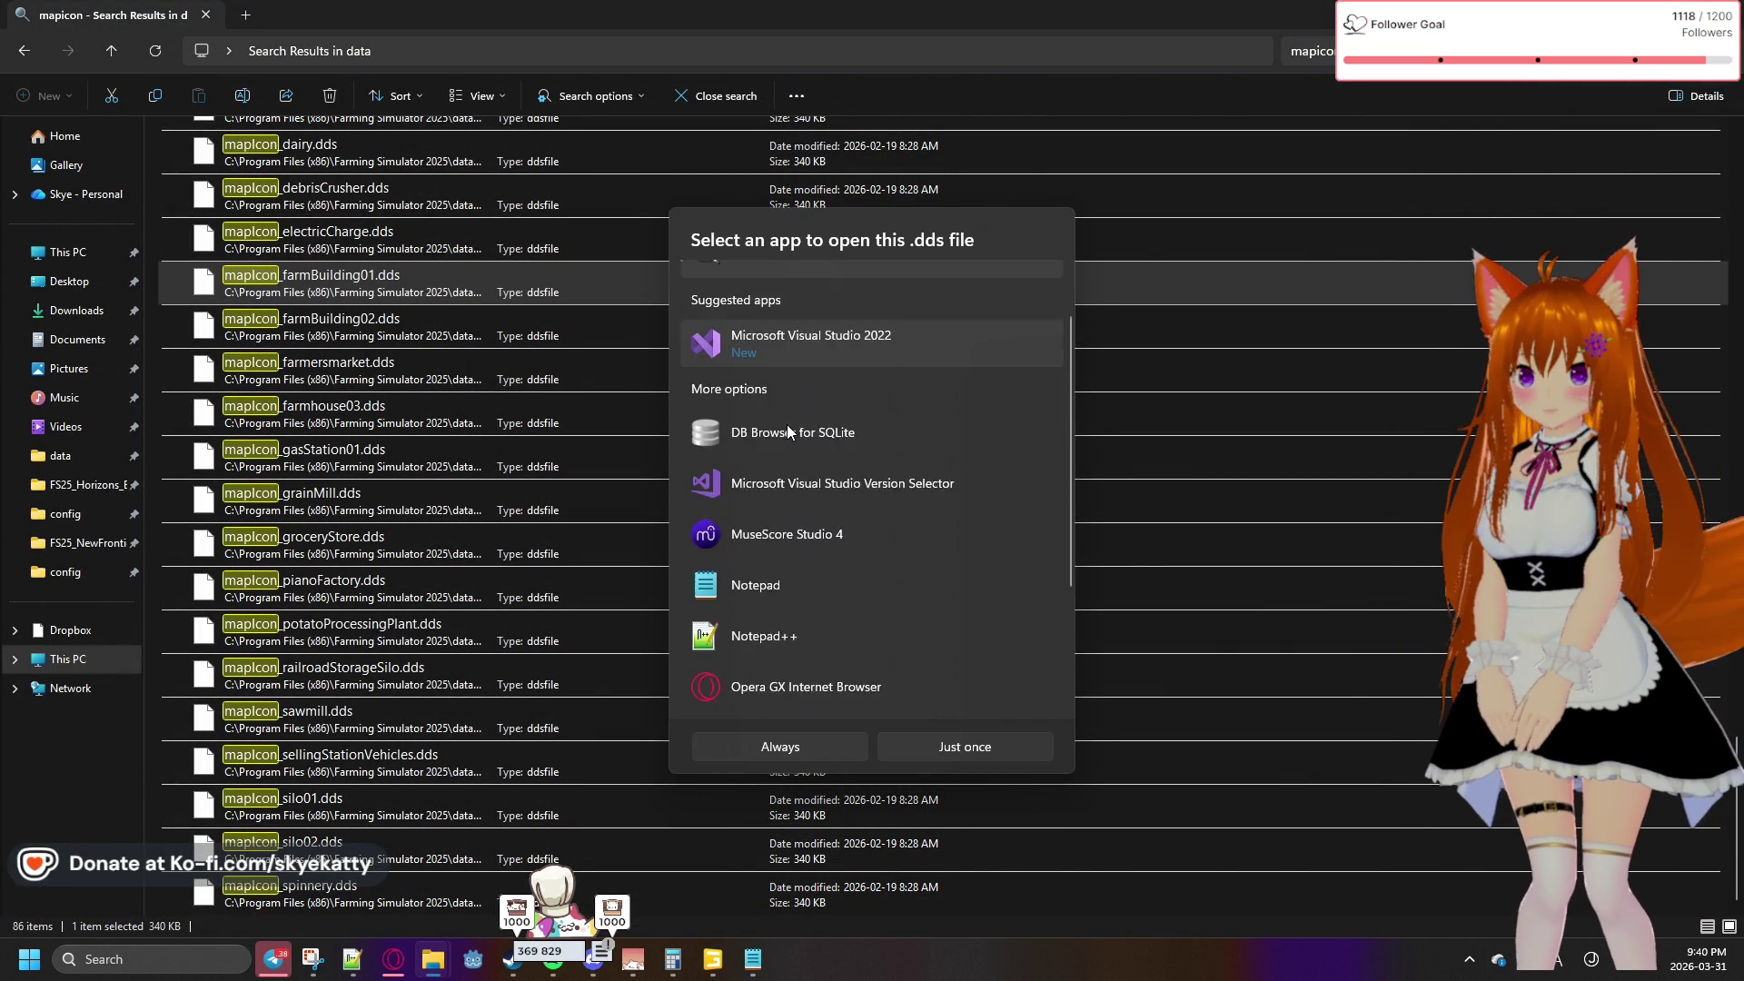
scroll(787, 423, "up", 1)
scroll(788, 425, "up", 1)
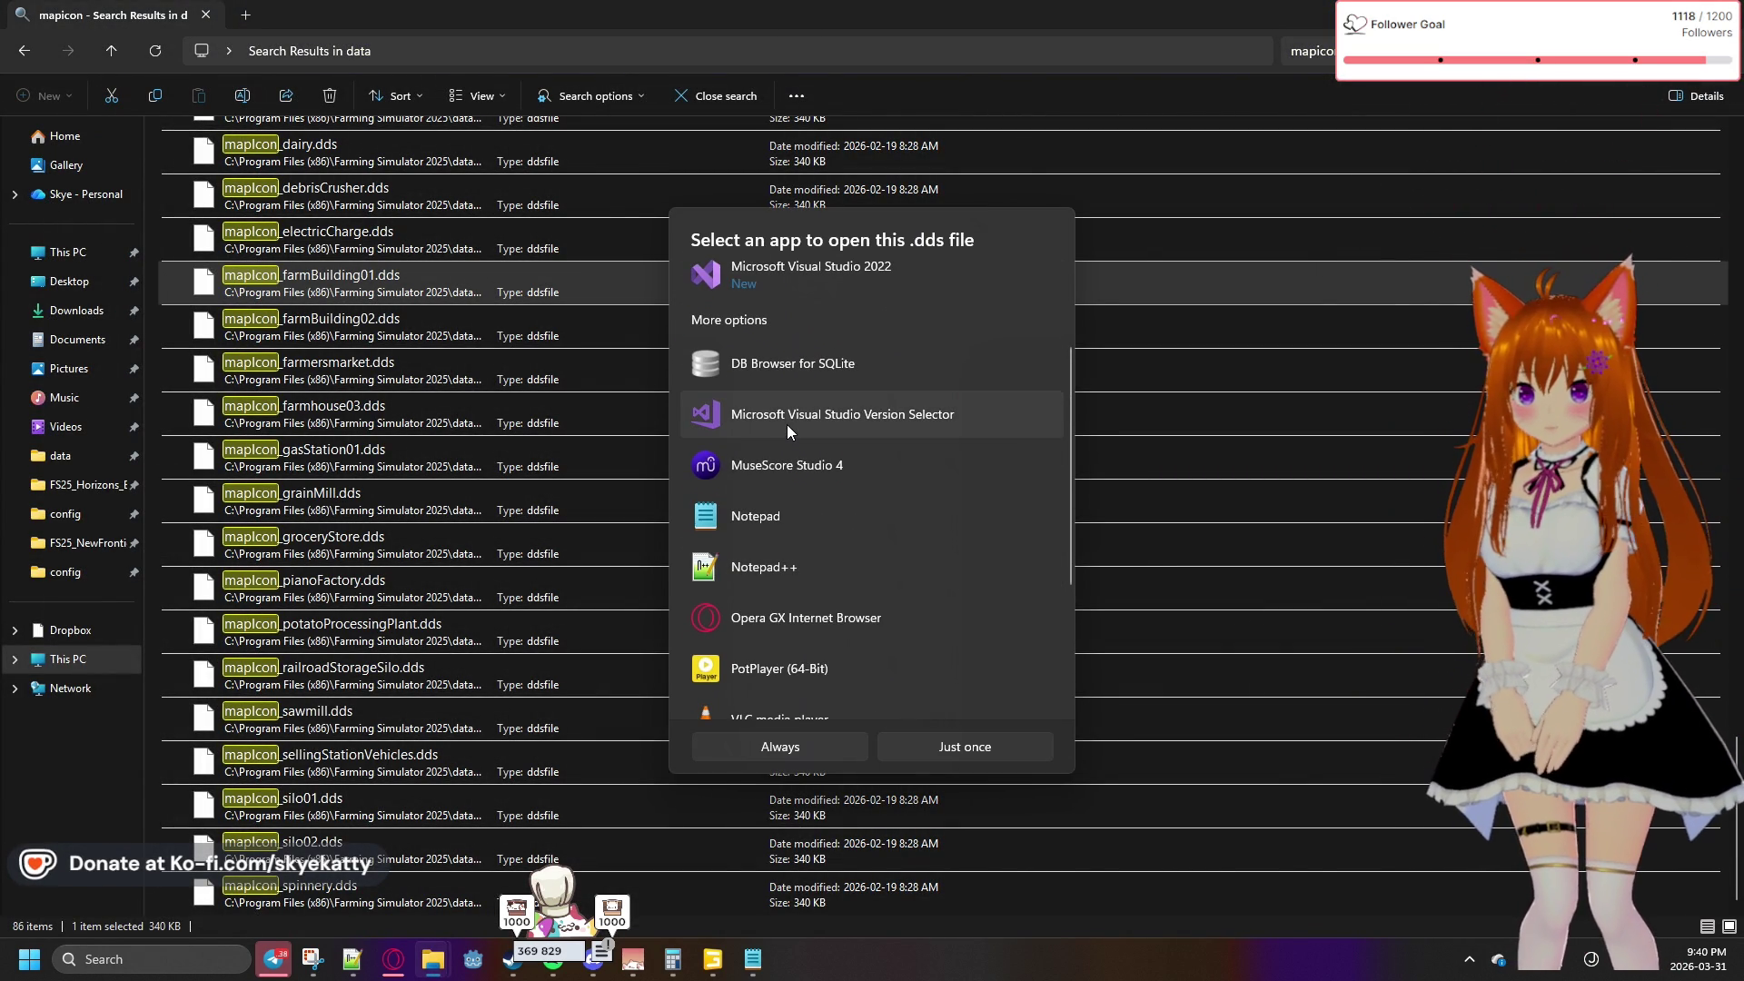
scroll(787, 425, "down", 4)
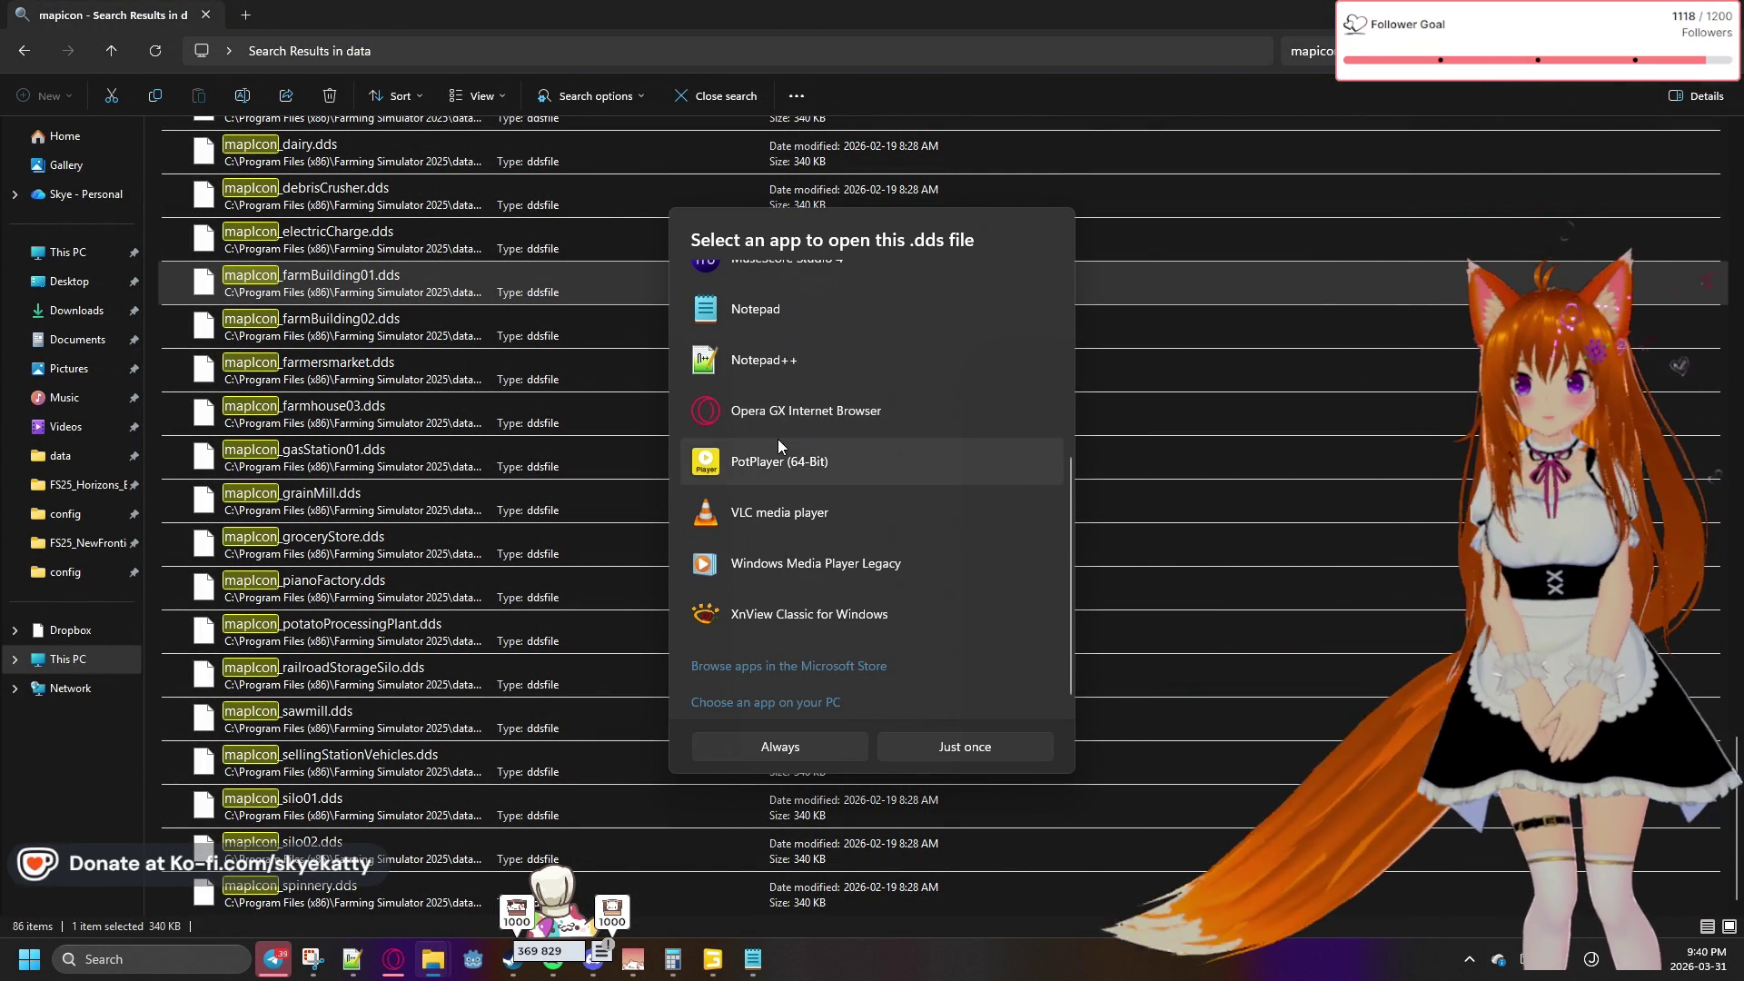
scroll(778, 439, "up", 3)
scroll(775, 438, "up", 2)
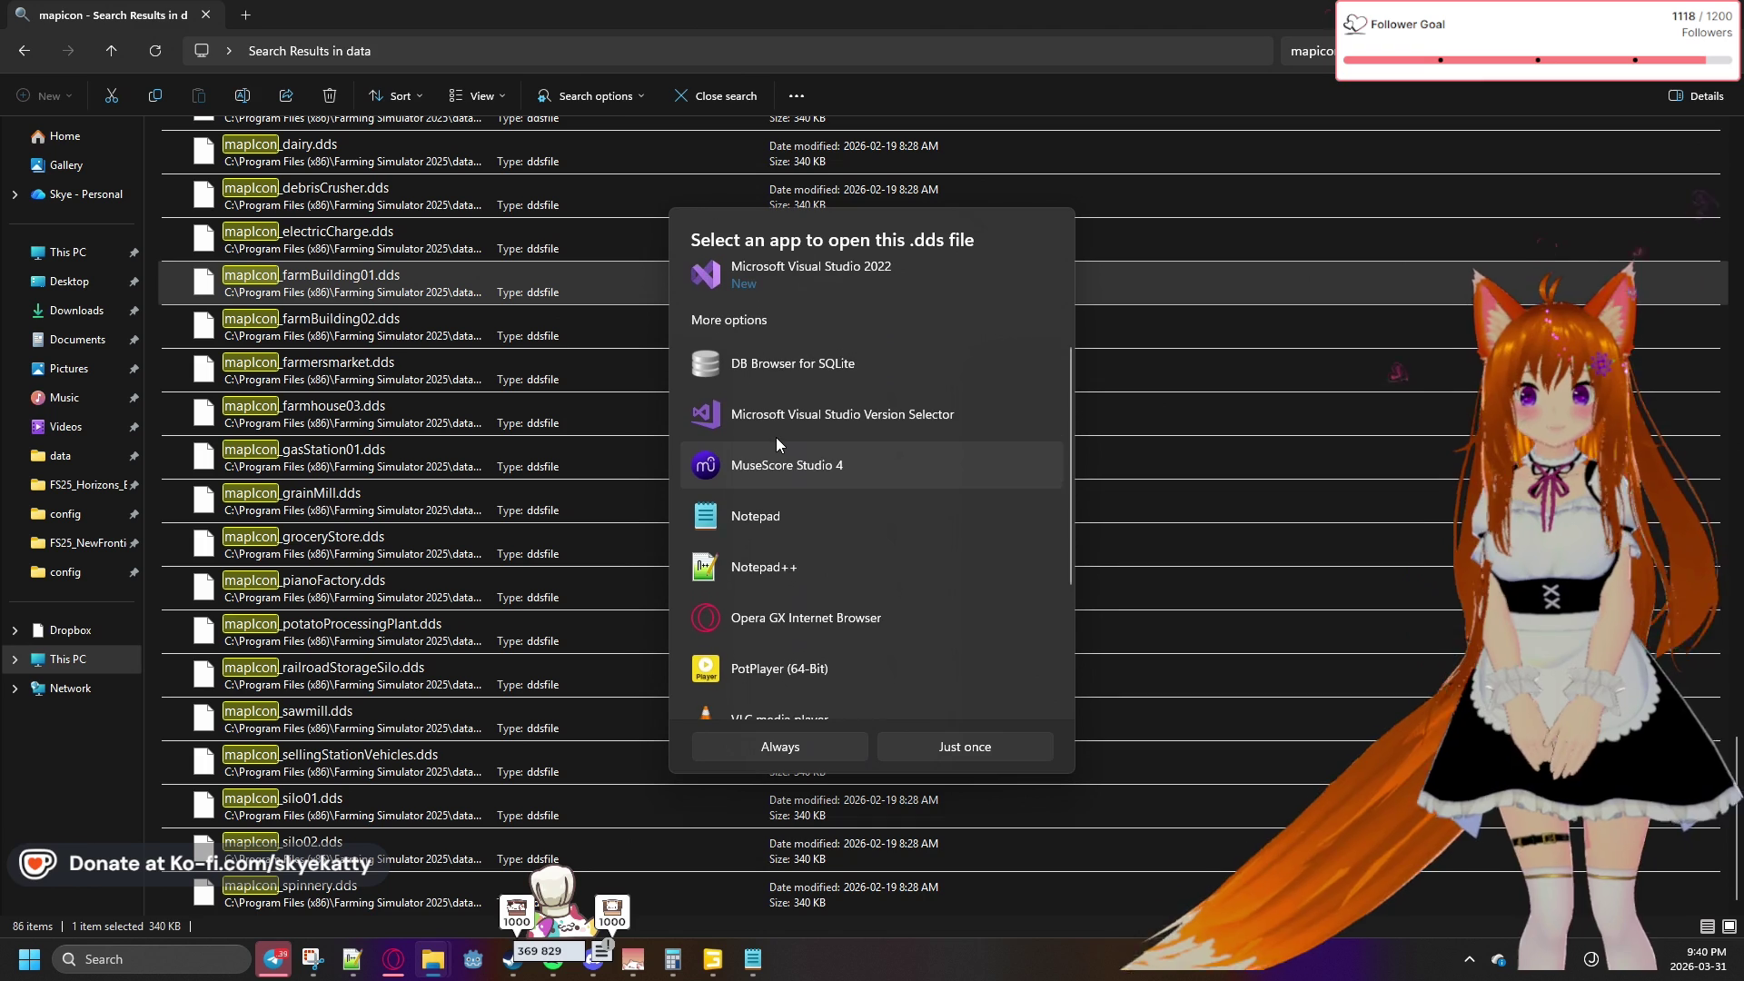
scroll(777, 437, "up", 3)
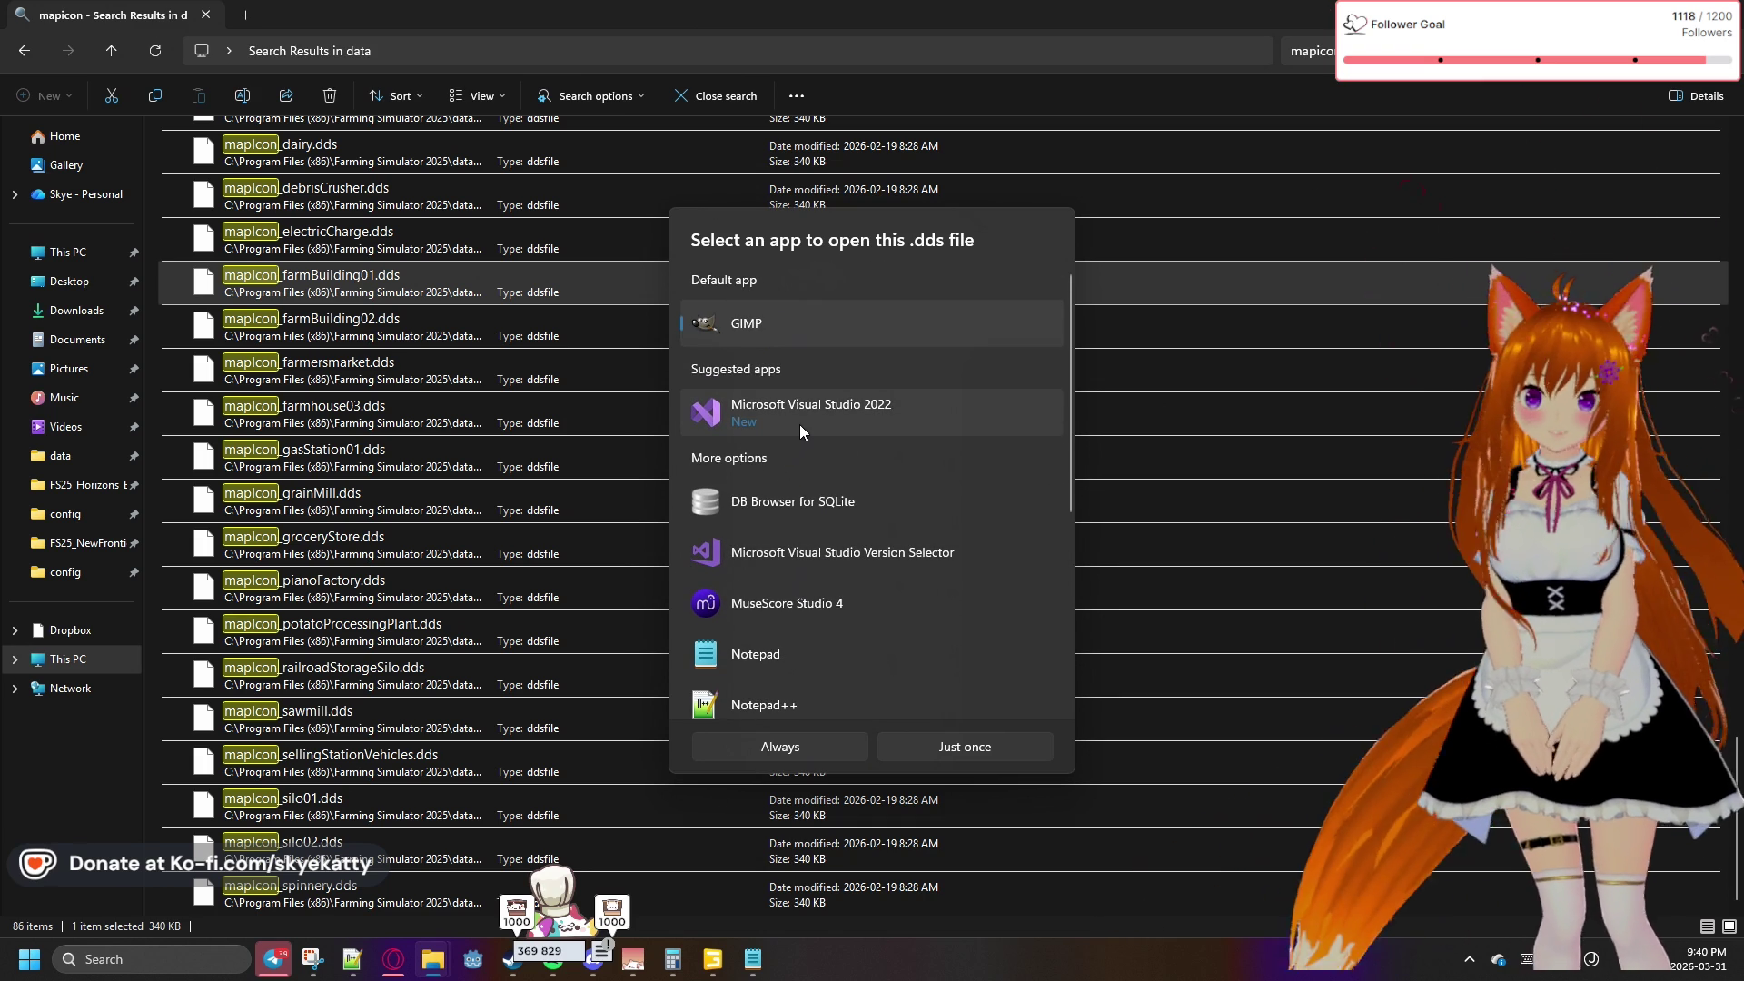
left_click(799, 424)
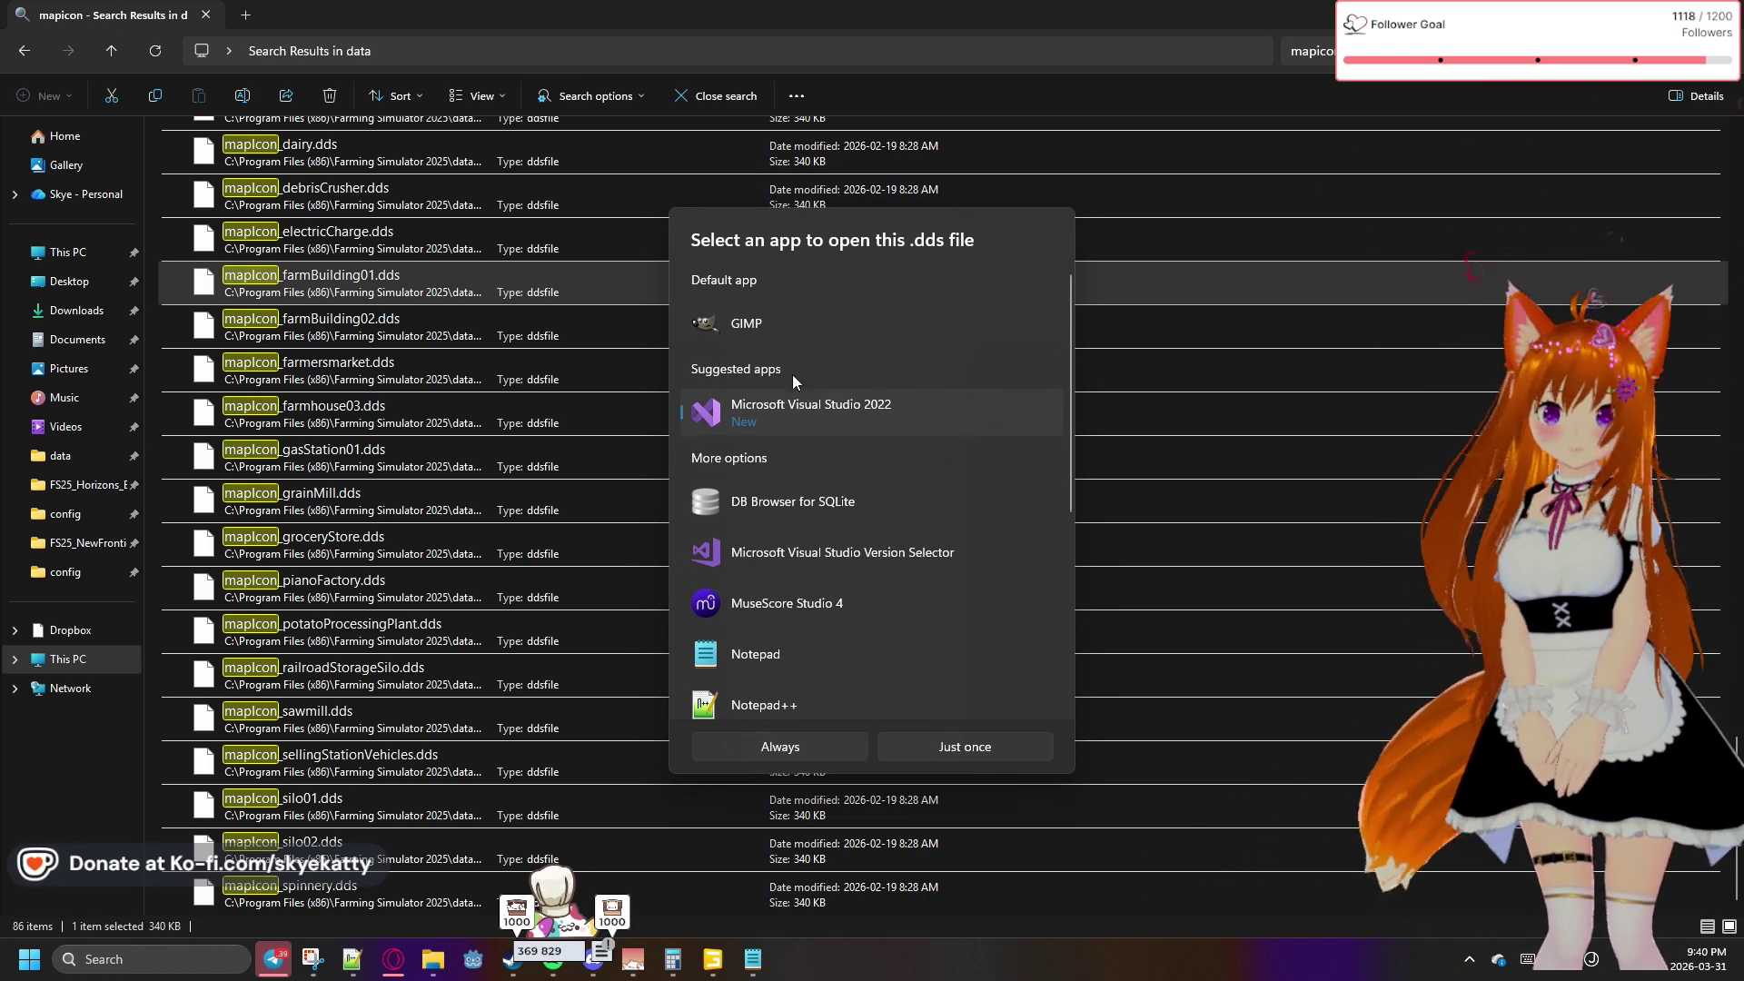
double_click(805, 410)
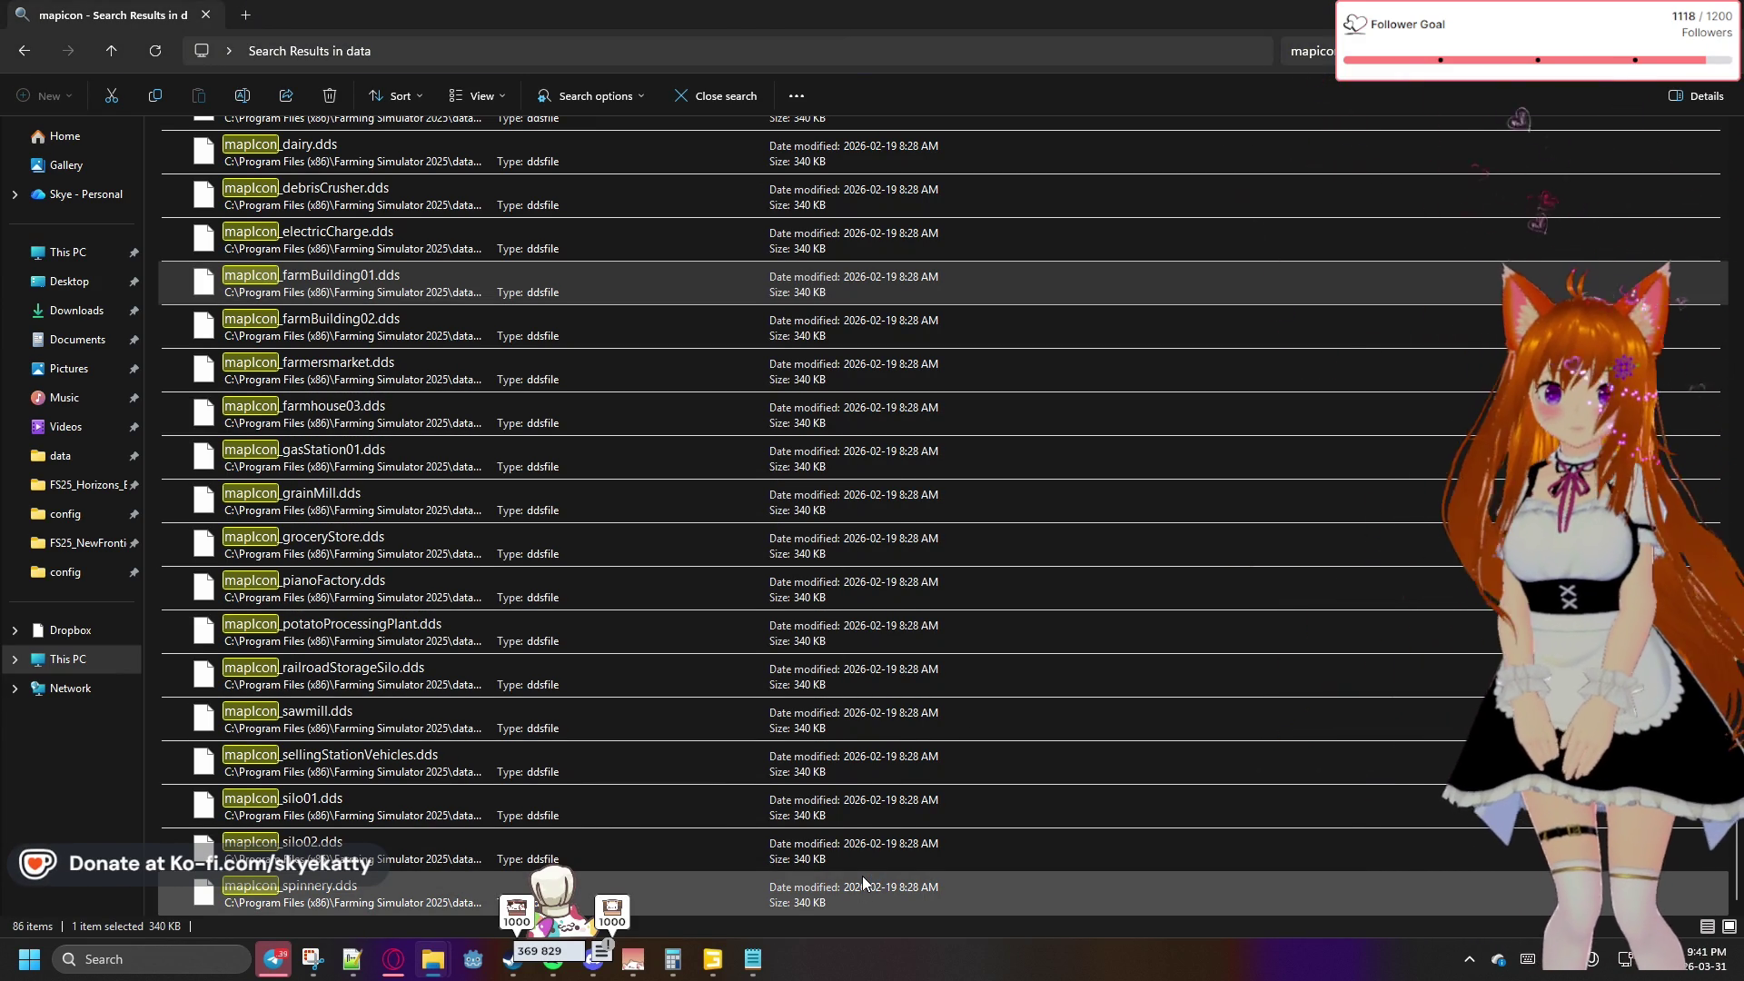
mouse_move(768, 961)
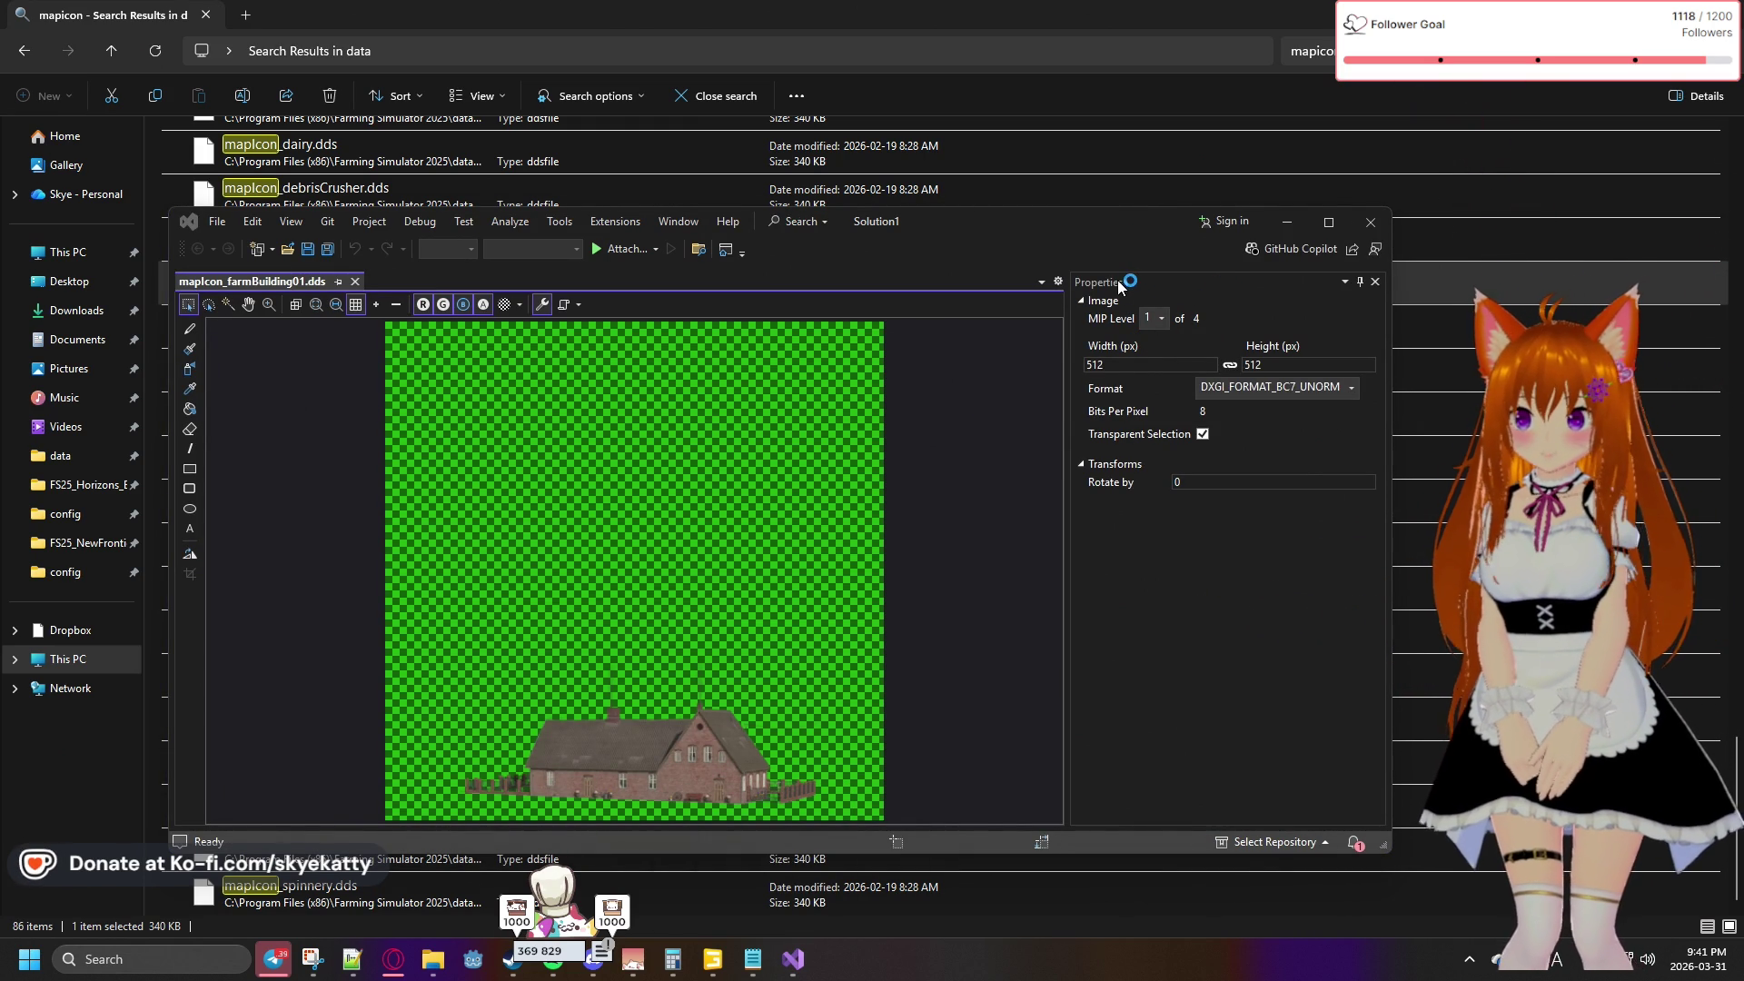
Maximize the Visual Studio texture viewer and keep the format at DXGI_FORMAT_BC7_UNORM
left_click(1314, 219)
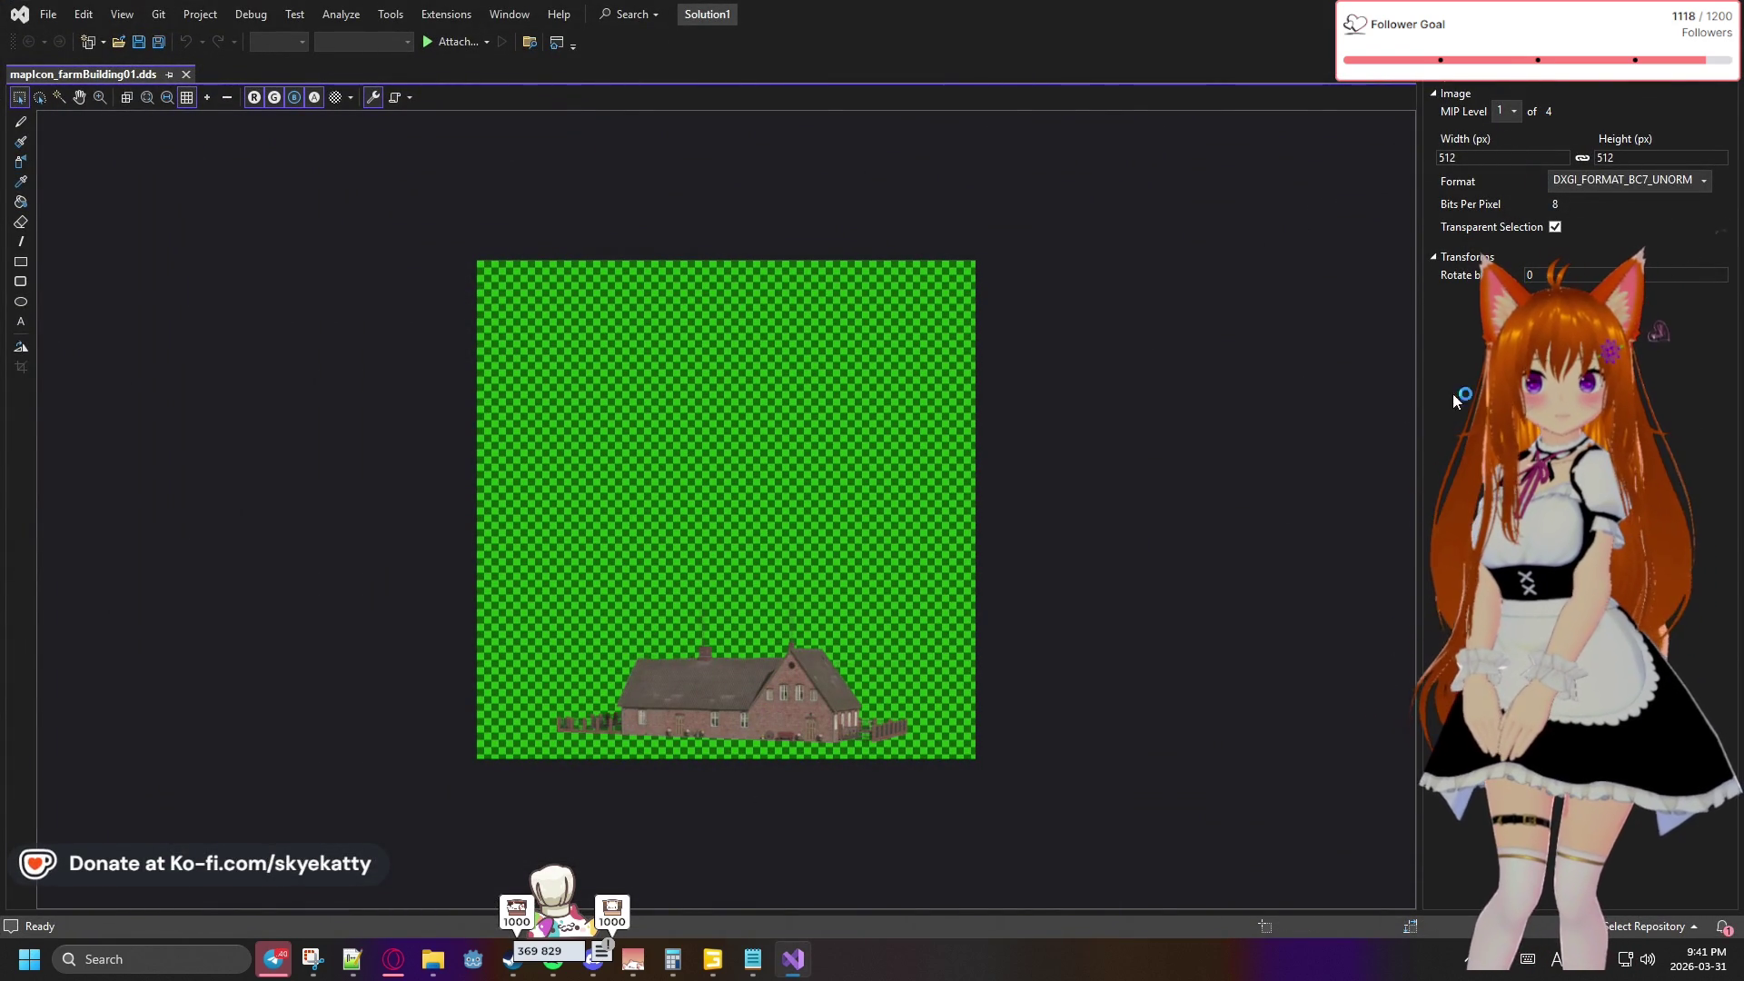
left_click(1610, 187)
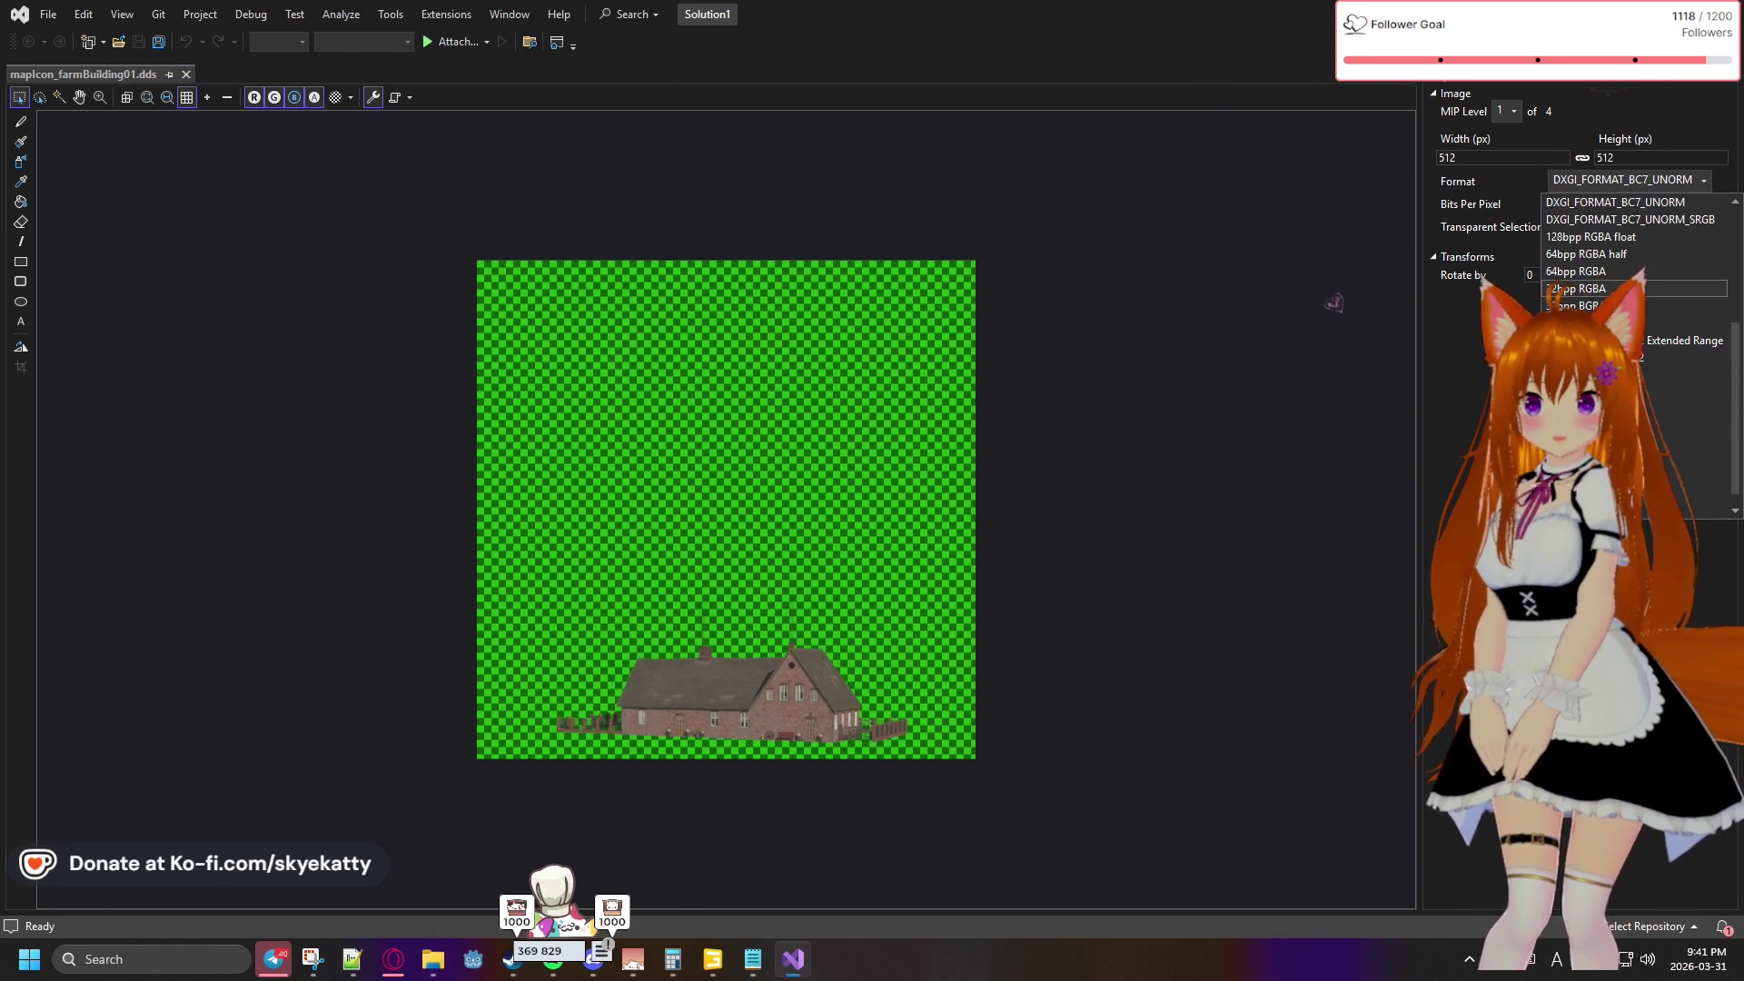
left_click(1479, 356)
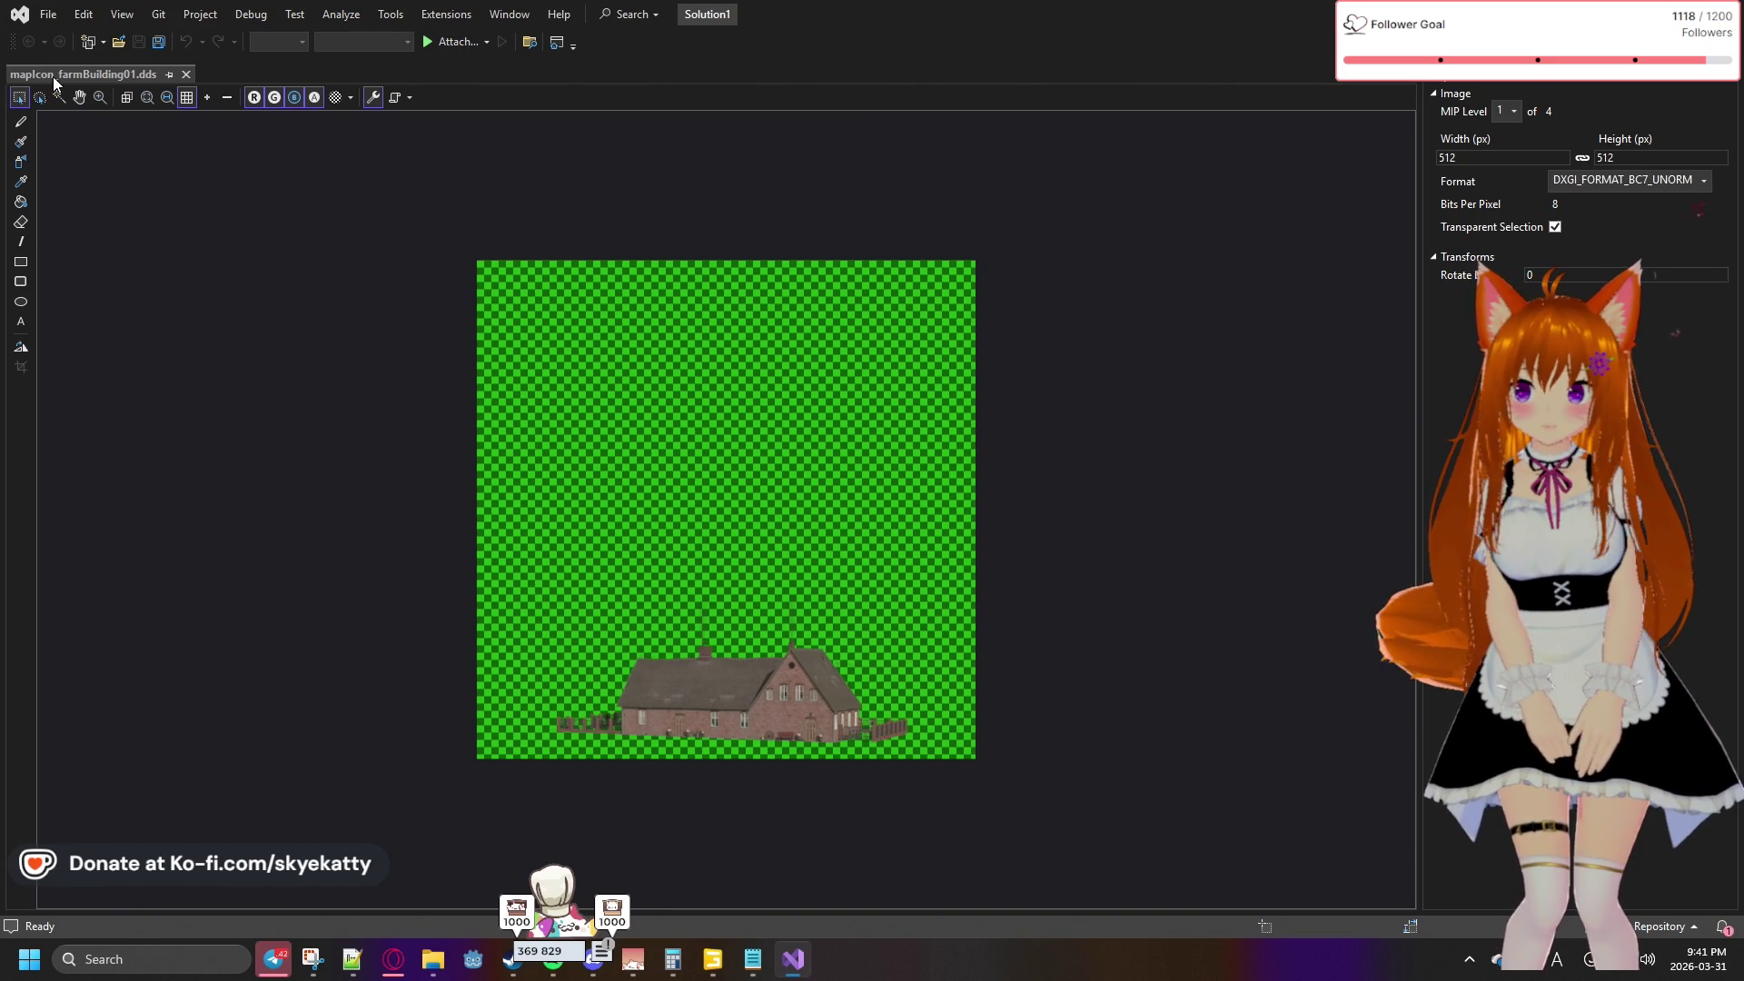
left_click(113, 160)
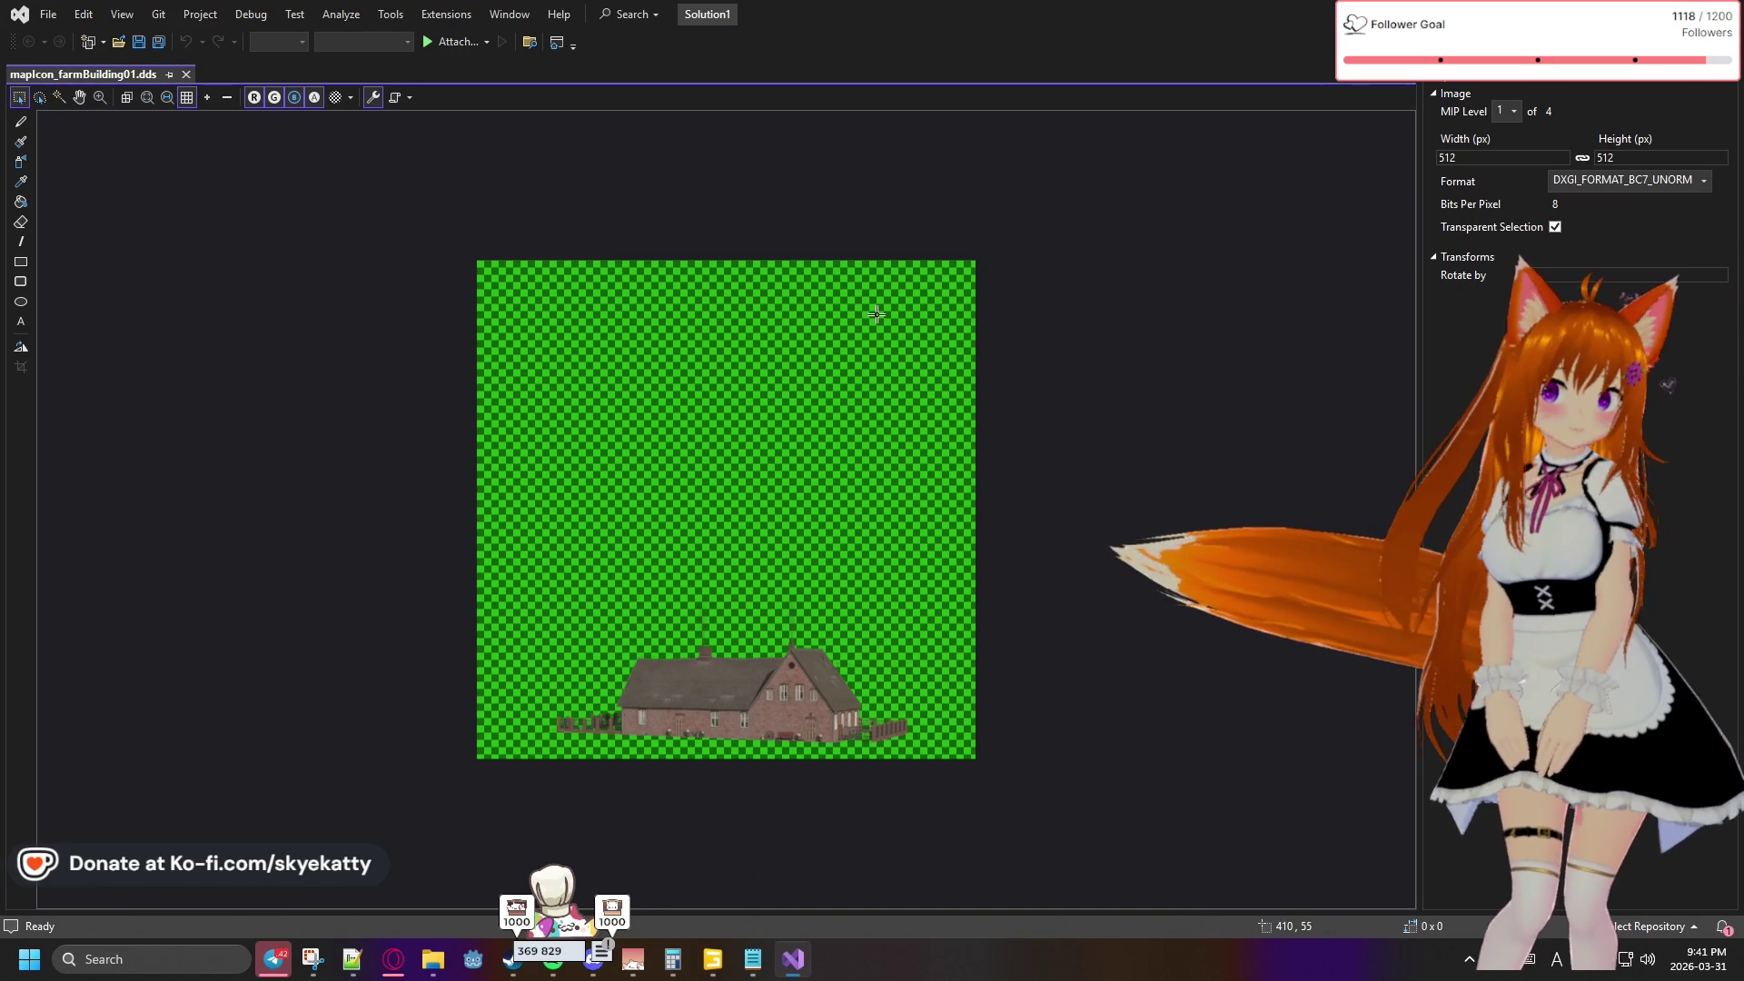
View mip levels 2 (256x256), 3 (128x128) and 4 (64x64), return to 512x512, then go back to Explorer
left_click(1497, 113)
left_click(1508, 149)
left_click(1513, 113)
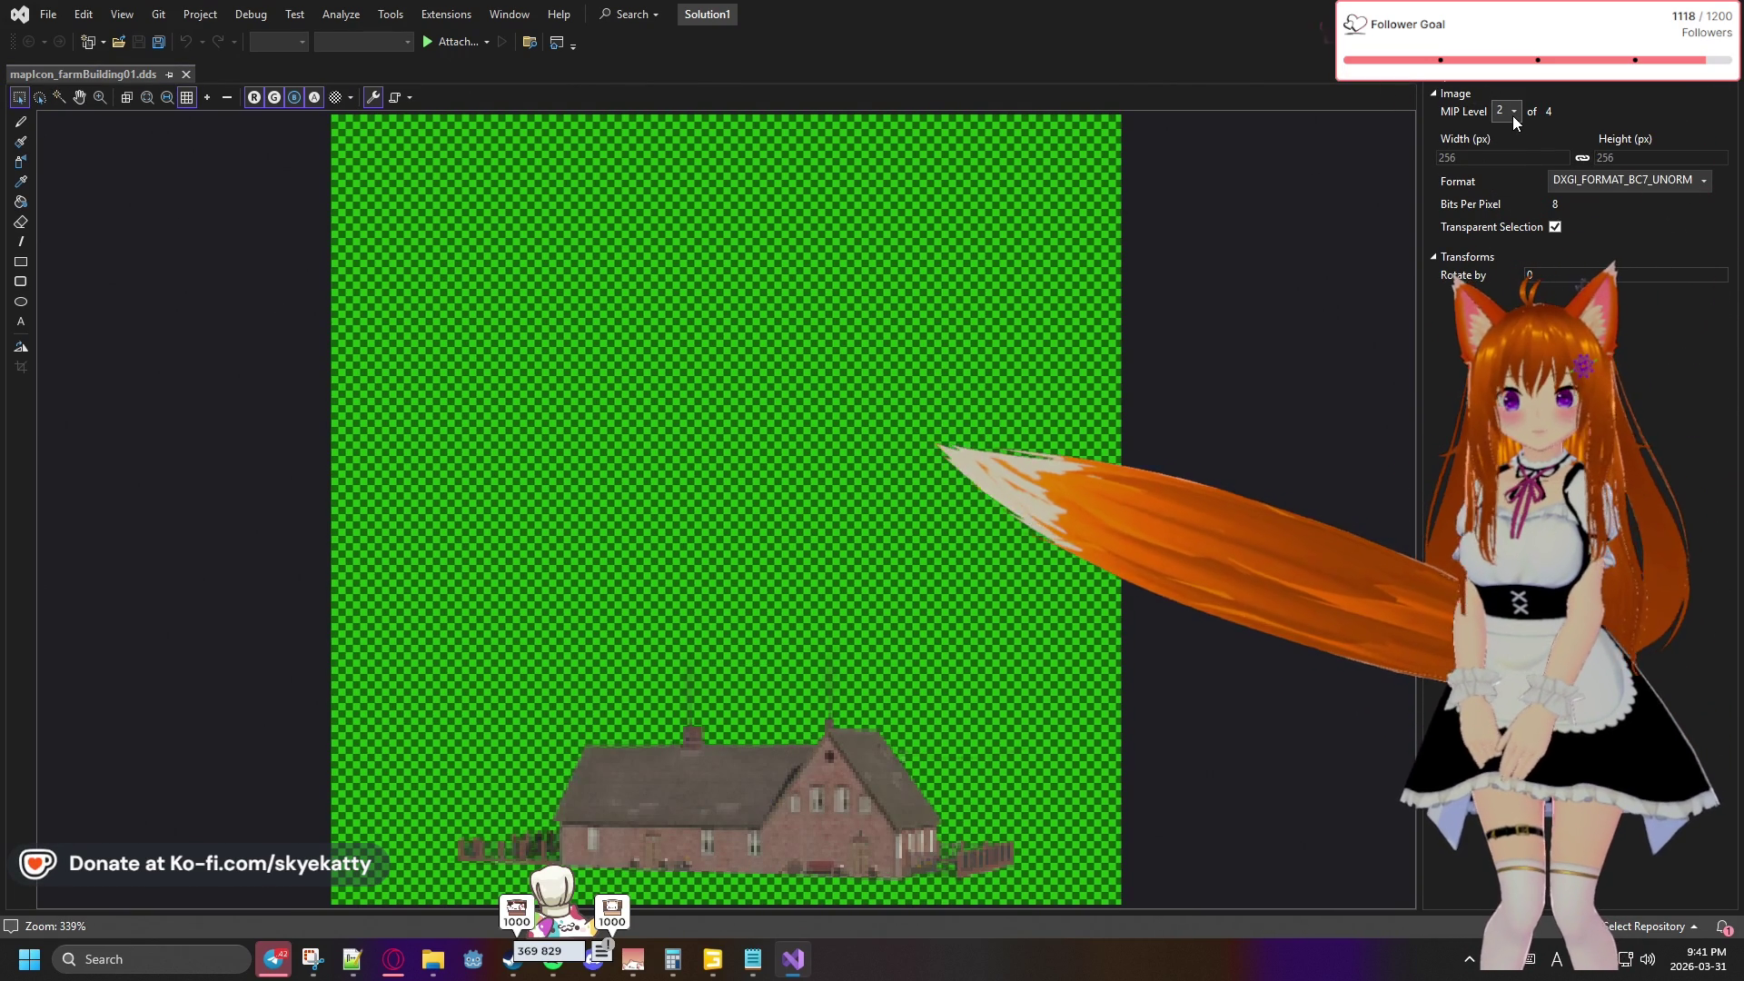
left_click(1512, 165)
left_click(1508, 111)
left_click(1512, 186)
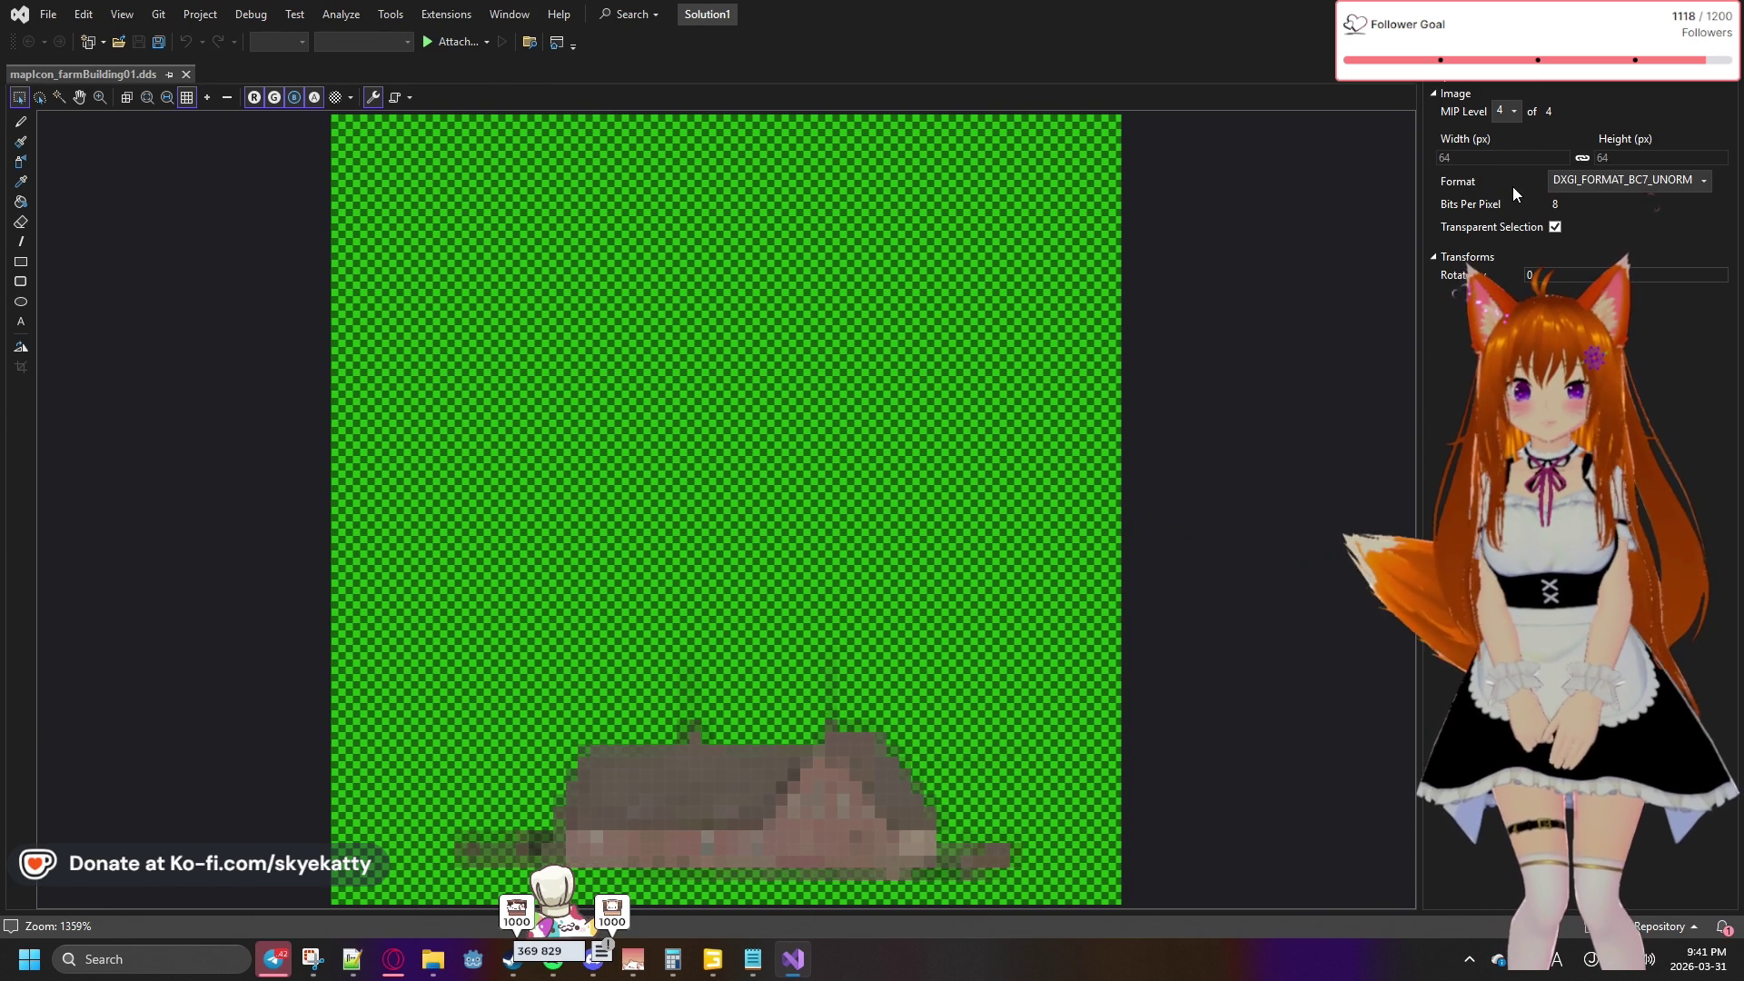
left_click(1517, 113)
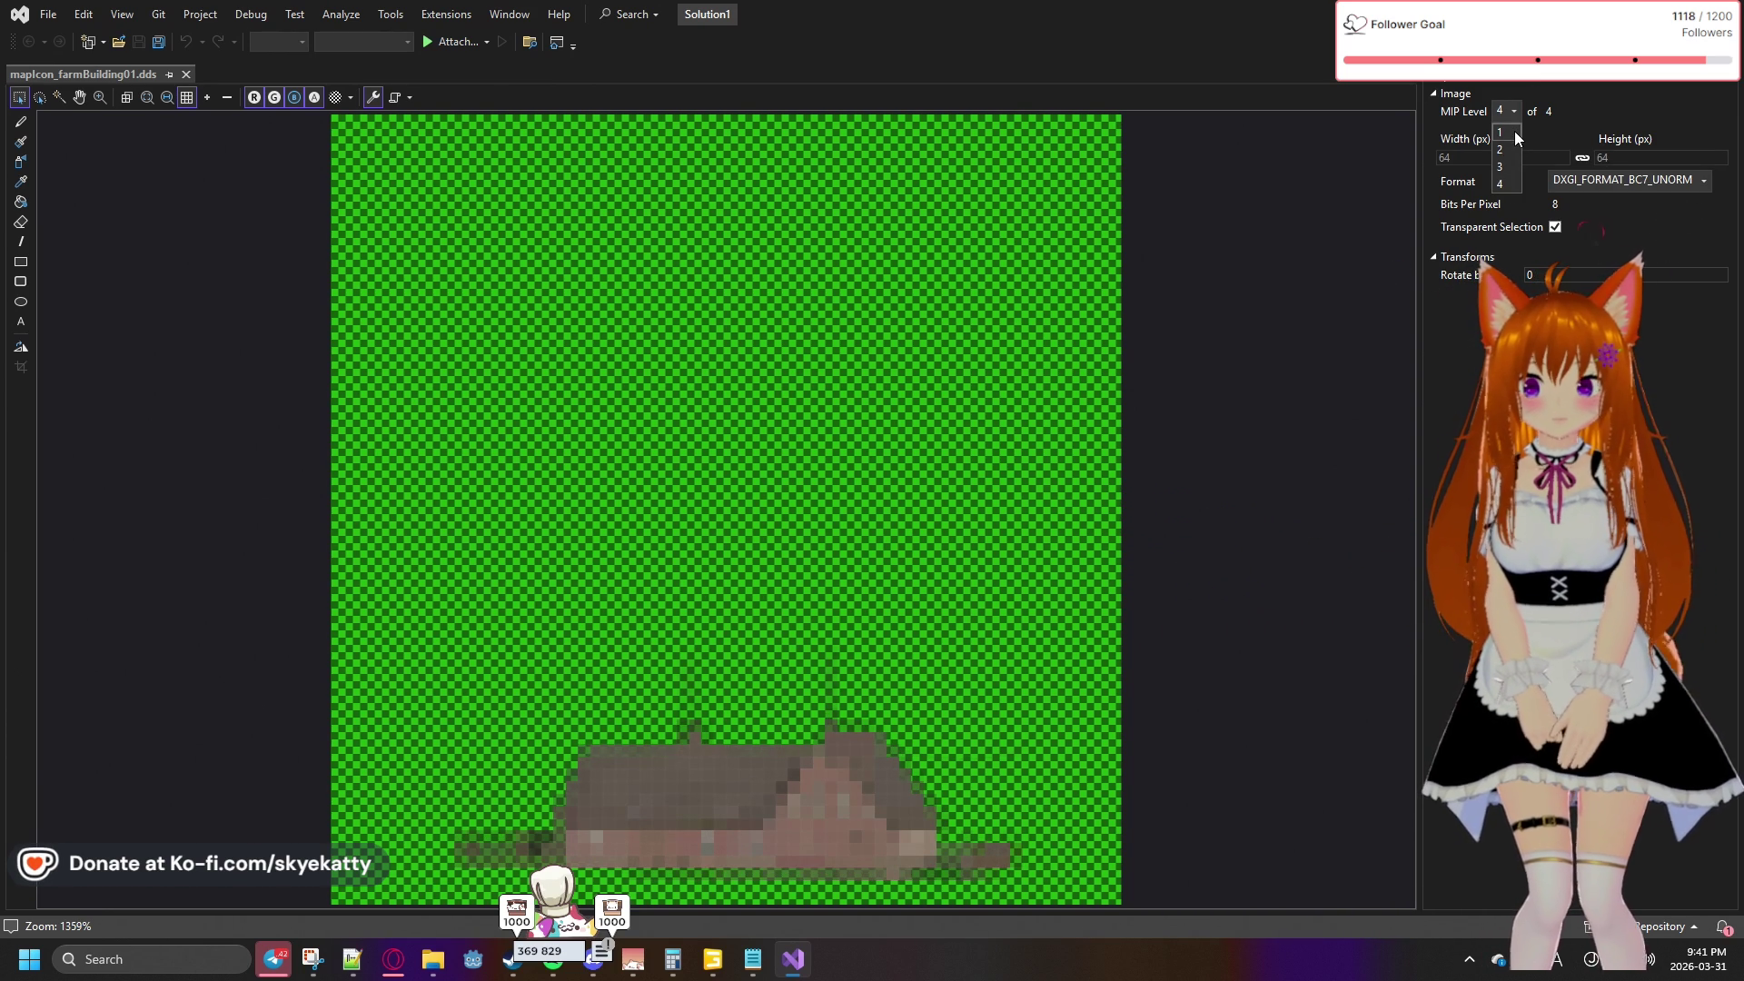
left_click(1513, 131)
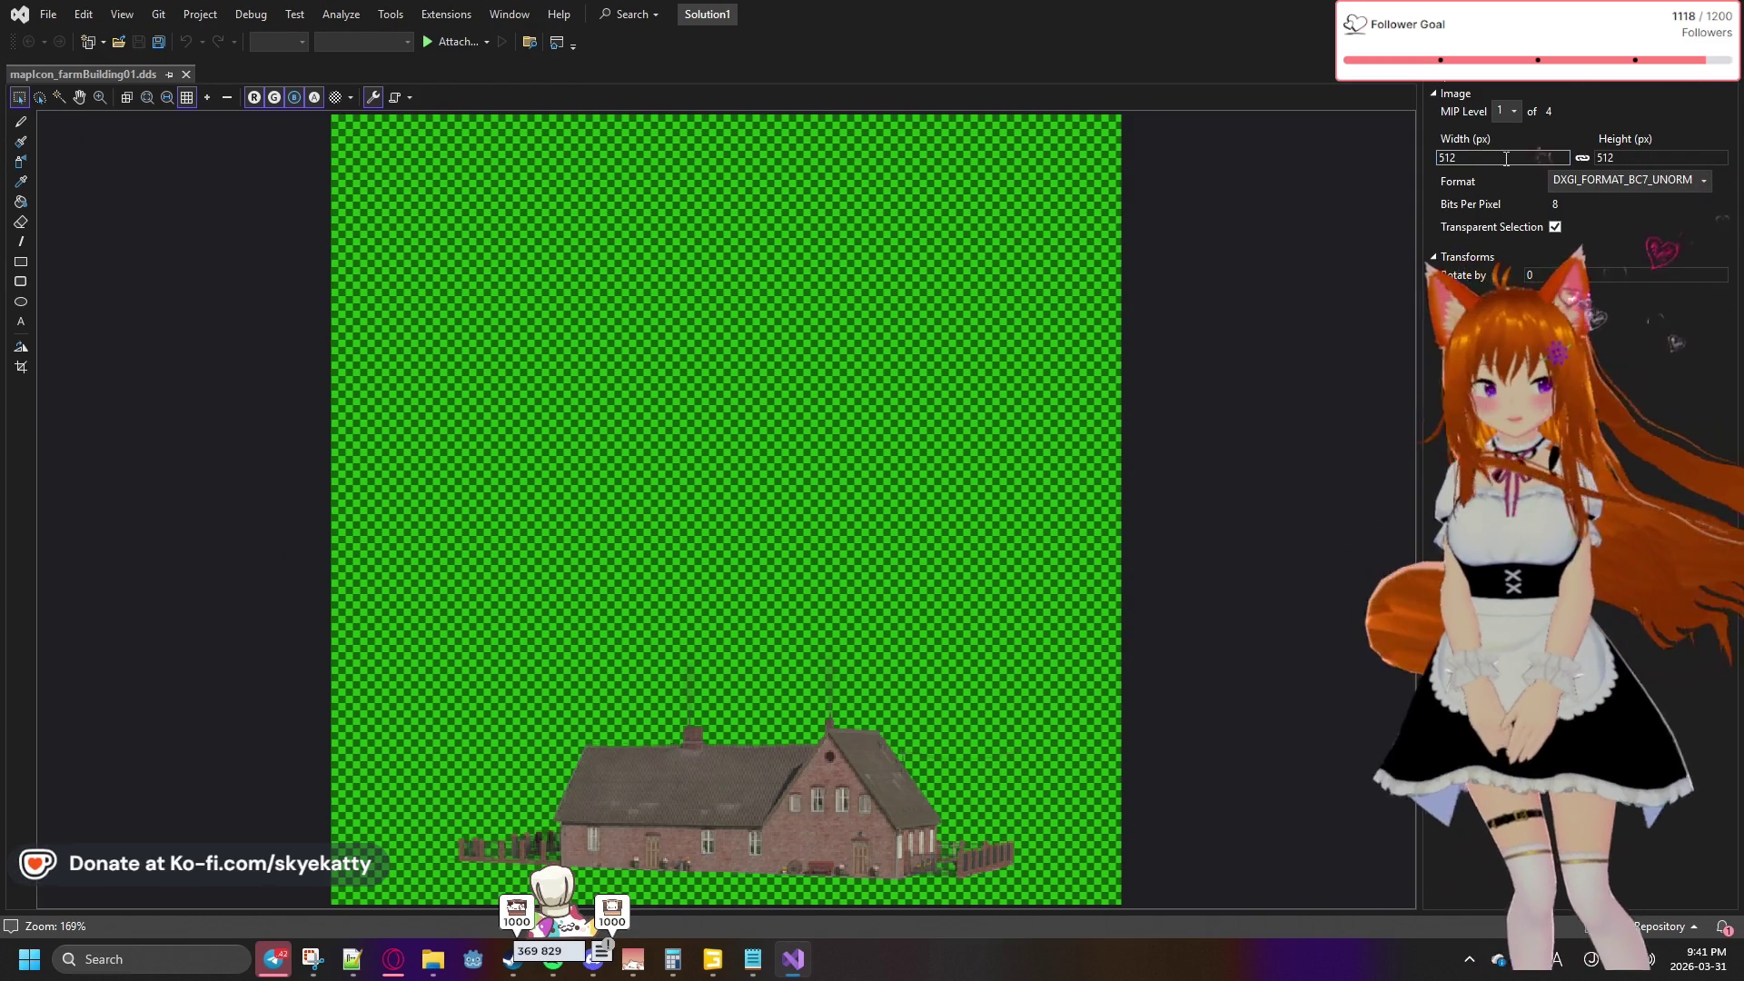
key("alt+Tab")
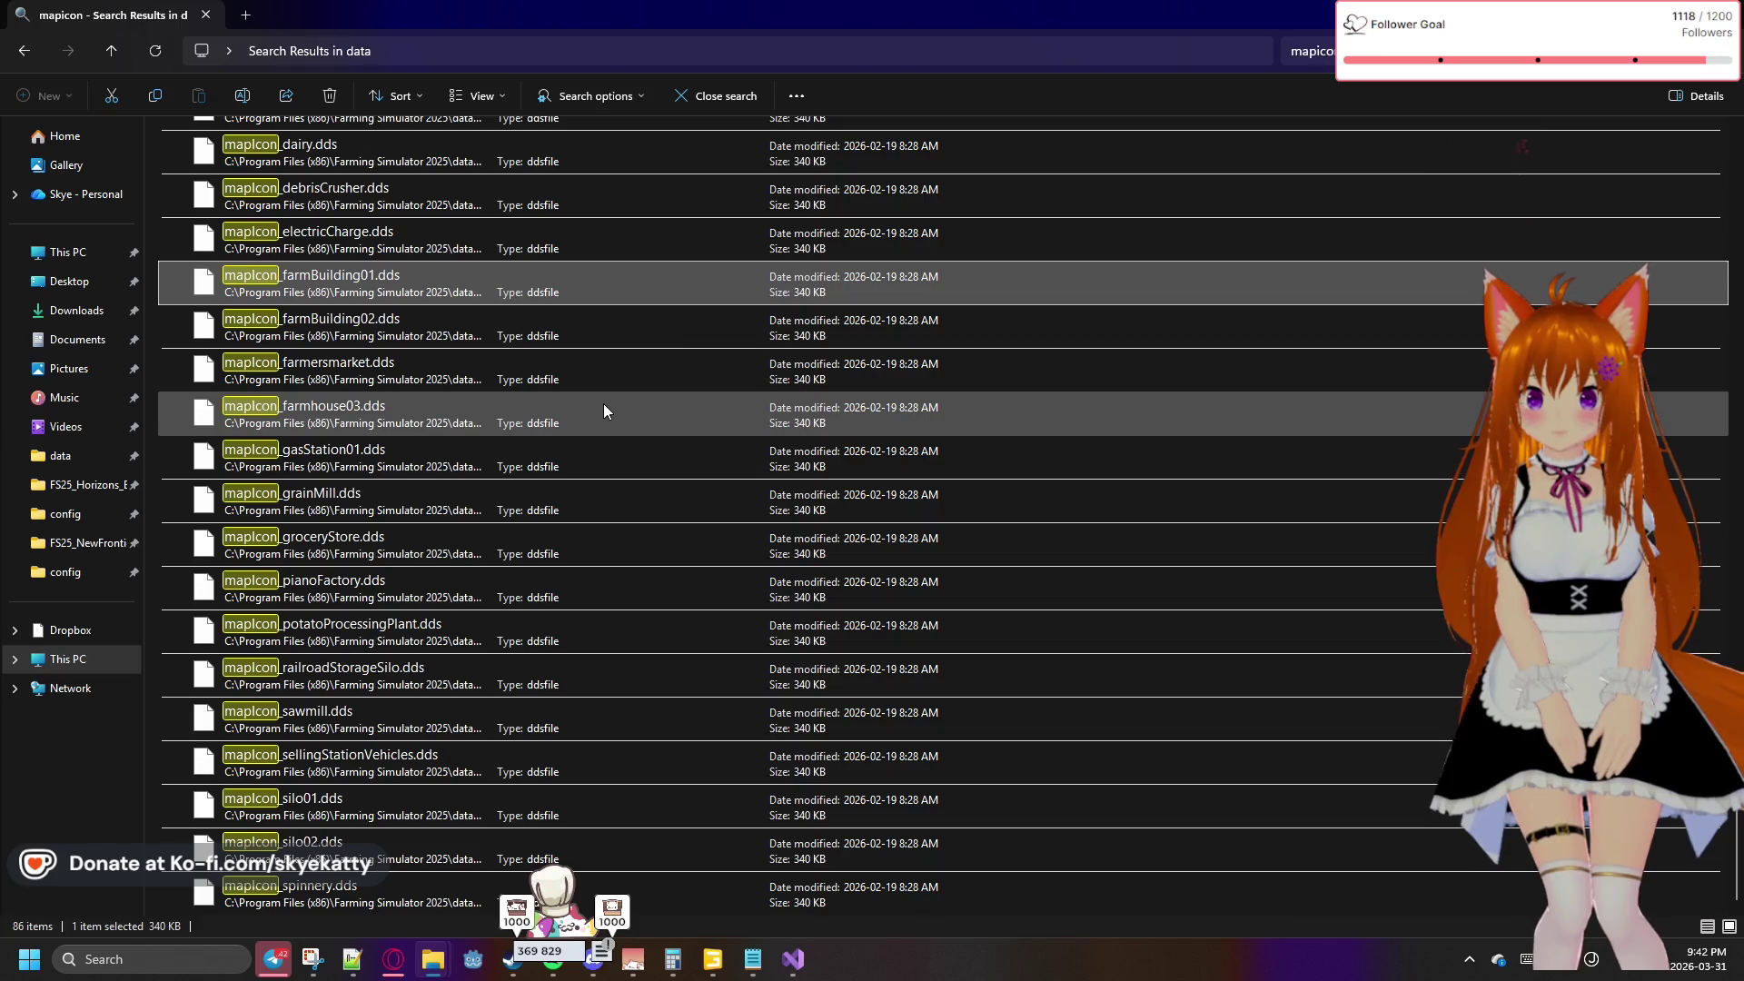
Open mapIcon_farmhouse03.dds in Visual Studio and view it at mip levels 2 and 3
left_click(591, 407)
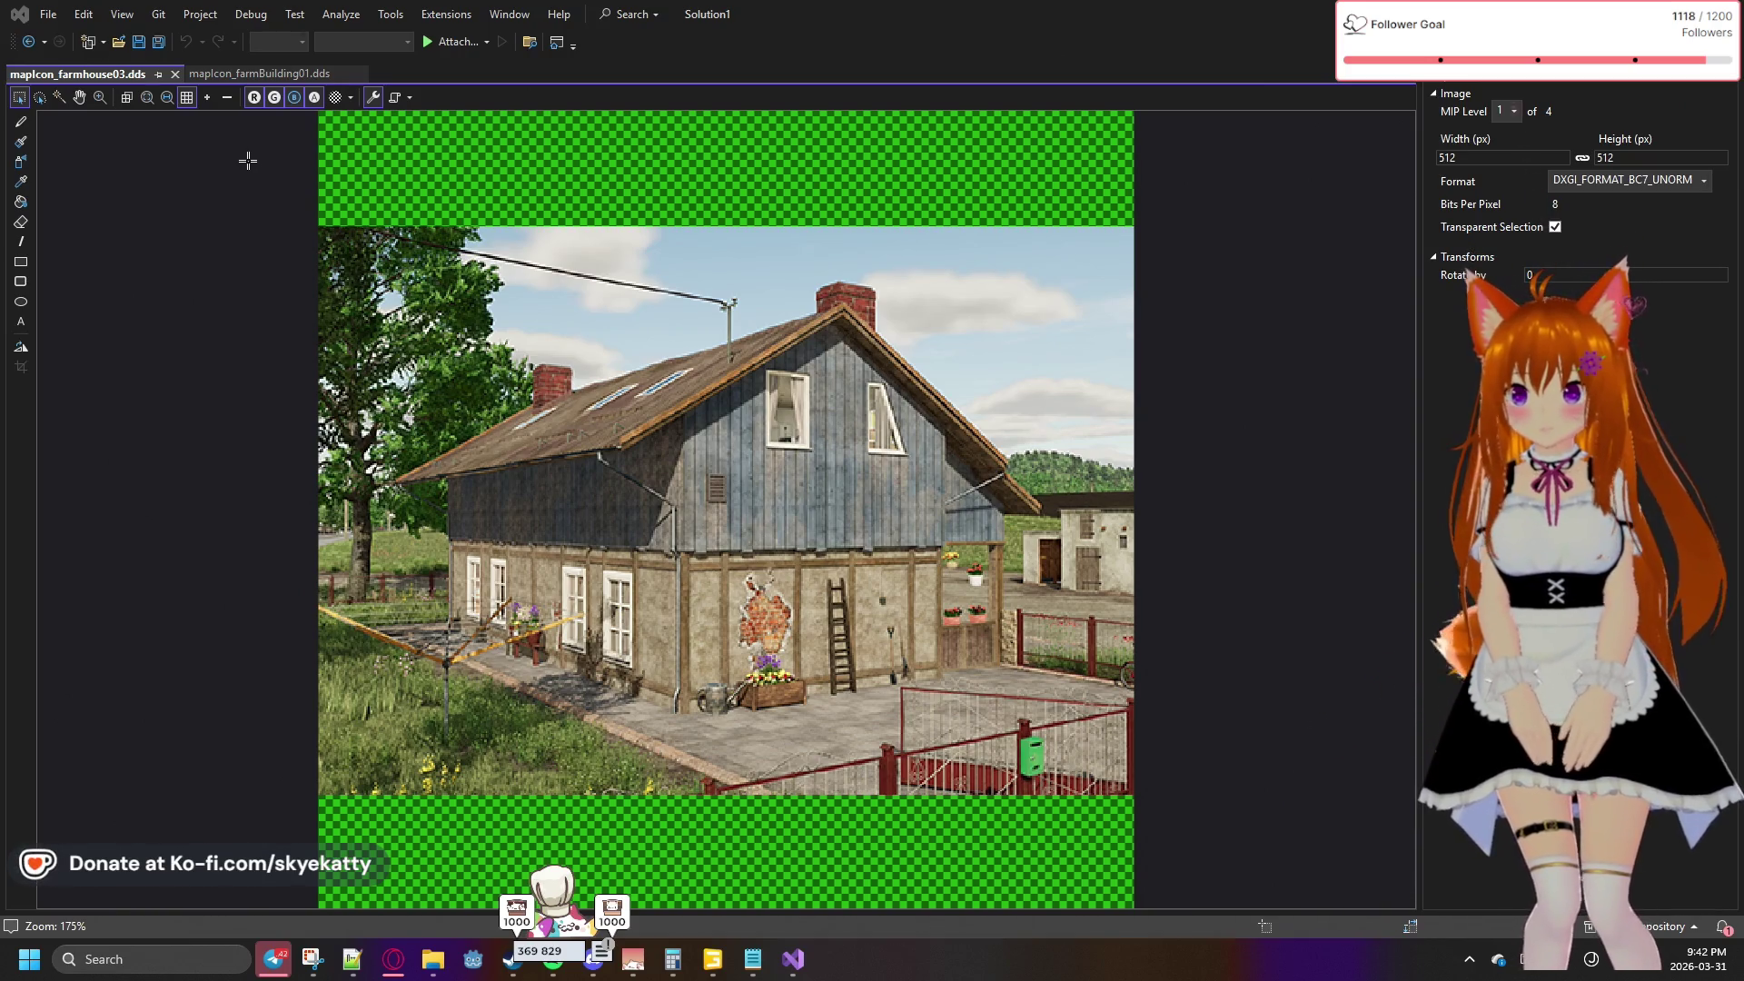
left_click(1503, 113)
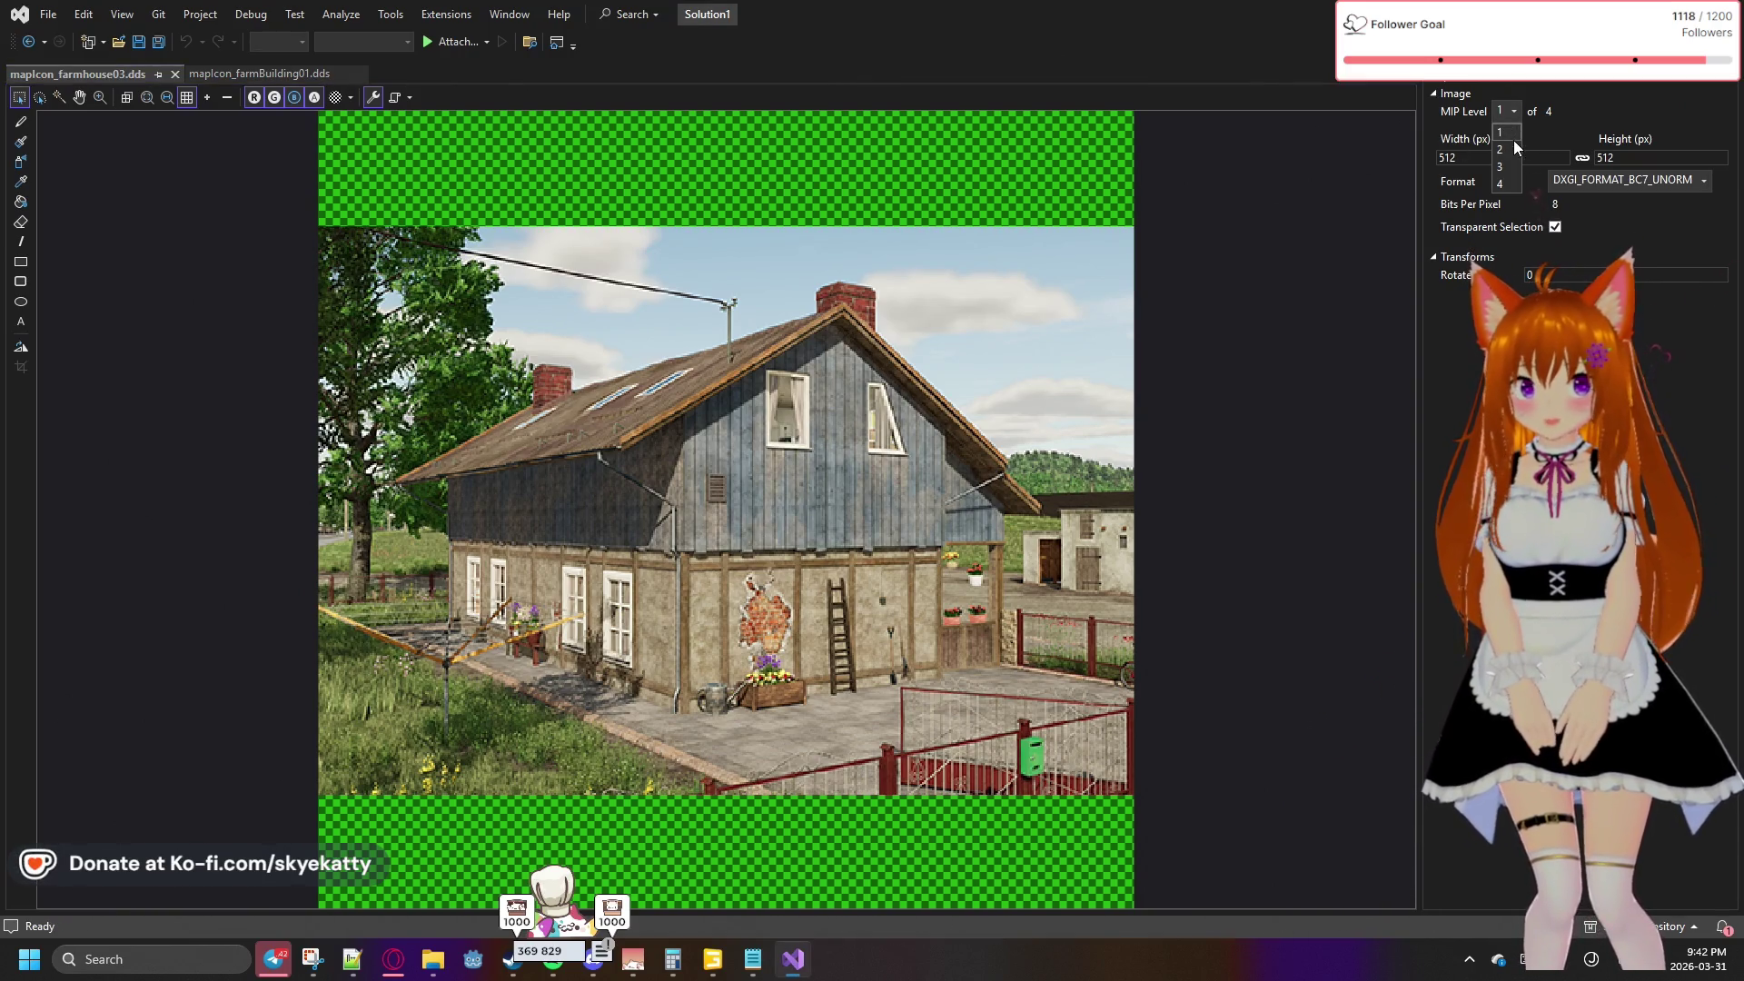
left_click(1513, 149)
left_click(1506, 111)
left_click(1511, 162)
left_click(1508, 111)
Check farmhouse03's lowest mip levels, return to the full 512x512 level, and go back to the results
left_click(1501, 184)
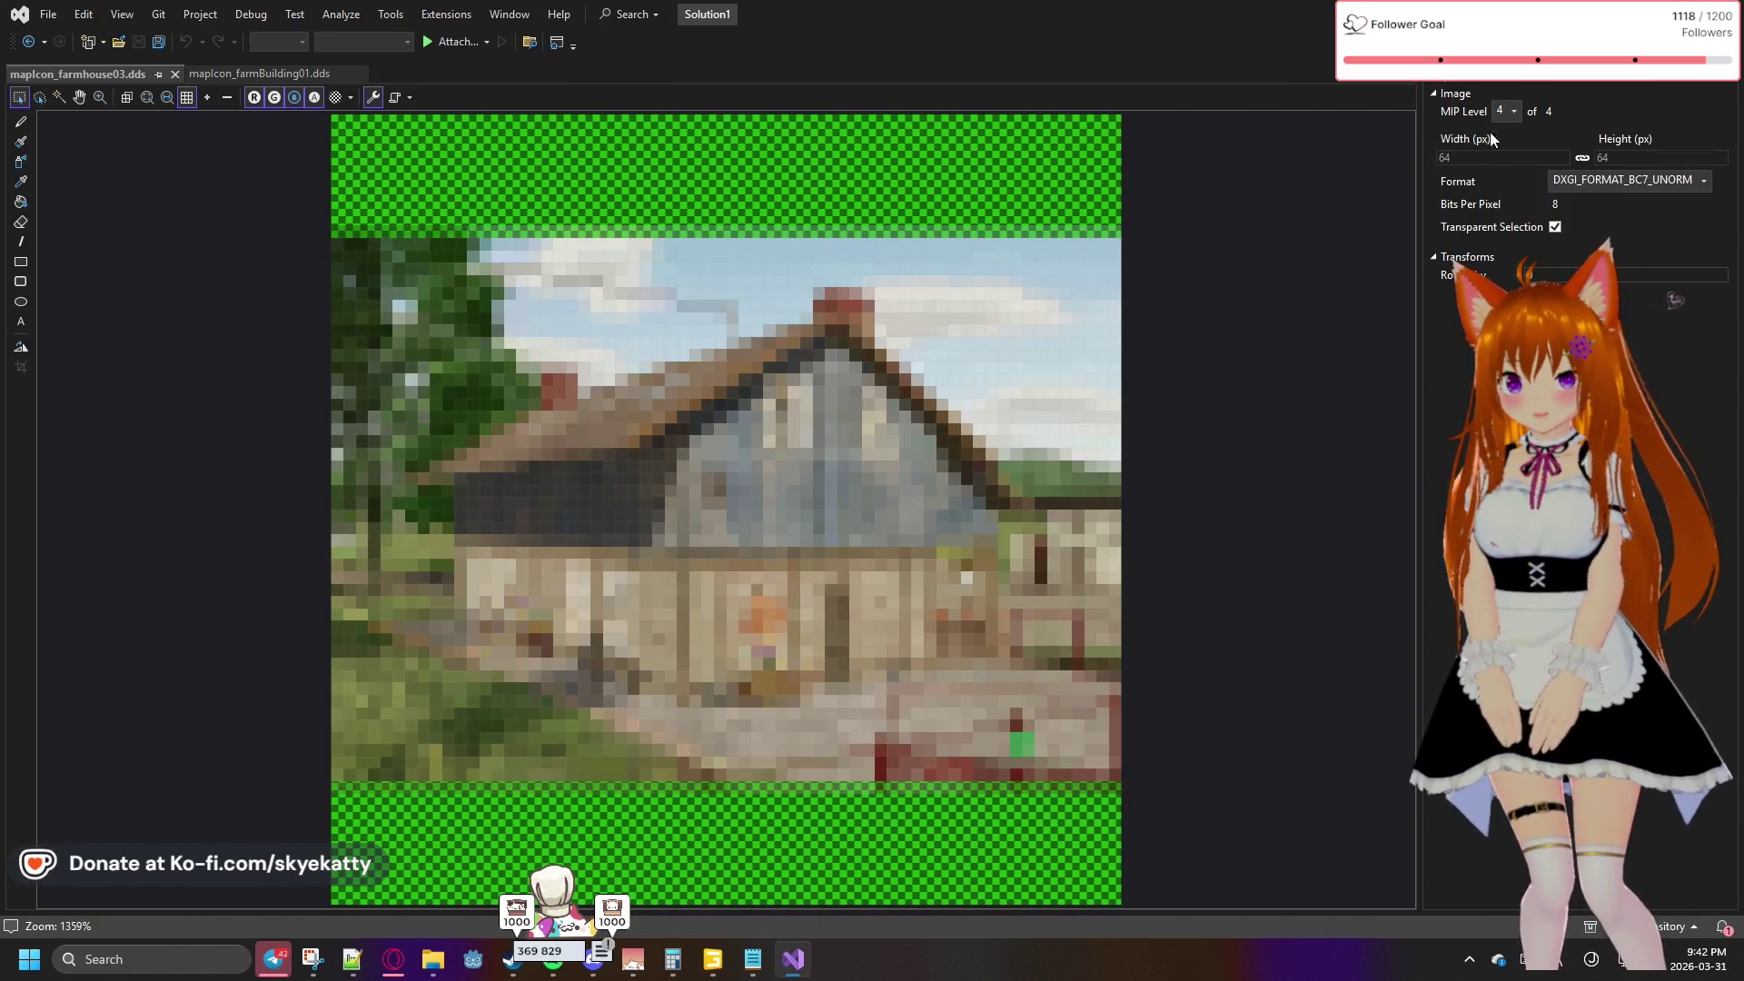
left_click(1506, 109)
left_click(1506, 147)
left_click(1505, 112)
left_click(1501, 132)
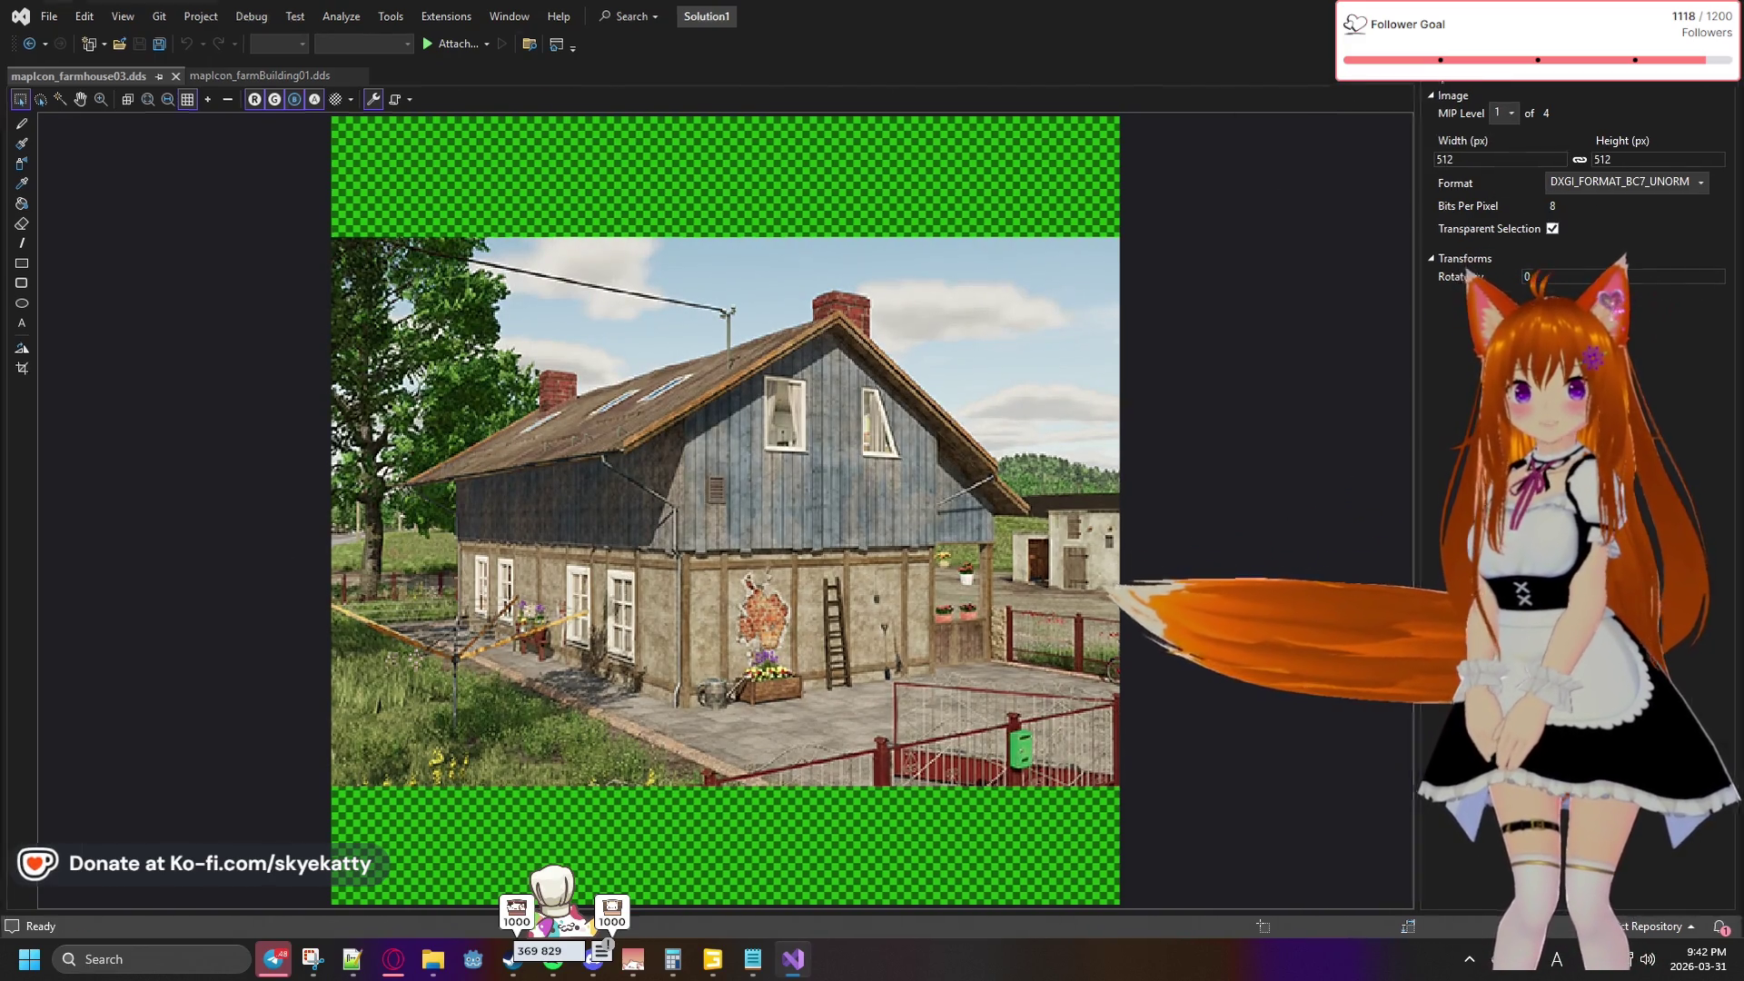
key("alt+Tab")
scroll(788, 395, "down", 5)
scroll(799, 380, "up", 12)
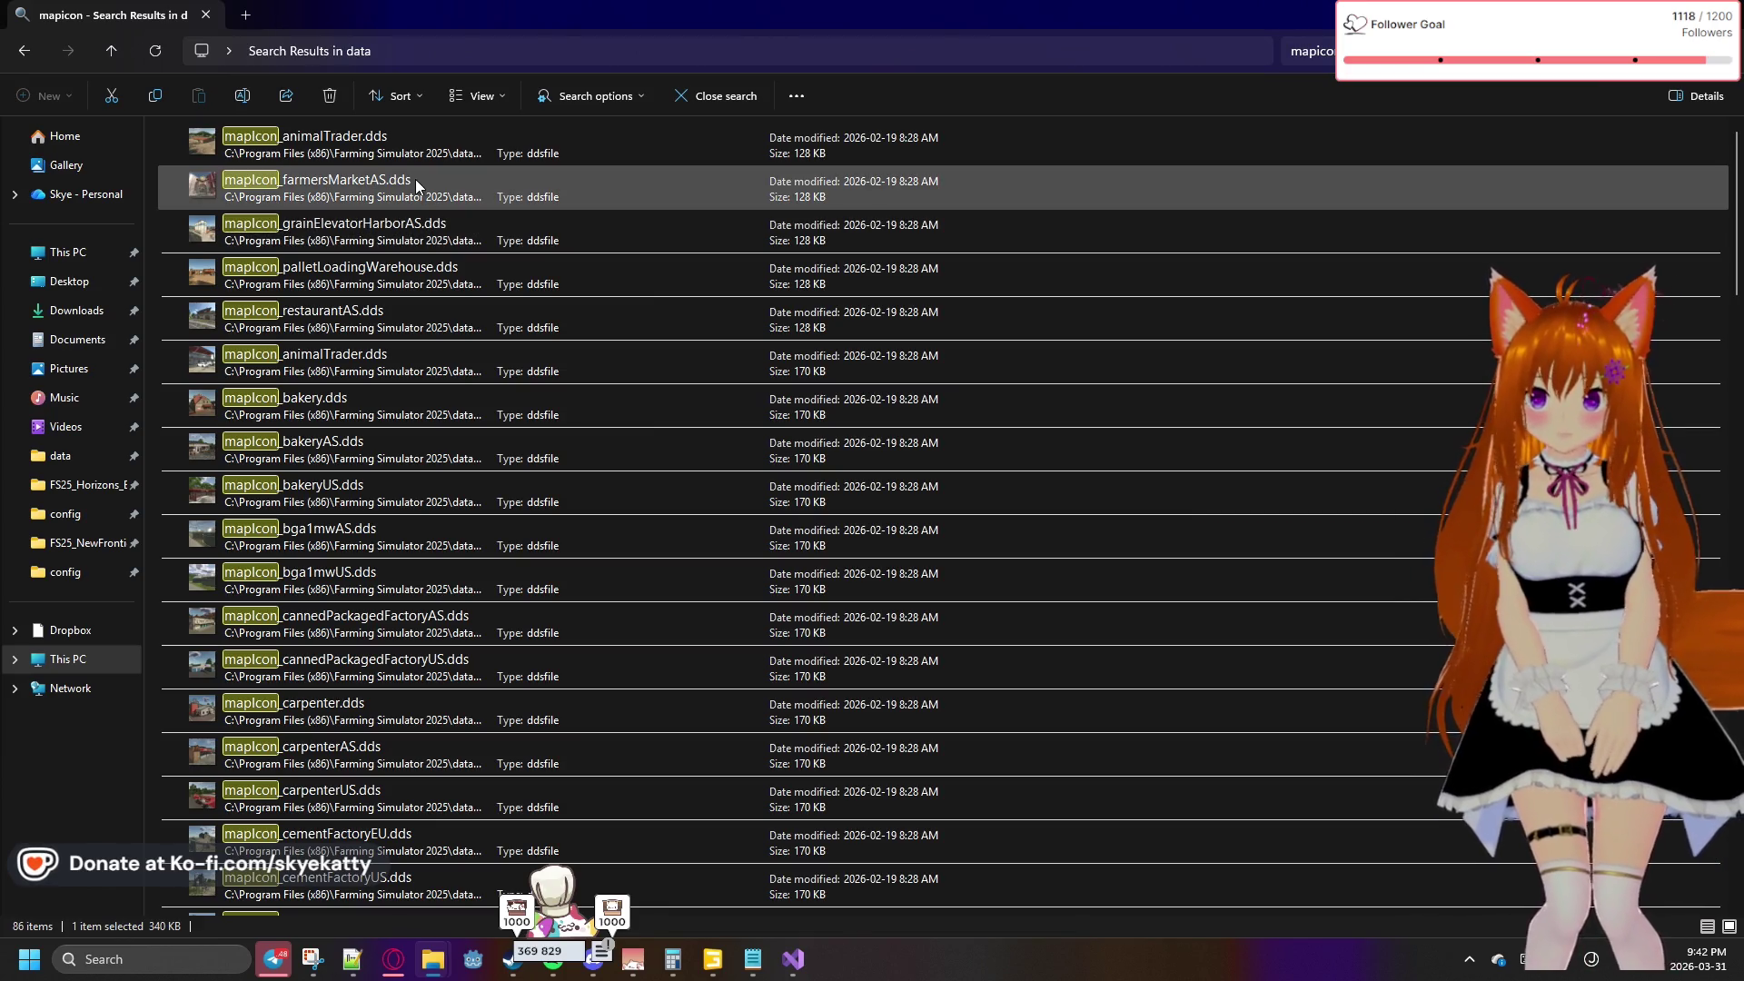
Scroll through the mapicon results and rerun the mapicon search
scroll(454, 457, "down", 10)
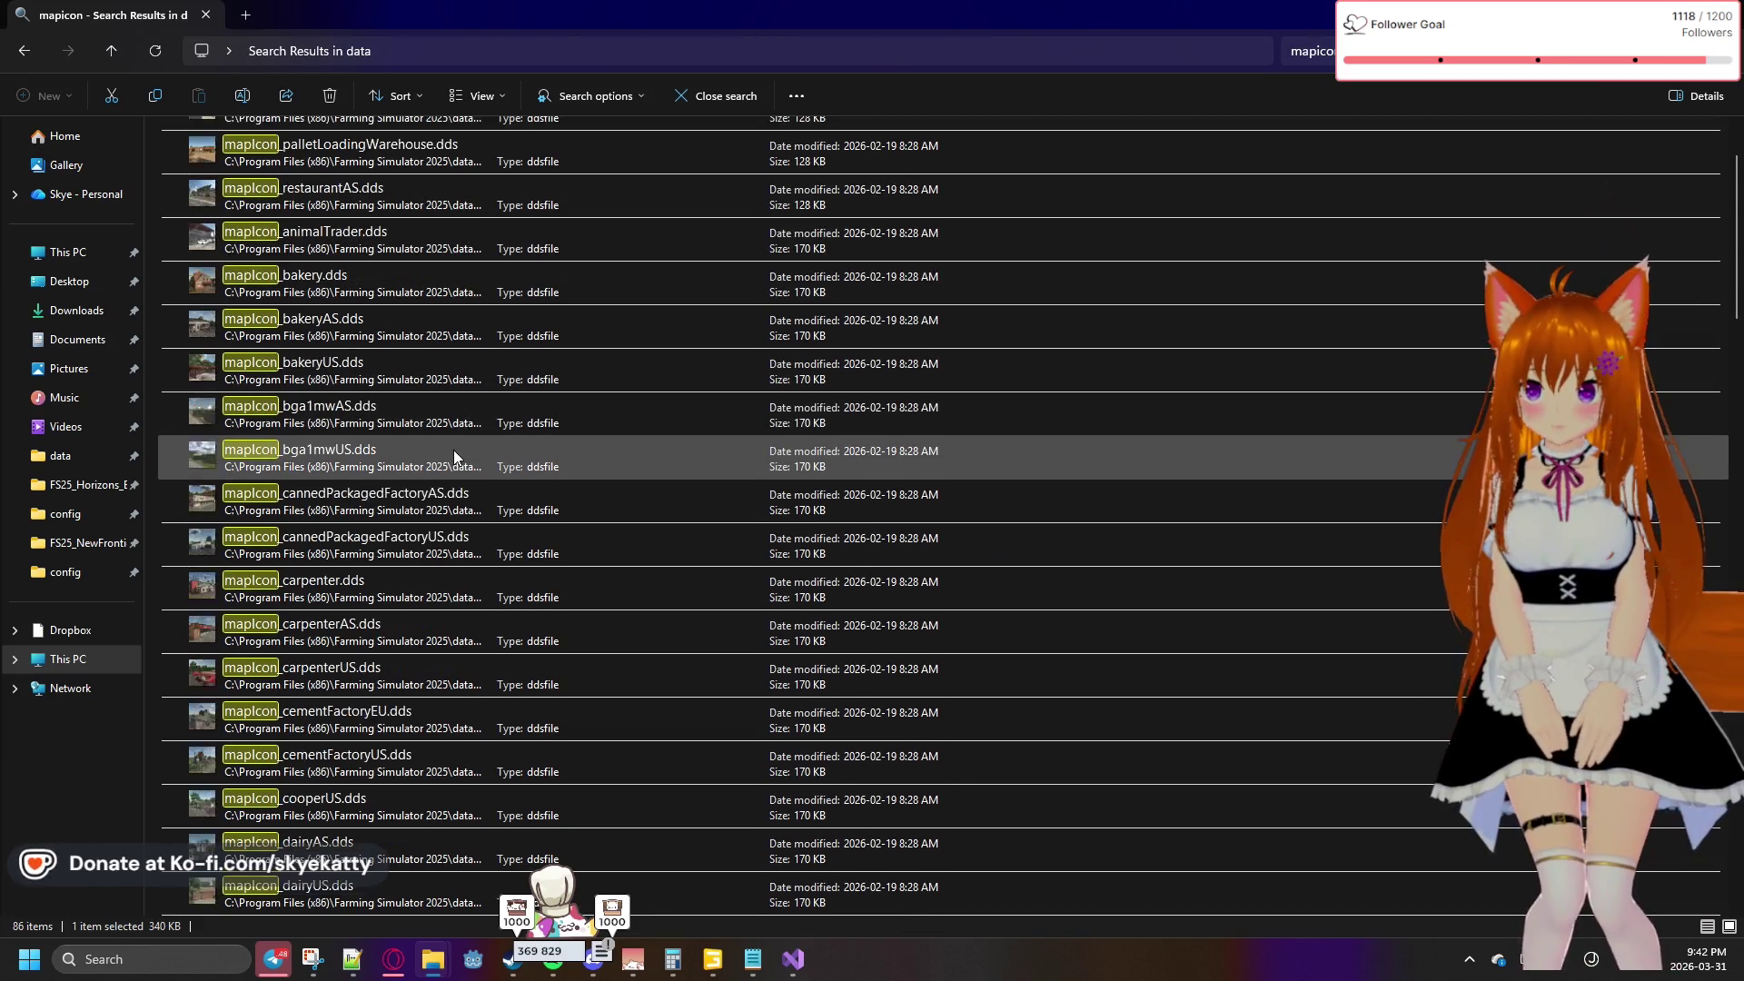
scroll(454, 457, "down", 3)
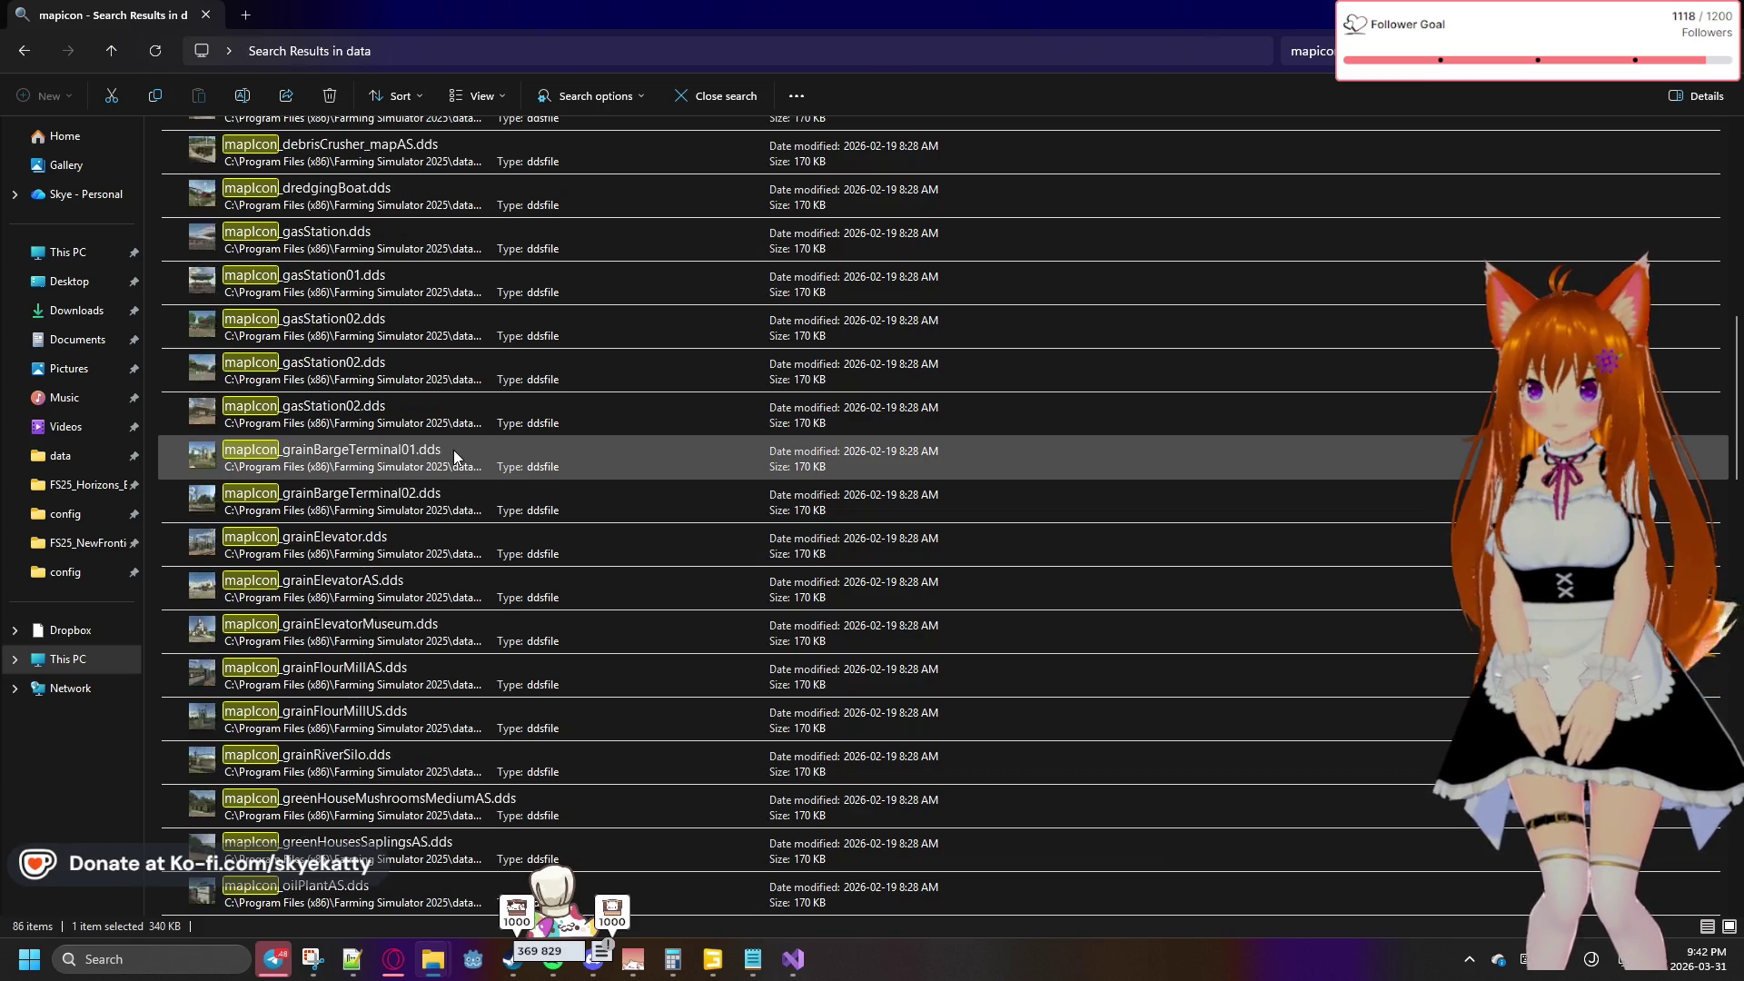
scroll(454, 457, "down", 9)
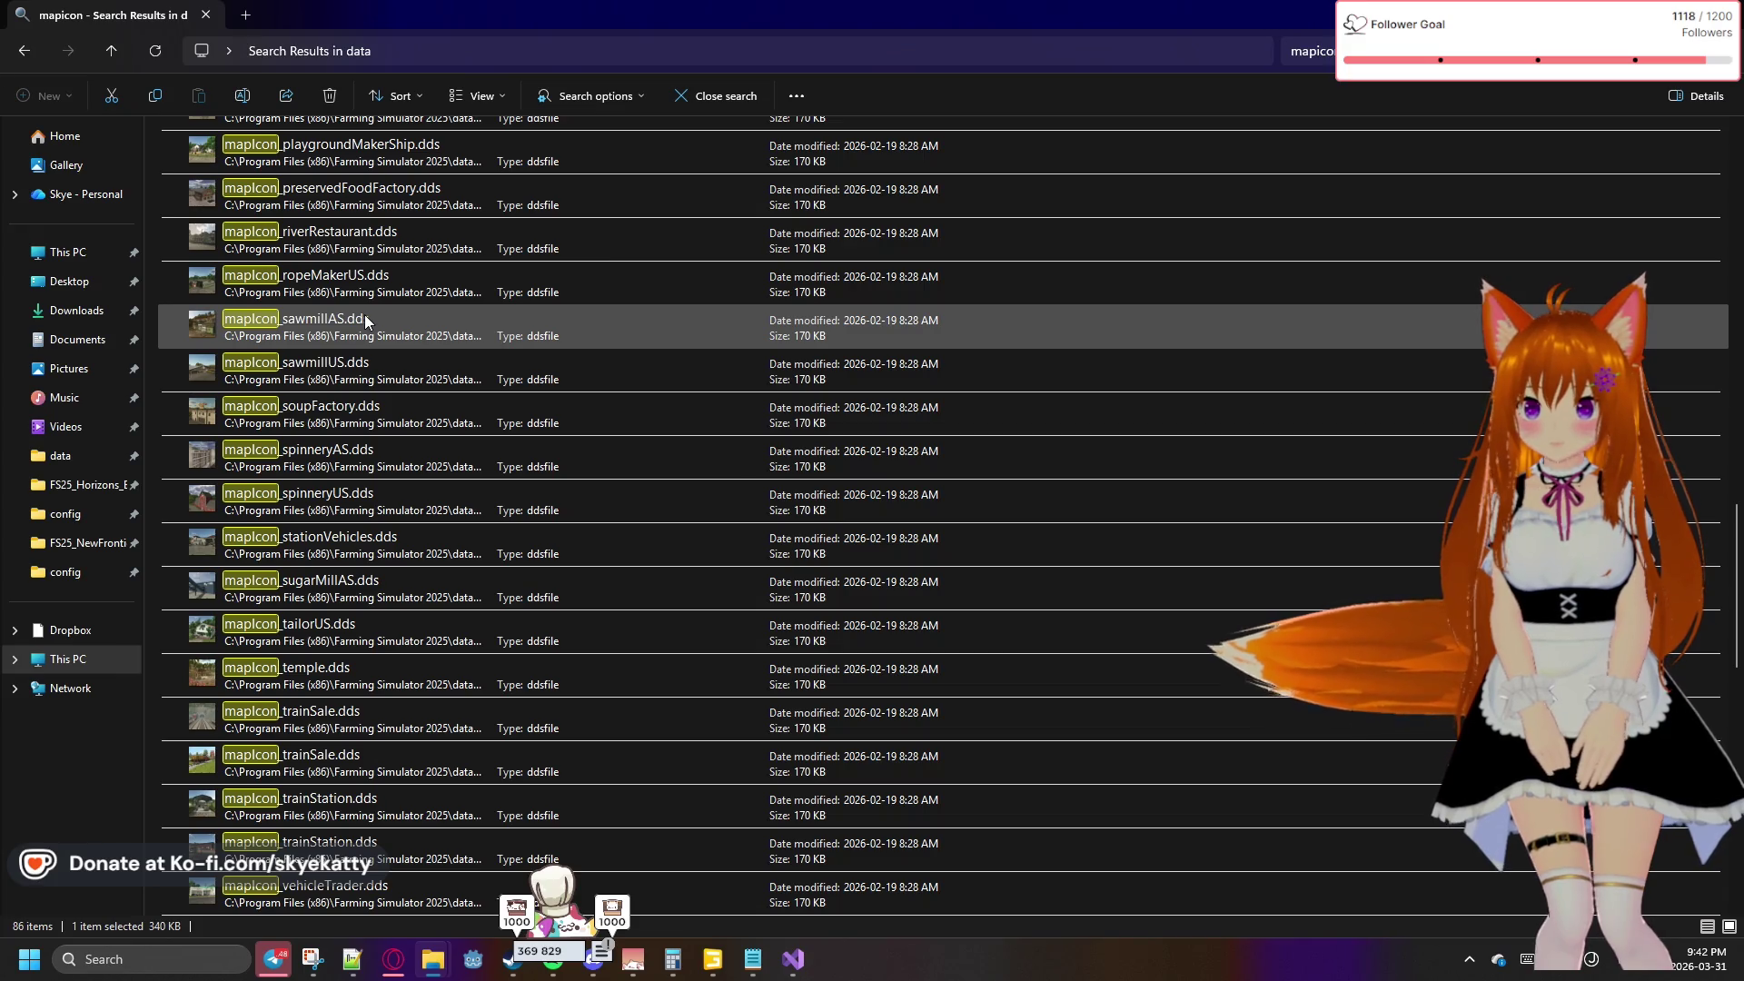
scroll(531, 266, "up", 4)
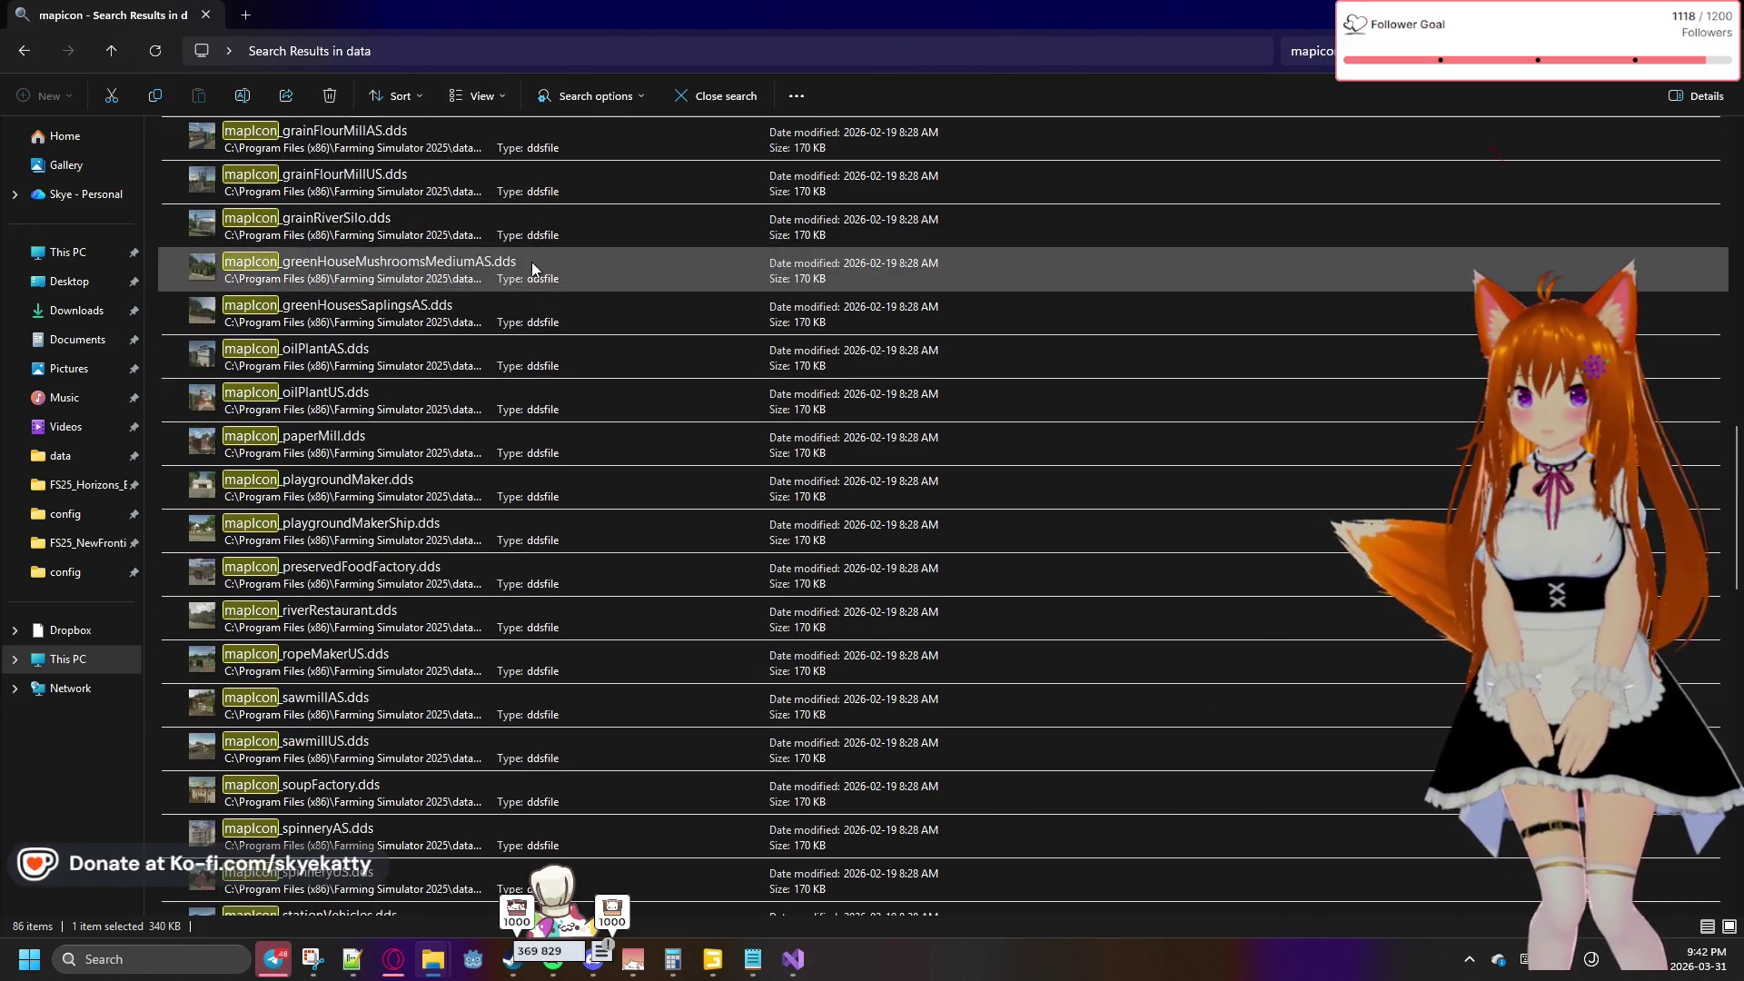
scroll(553, 345, "up", 10)
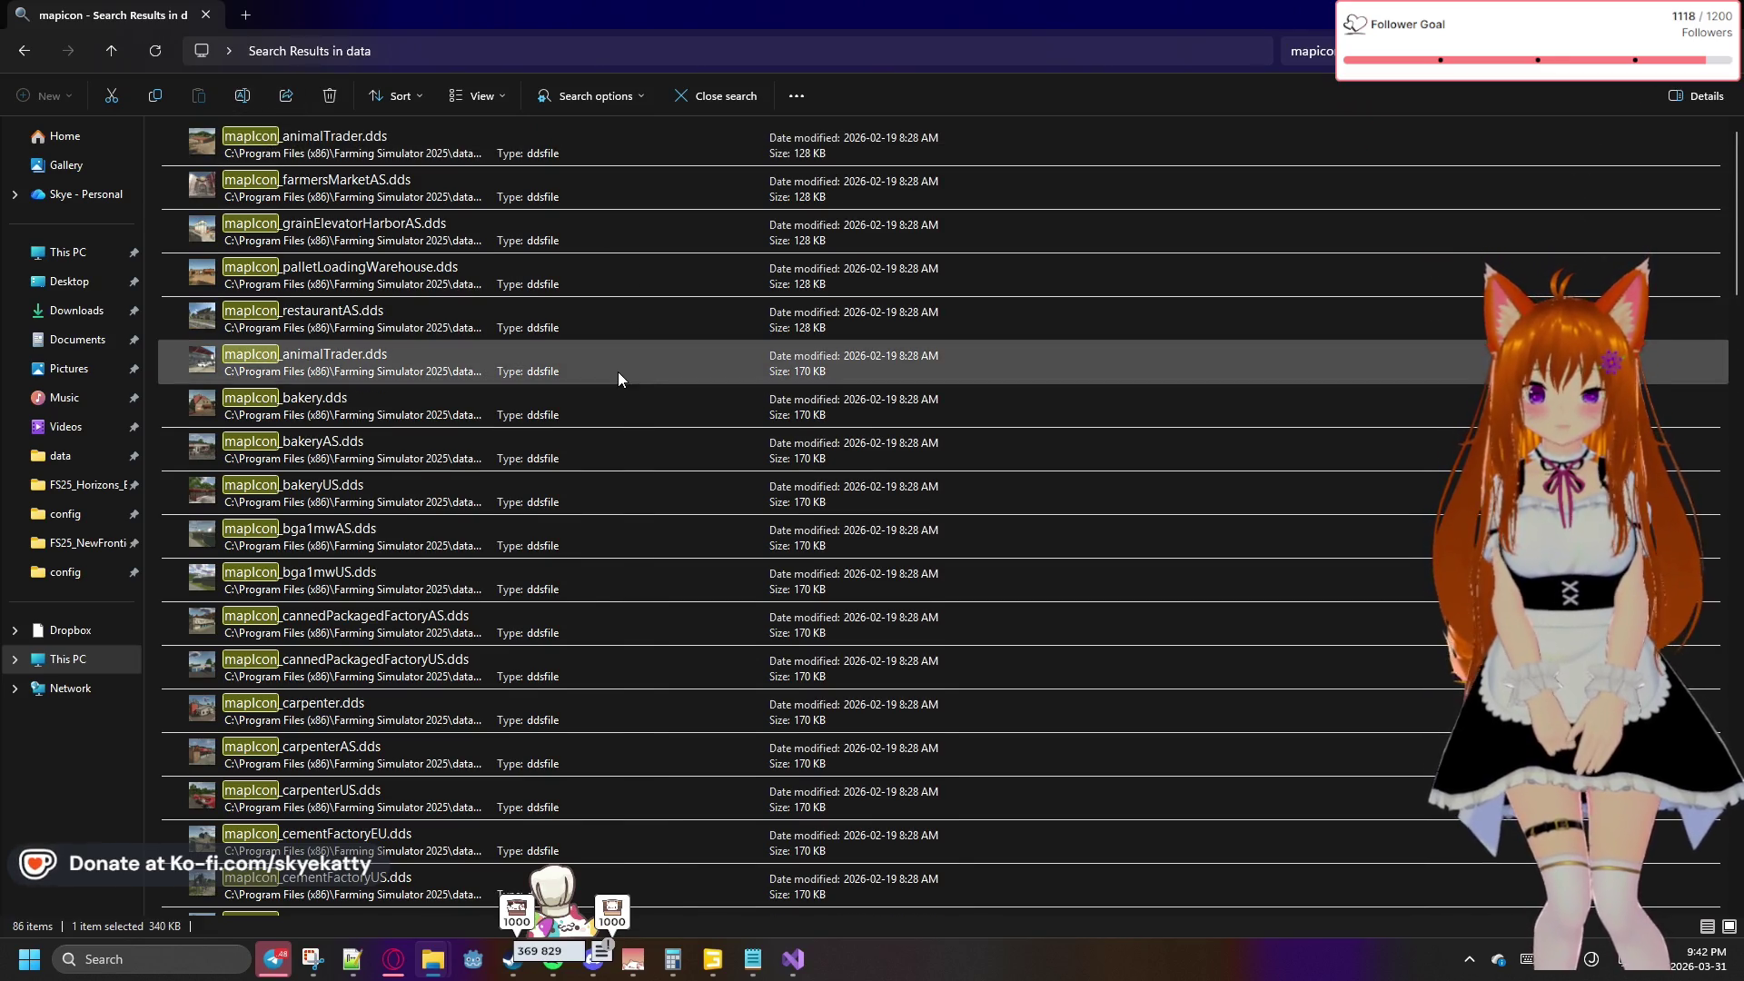
left_click(1692, 94)
left_click(1692, 95)
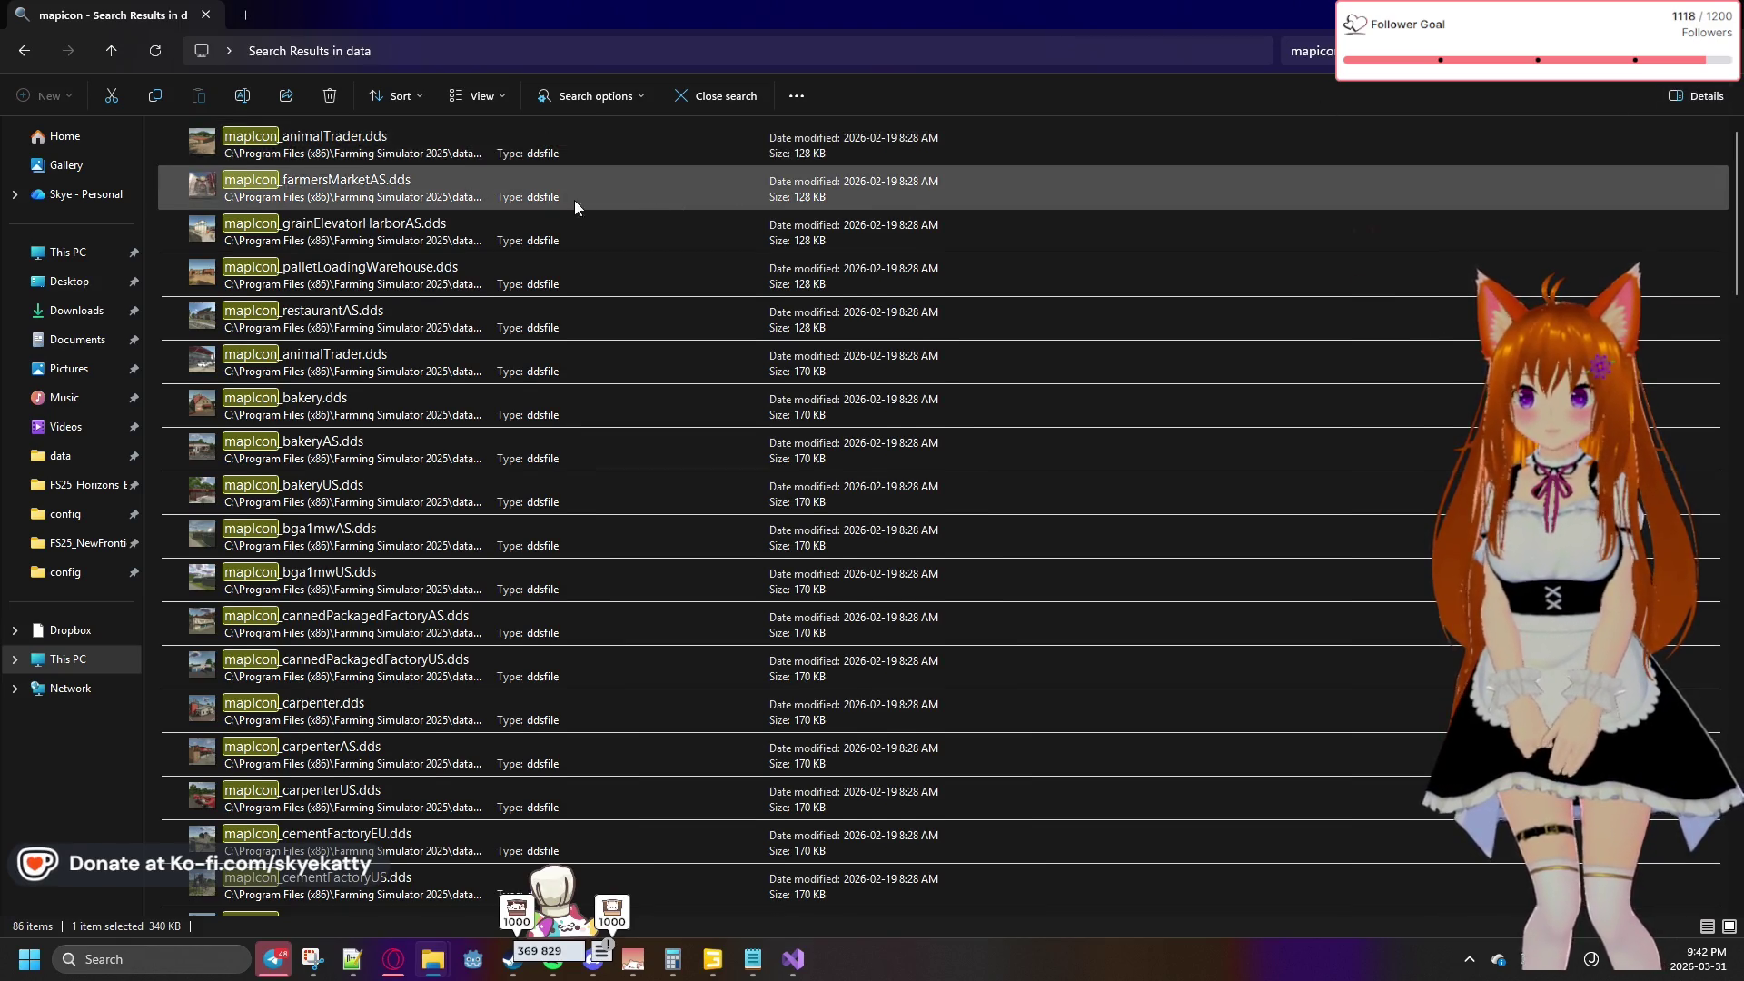
scroll(421, 242, "down", 2)
scroll(420, 234, "down", 2)
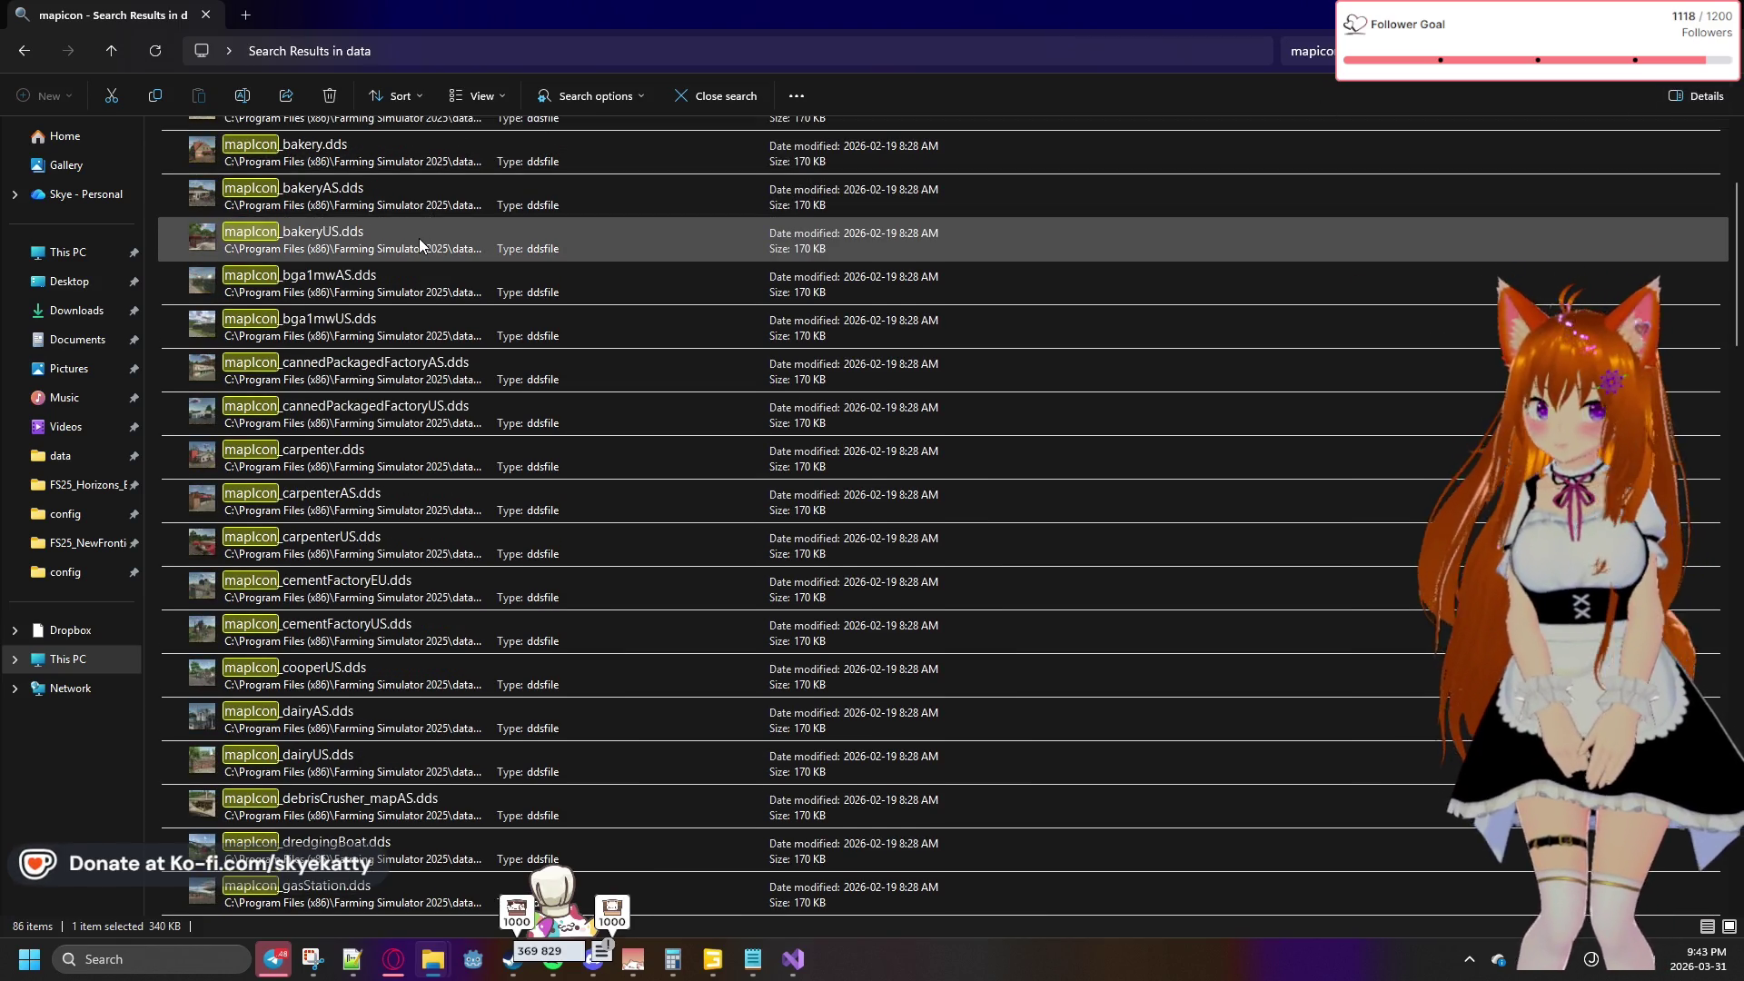
left_click(1322, 52)
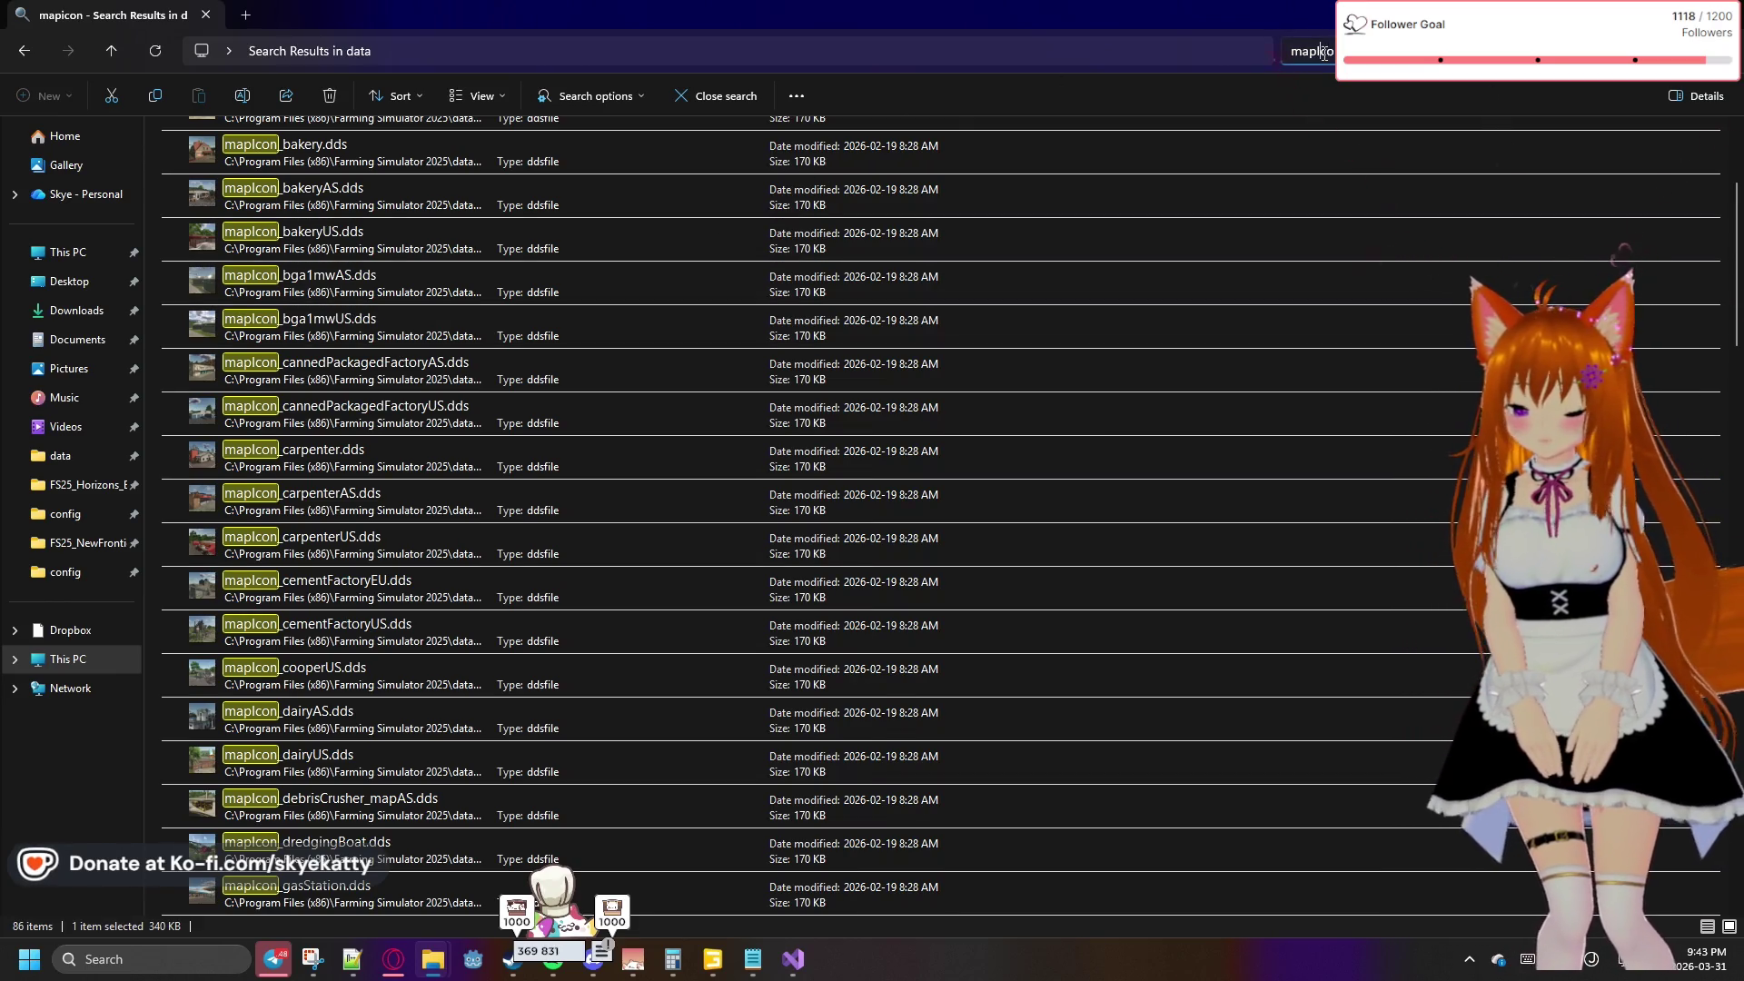
key("Return")
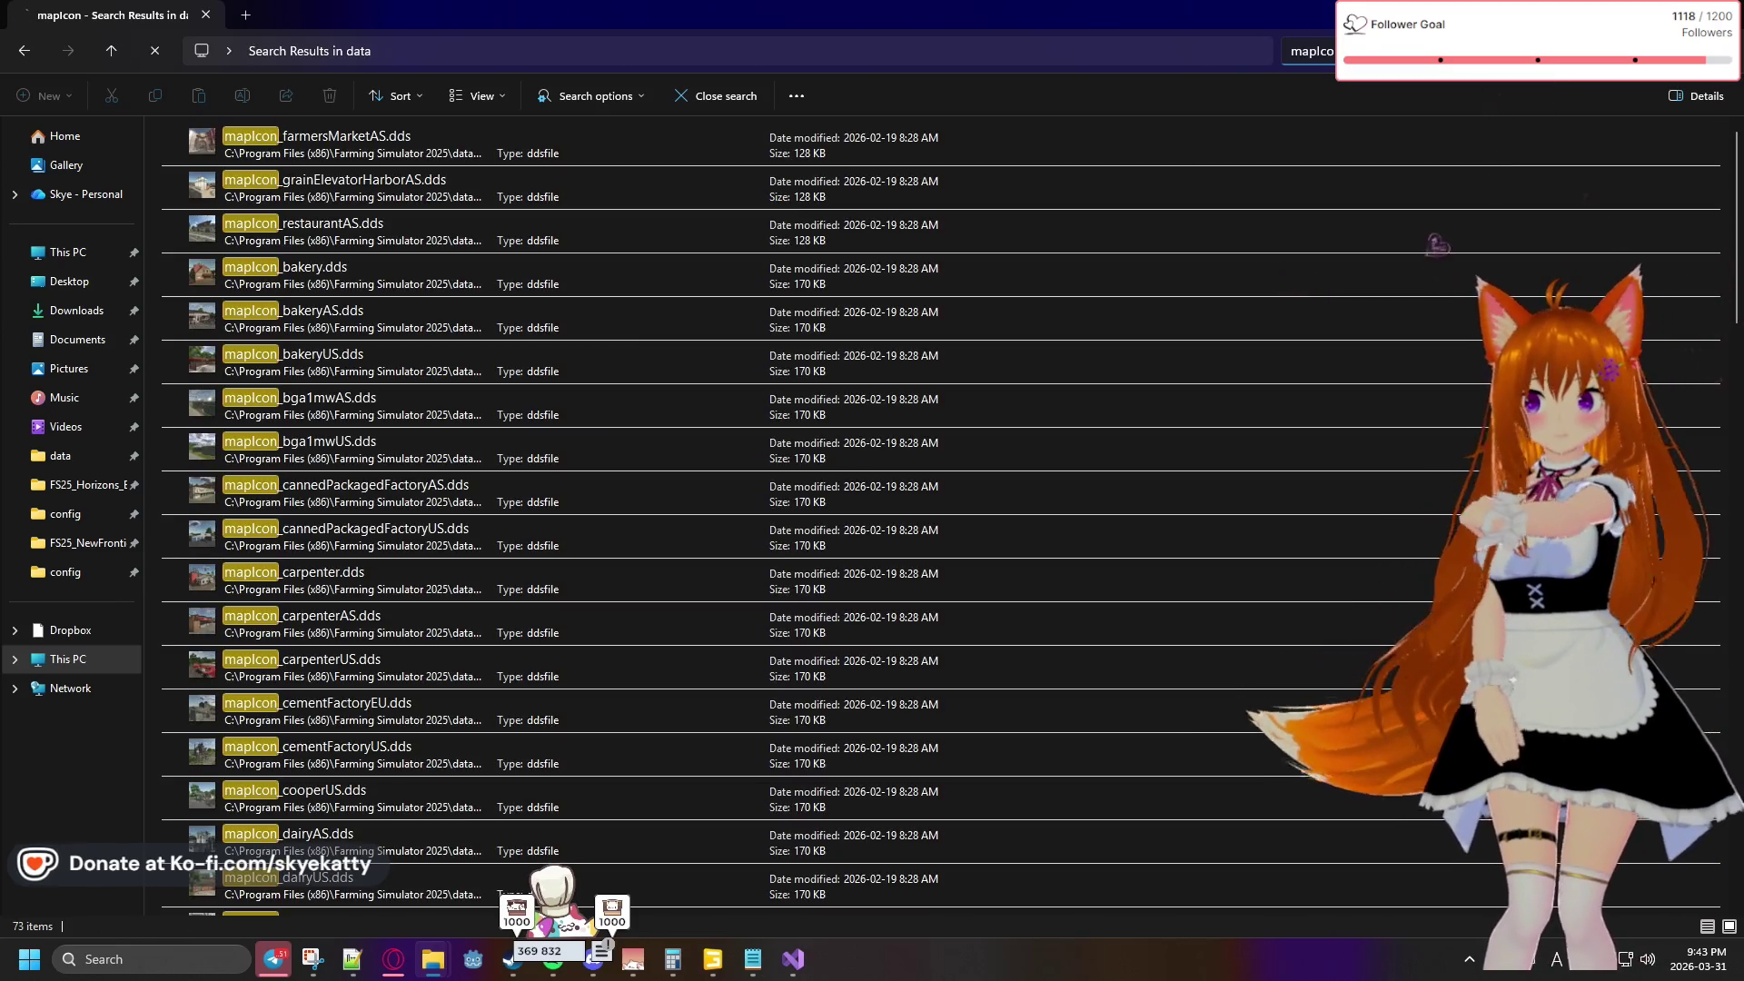
Filter the search with _farm, then sawmill, and open the plain mapIcon_sawmill.dds
scroll(909, 509, "down", 10)
left_click(363, 894)
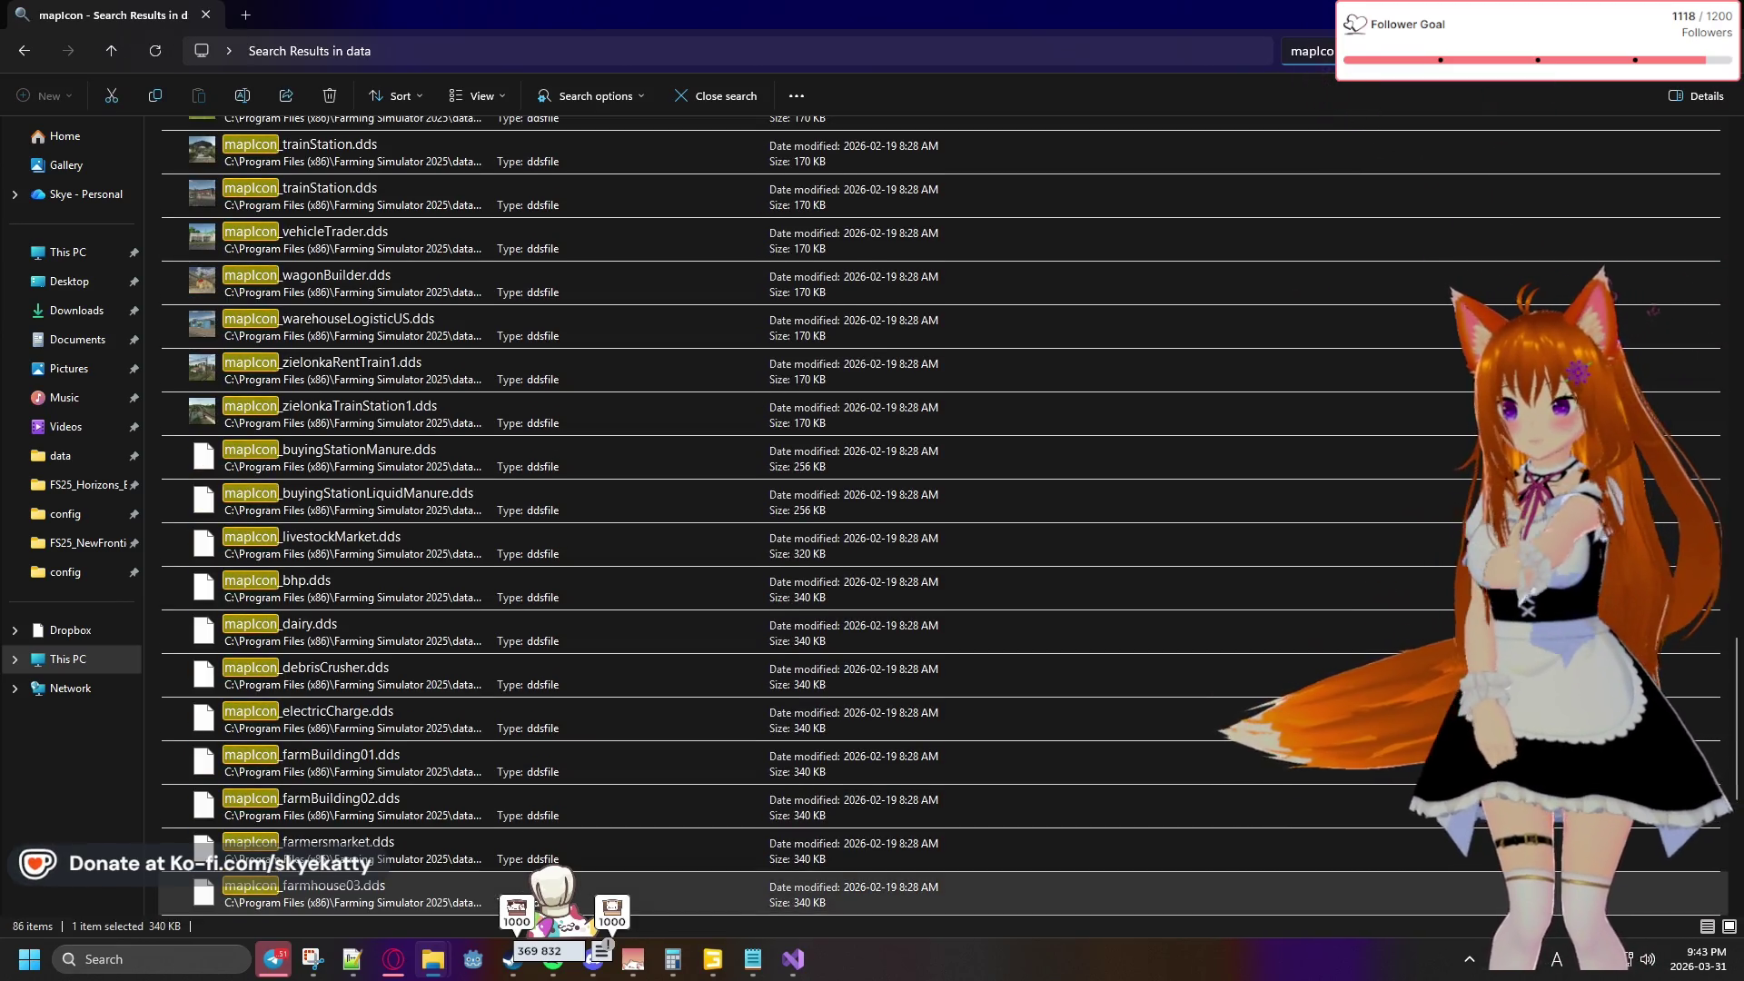
type("_fa")
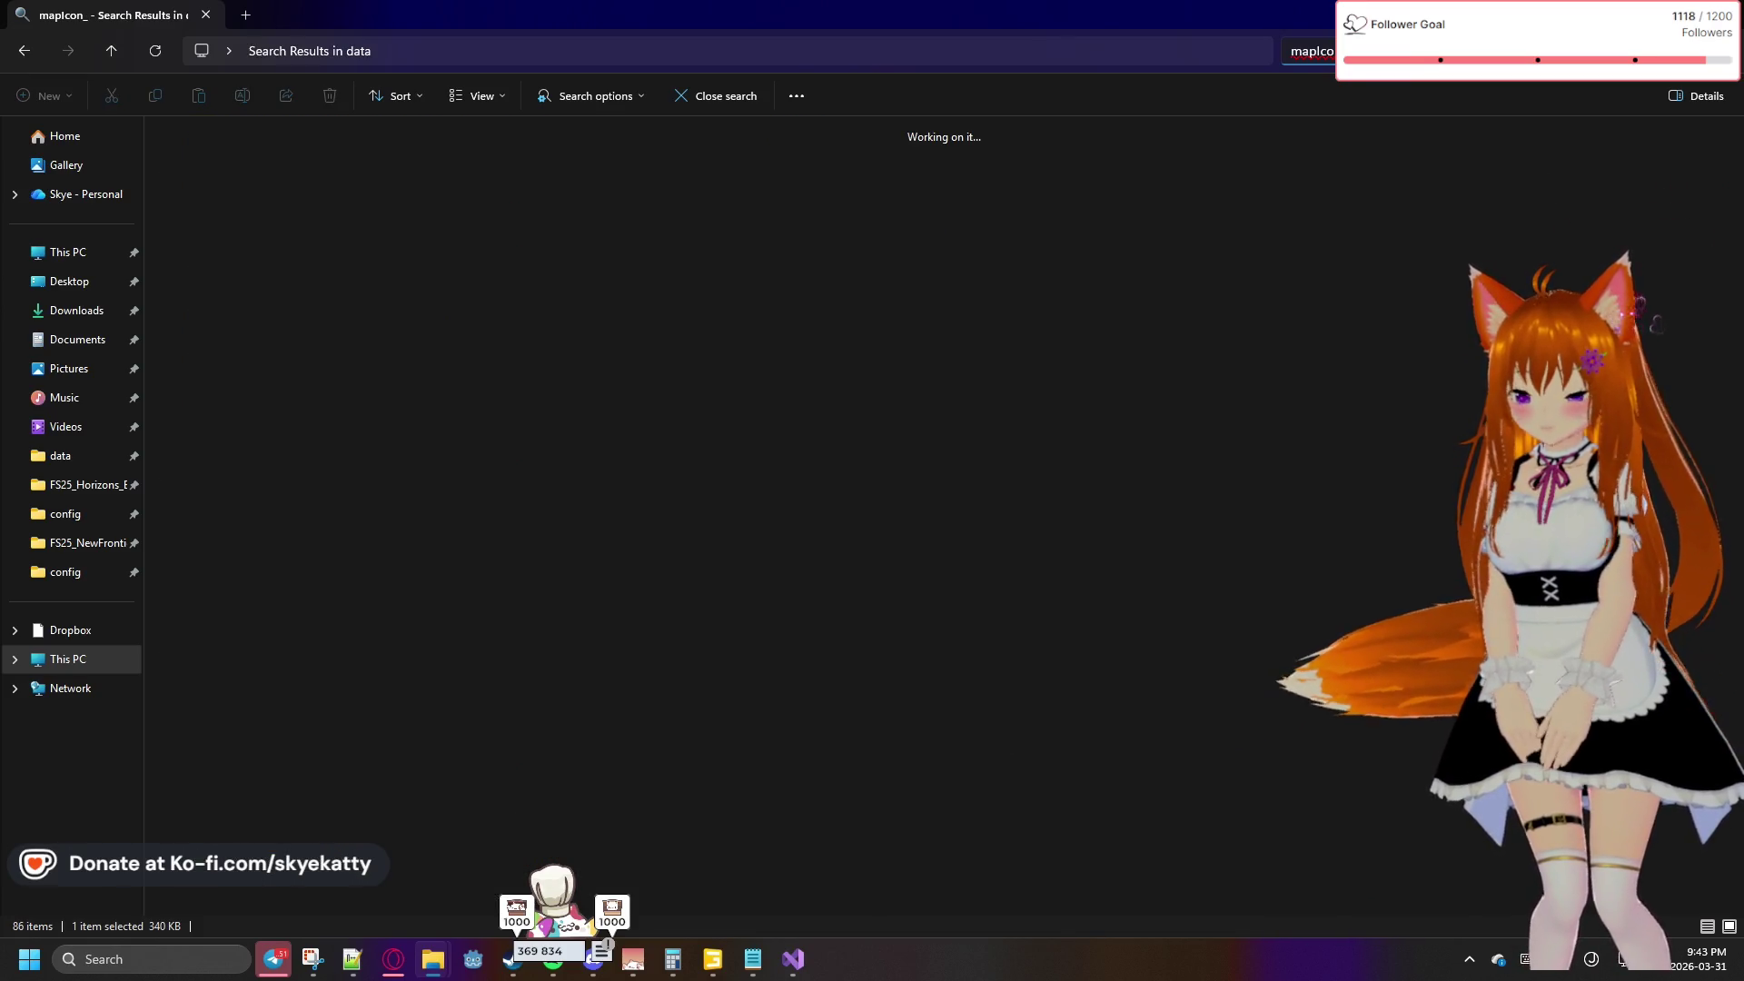
type("rm")
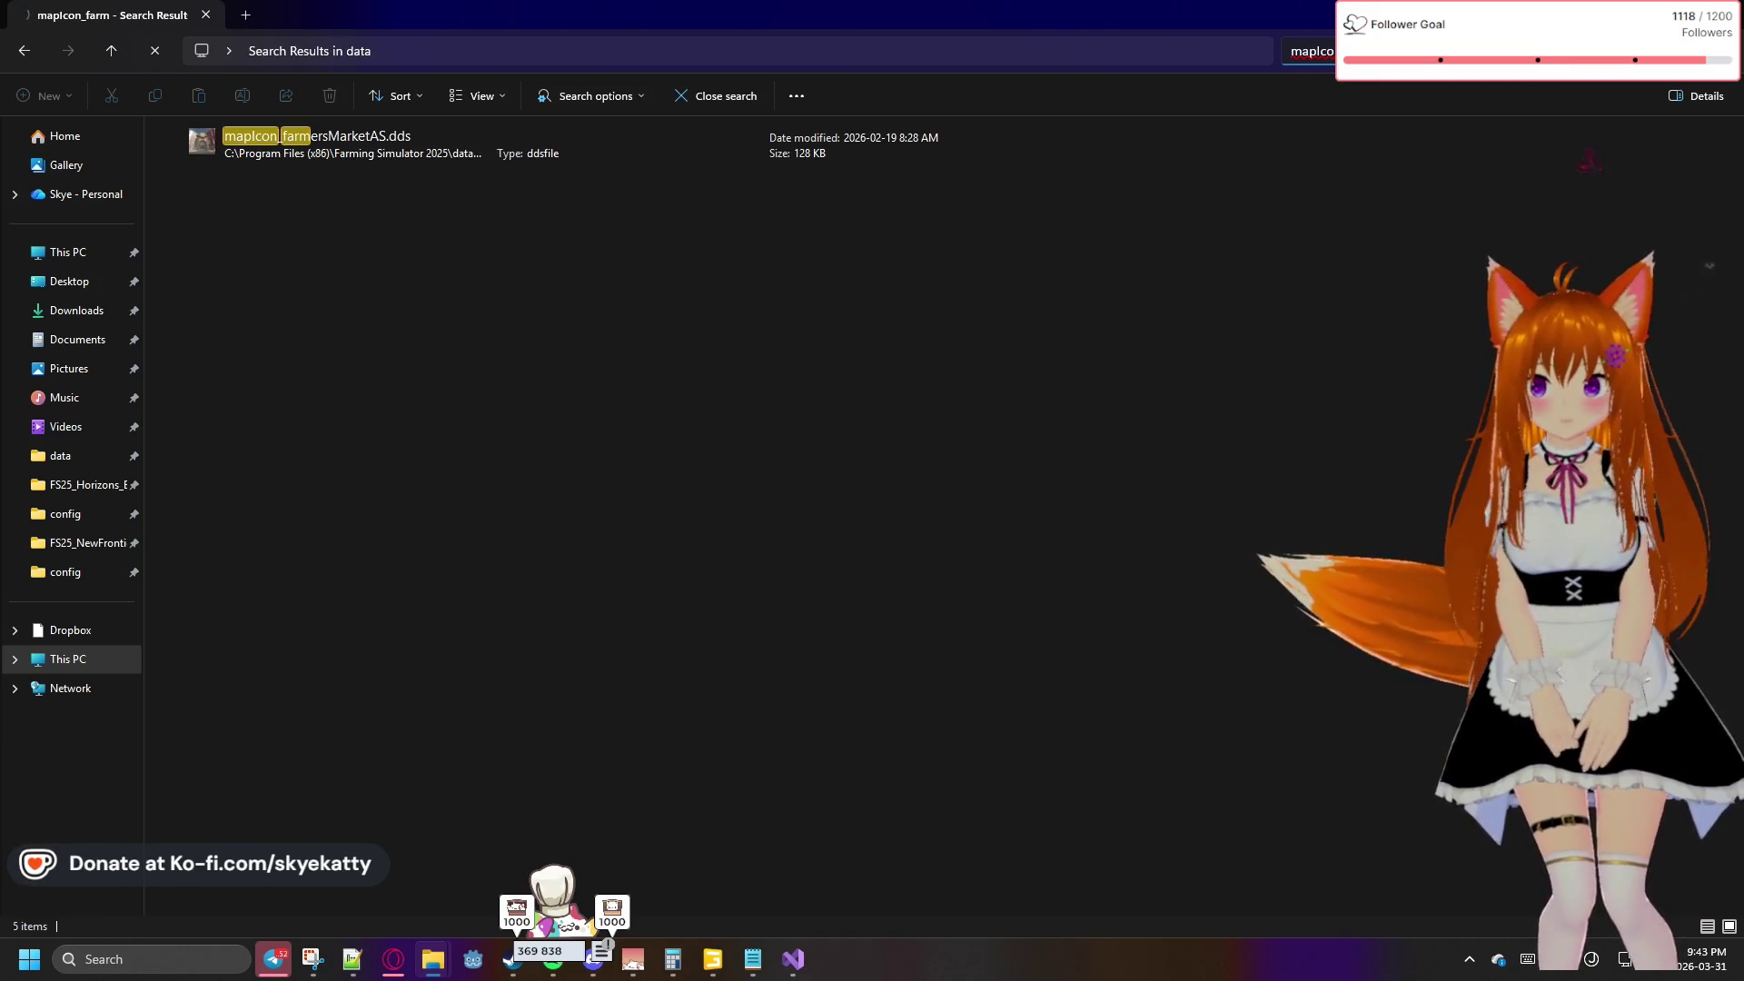
left_click(545, 318)
key("BackSpace")
key("BackSpace")
key("BackSpace")
type("sawmill")
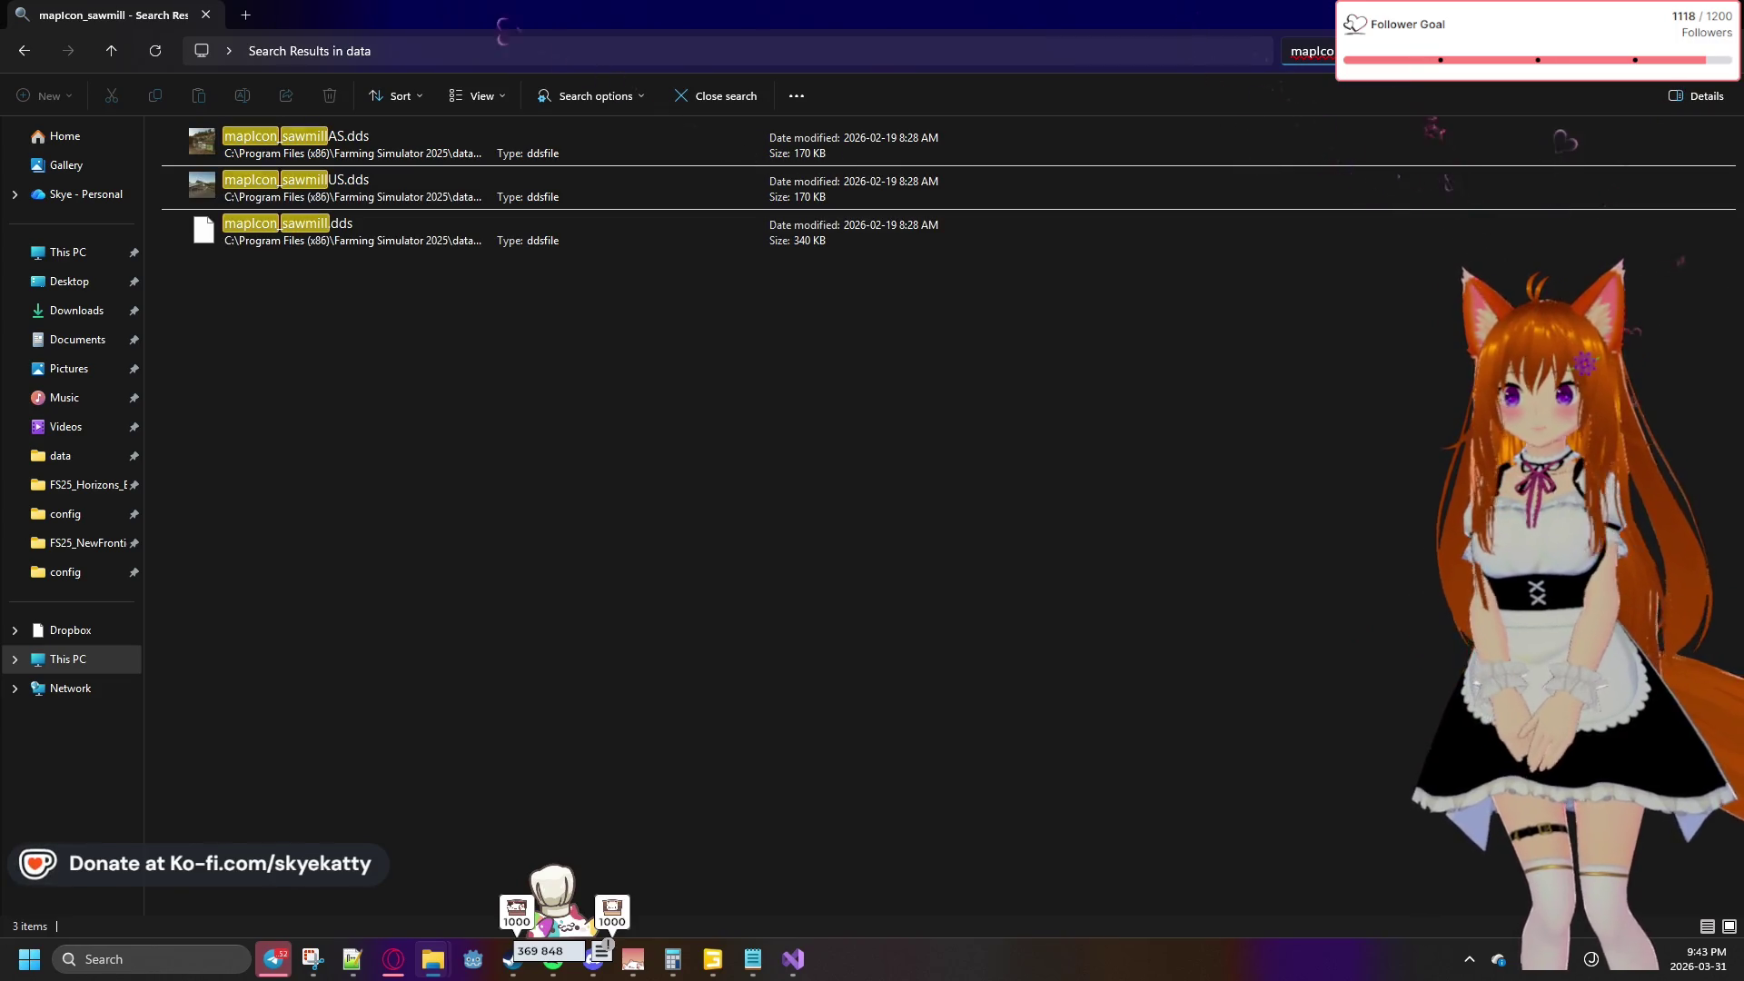
double_click(347, 241)
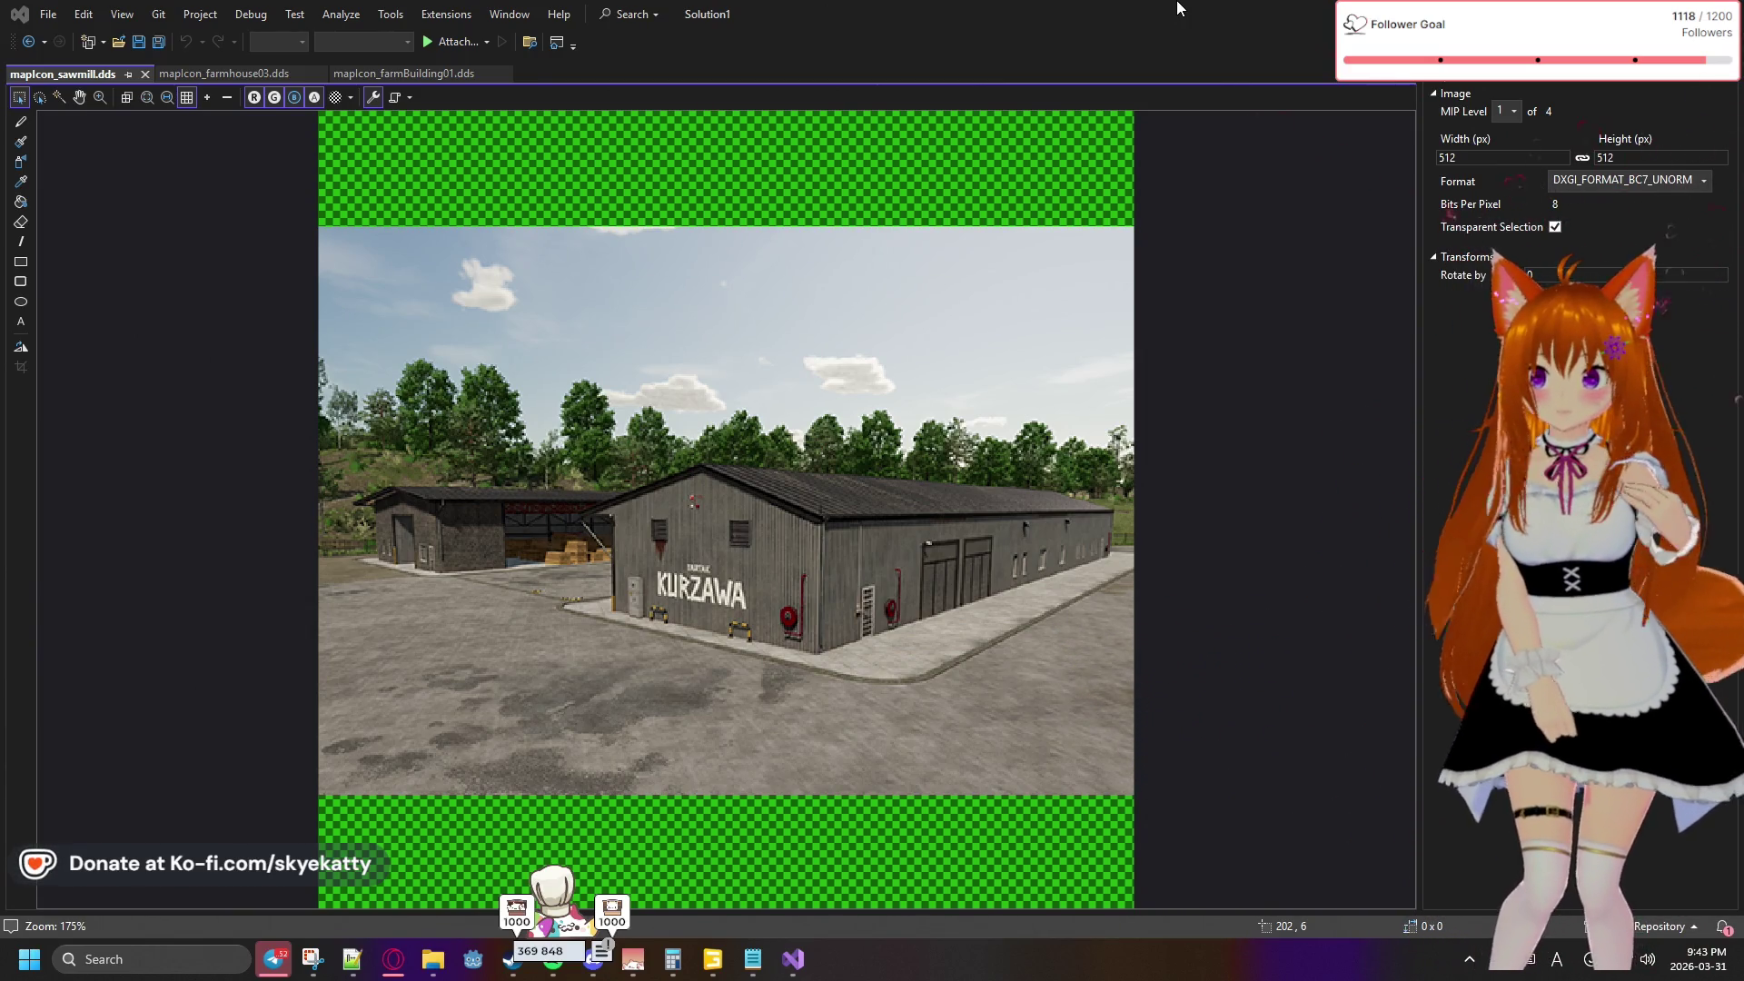
Compare the farmhouse03 and farmBuilding01 icon tabs in Visual Studio, then return to the sawmill results
left_click(273, 74)
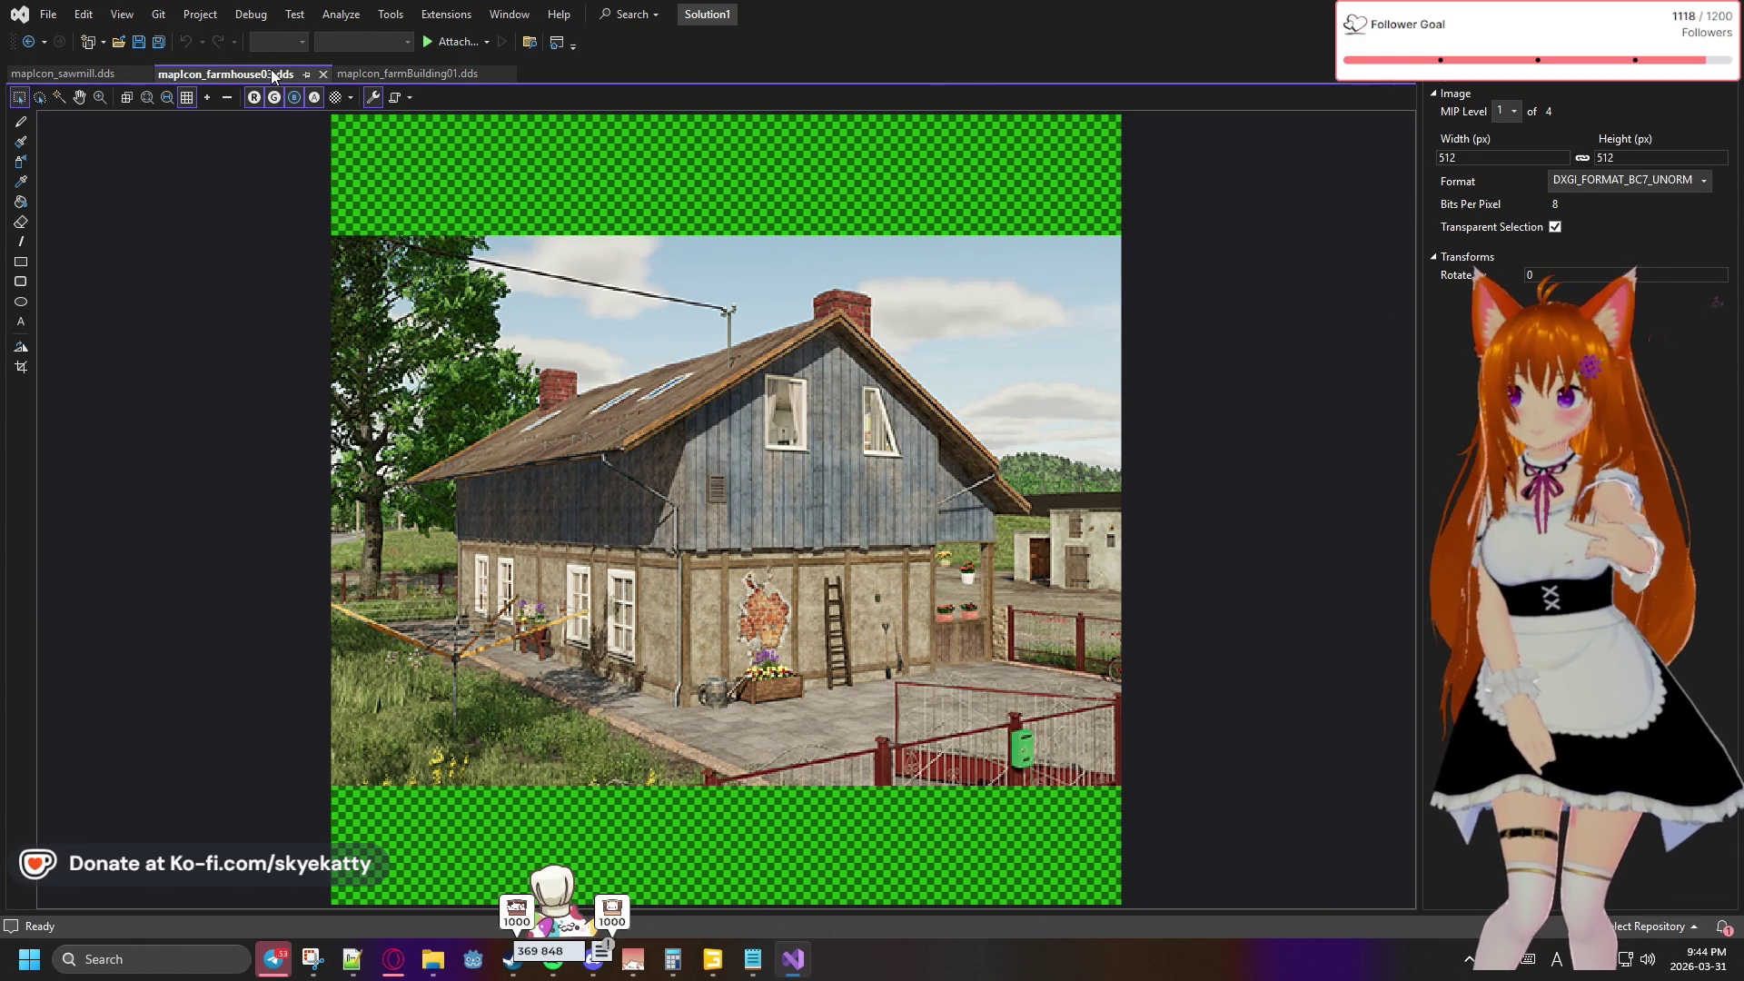
left_click(354, 72)
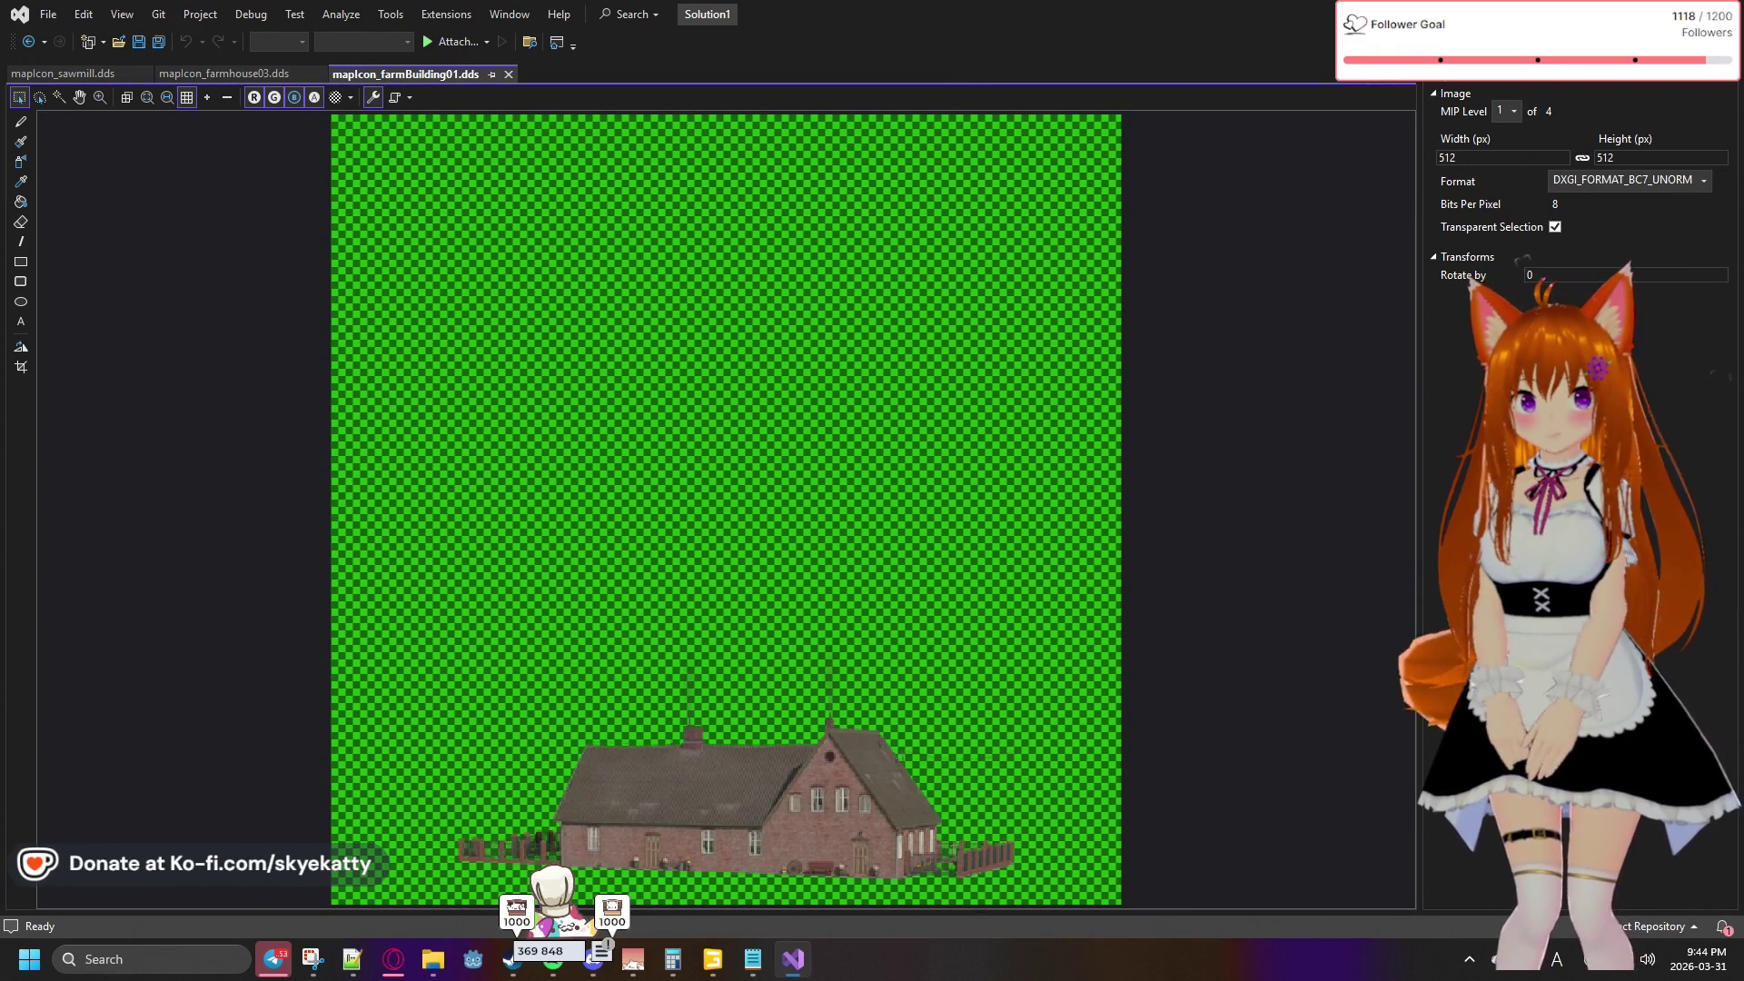
key("alt+Tab")
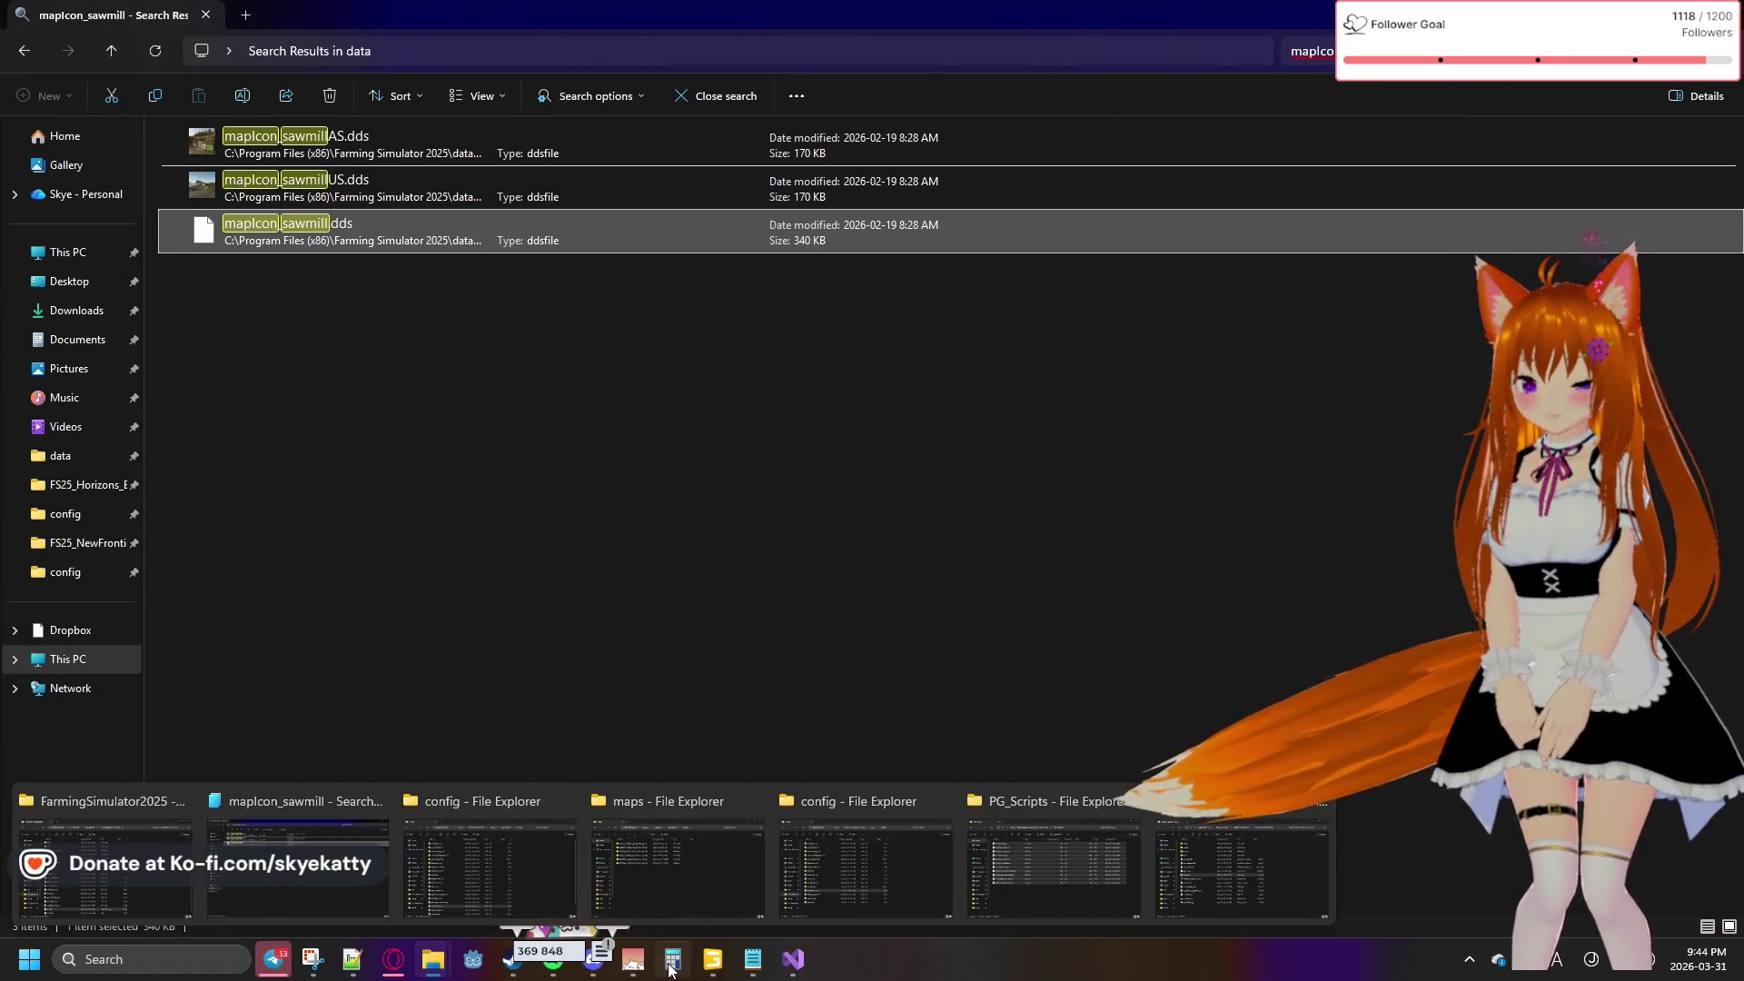
mouse_move(711, 963)
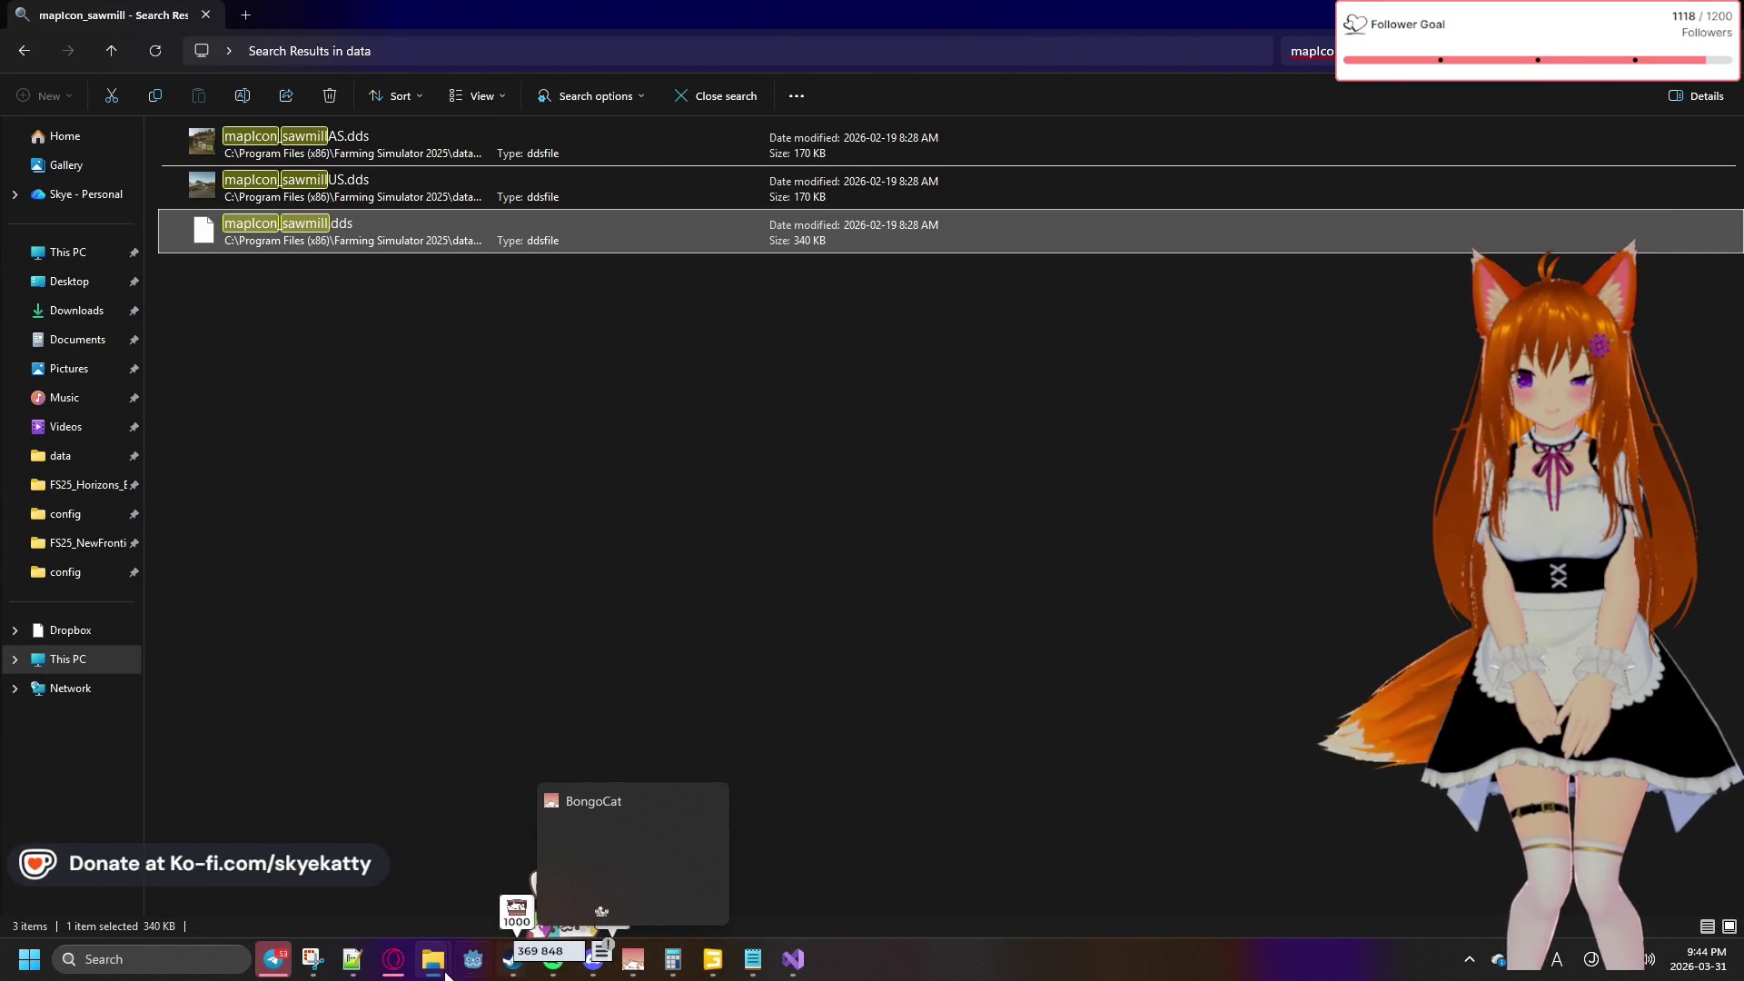
Paste four copies of the sawmill placeable block below the original in placeables.xml
mouse_move(345, 965)
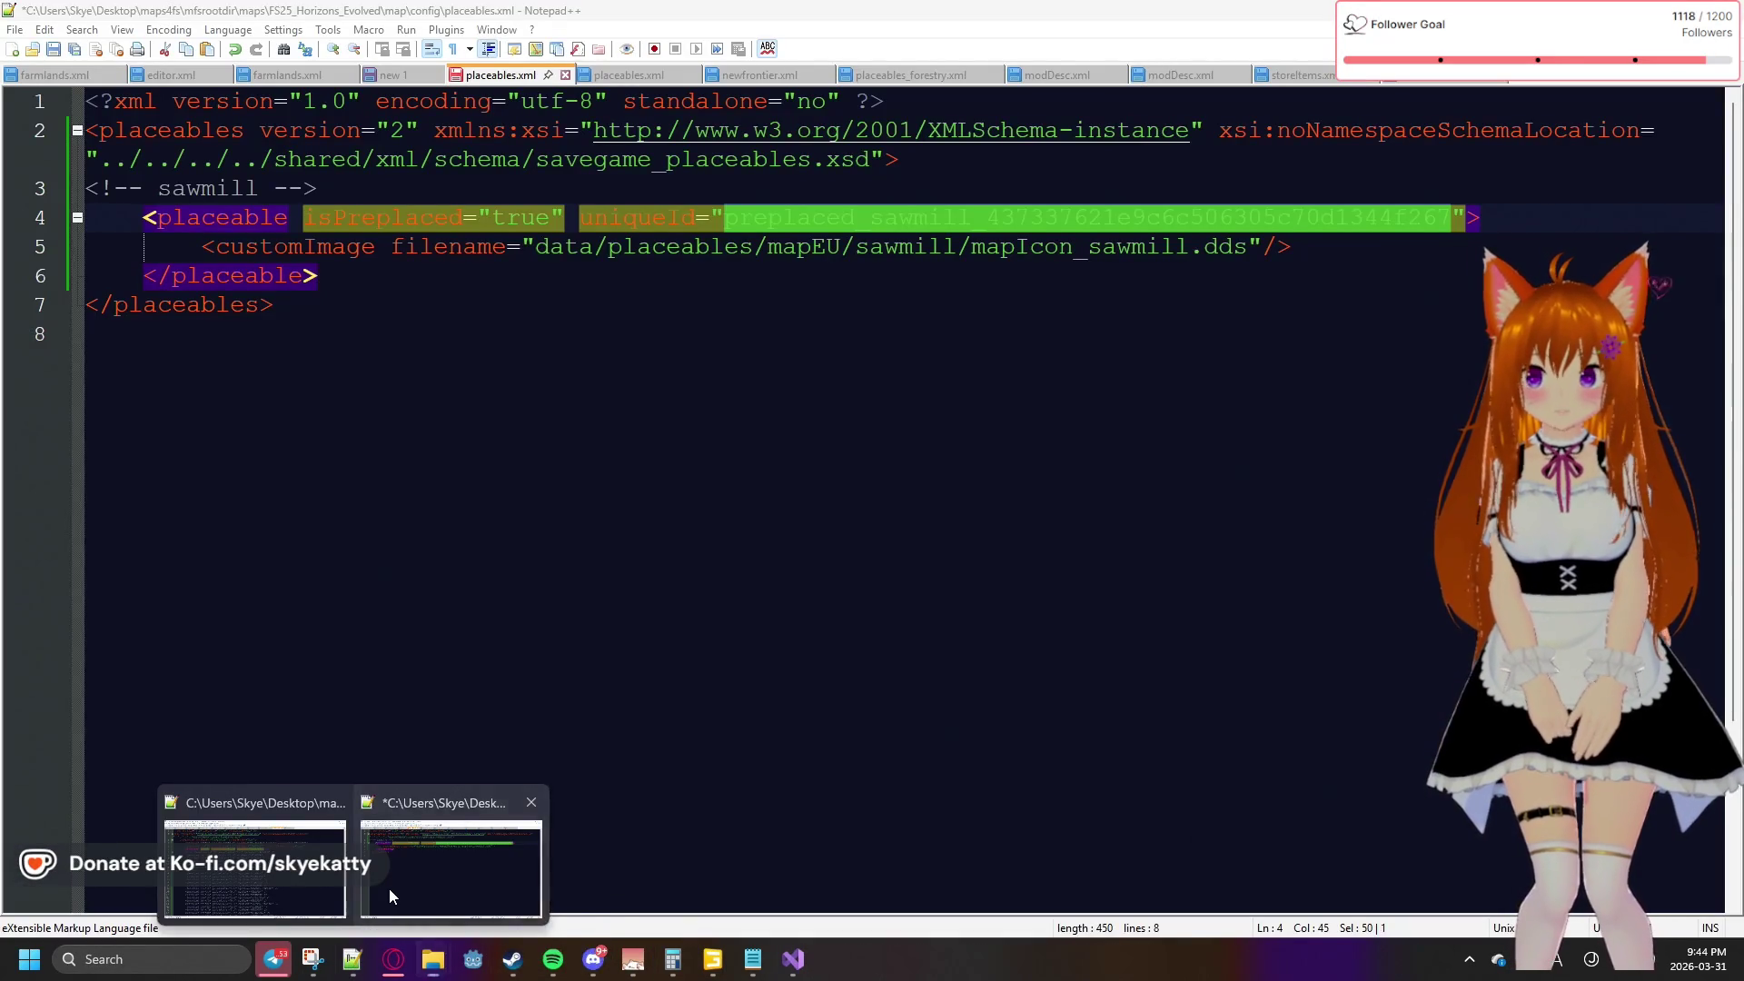
left_click(389, 889)
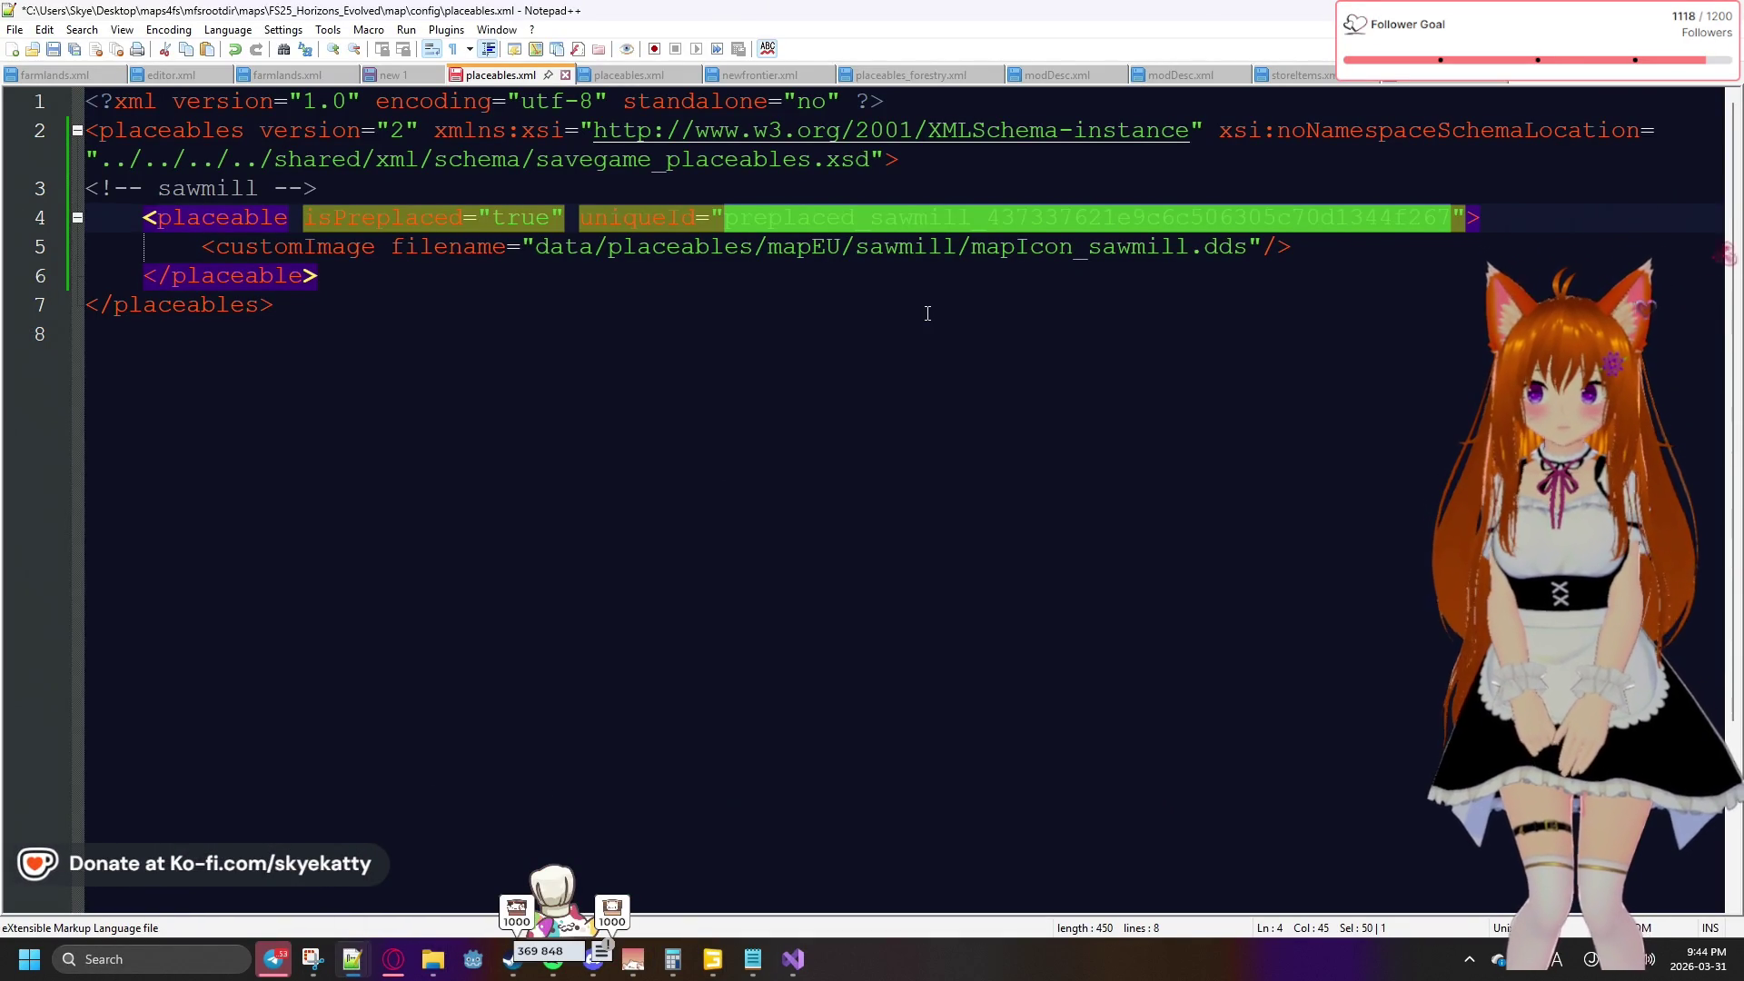
left_click(887, 306)
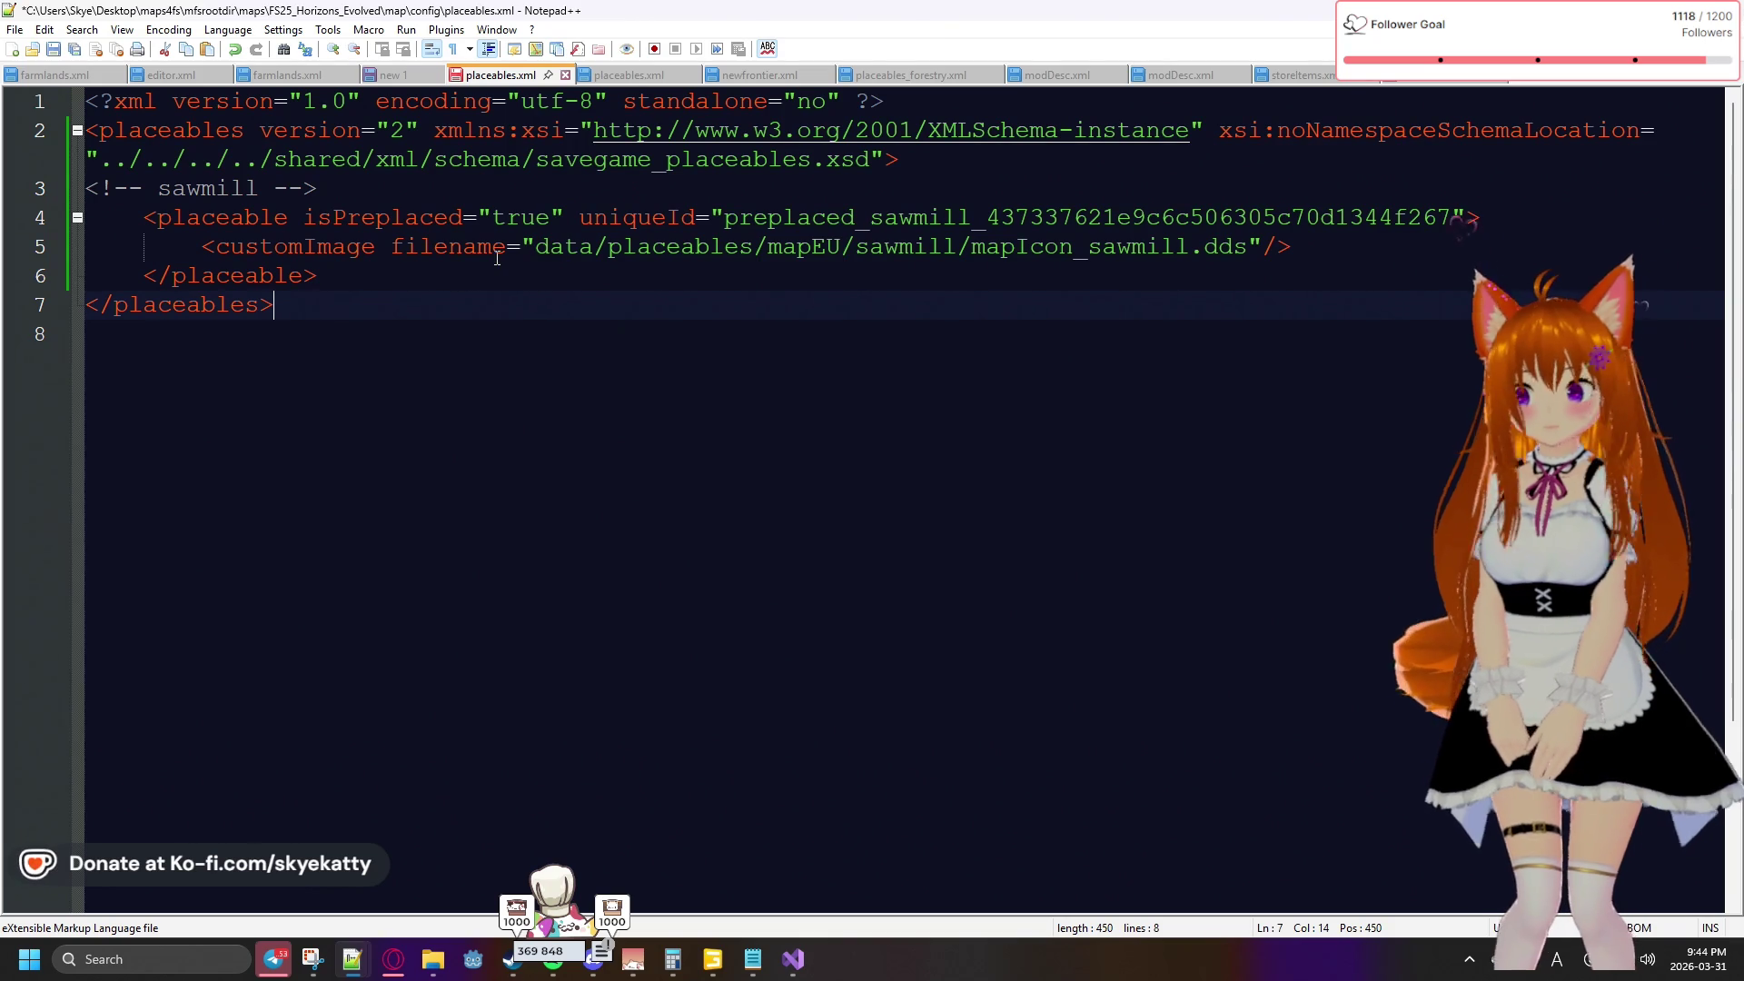
left_click_drag(343, 276, 145, 221)
key("ctrl+c")
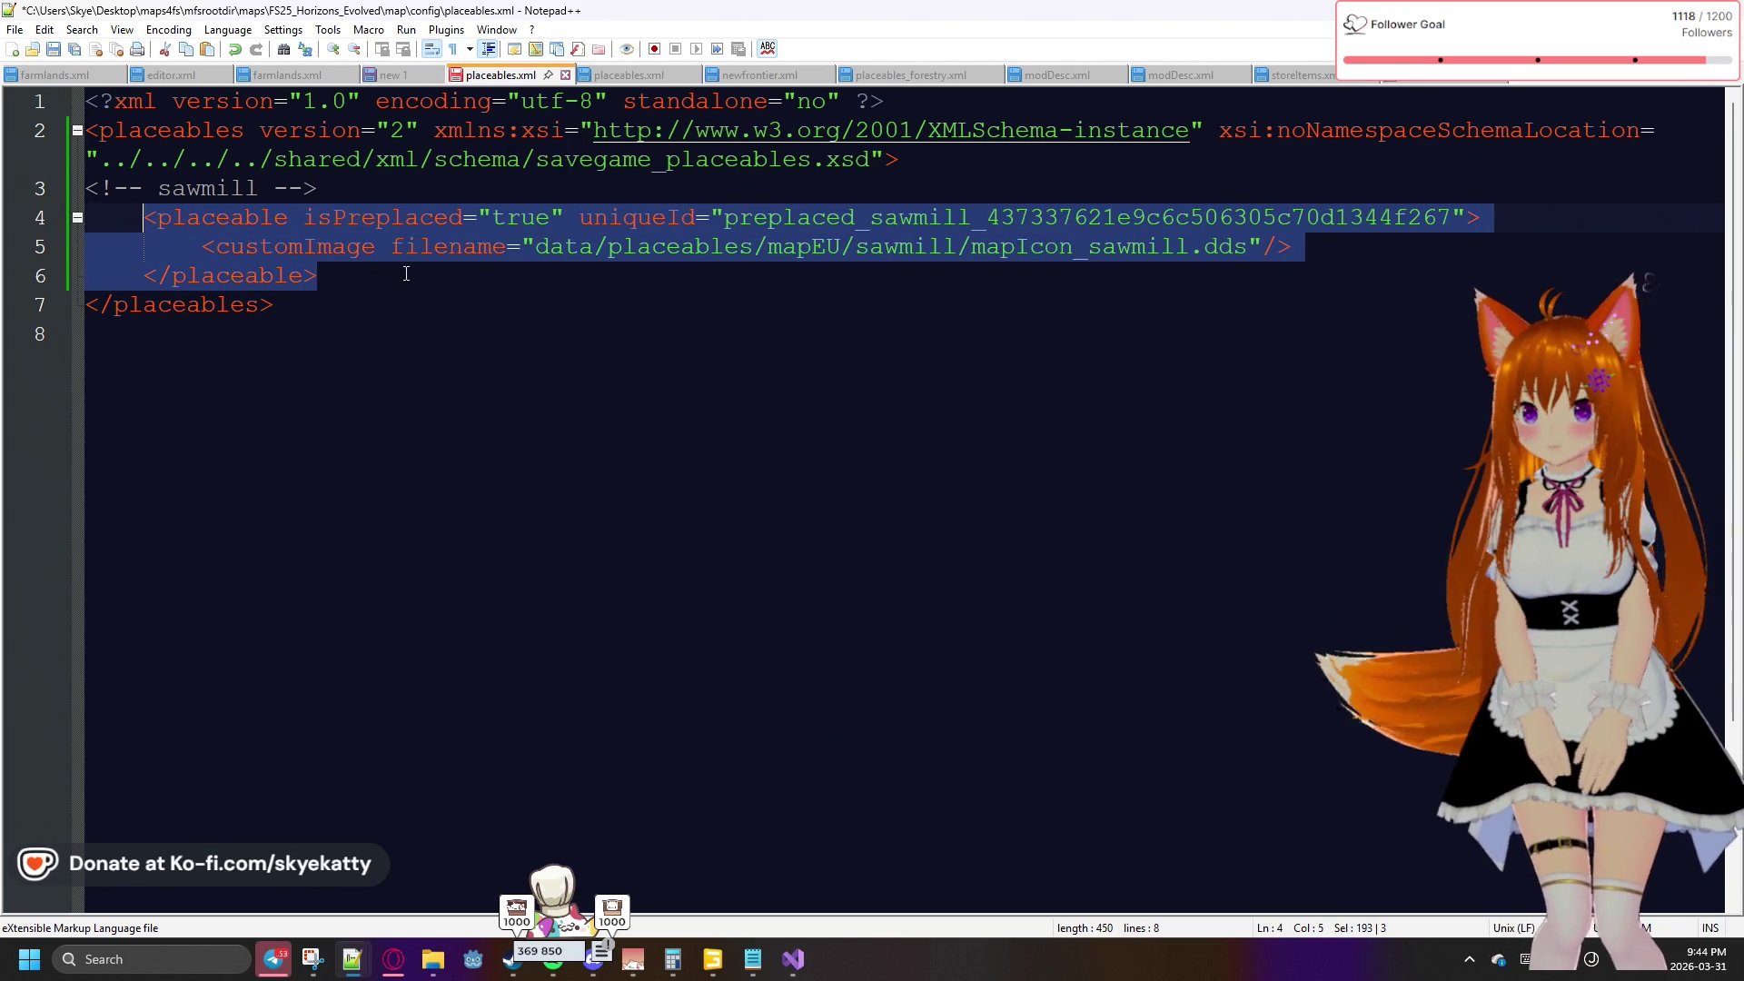
left_click(406, 274)
key("Return")
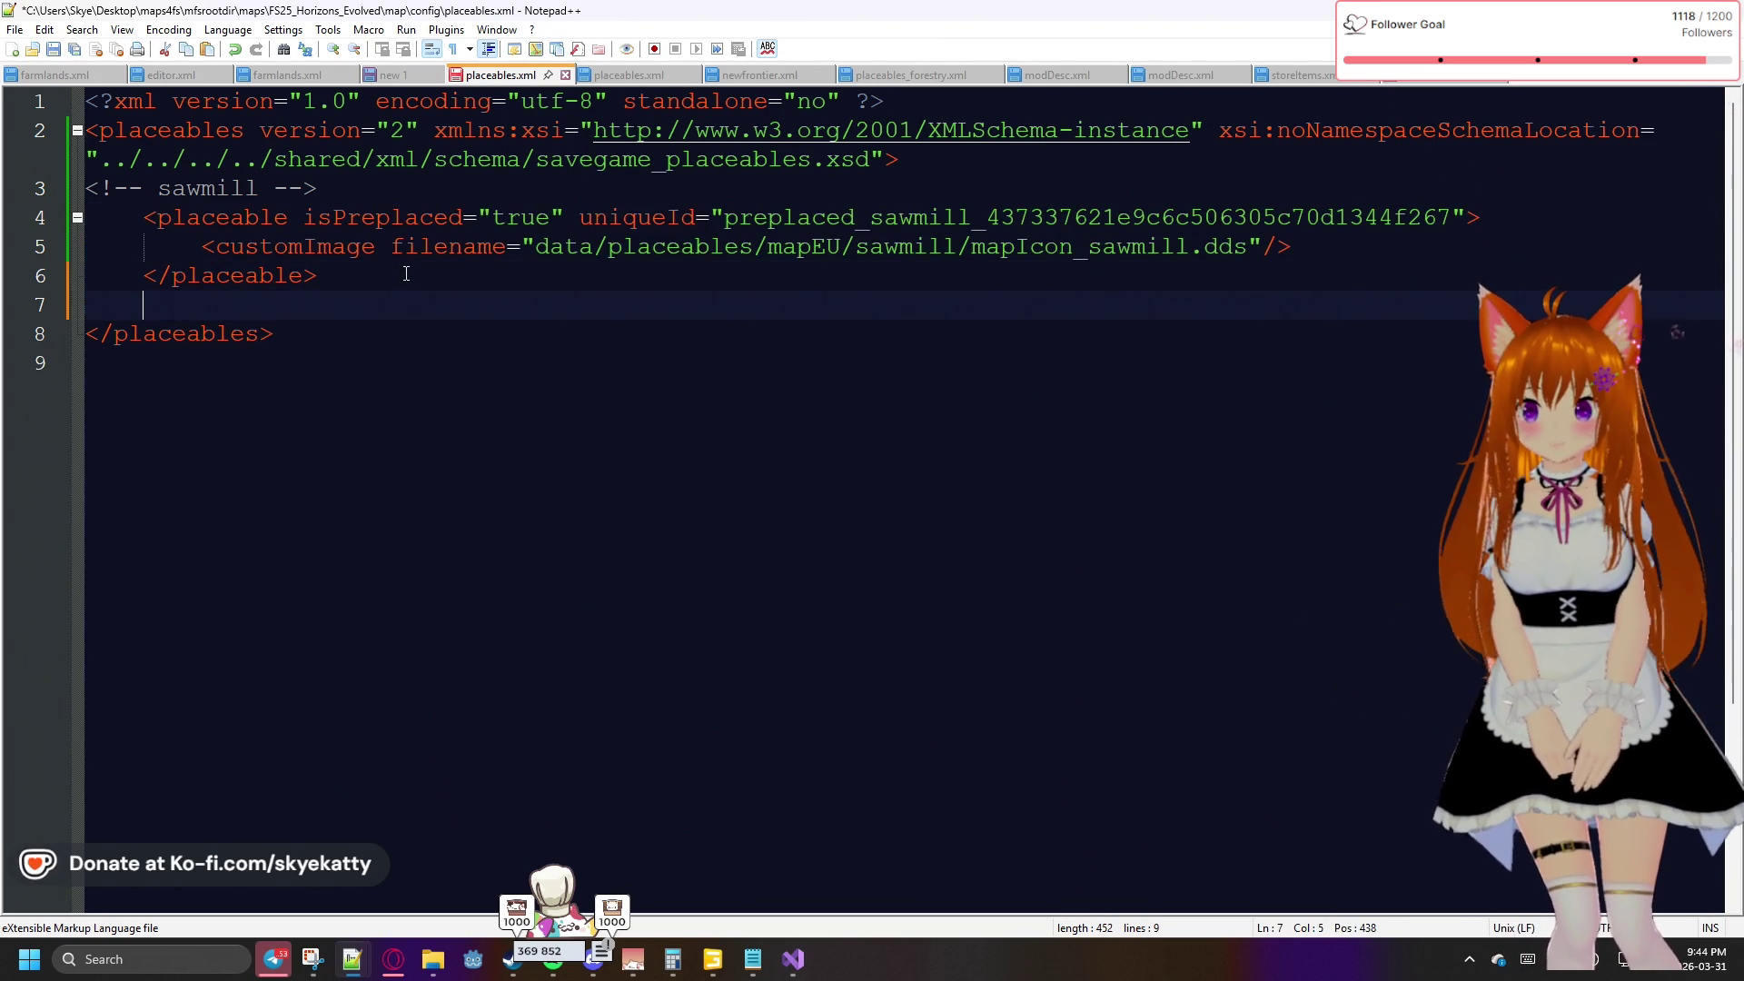
key("ctrl+v")
key("Return")
key("ctrl+v")
key("Return")
key("ctrl+v")
key("Return")
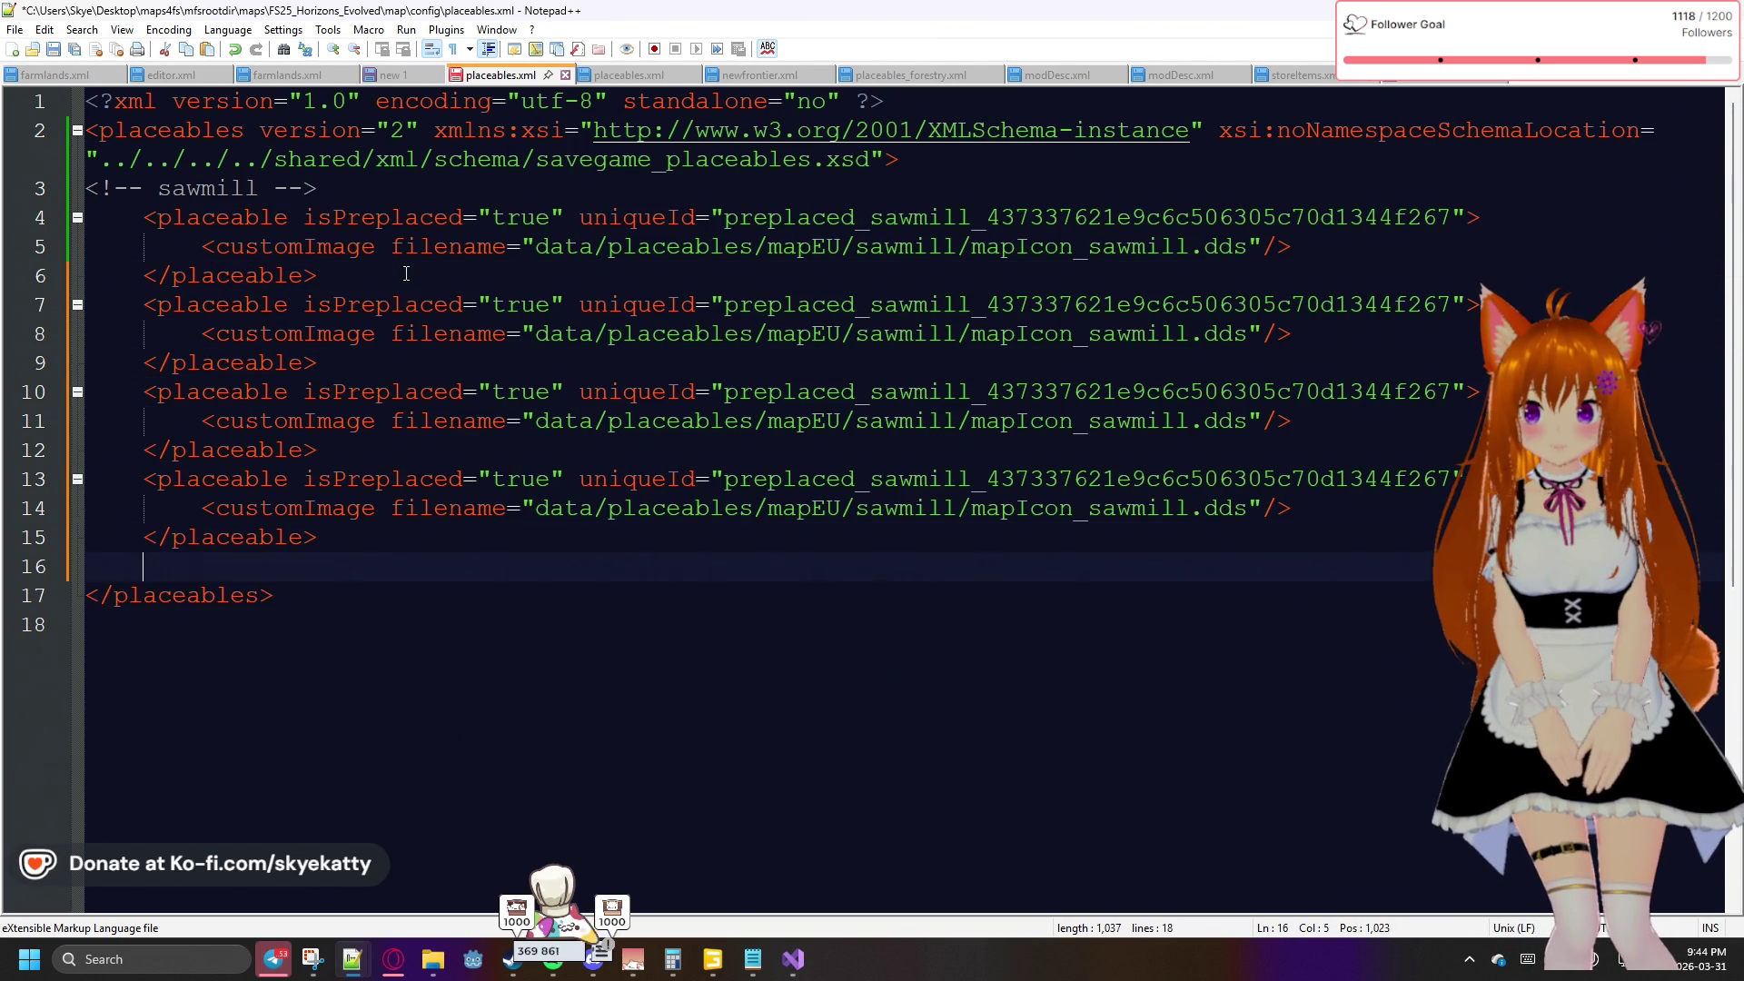
key("ctrl+v")
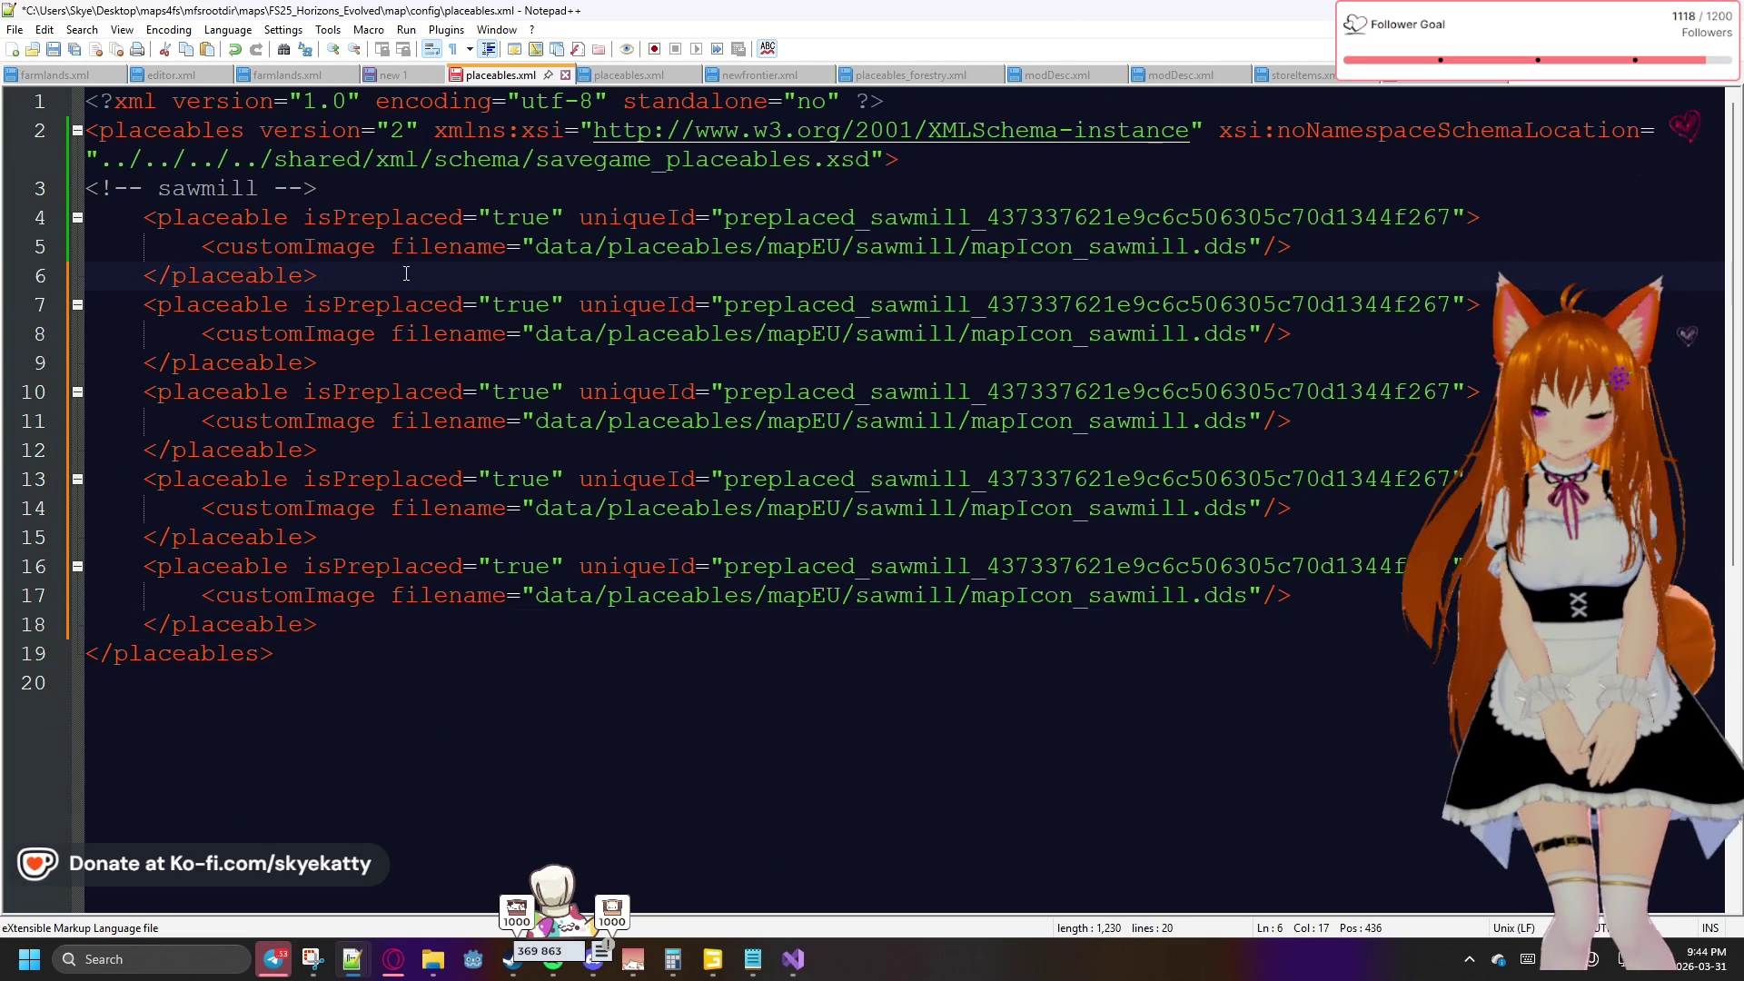
key("Return")
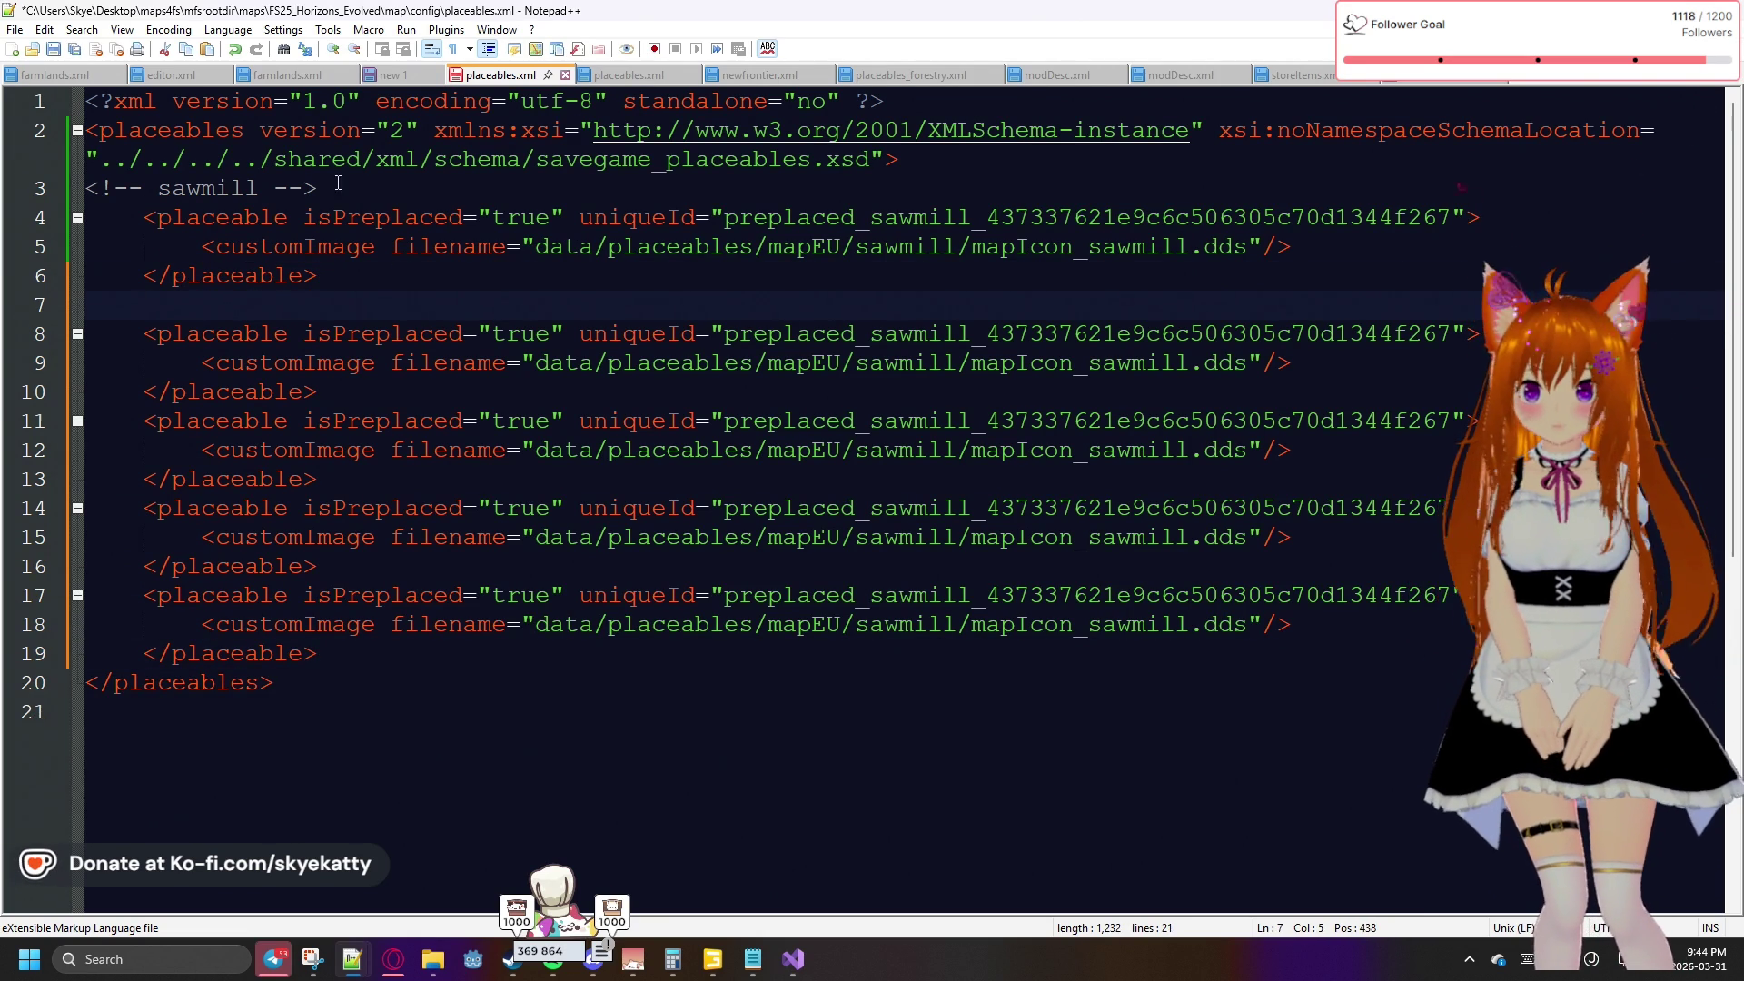
Copy the sawmill comment above the new blocks and rename it to farmhouses
left_click_drag(339, 186, 101, 192)
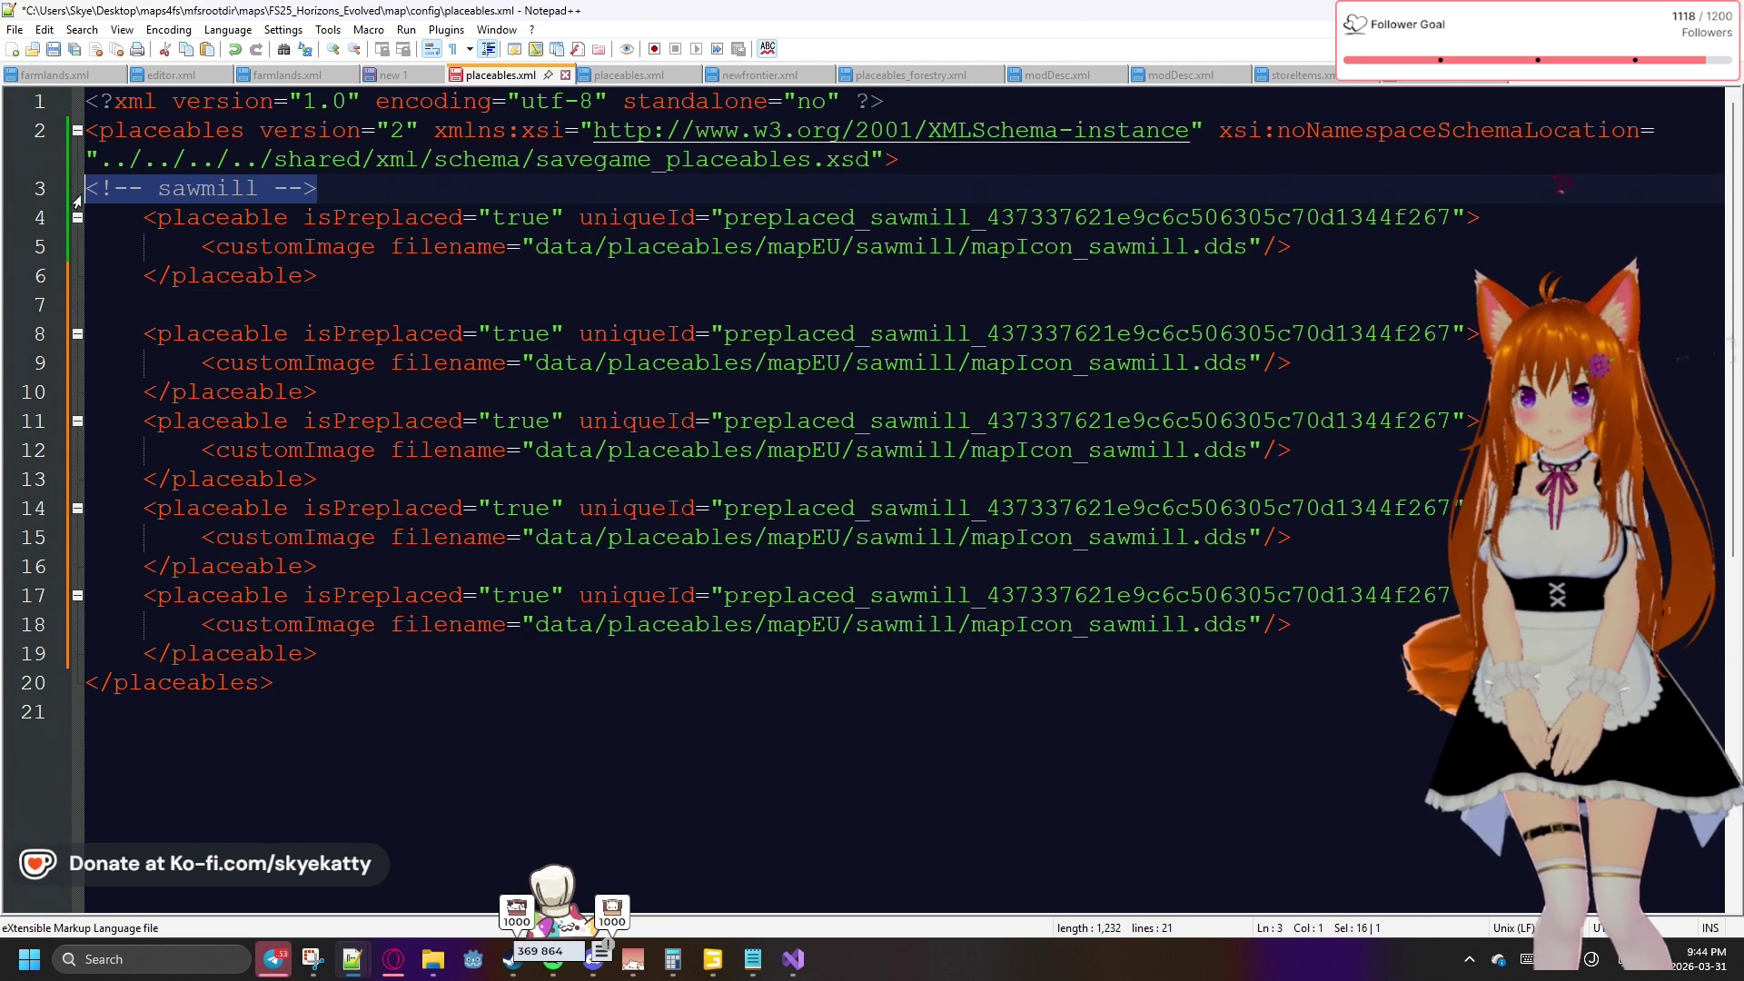
left_click(128, 305)
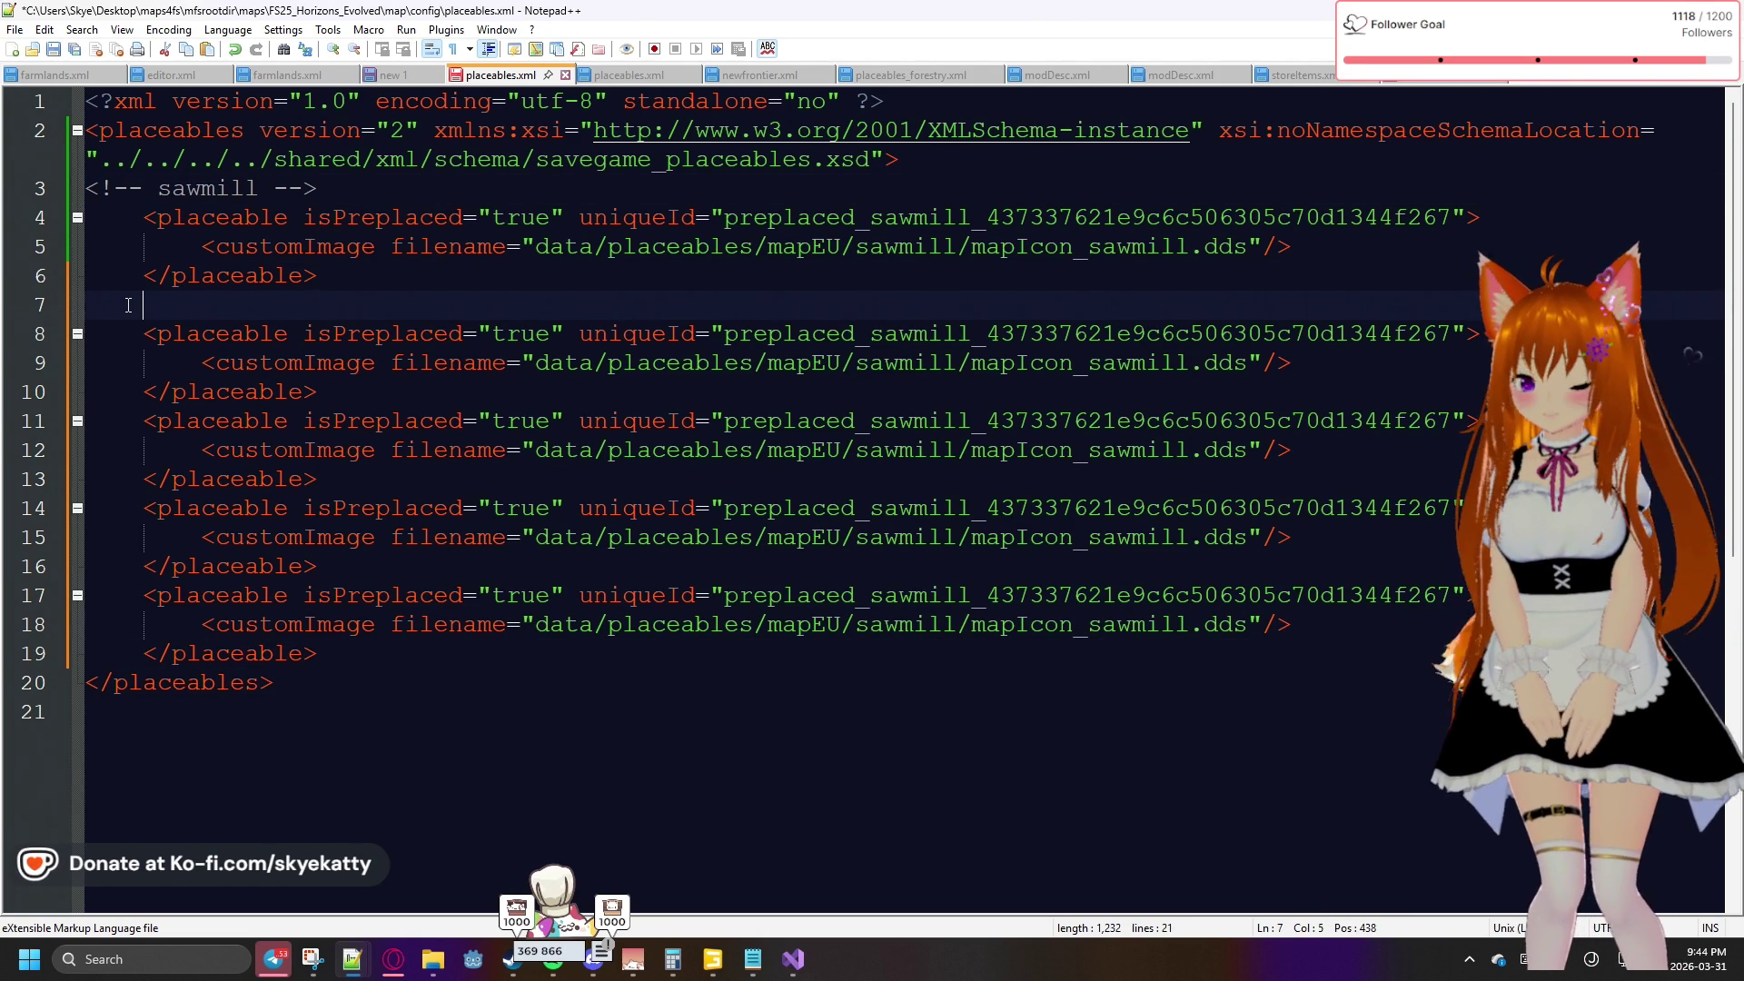
type("<!-- sawmill -->")
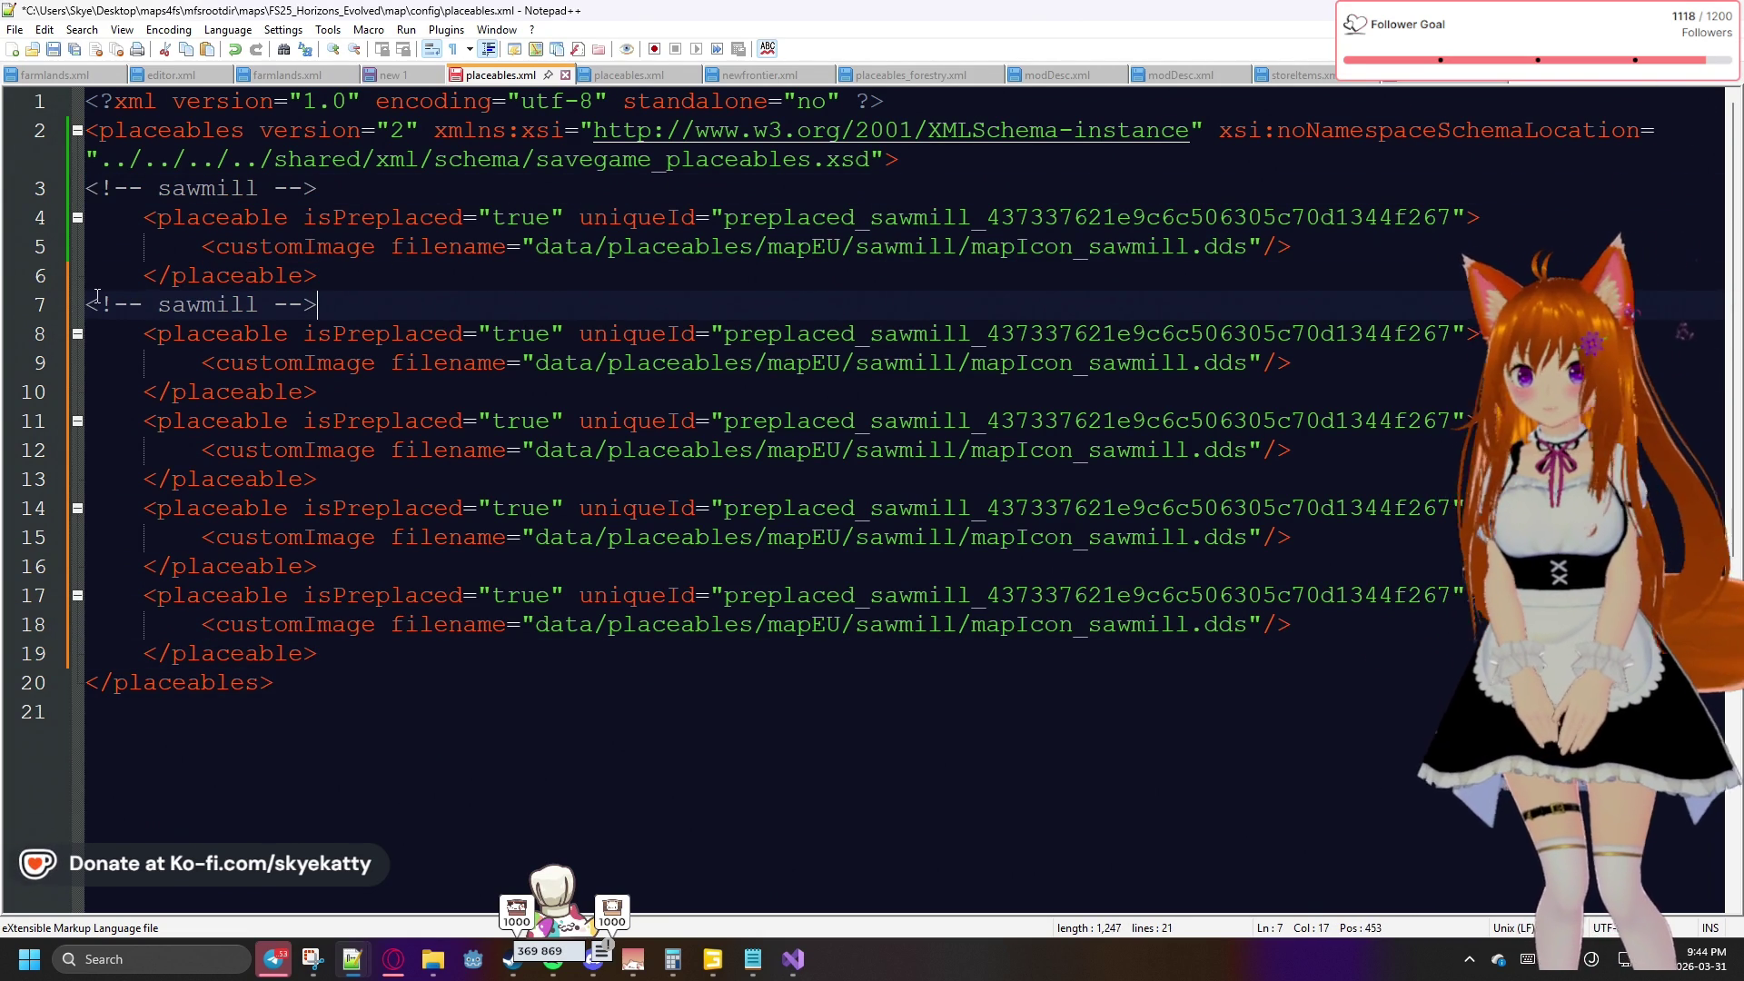
key("Return")
left_click_drag(254, 334, 157, 348)
type("farmhous")
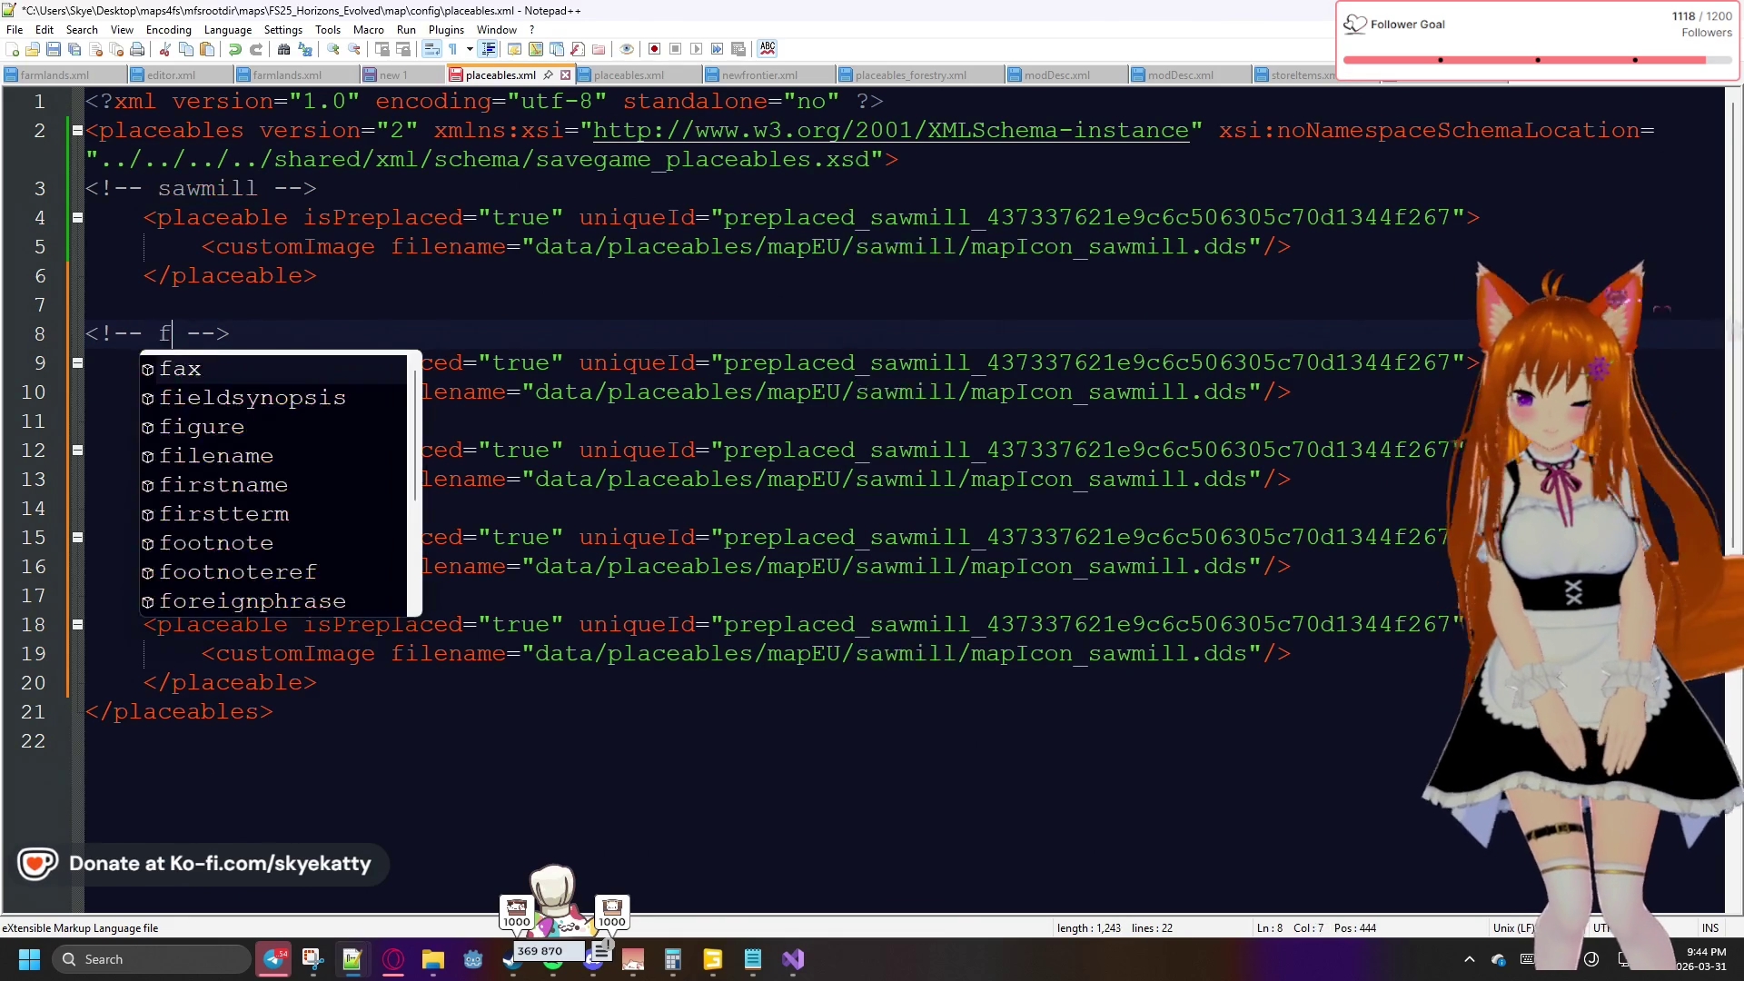
type("es")
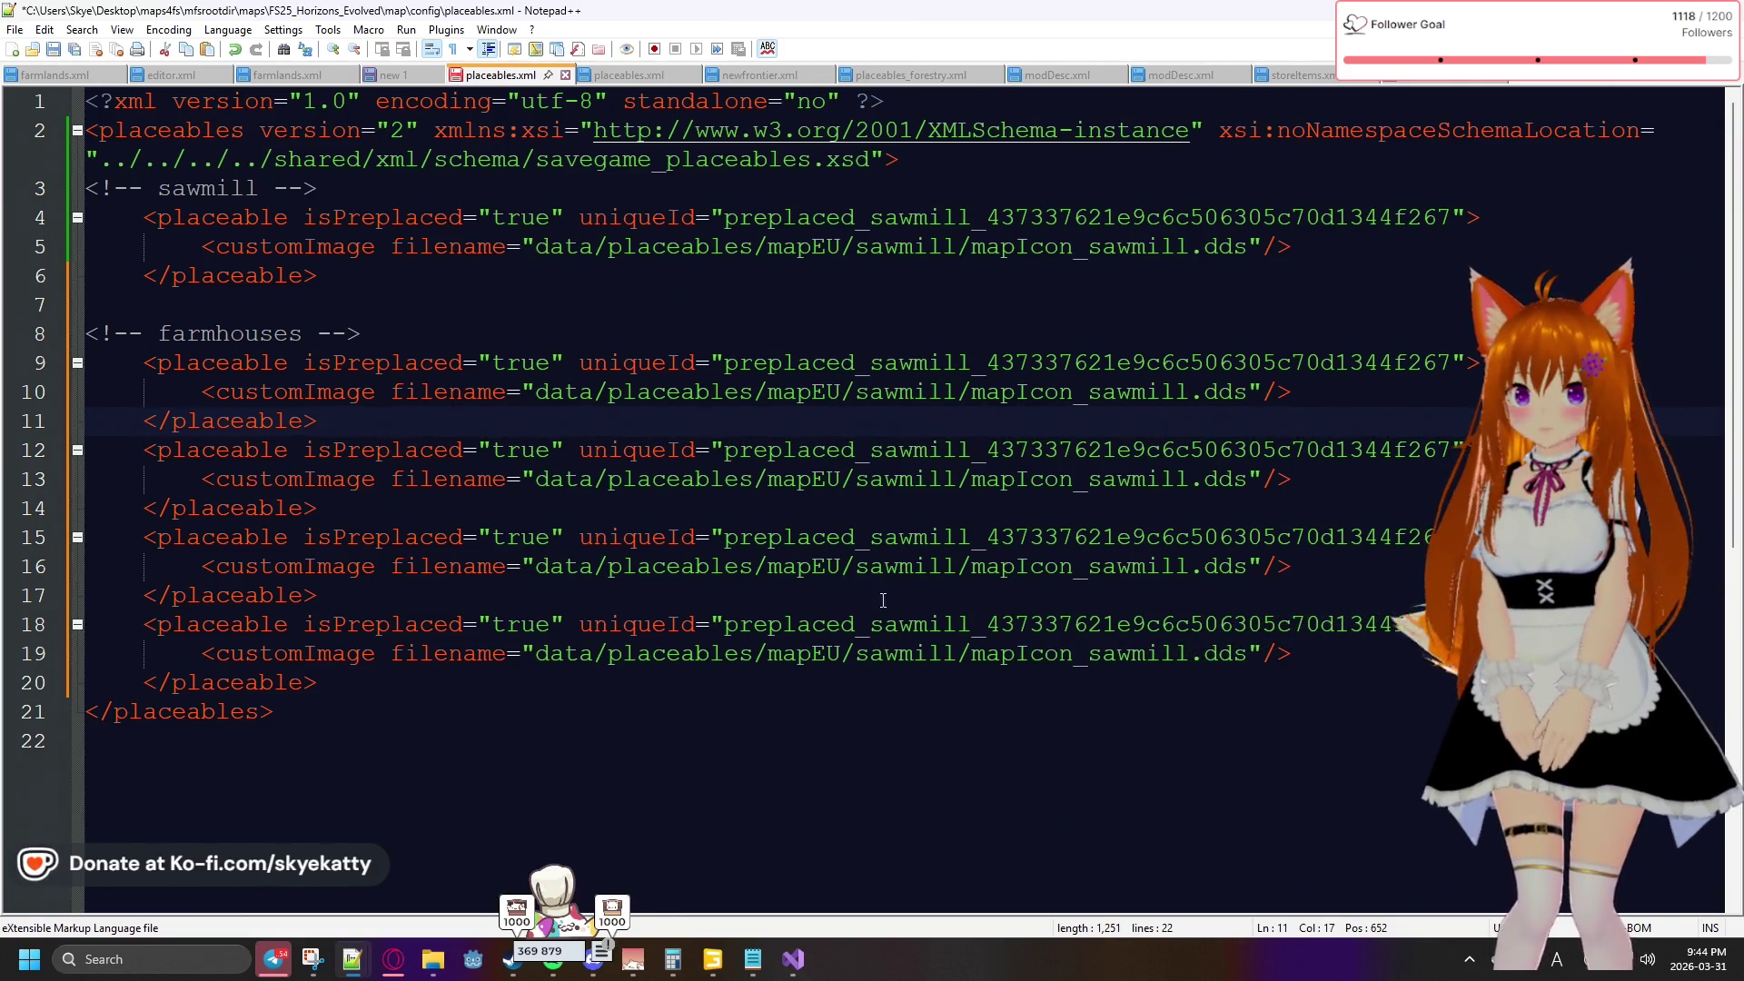
Select the mapEU part of the icon path on line 10
left_click(841, 391)
key("shift+Left")
key("shift+Left")
key("shift+Left")
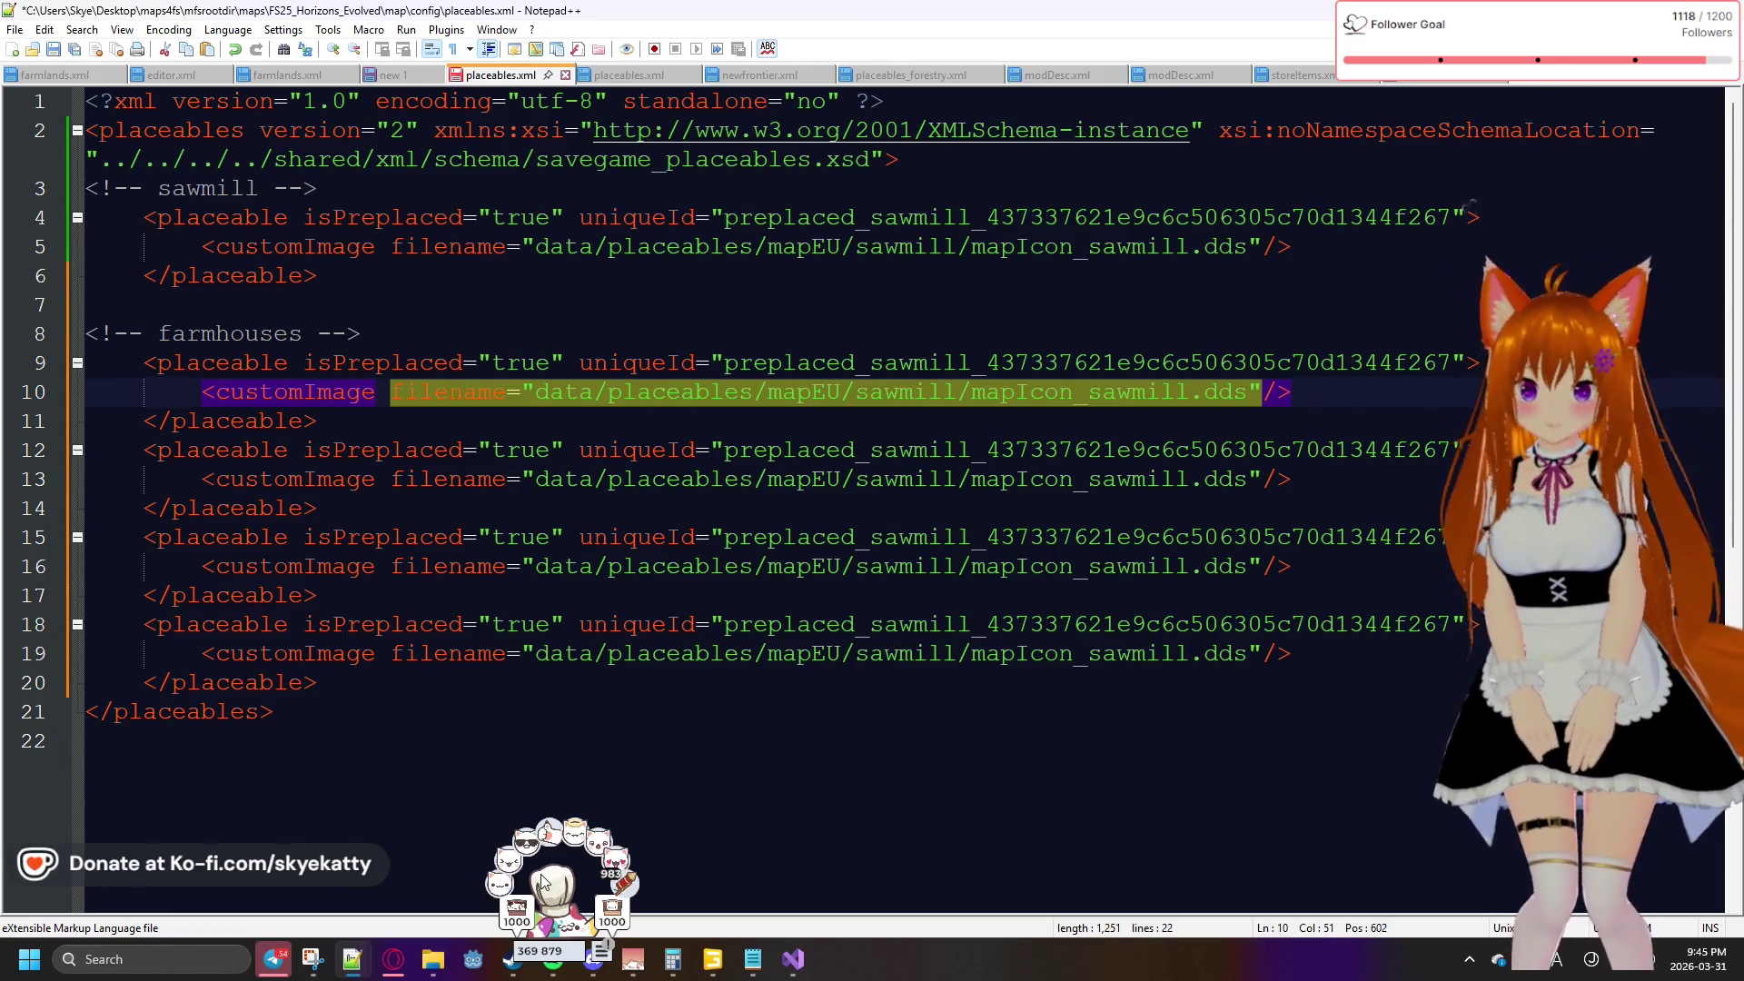
mouse_move(418, 970)
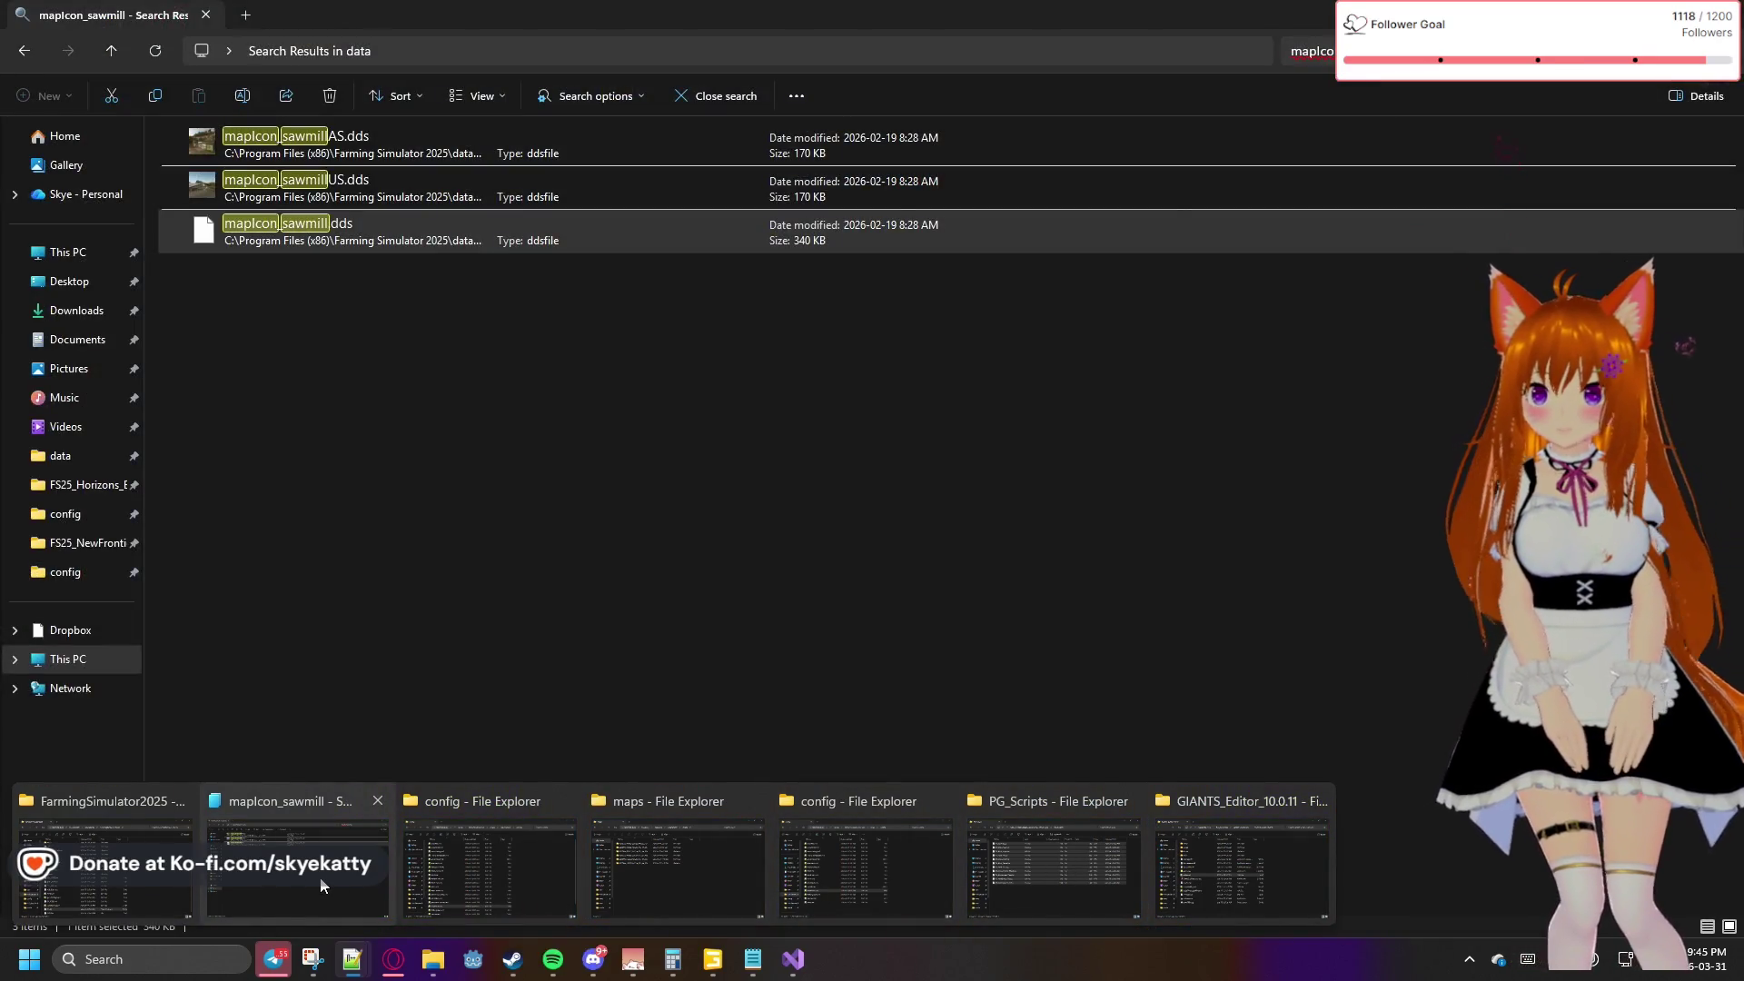
left_click(322, 886)
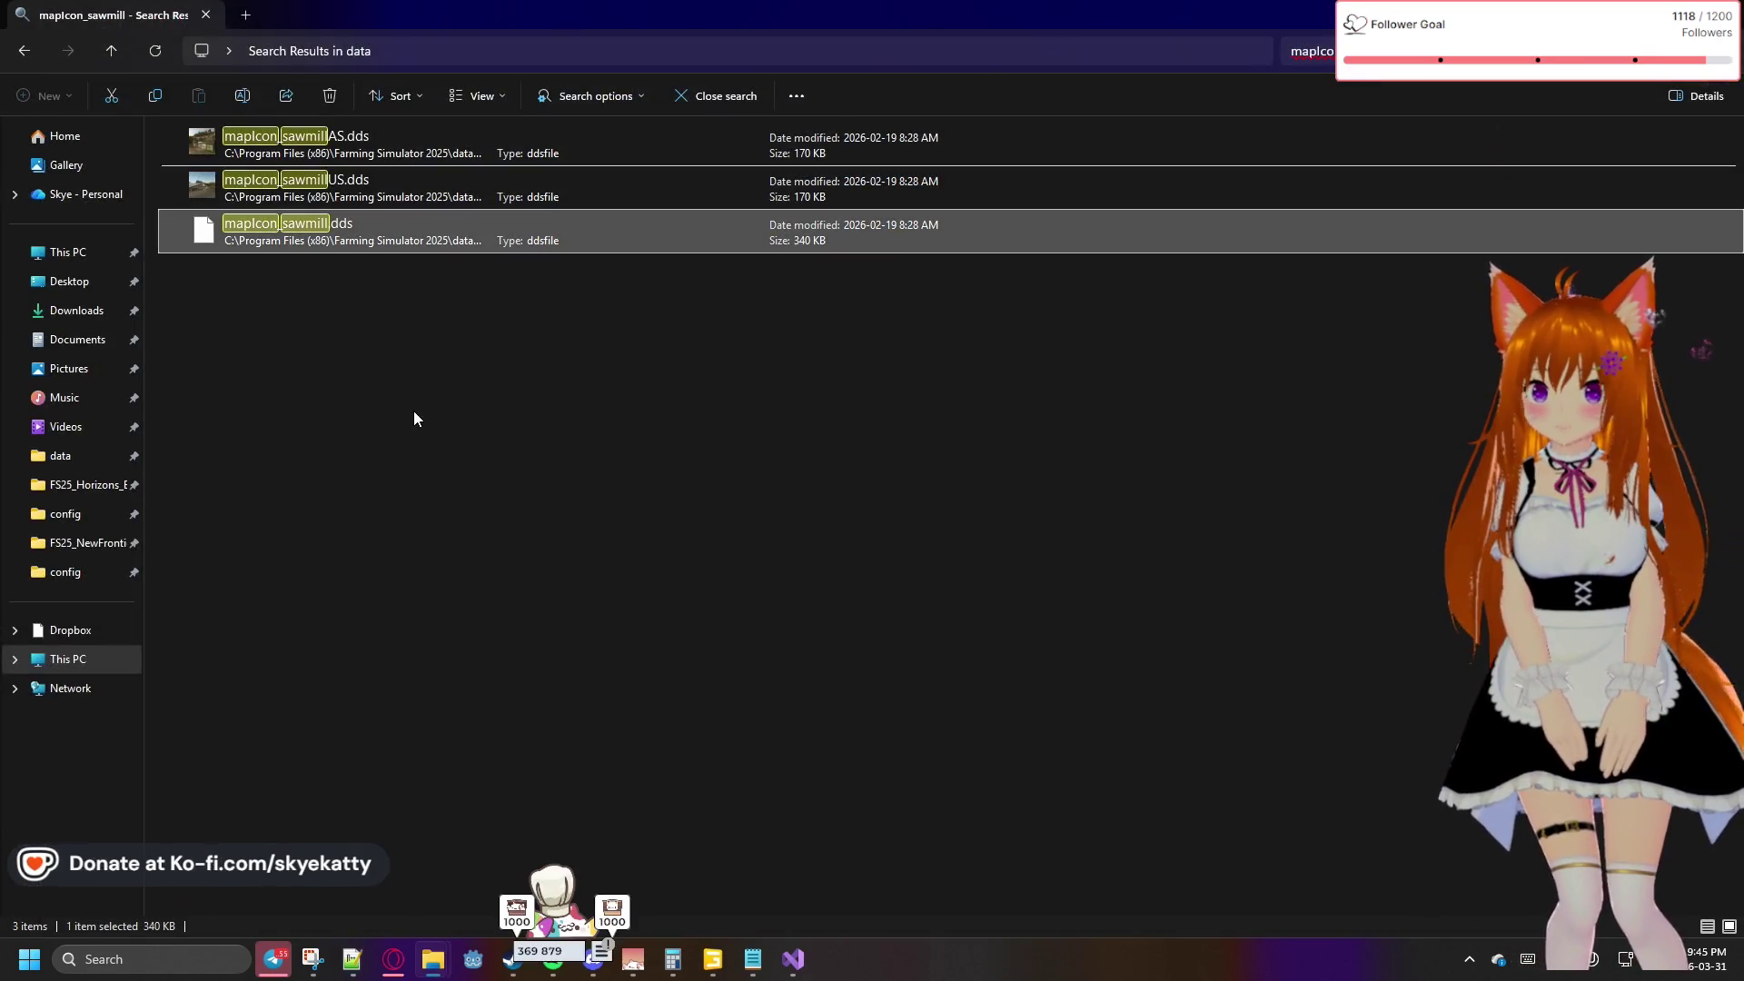
left_click(456, 300)
left_click(465, 250)
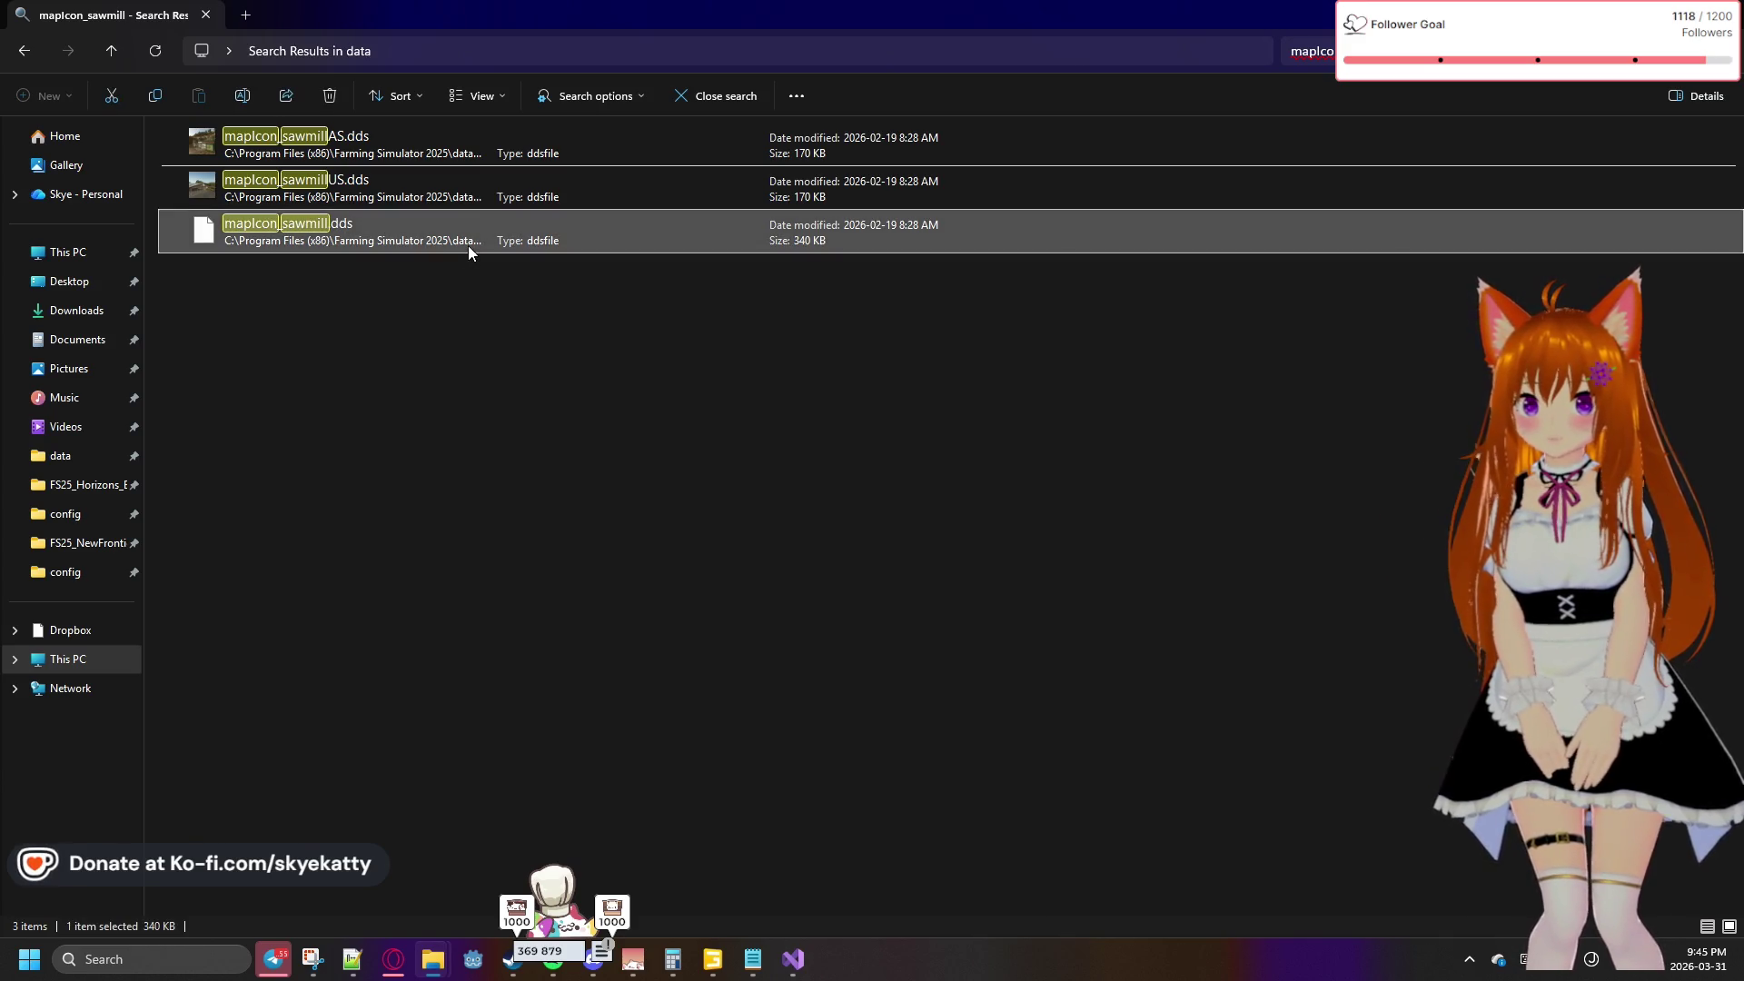
left_click(793, 959)
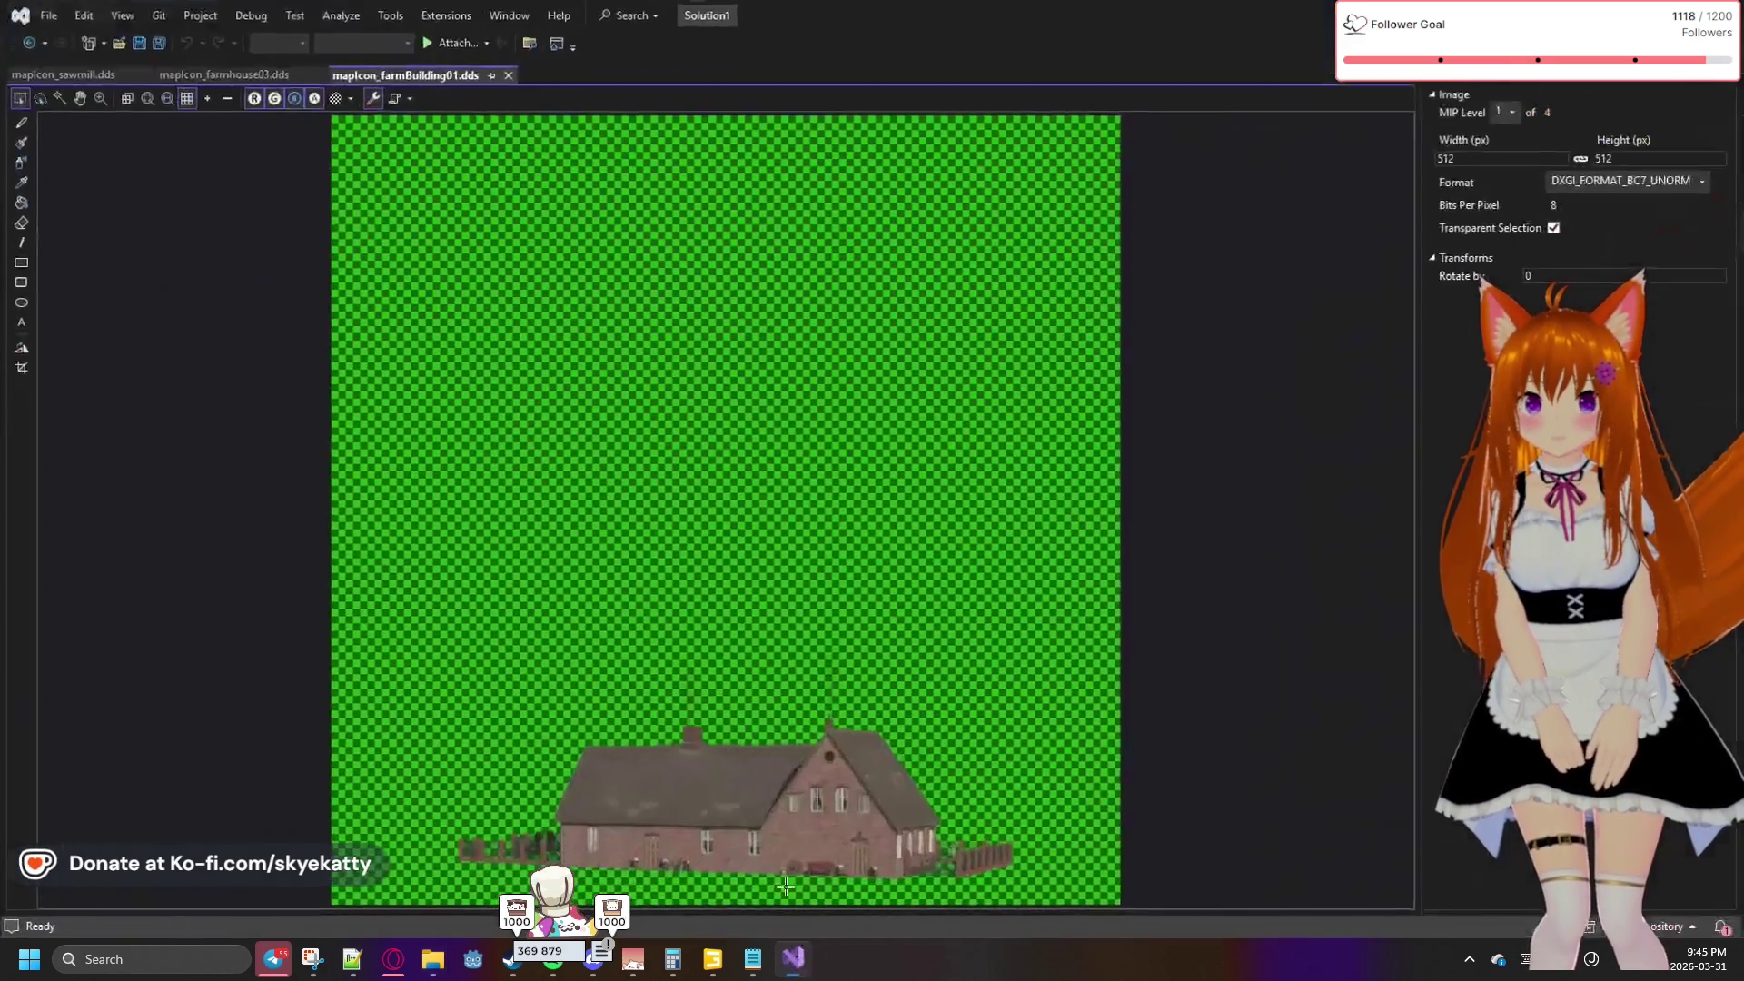
right_click(425, 75)
left_click(397, 78)
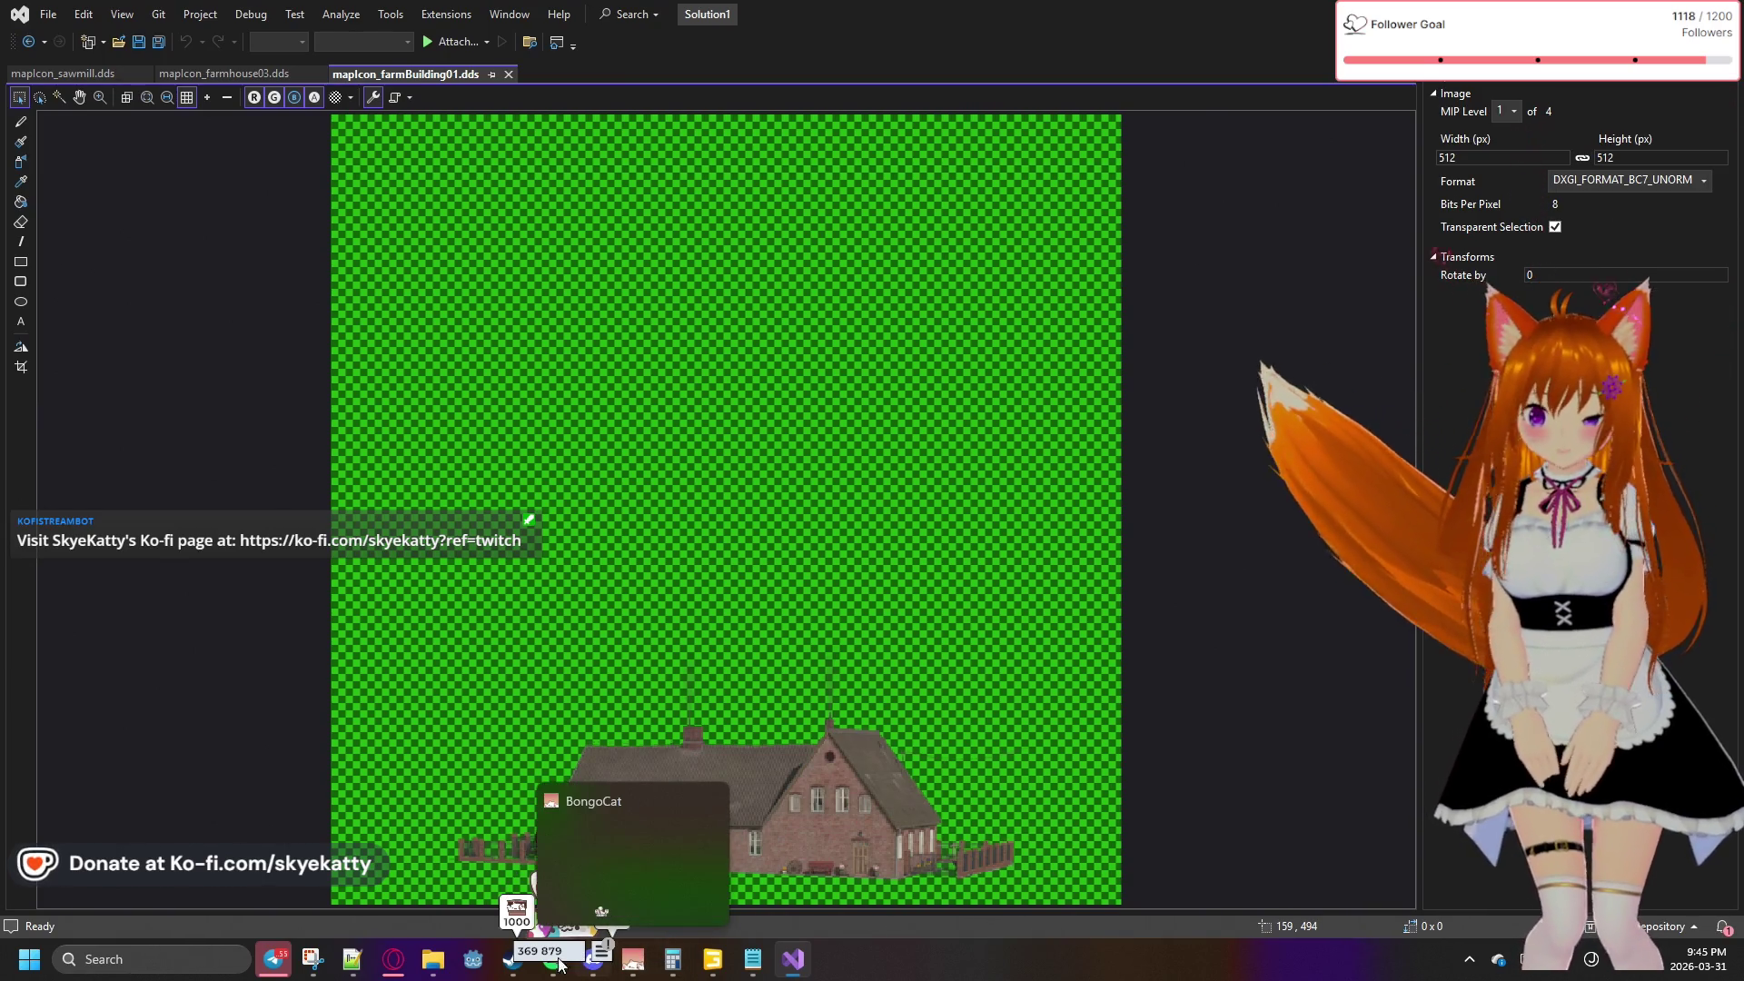
mouse_move(513, 961)
mouse_move(449, 971)
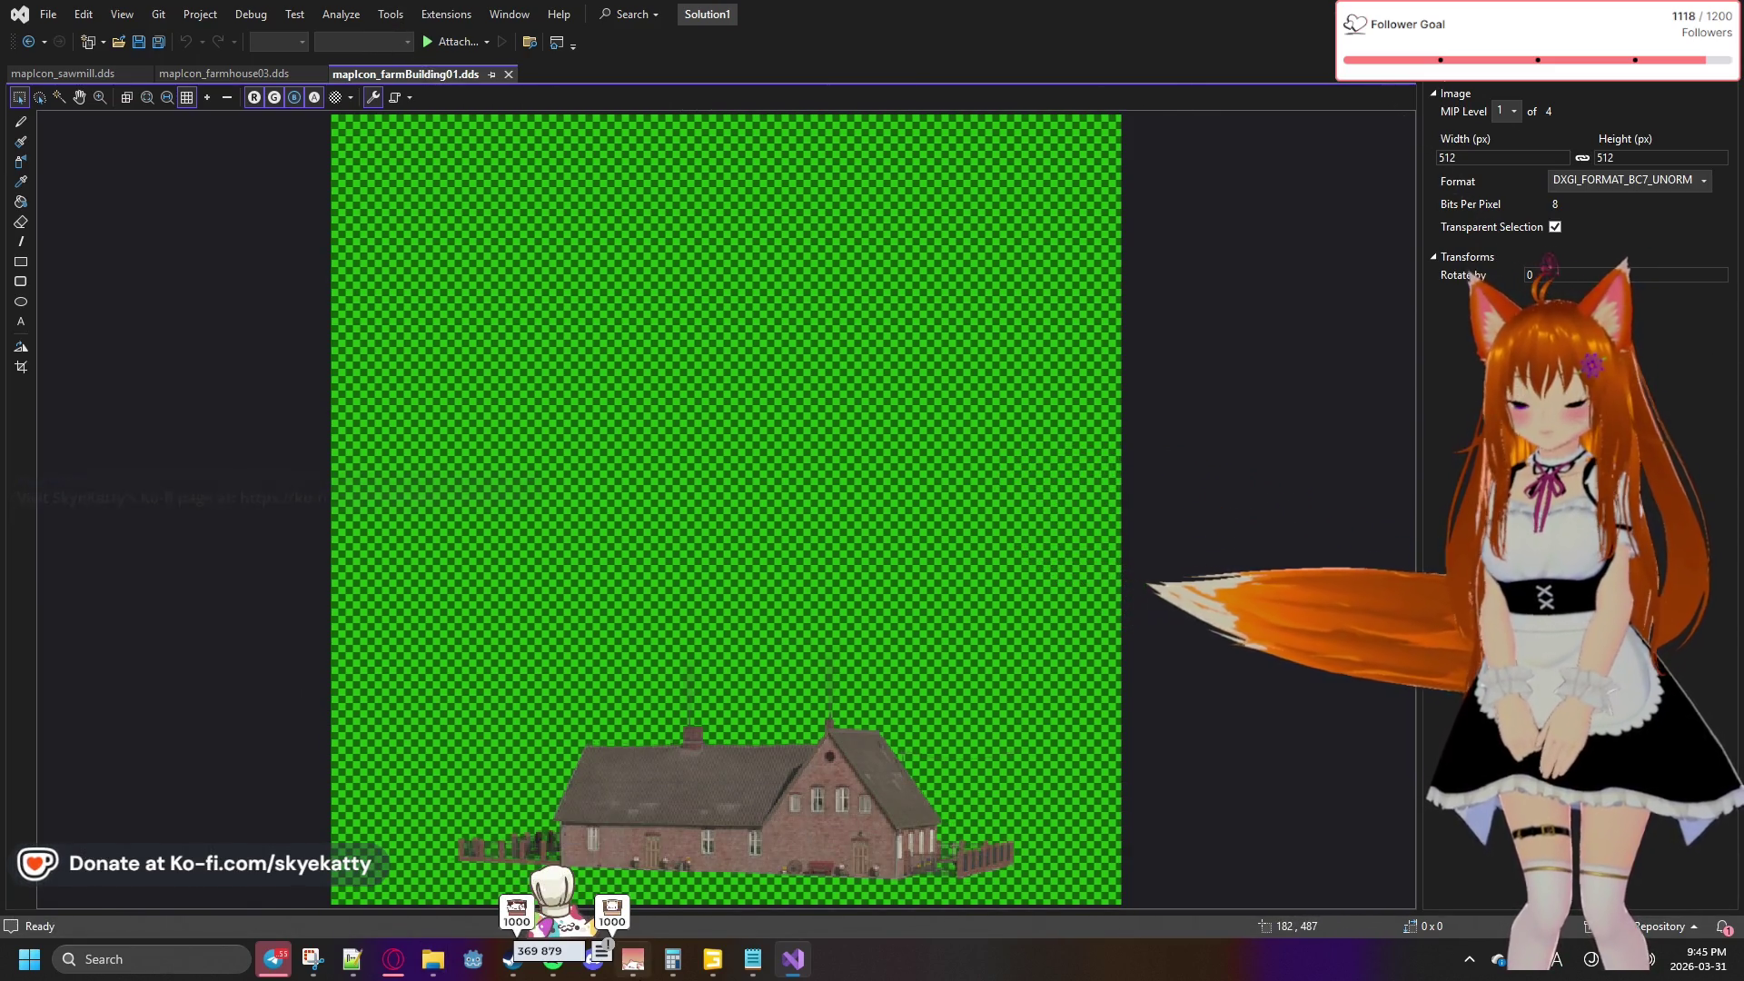
mouse_move(585, 970)
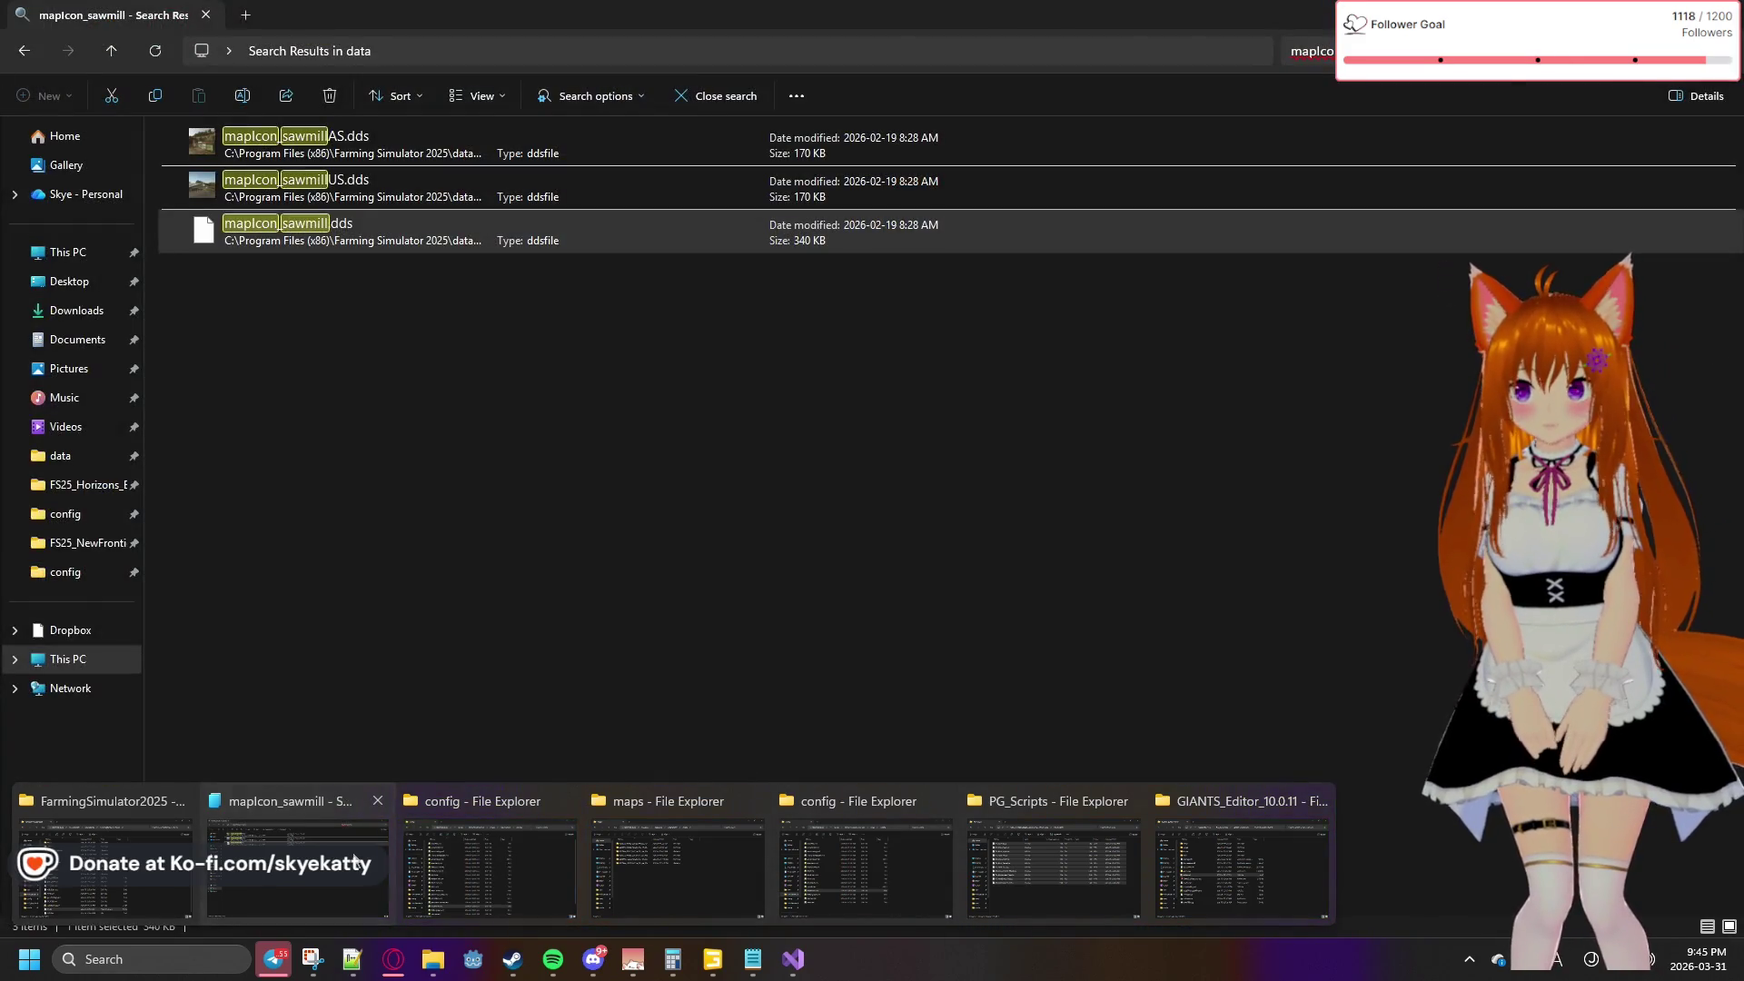
Browse the game's placeables subfolders, stepping through folders starting with f
left_click(356, 860)
left_click(31, 50)
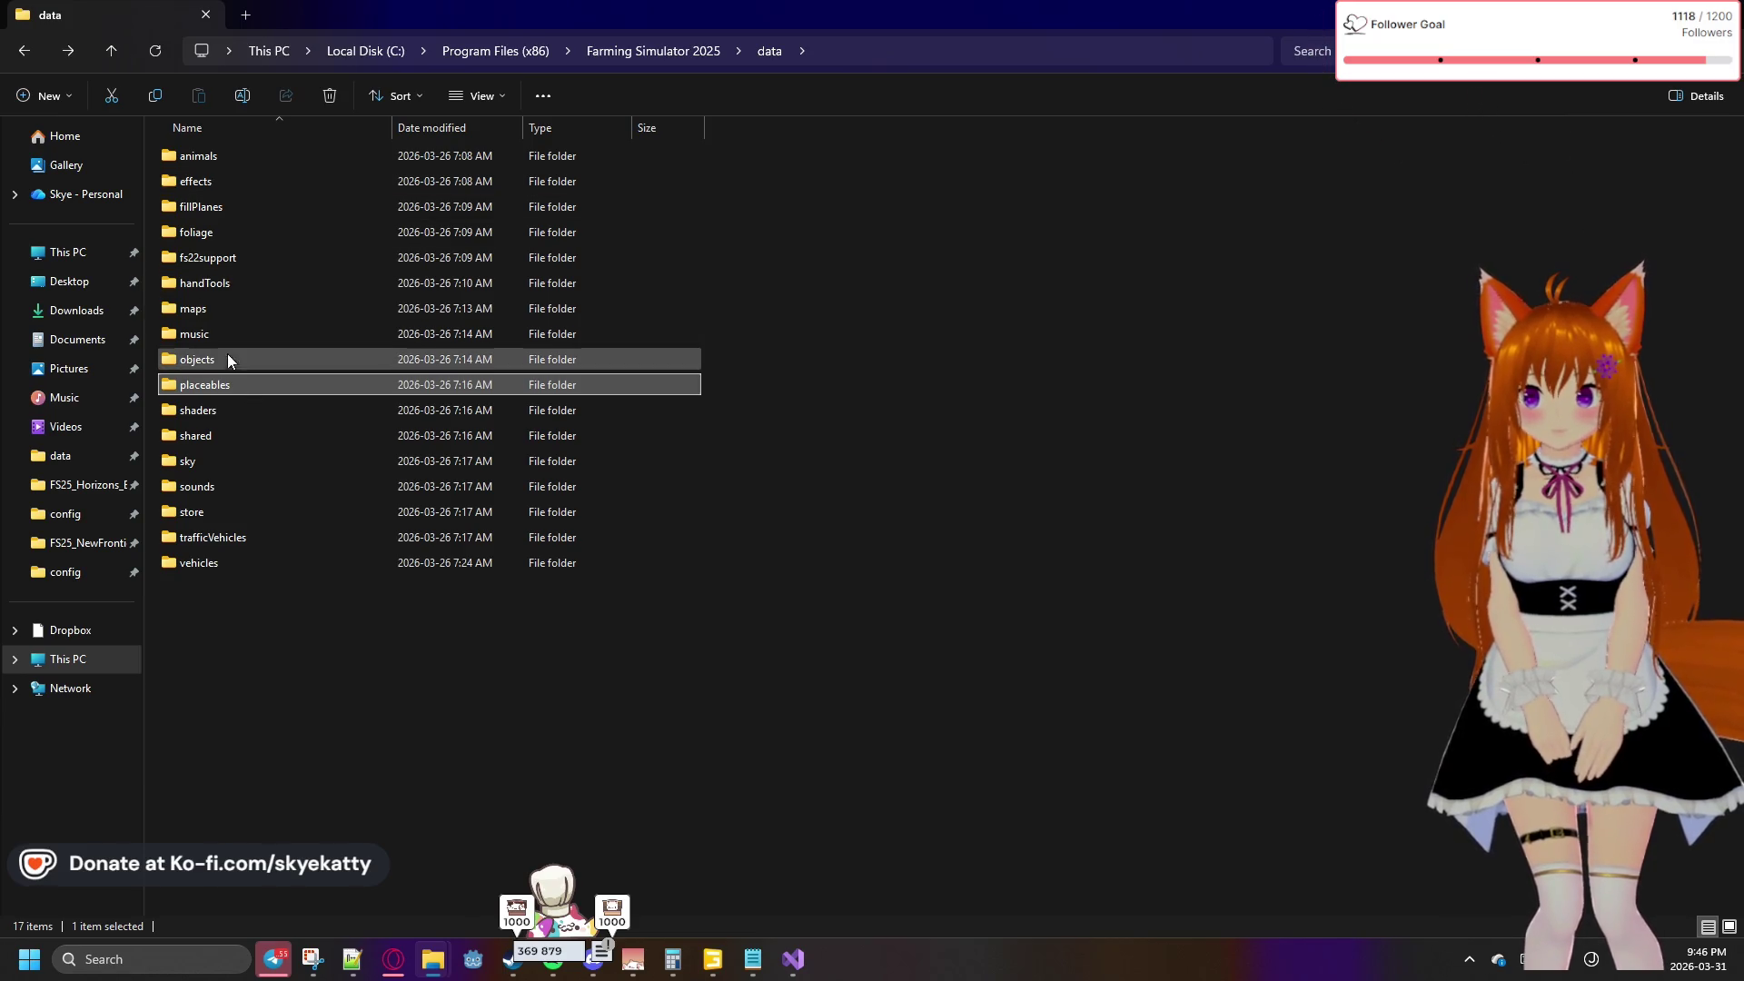
double_click(231, 387)
double_click(202, 184)
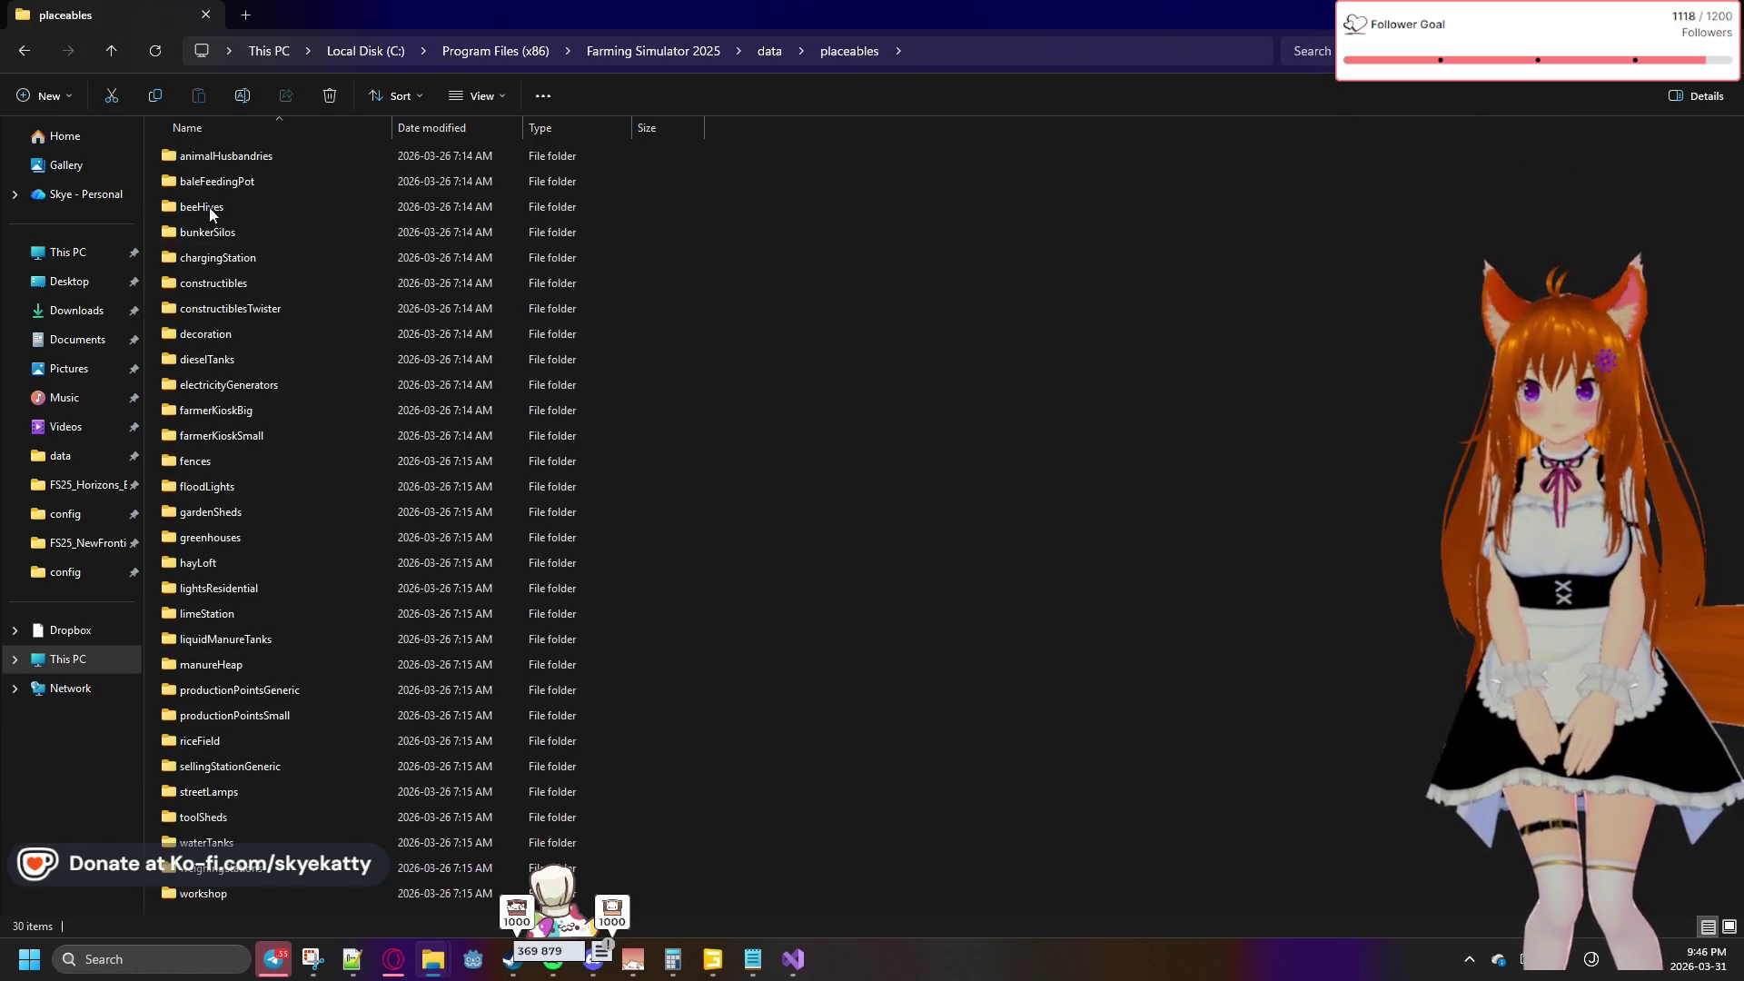
key("f")
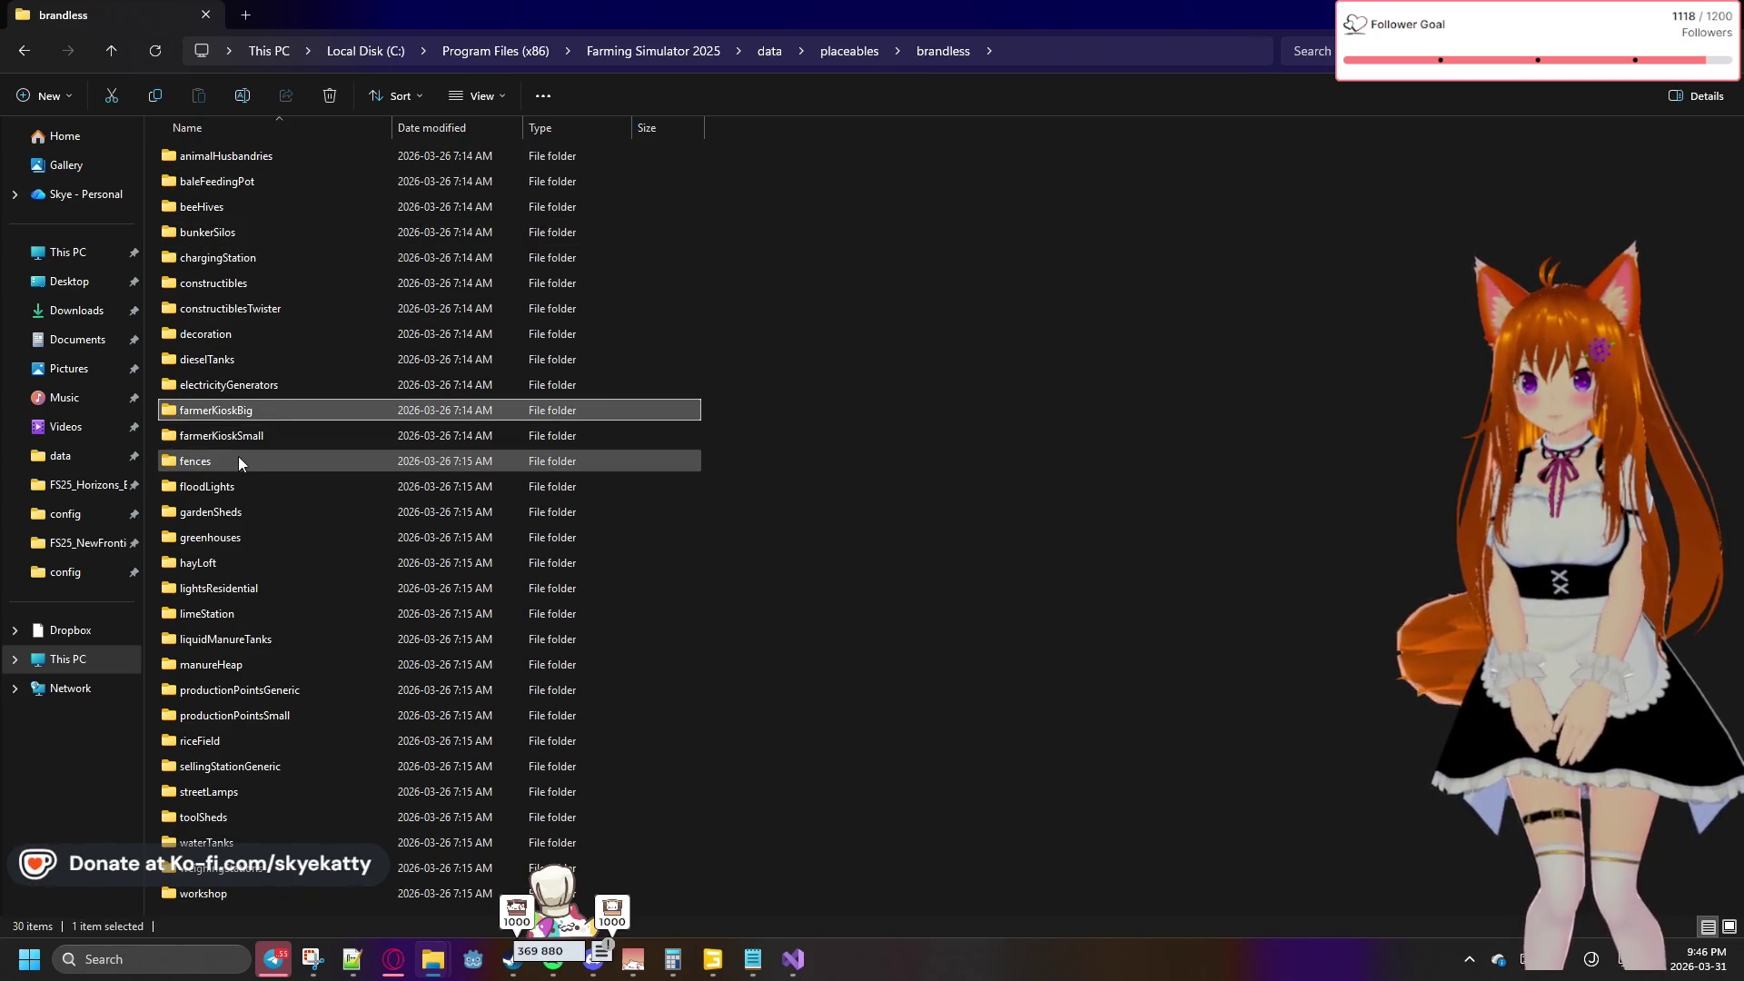
key("f")
key("f")
key("f")
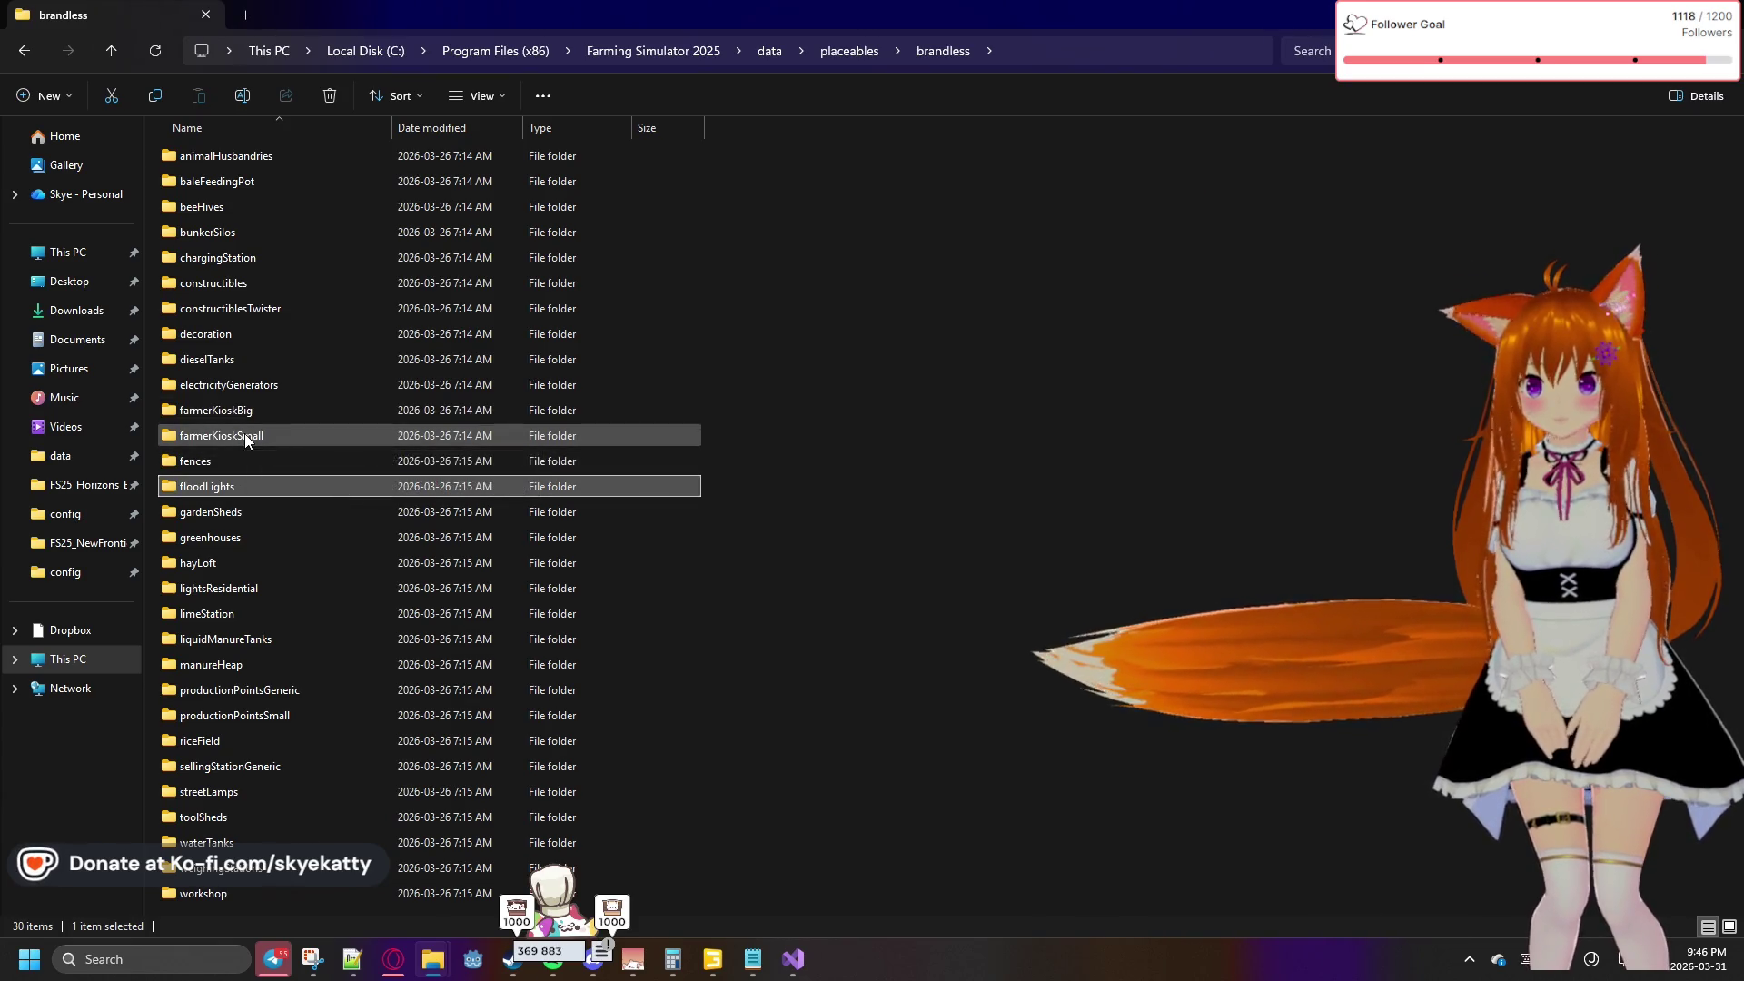
key("f")
key("f")
key("f")
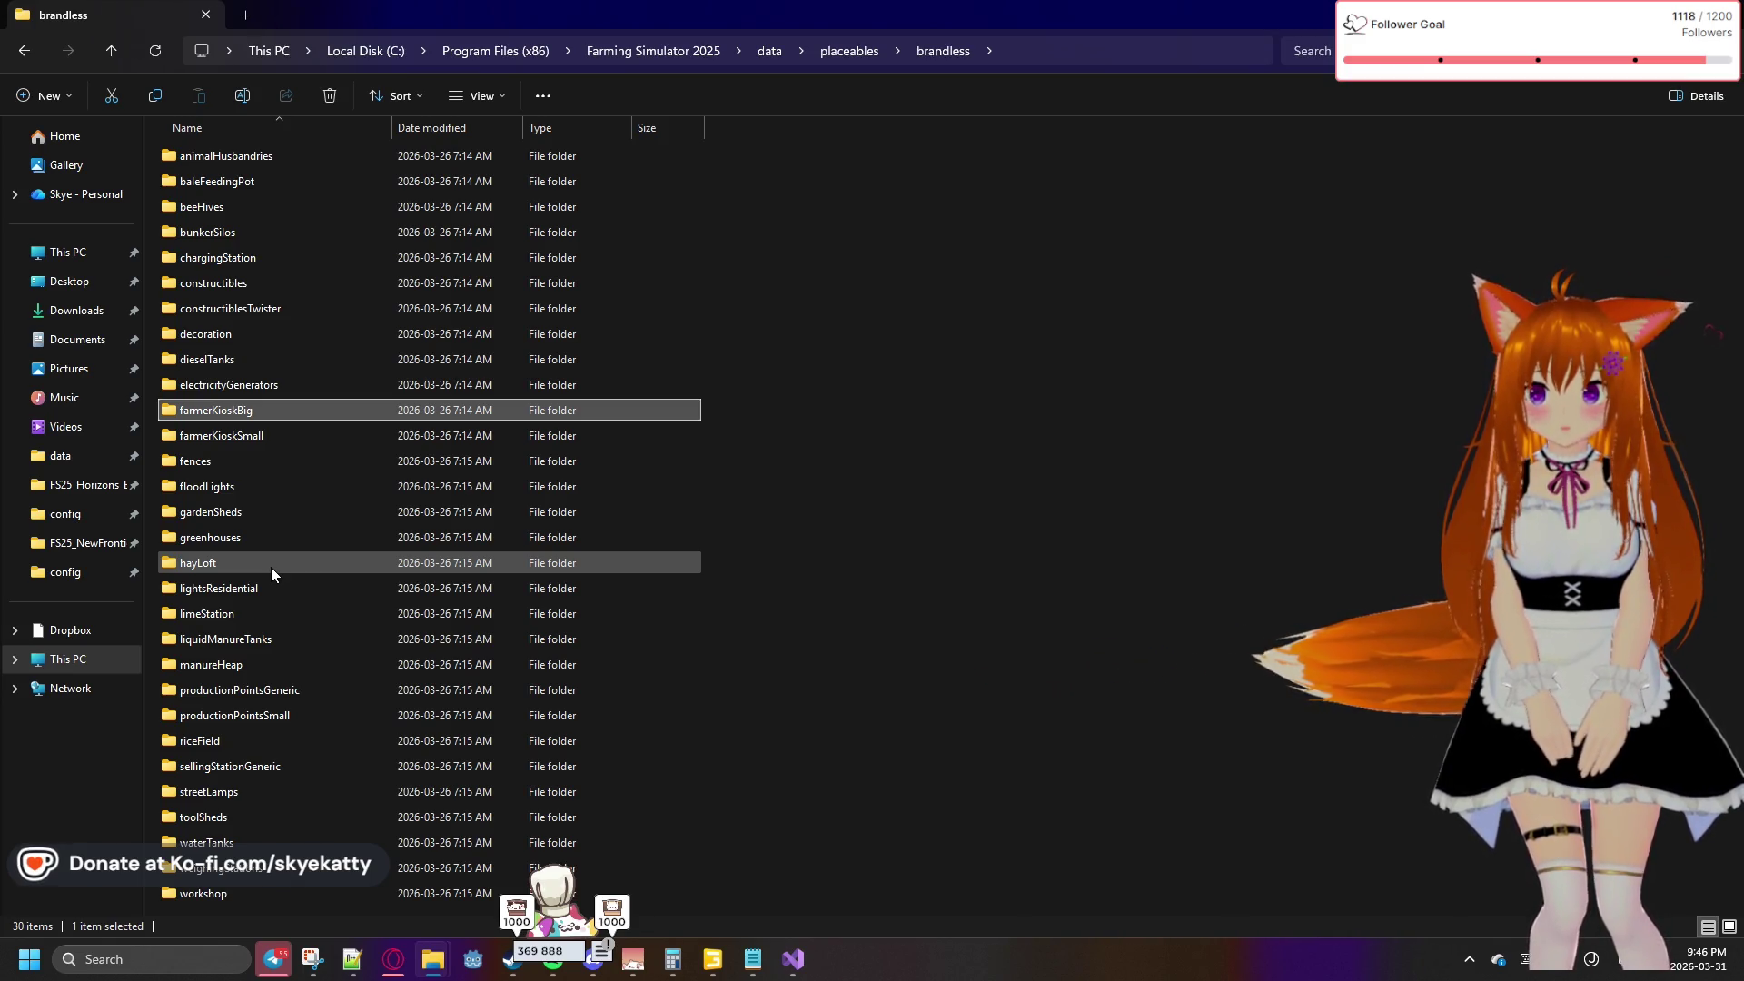
Open the shared data folder and view the farmBuilding01 map icon image
left_click(25, 53)
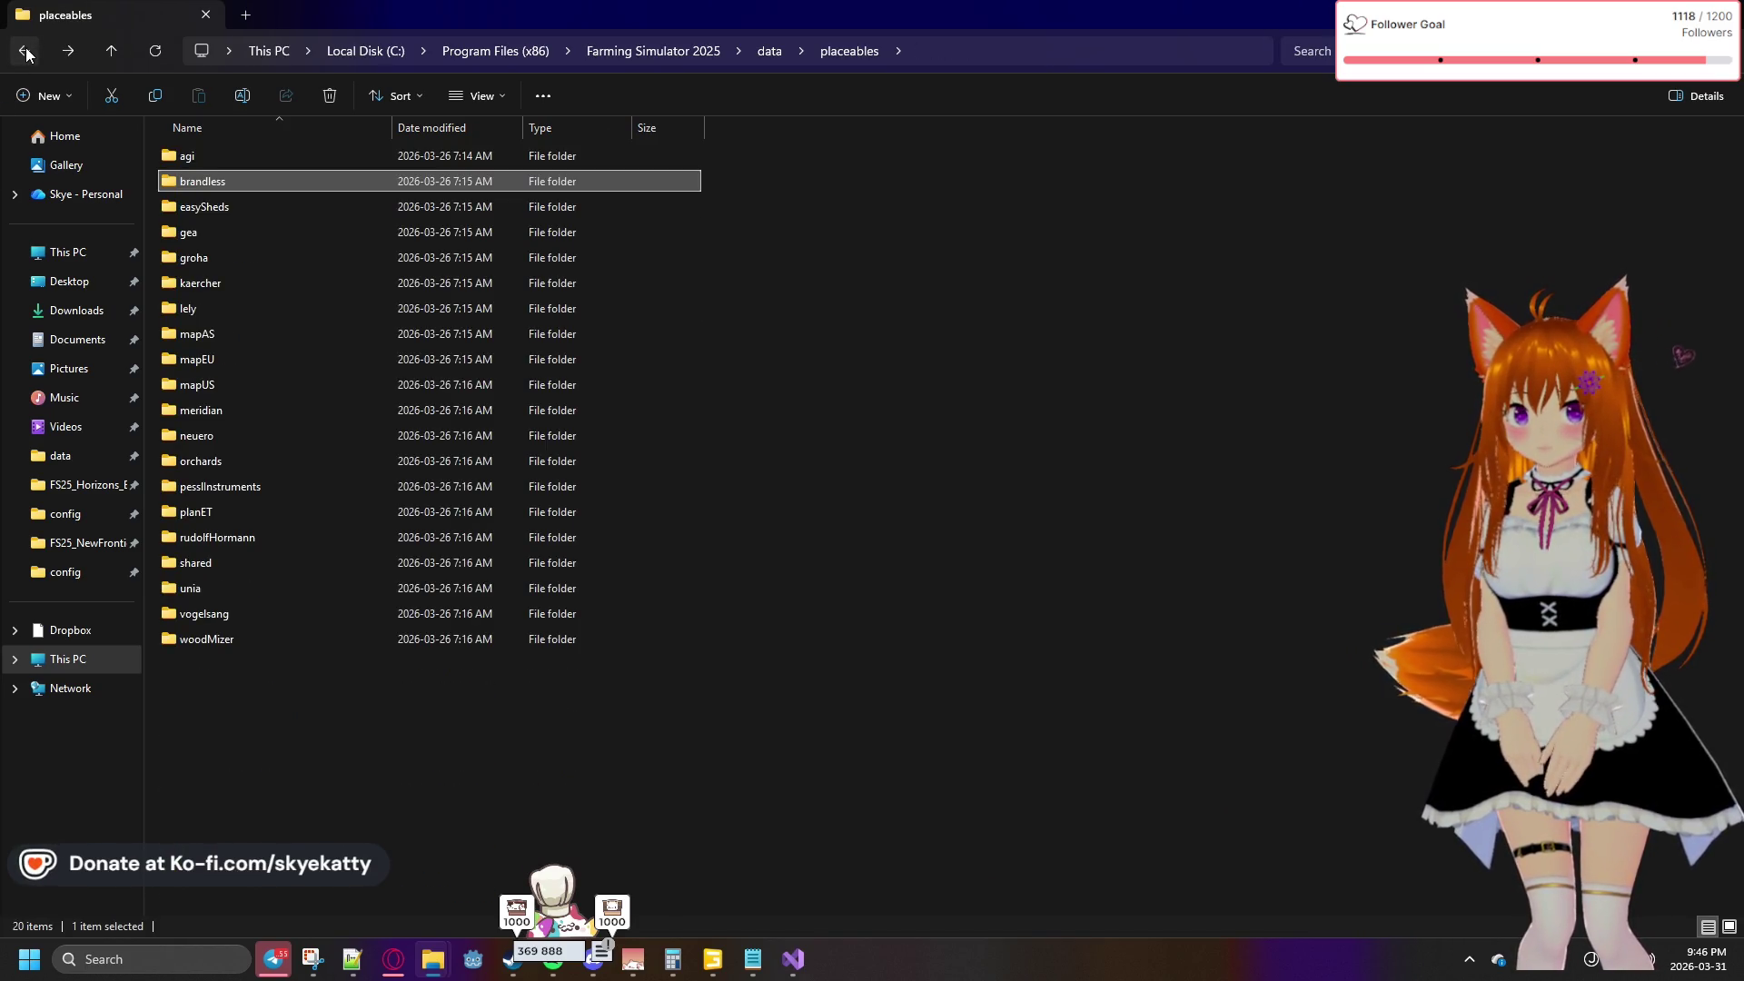
left_click(26, 53)
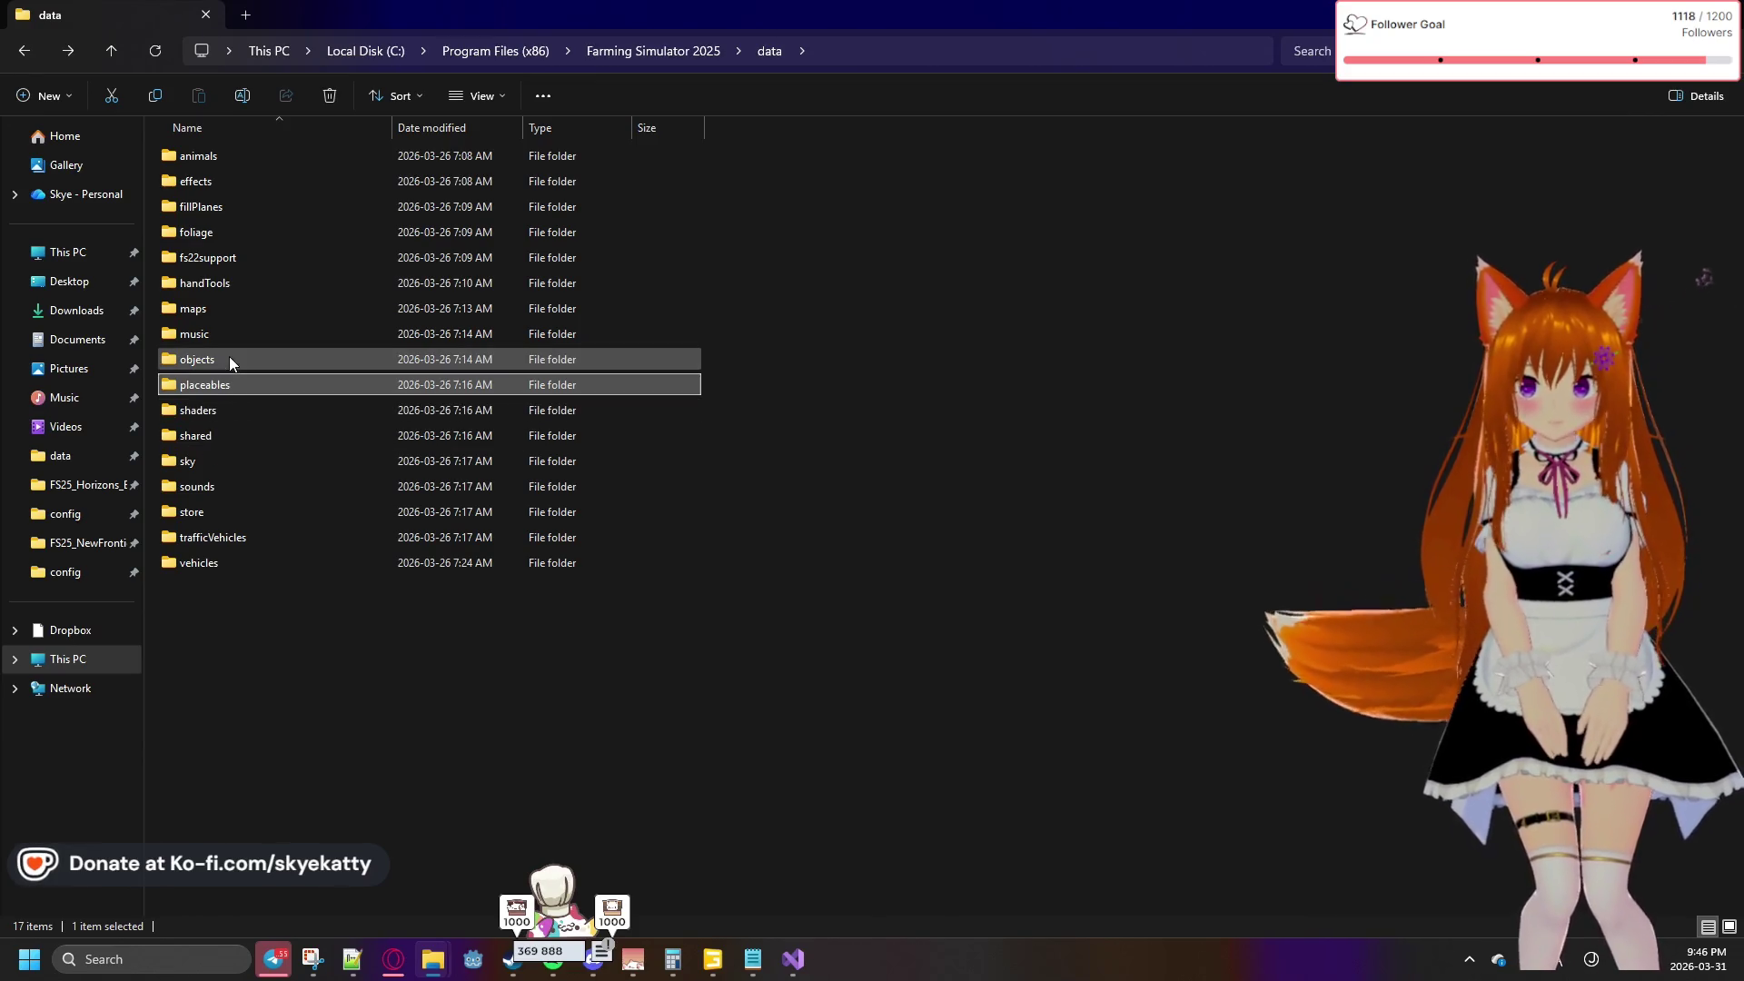
double_click(231, 435)
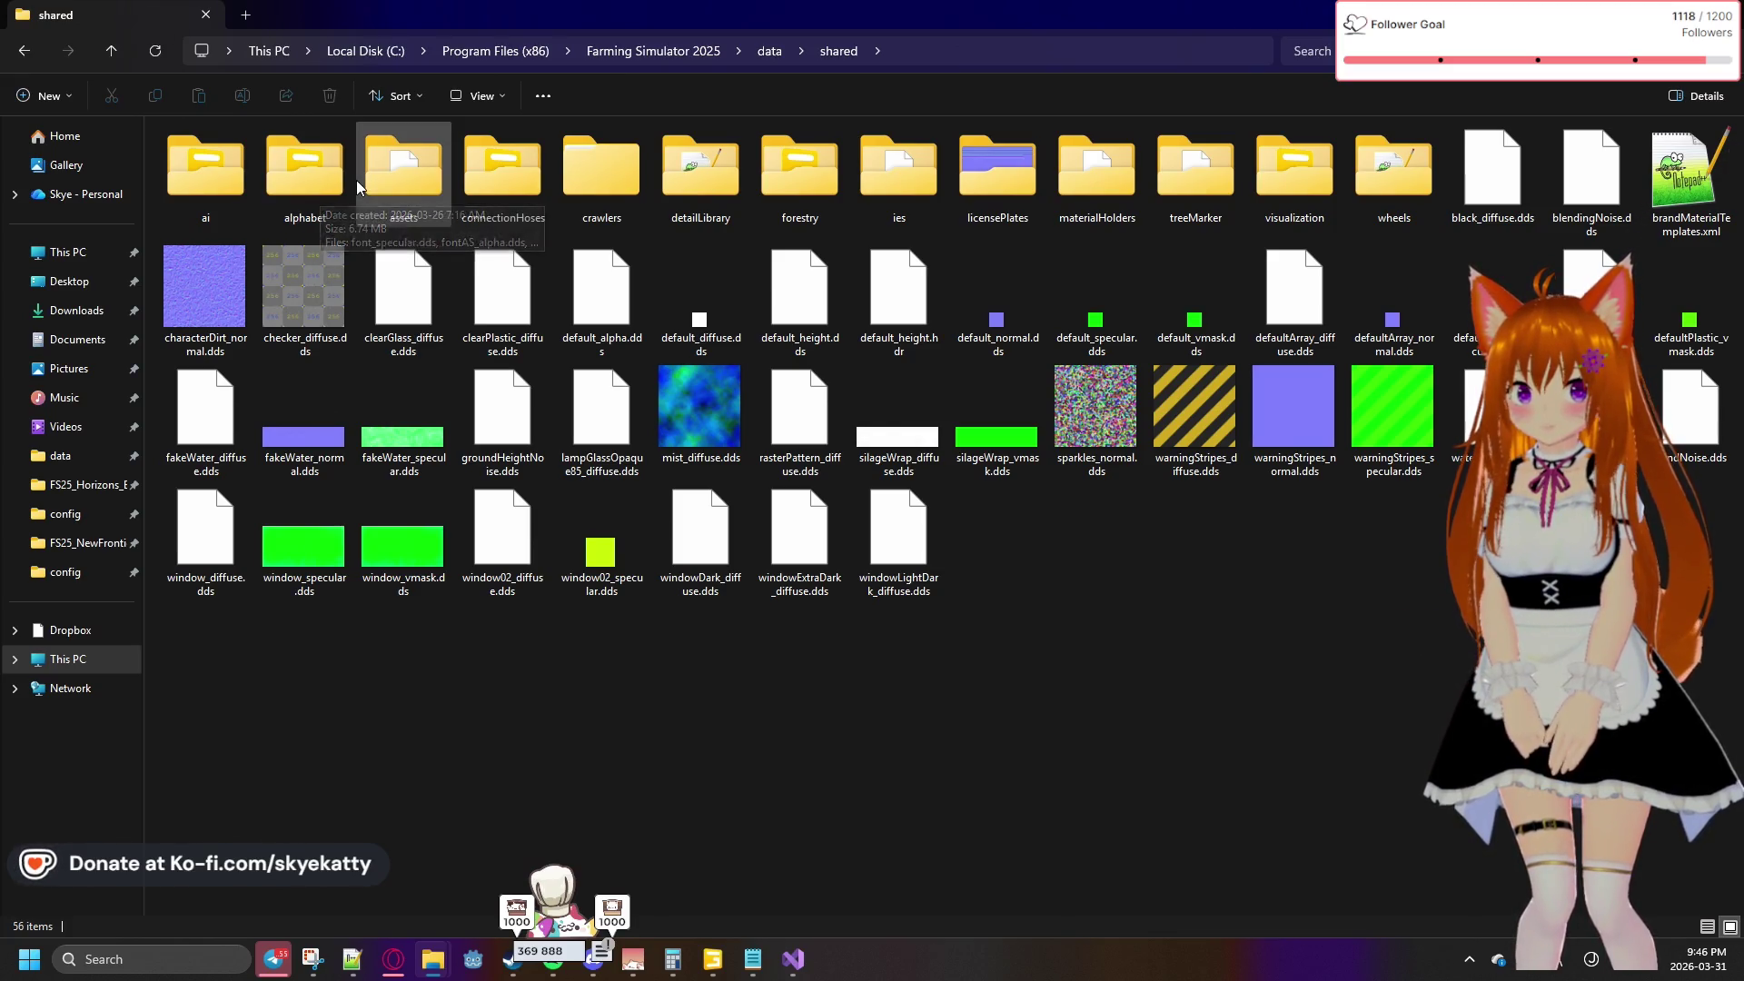
left_click(780, 960)
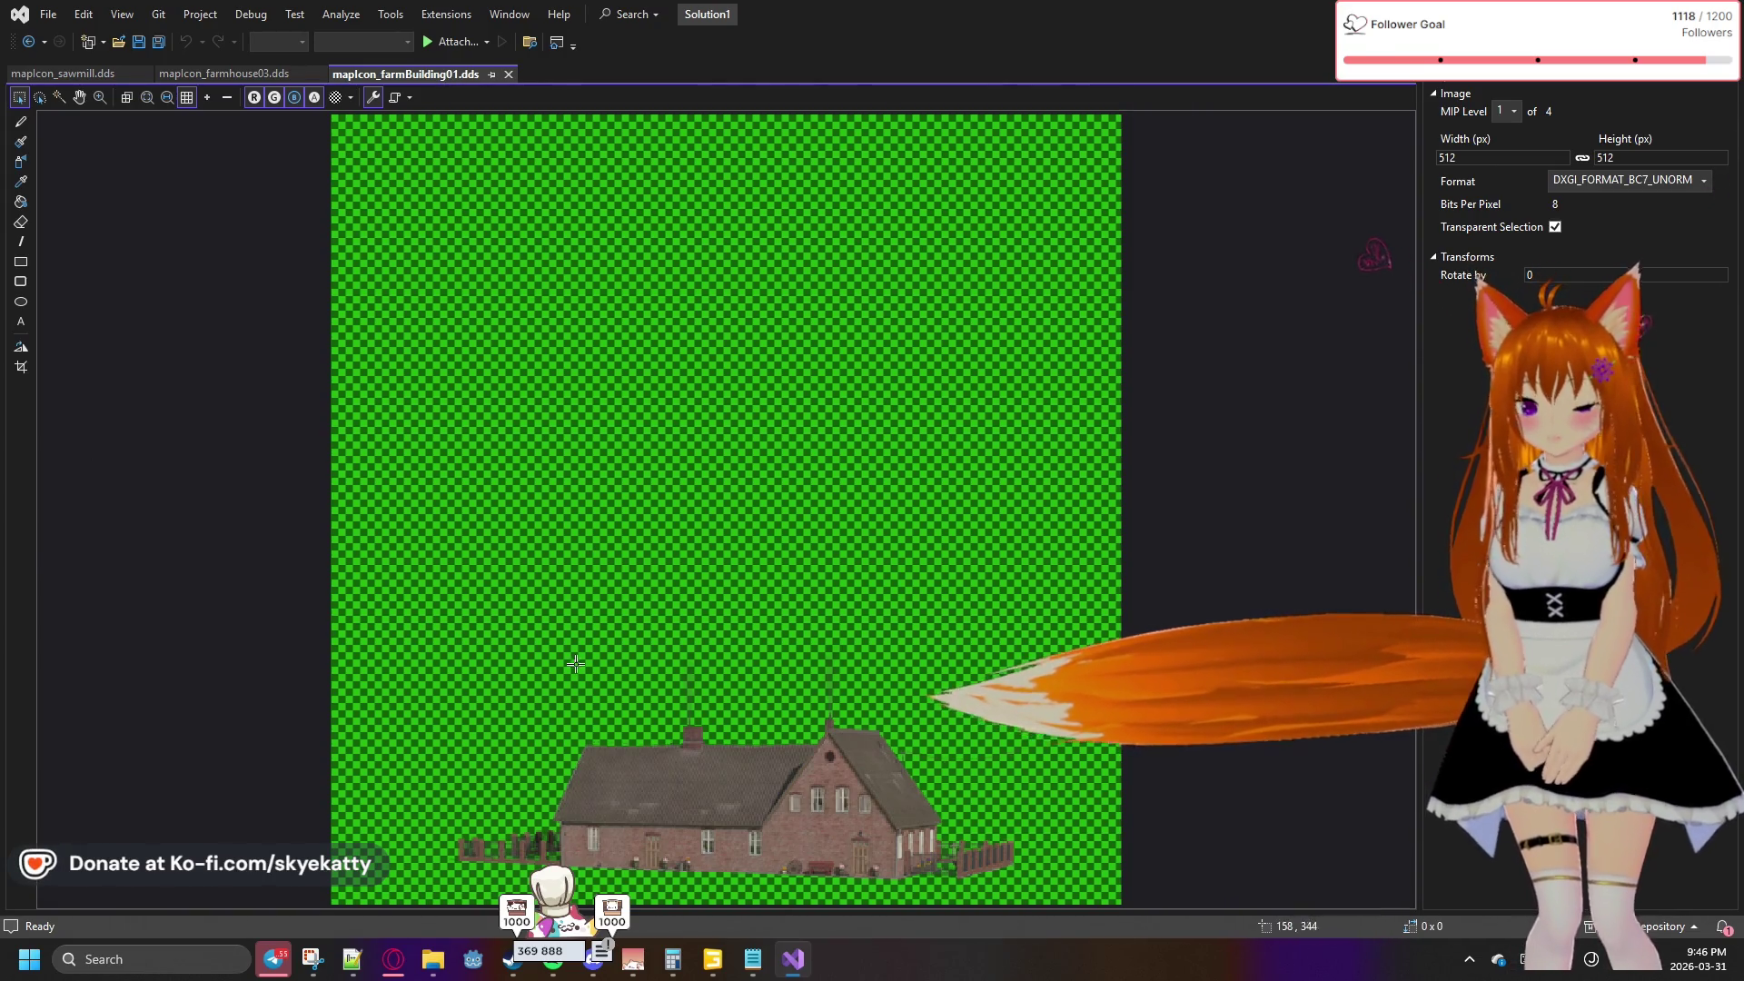
mouse_move(432, 959)
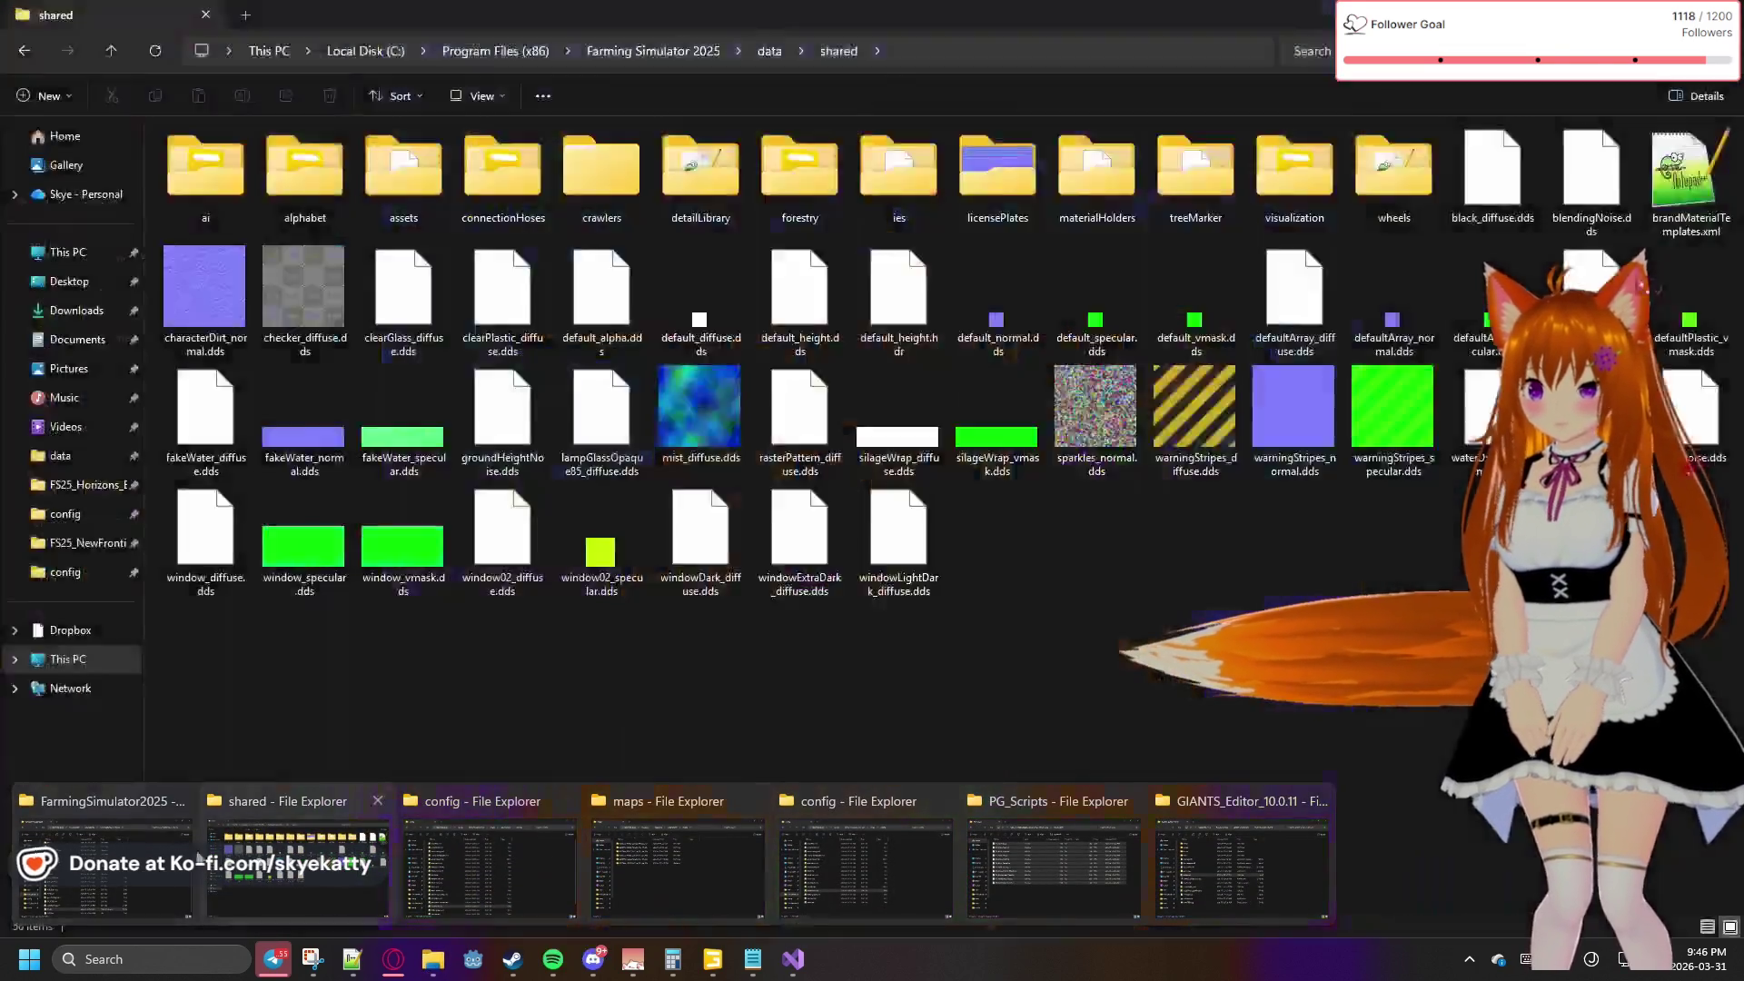
left_click(297, 867)
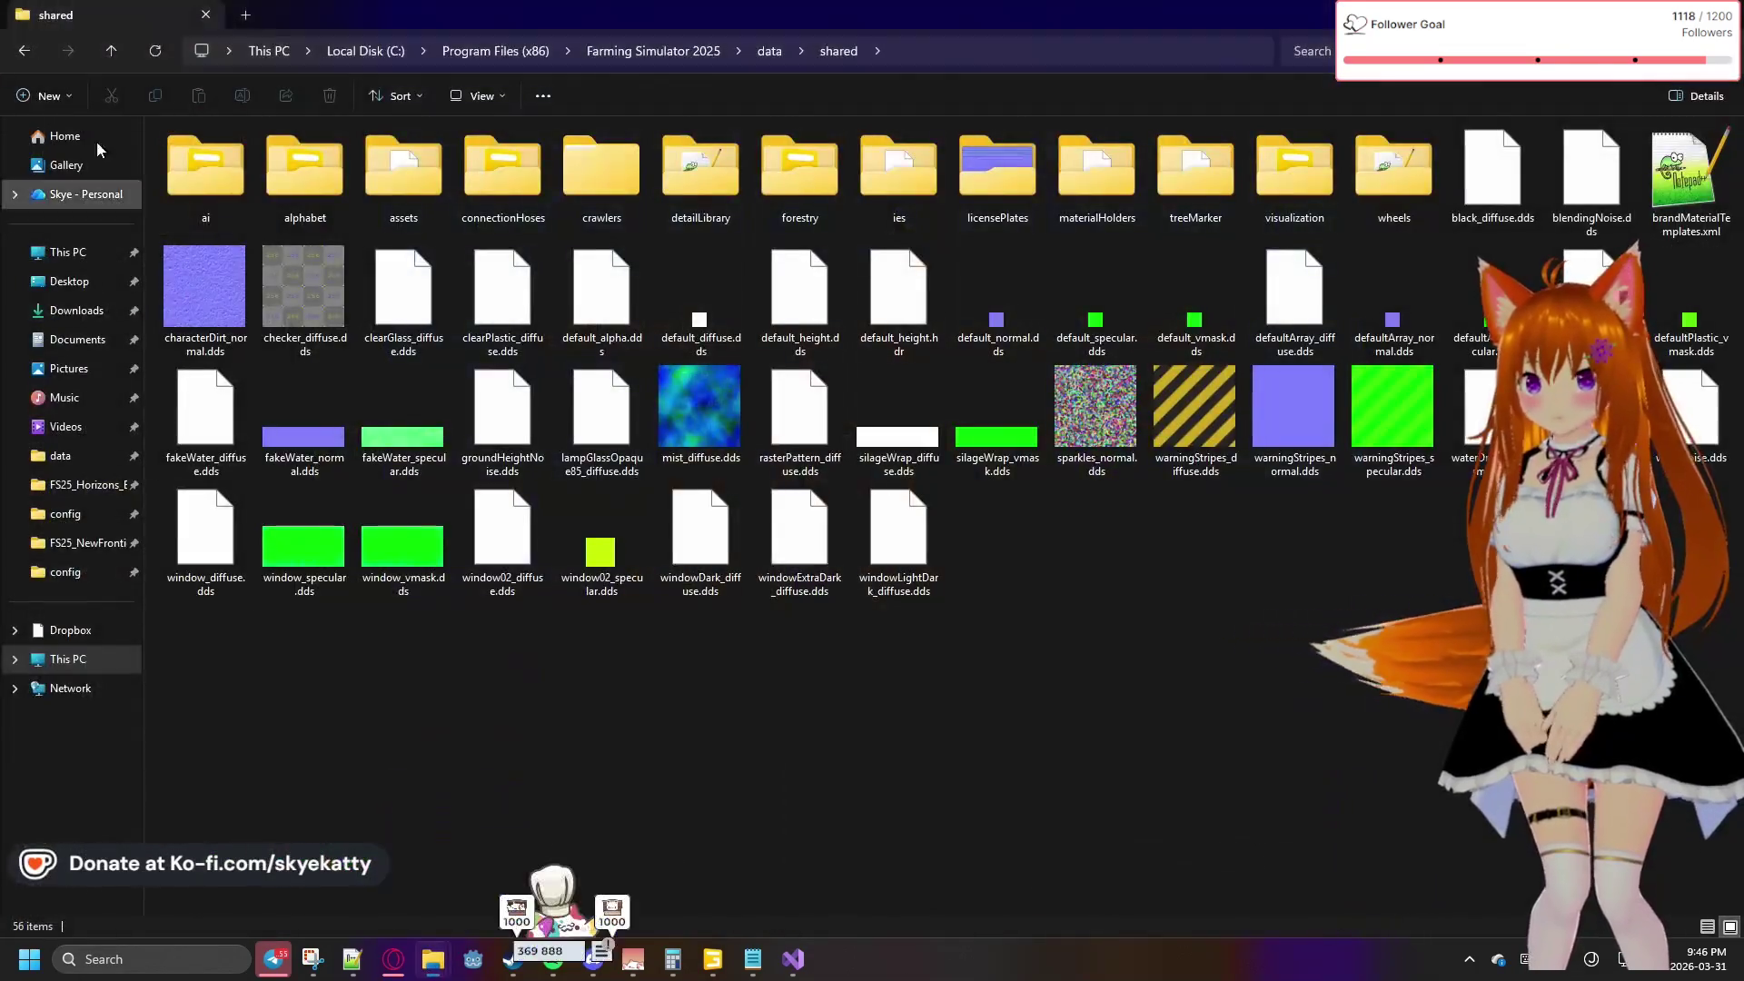
Navigate data > placeables > mapEU > brandless > buildings > farmBuildings > farmBuilding01
left_click(24, 52)
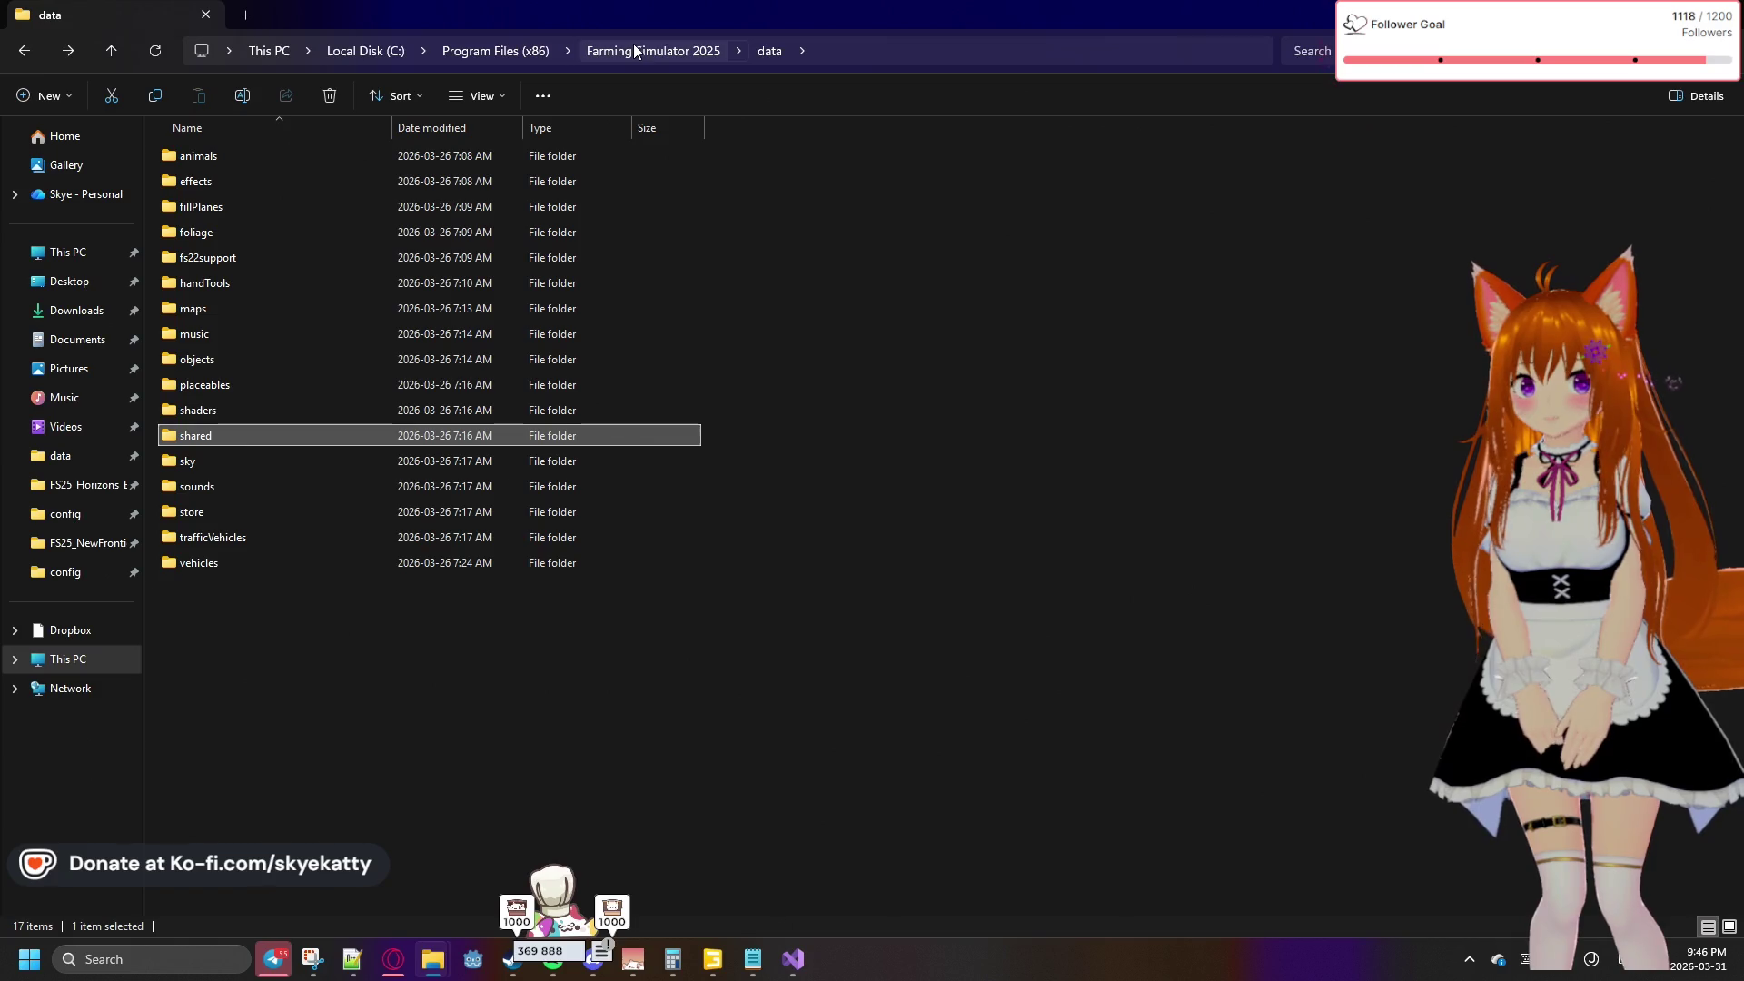
double_click(236, 385)
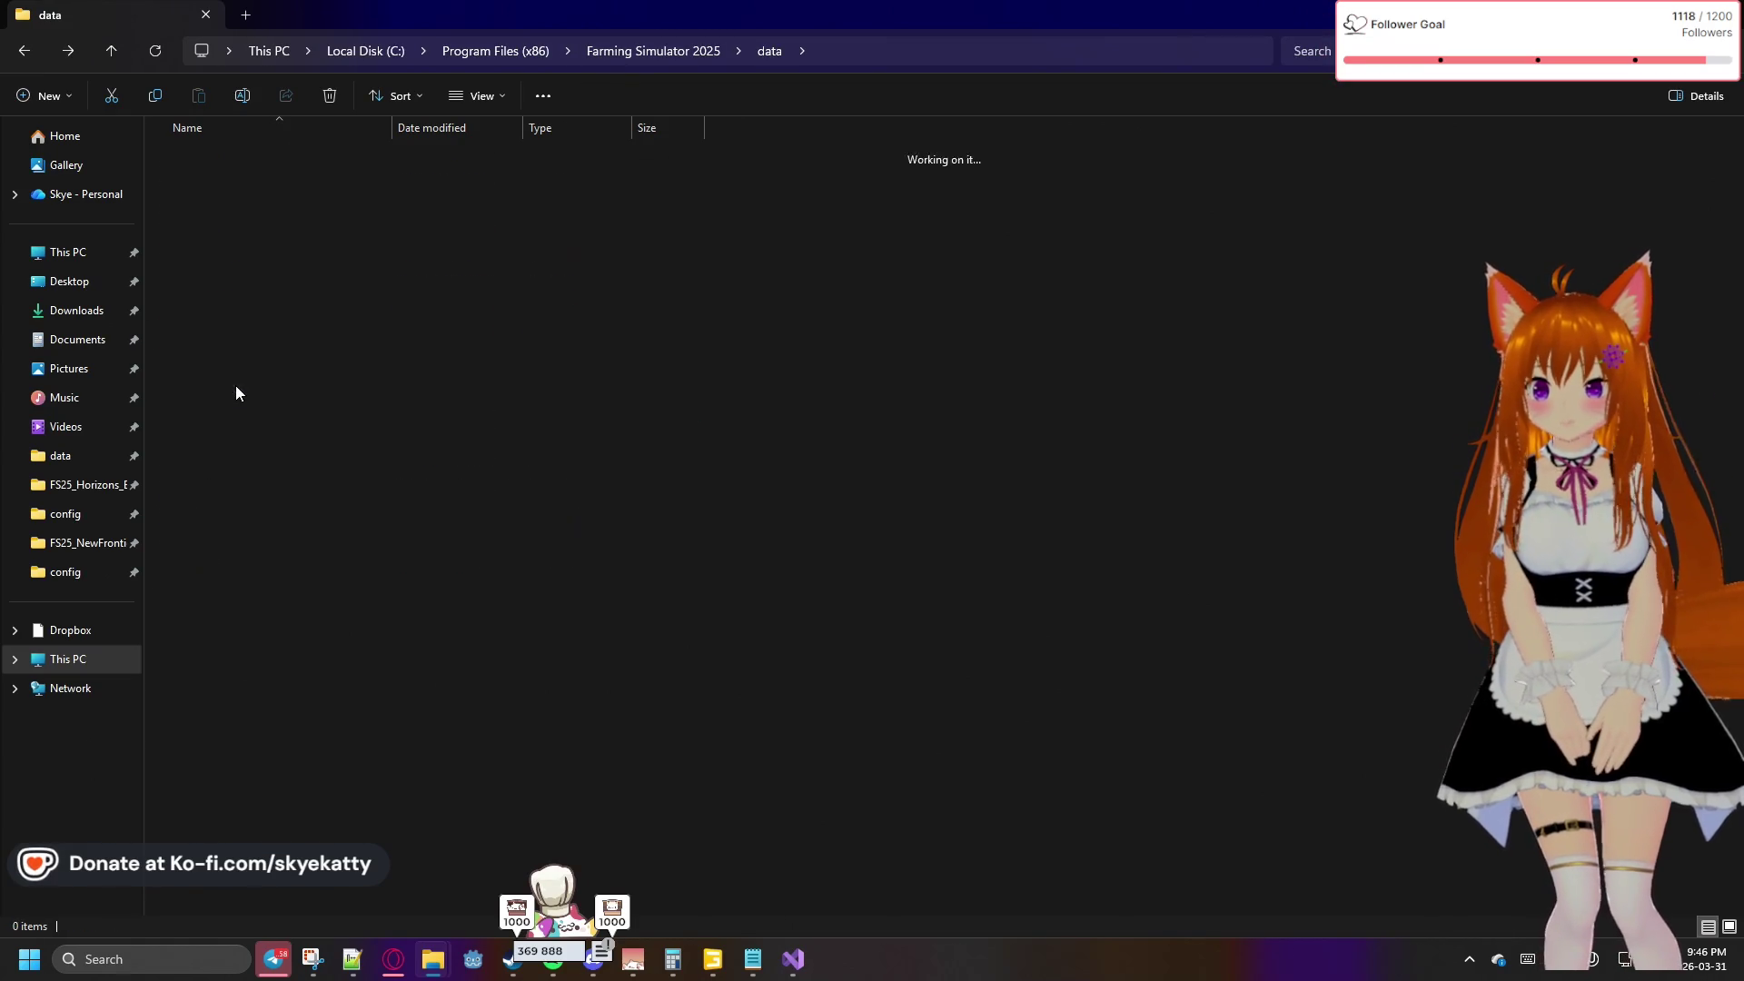
double_click(224, 355)
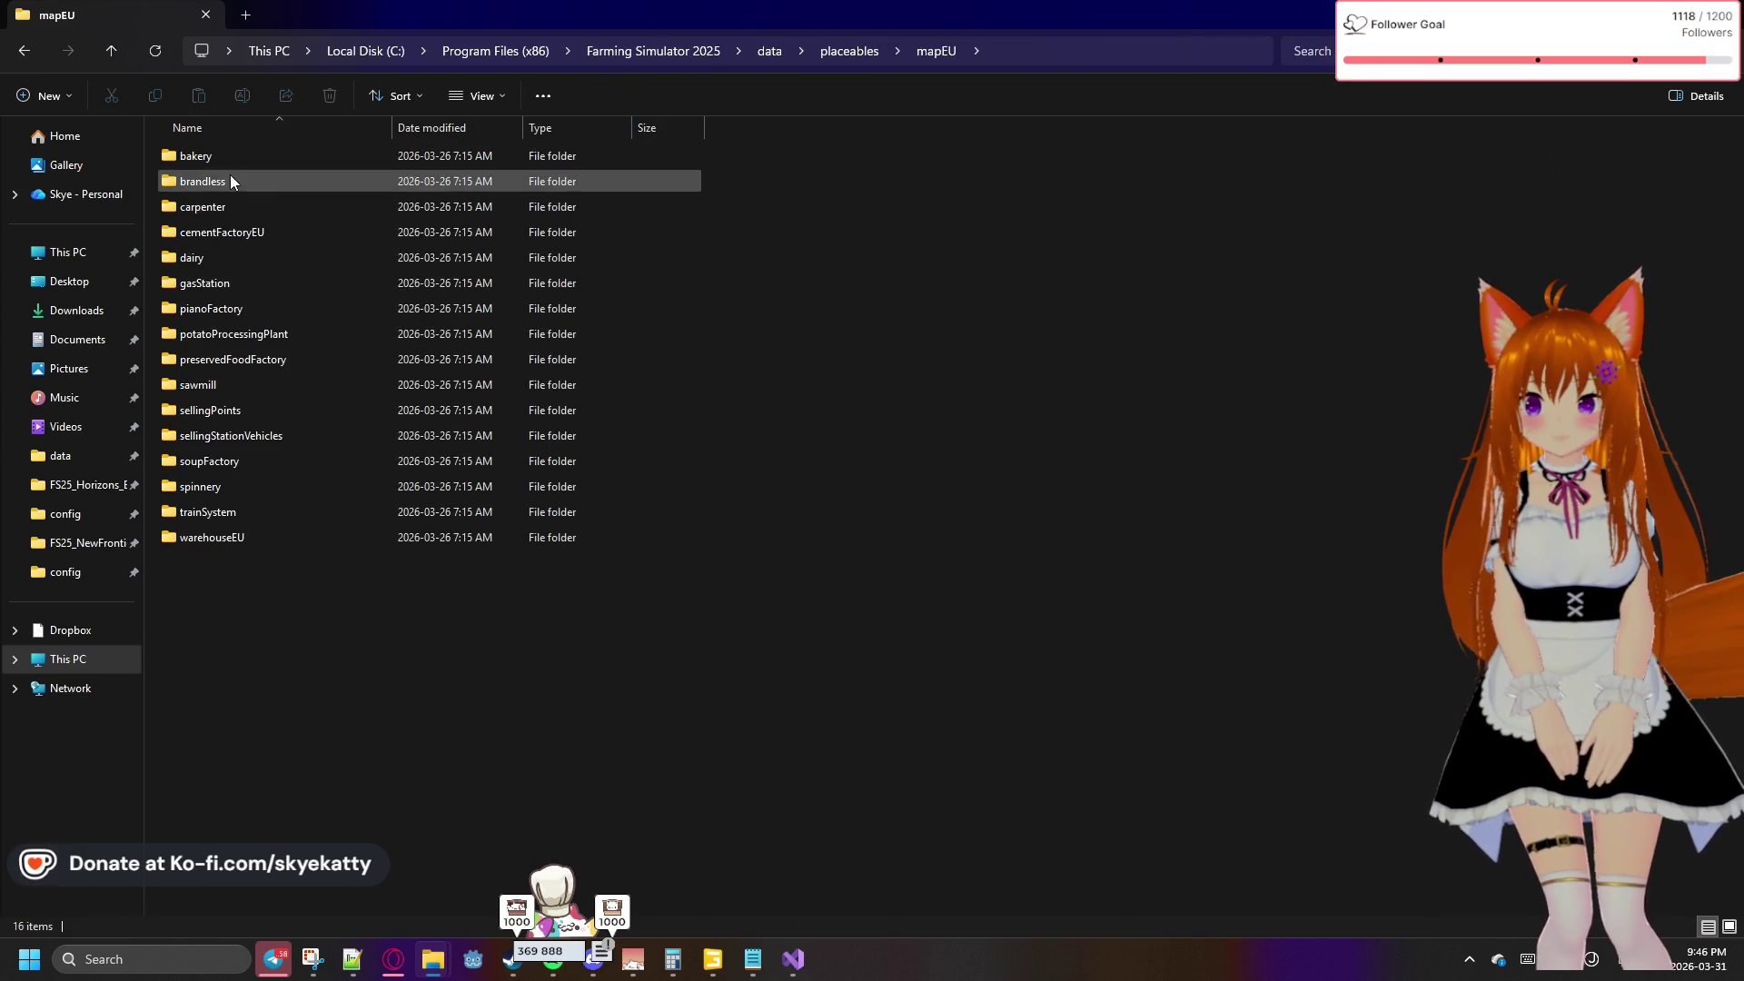
double_click(223, 178)
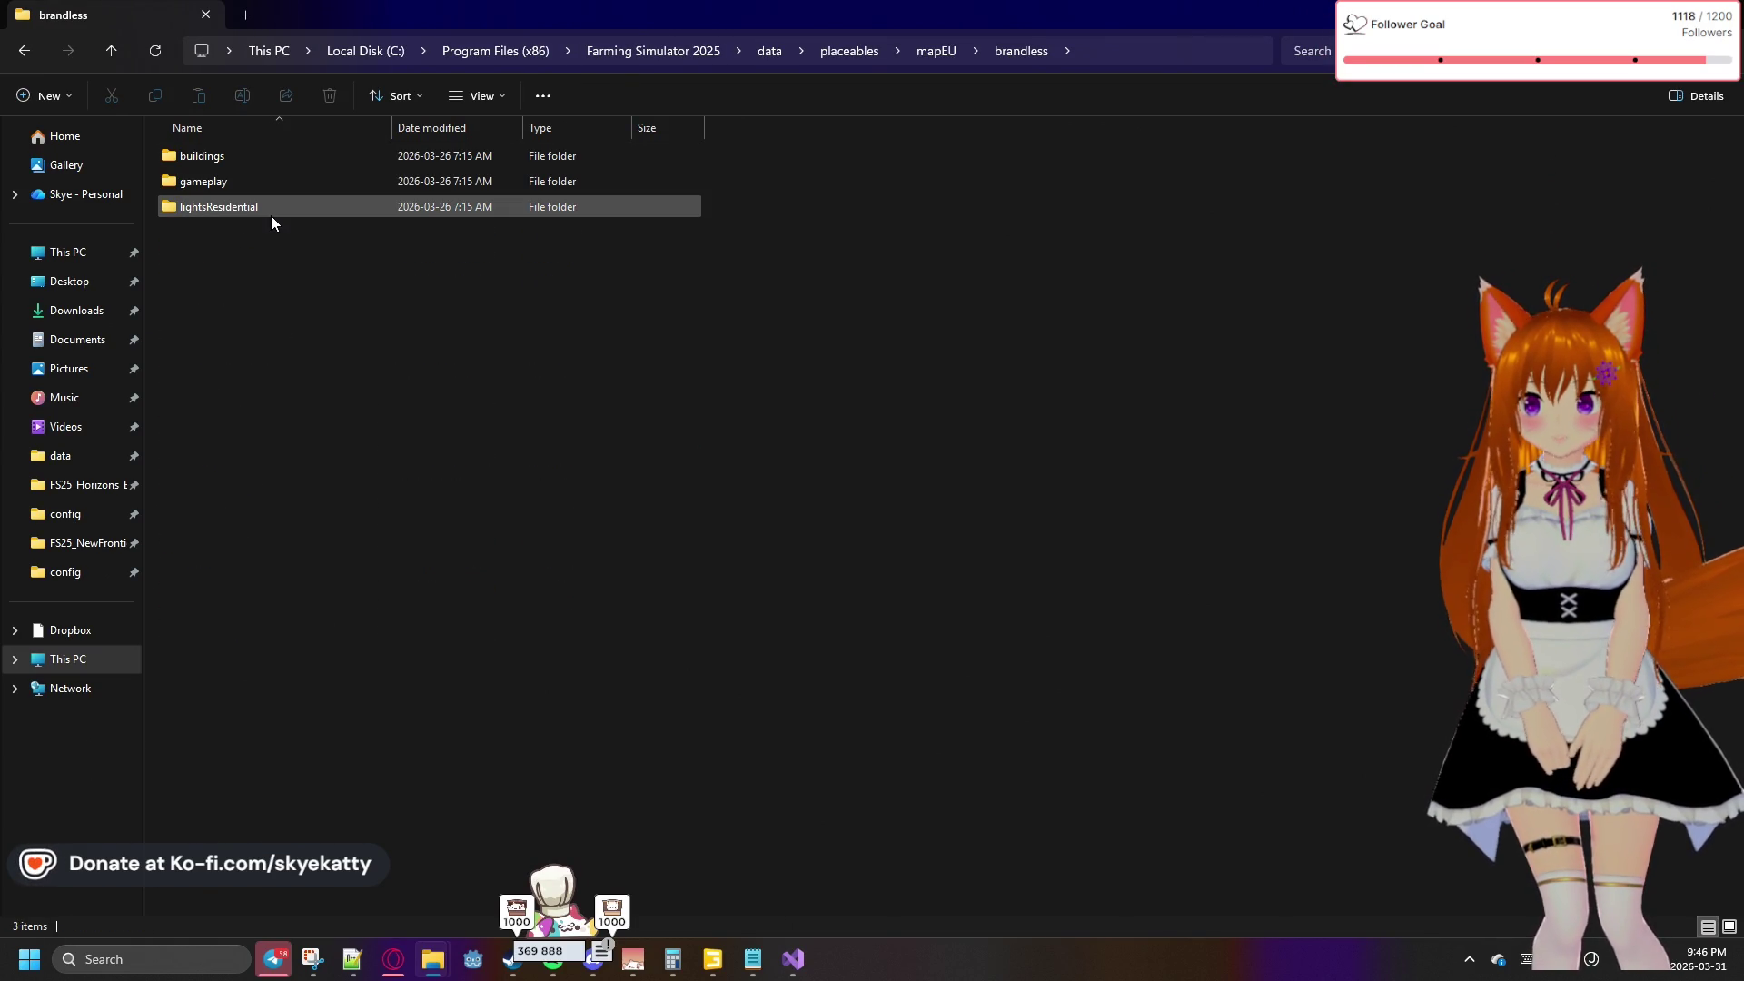
left_click(240, 161)
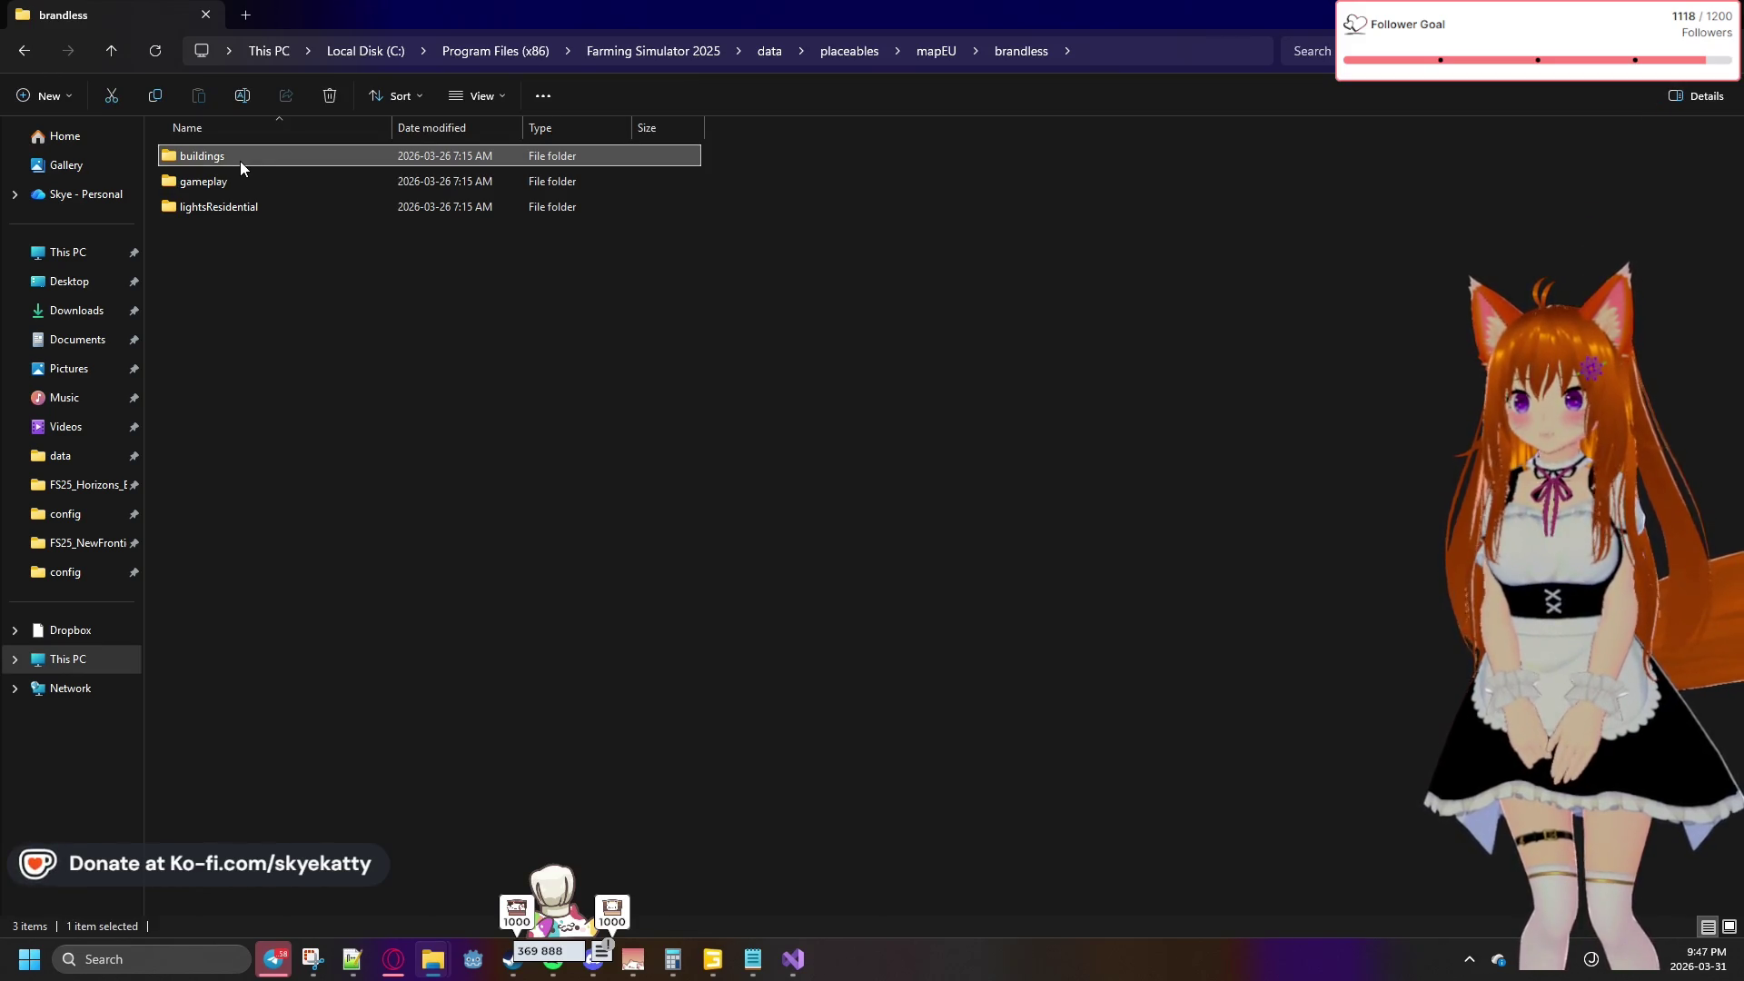
double_click(240, 161)
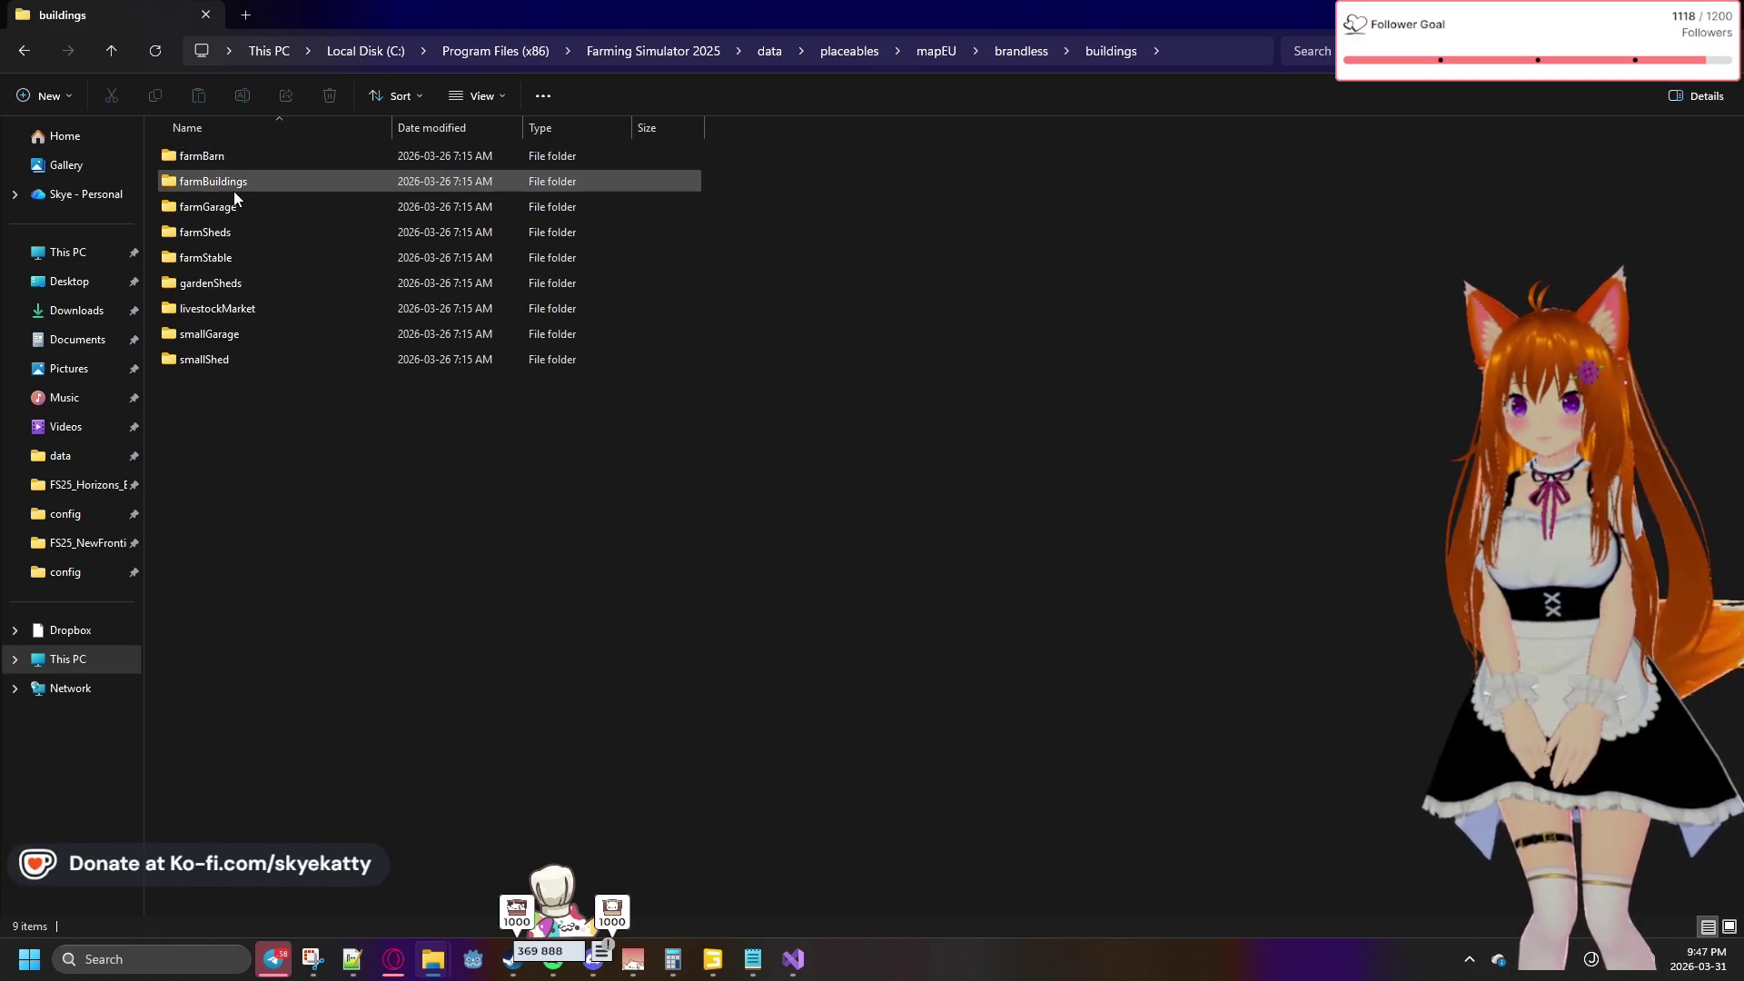
double_click(232, 189)
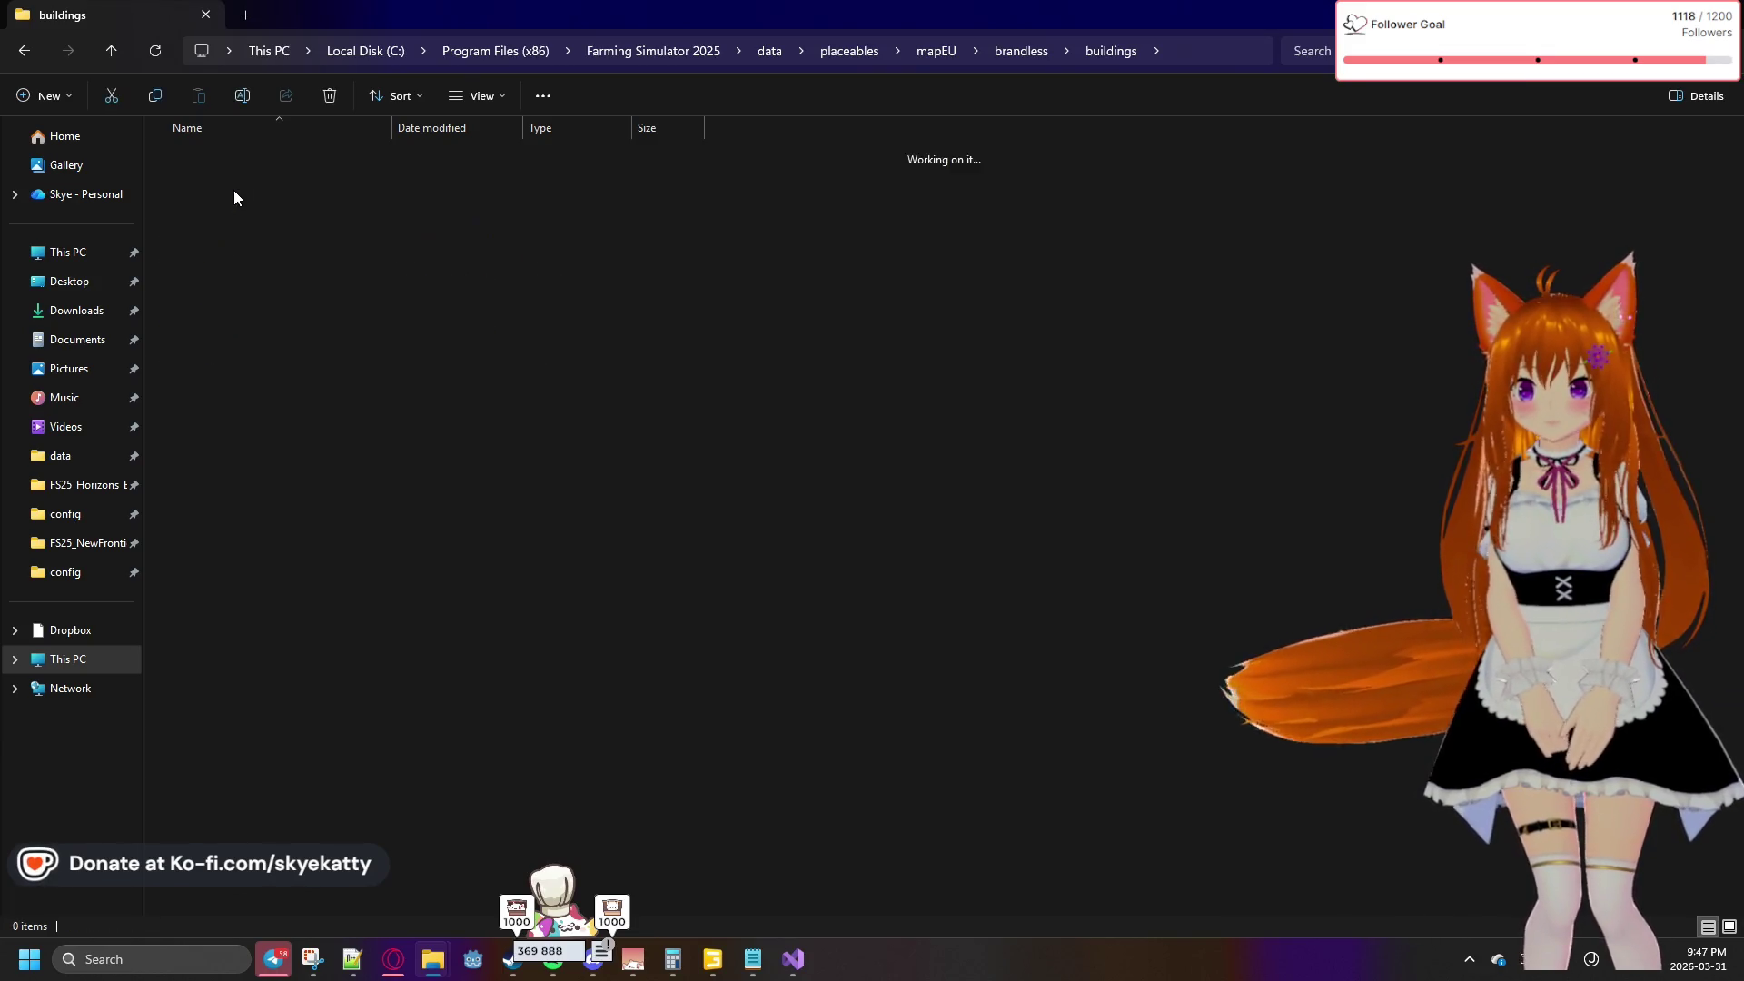
double_click(245, 163)
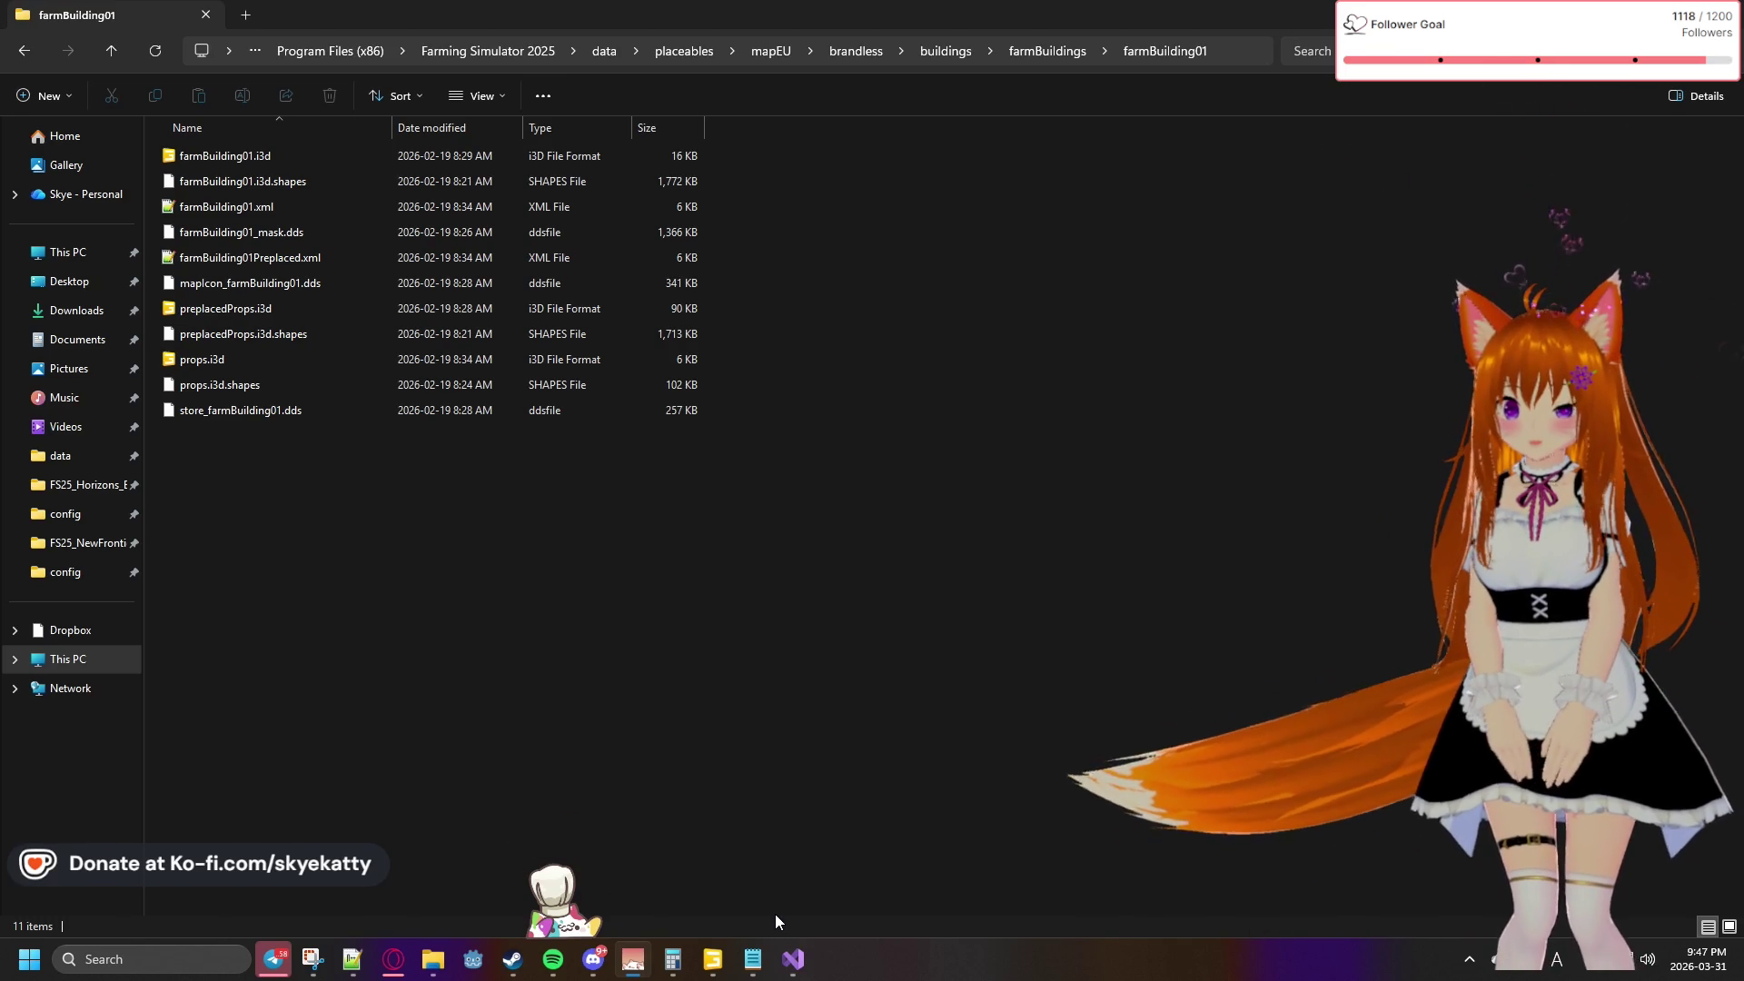
left_click(794, 963)
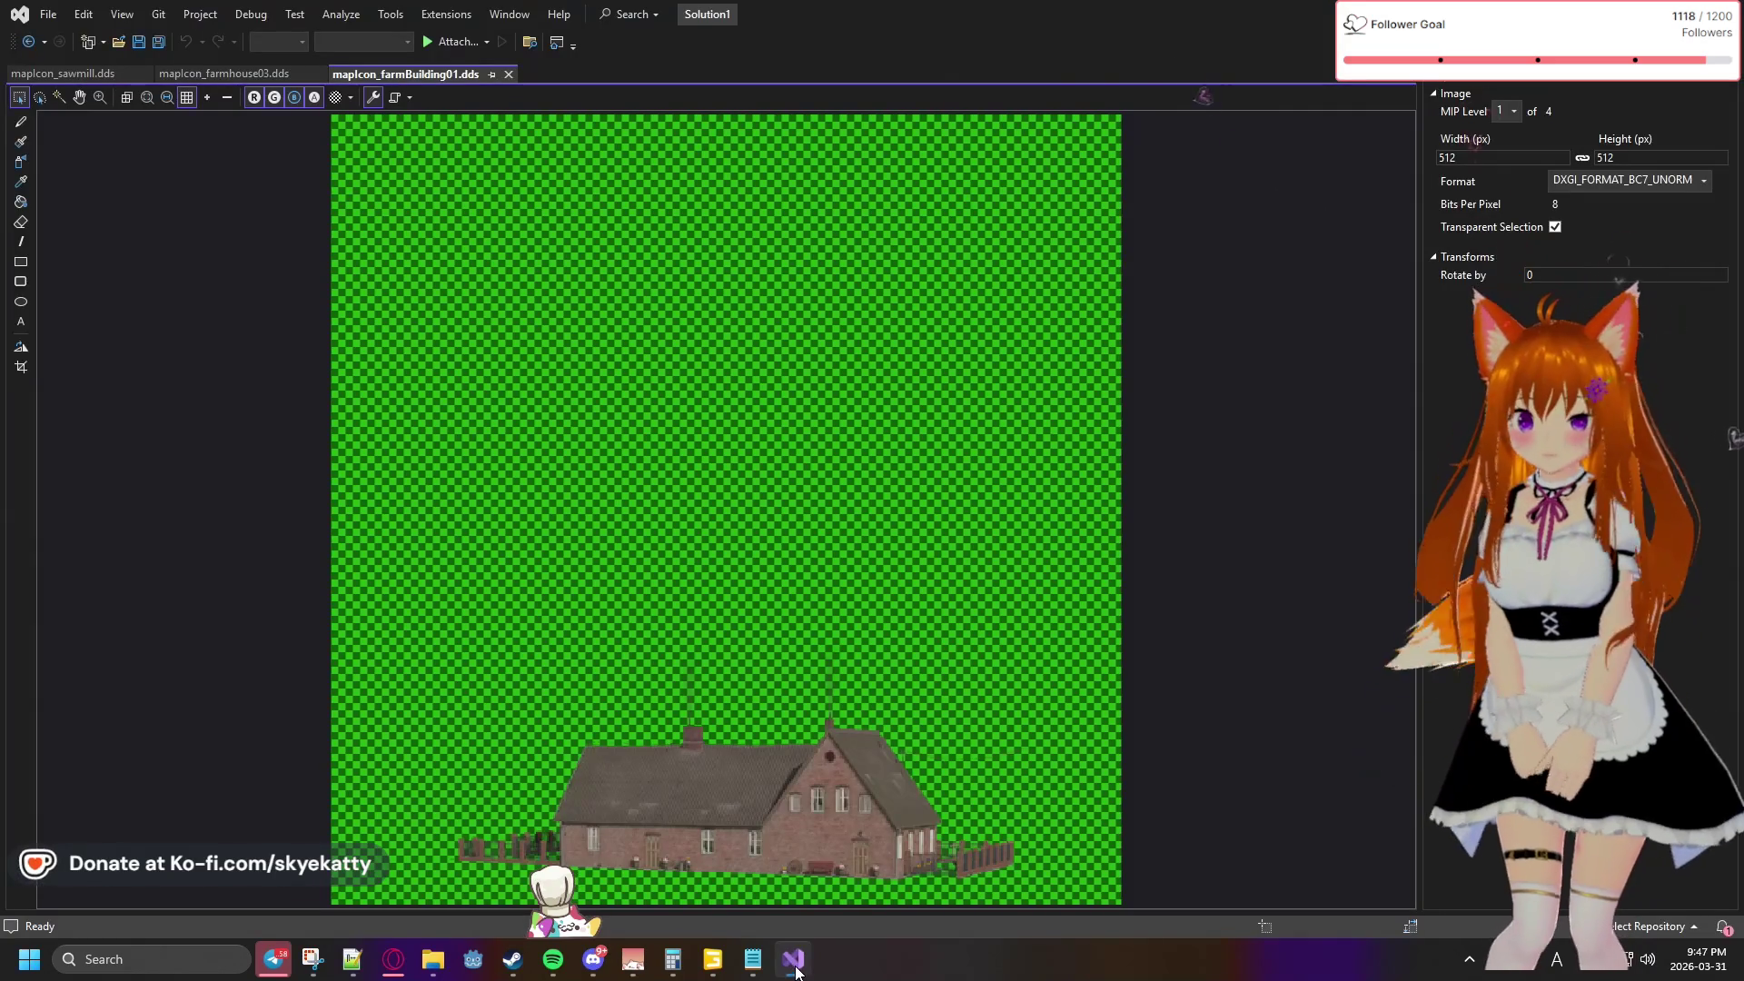
left_click(795, 967)
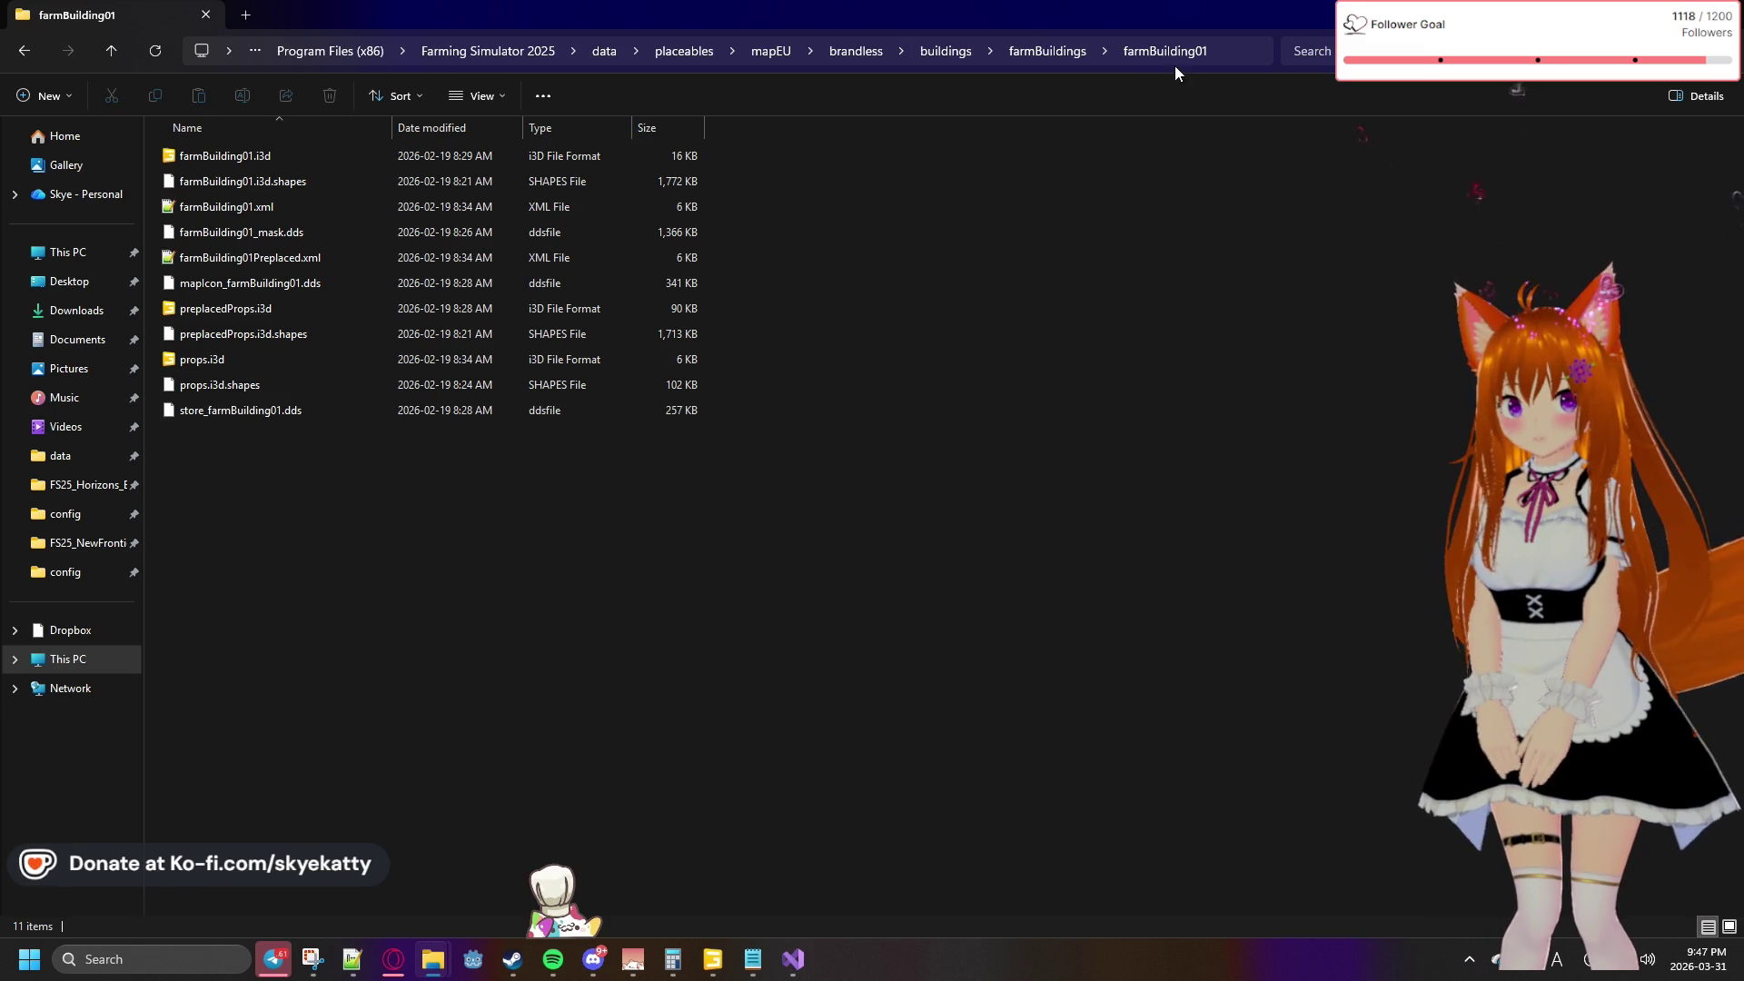
left_click(1230, 56)
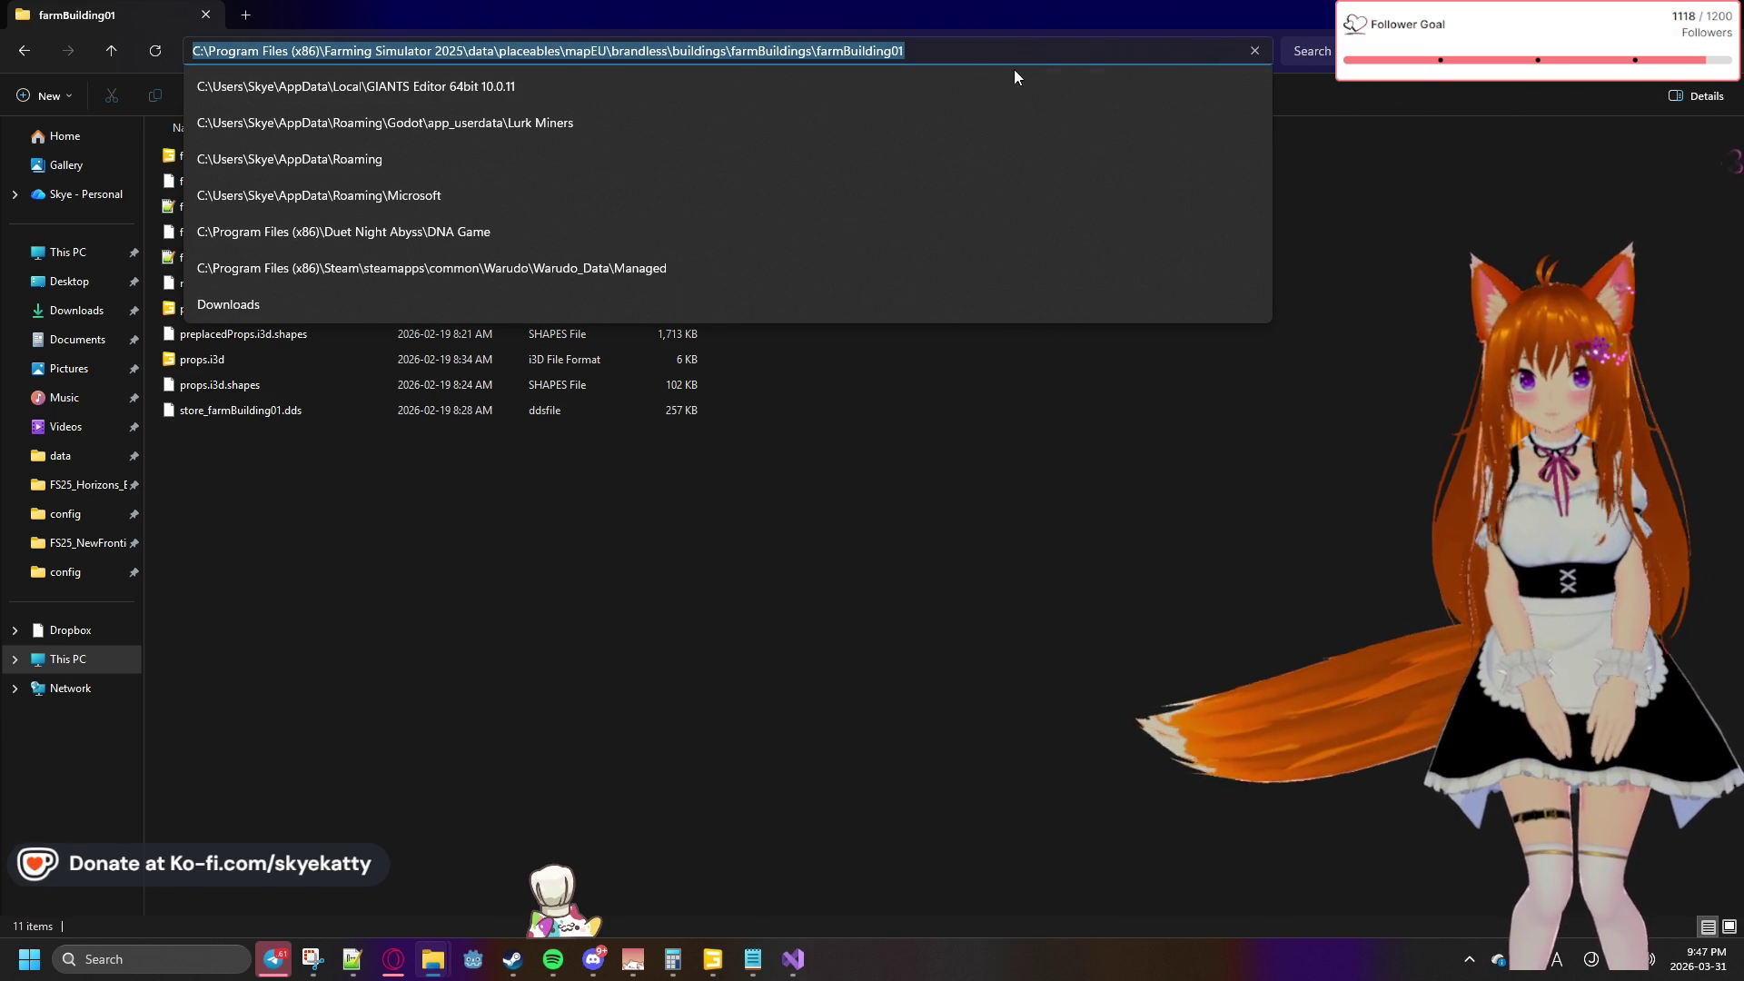
Close the recent locations list and switch back to placeables.xml in Notepad++
left_click(1442, 586)
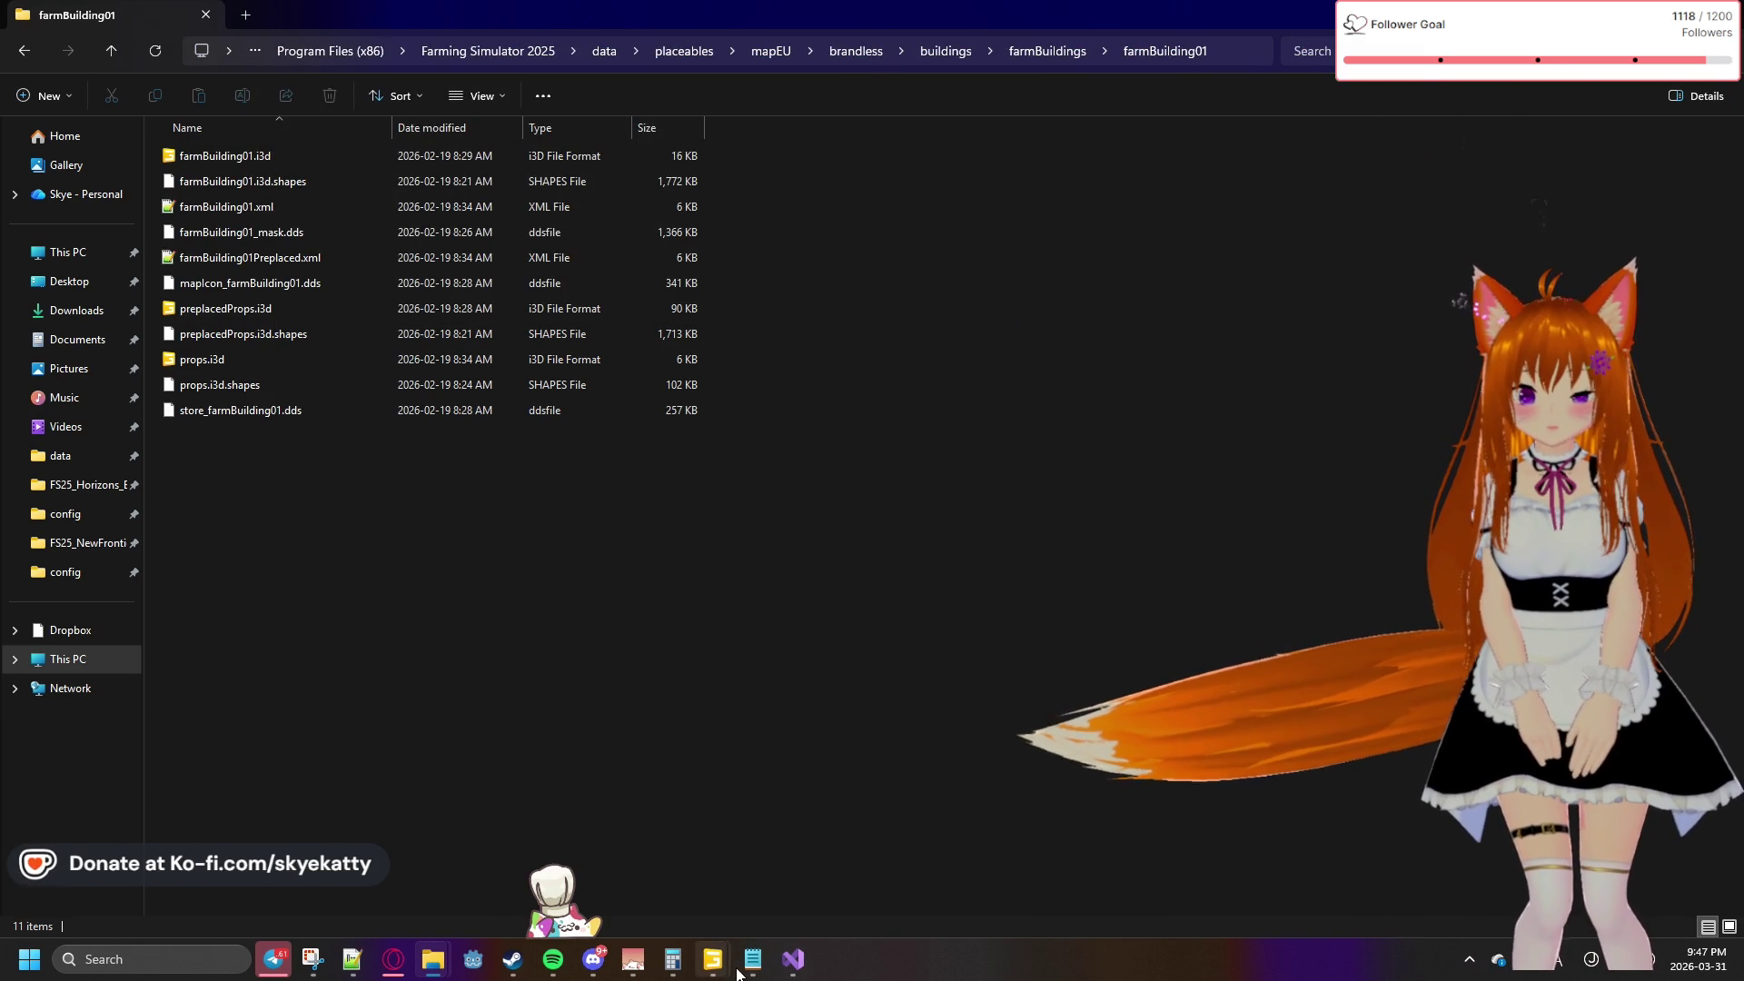
mouse_move(740, 971)
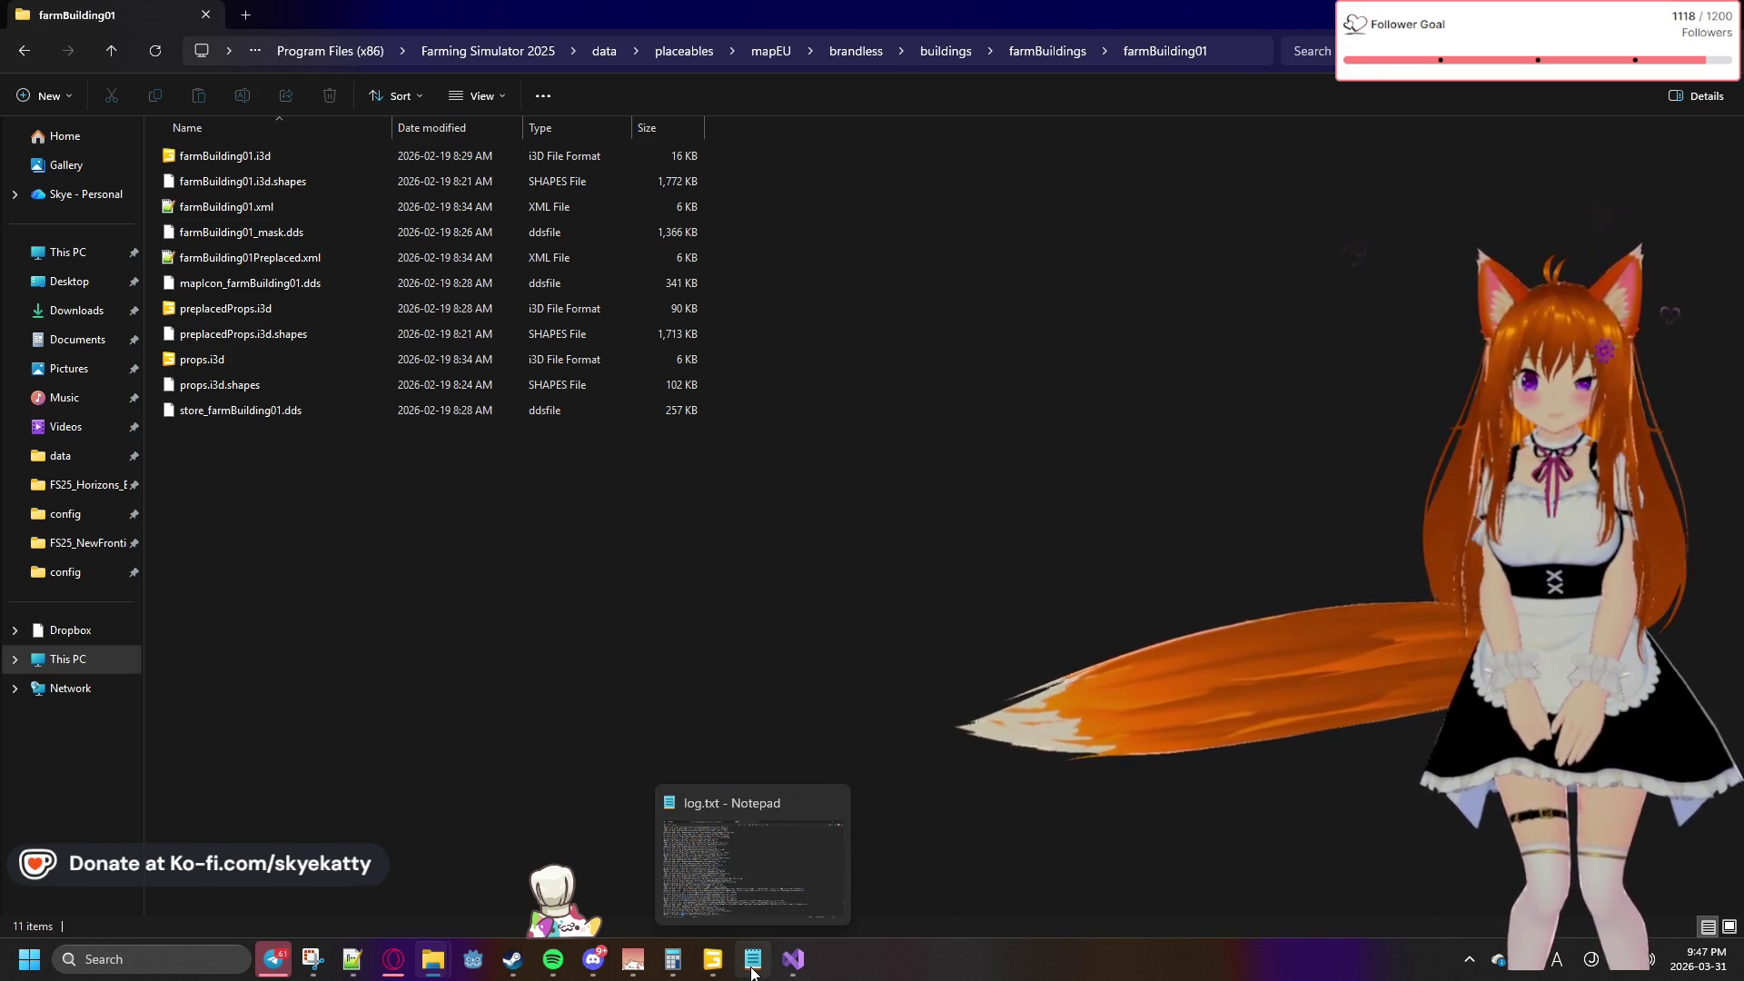
mouse_move(353, 960)
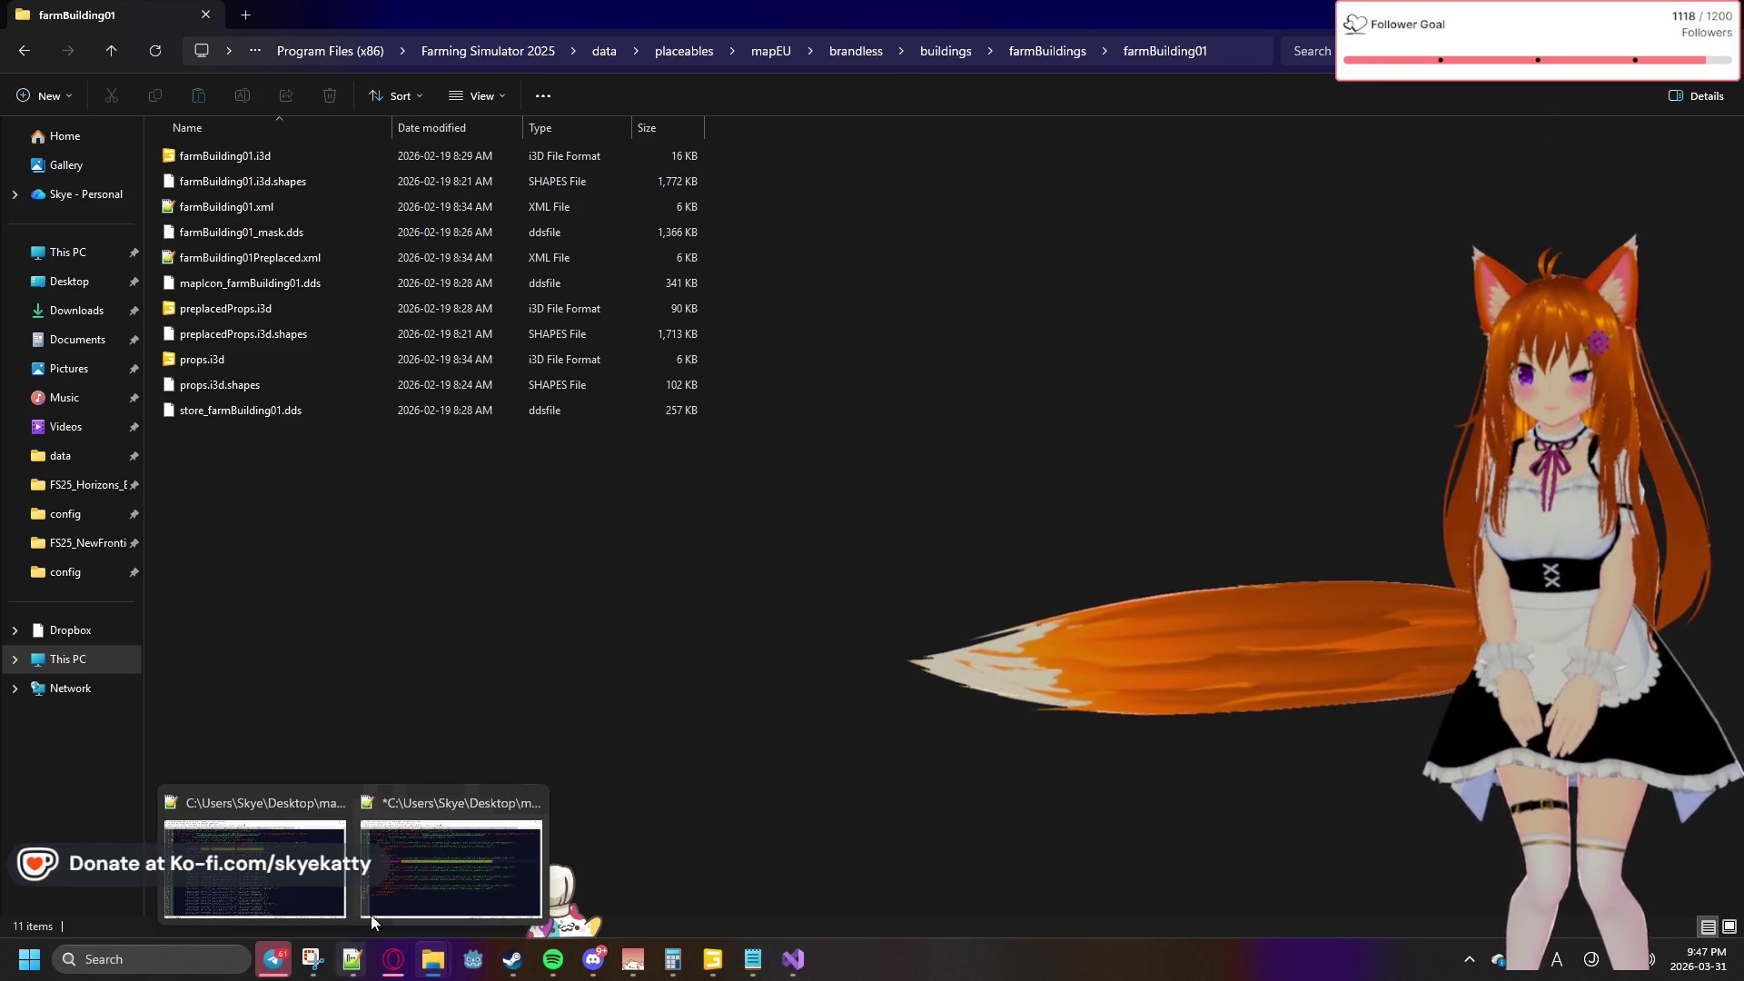
mouse_move(356, 886)
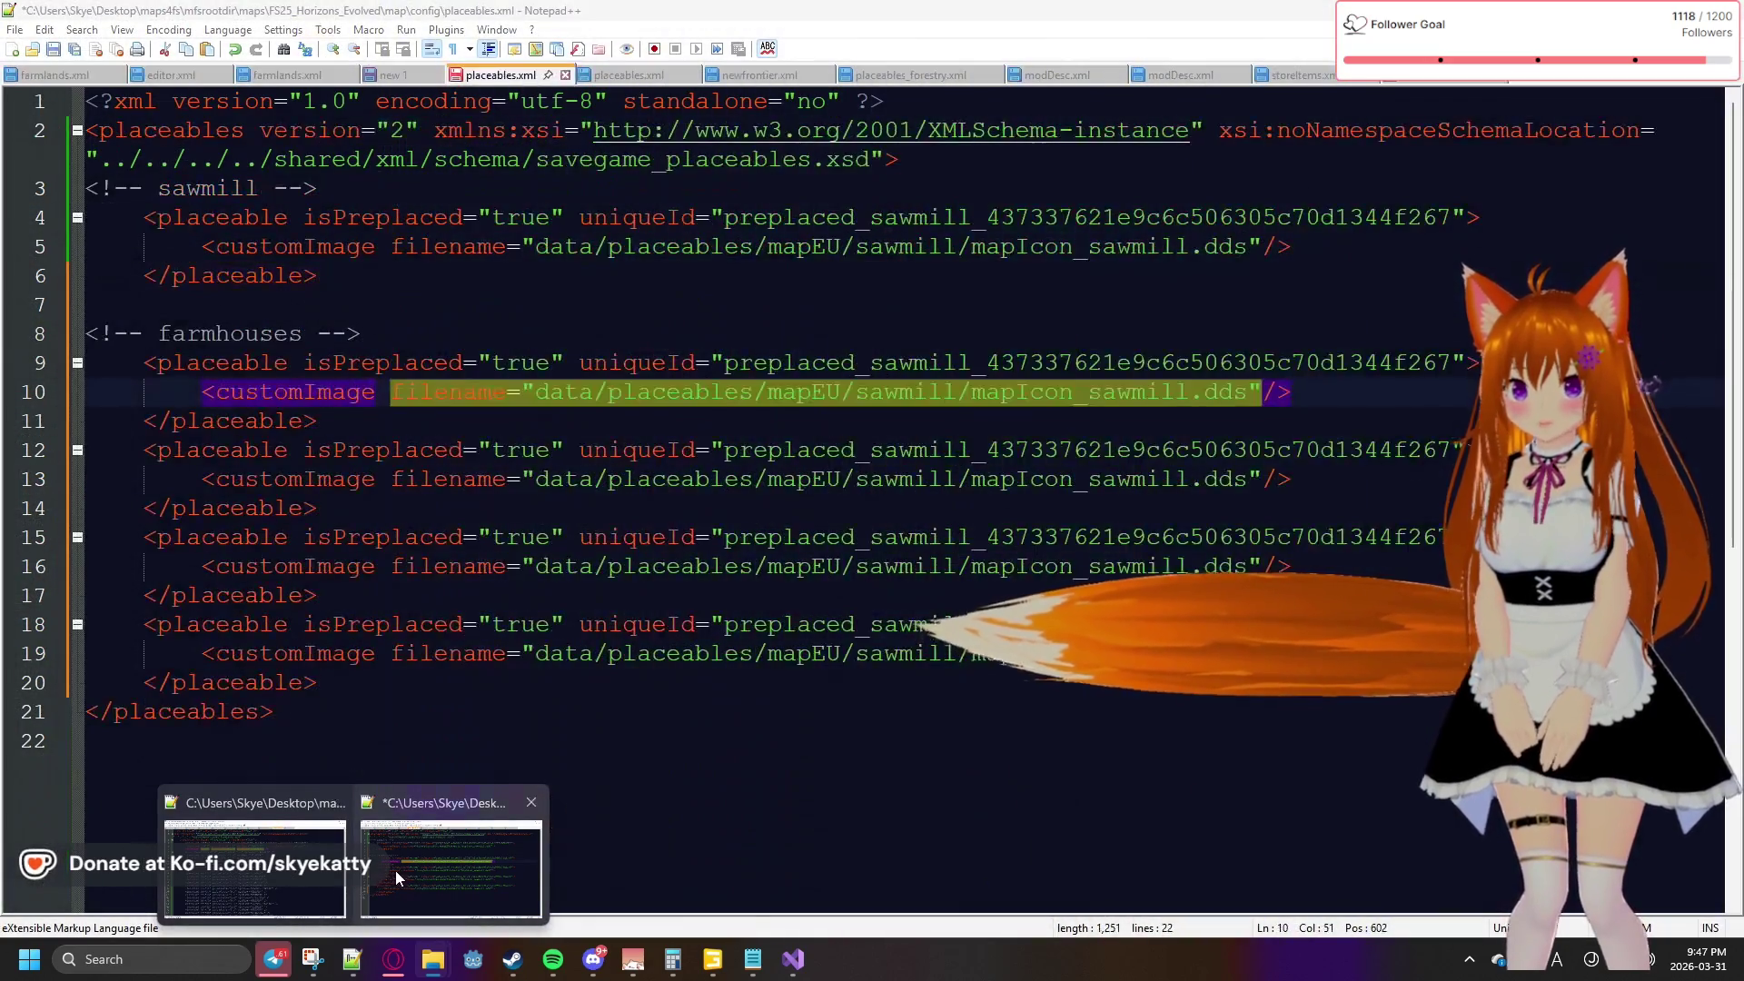
left_click(395, 871)
Paste the farmBuilding01 folder path over line 10's filename and strip the install-folder prefix
left_click_drag(1276, 392, 535, 406)
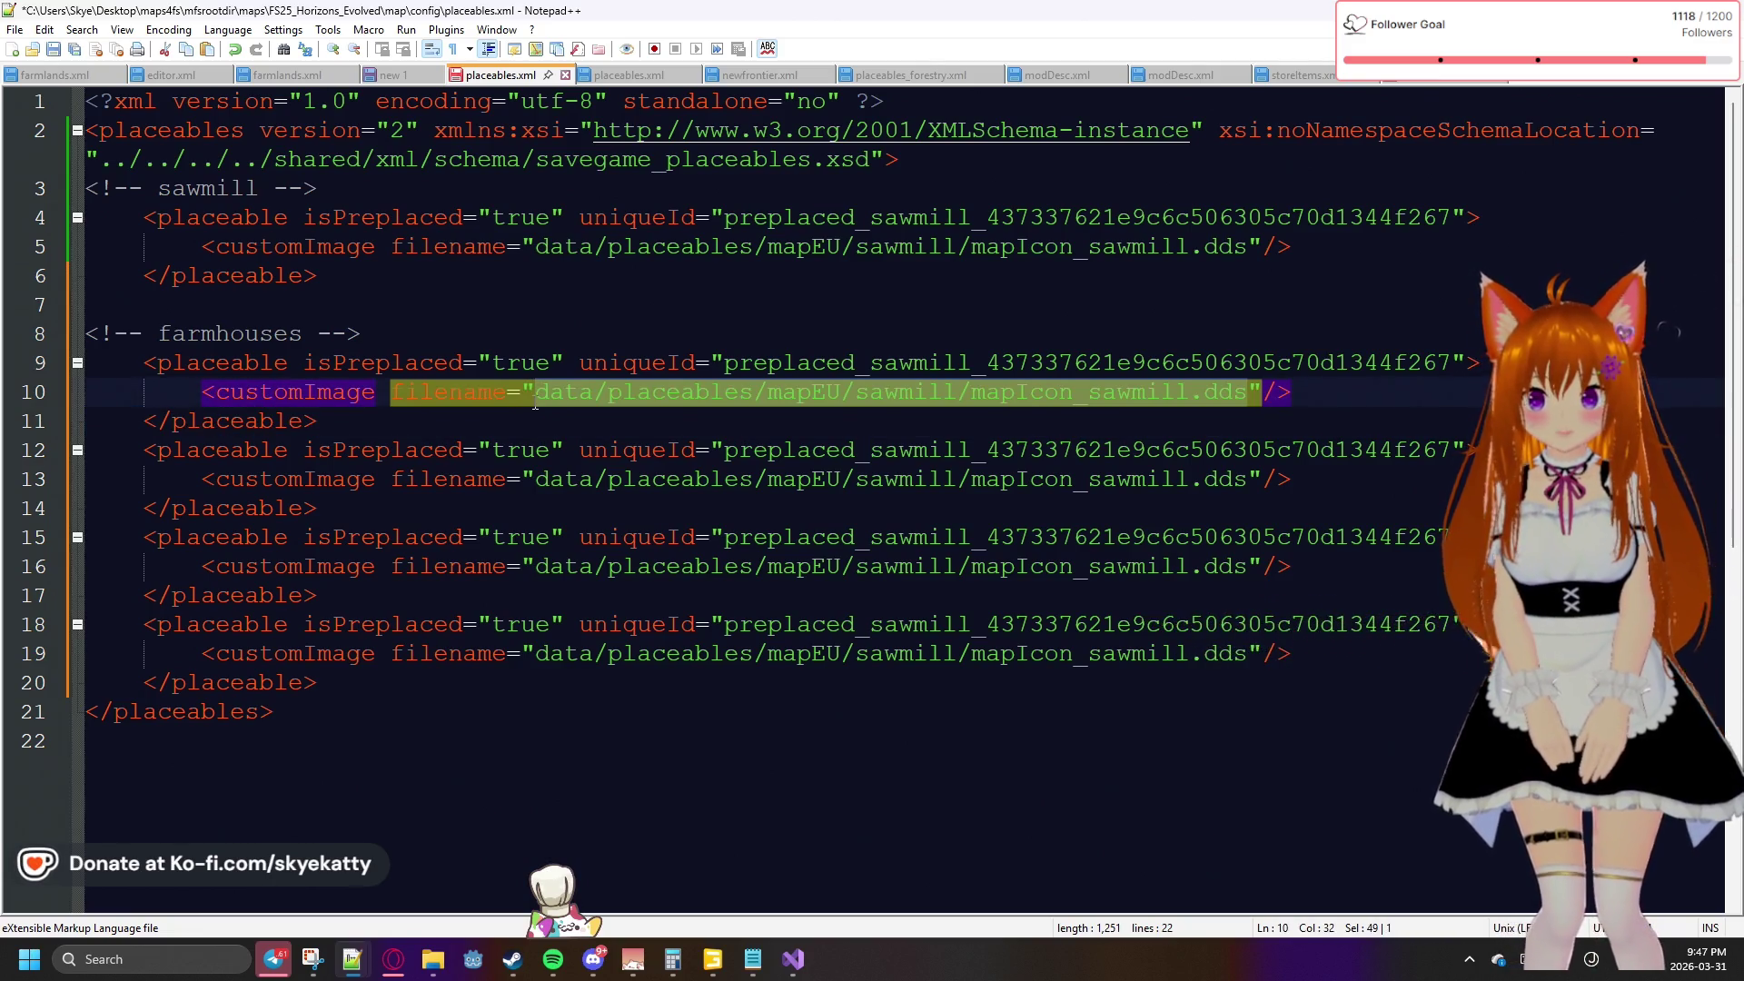
type("C:\\Program Files (x86)\\Farming Simulator 2025\\data\\placeables\\mapEU\\brandless\\buildings\\farmBuildings\\farmBuilding01")
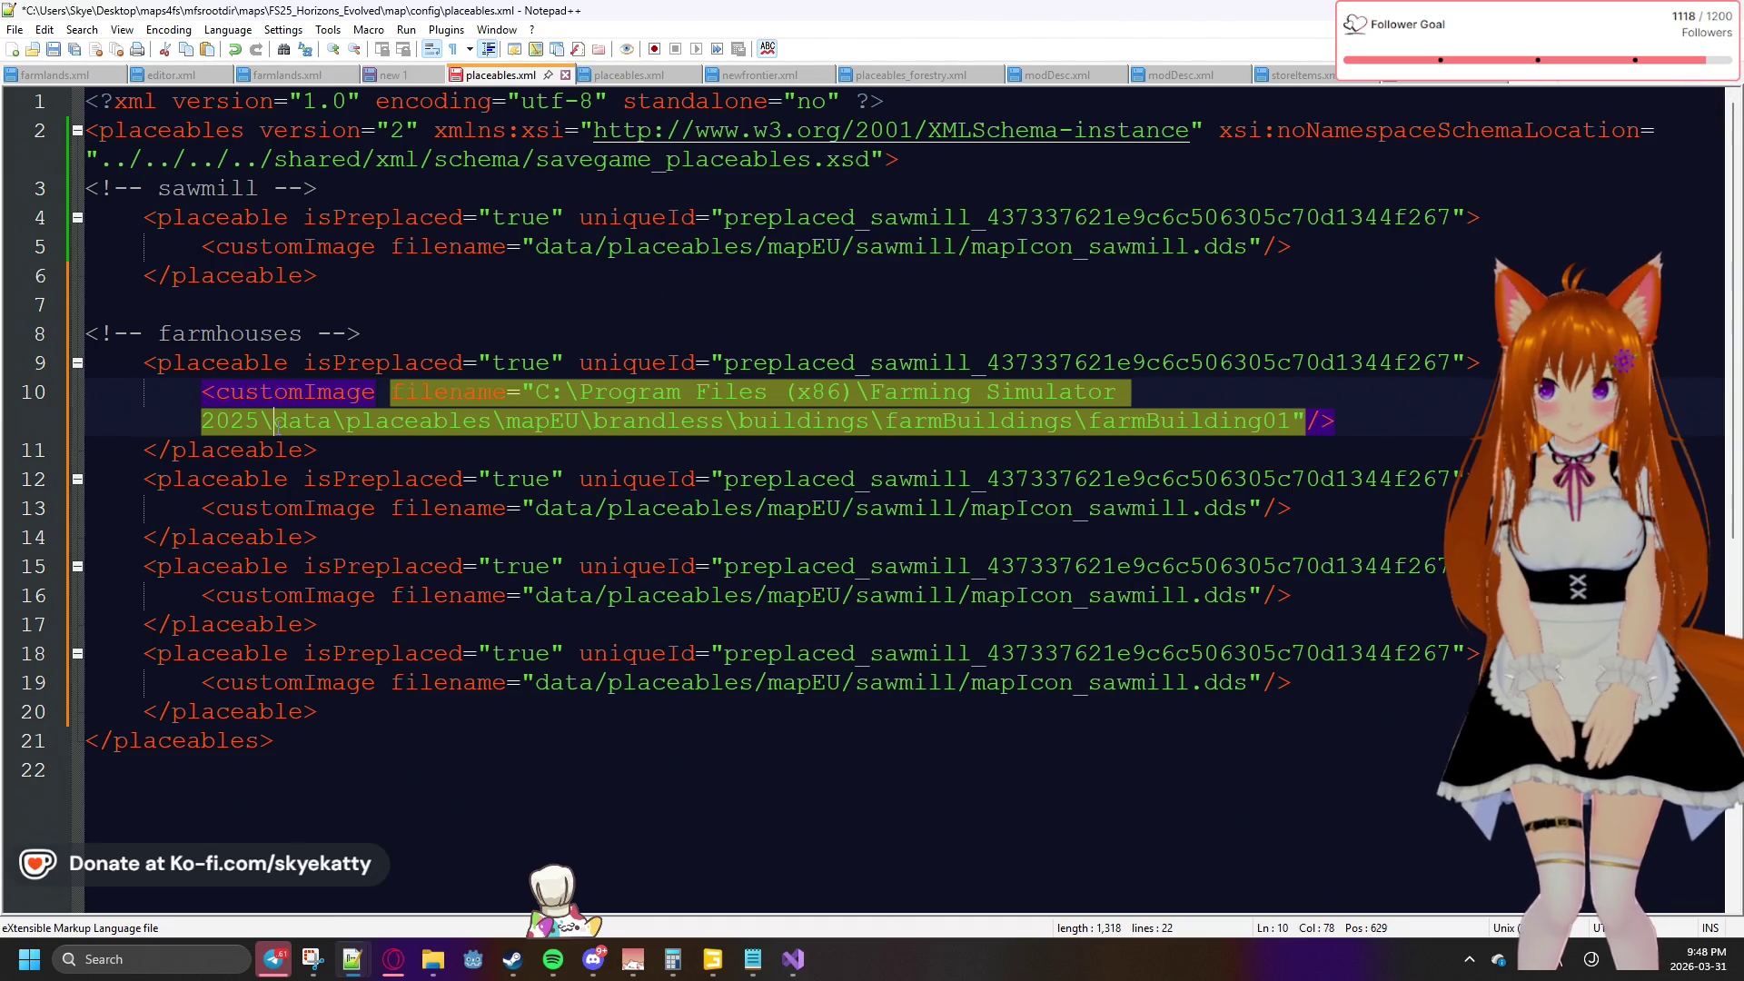
left_click_drag(274, 421, 449, 391)
key("Delete")
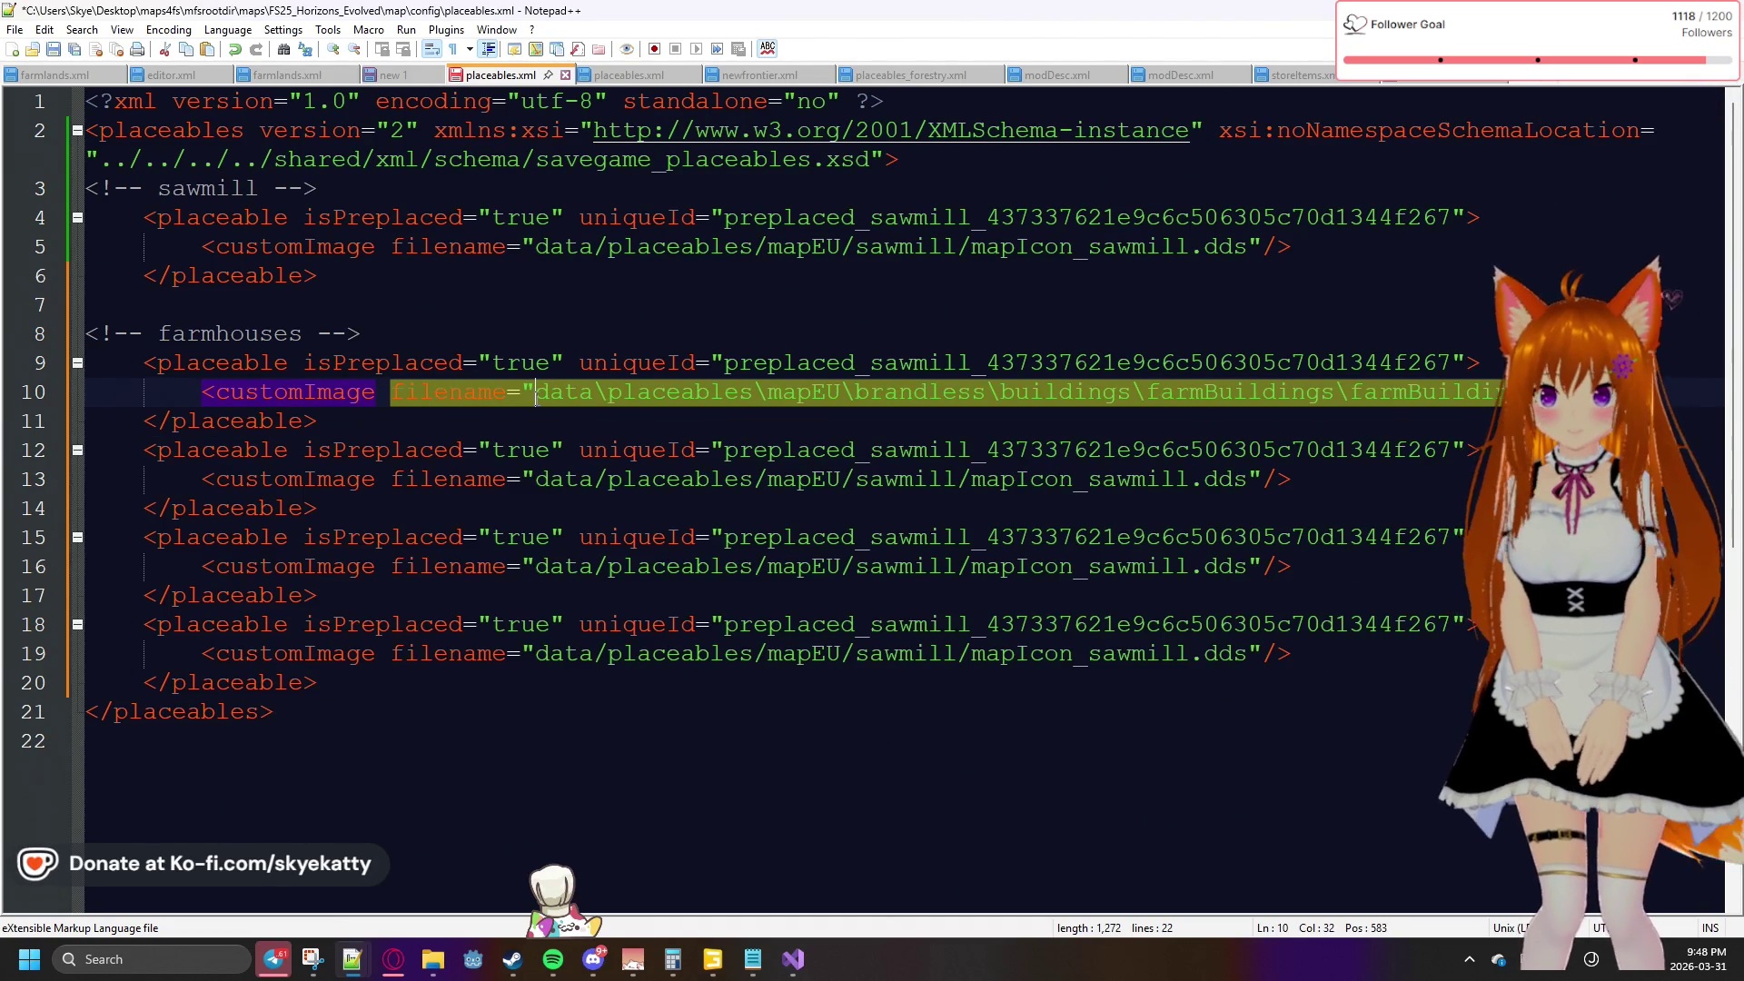
left_click(1444, 411)
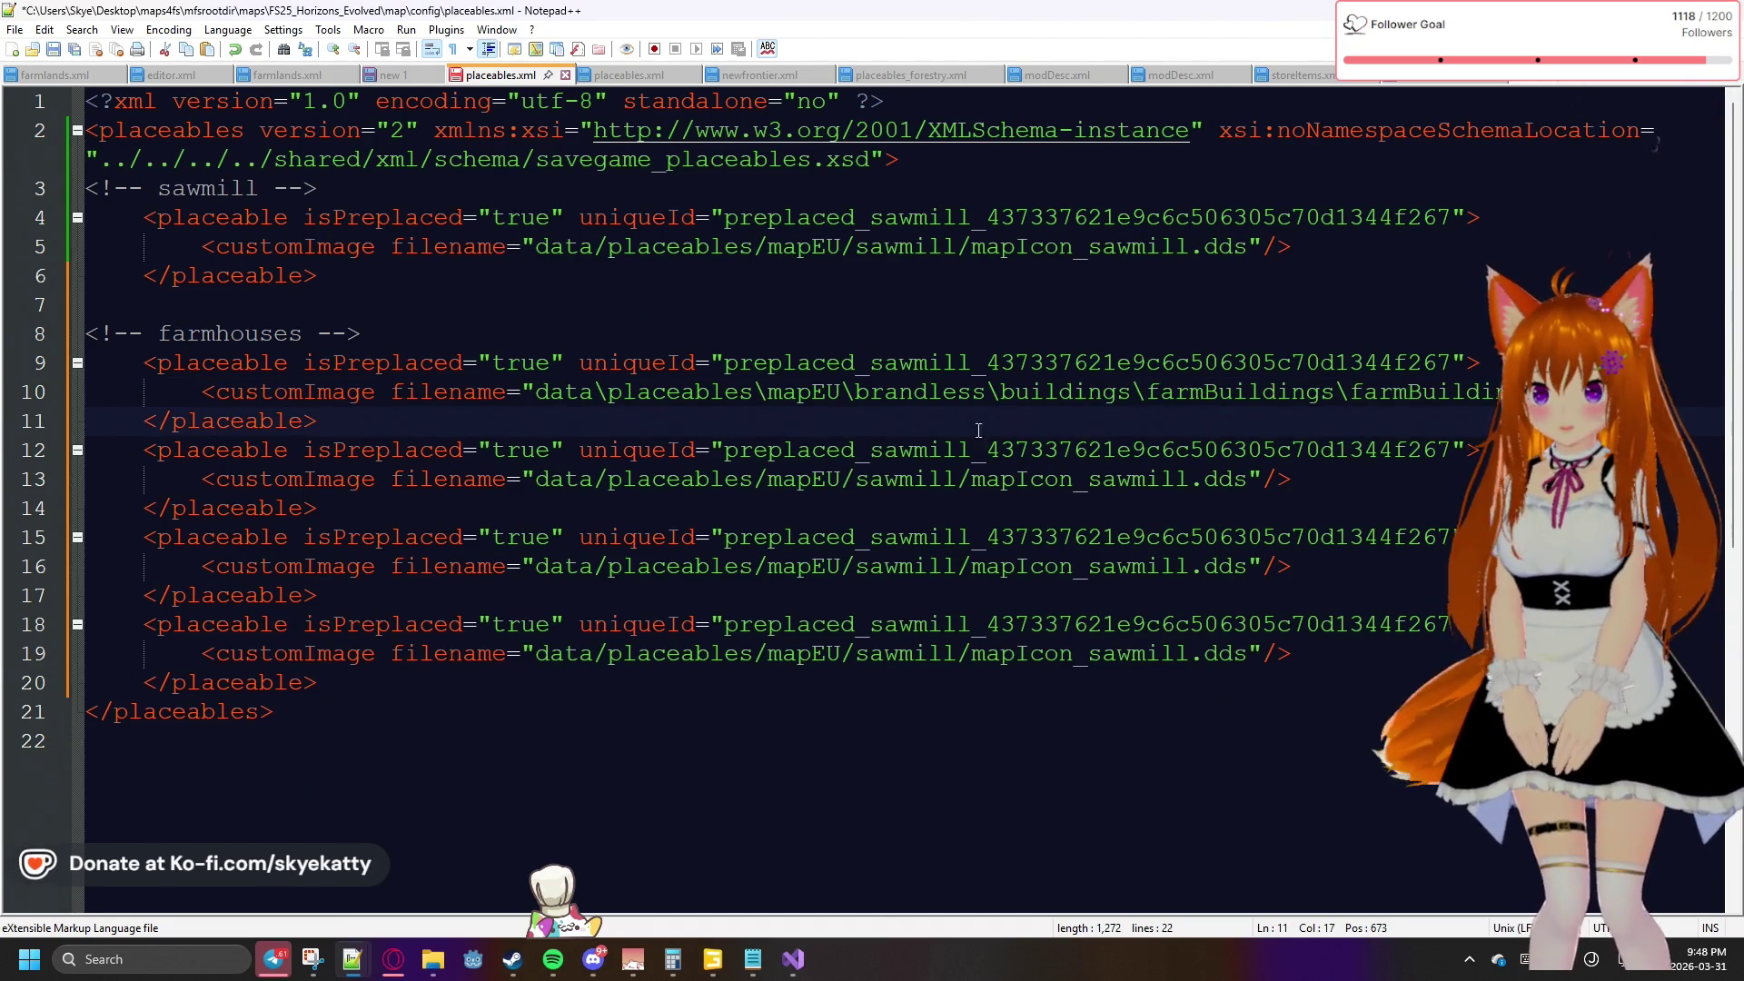
Complete line 10's path with the farmBuilding01 map icon filename and close it with "/>
left_click_drag(391, 392, 1554, 392)
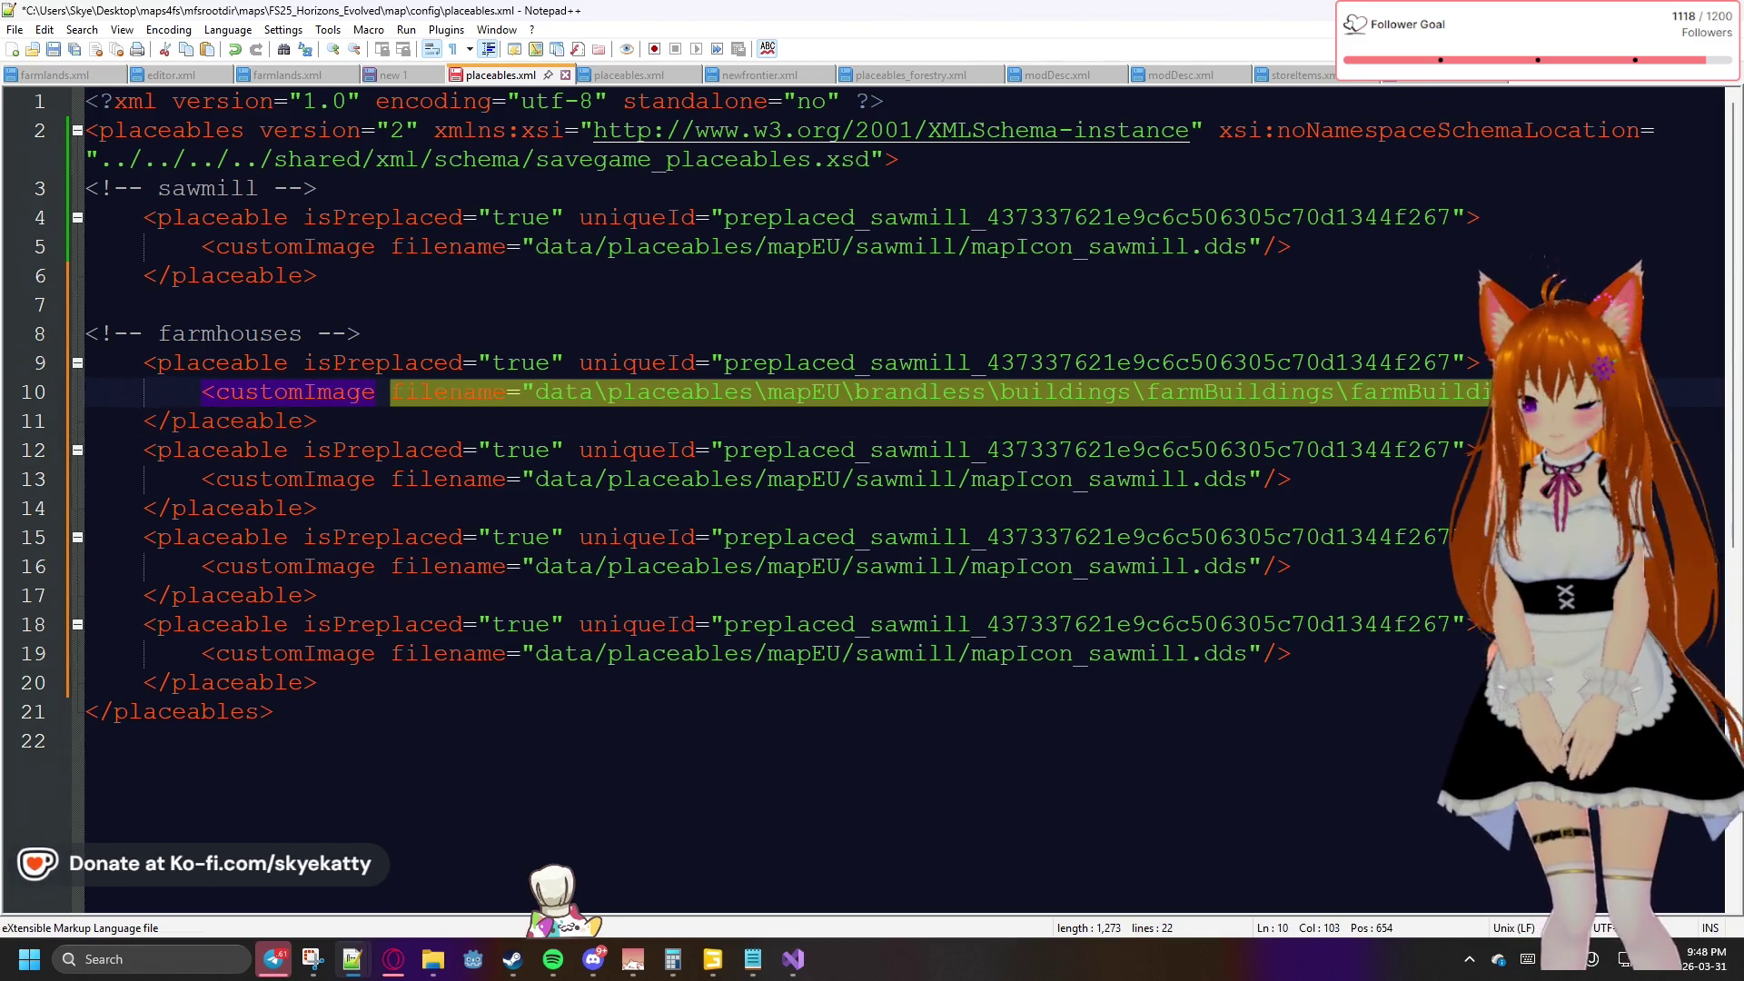
type("_")
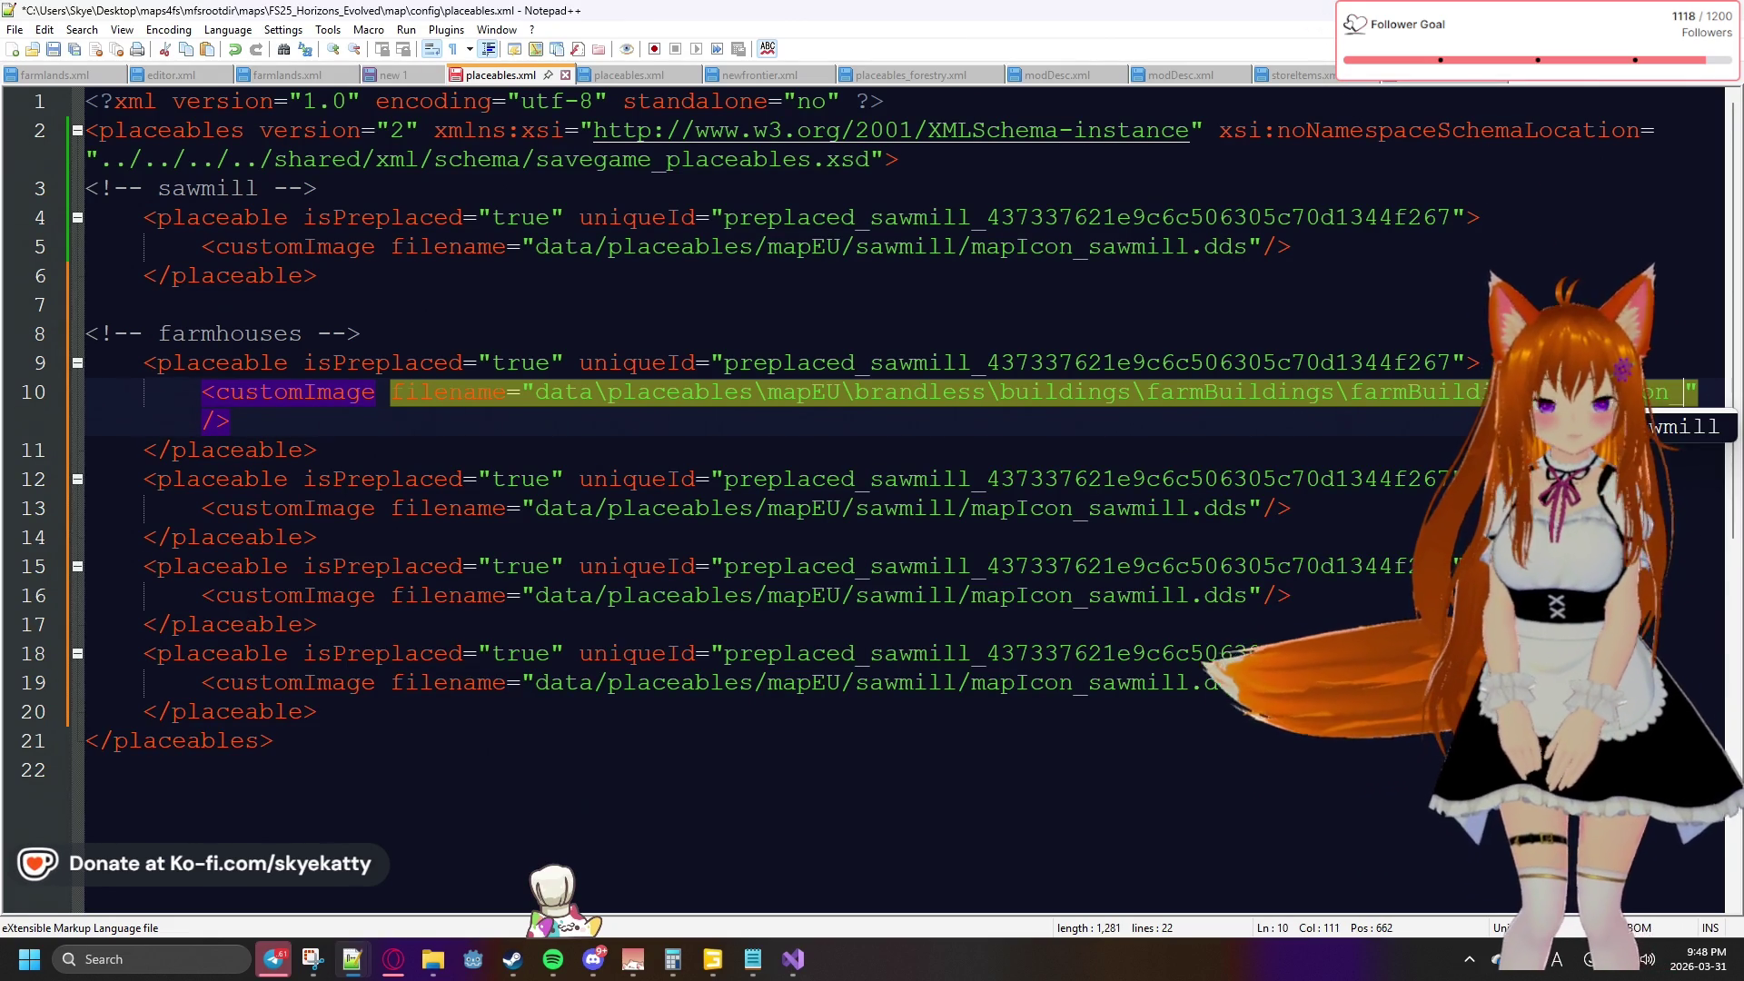
type("farmHouse")
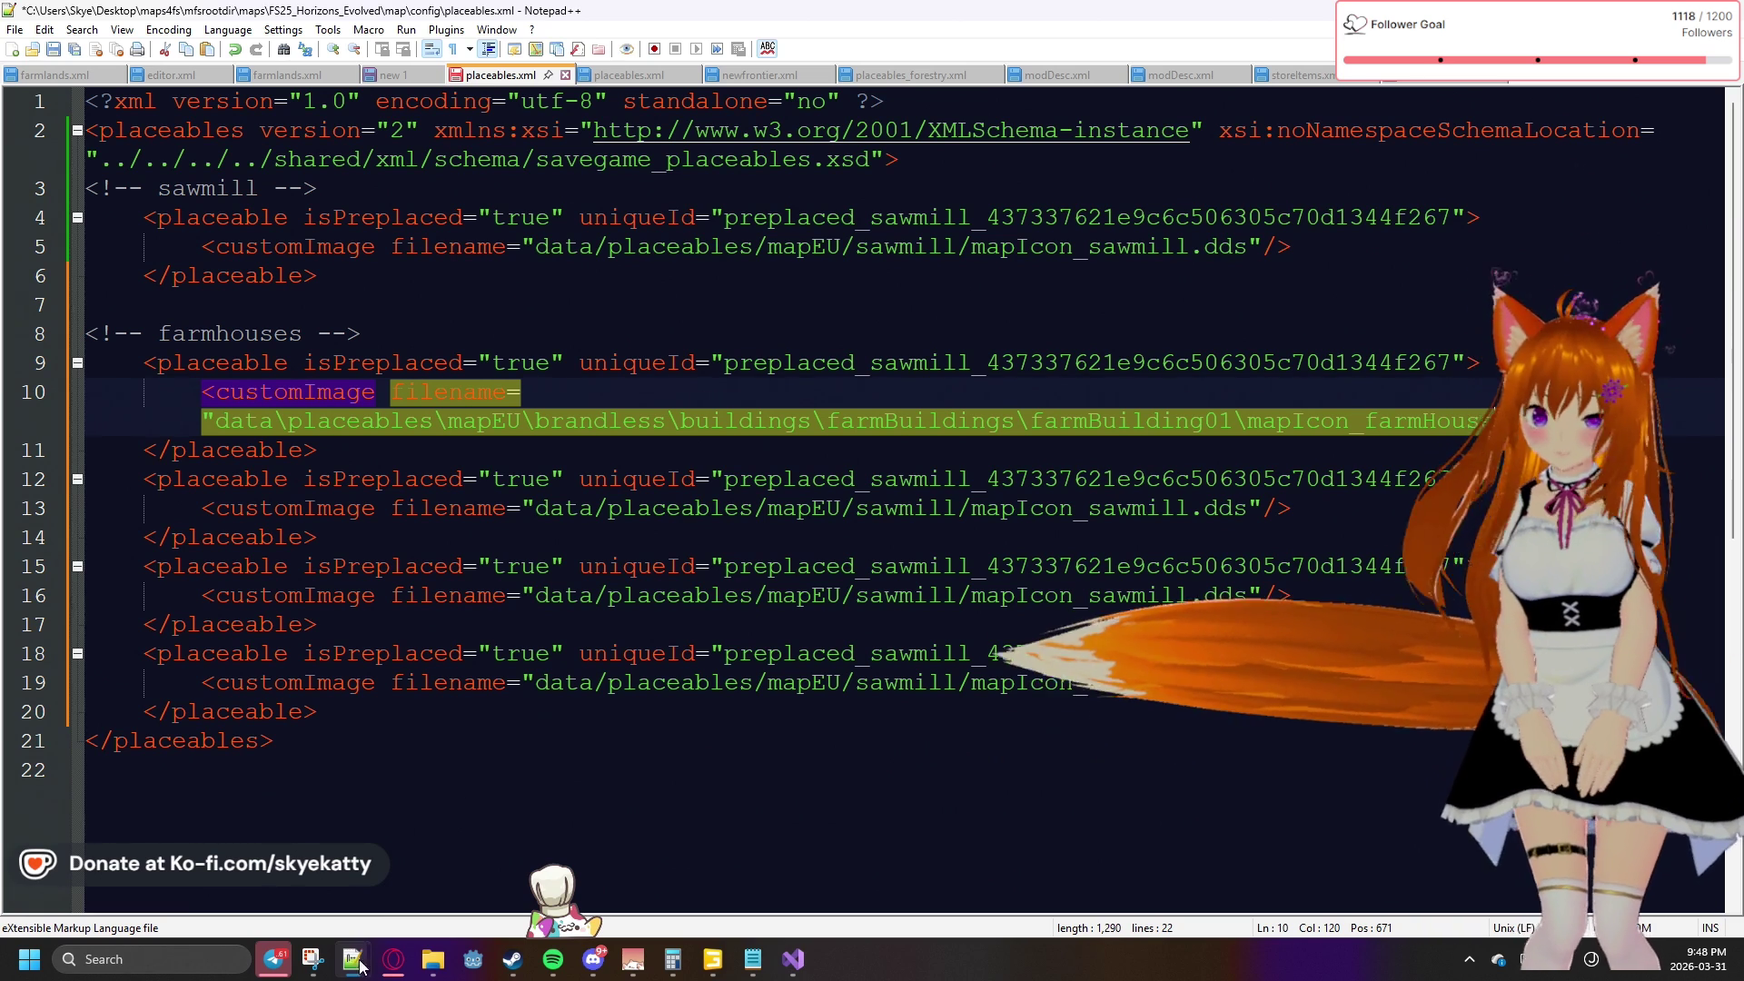
mouse_move(315, 963)
mouse_move(313, 899)
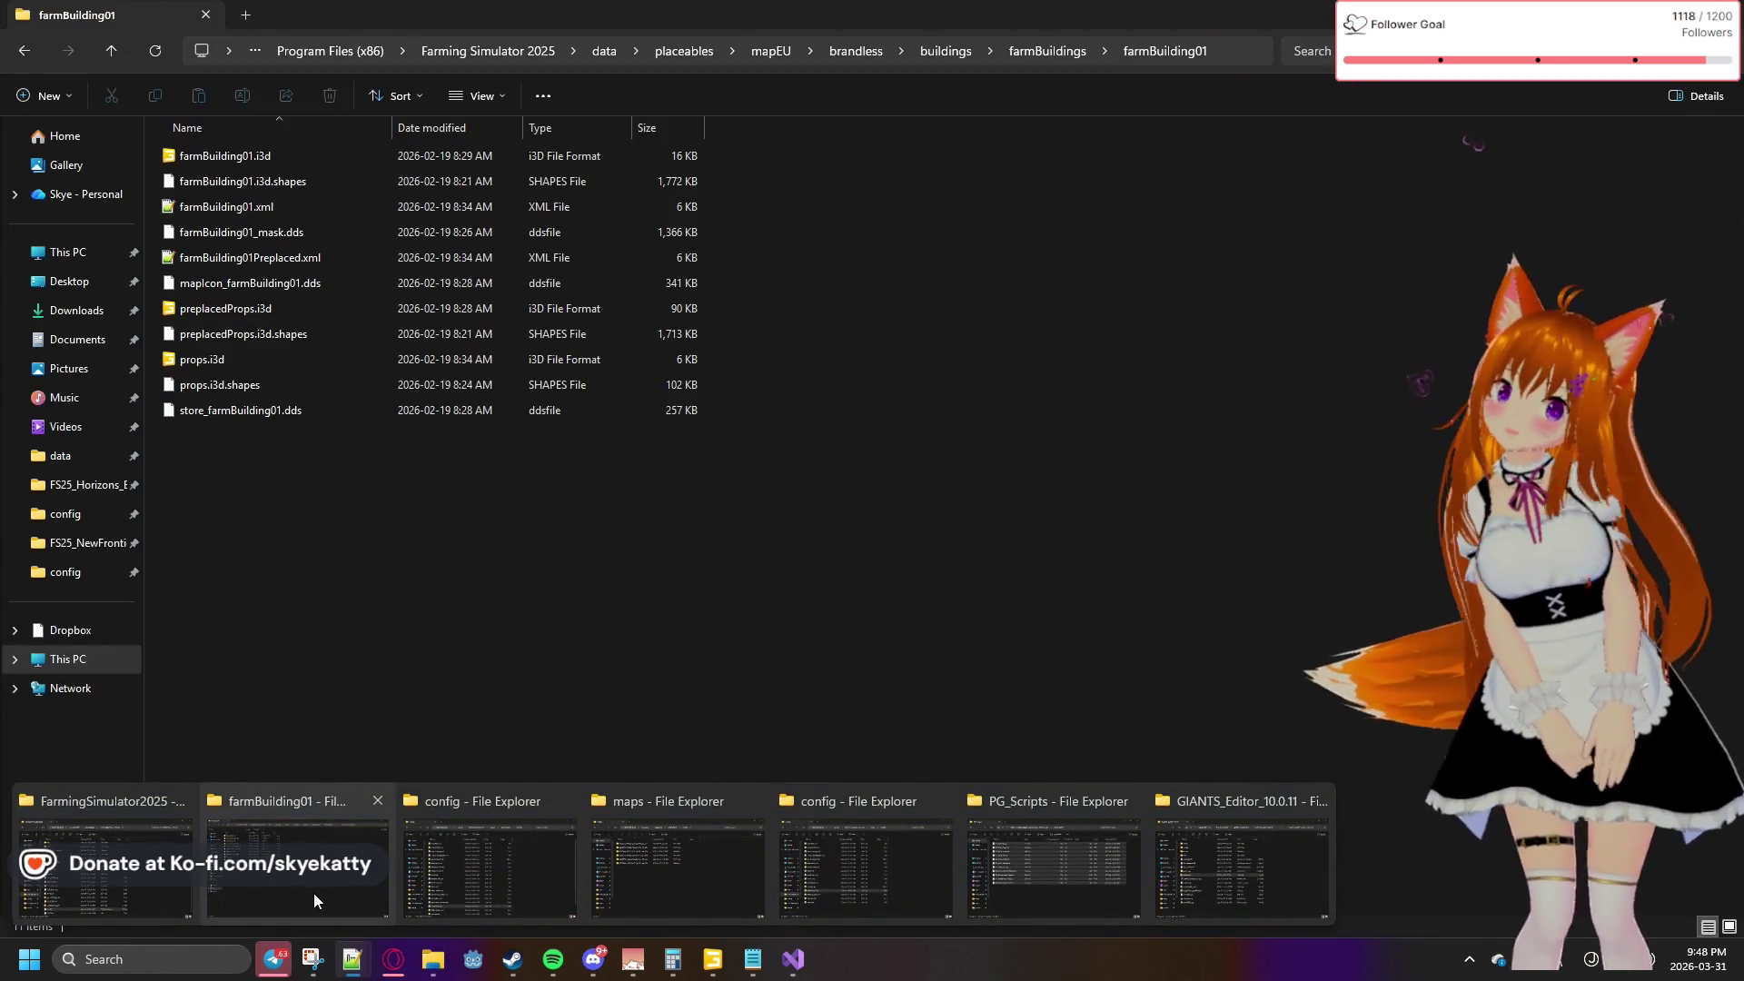
key("alt+Tab")
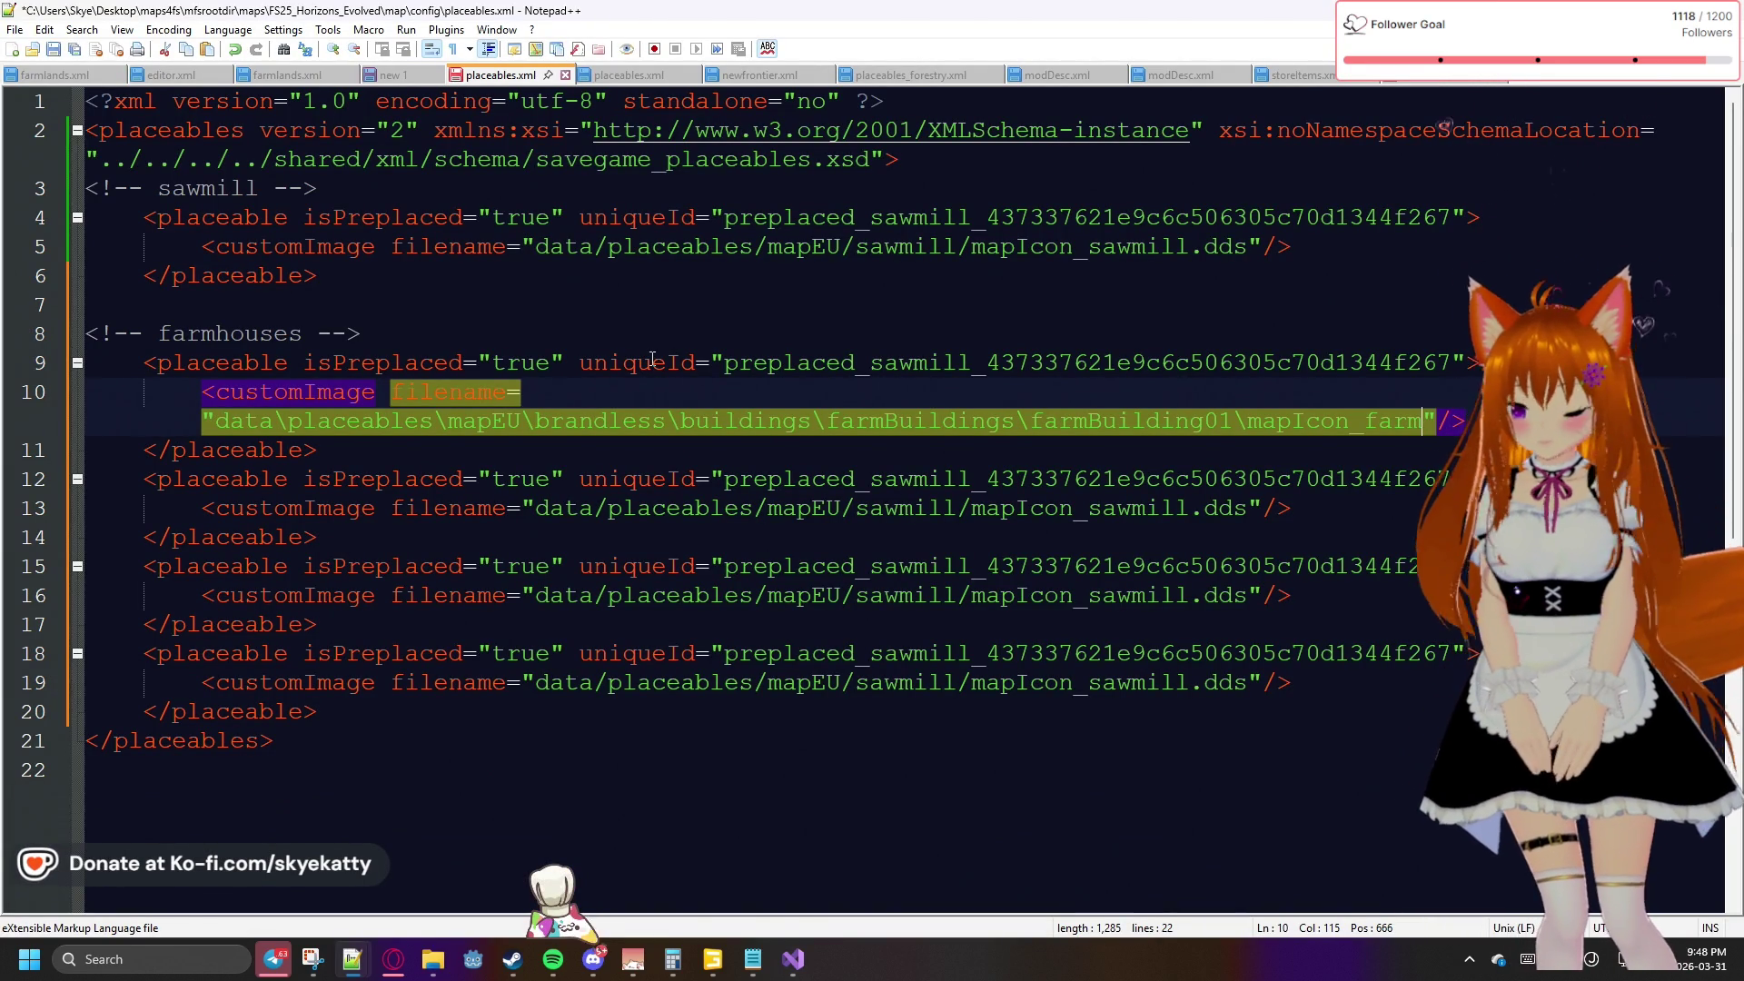
type("Build")
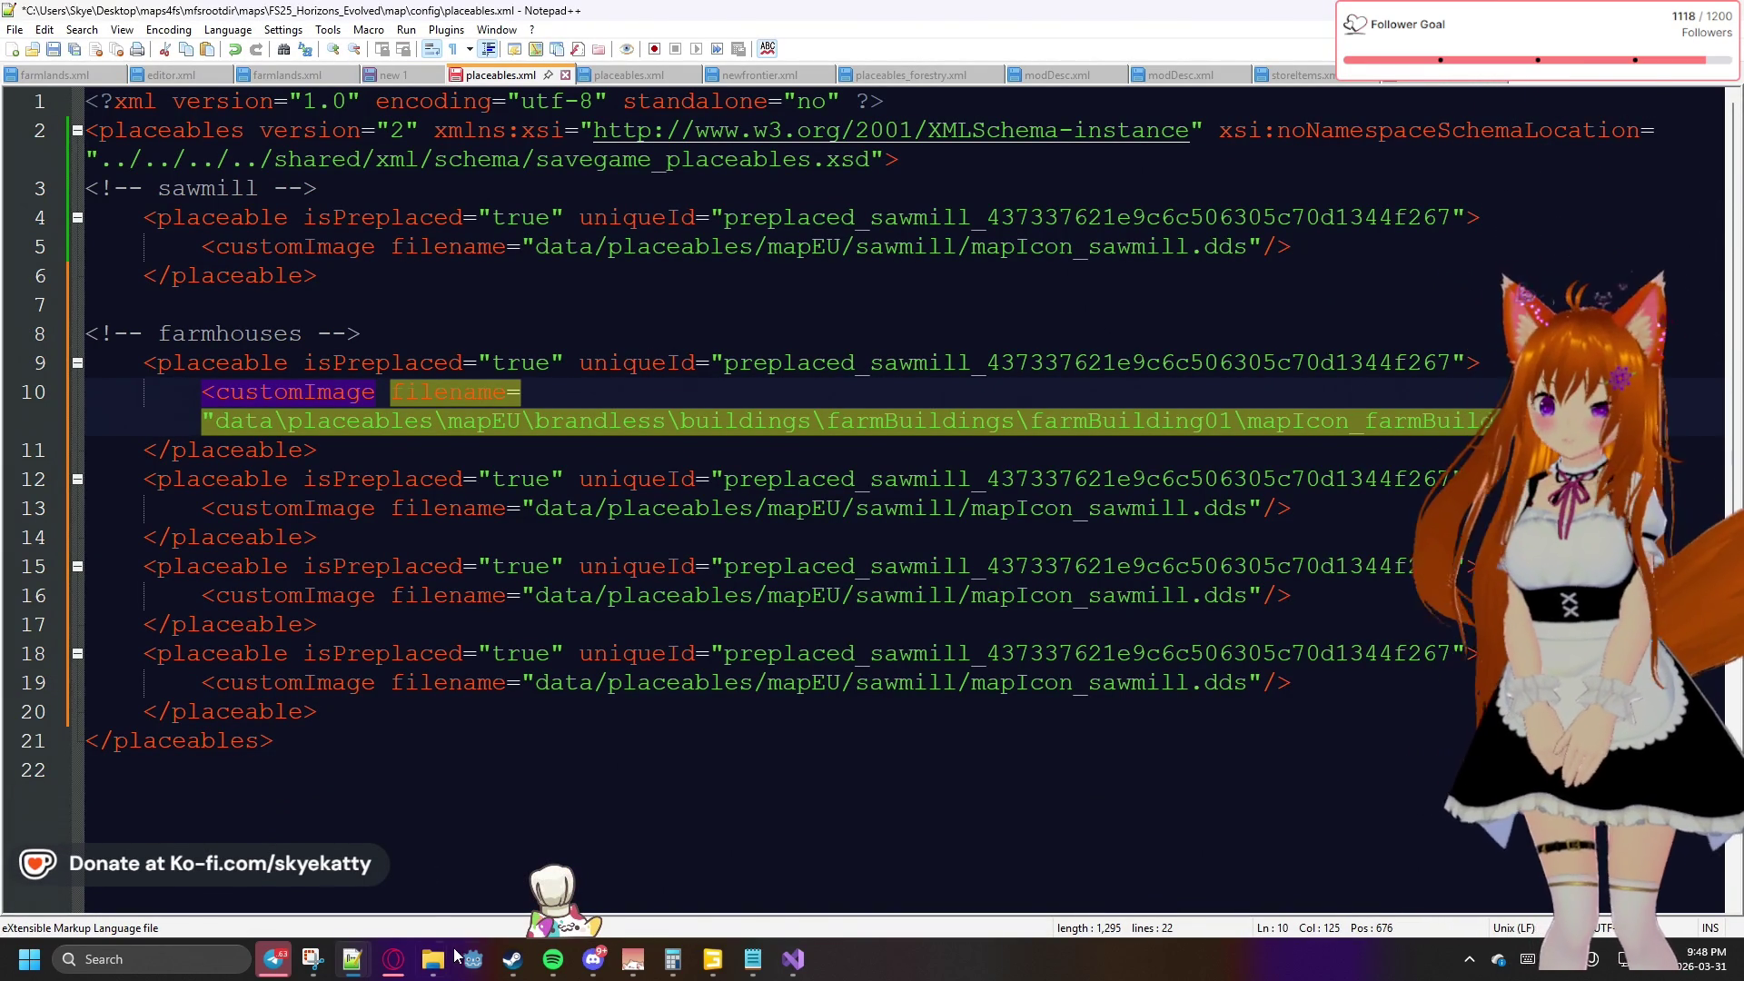
mouse_move(437, 964)
mouse_move(318, 849)
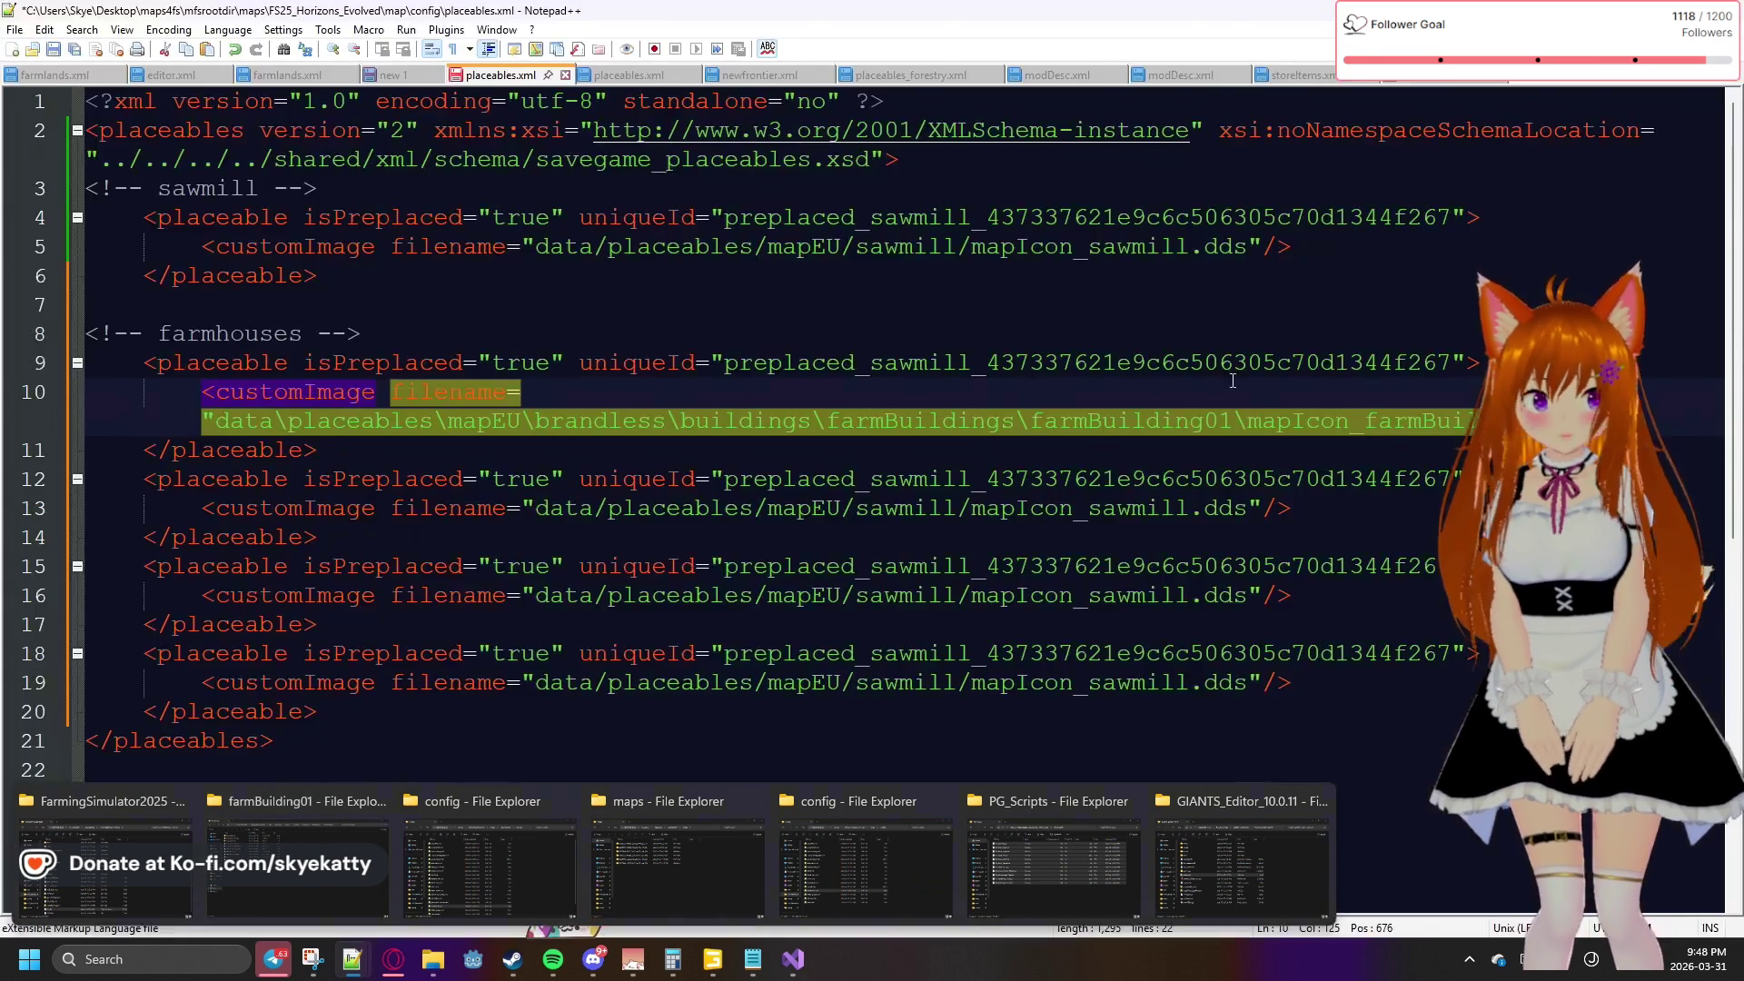
type("\"/>")
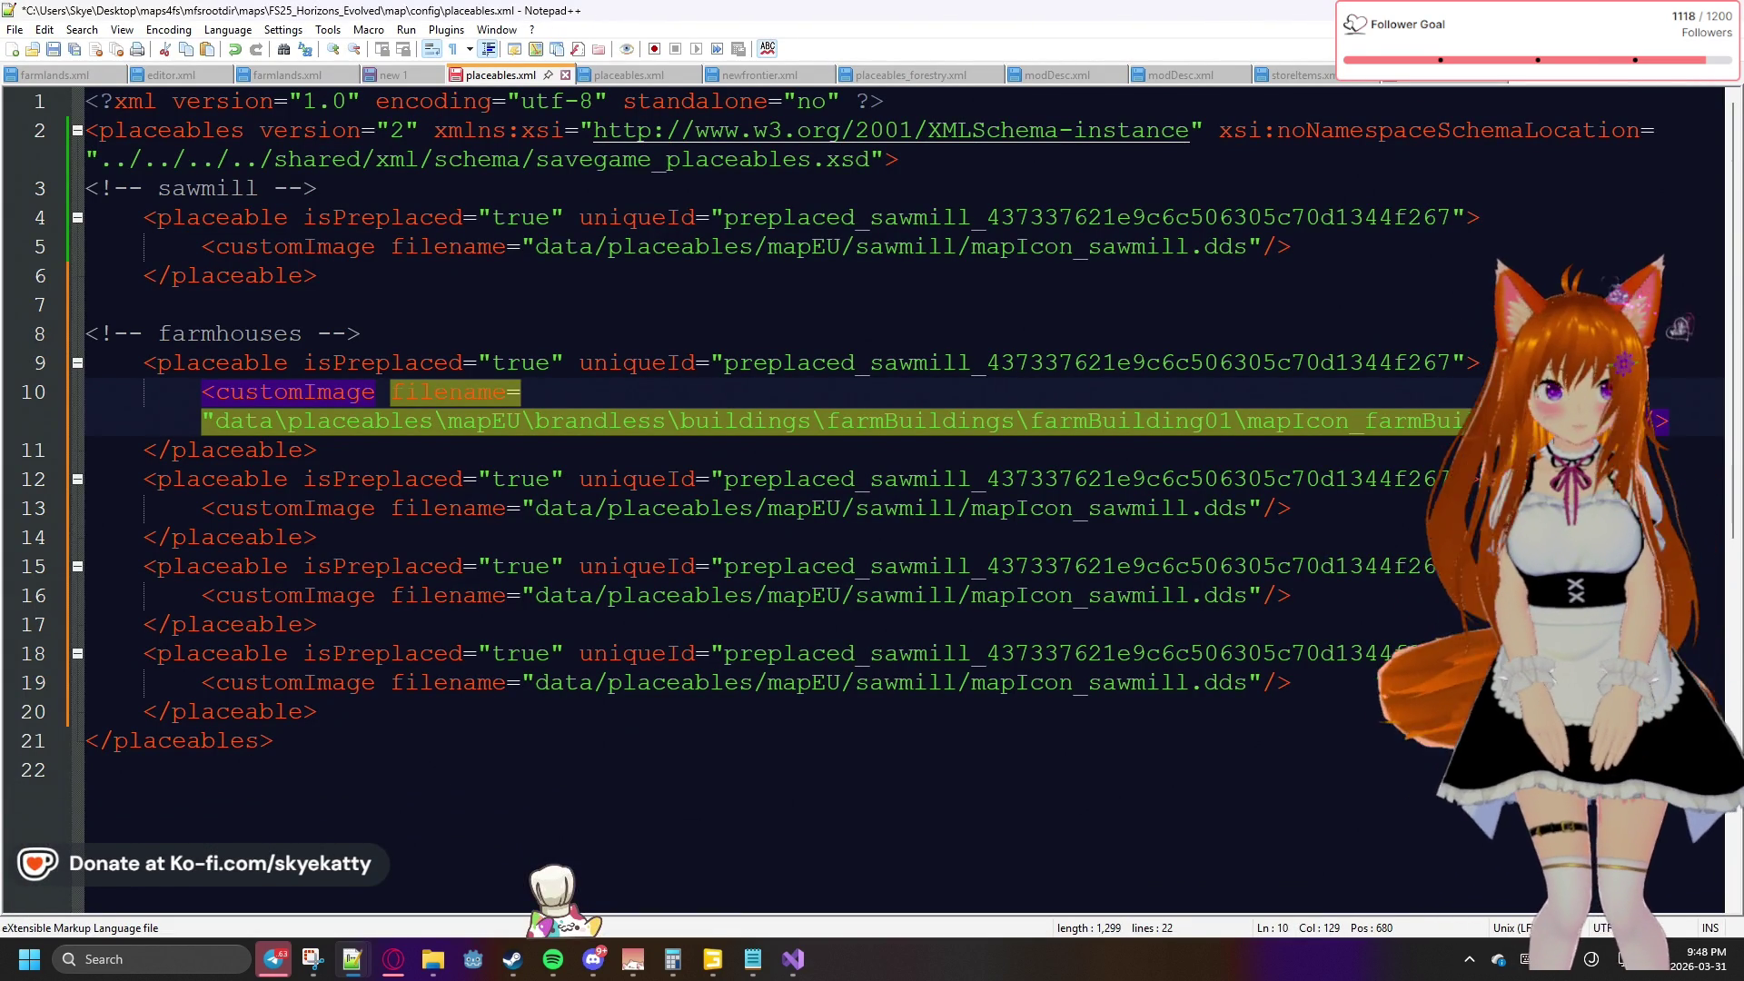
Copy the finished farmBuilding01 path and select the sawmill icon path on line 13
left_click(1234, 537)
left_click_drag(1670, 421, 211, 421)
key("ctrl+c")
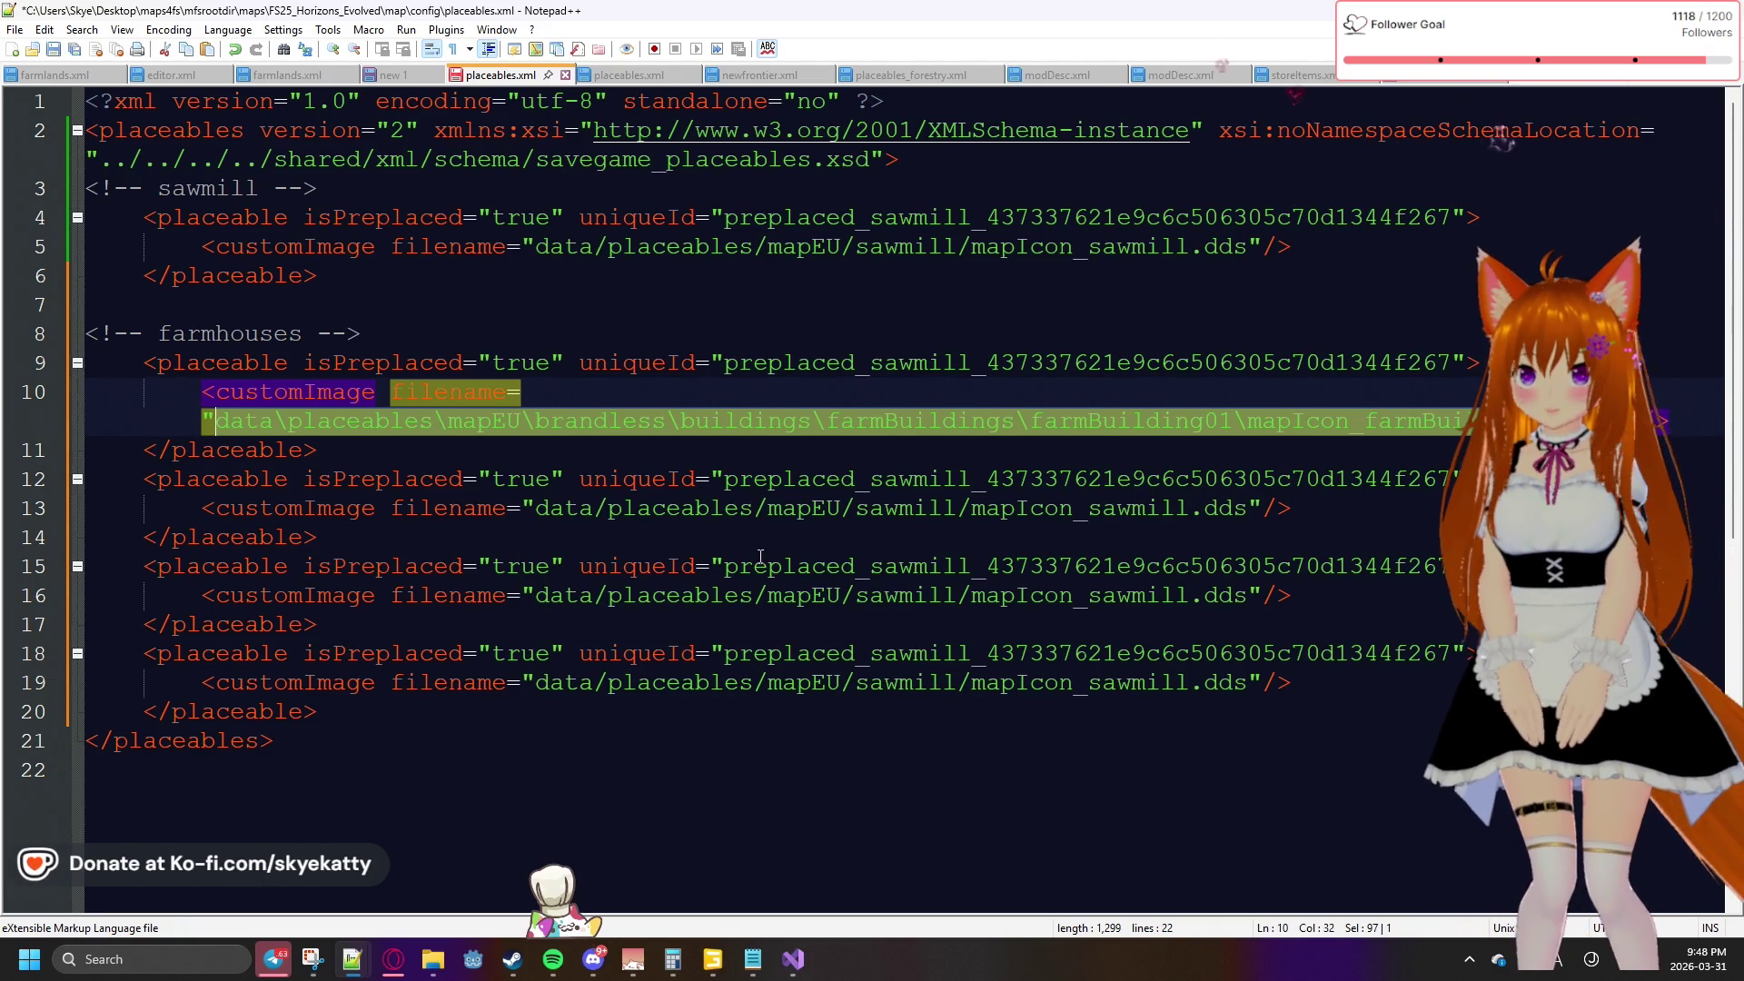
left_click_drag(1258, 508, 588, 514)
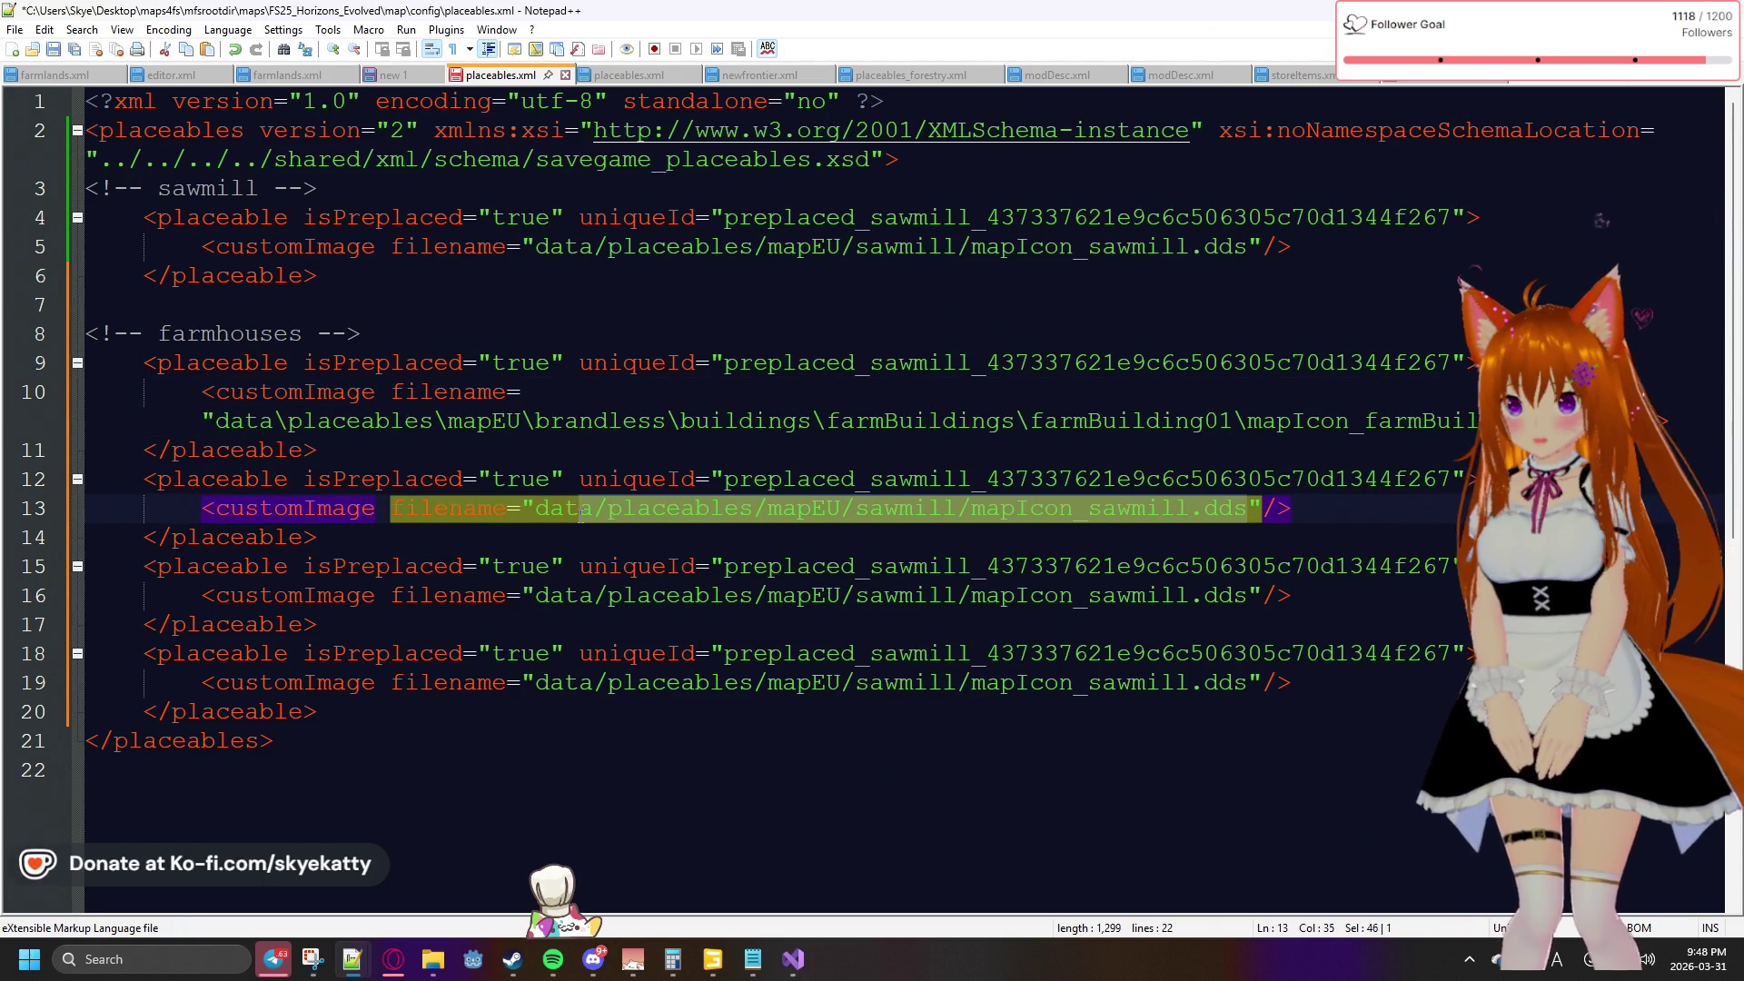
Paste the farmBuilding01 icon path over the sawmill paths on lines 13, 16 and 19
key("ctrl+v")
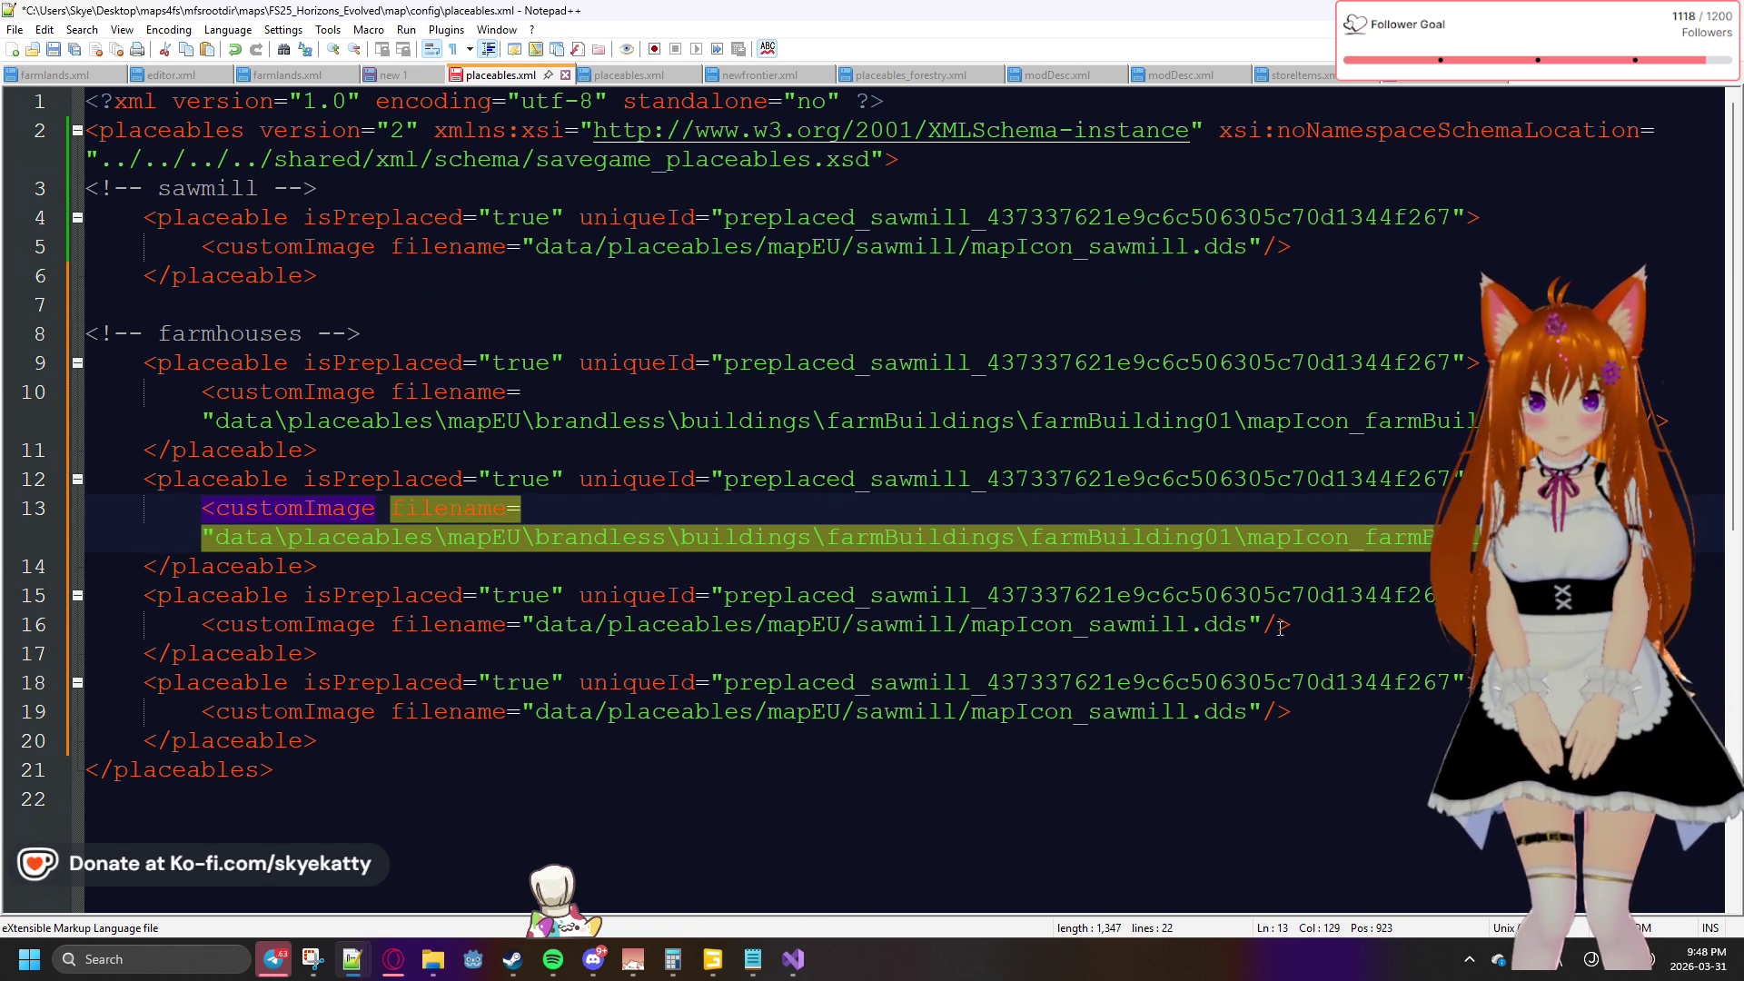
left_click_drag(1254, 626, 504, 625)
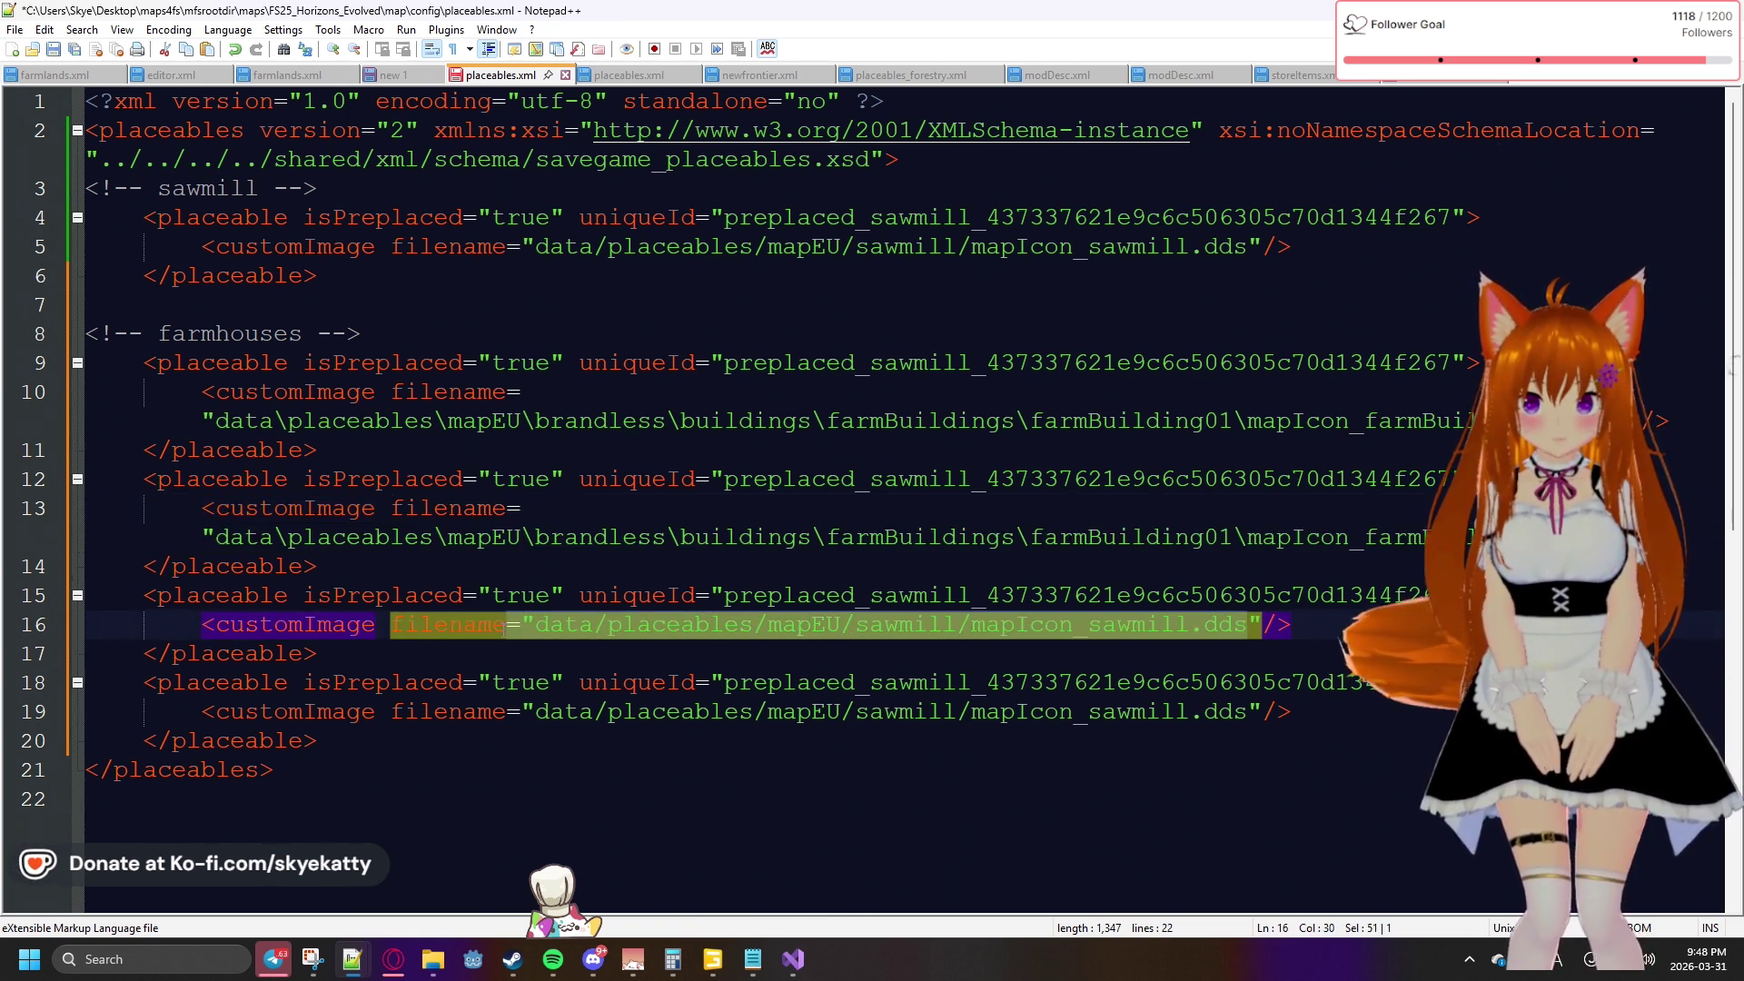
key("ctrl+v")
mouse_move(1252, 741)
left_mouse_down()
mouse_move(447, 742)
mouse_move(541, 745)
left_mouse_up()
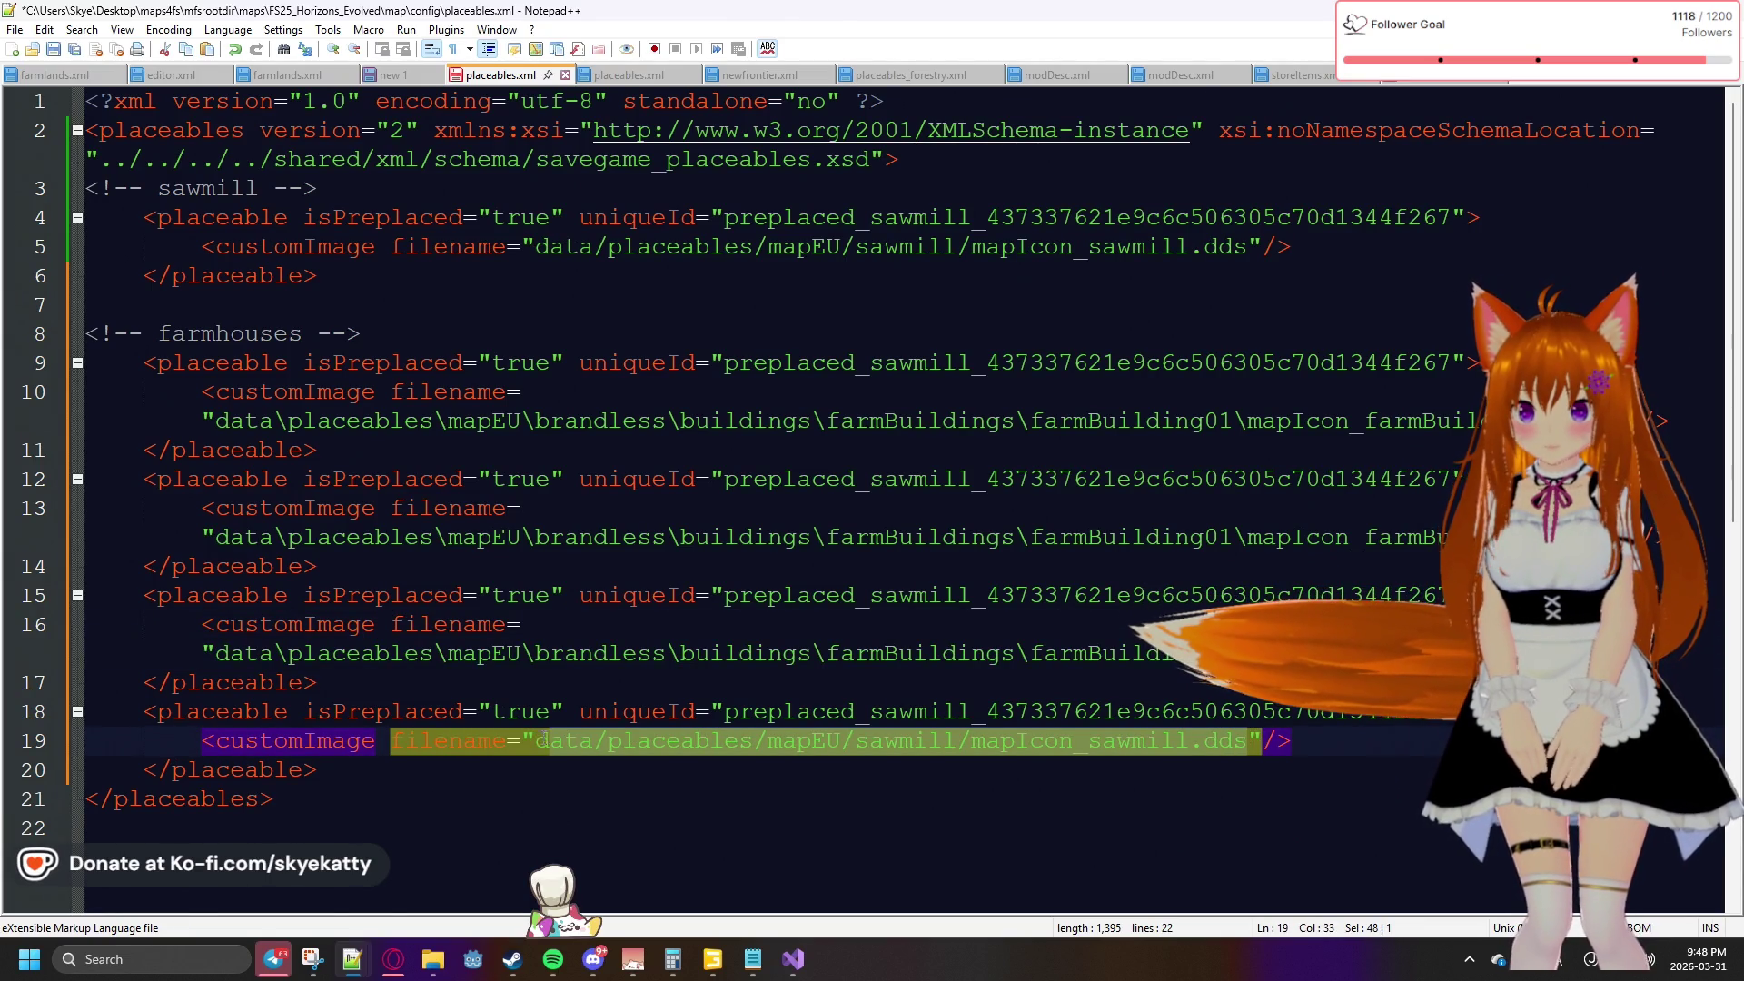
key("ctrl+v")
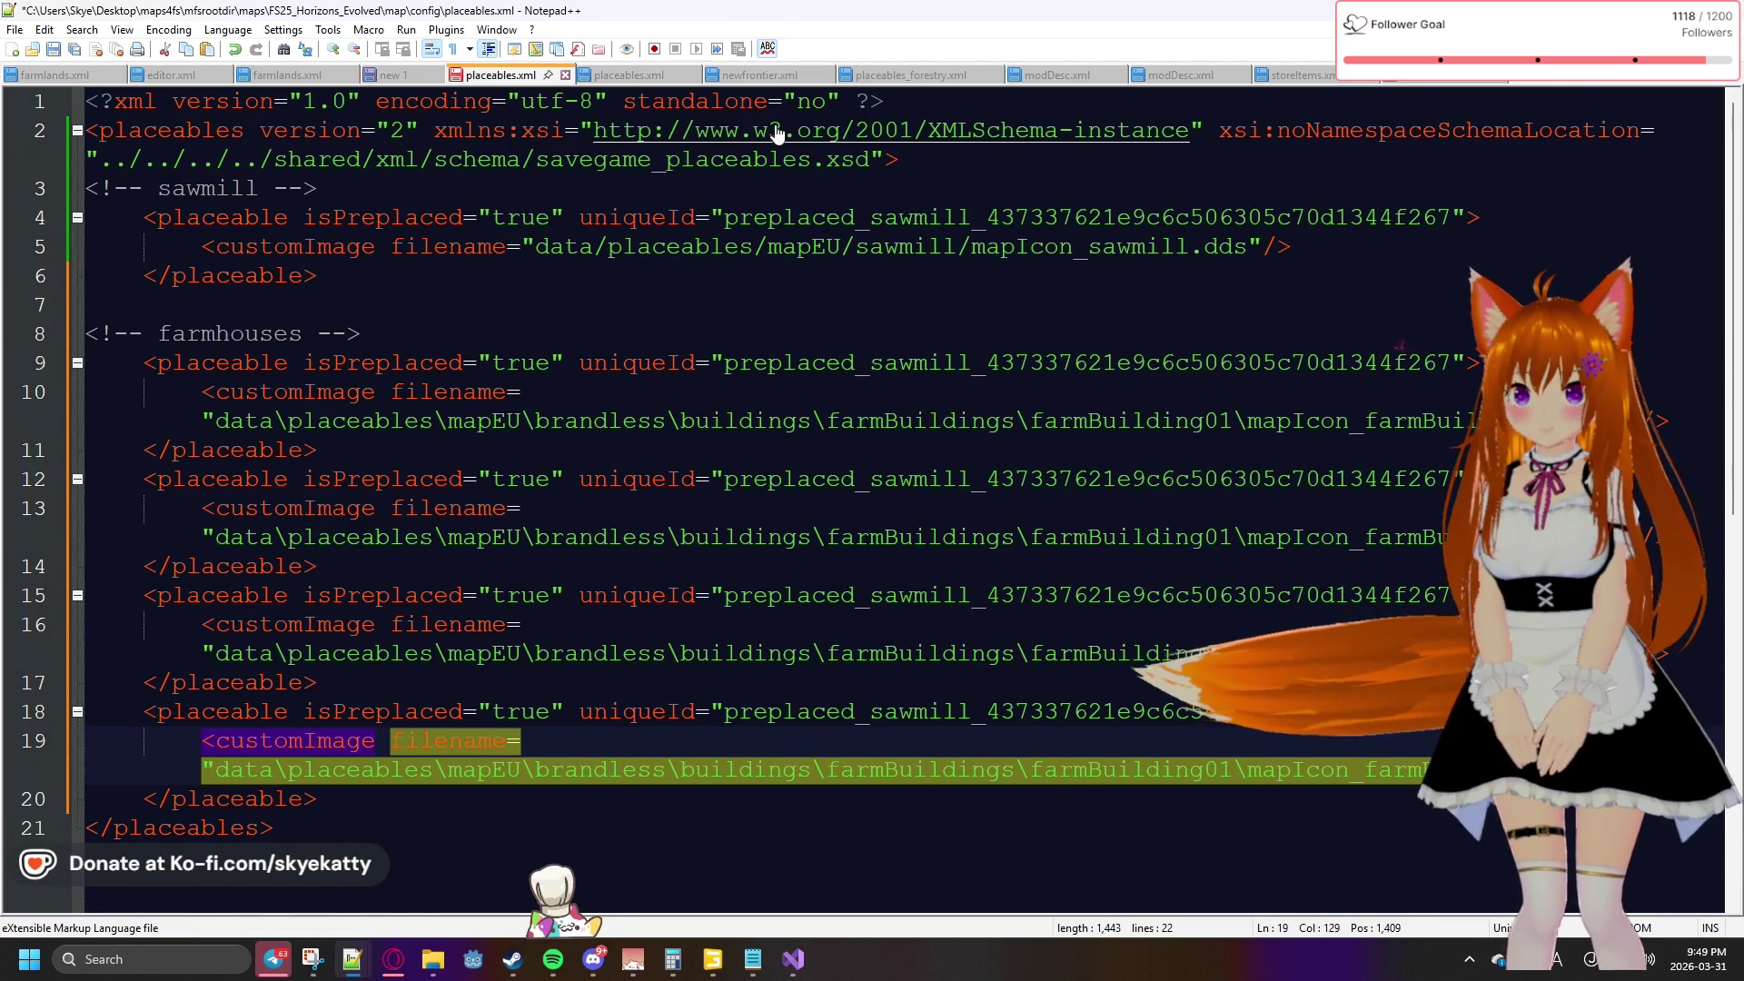
Switch back to the GIANTS Editor window
mouse_move(753, 963)
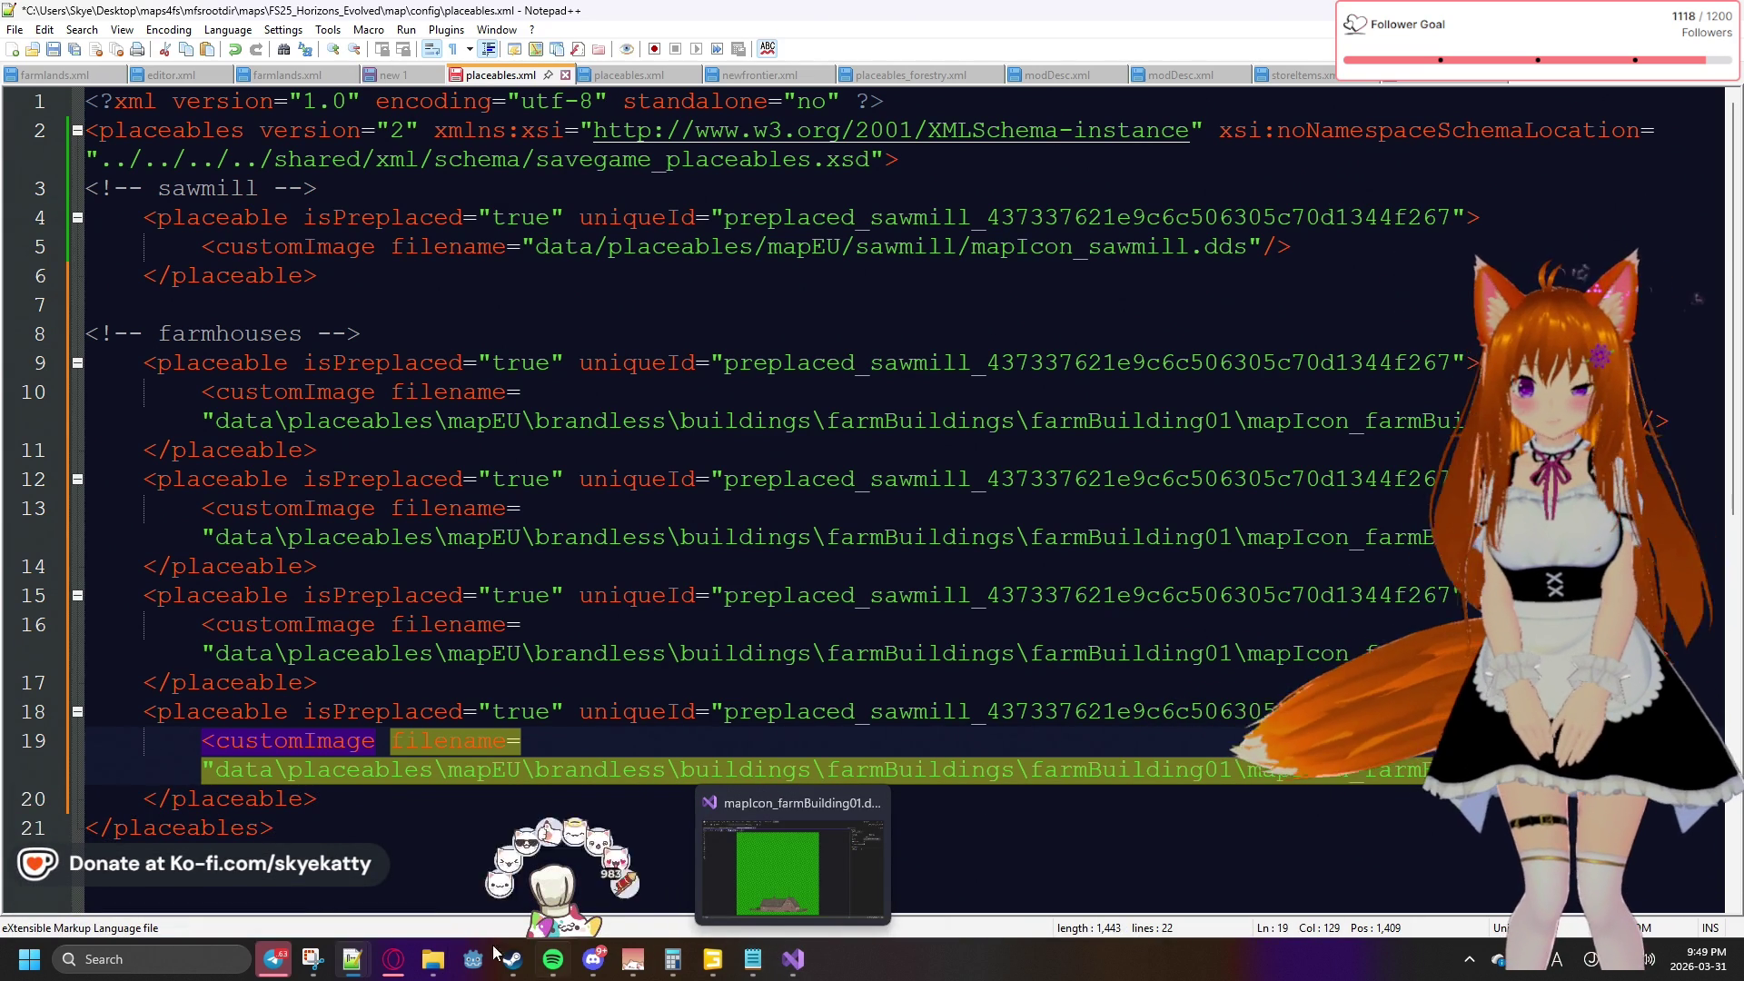
mouse_move(673, 963)
left_click(634, 911)
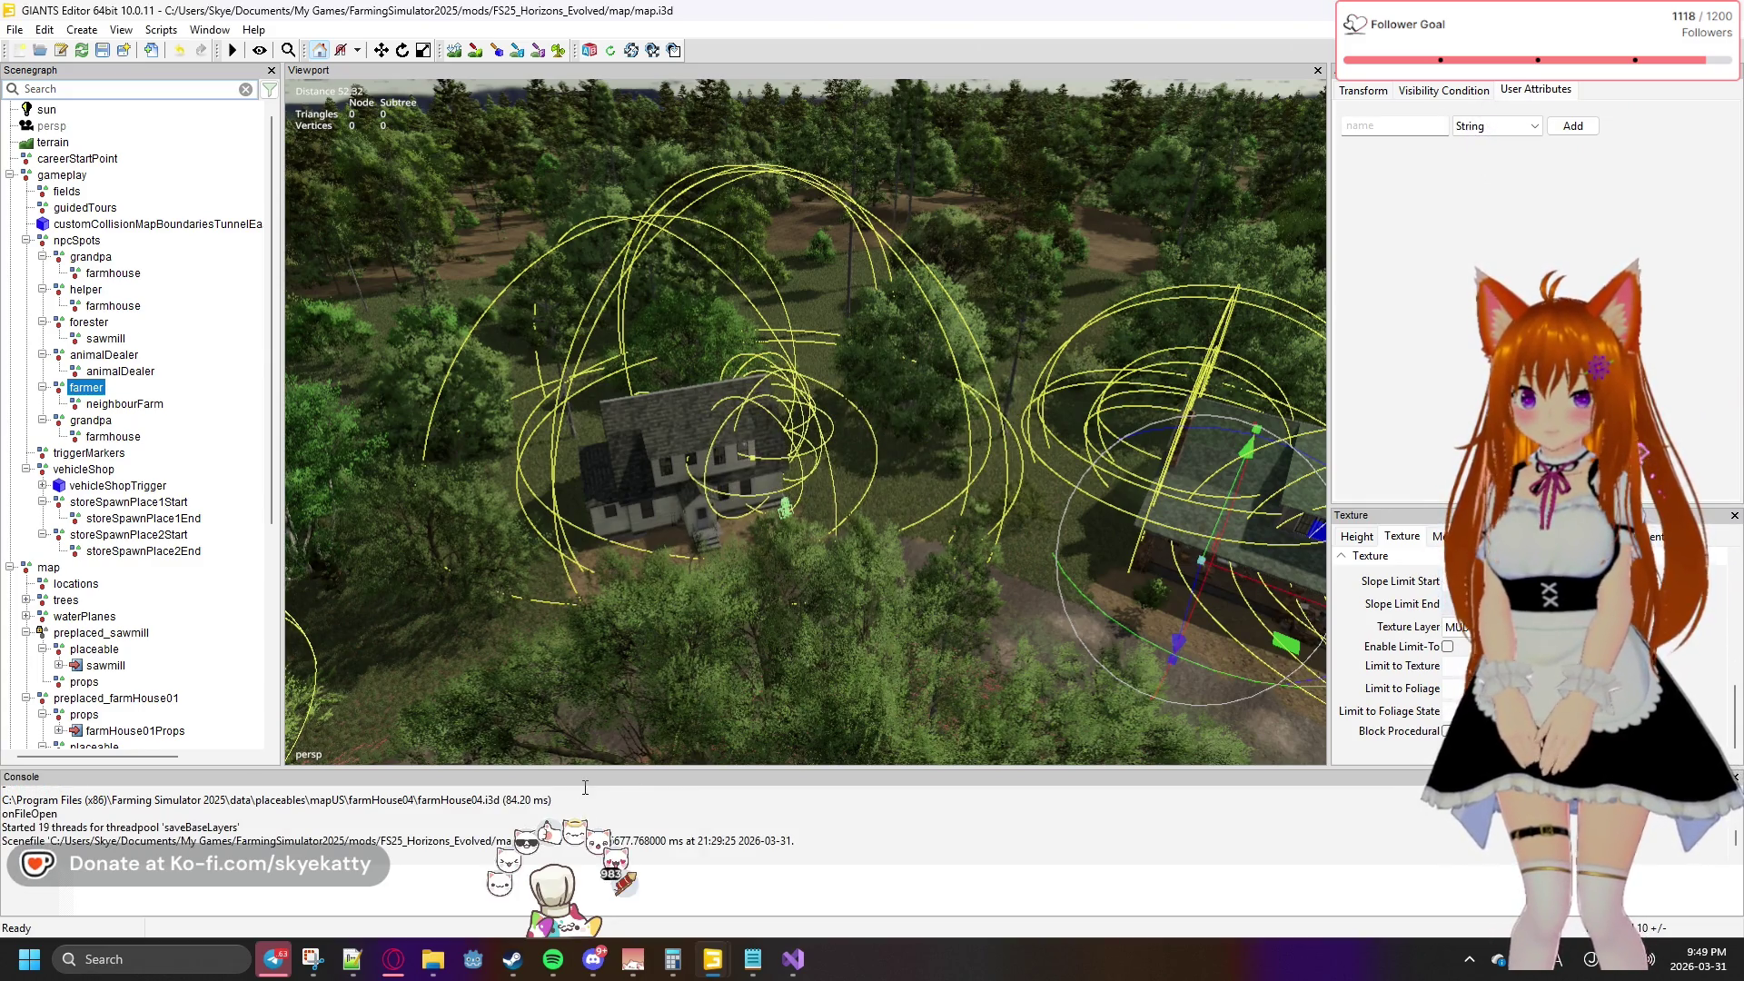
mouse_move(714, 978)
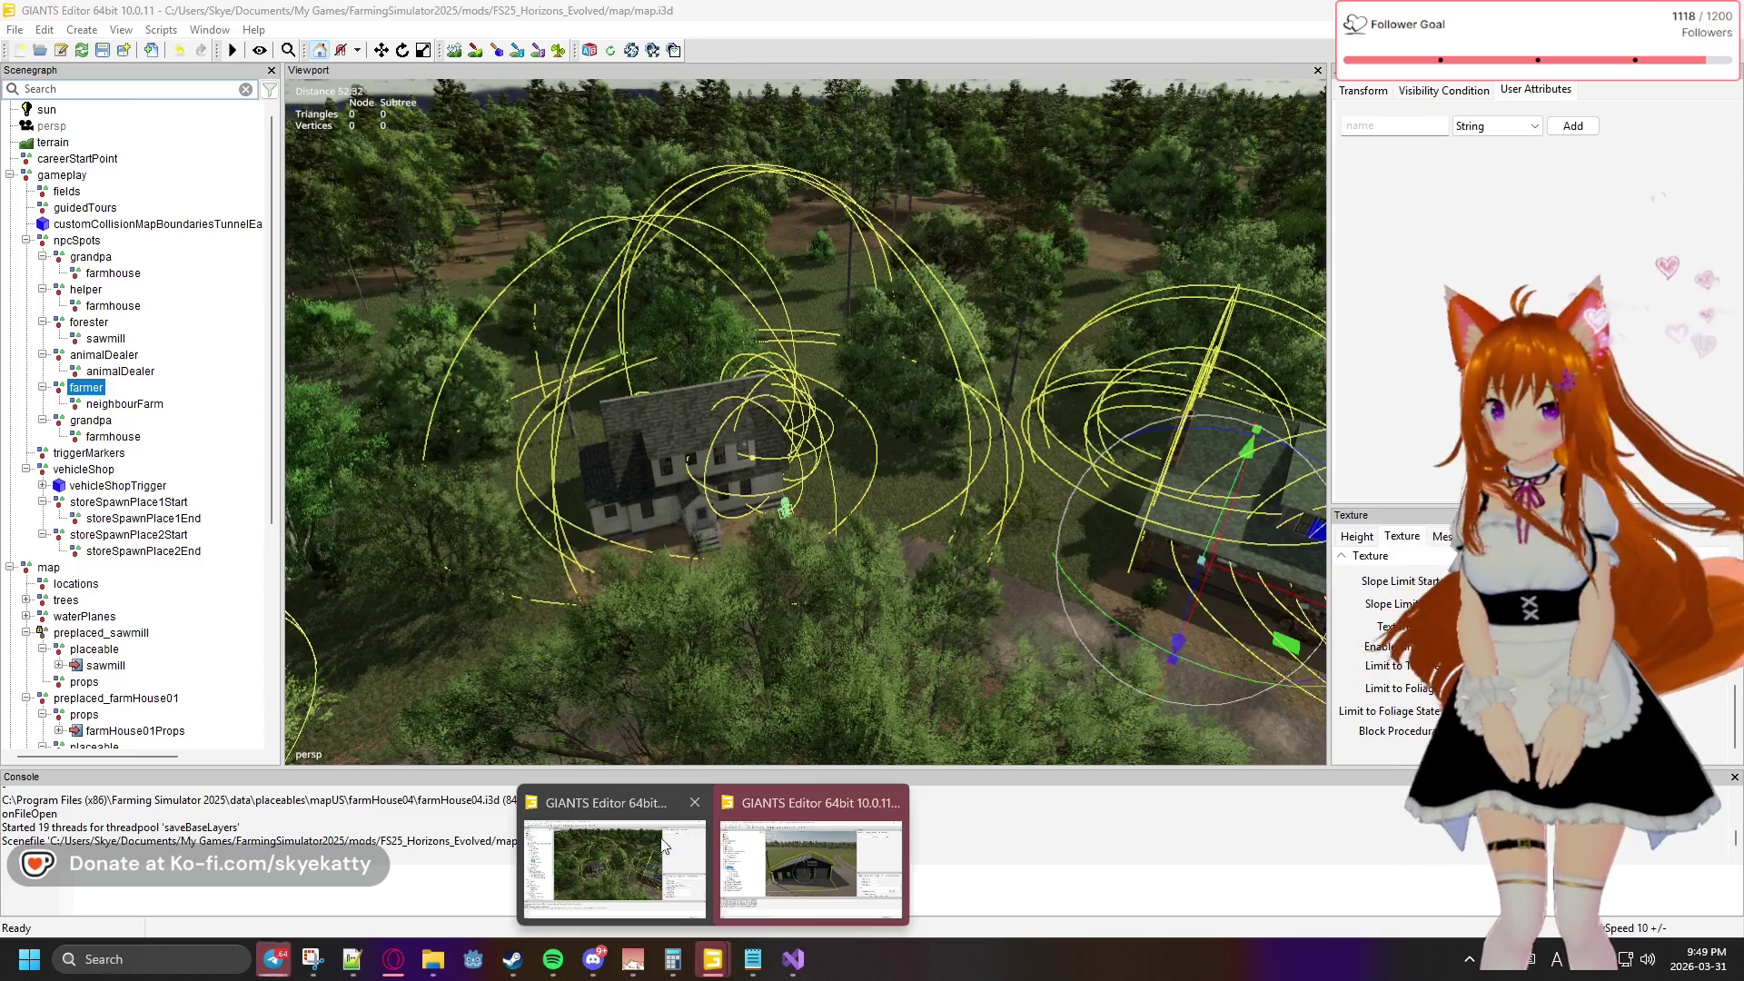
left_click(655, 841)
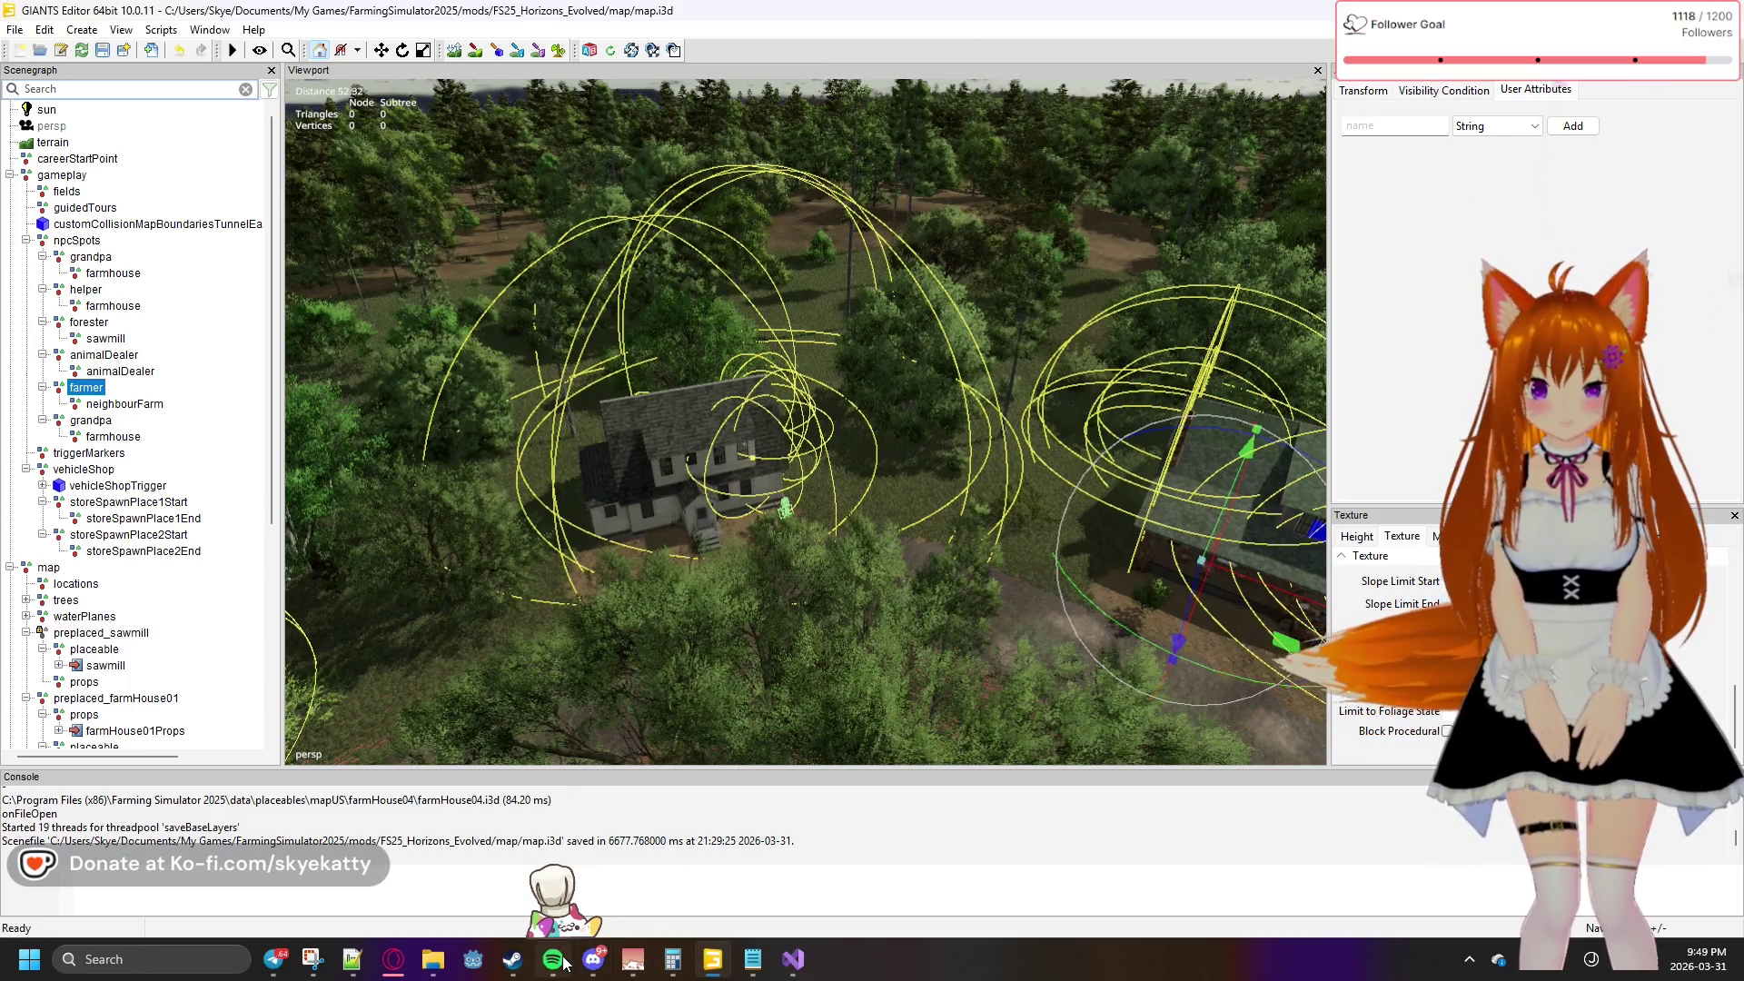
mouse_move(710, 966)
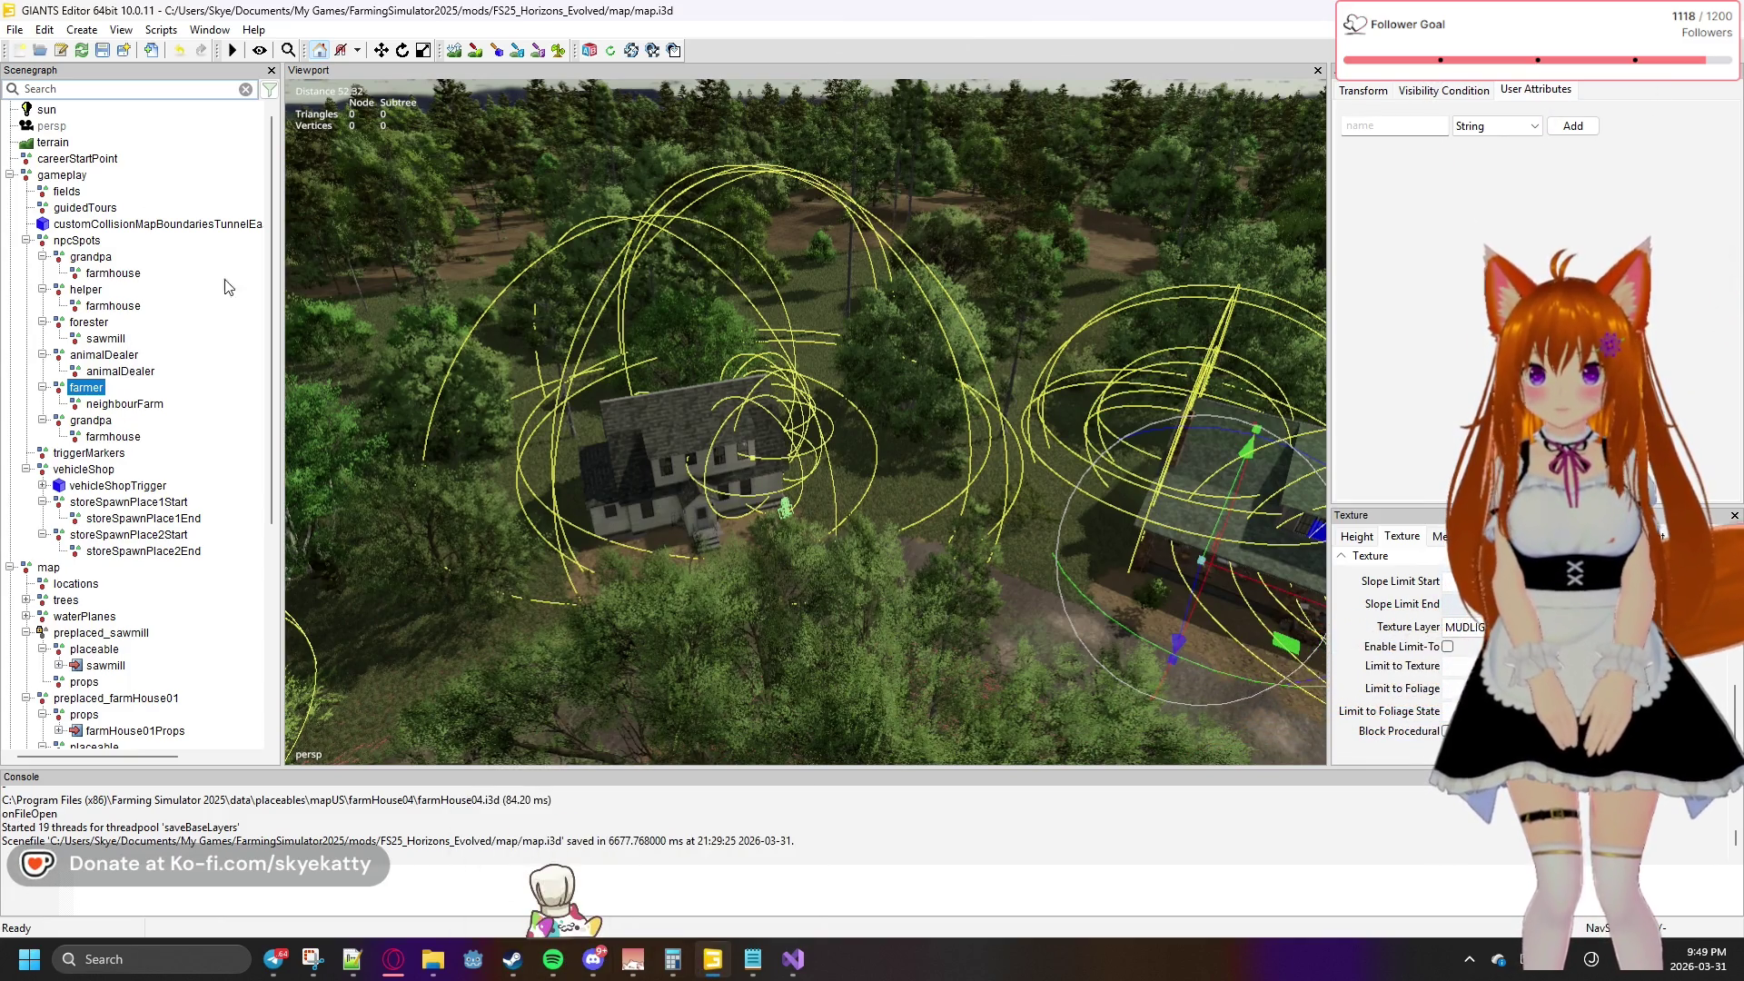
left_click_drag(644, 15, 1740, 23)
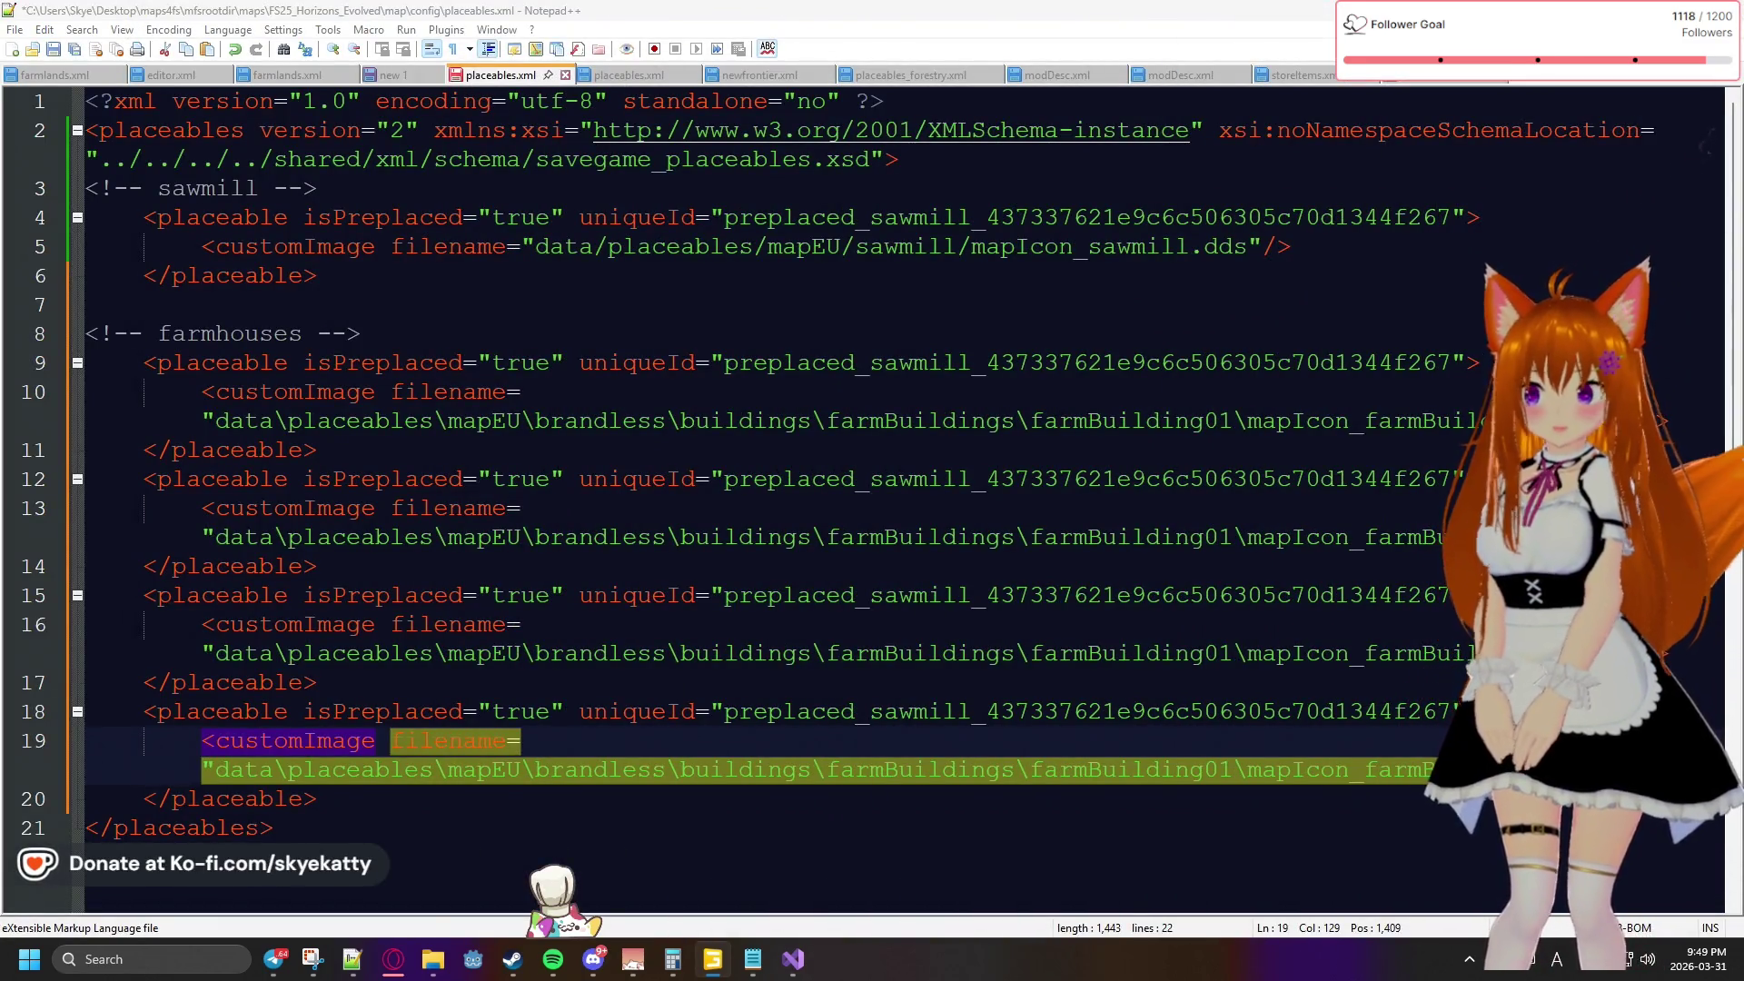
left_click(1272, 478)
left_click(1208, 363)
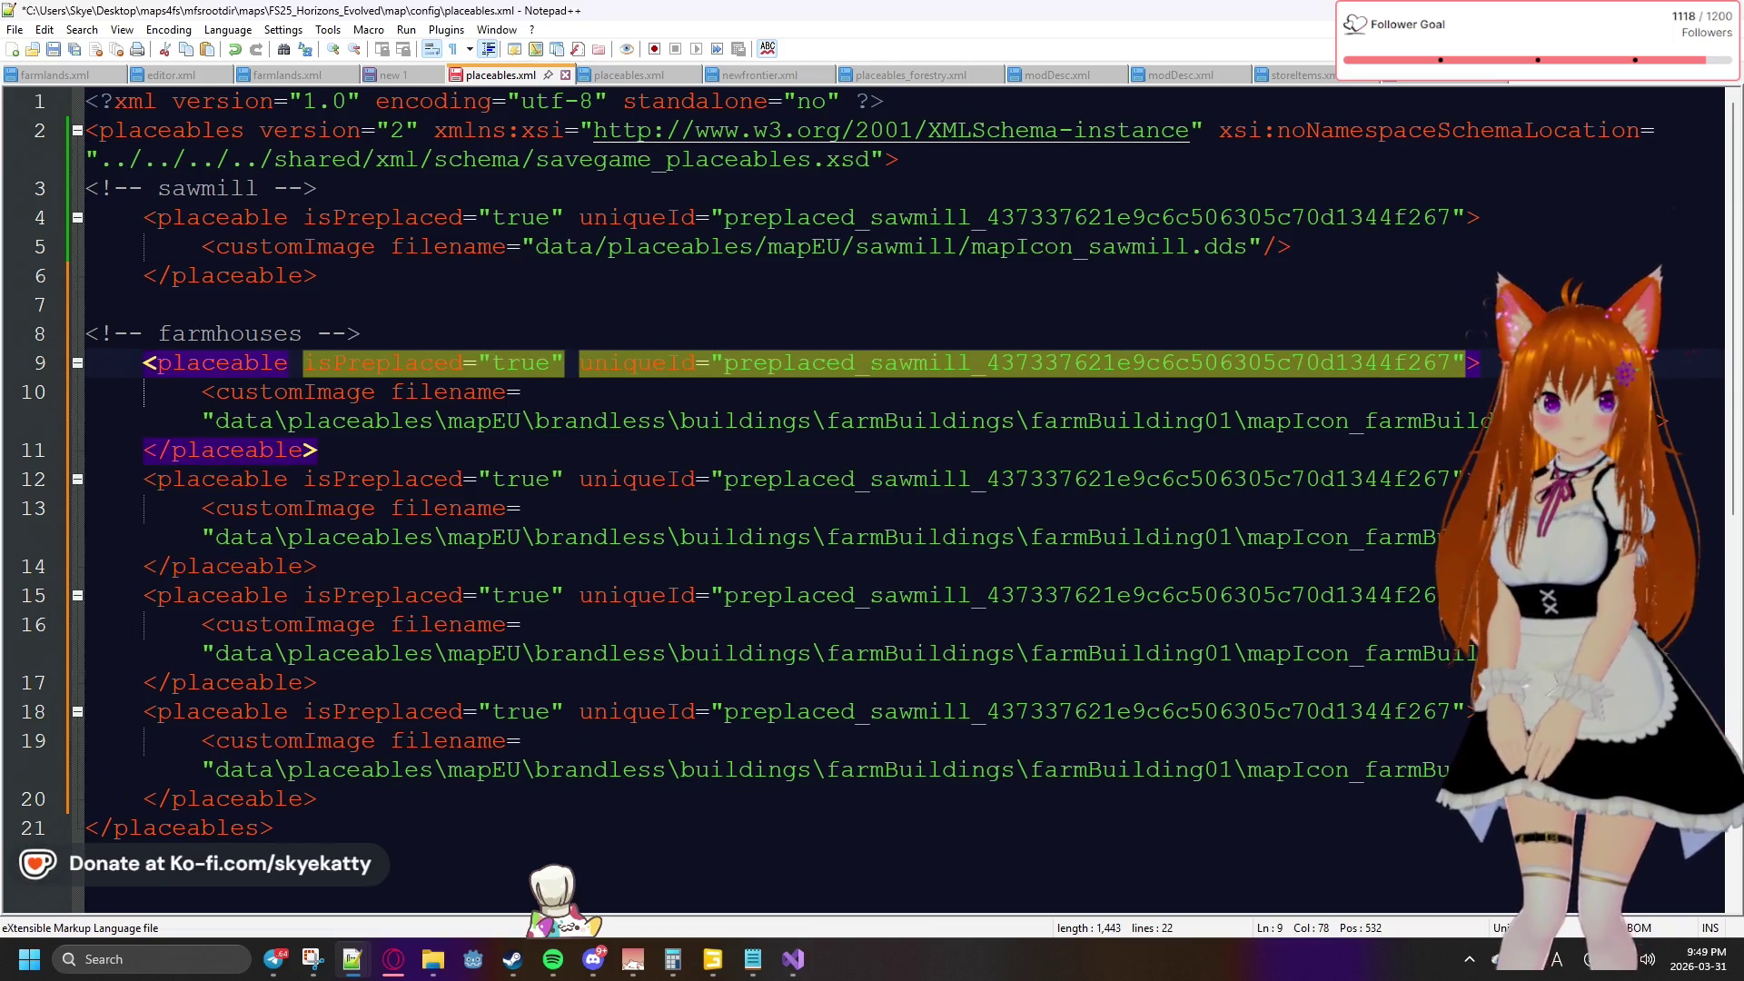
key("alt+Tab")
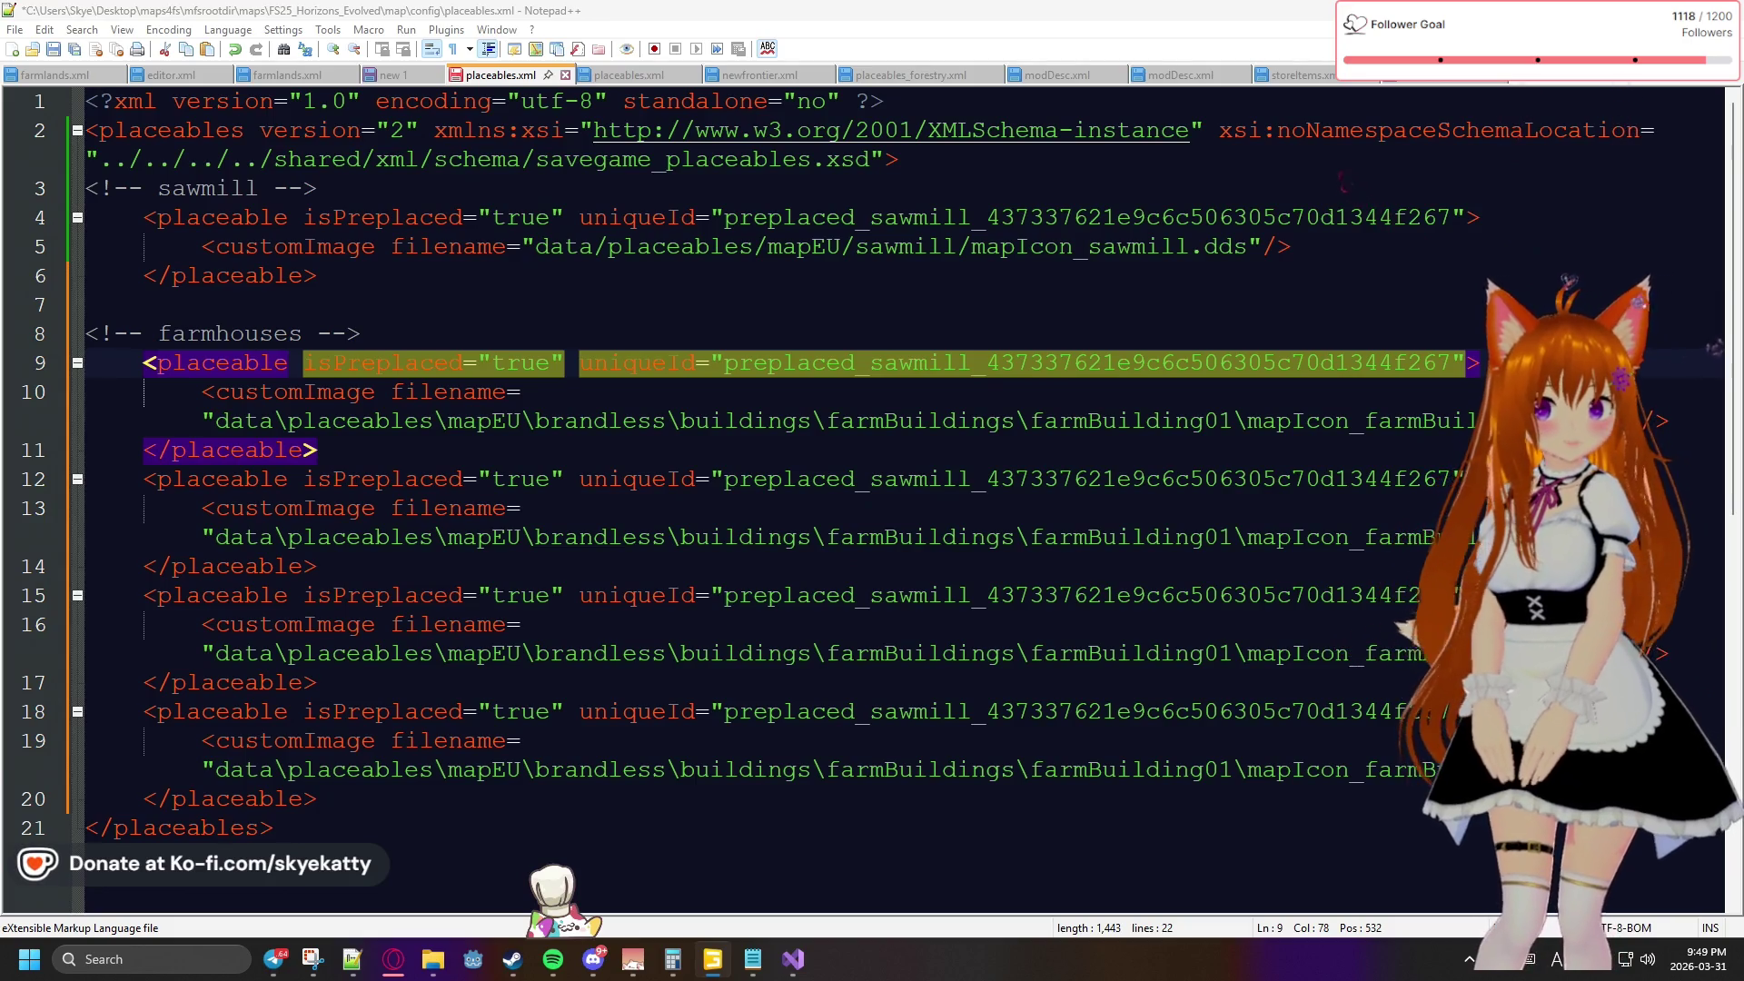
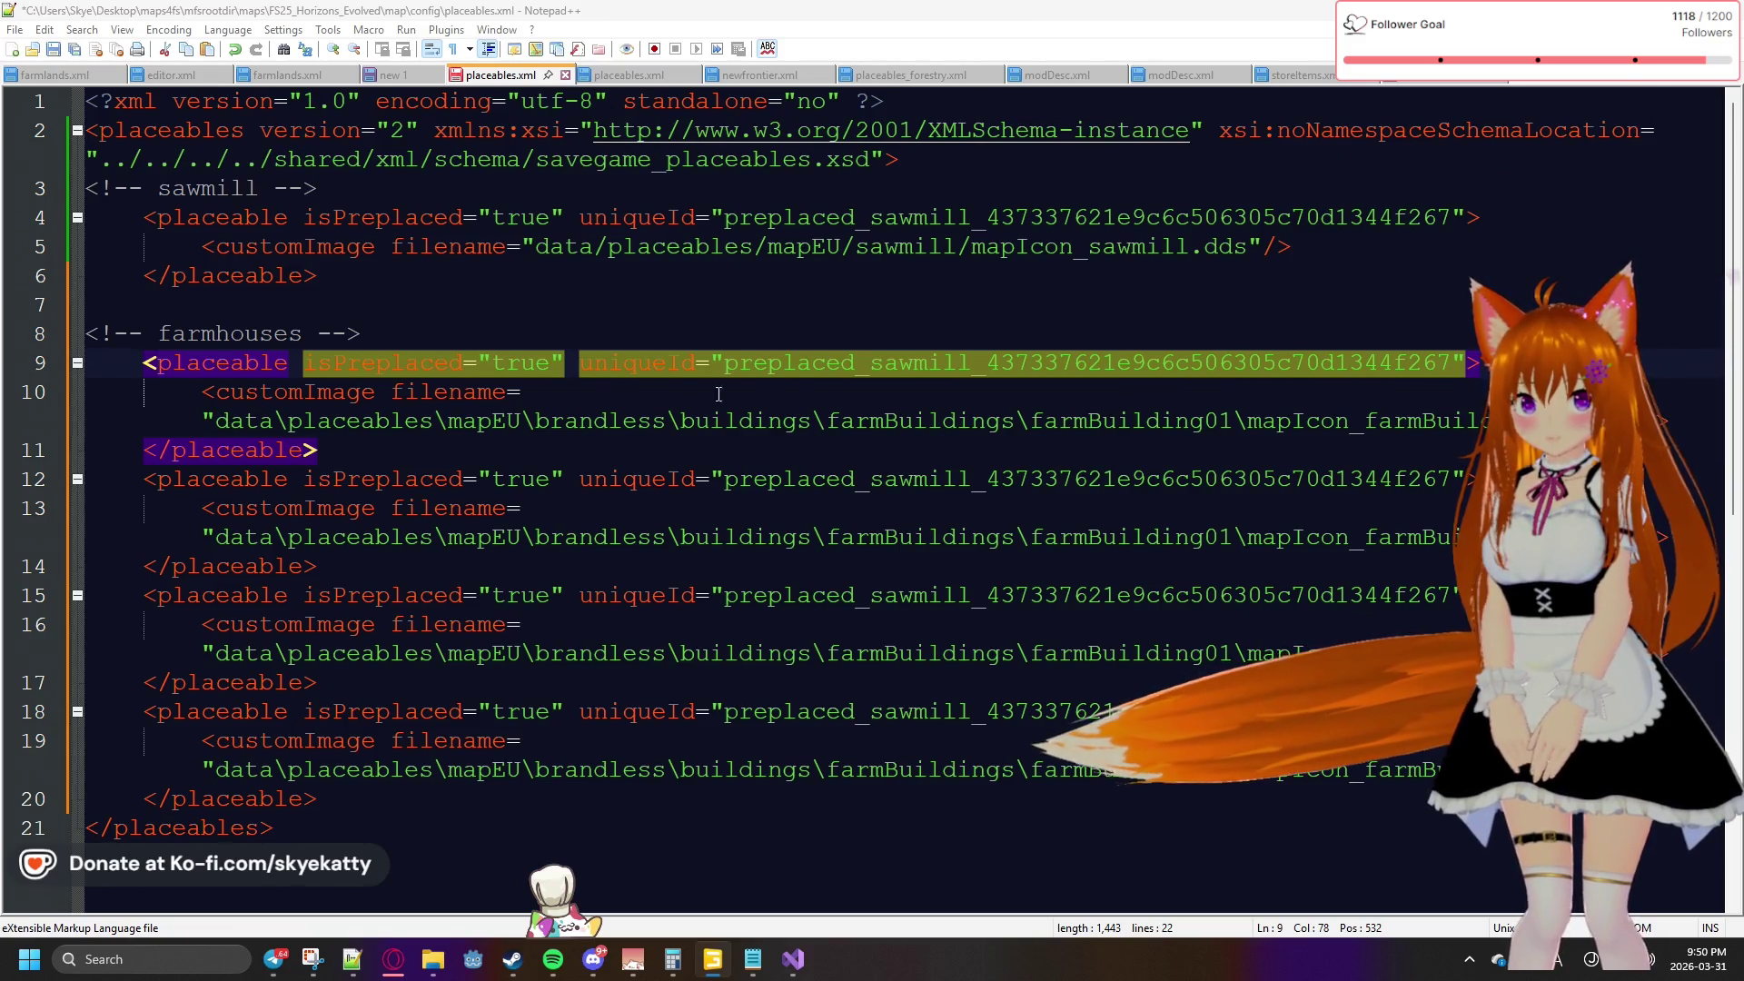
Replace the uniqueId values on lines 9 and 12 with farmHouse01 and farmHouse02
double_click(821, 364)
key("ctrl+v")
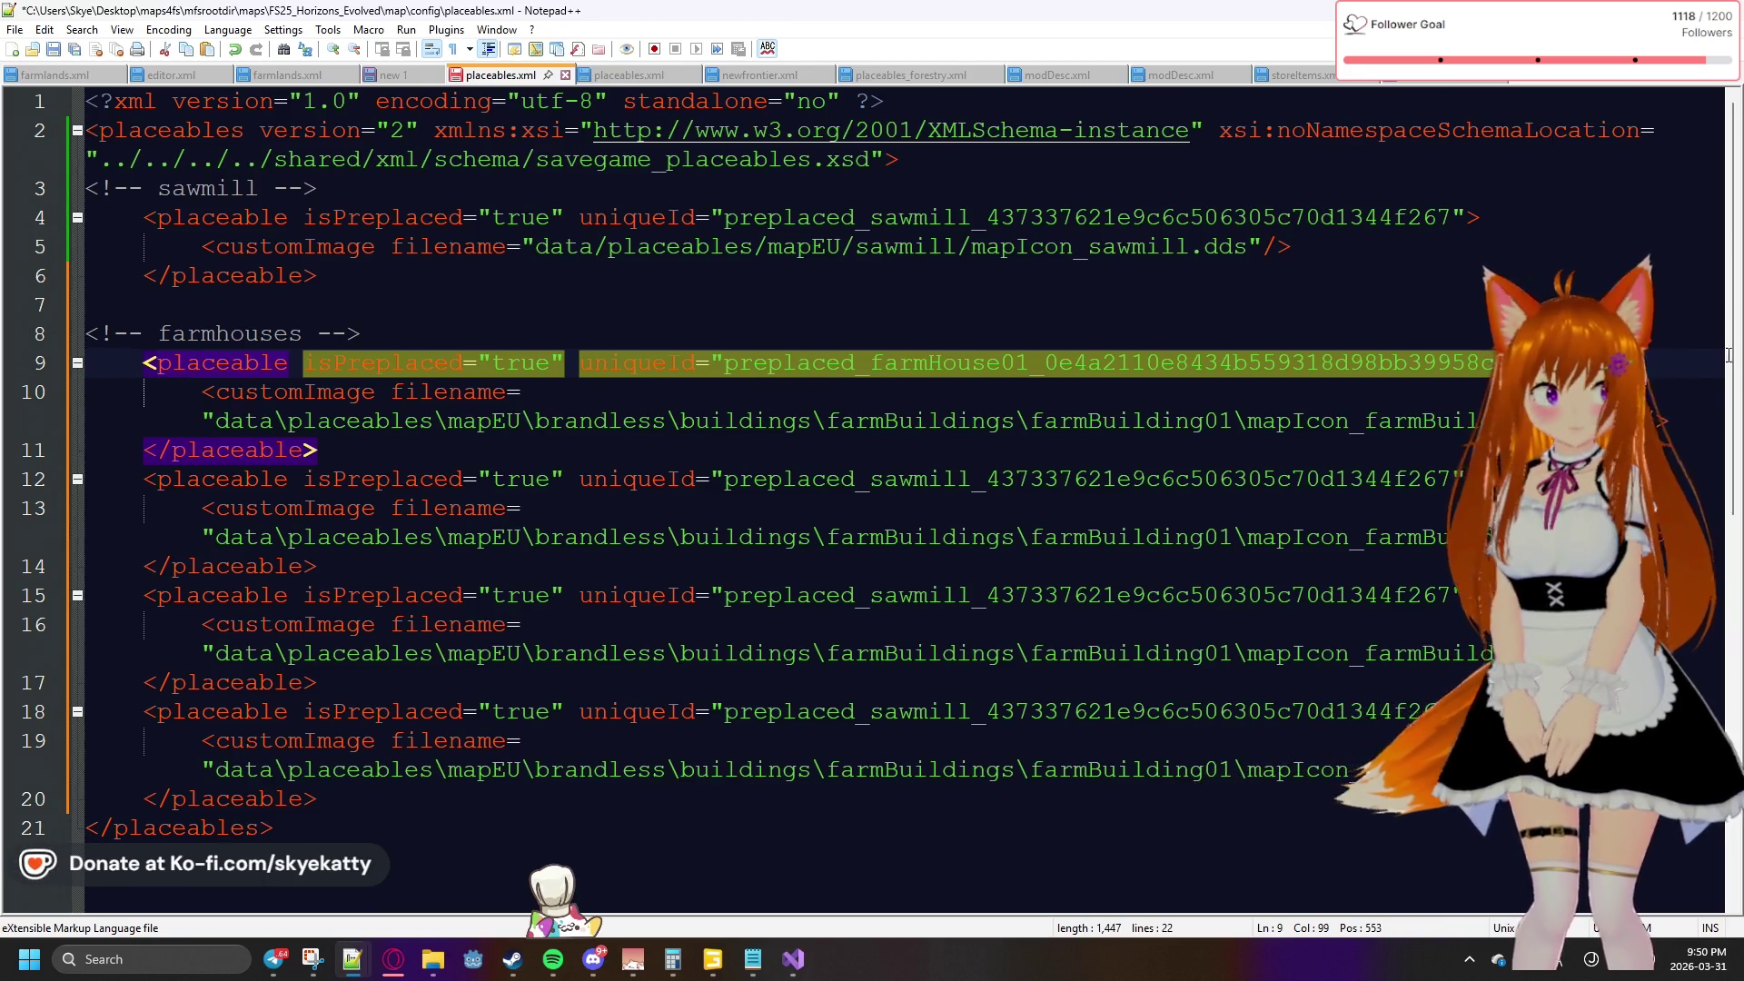
key("alt+Tab")
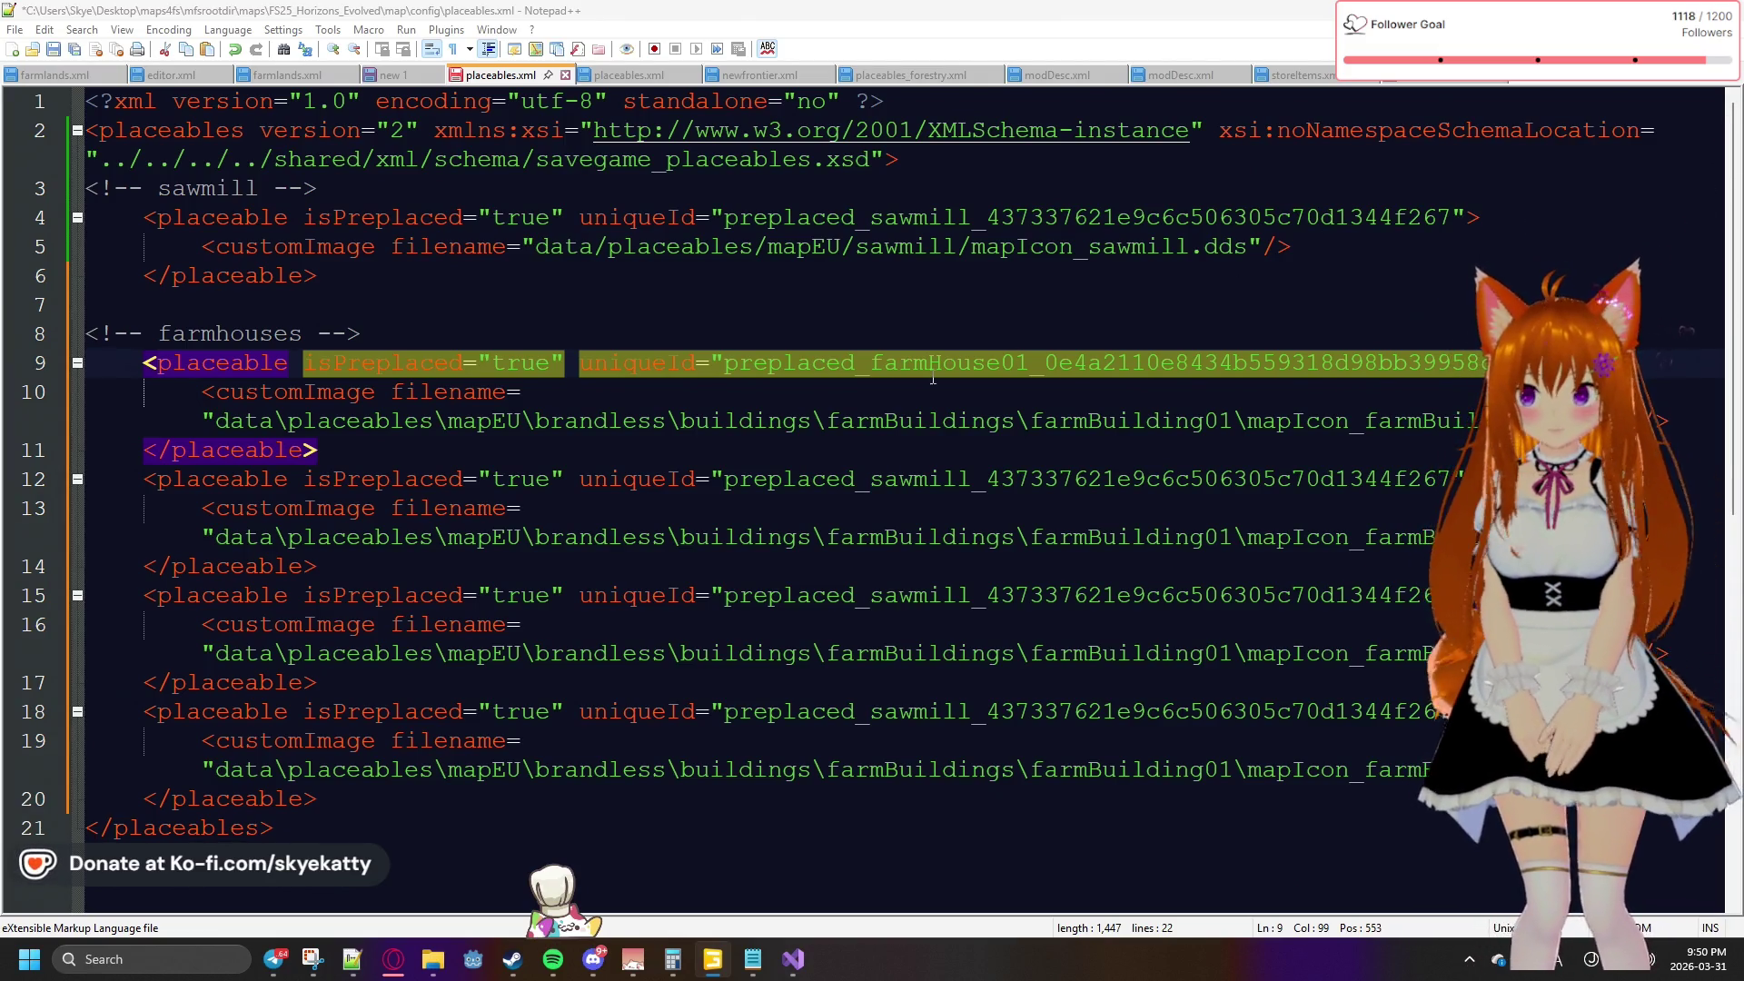
double_click(863, 479)
key("ctrl+v")
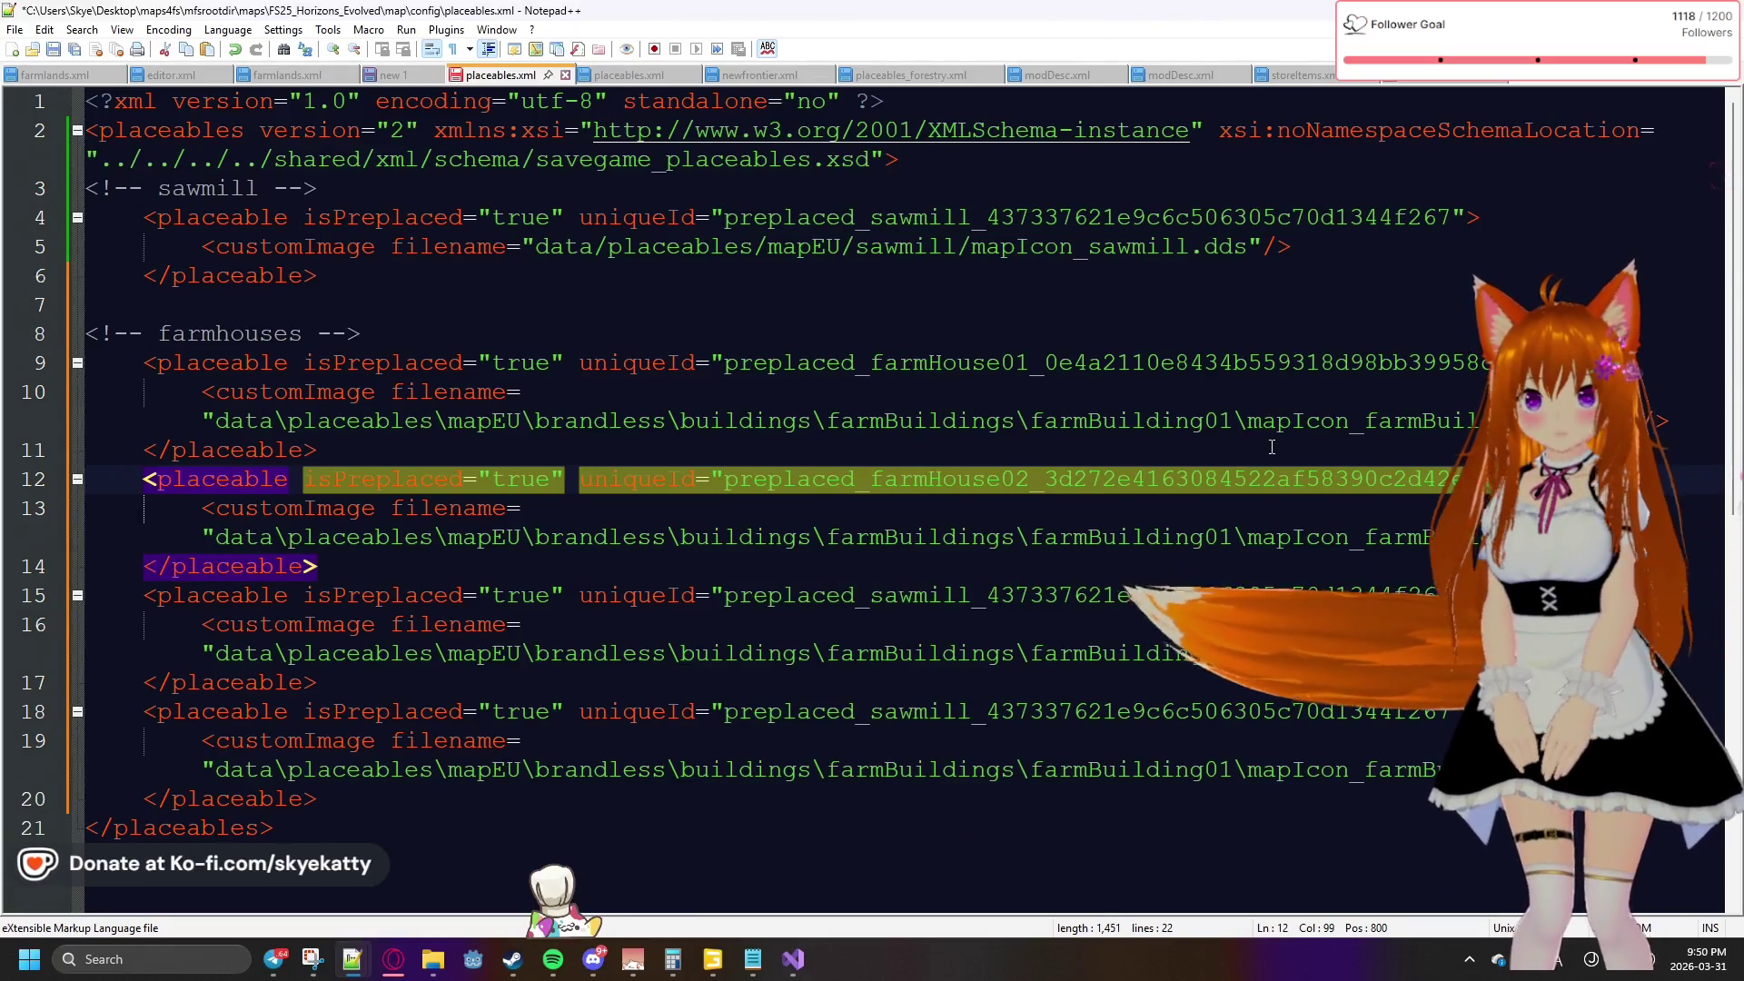
key("alt+Tab")
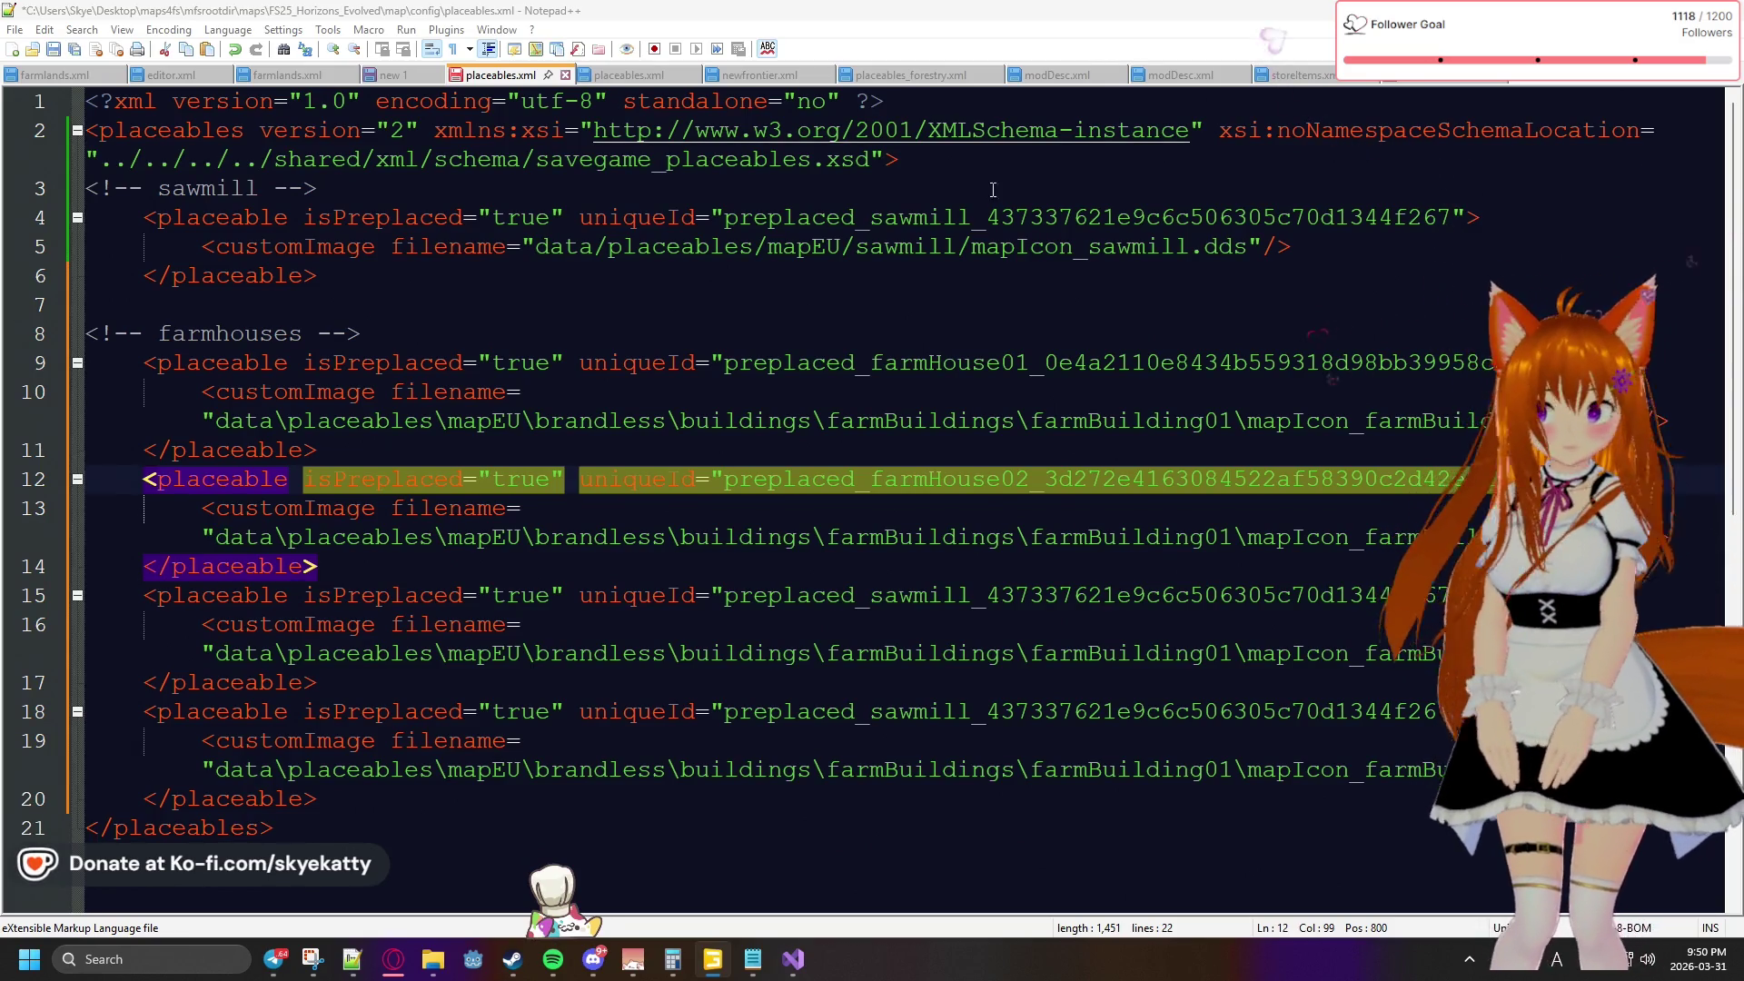
Replace the sawmill IDs on lines 15 and 18 with farmHouse03 and farmHouse04, then attempt saving
double_click(887, 593)
key("ctrl+v")
key("alt+Tab")
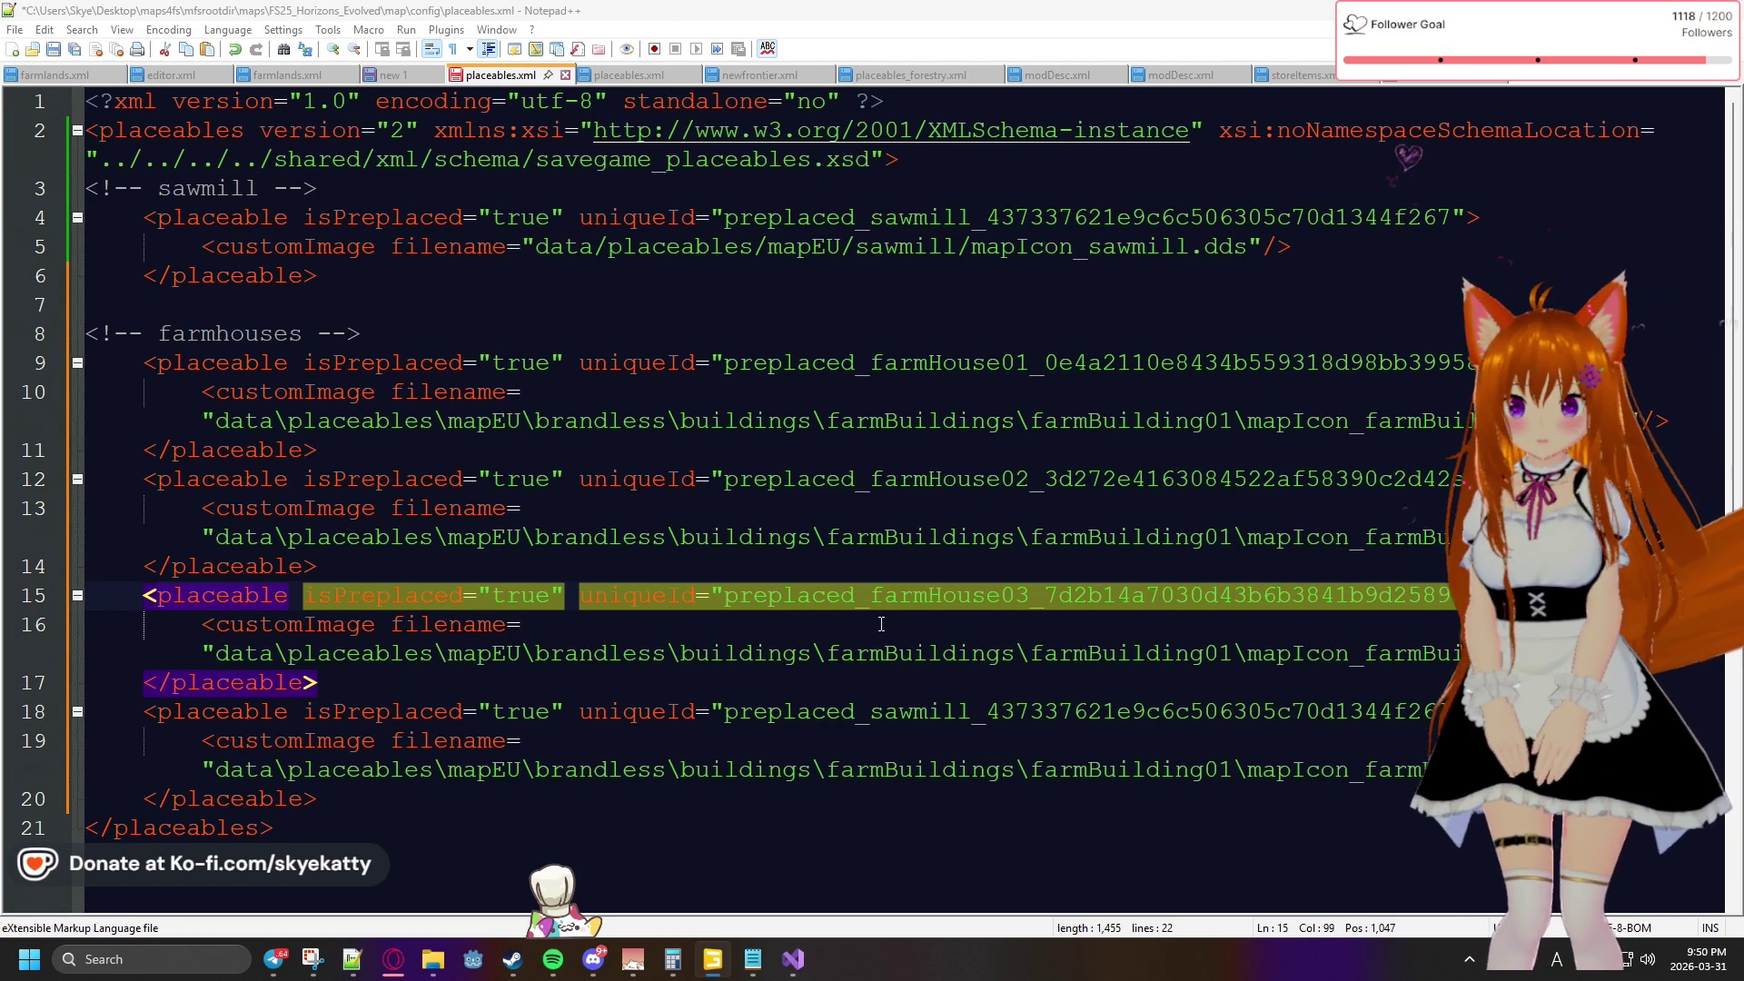
double_click(893, 714)
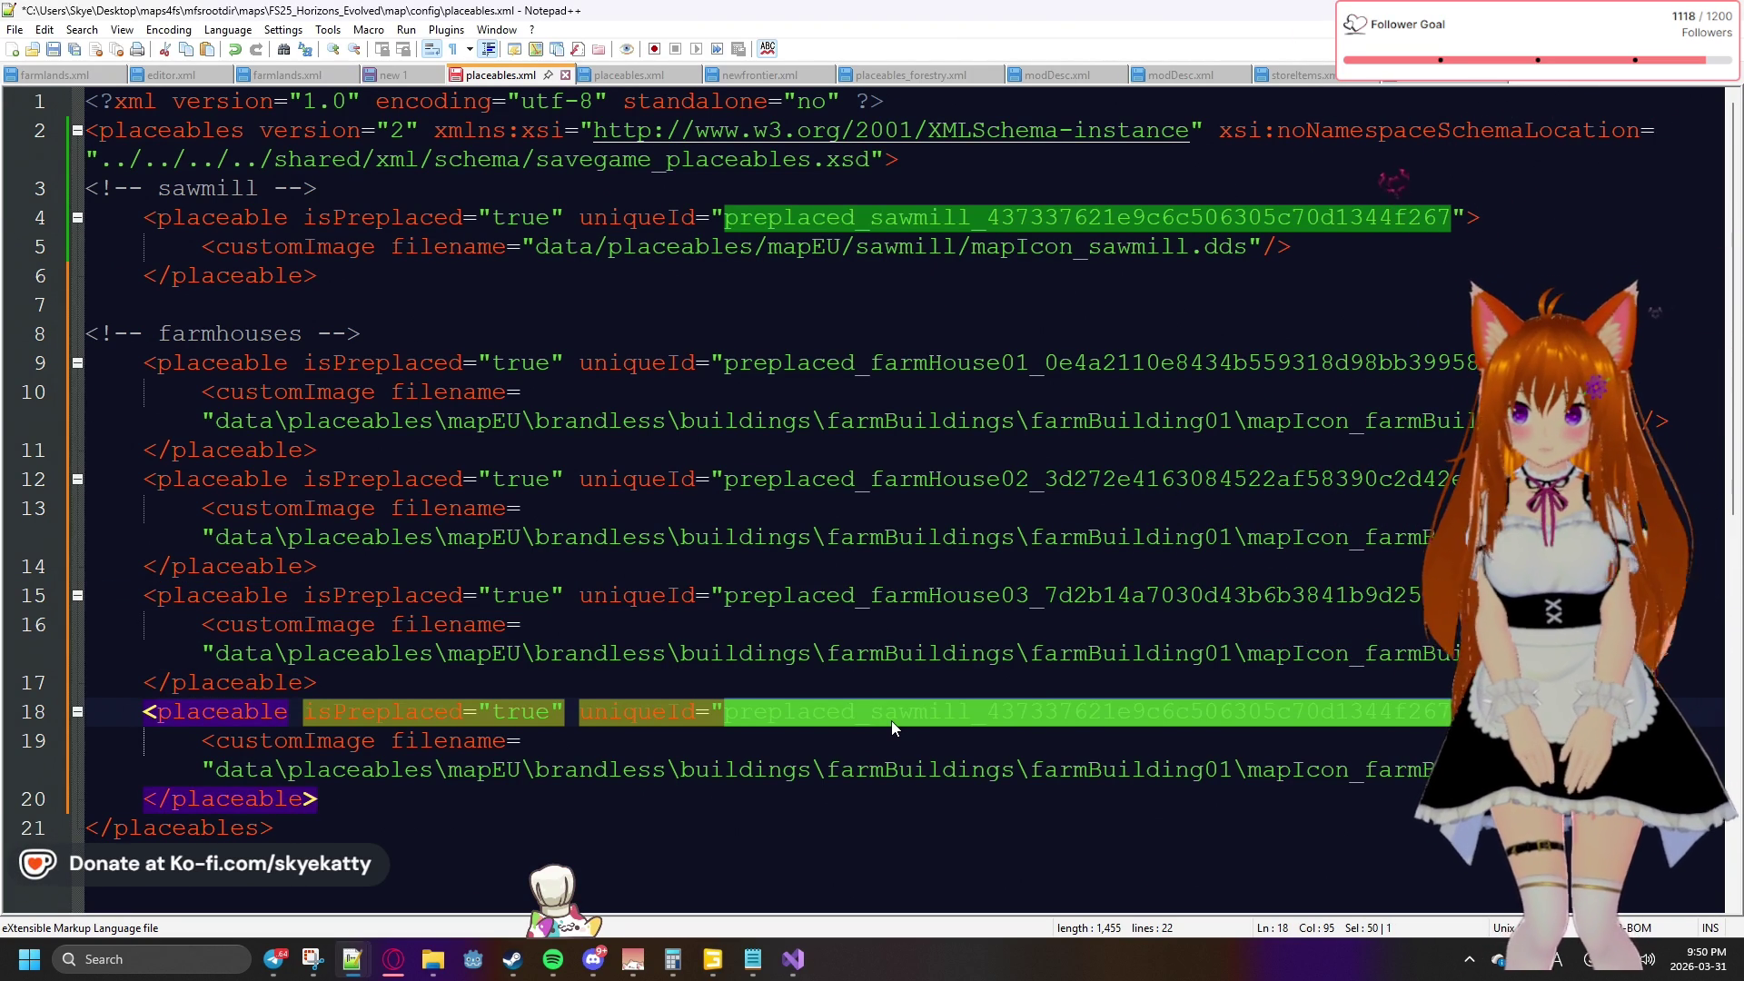
key("ctrl+v")
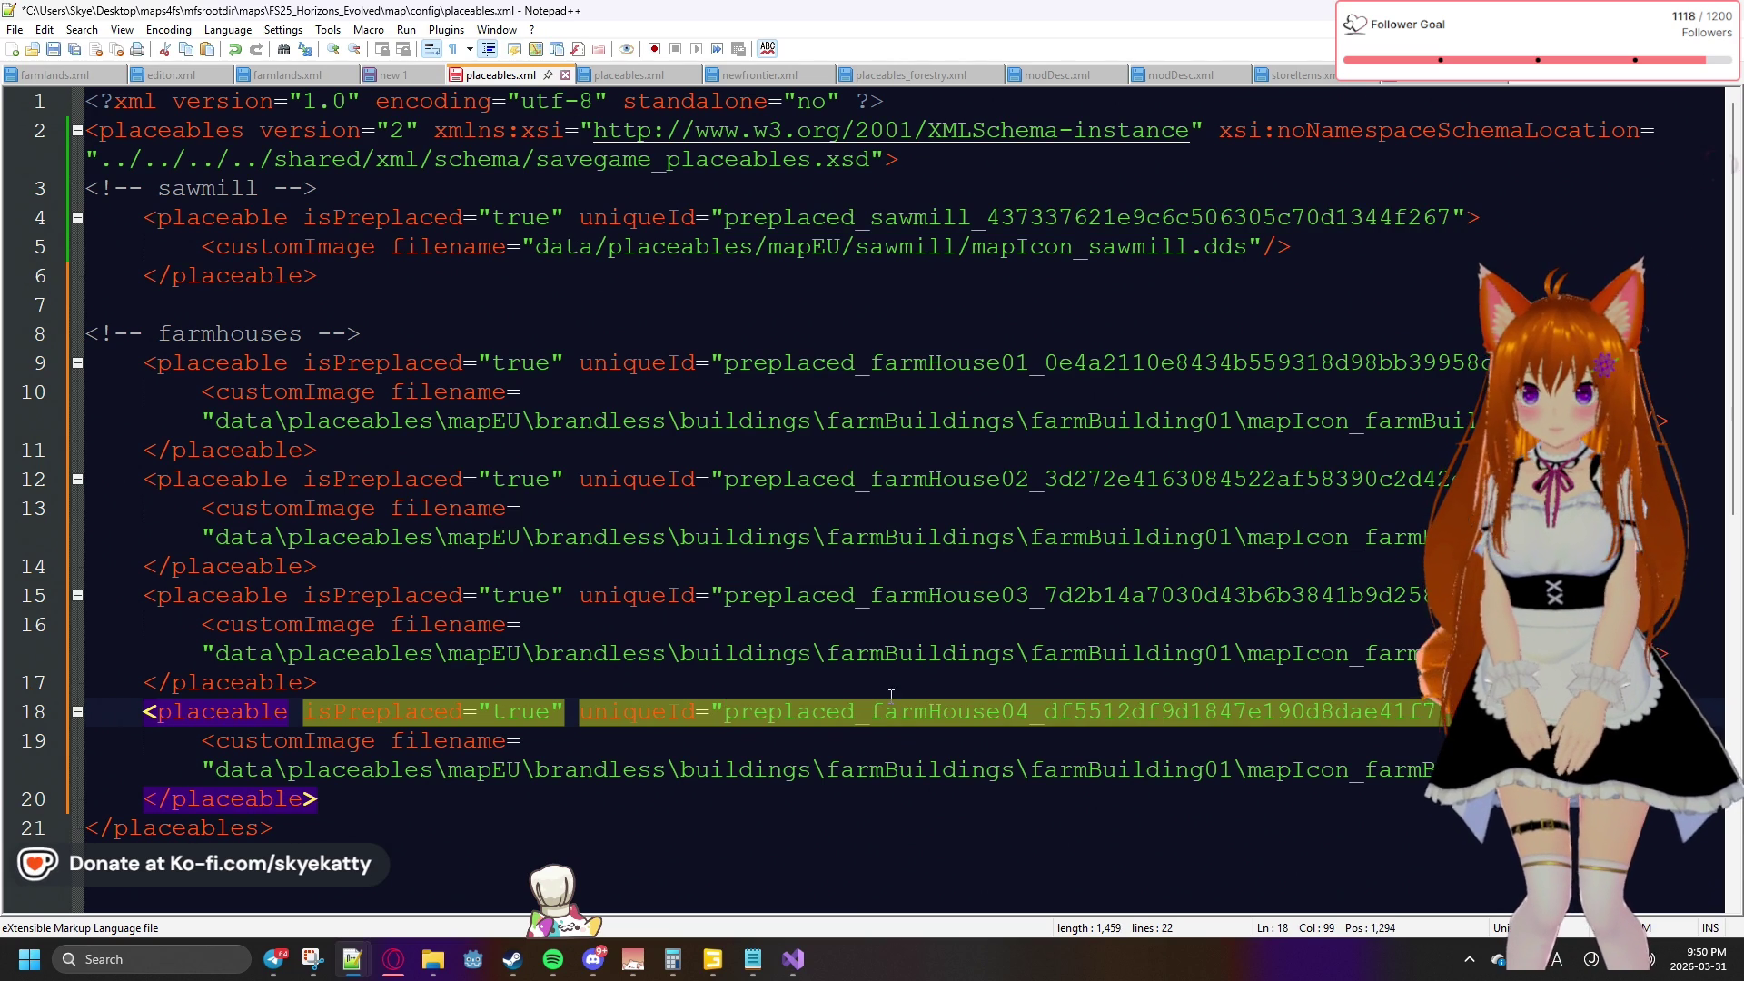
left_click(894, 680)
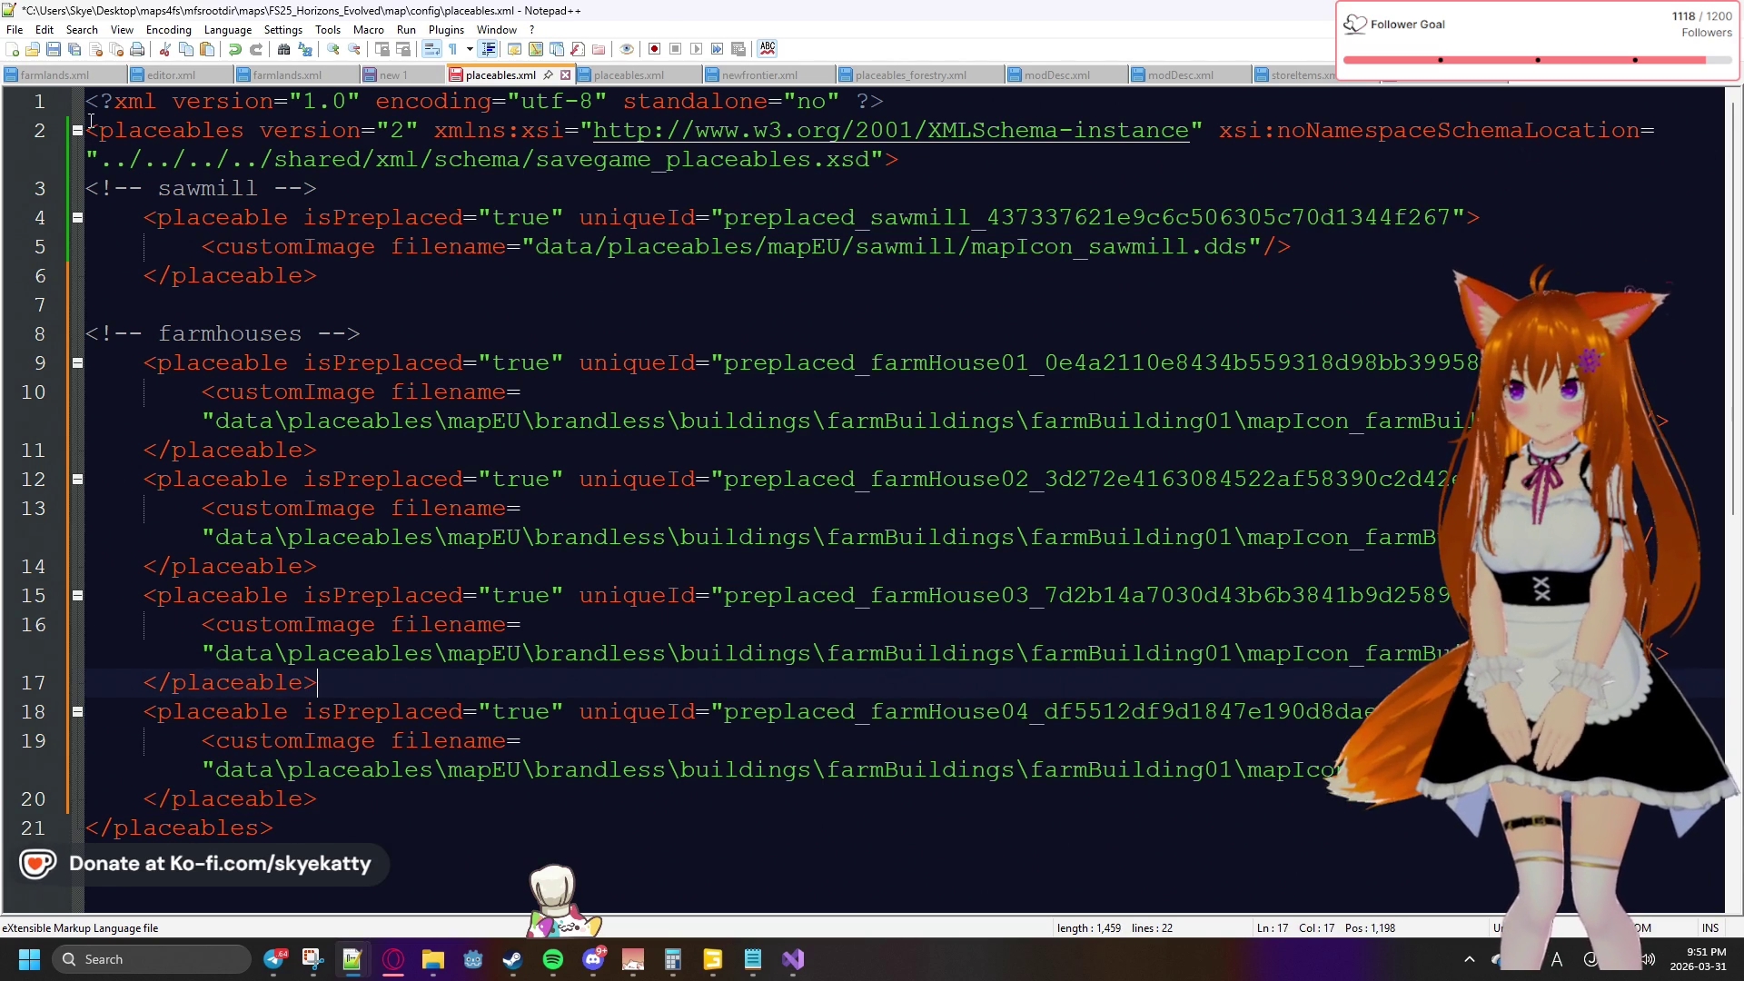
left_click(52, 49)
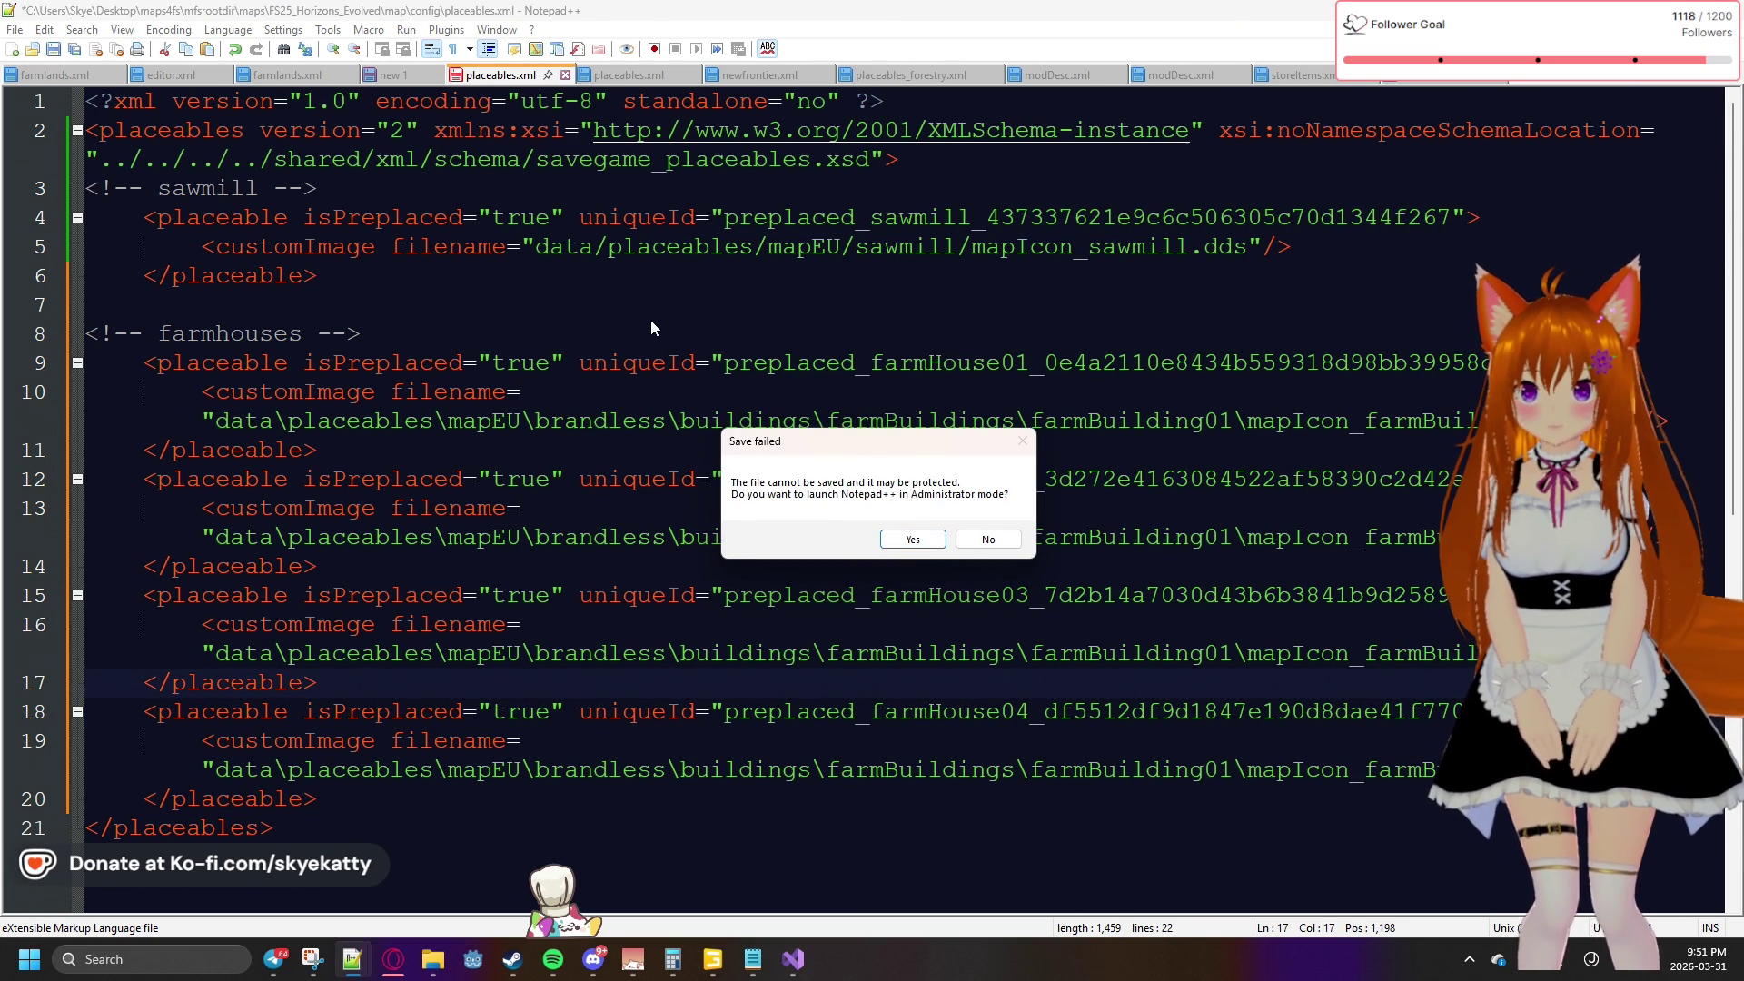
Relaunch Notepad++ as Administrator, approve the UAC prompt, and dismiss the cannot-open-file error
left_click(936, 540)
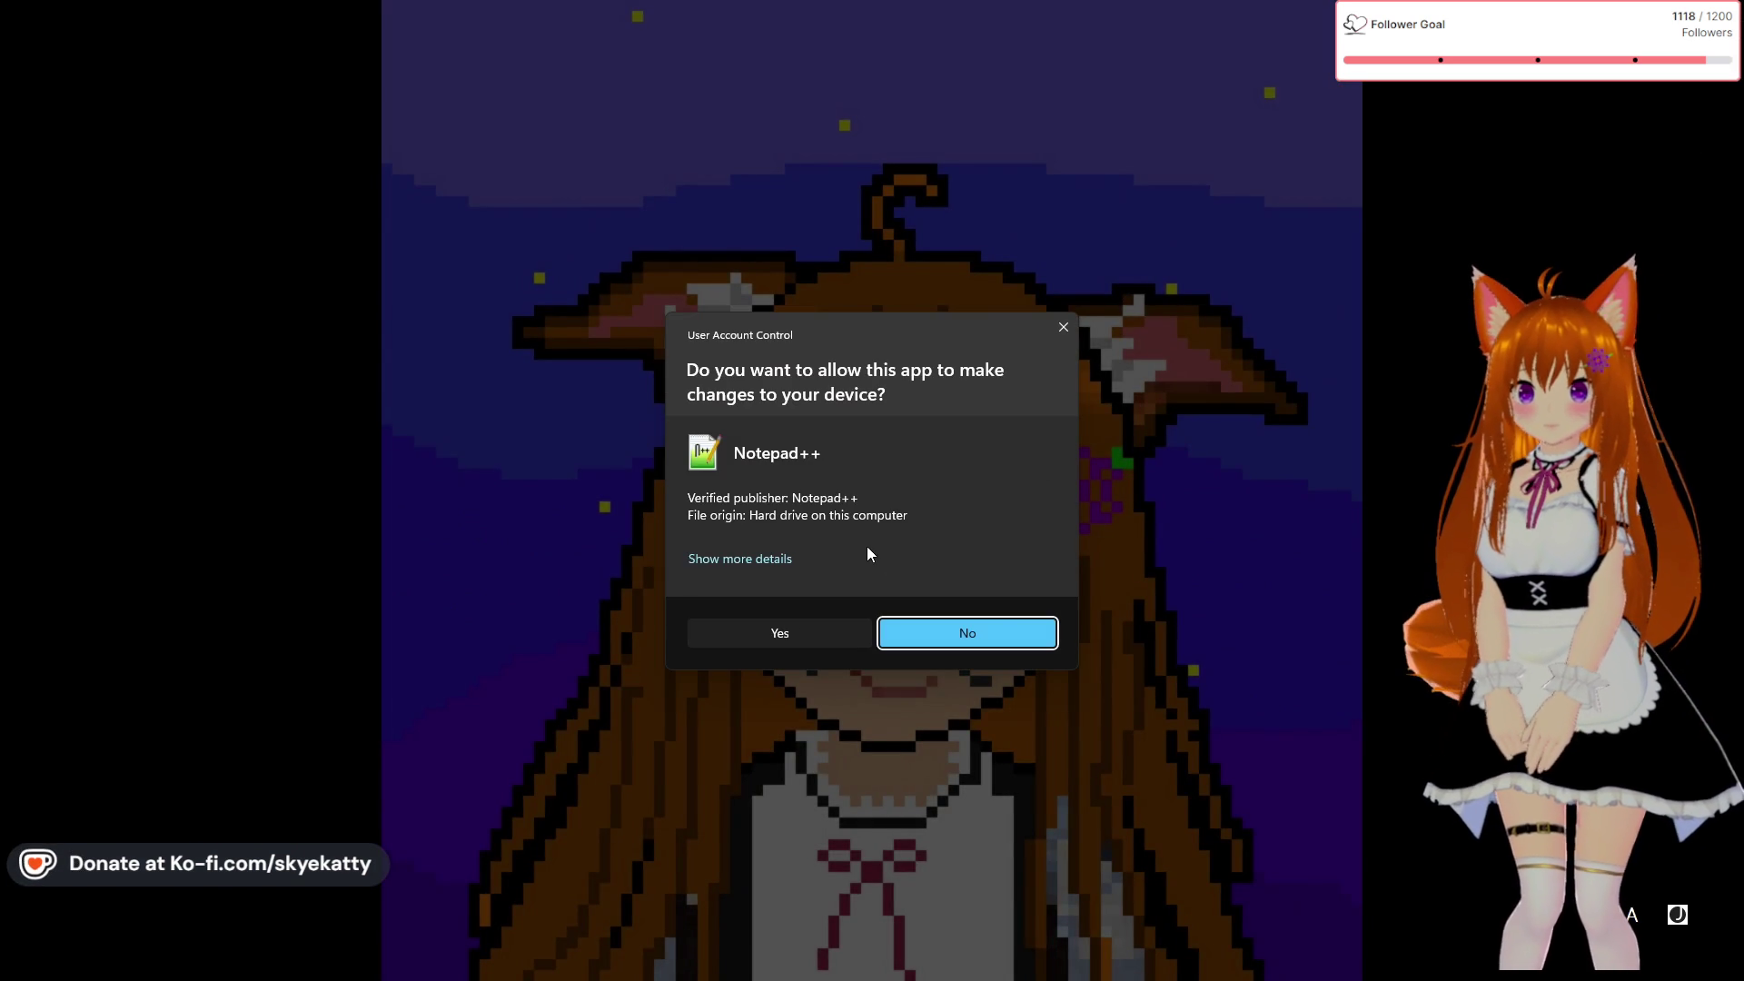
left_click(787, 641)
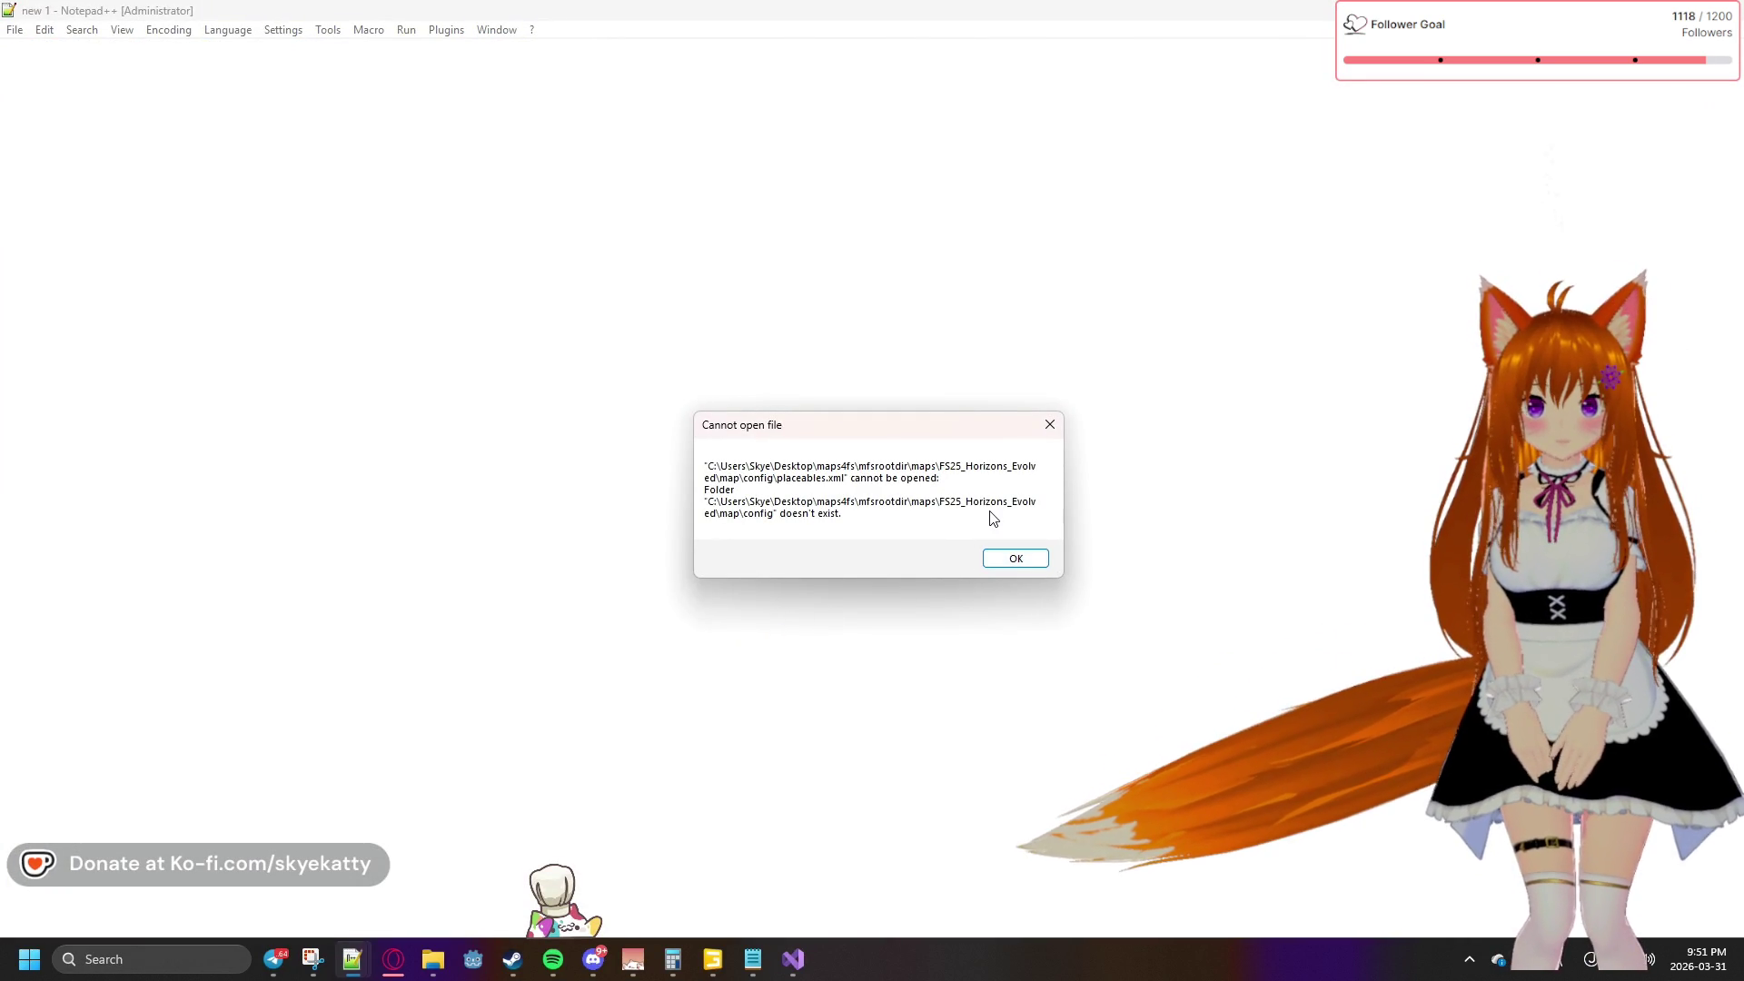
left_click(1014, 564)
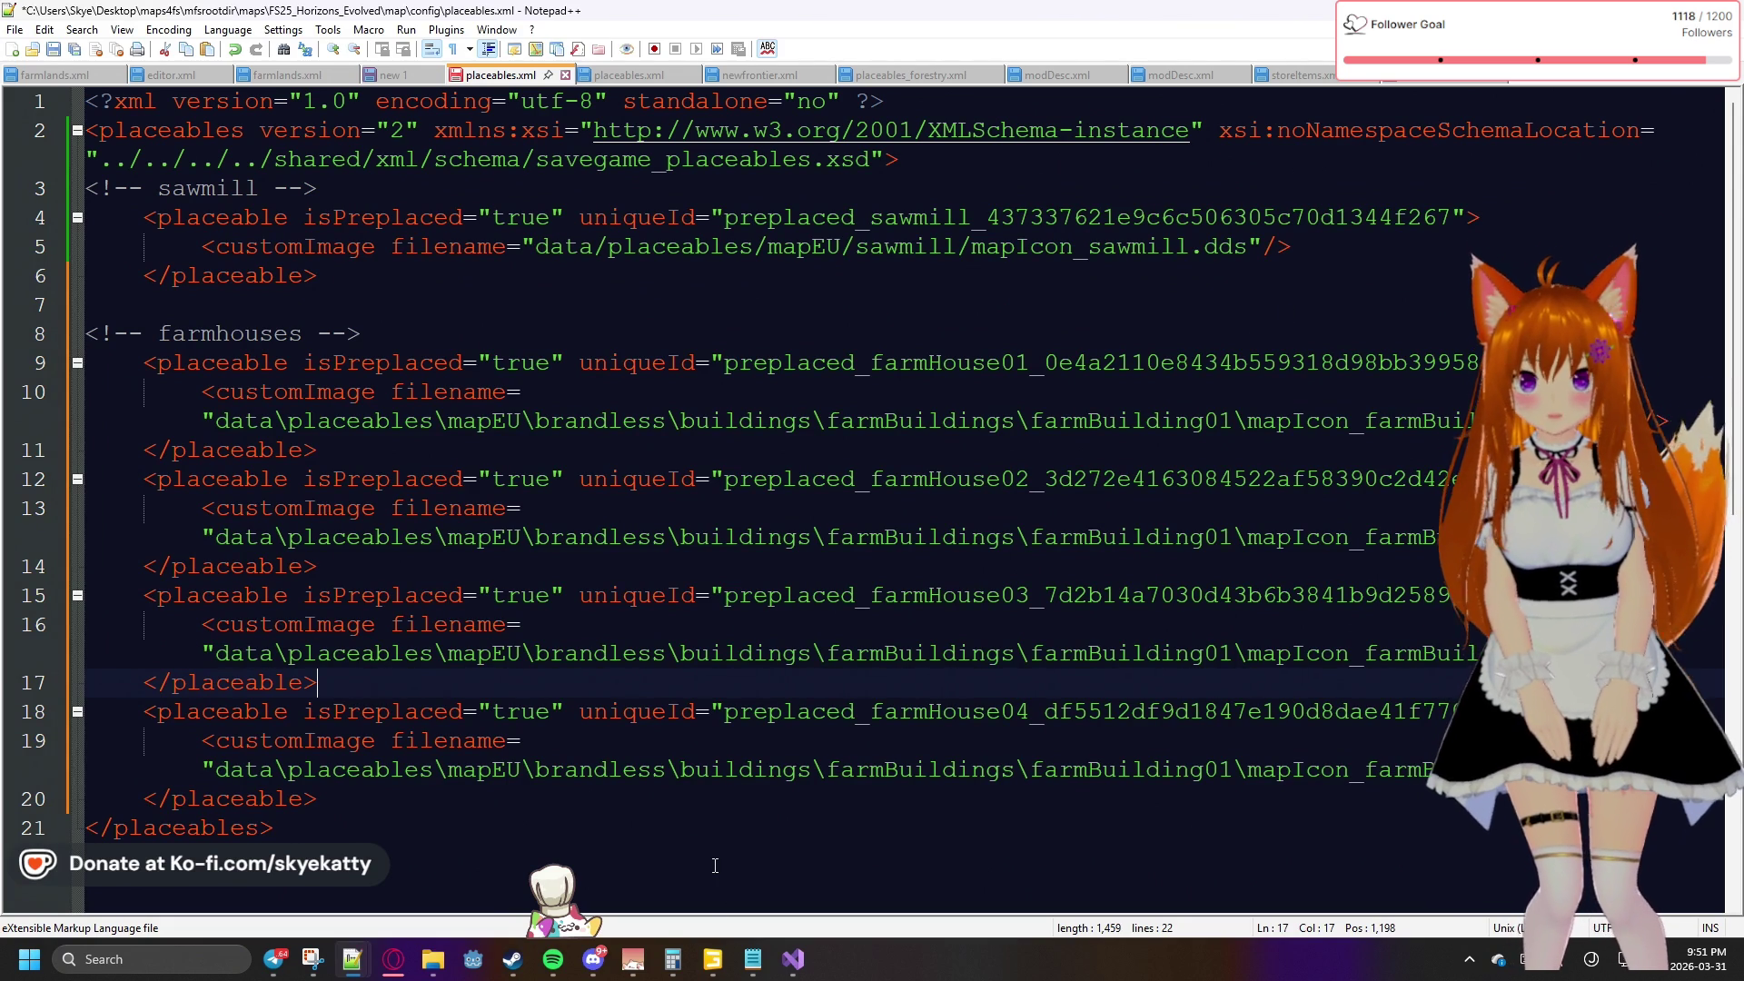
mouse_move(578, 911)
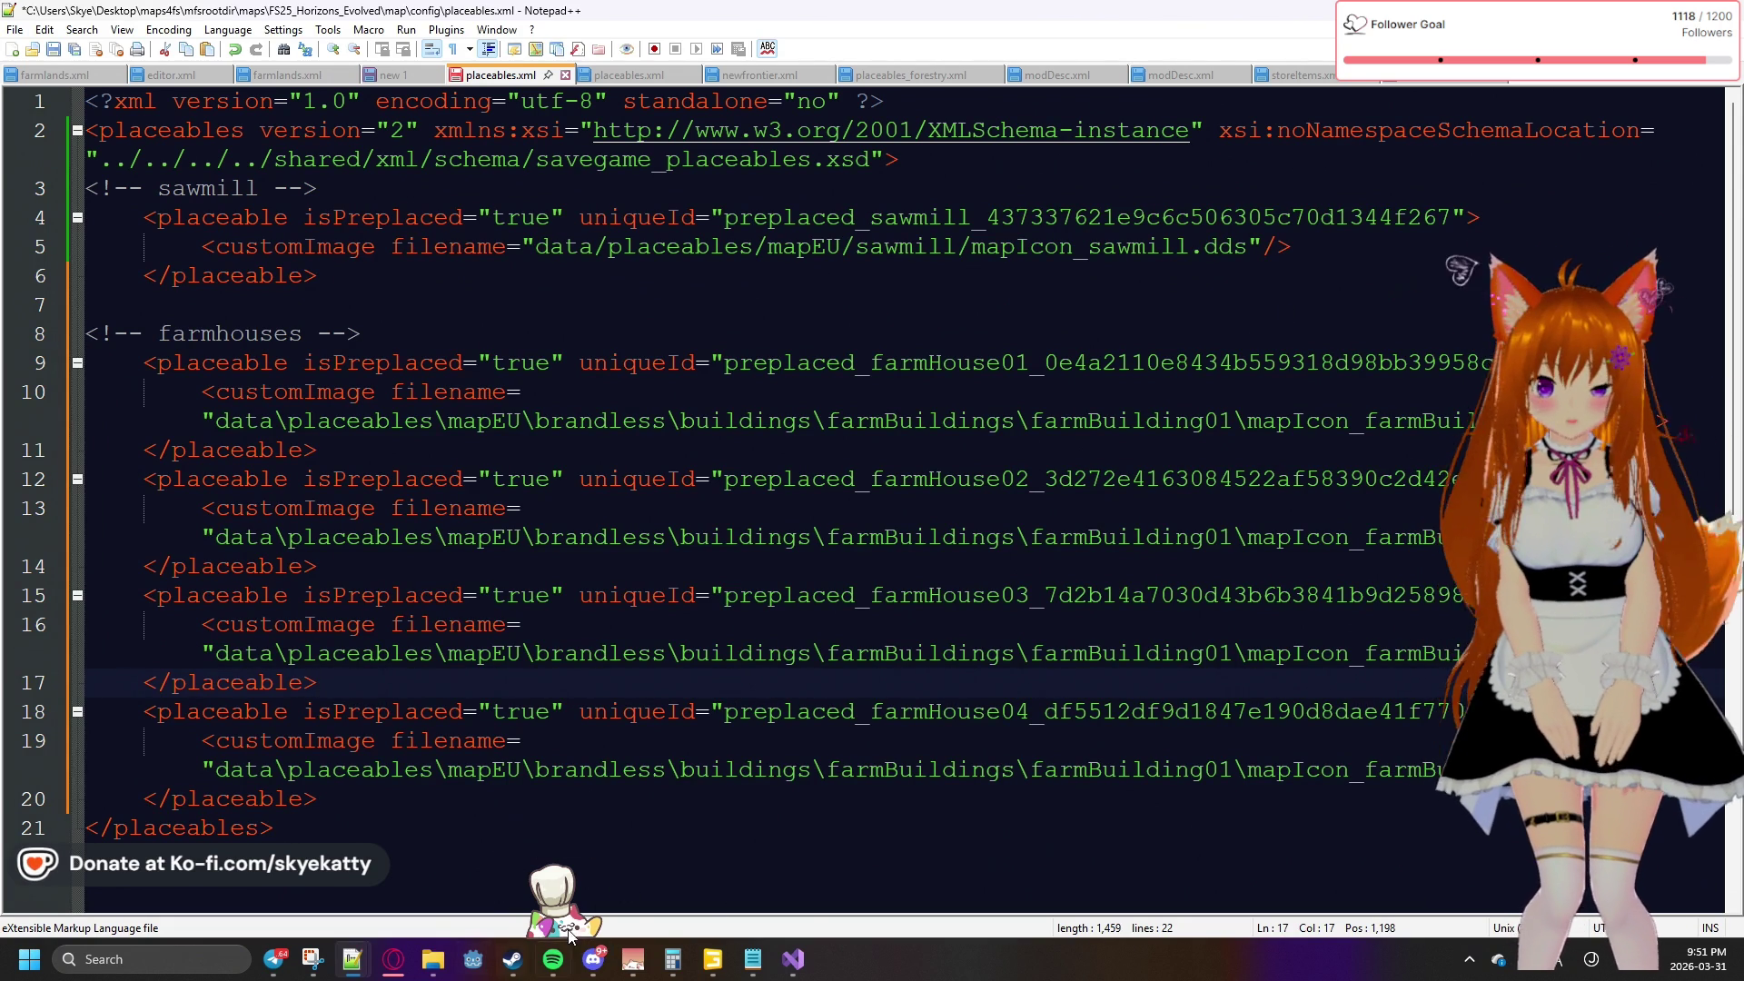
mouse_move(792, 961)
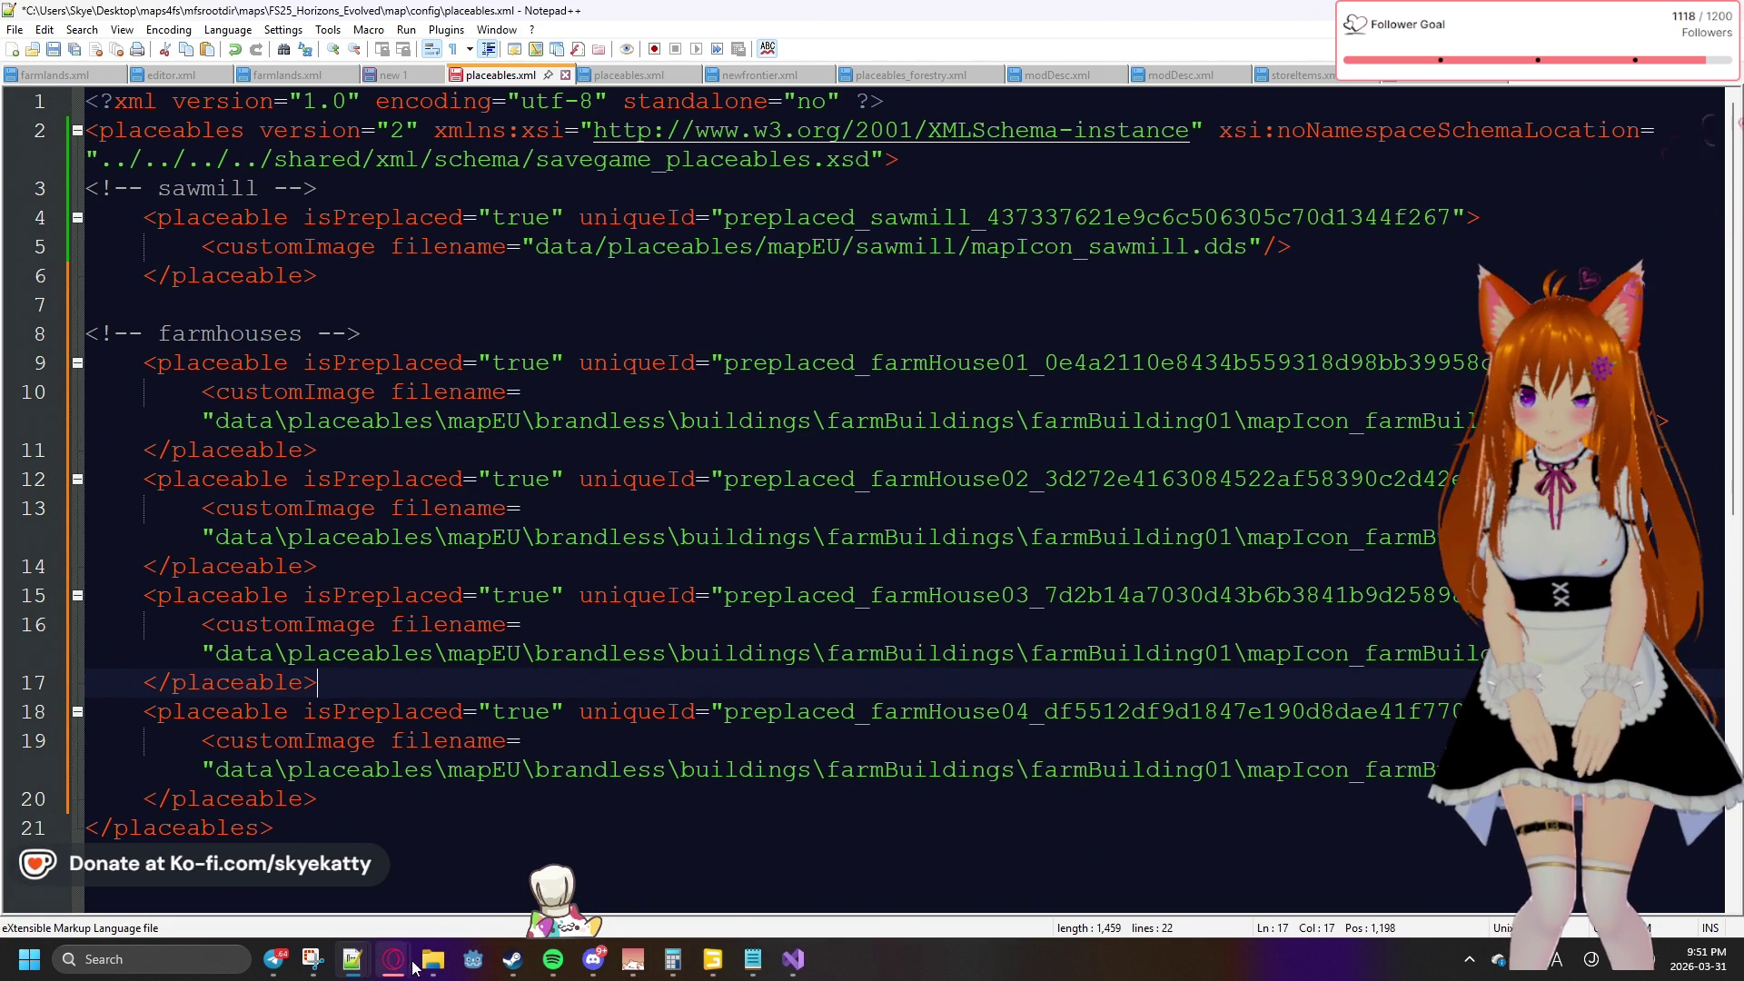
mouse_move(393, 965)
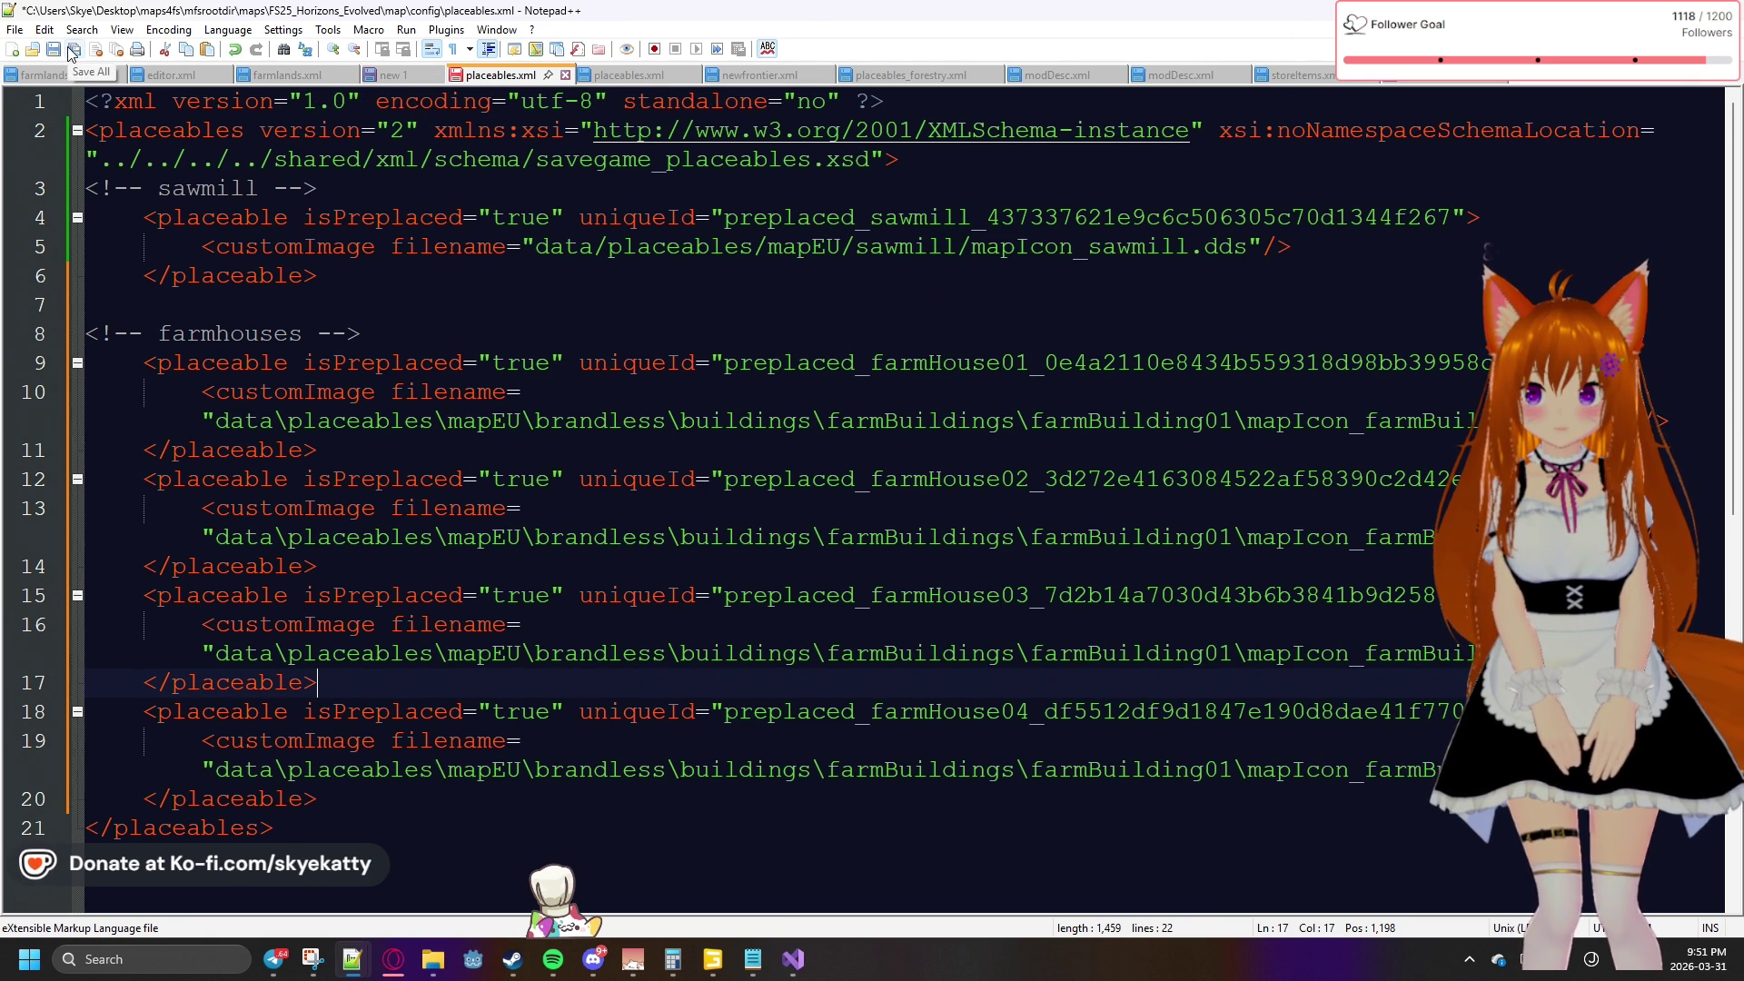
Clear all text from the Desktop placeables.xml and close it without saving
mouse_move(359, 850)
left_mouse_down()
mouse_move(578, 479)
mouse_move(1215, 130)
mouse_move(76, 128)
left_mouse_up()
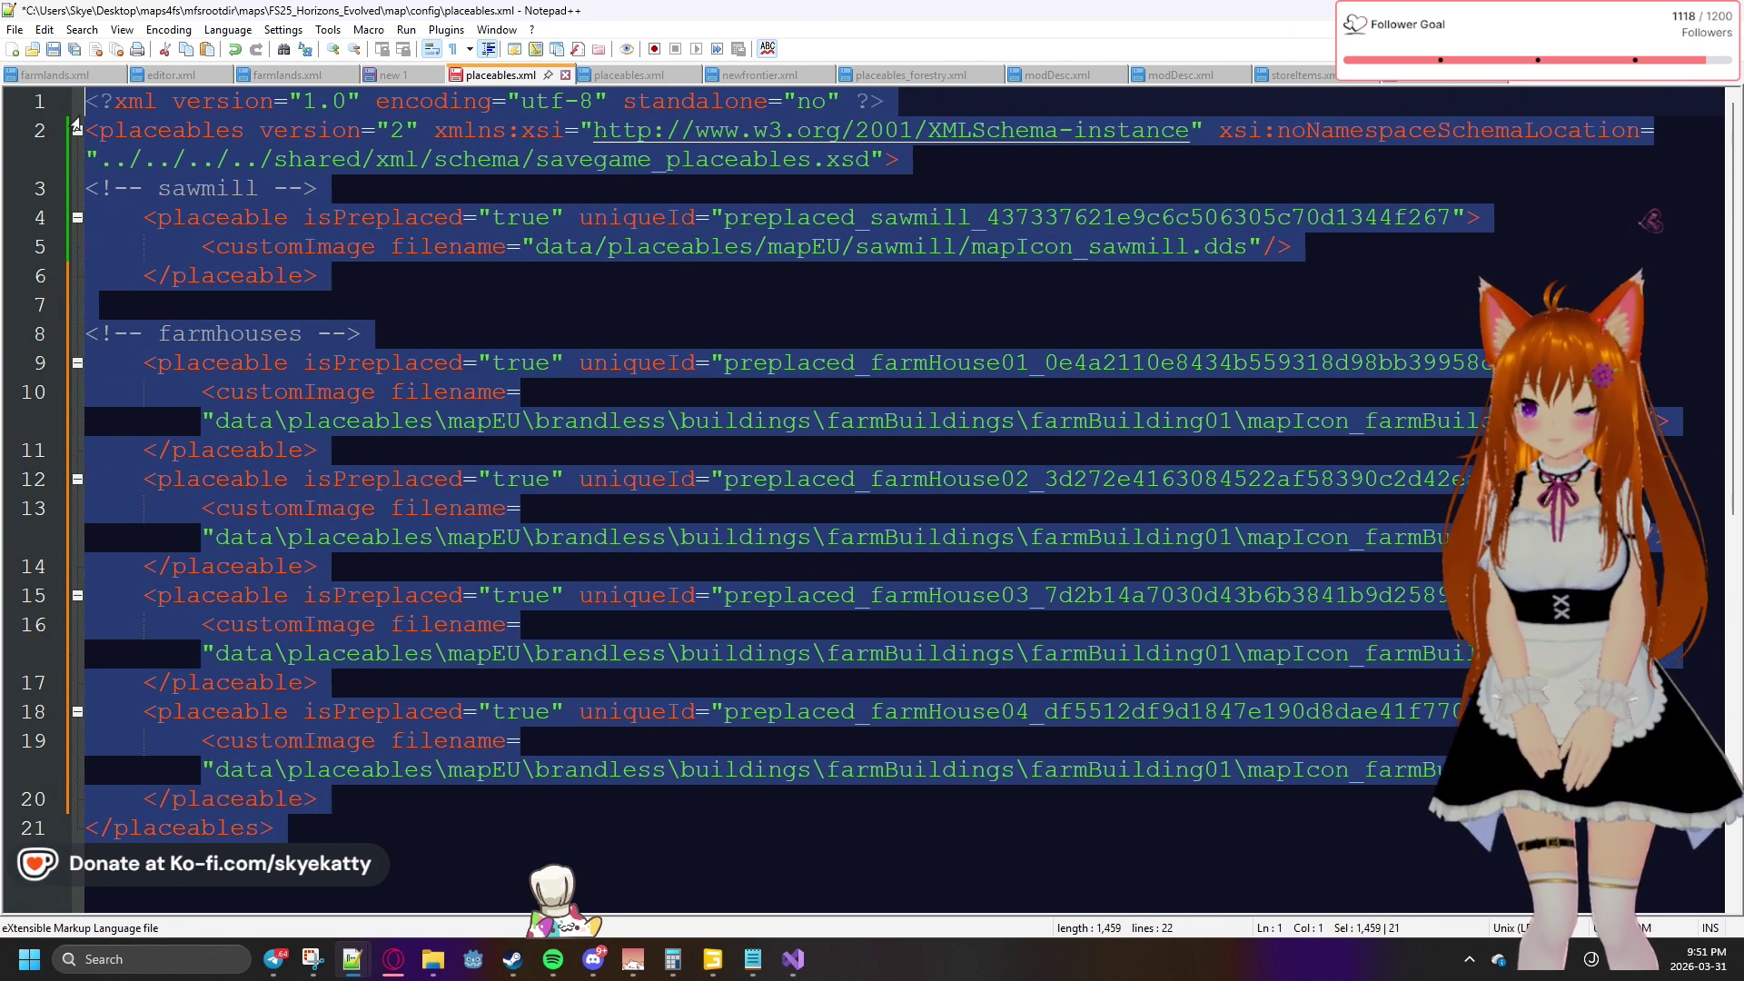
key("Delete")
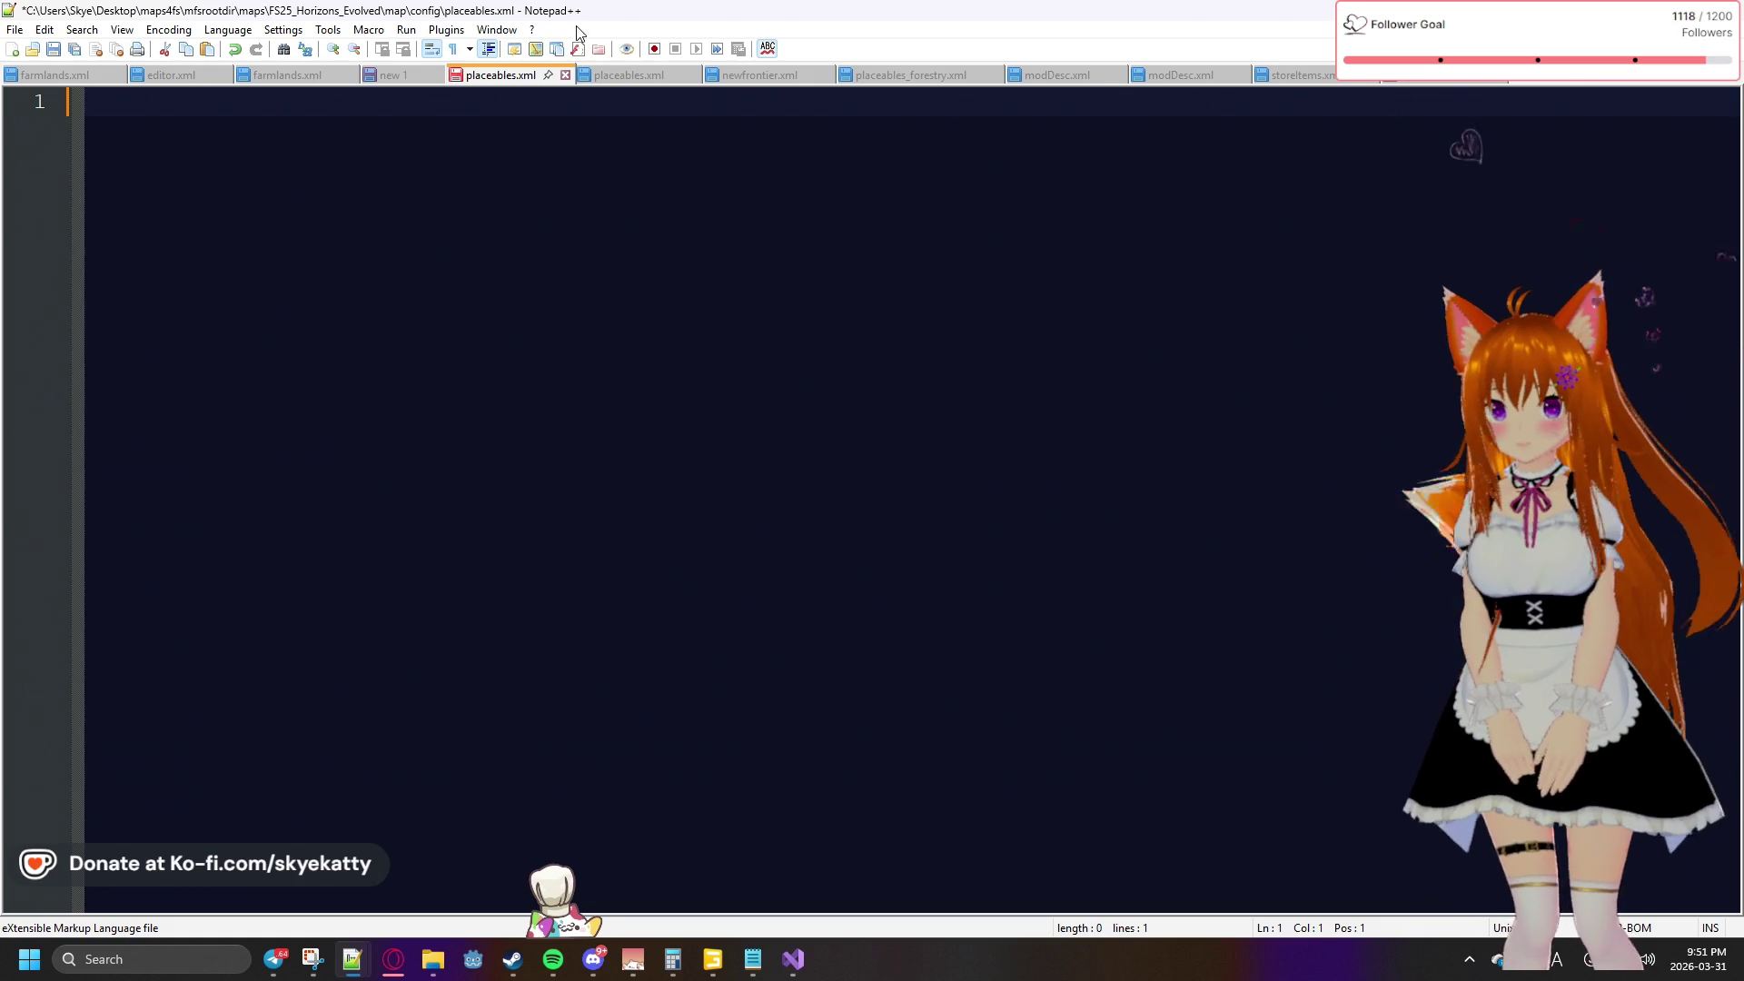
left_click(567, 72)
left_click(950, 543)
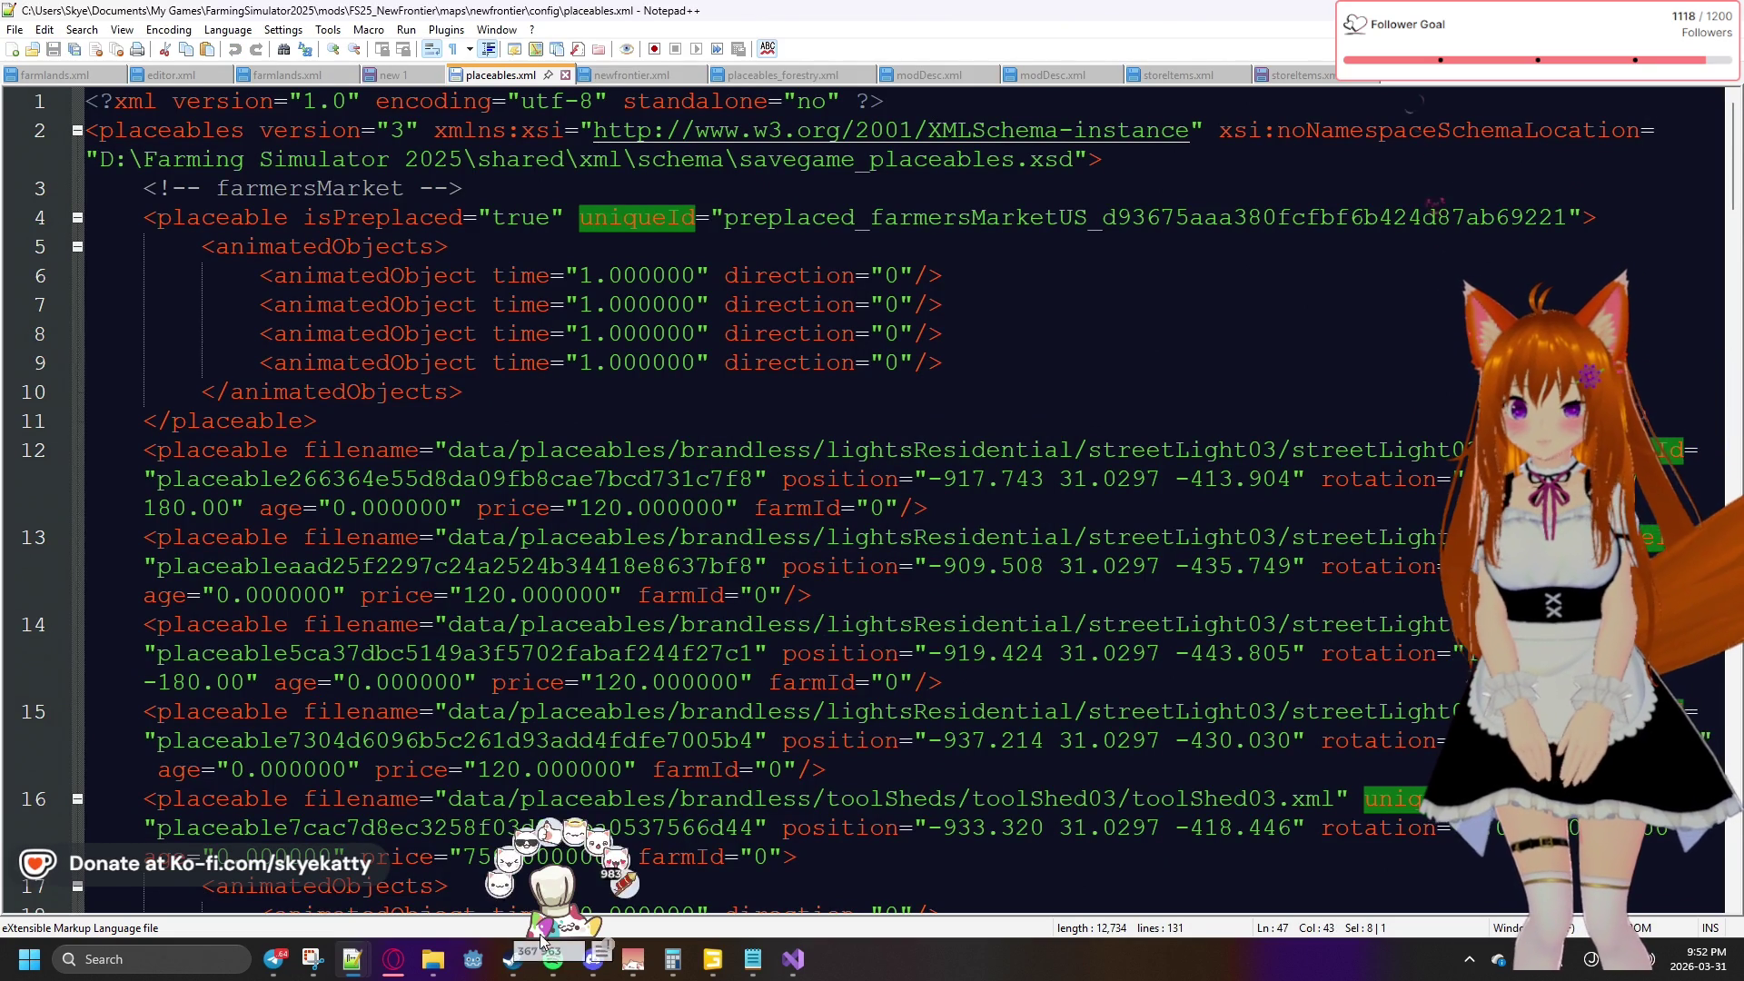
mouse_move(369, 969)
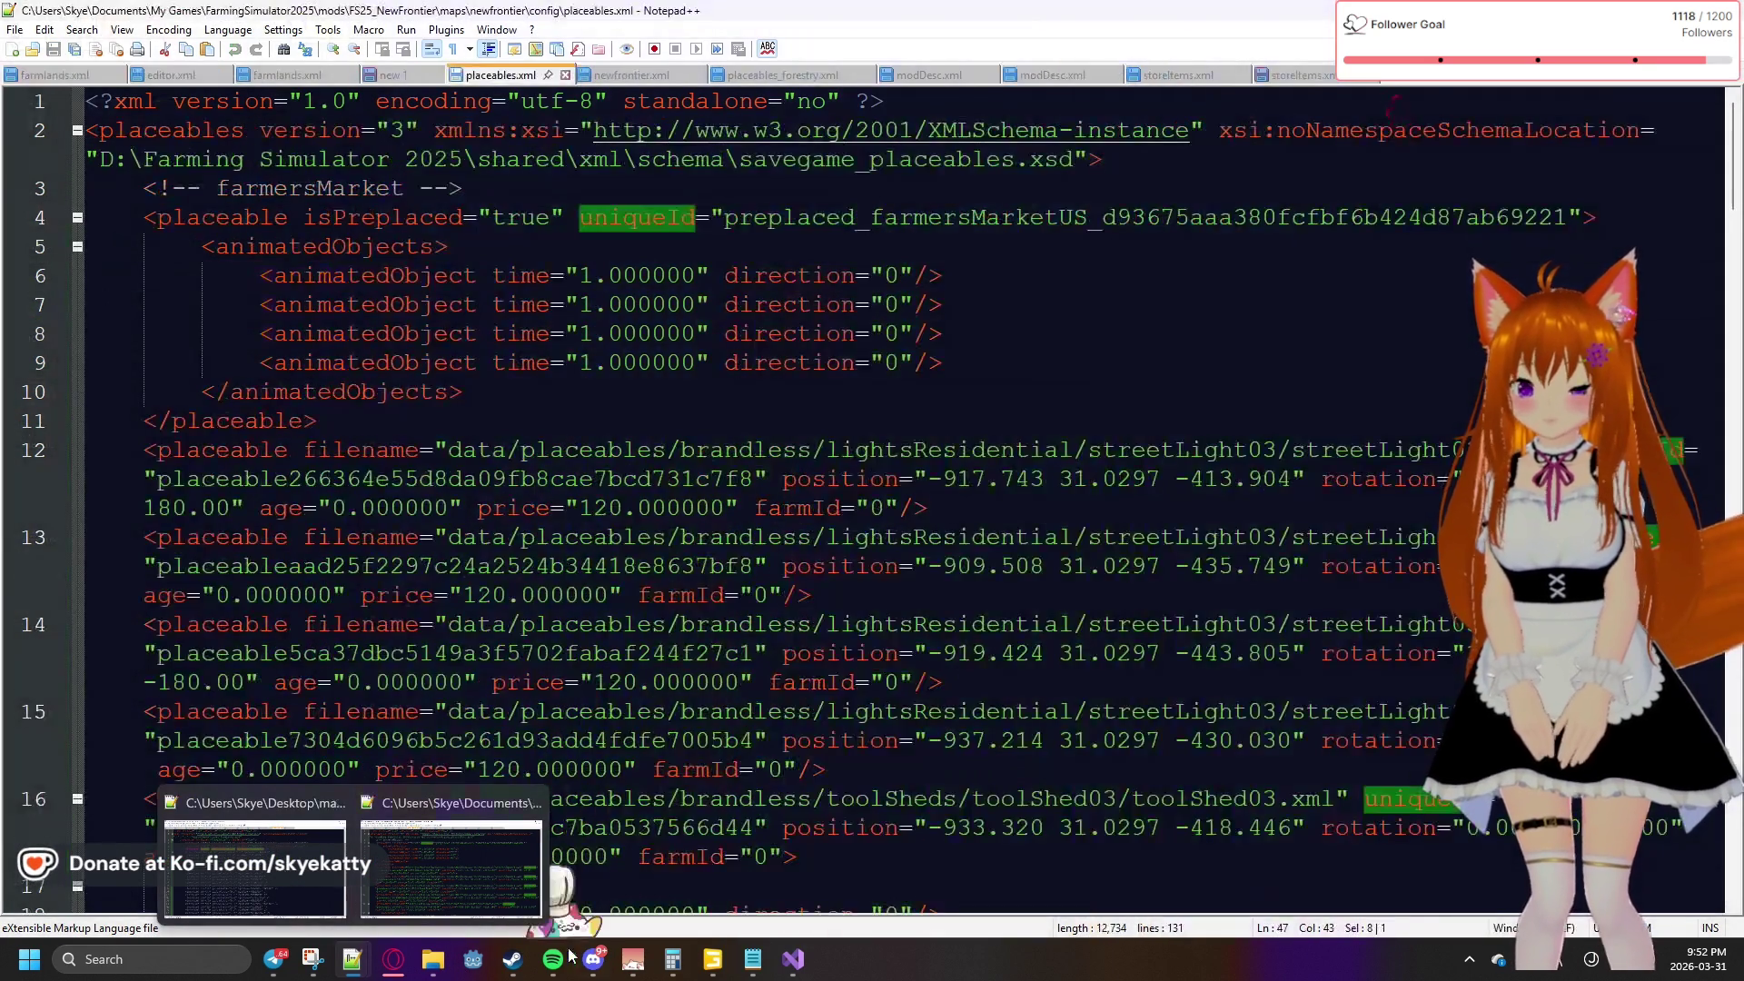
mouse_move(433, 959)
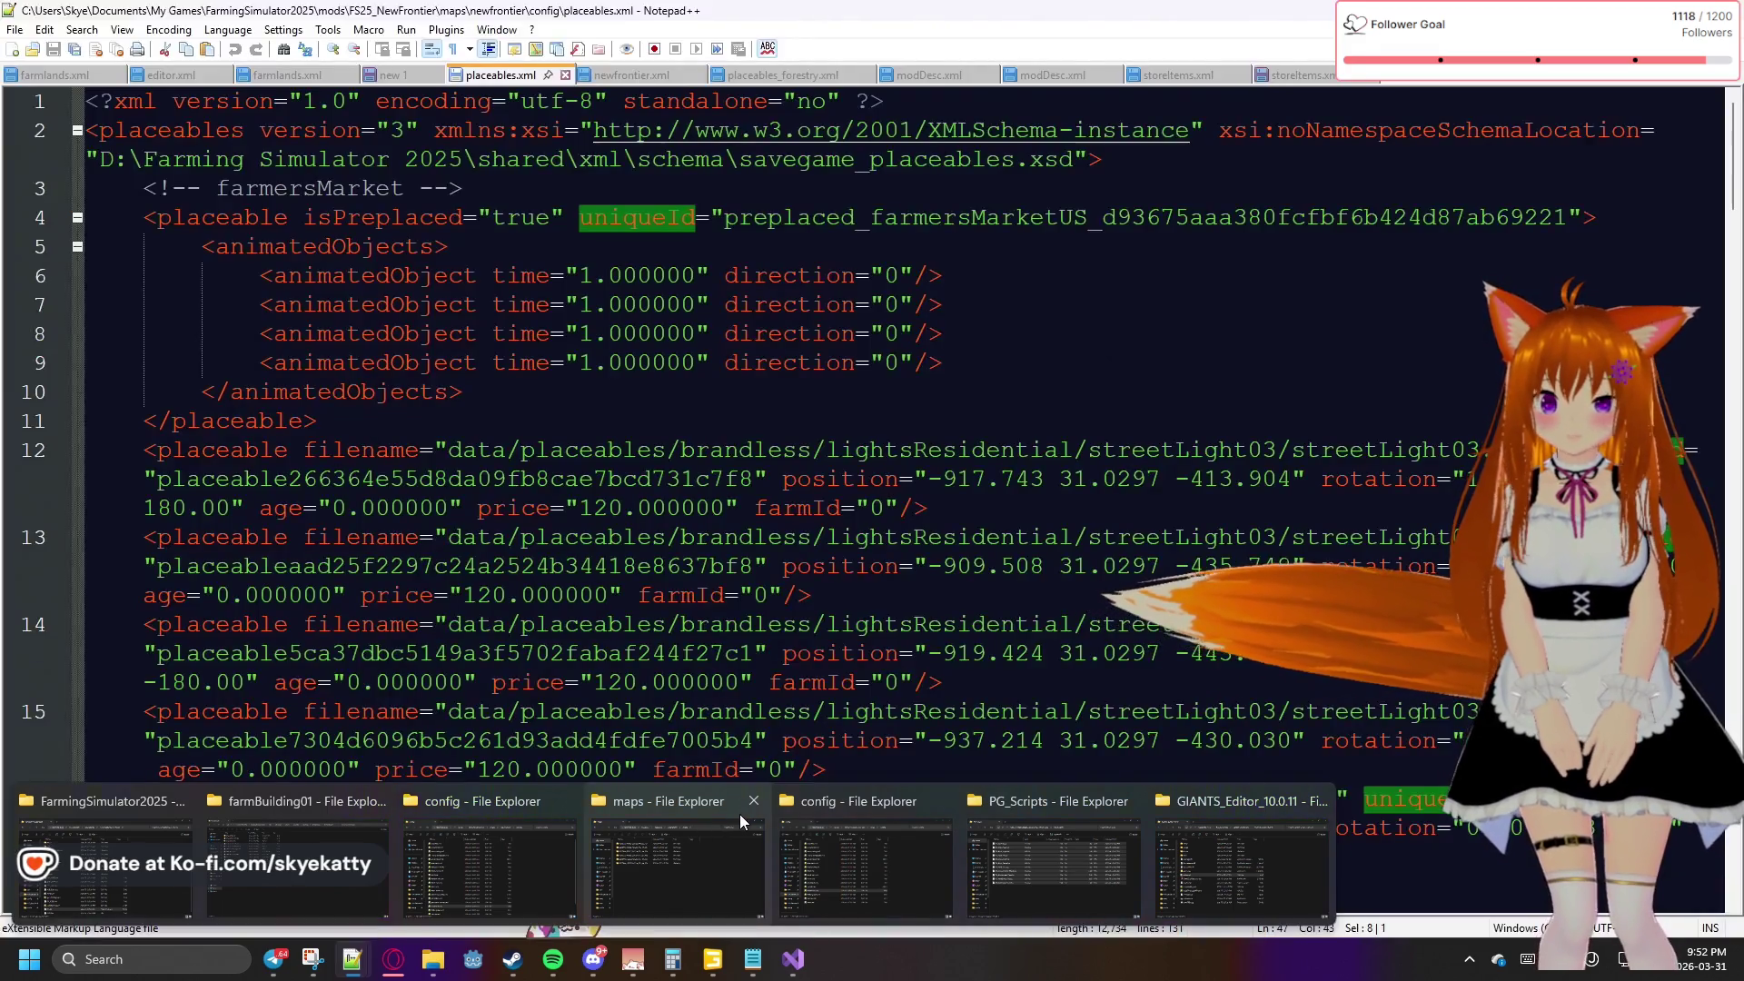
Close the maps window and open placeables.xml from the FS25_Horizons_Evolved config folder
left_click(753, 801)
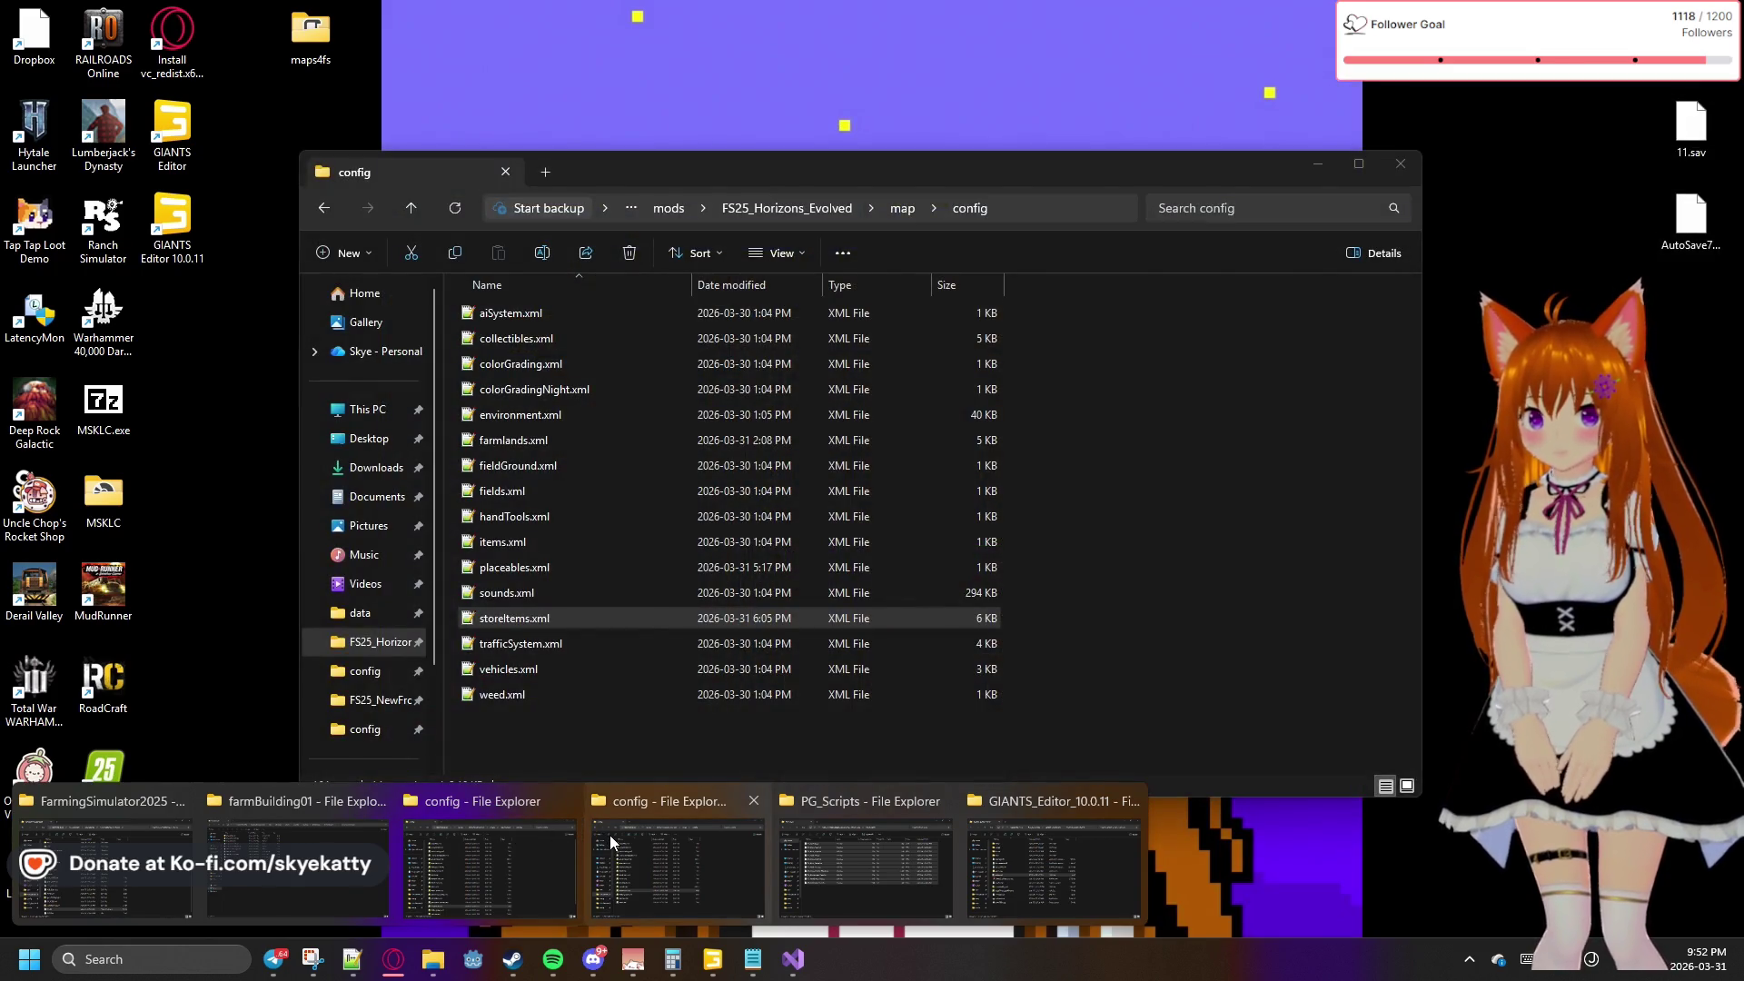
left_click(609, 836)
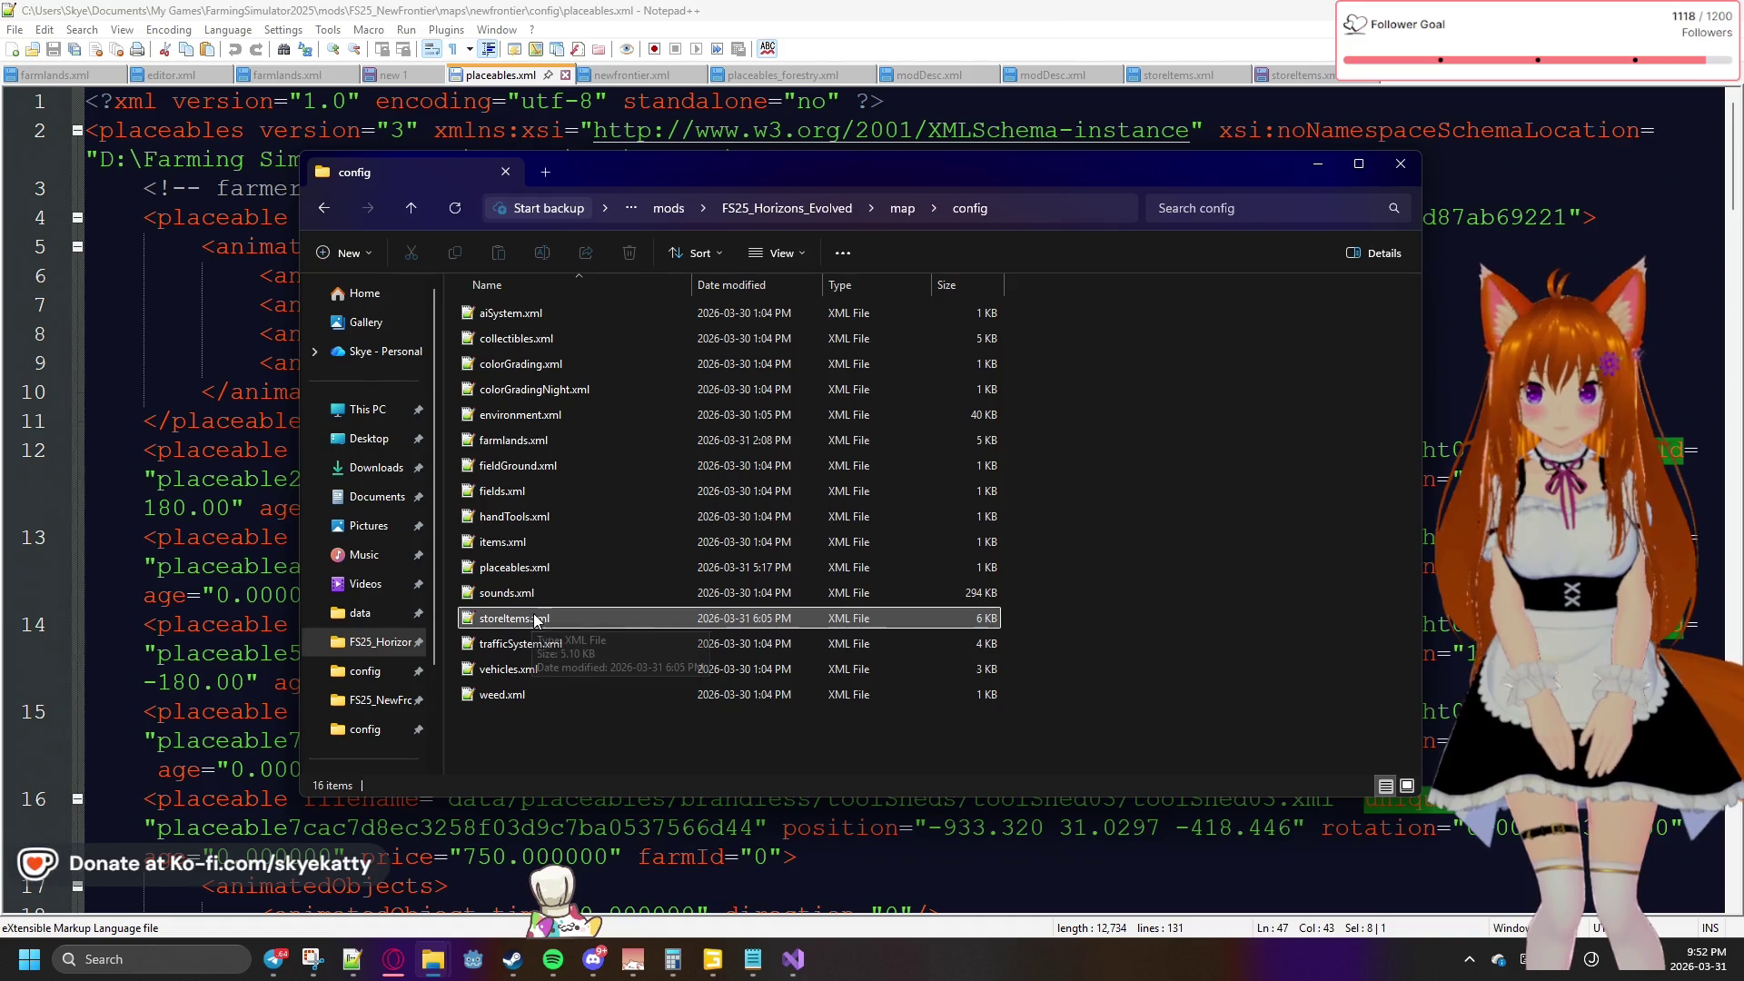
double_click(539, 568)
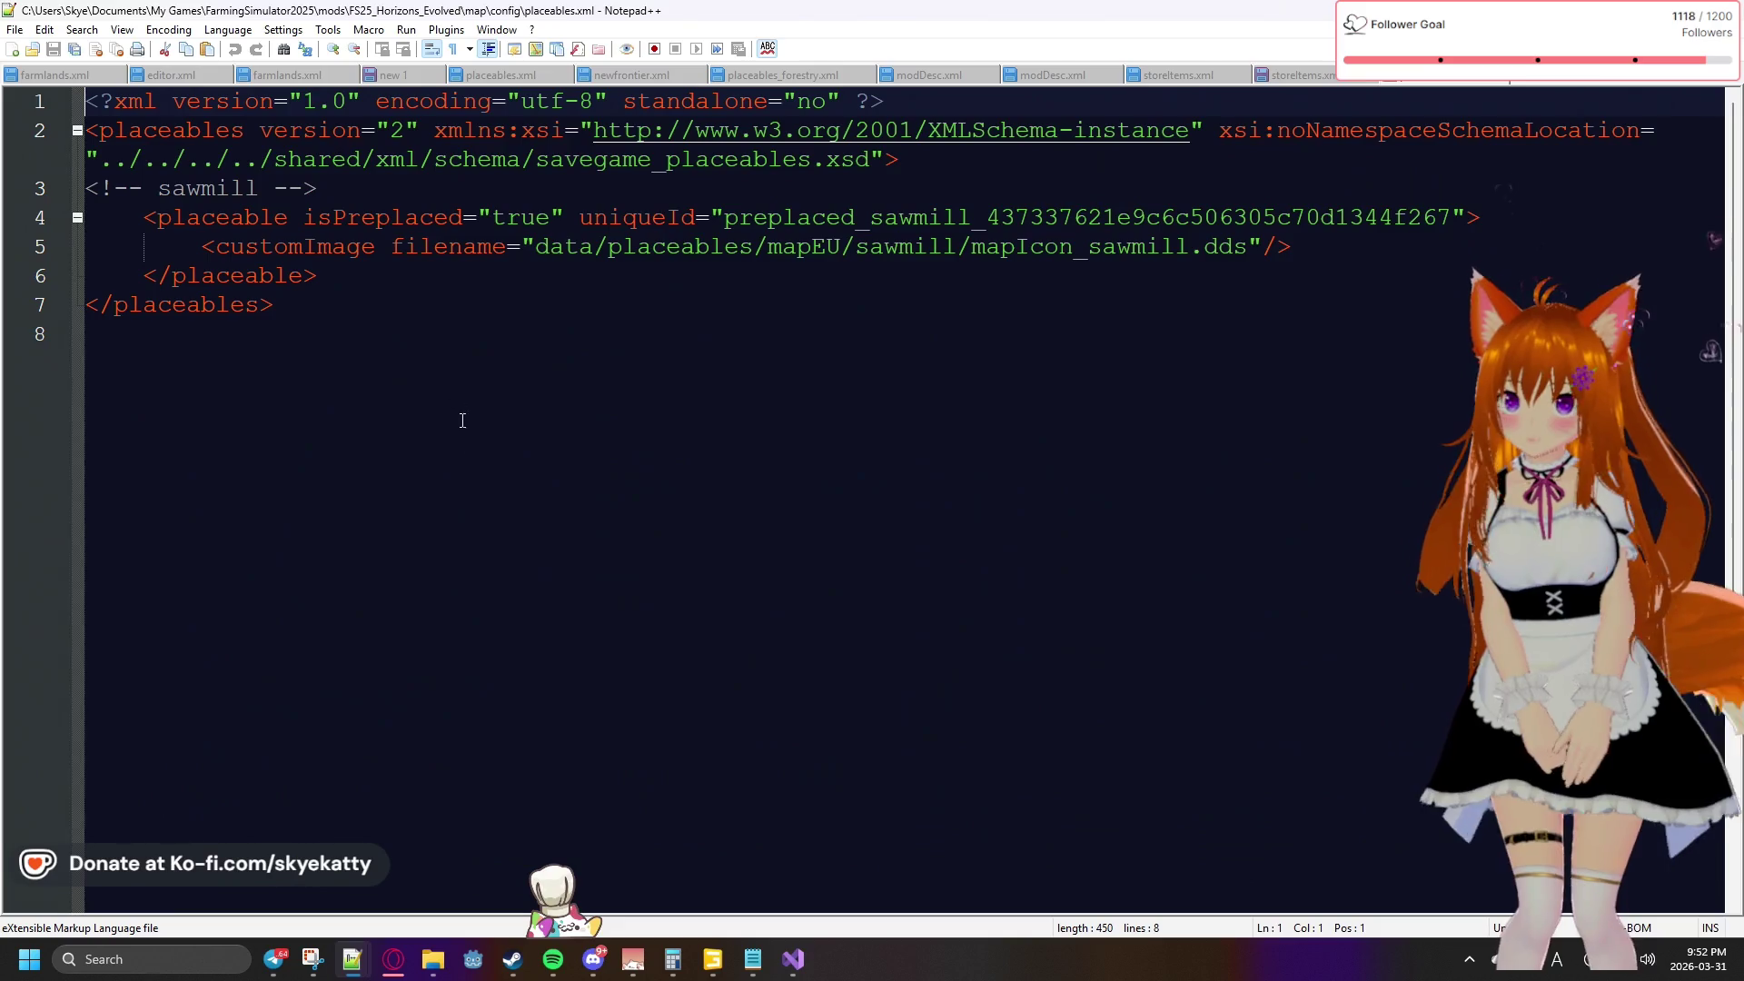
Overwrite the sawmill-only placeables.xml with the four-farmhouse XML and save it
left_click_drag(185, 336, 72, 105)
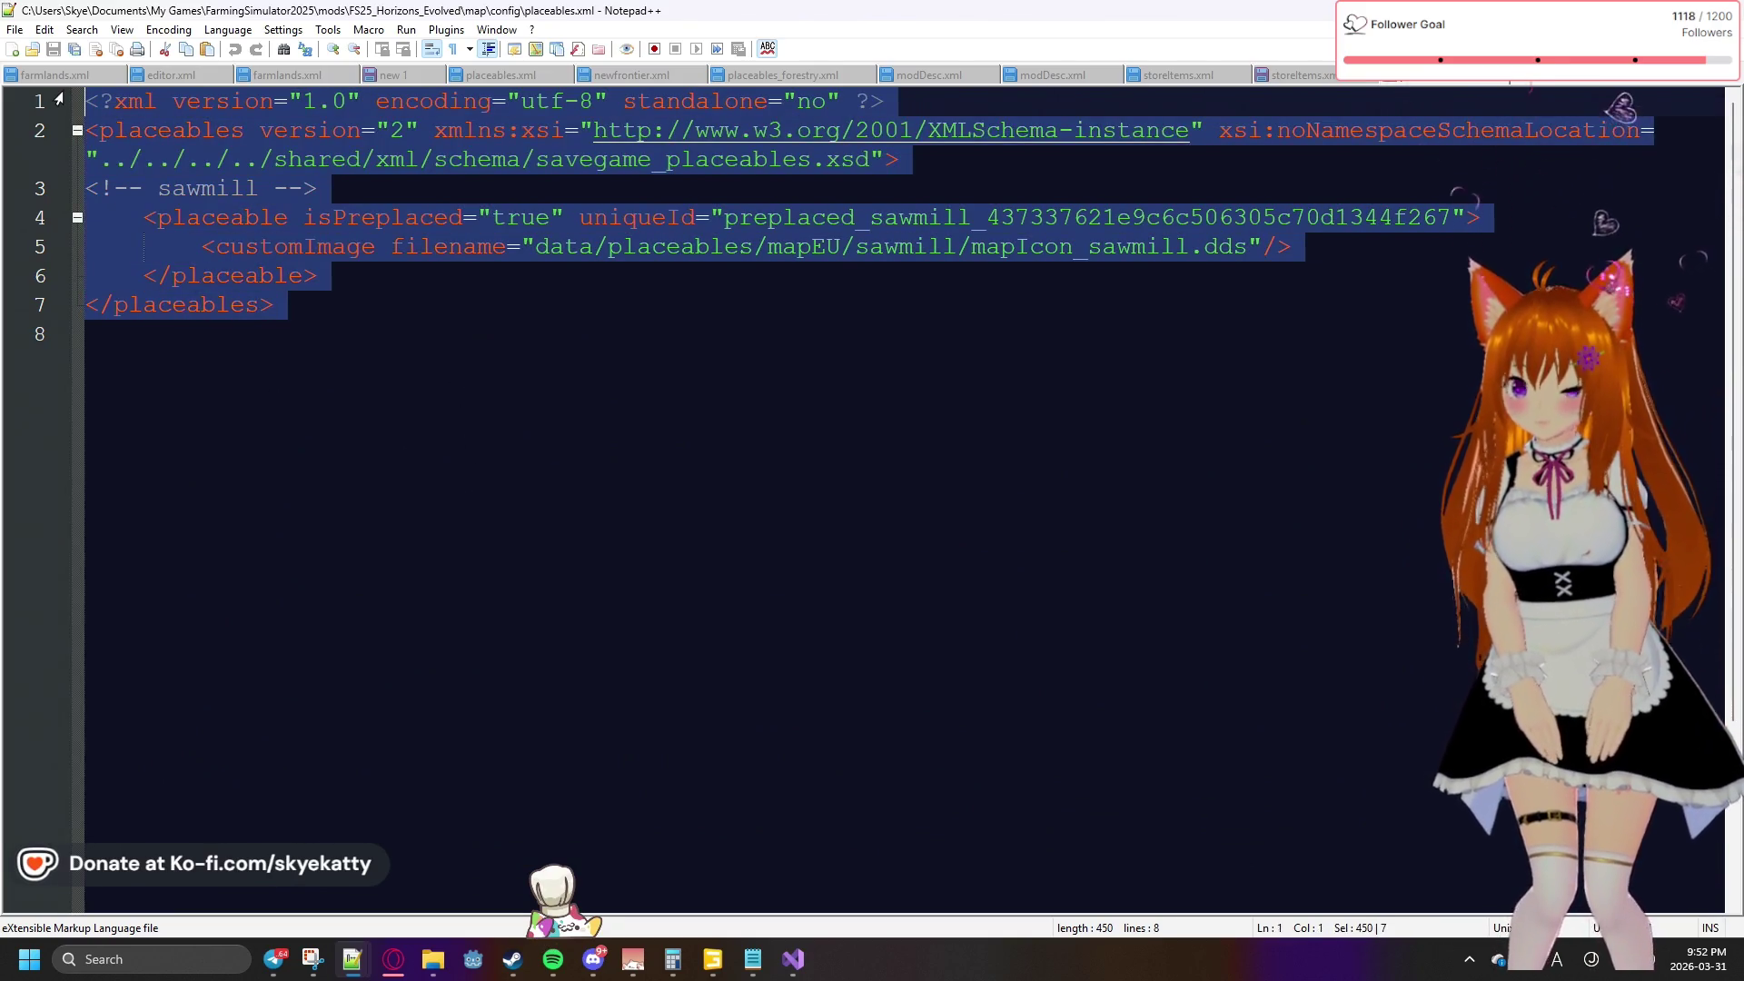
key("ctrl+v")
left_click(489, 420)
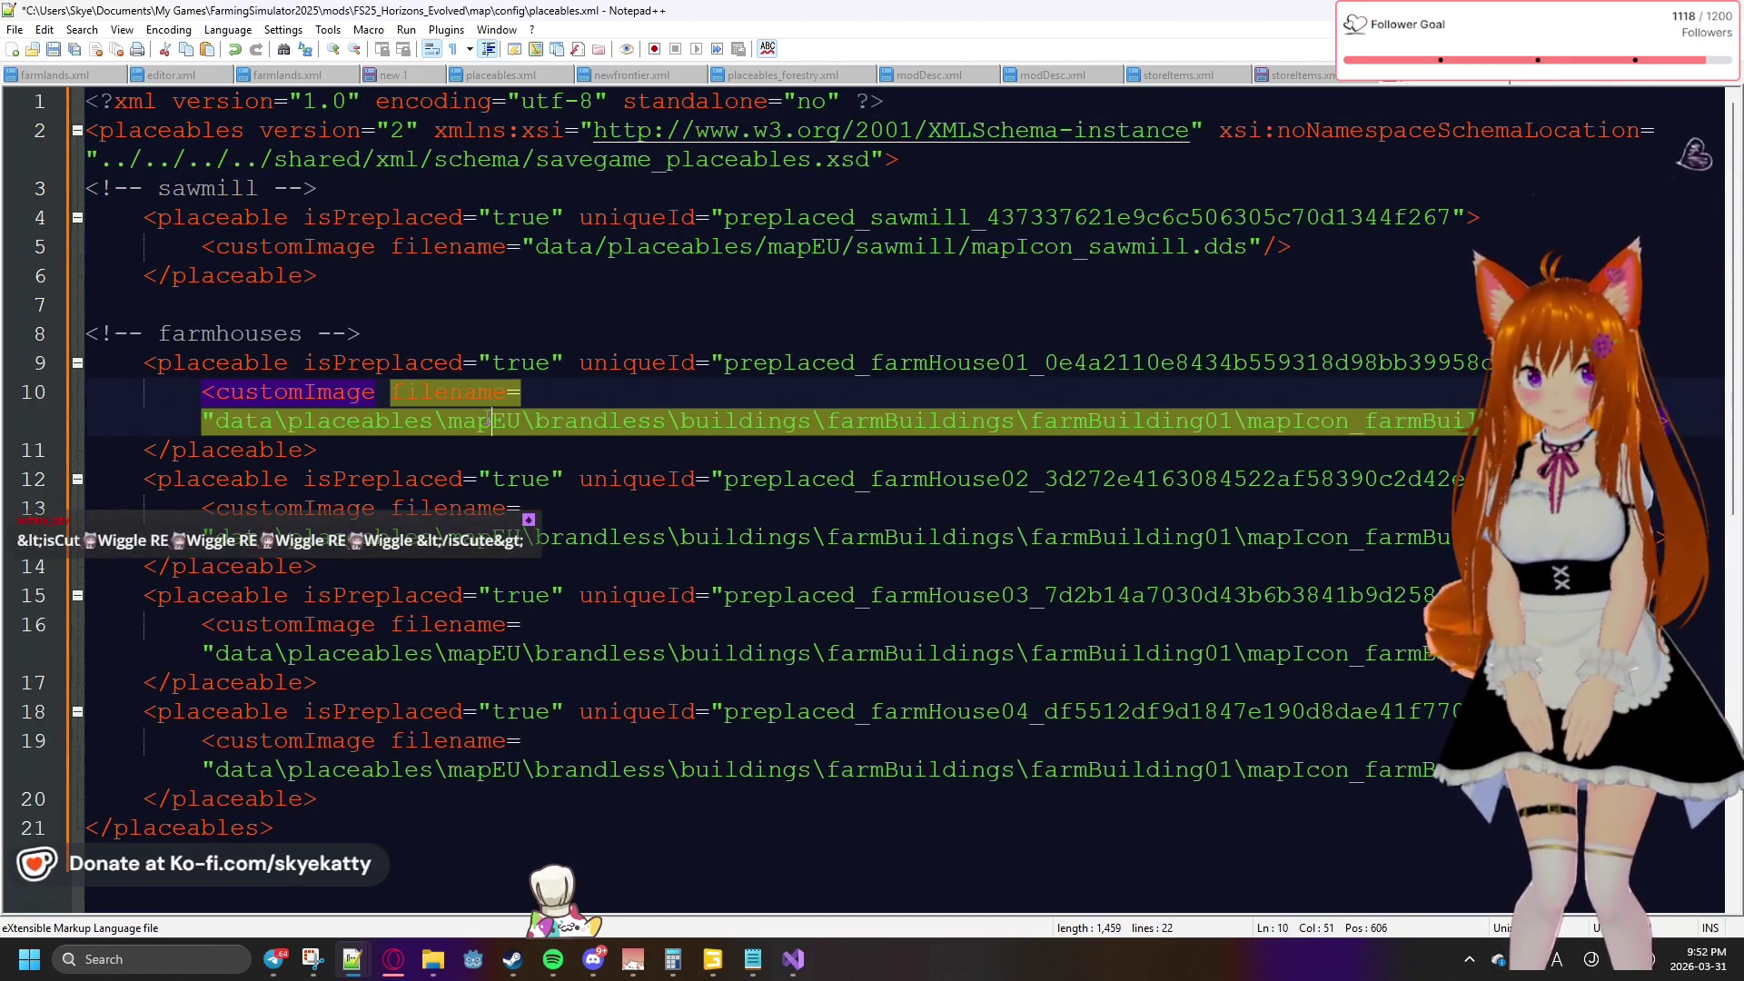
left_click(54, 50)
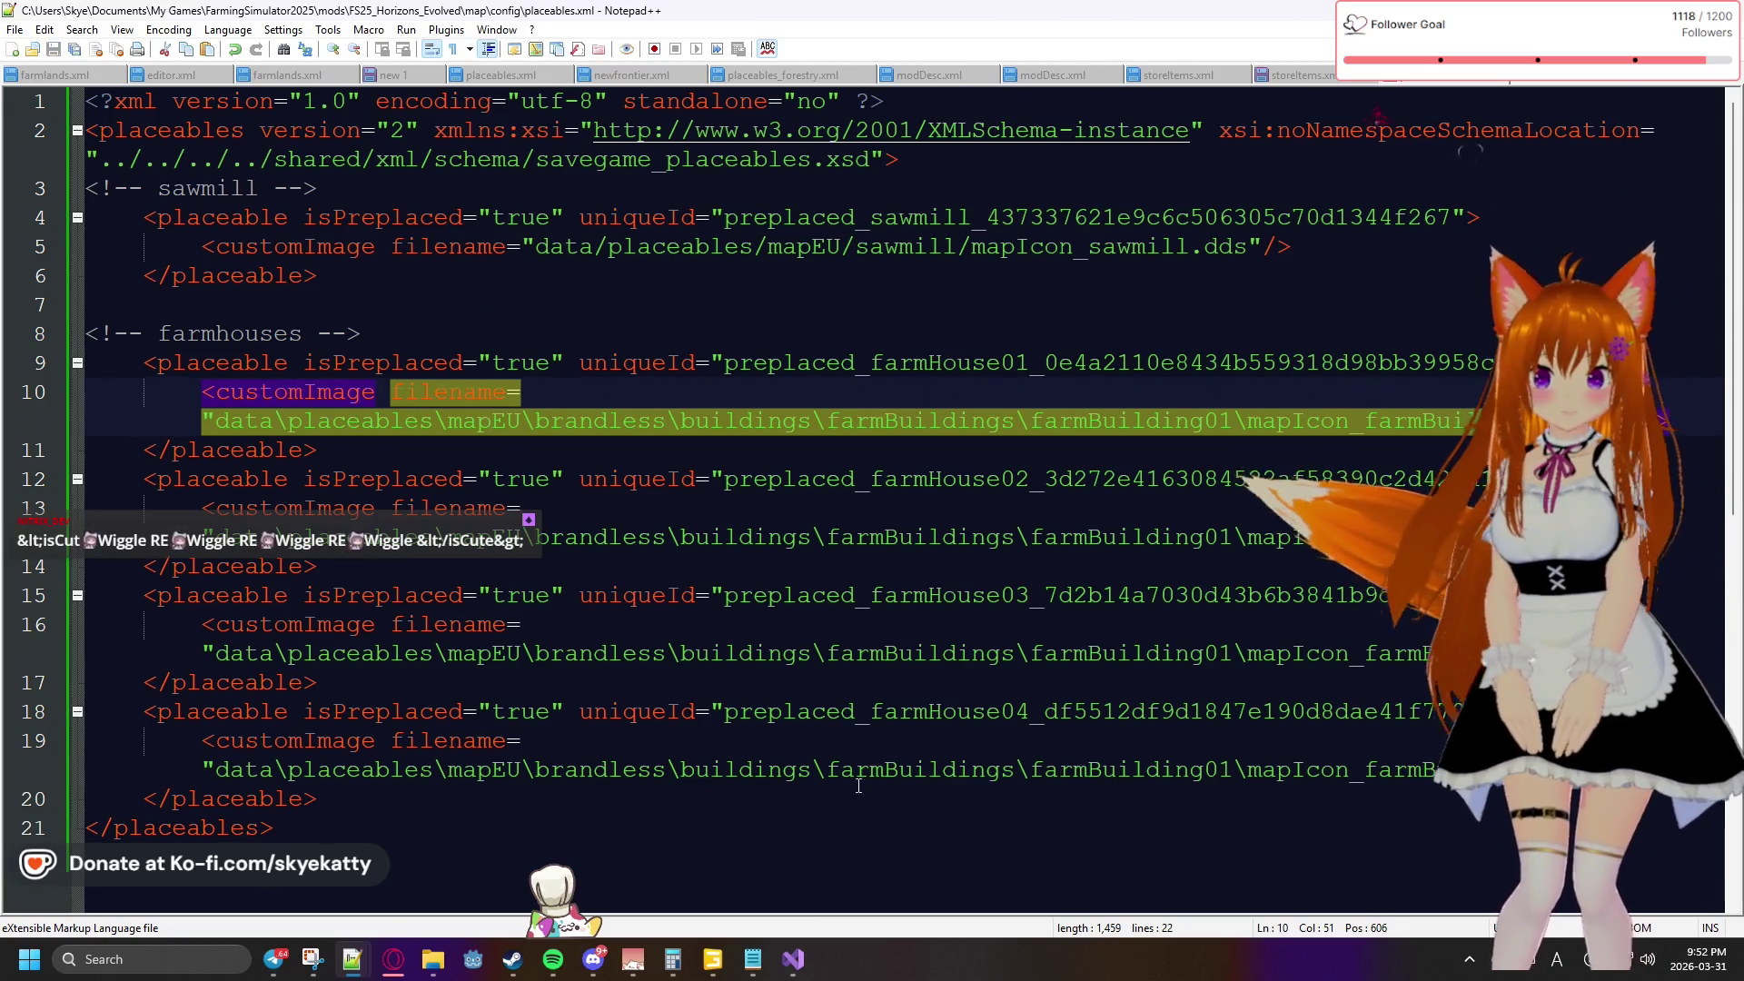
left_click(890, 800)
mouse_move(795, 951)
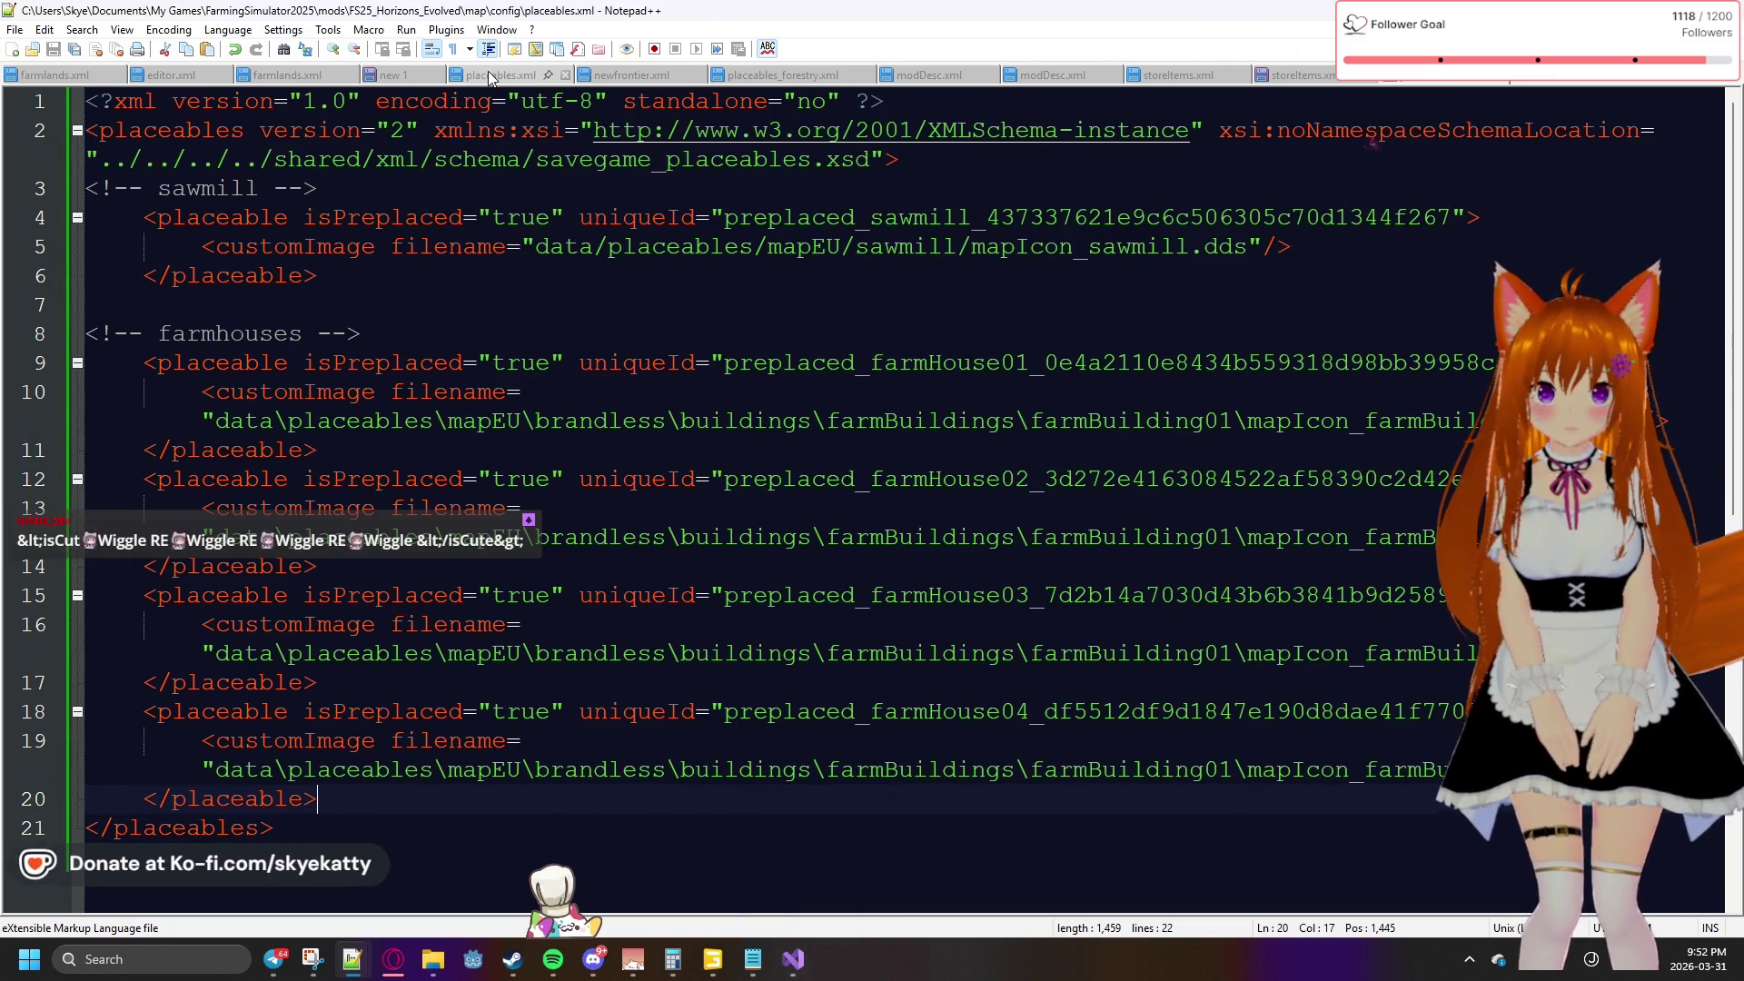
Save the mod's storeItems.xml listing farmHouse01 and farmHouse02
left_click(1301, 75)
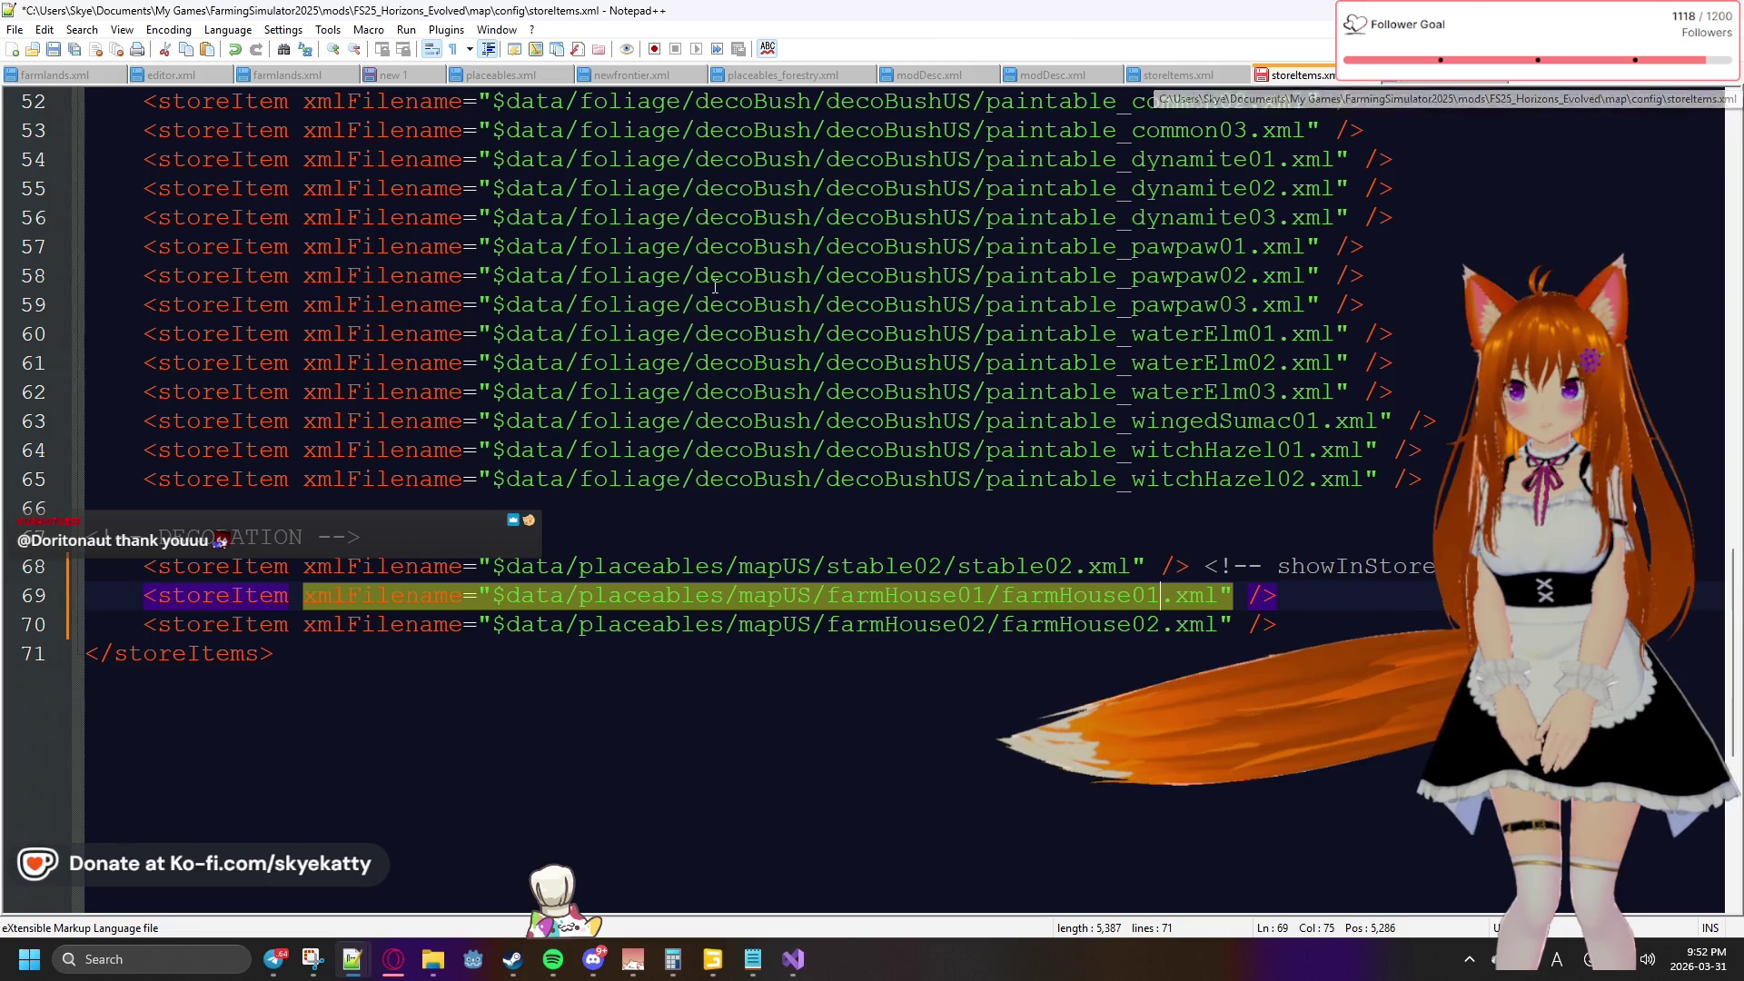
key("ctrl+s")
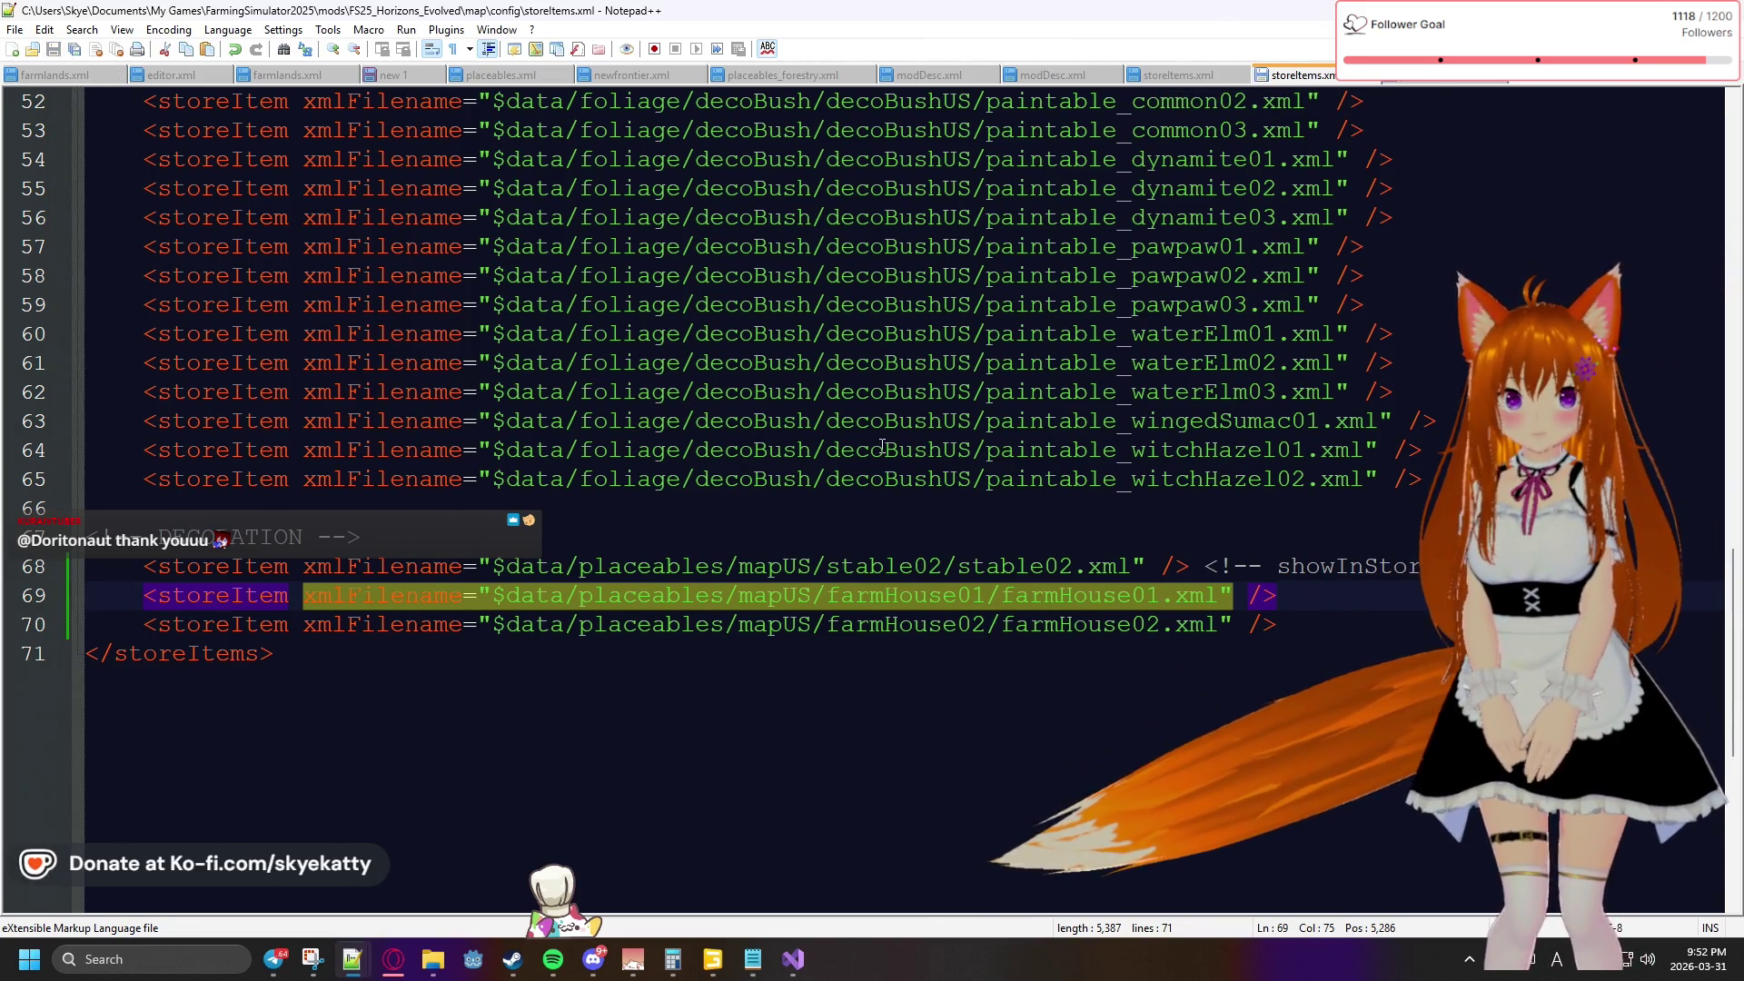
scroll(883, 451, "up", 1)
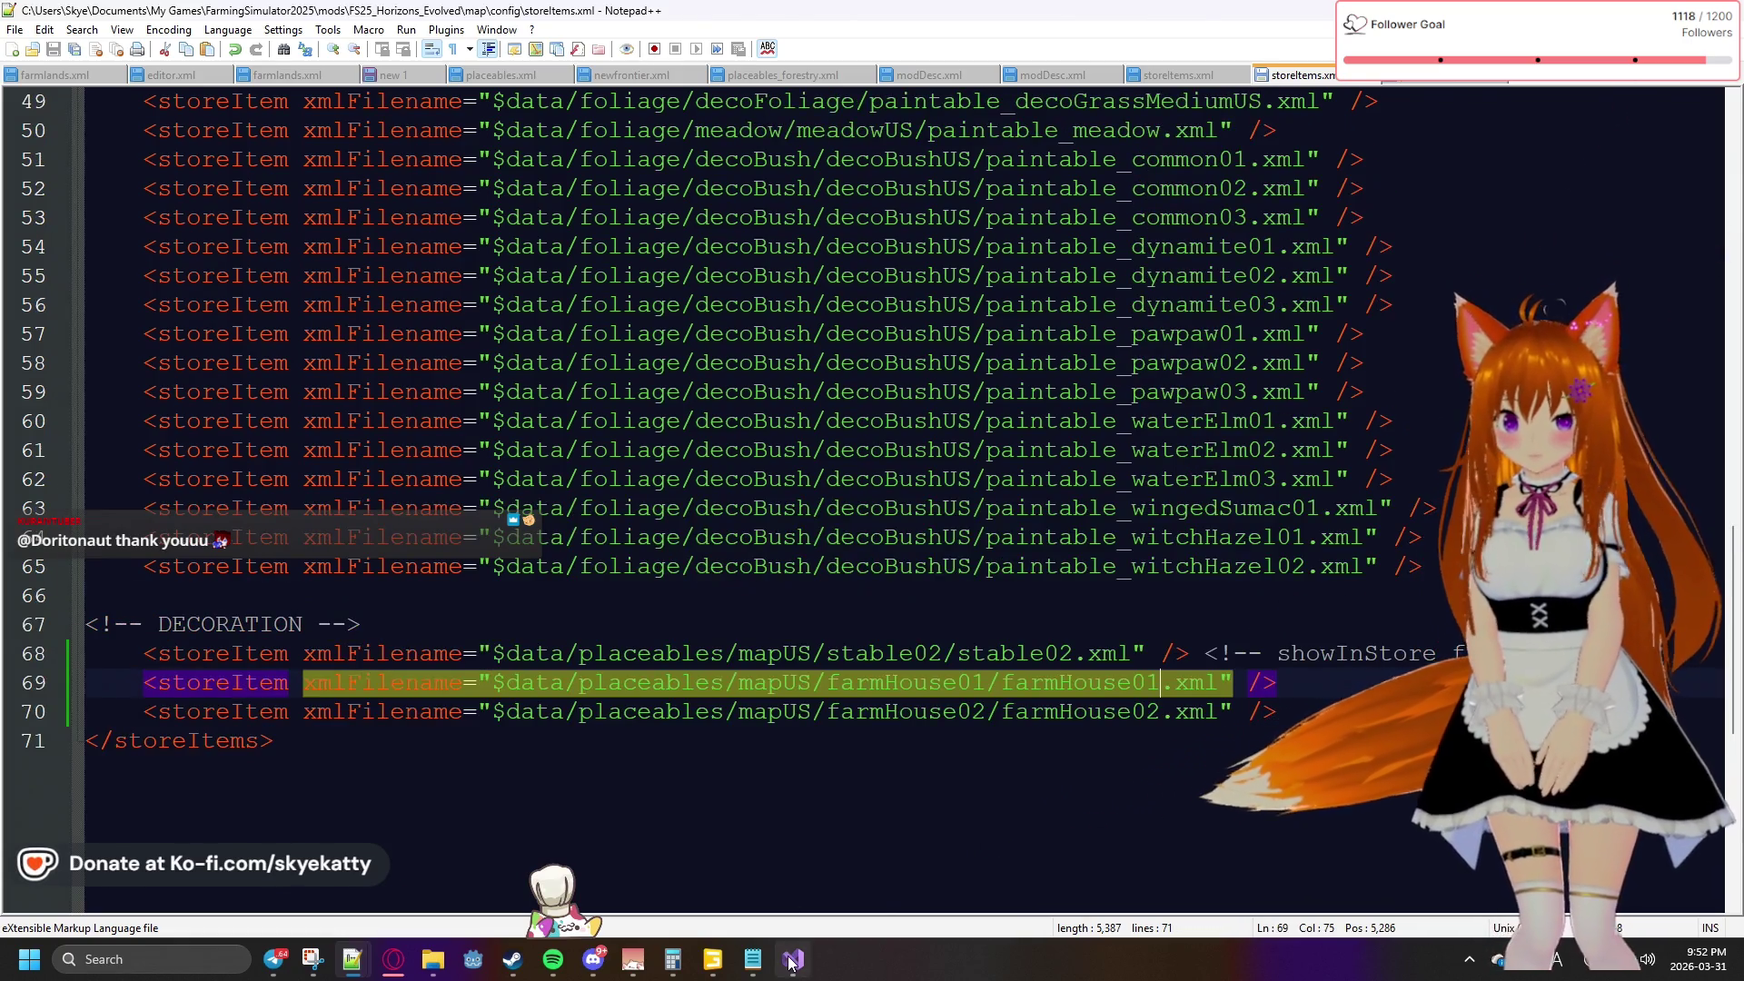
left_click(433, 959)
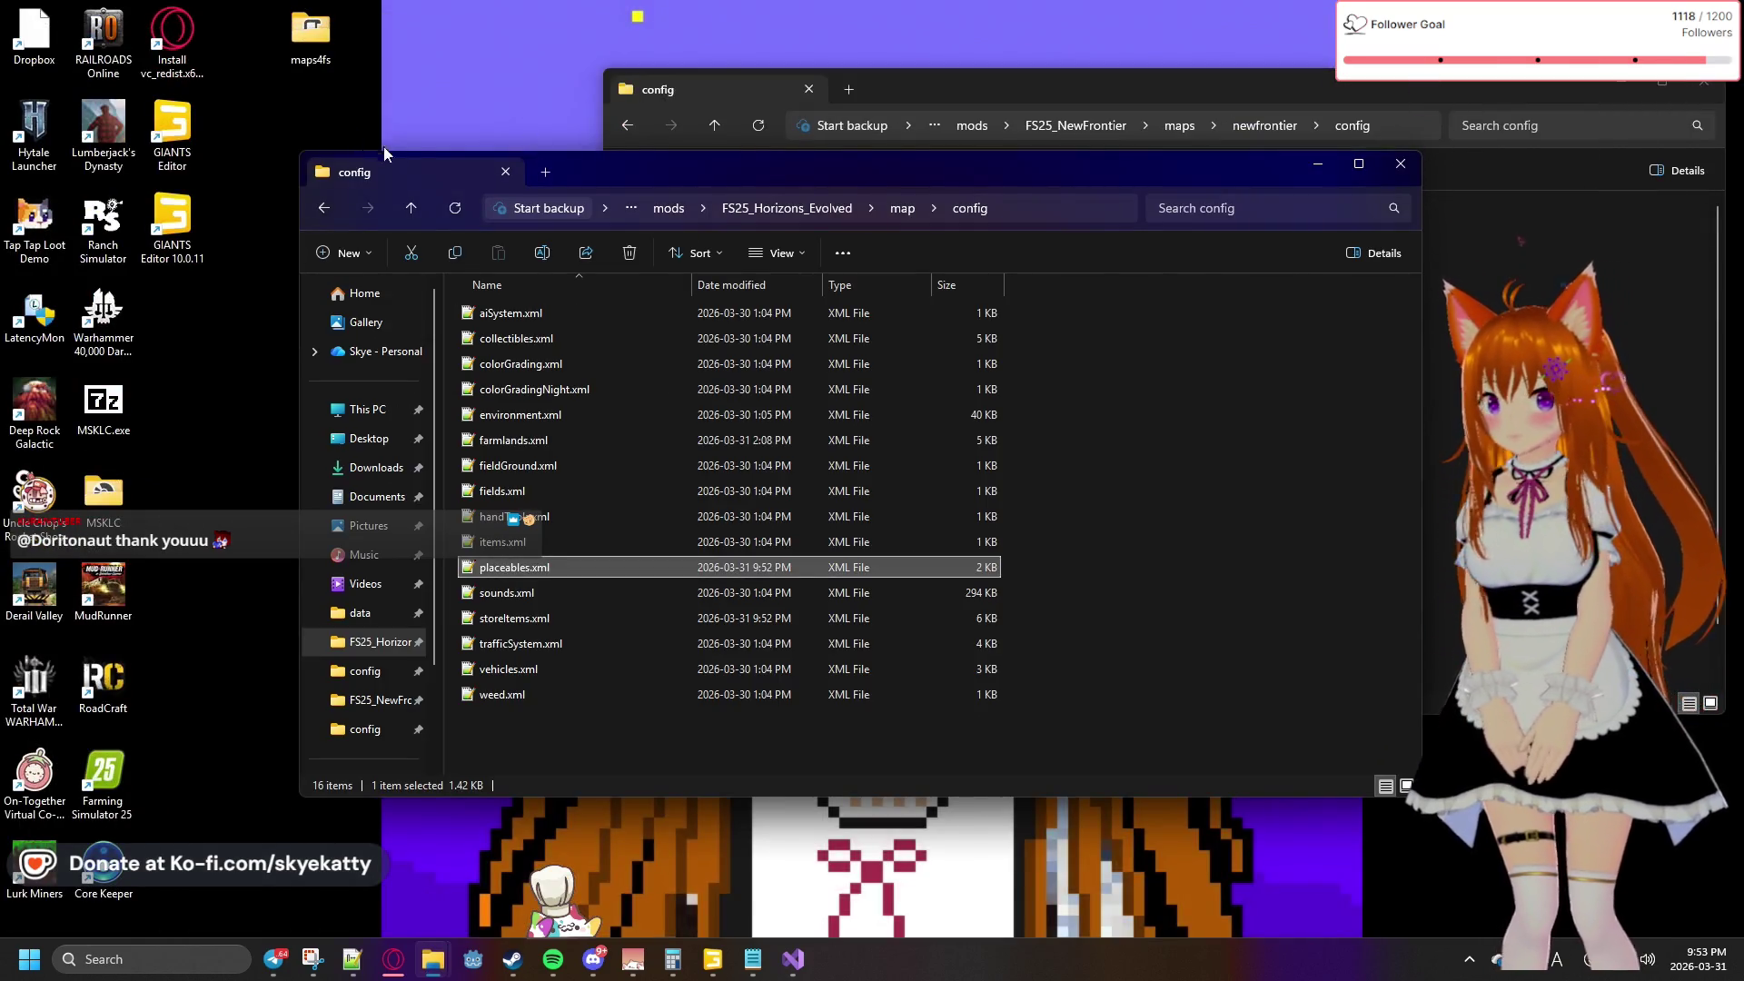
Move the config folder window aside and launch Farming Simulator 25 from its desktop shortcut
left_click_drag(591, 166, 729, 139)
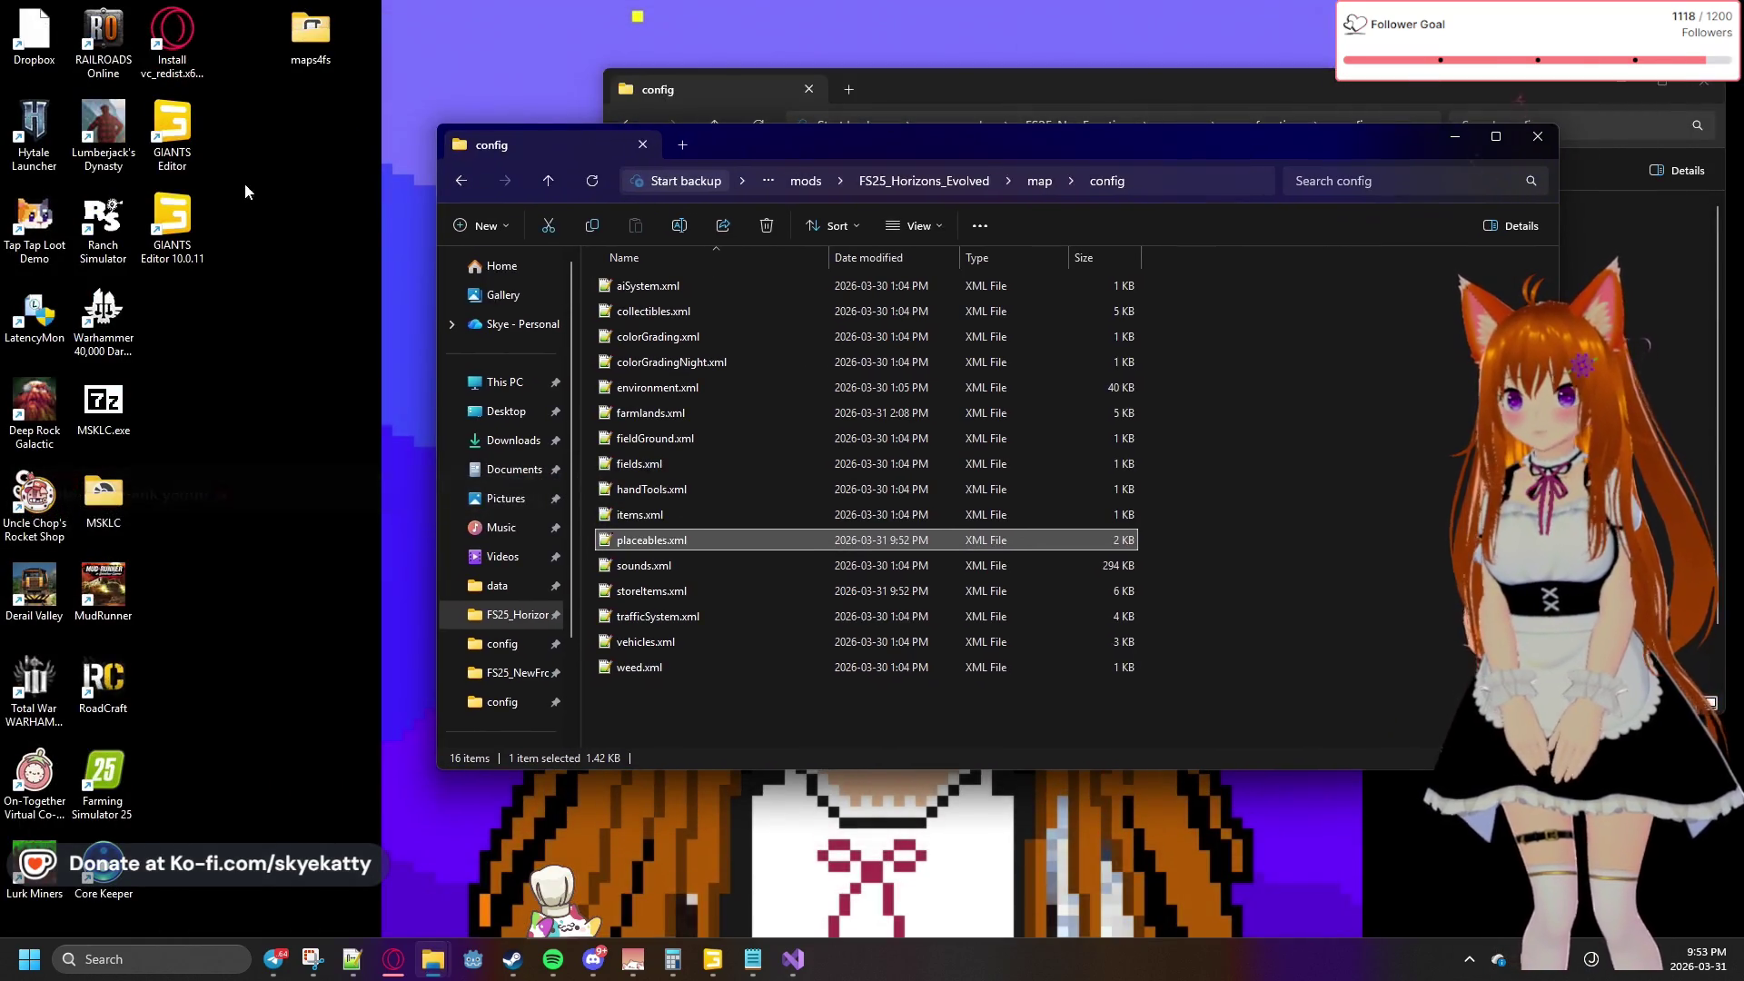
left_click(124, 794)
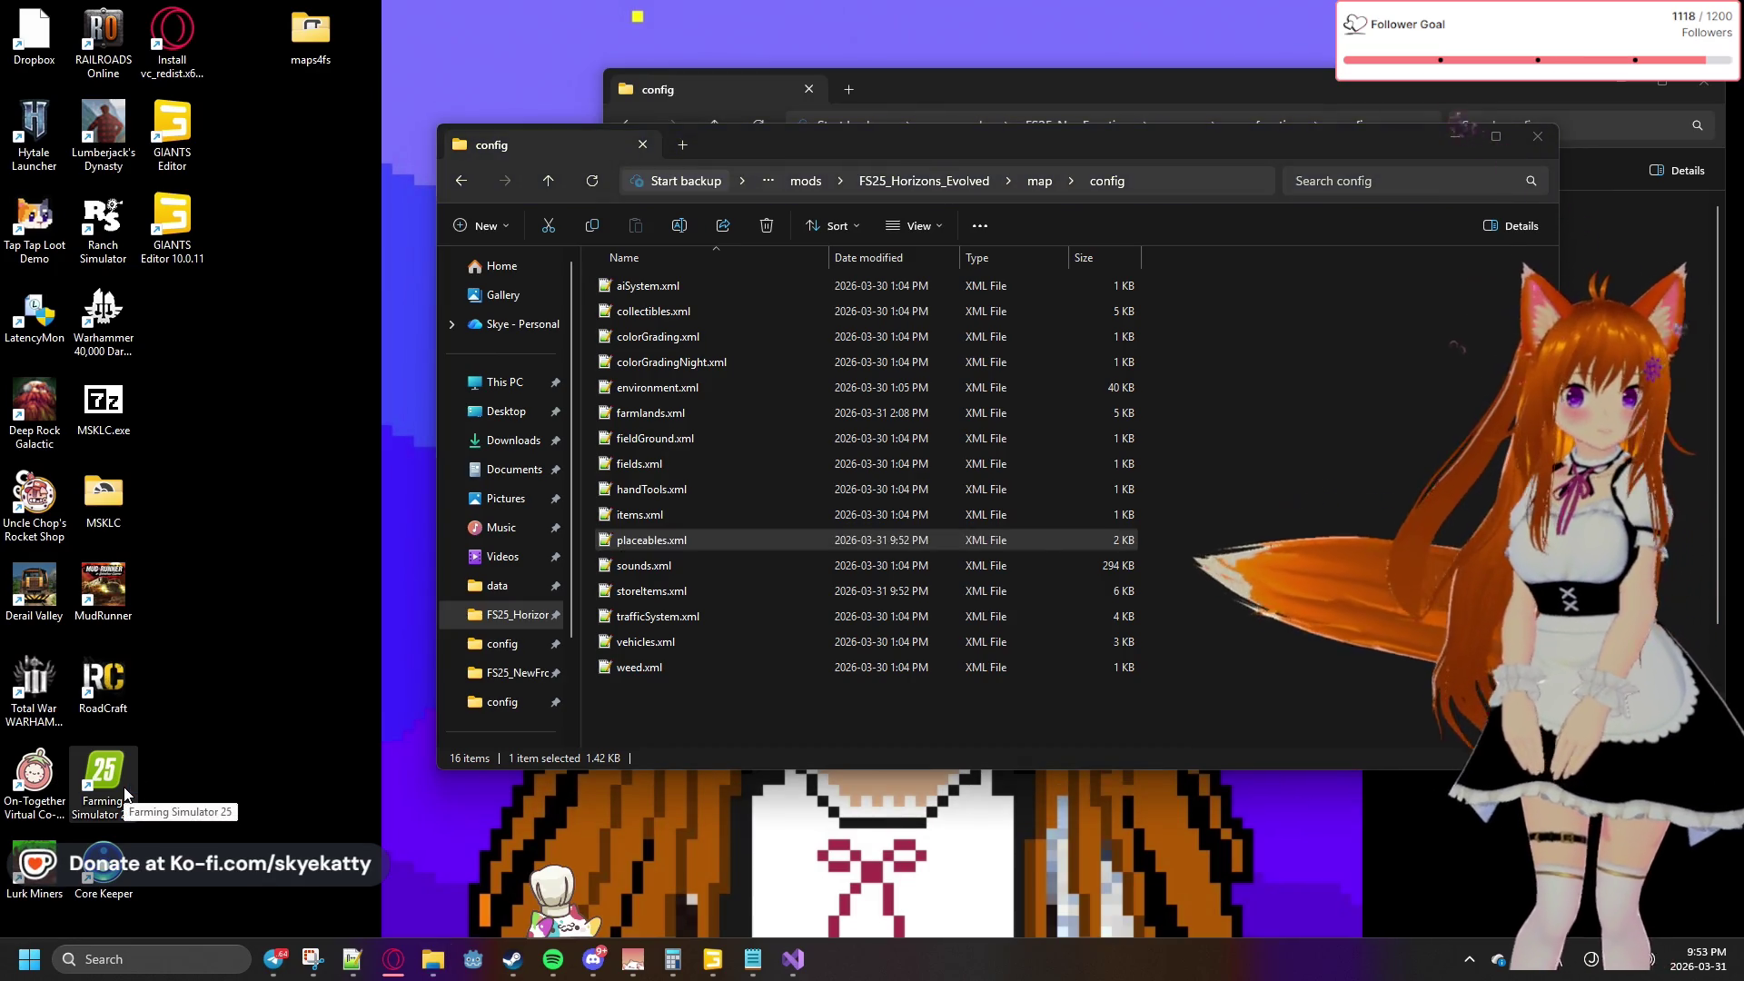
double_click(124, 793)
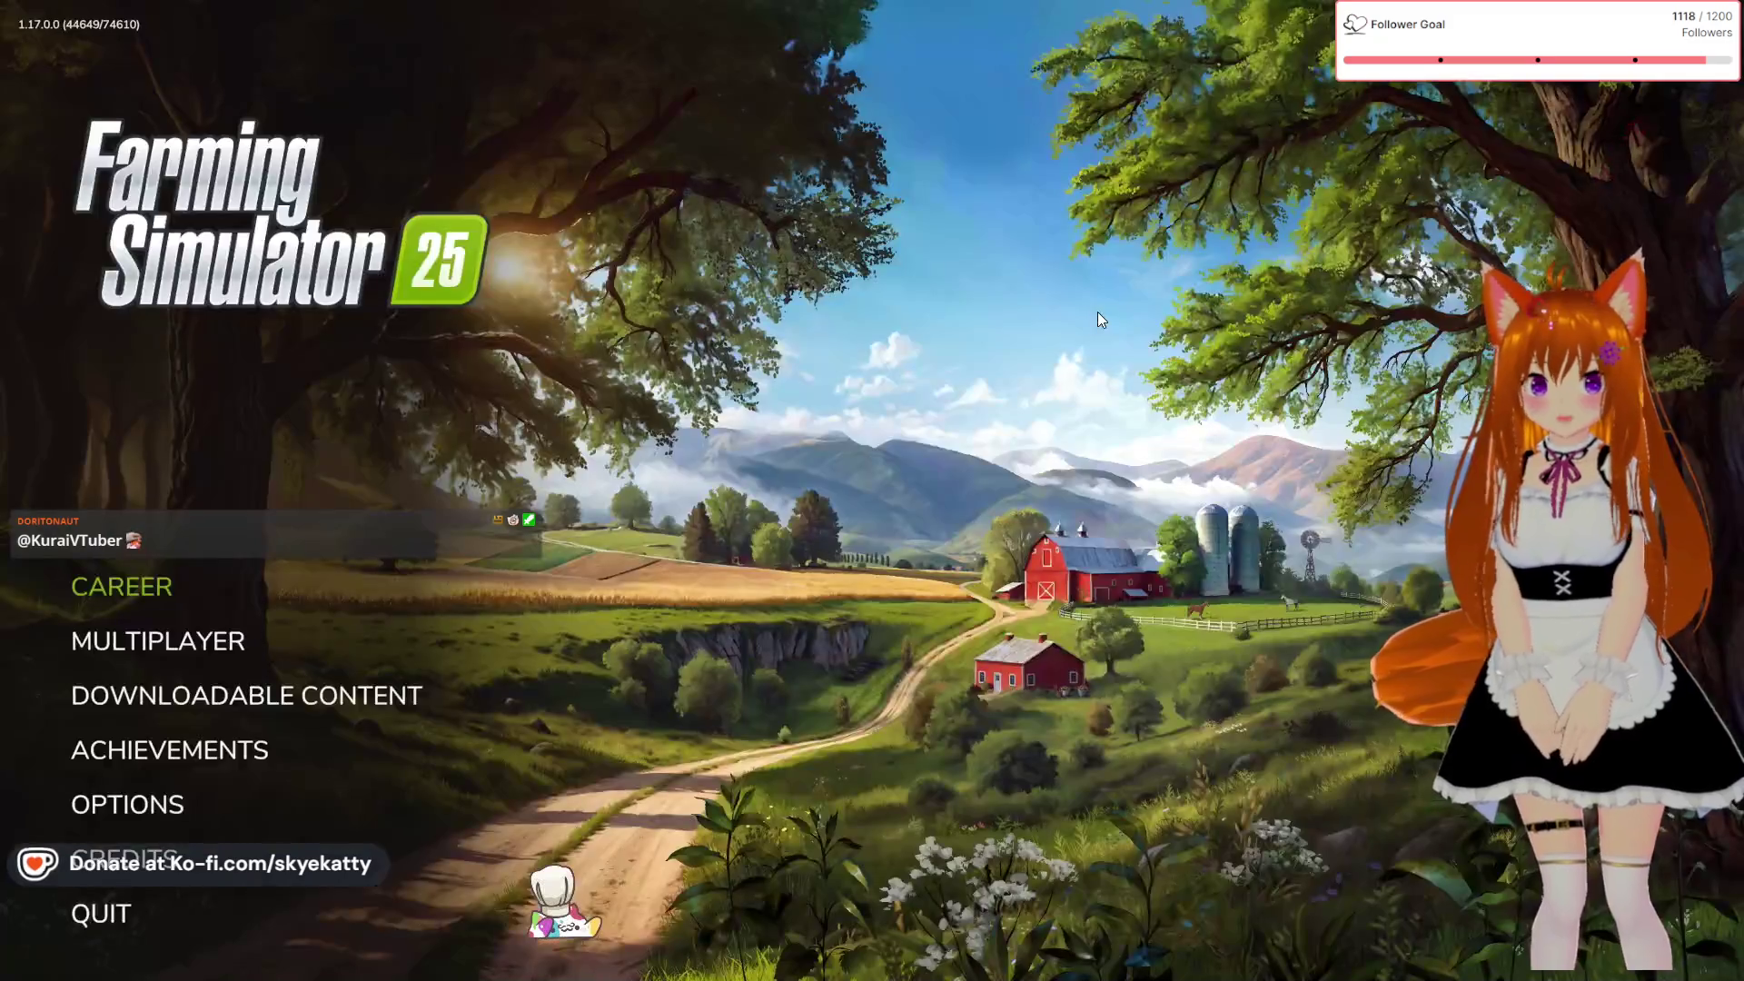
Set up a new career save: Start From Scratch preset, $1,000,000 money, Ontario map
left_click(149, 586)
left_click(563, 650)
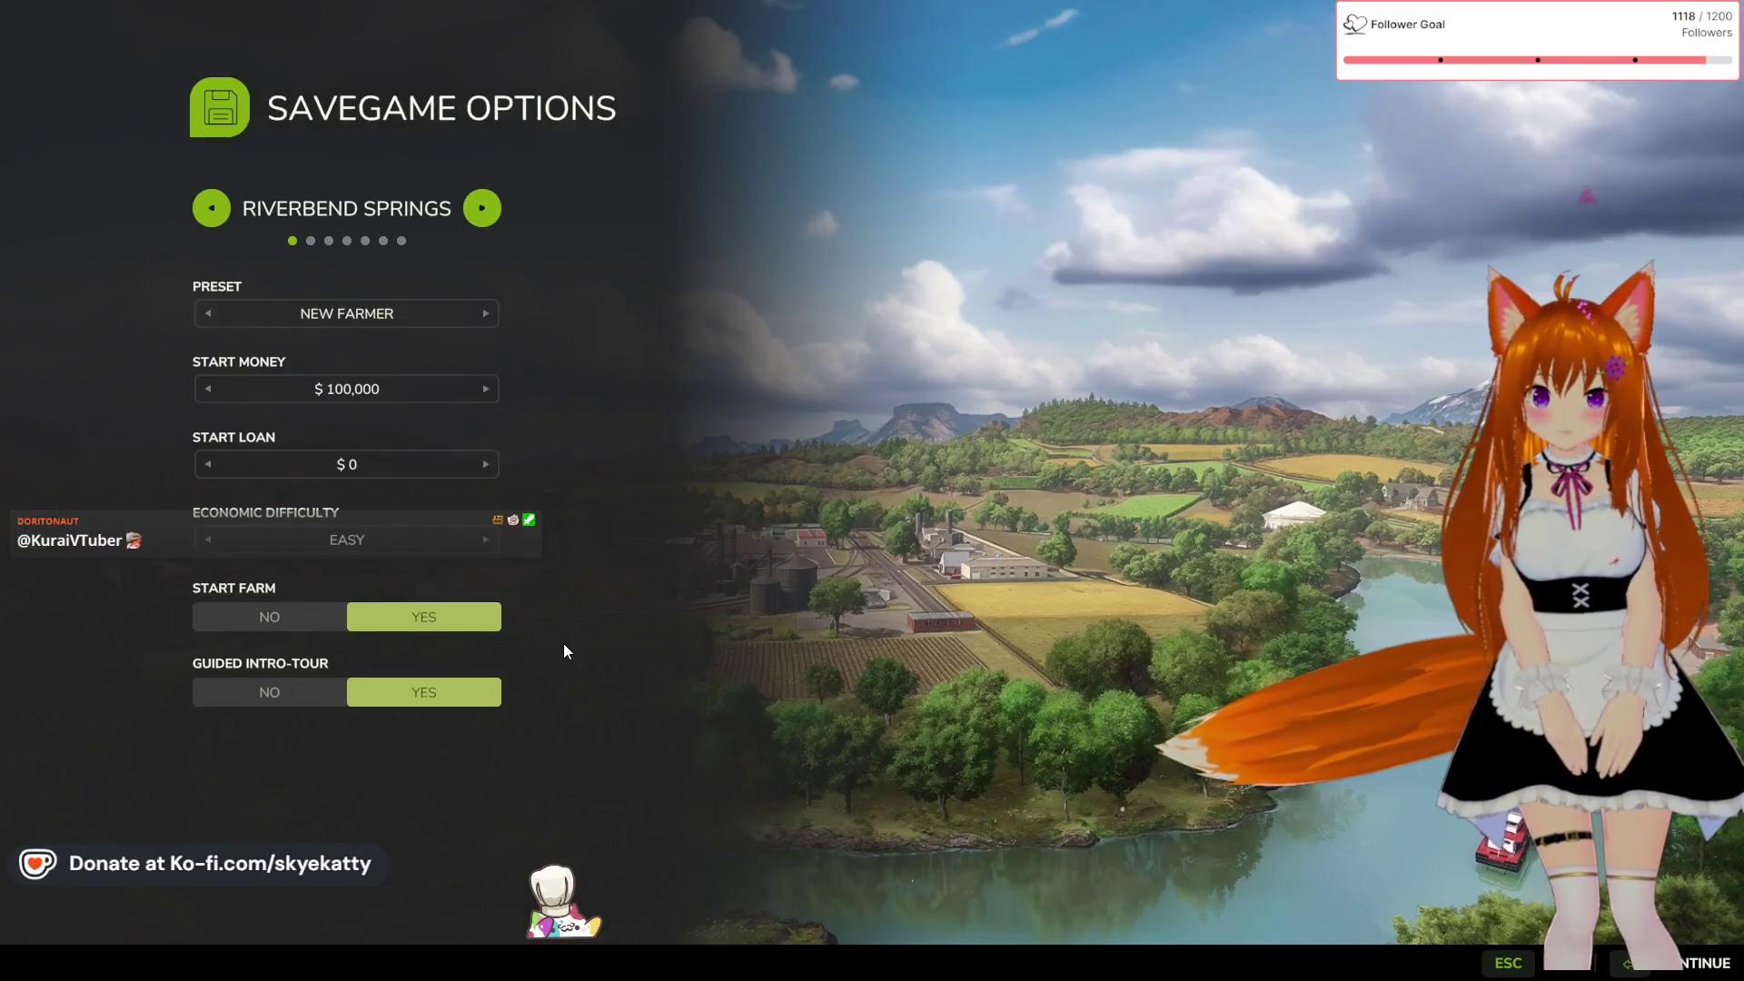
left_click(471, 324)
left_click(469, 321)
left_click(475, 324)
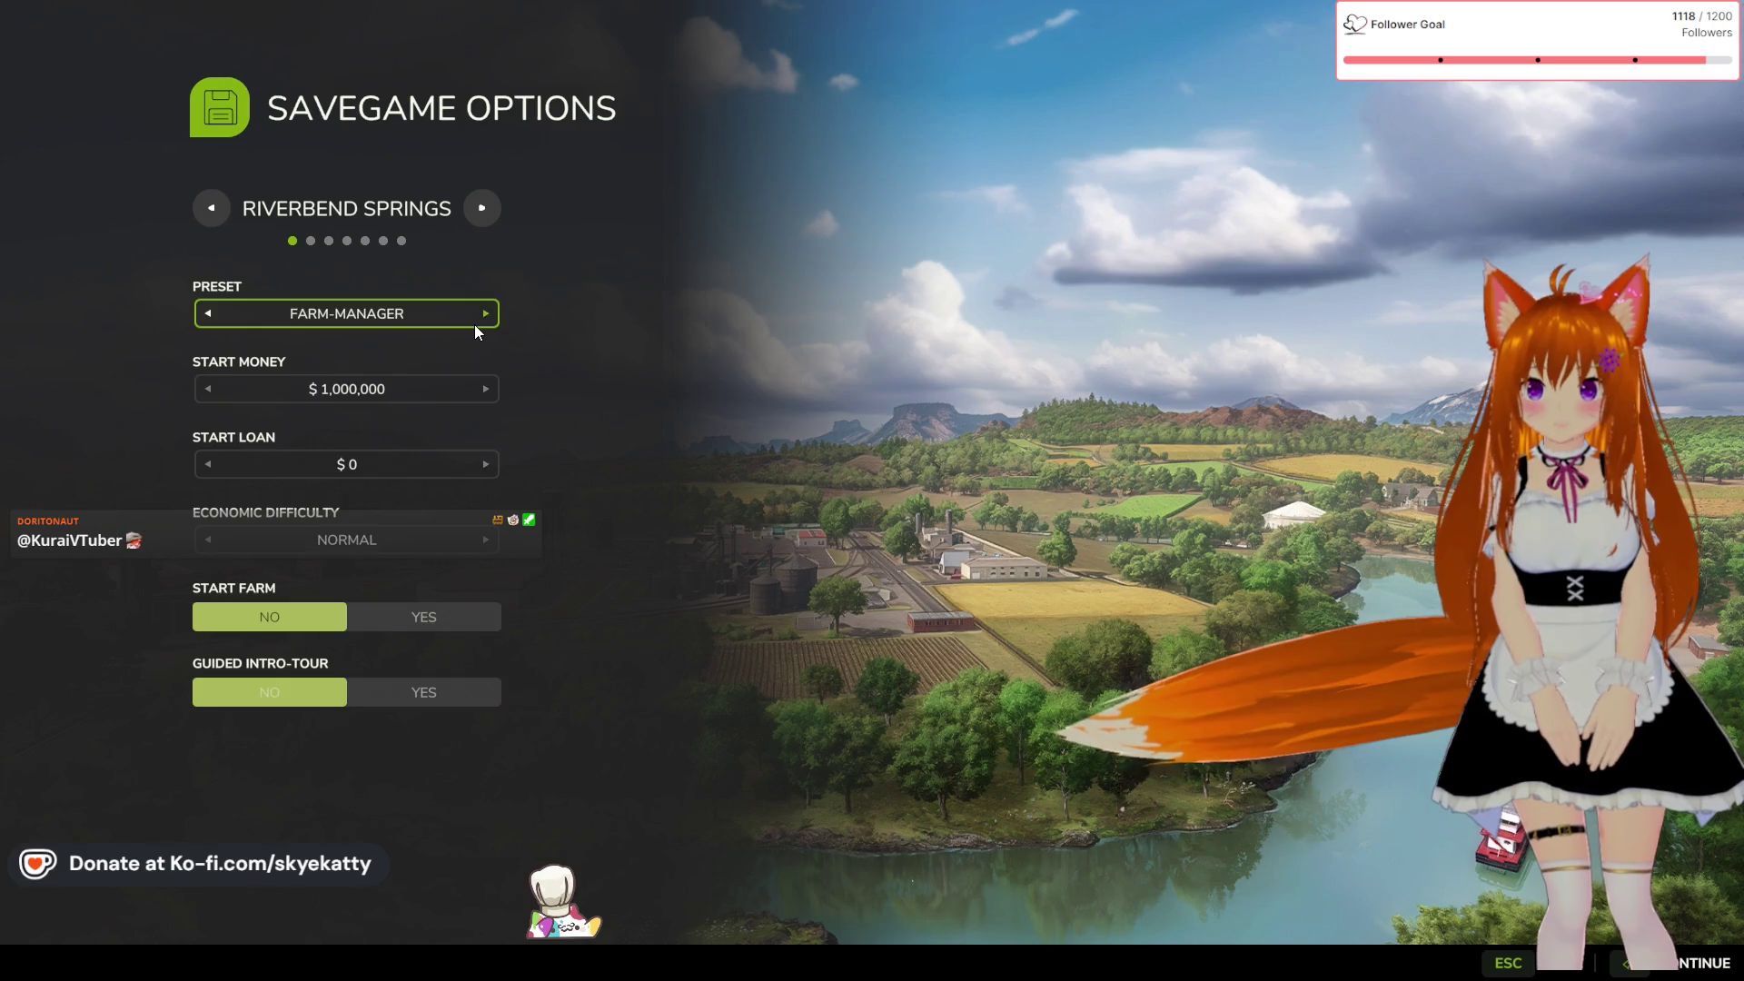
left_click(491, 312)
left_click(491, 312)
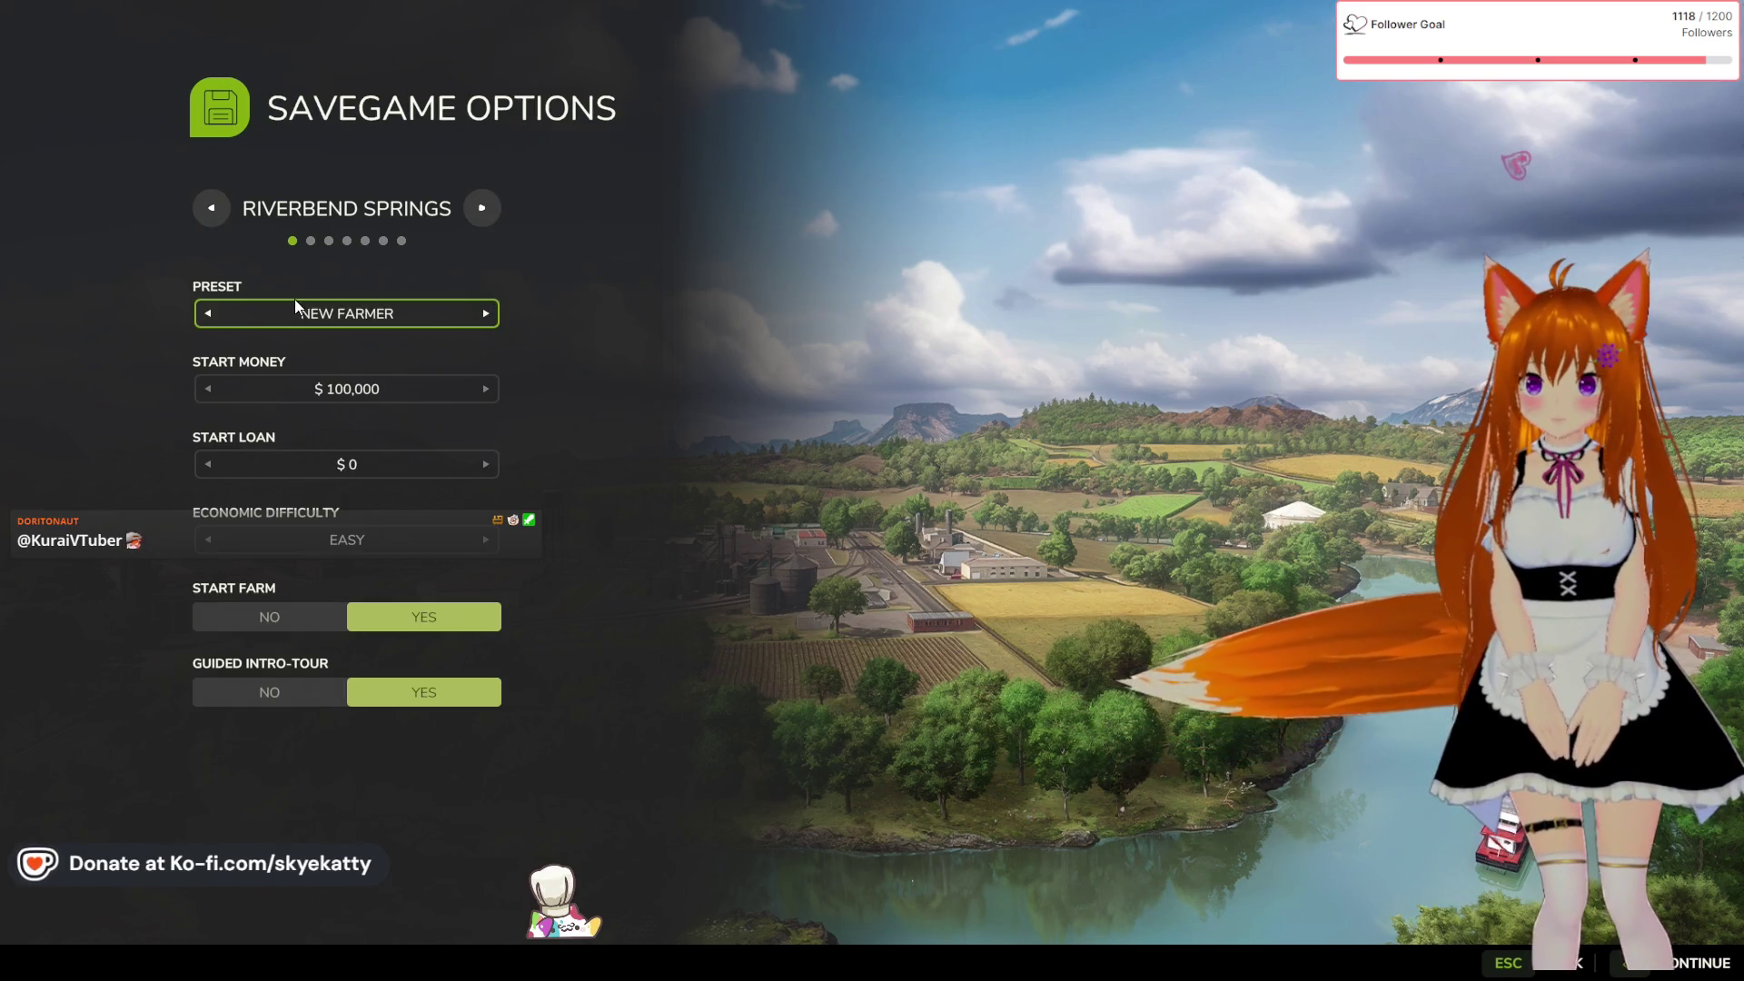
left_click(208, 315)
left_click(482, 400)
left_click(483, 400)
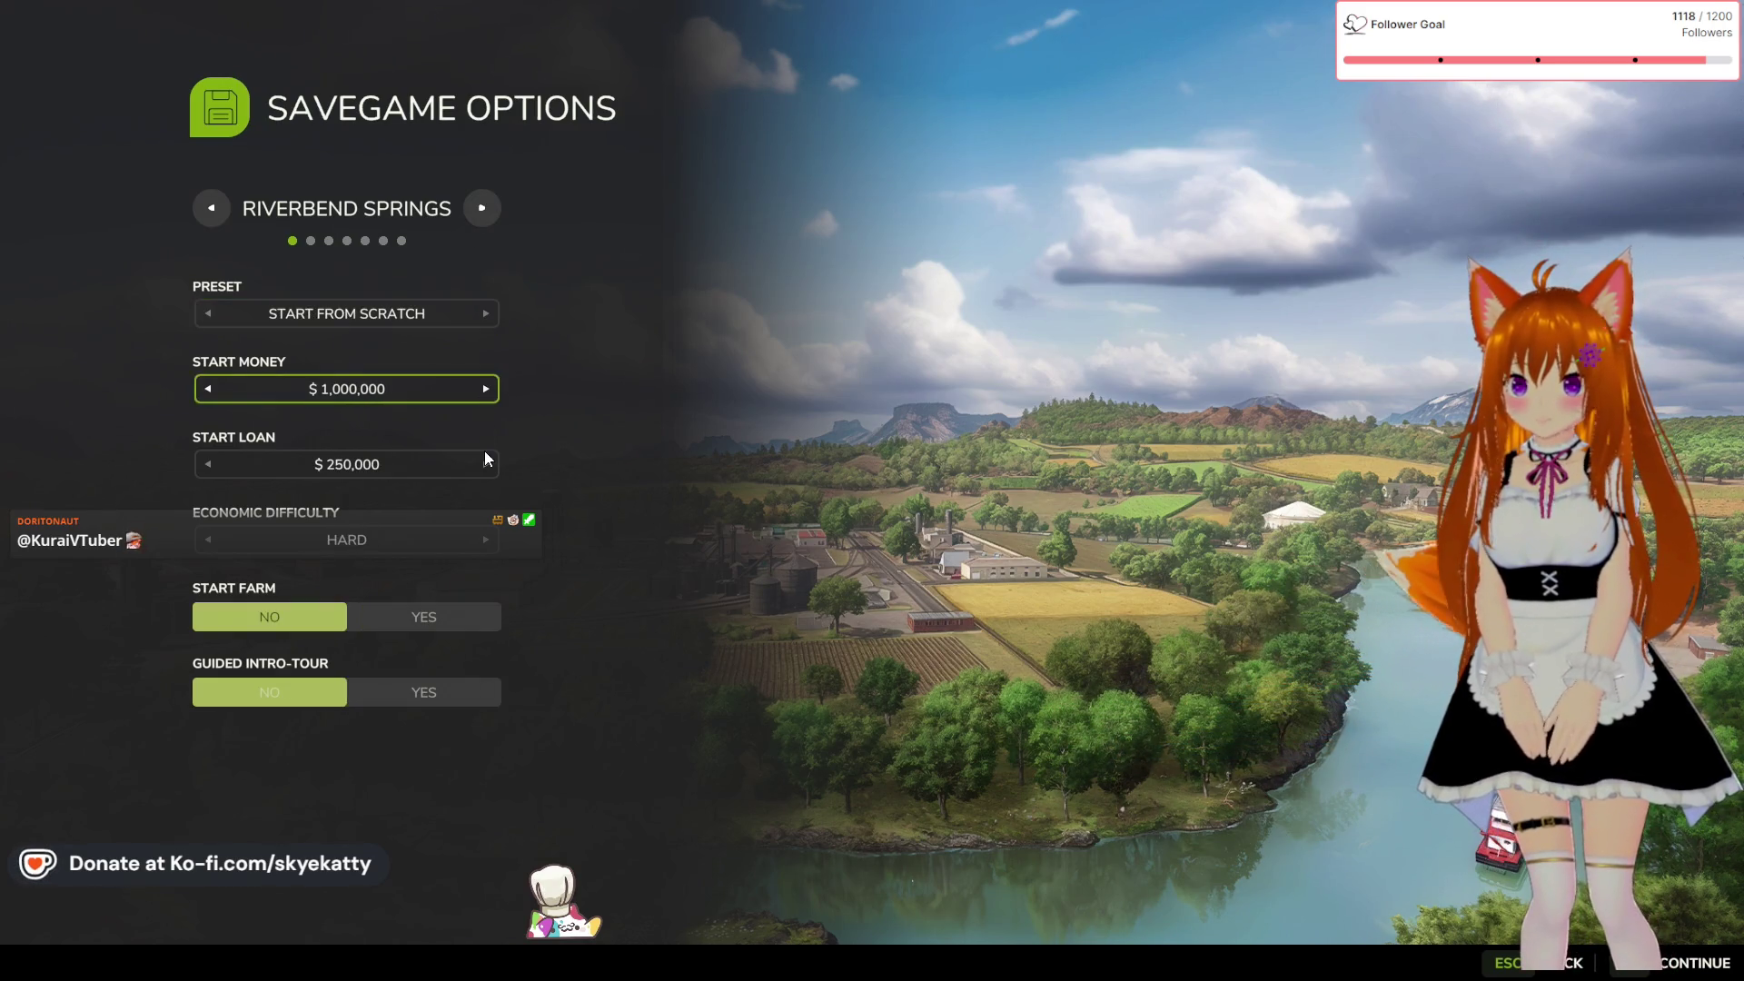
left_click(478, 211)
left_click(478, 211)
left_click(477, 210)
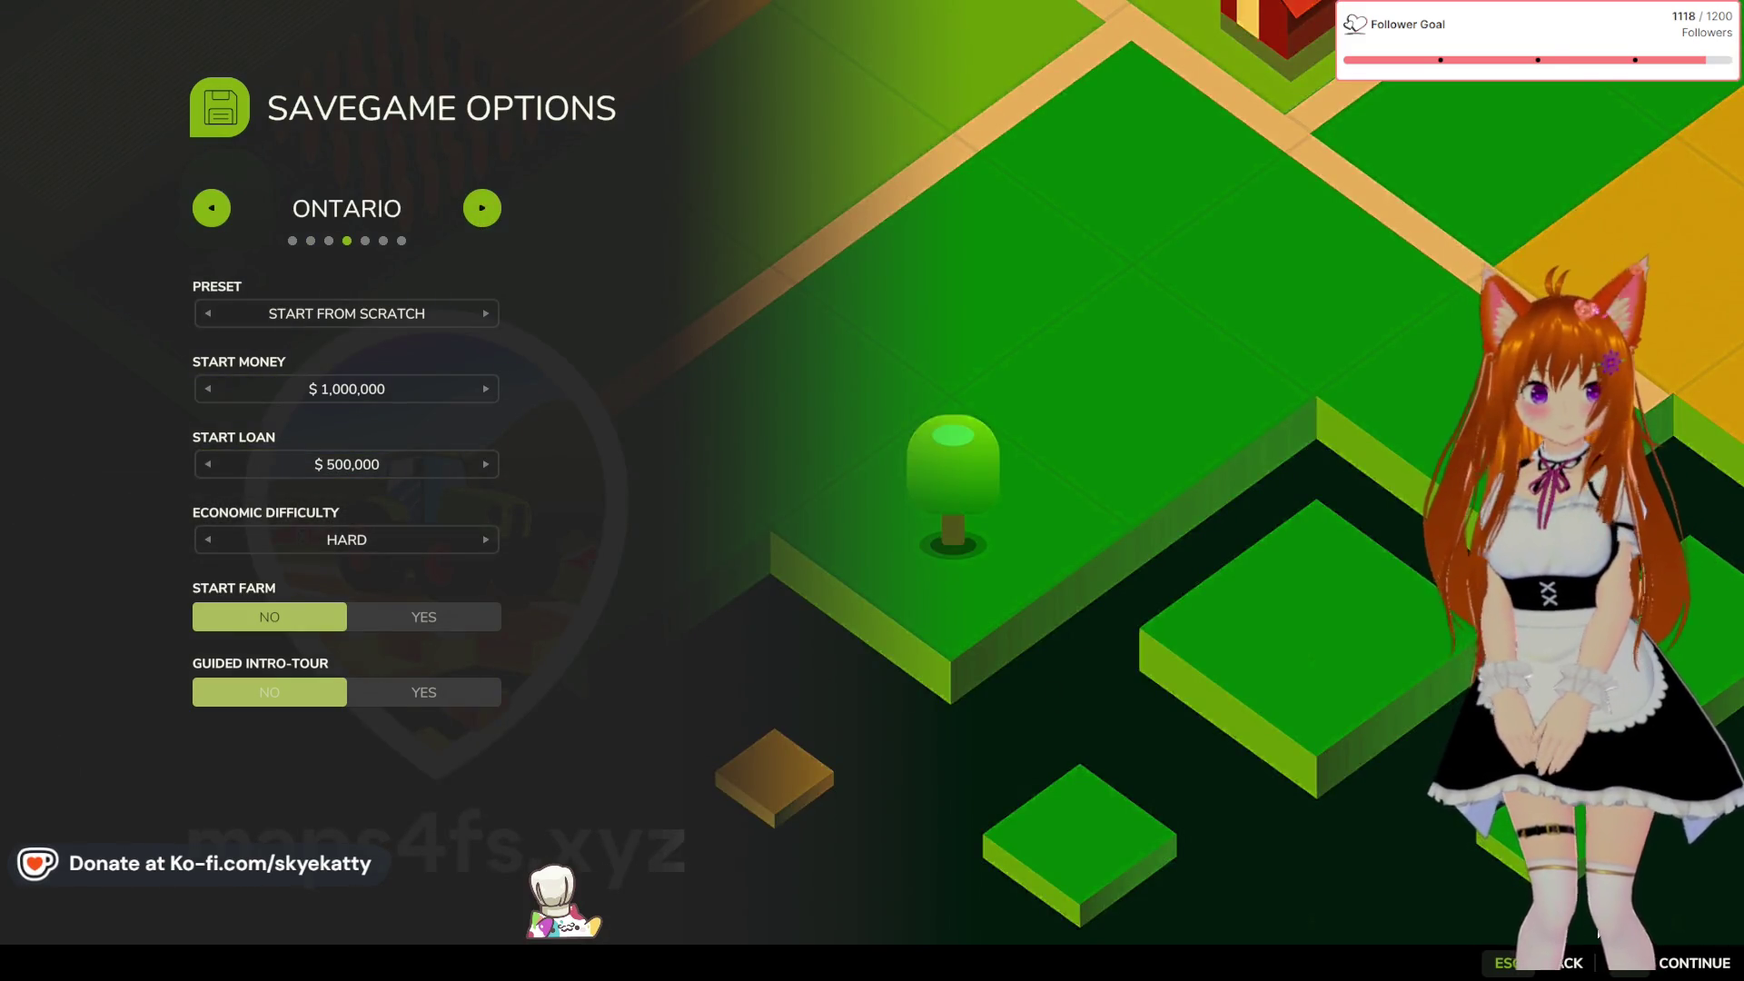
Continue past the savegame options and load the new Ontario save
key("Return")
left_click(1706, 970)
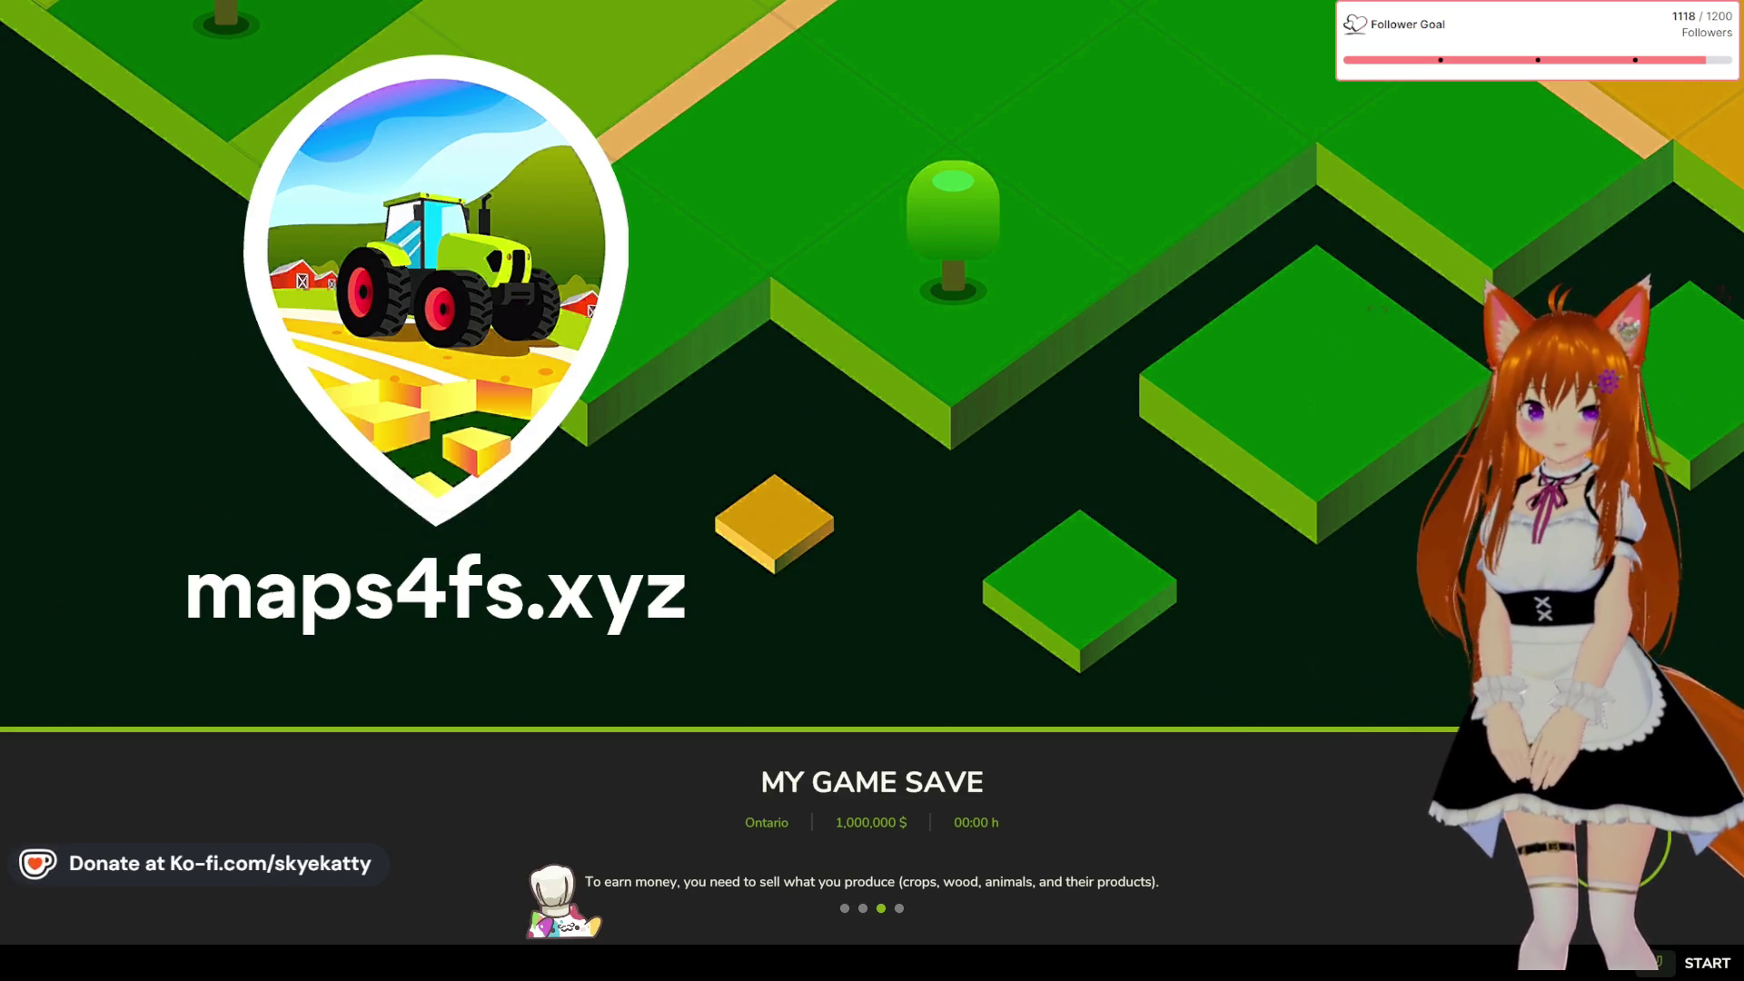
left_click(1648, 969)
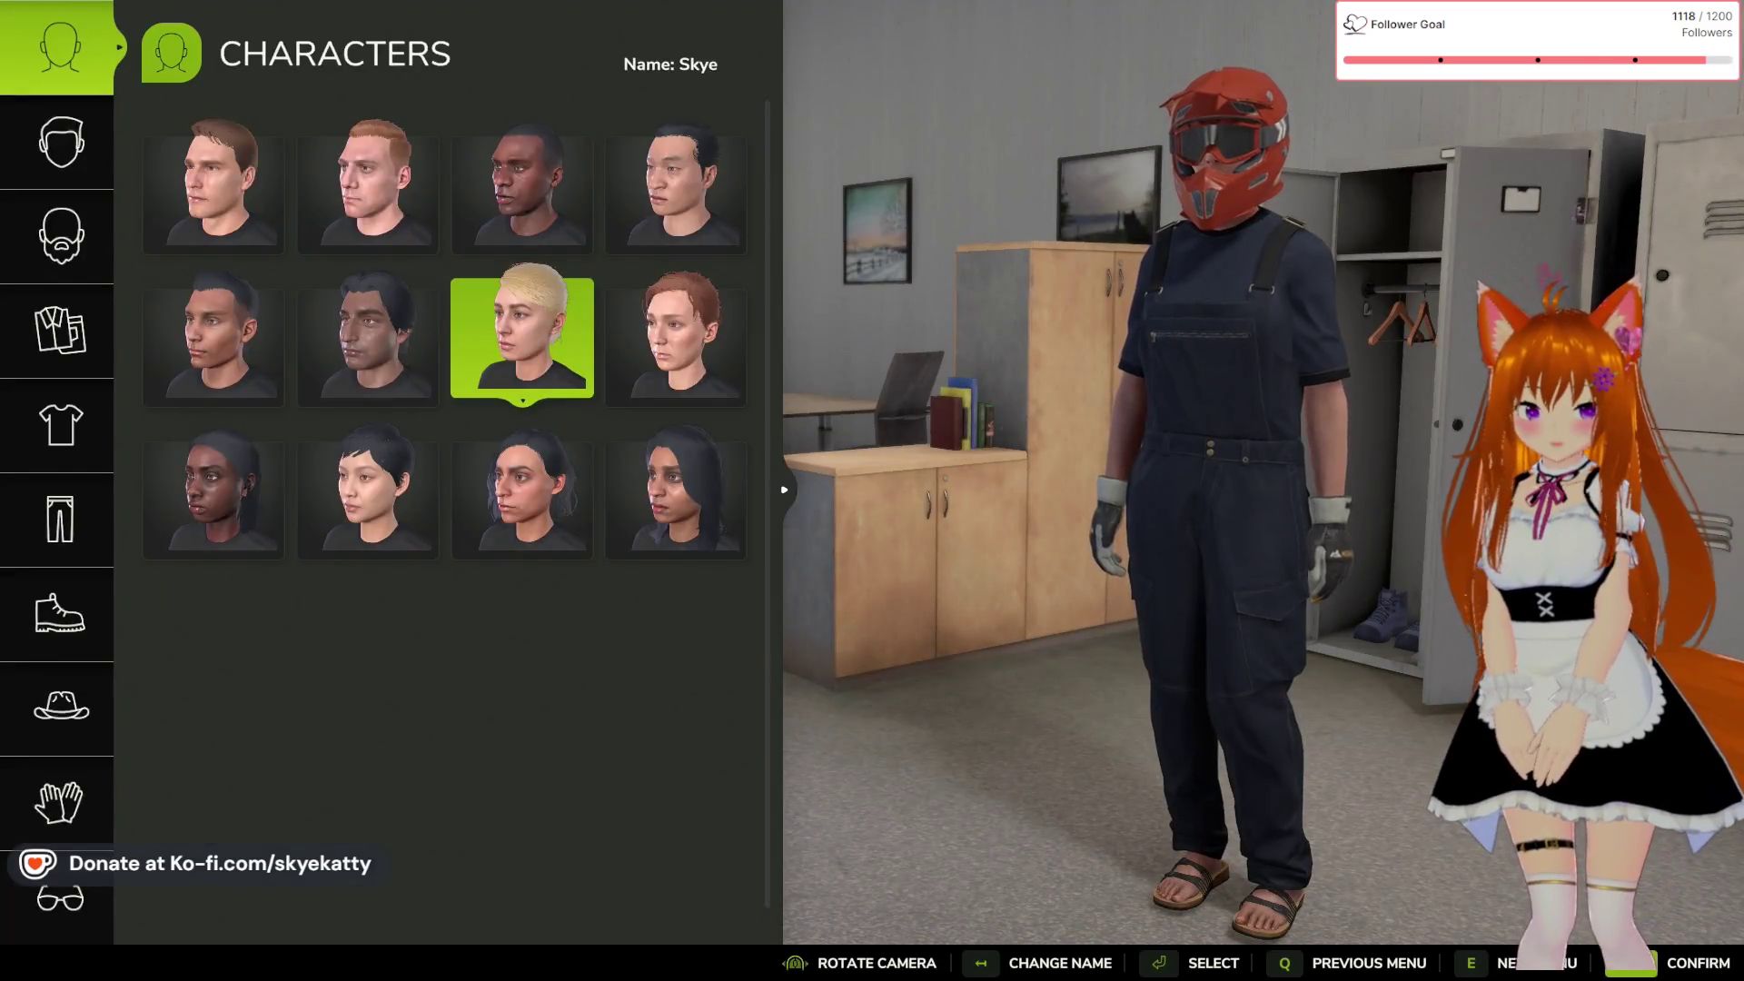
Confirm the character, walk toward the open shed, and bring up the management menus
left_click(1655, 972)
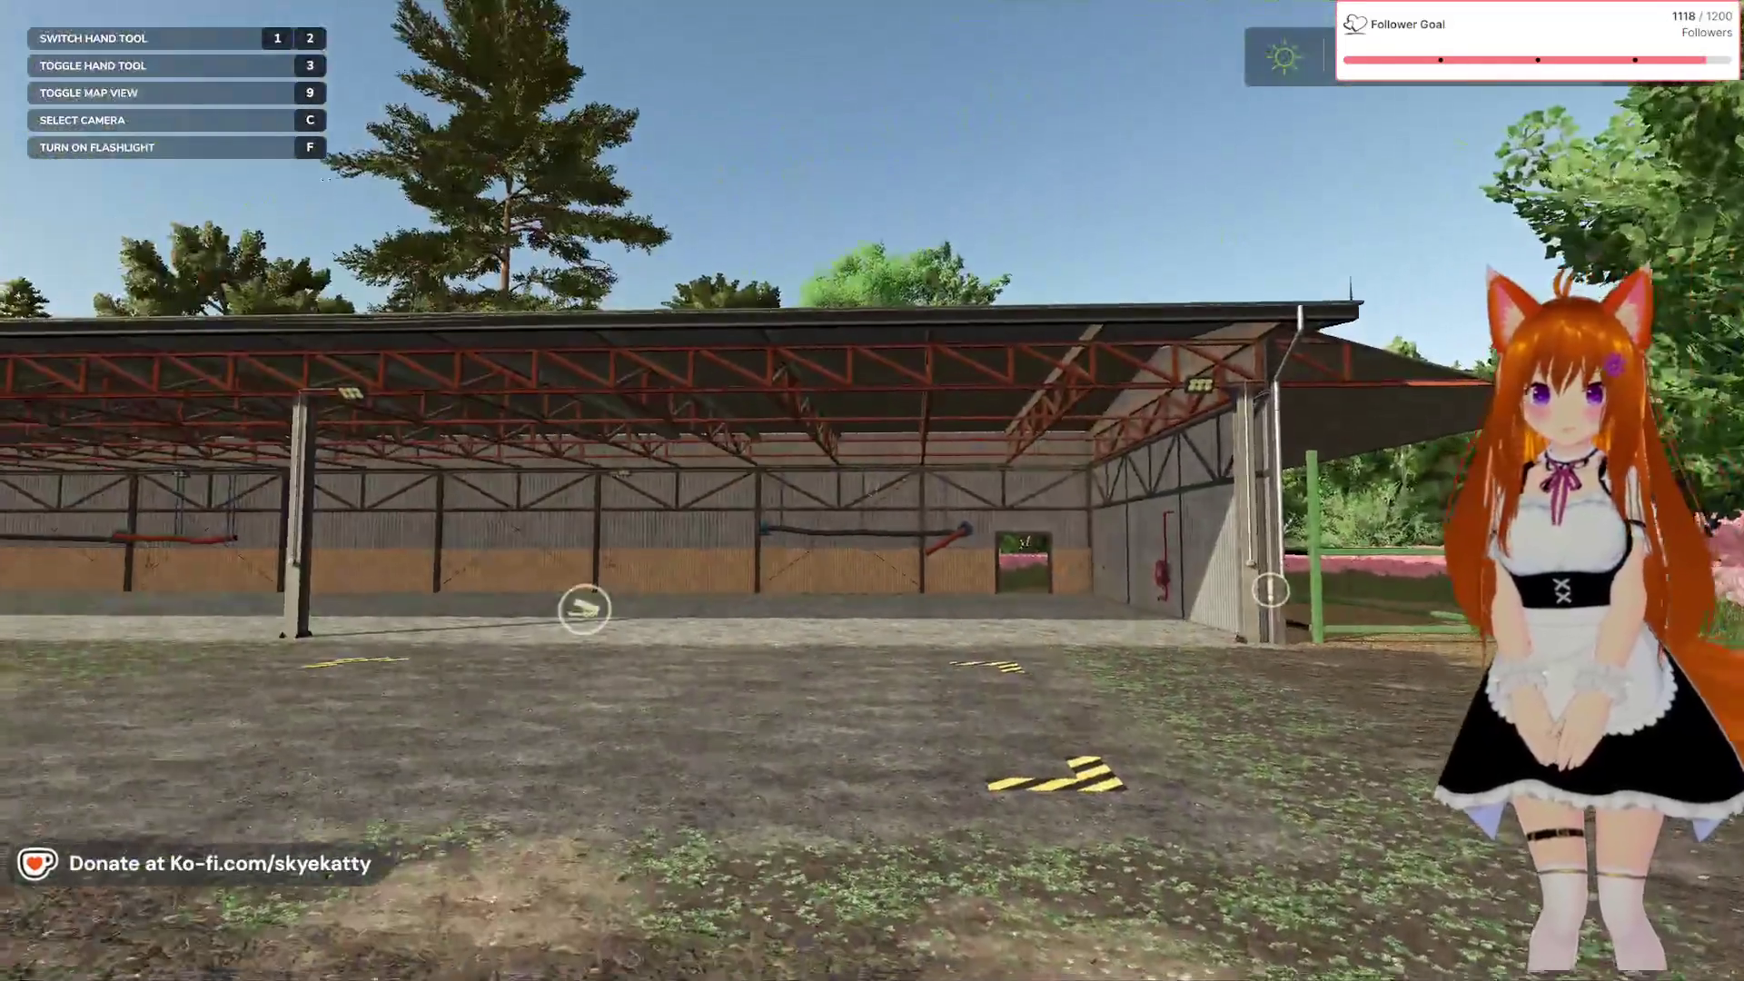
mouse_move(872, 490)
key("w")
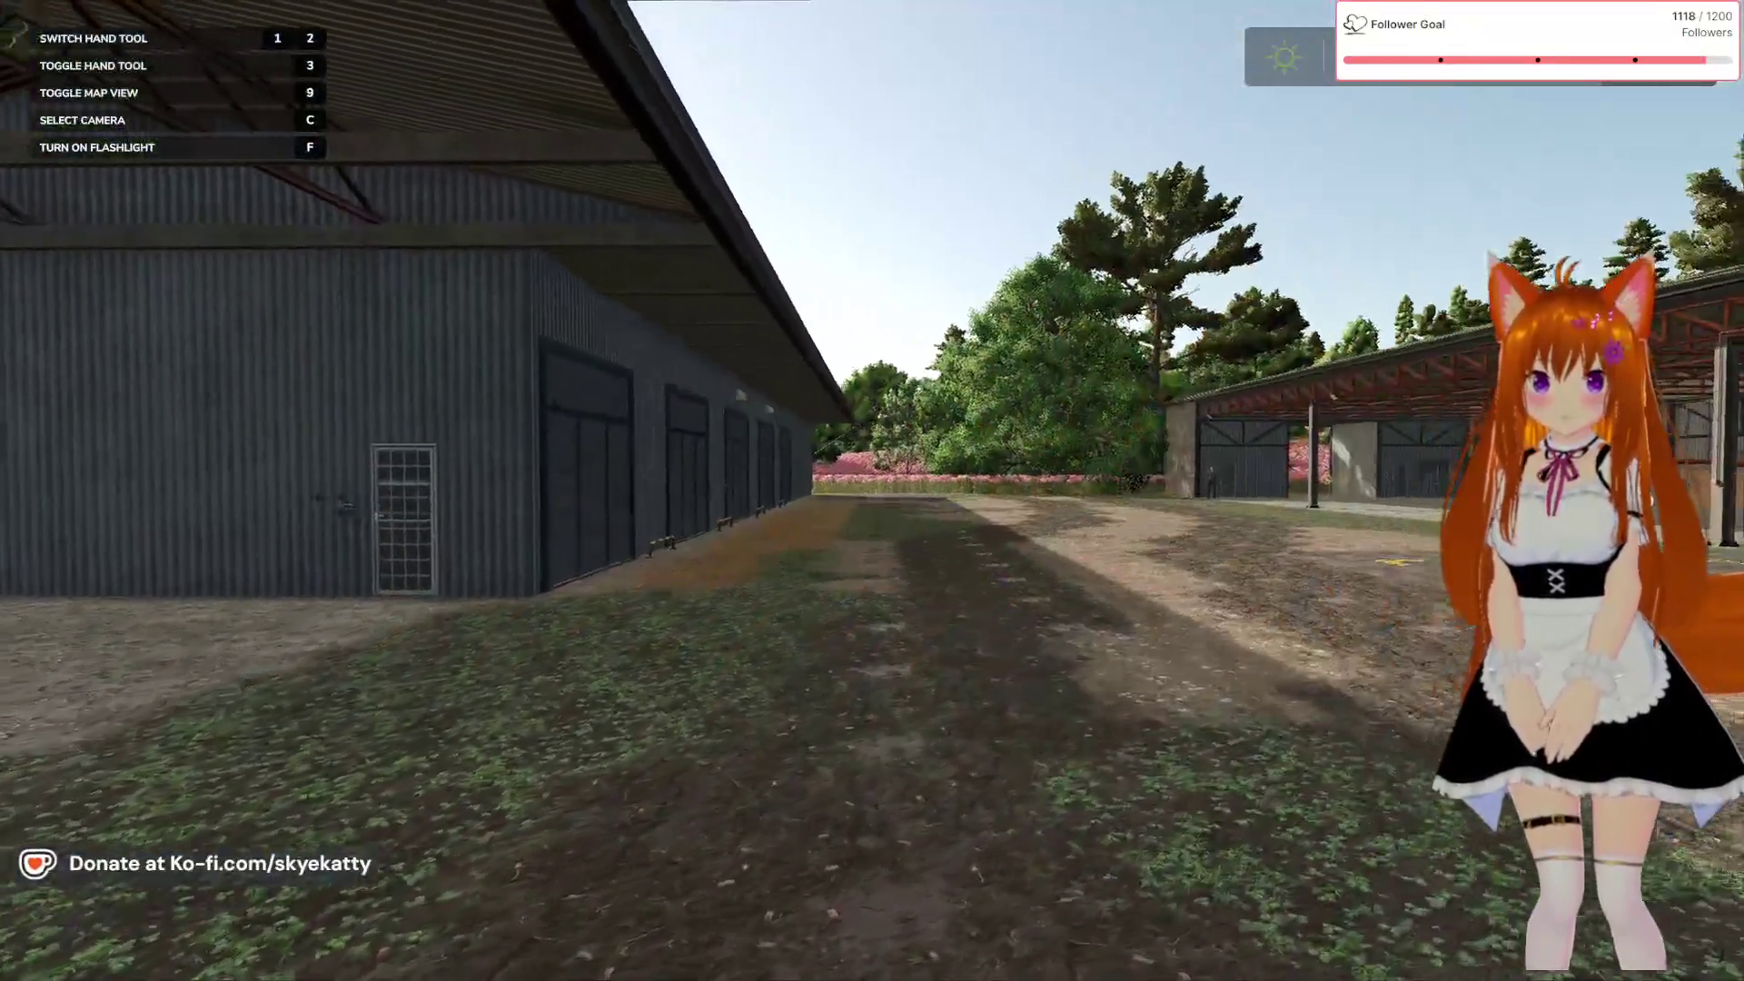
key("Escape")
key("Escape")
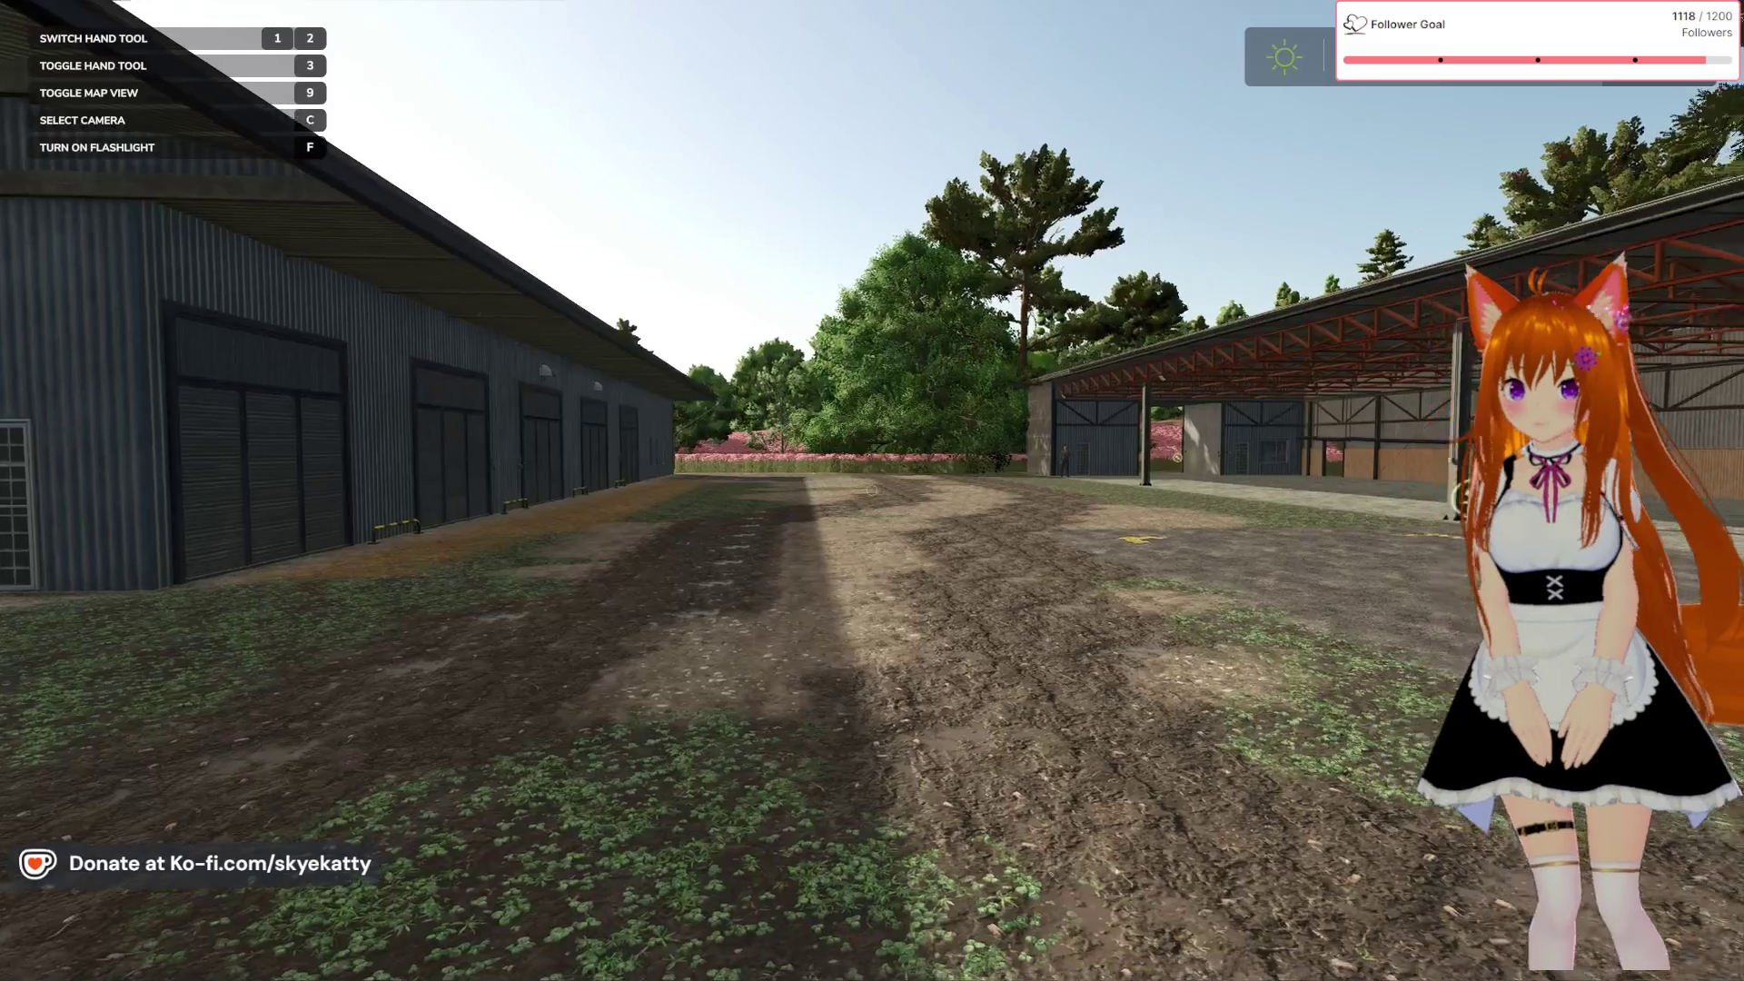
Open the Zetor Crystal 16045 from the Small Tractors shop category
key("p")
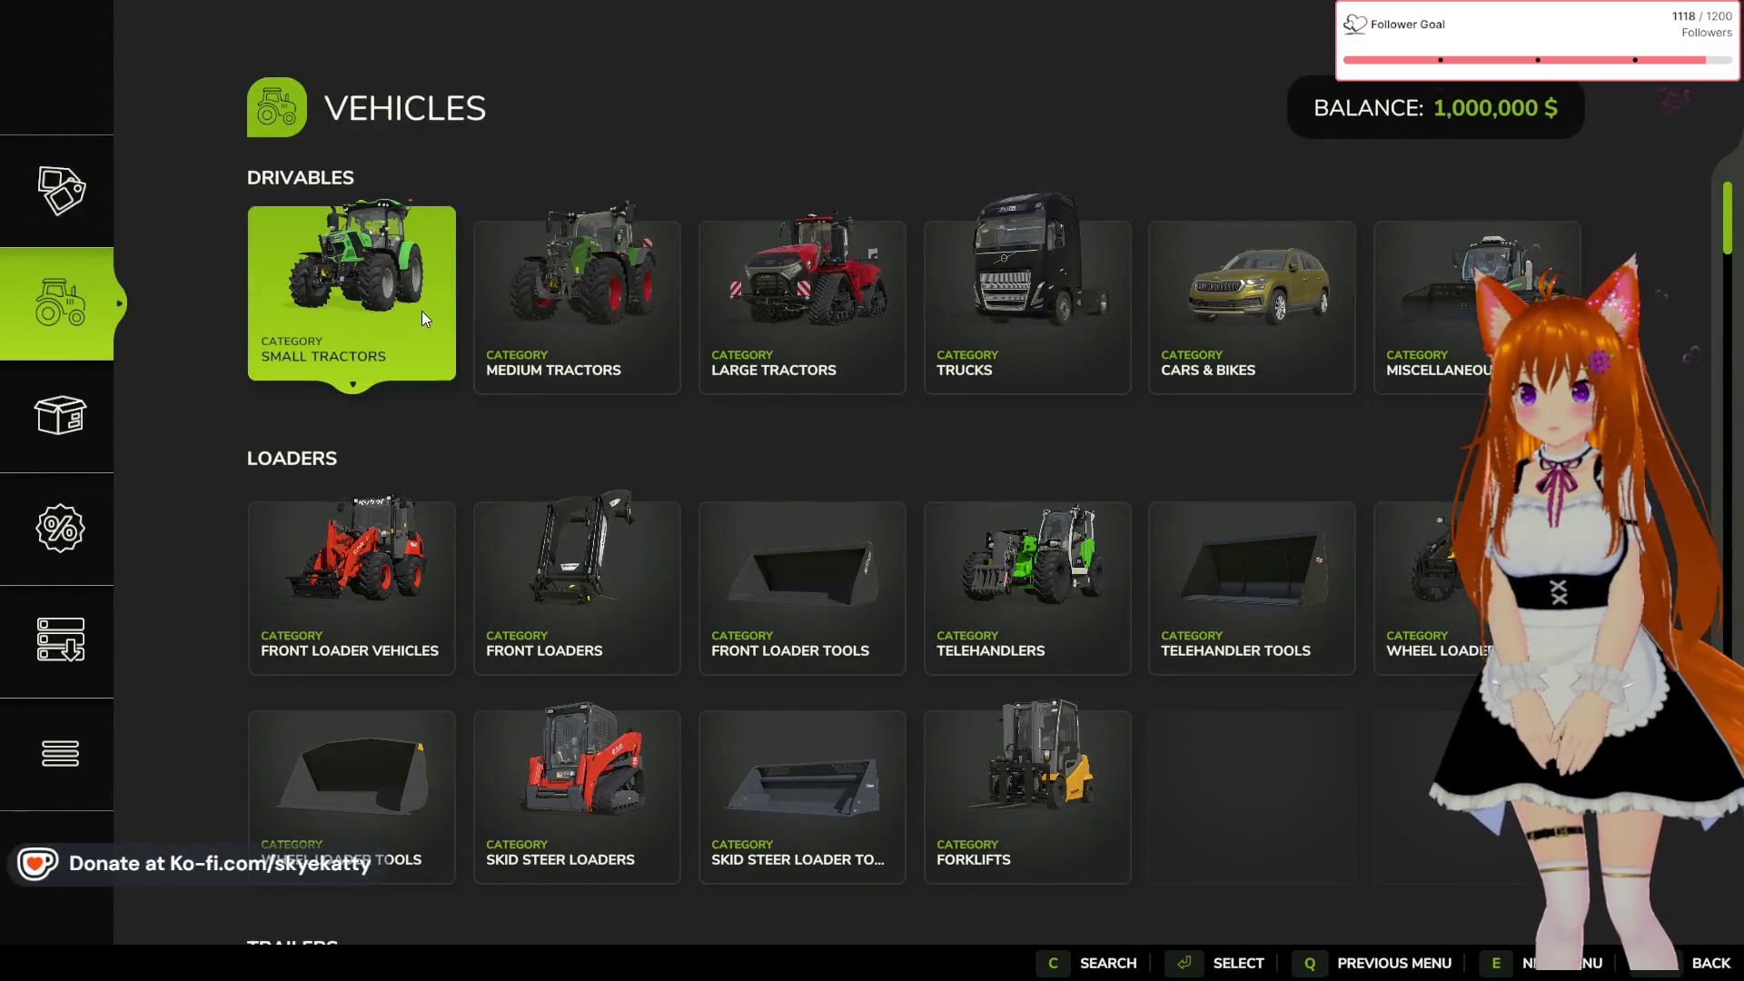
left_click(421, 310)
scroll(787, 549, "down", 3)
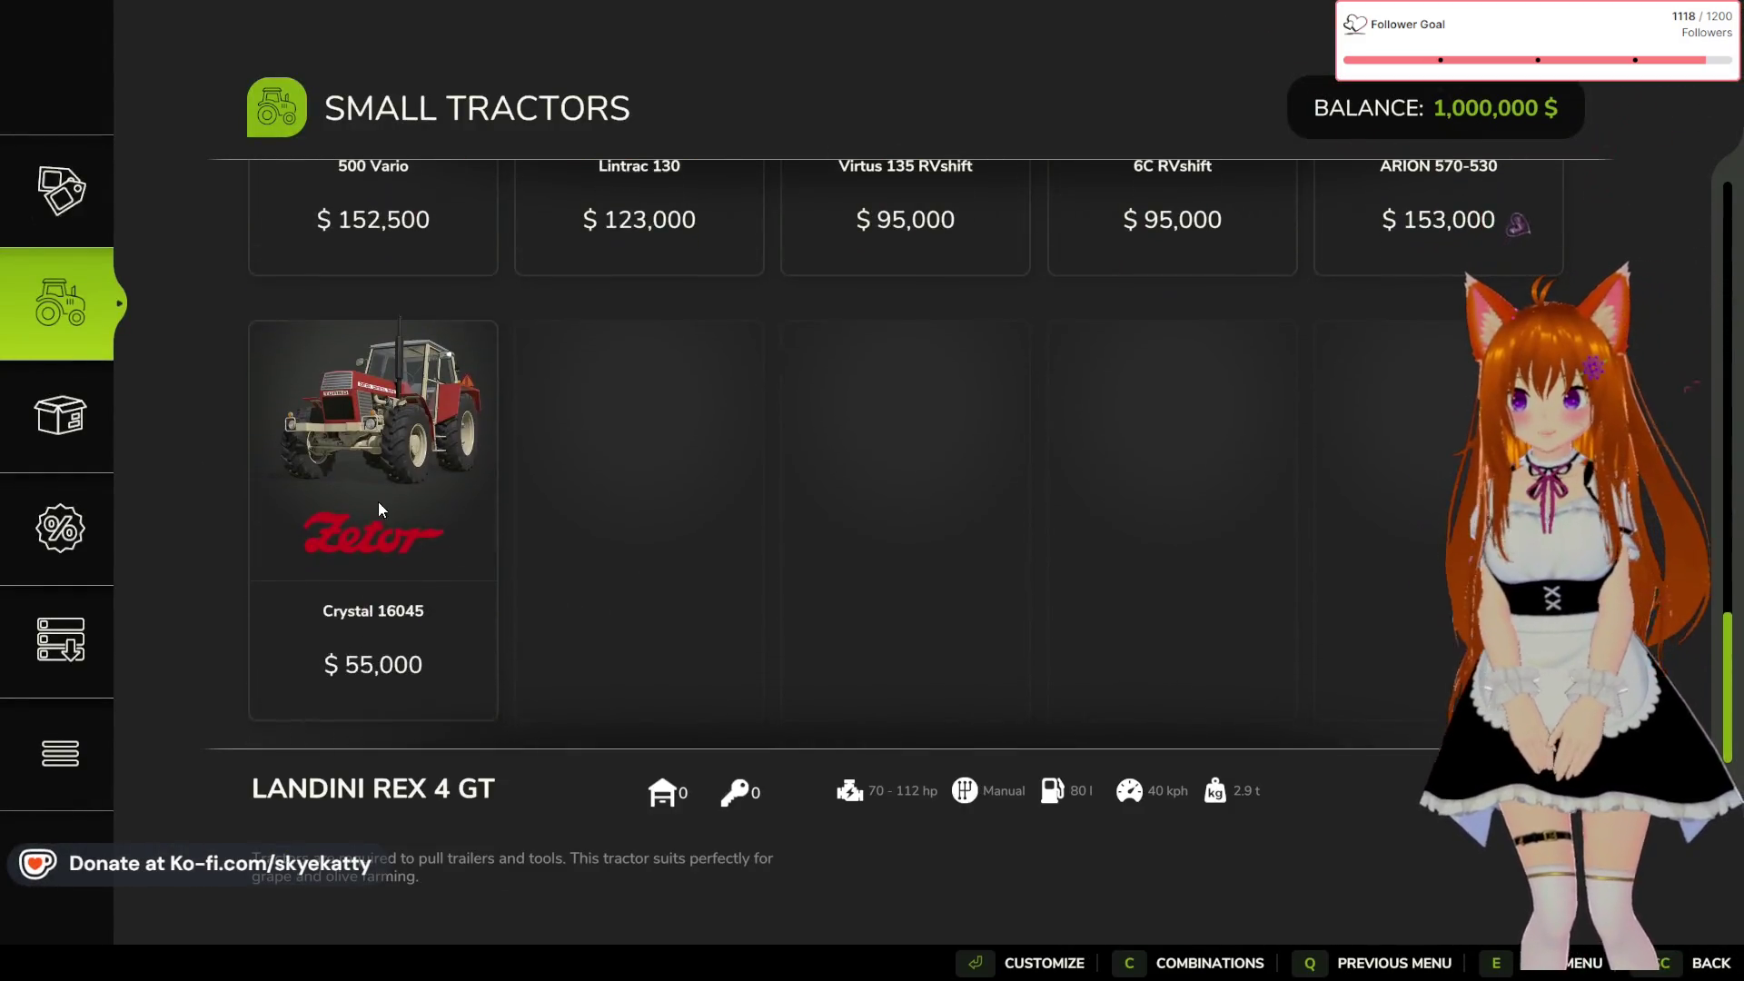
left_click(390, 510)
Configure Zetor Red main colour, black chassis, black design, and Zetor Red rims
left_click(182, 459)
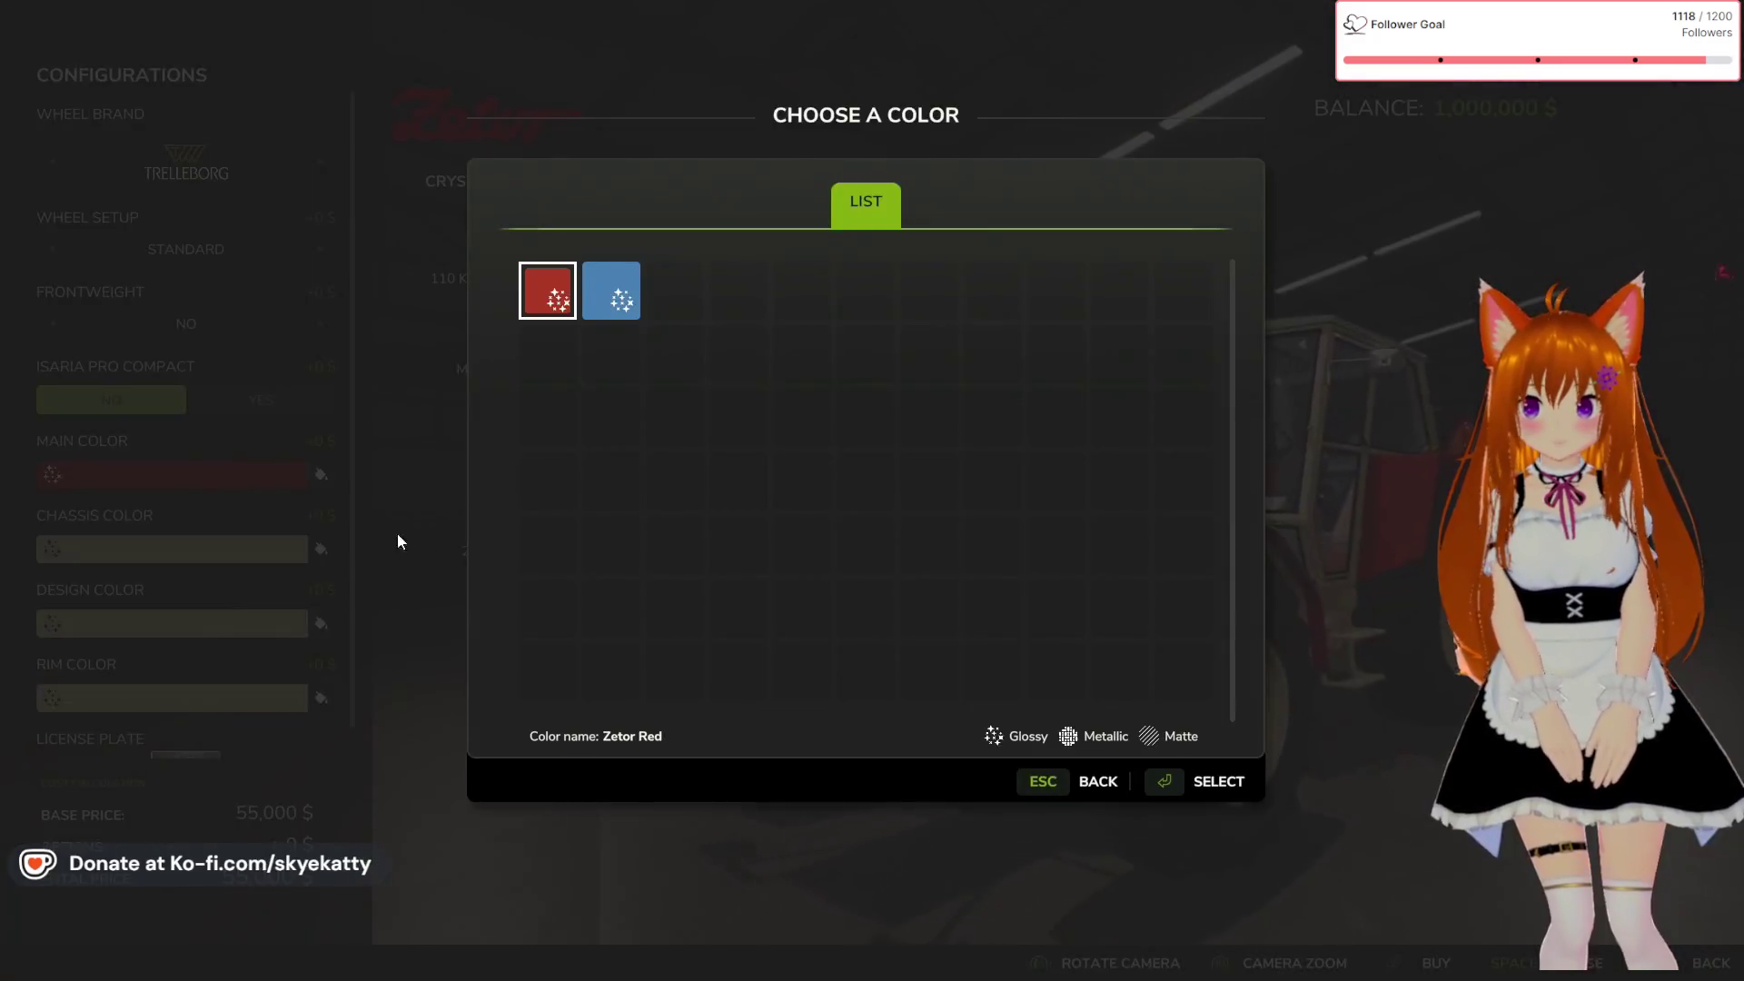
left_click(1170, 783)
left_click(107, 547)
left_click(622, 300)
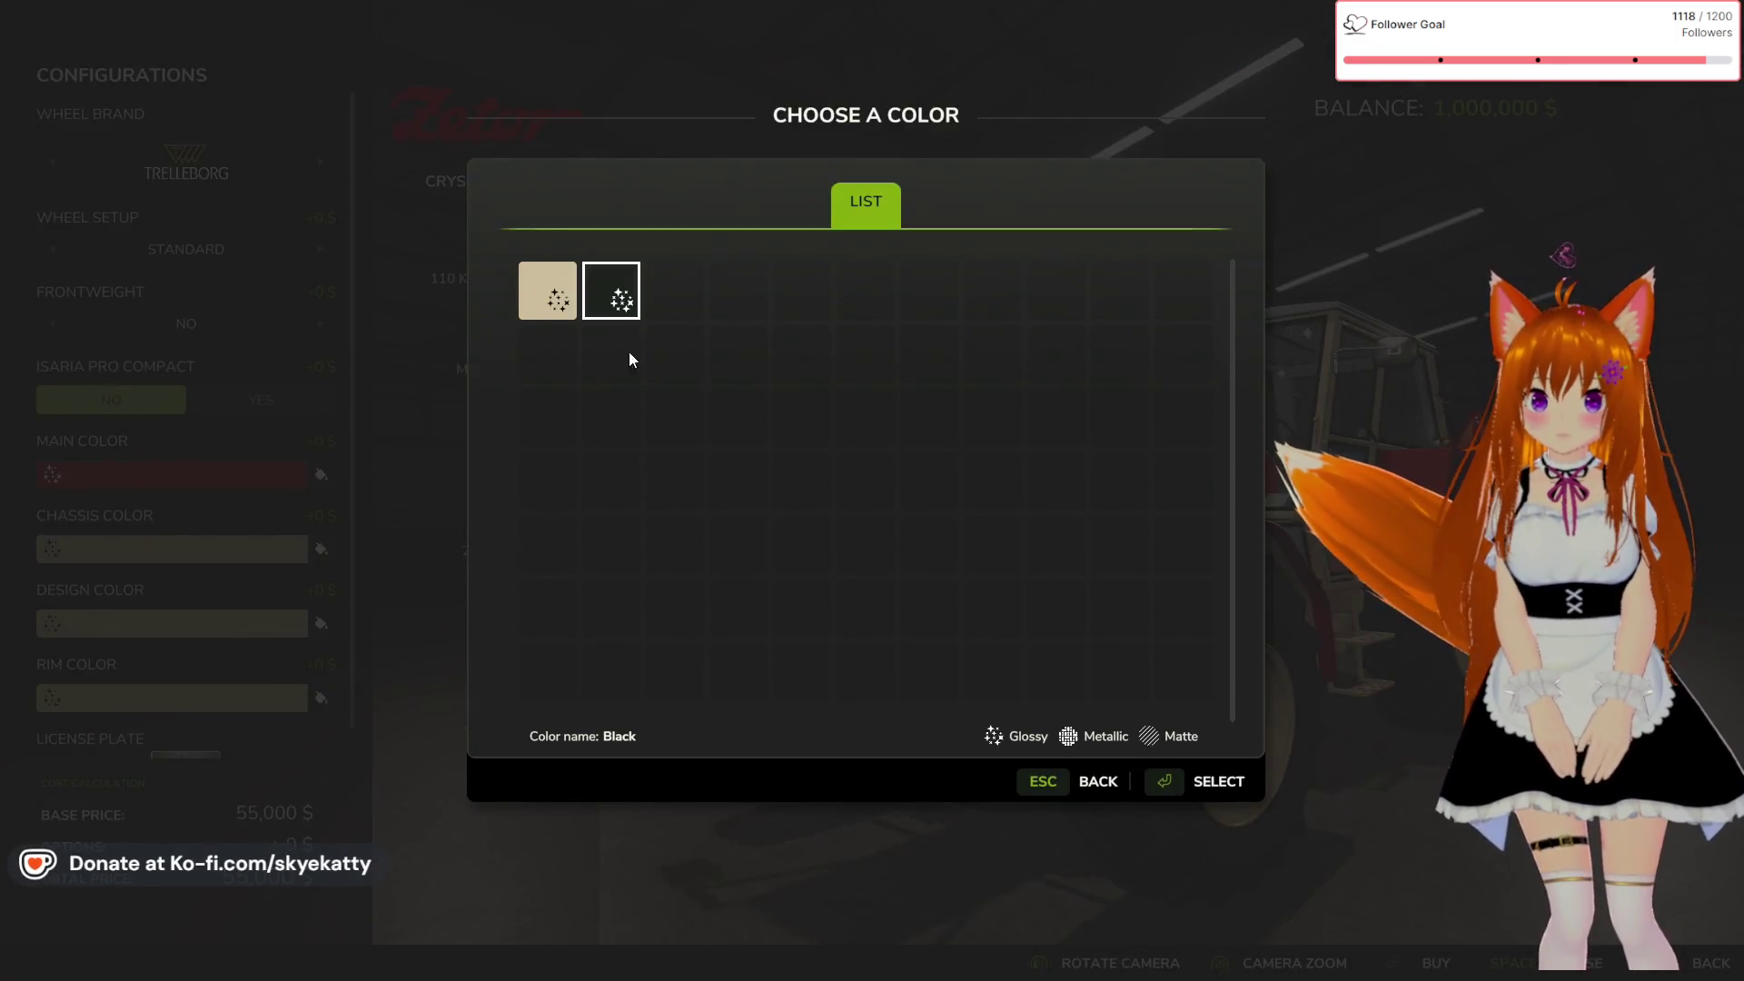
left_click(1217, 782)
left_click(165, 625)
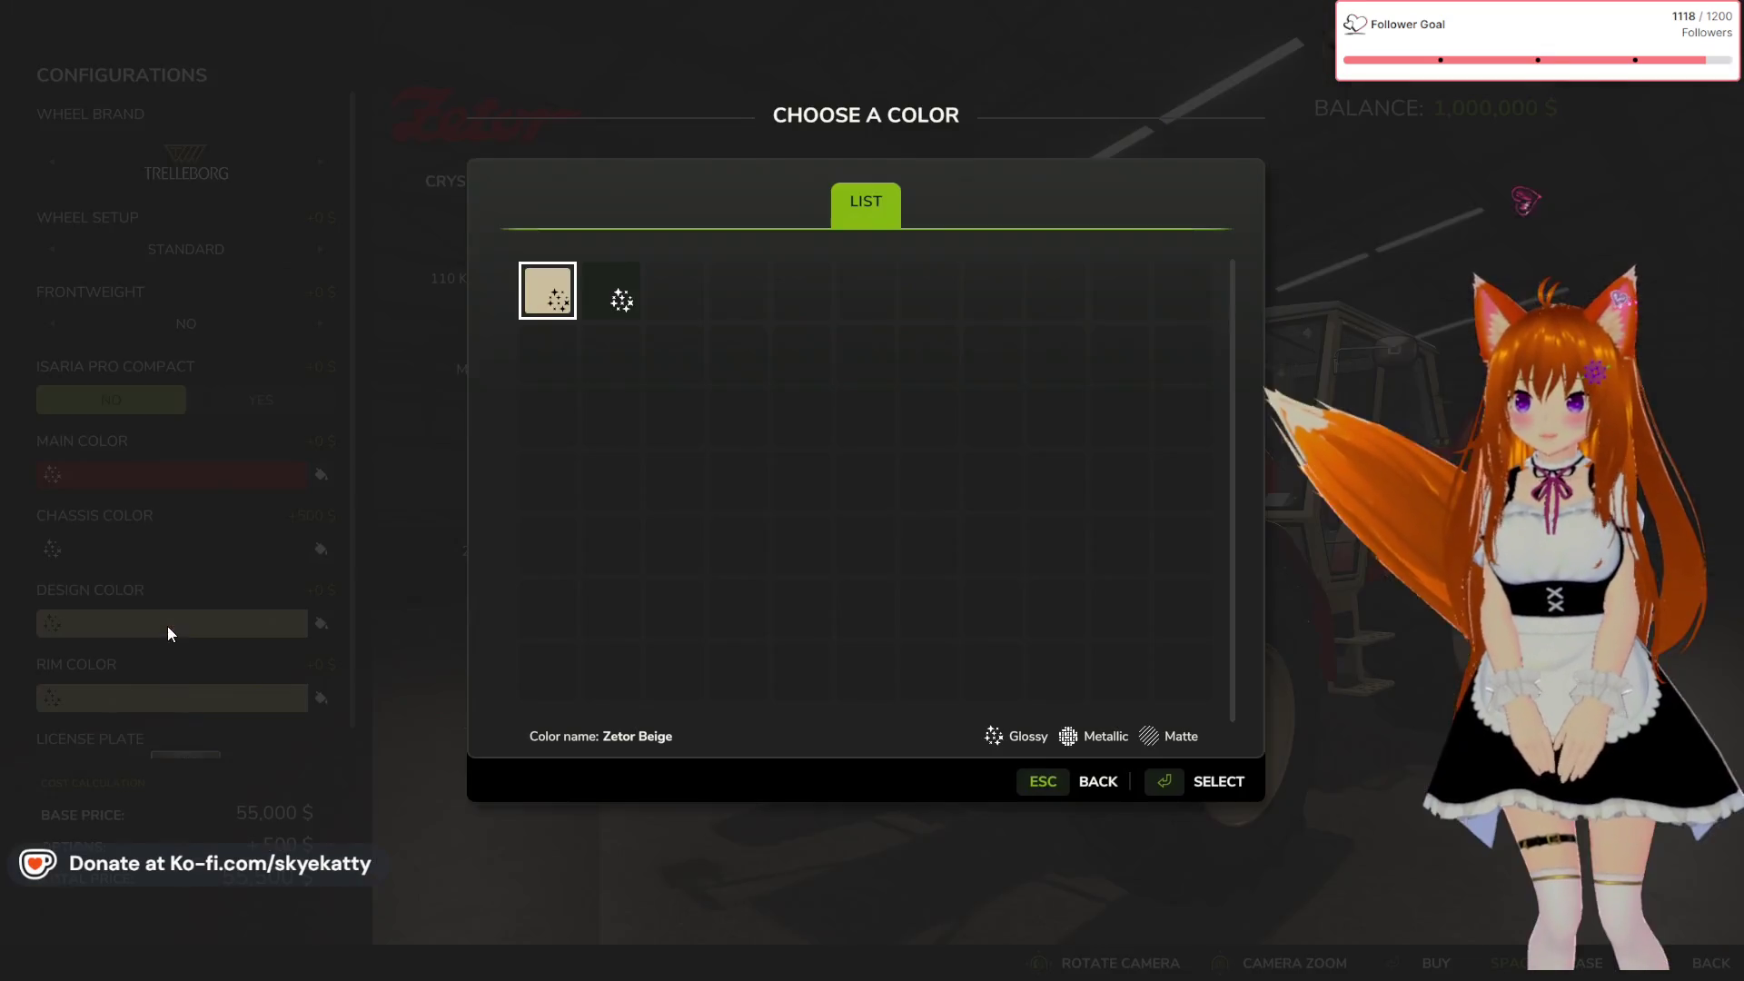
left_click(611, 291)
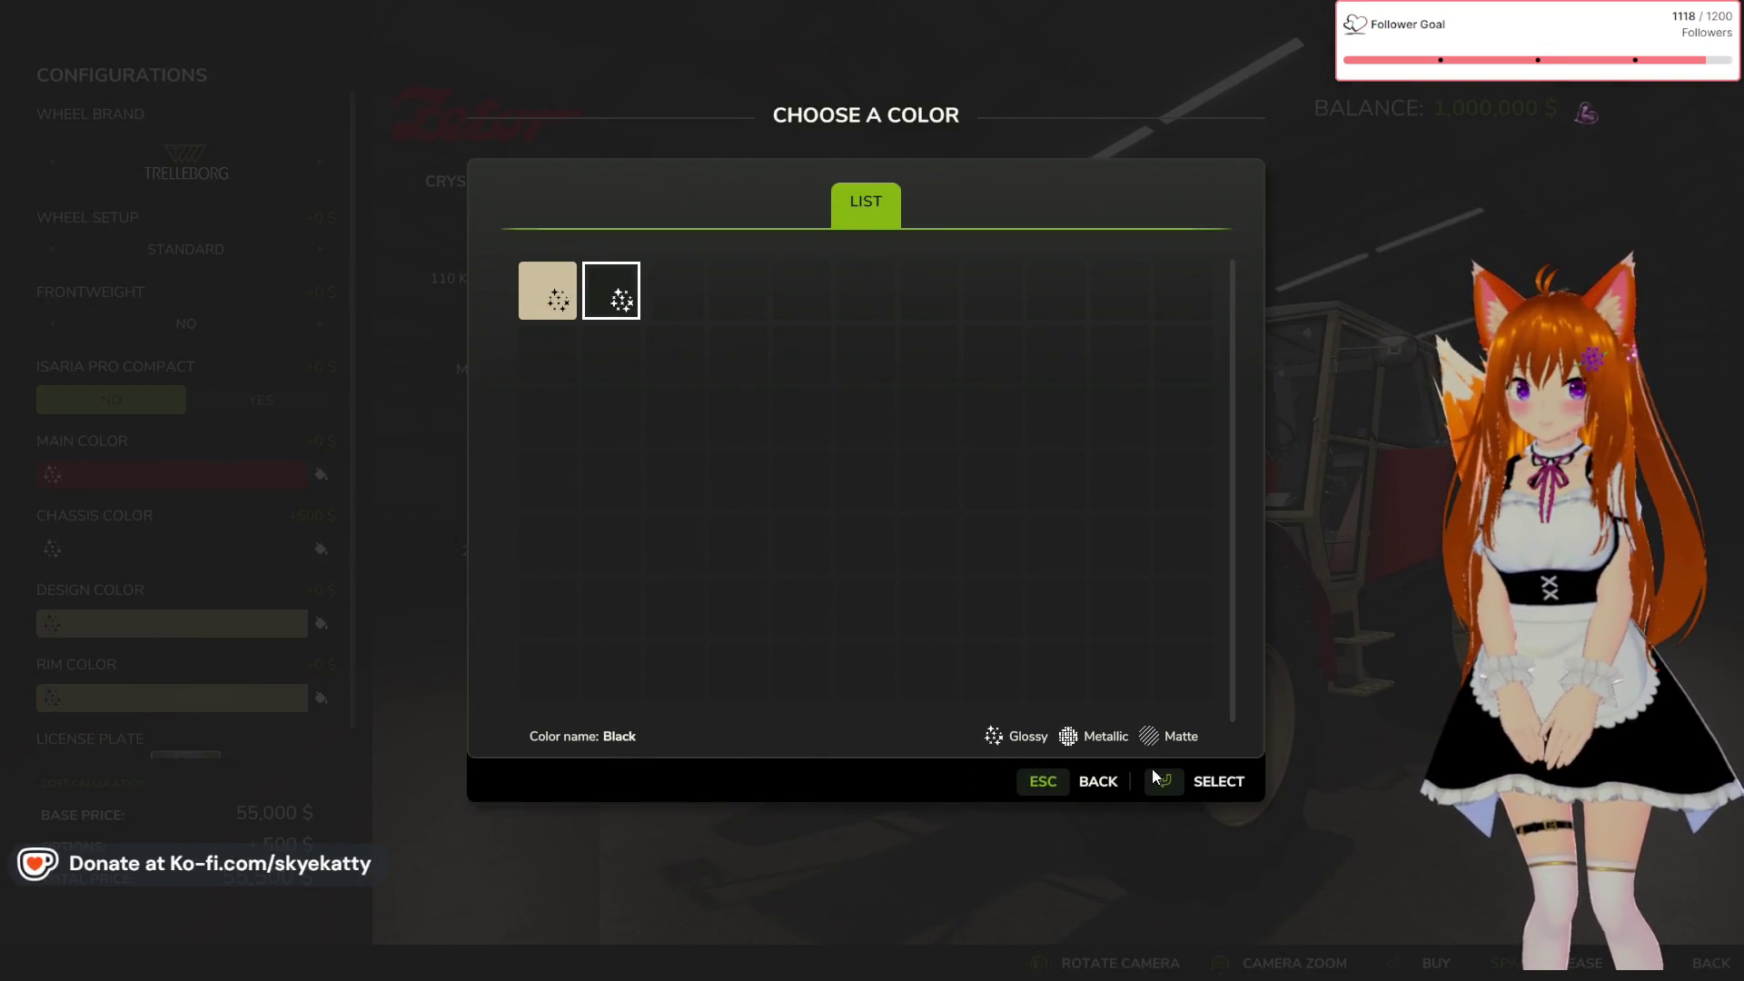
left_click(1171, 800)
left_click(150, 712)
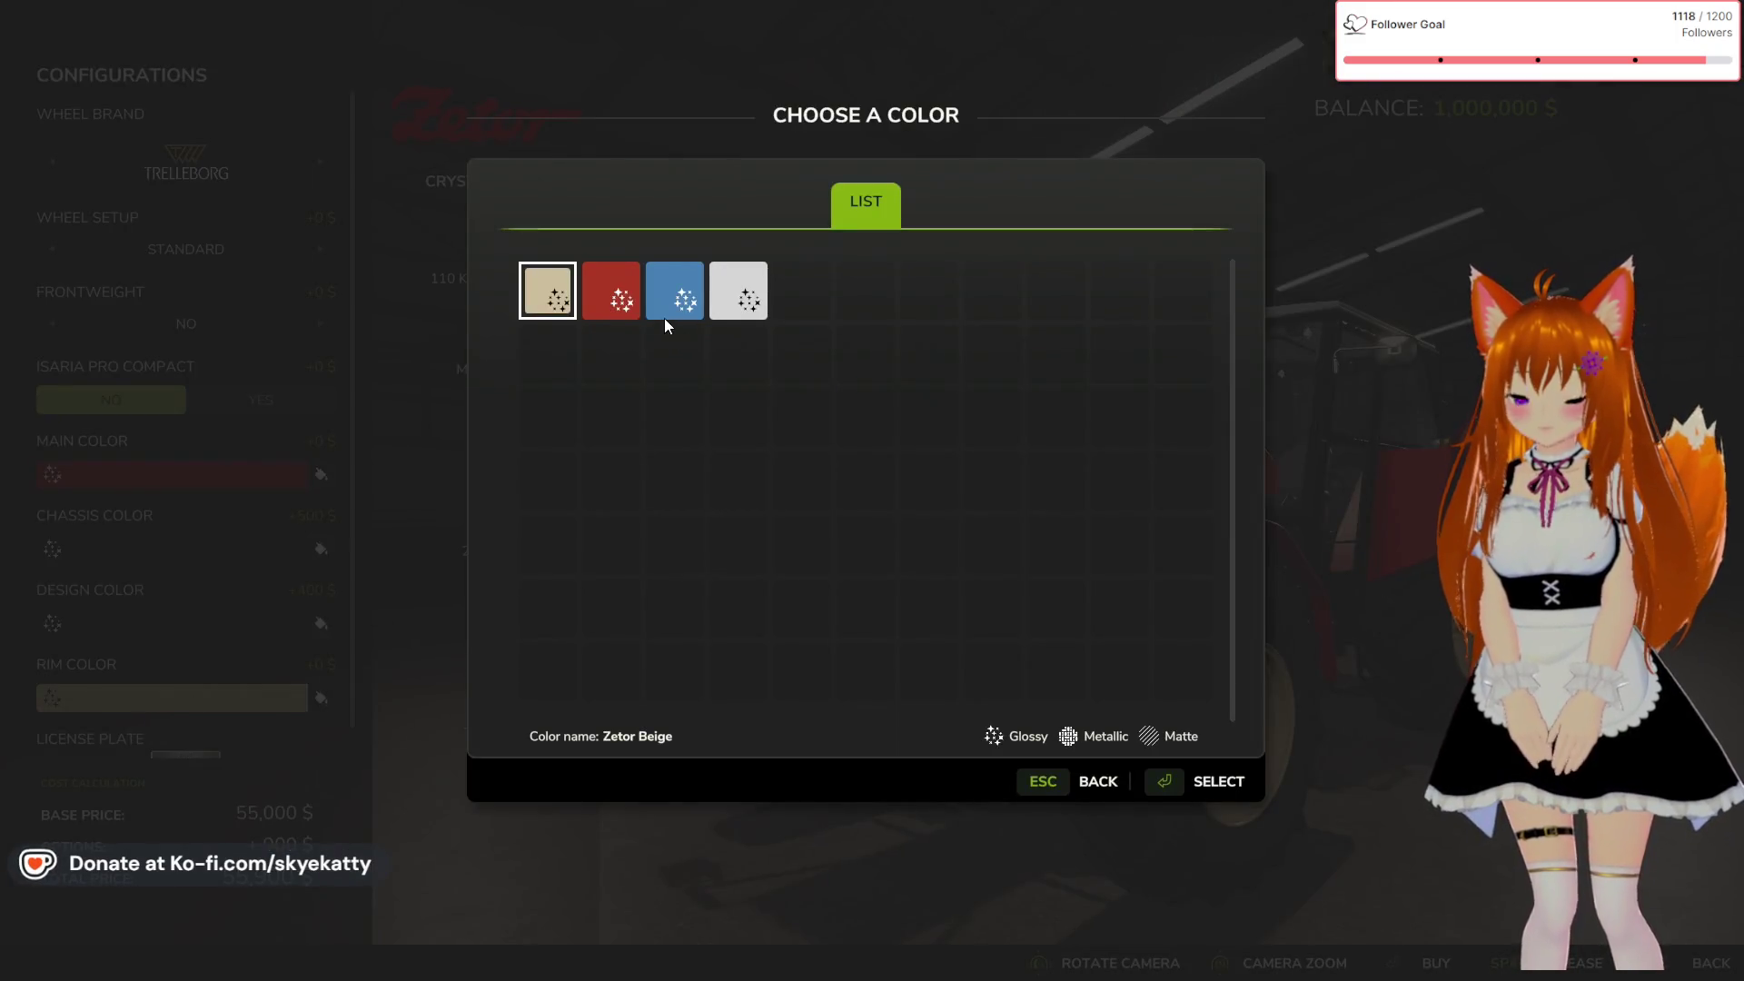
left_click(611, 291)
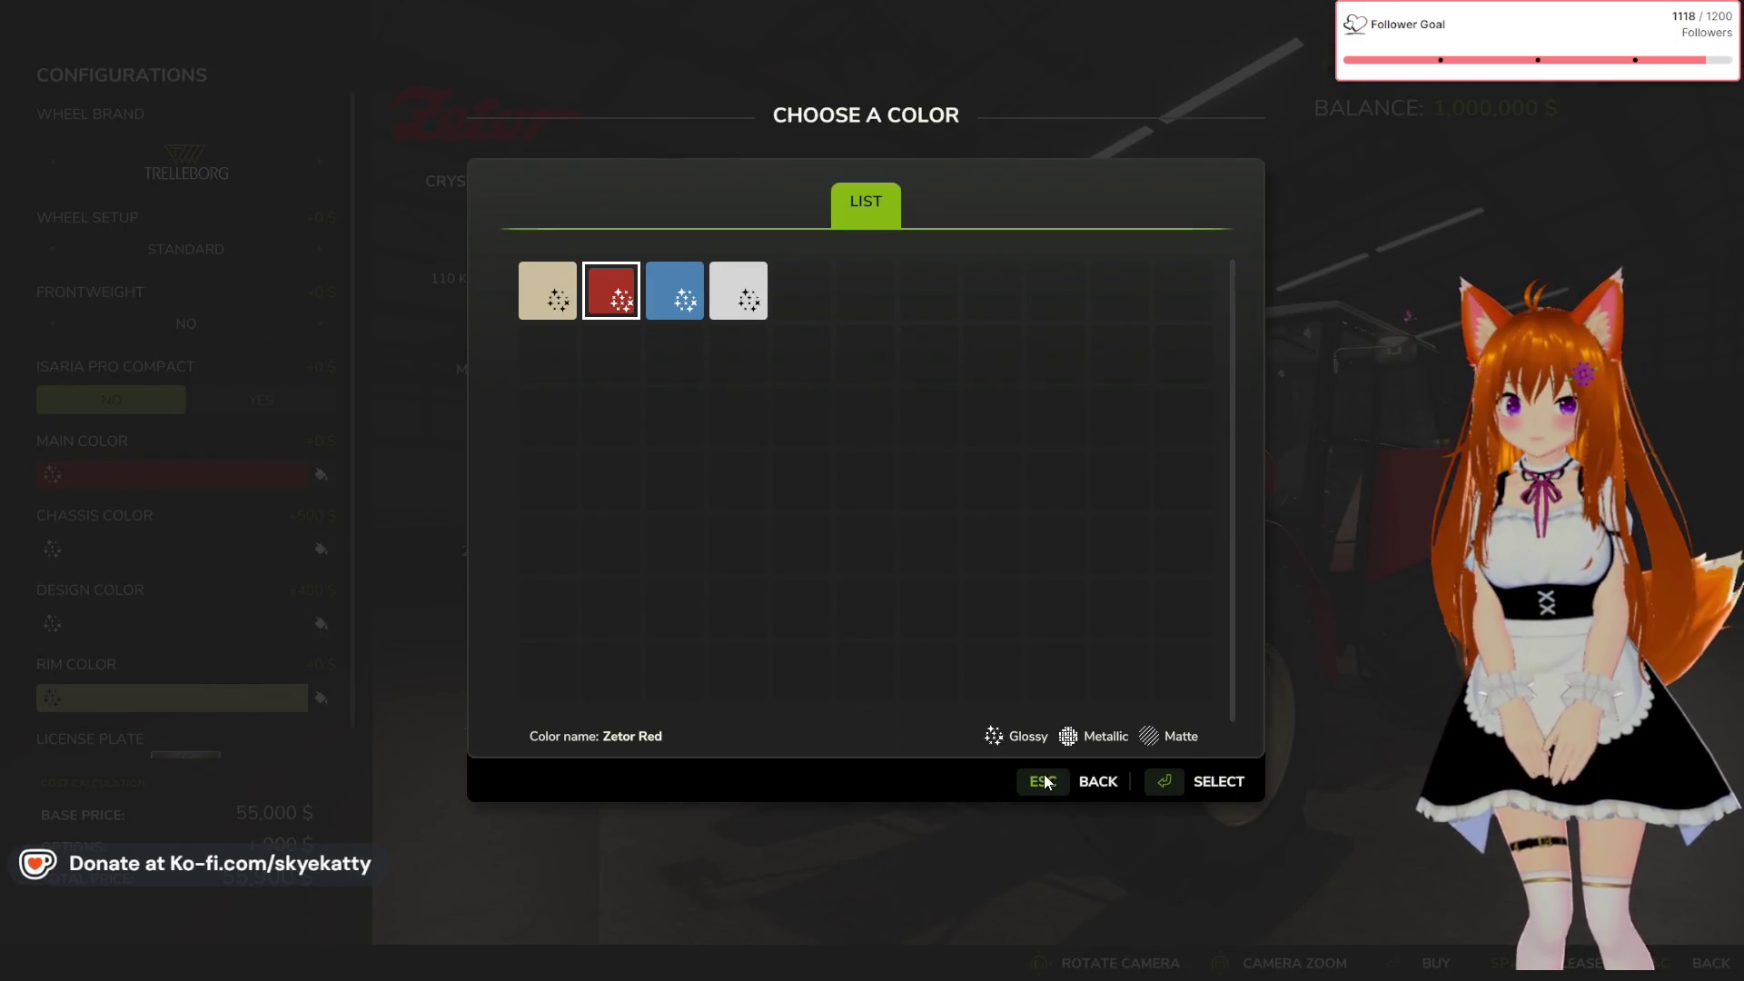
left_click(1170, 795)
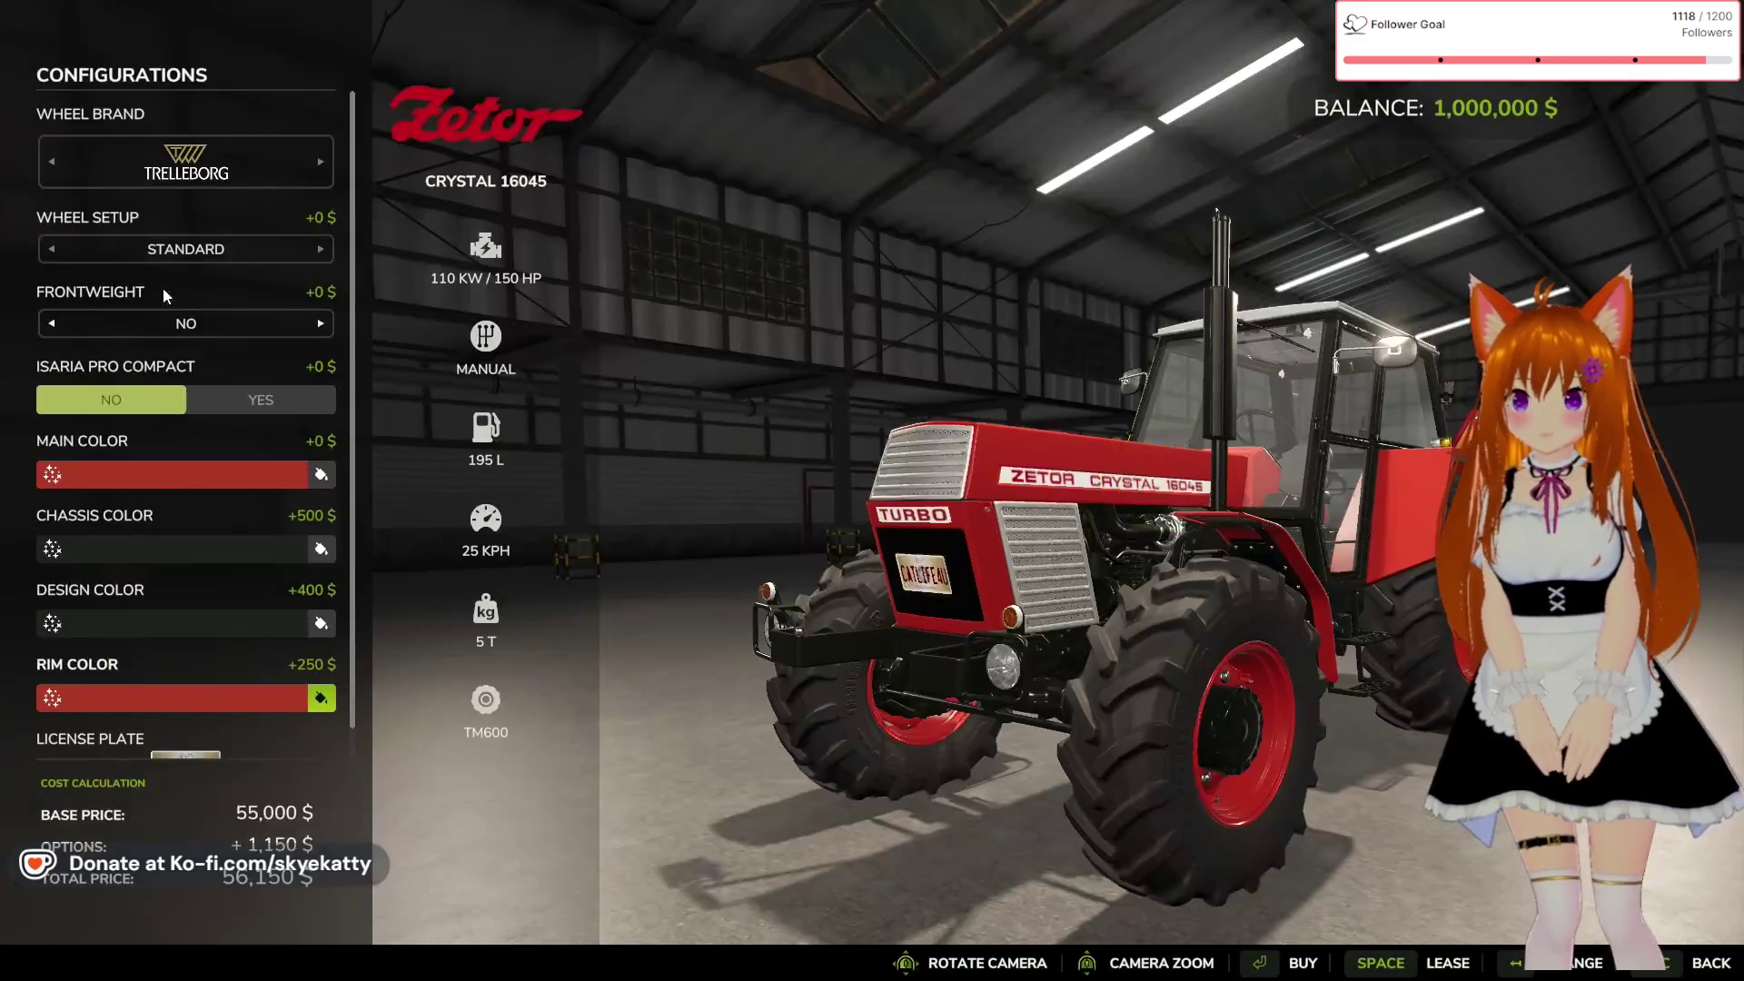
Fit Michelin wide tires and buy the tractor for $58,150
left_click(313, 178)
left_click(313, 182)
left_click(319, 251)
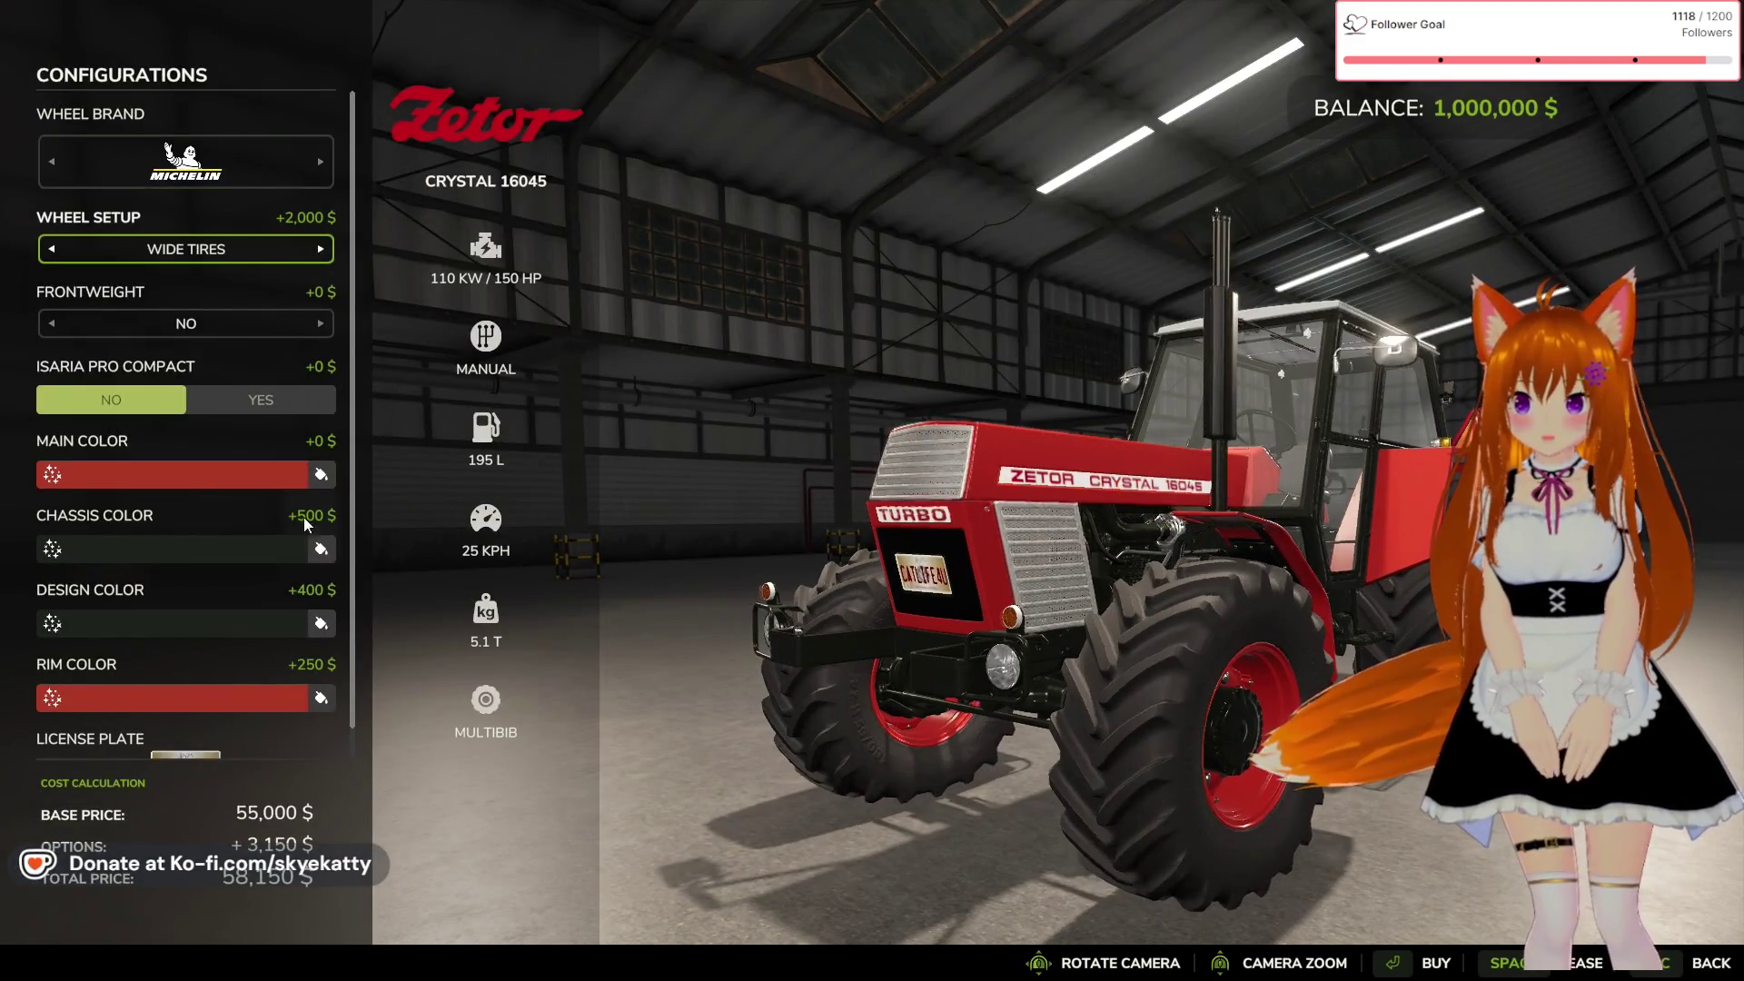
left_click(1419, 966)
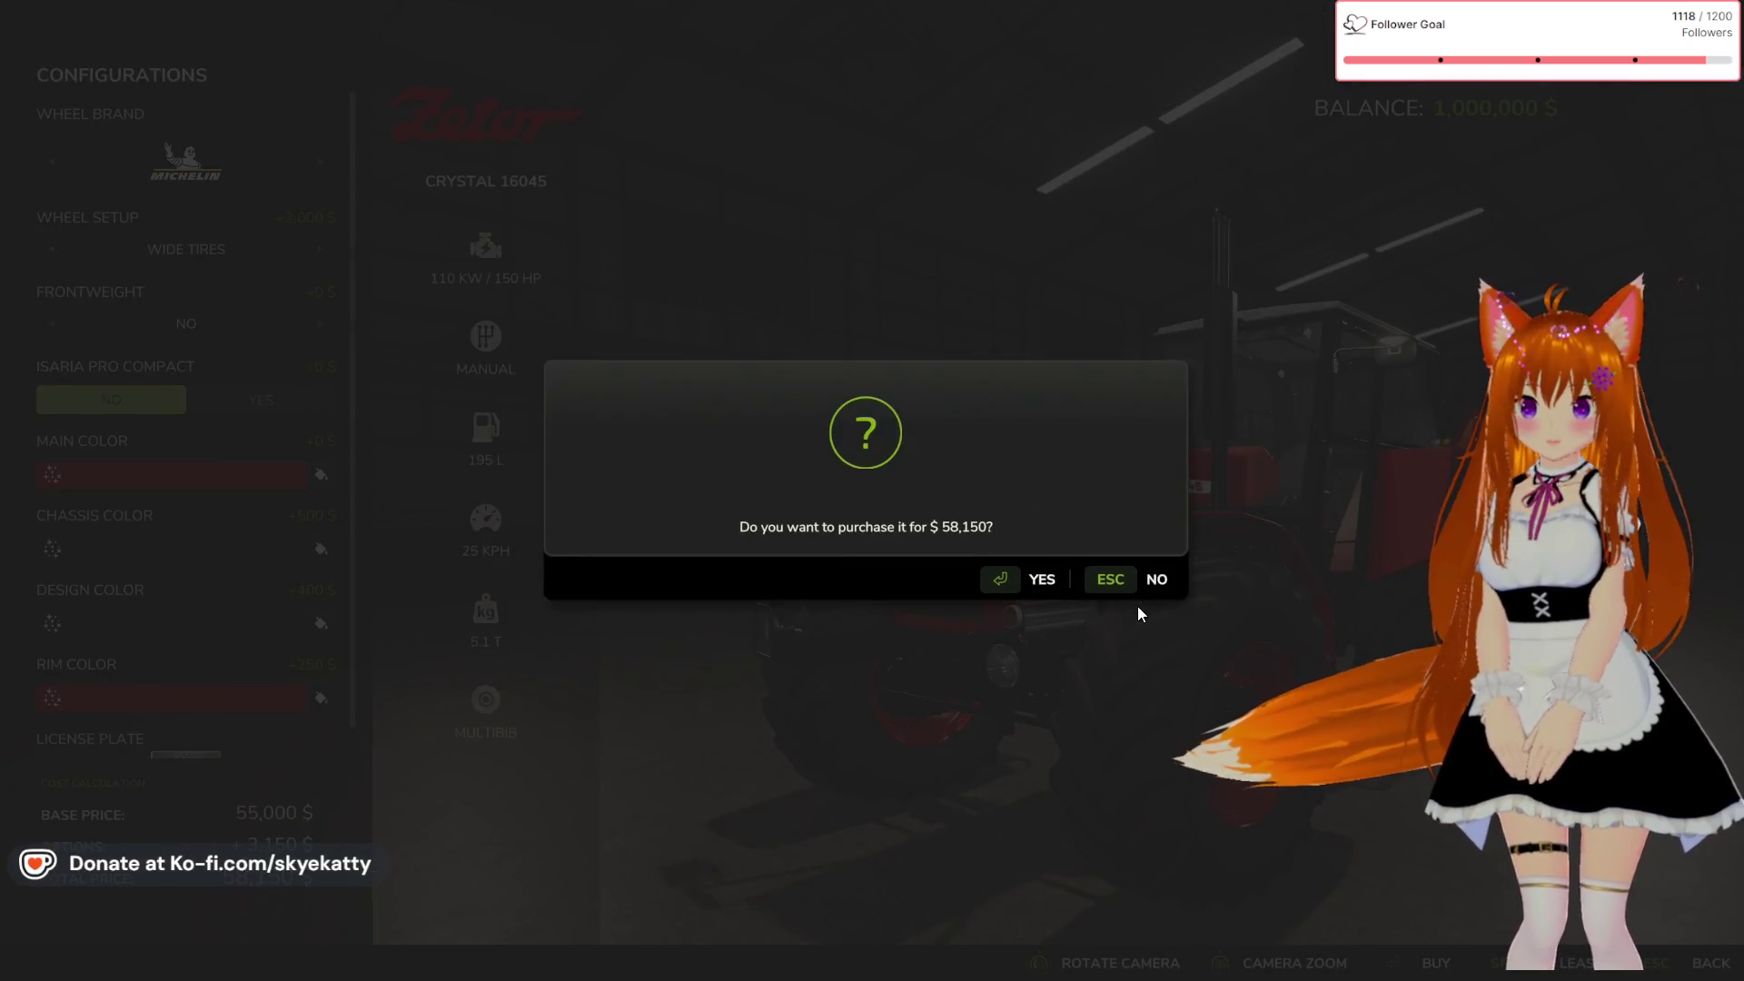
left_click(1011, 583)
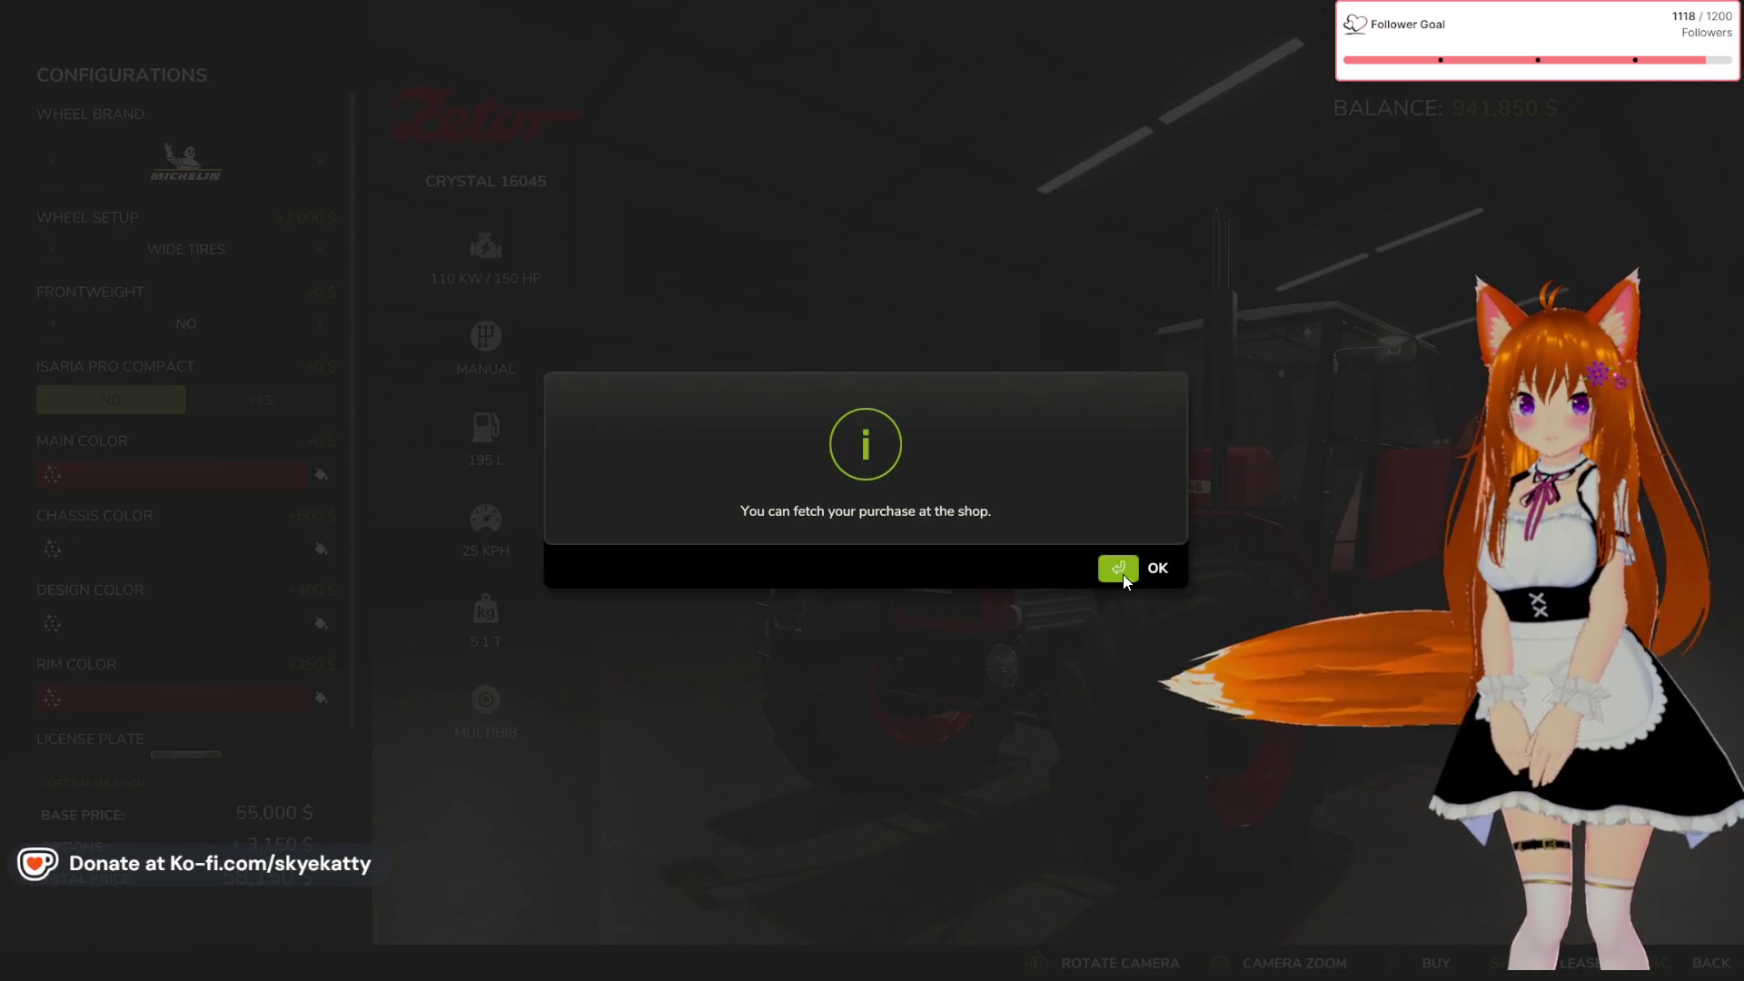
left_click(1123, 574)
key("Escape")
key("Escape")
Walk up to the new Zetor tractor and get in
key("w")
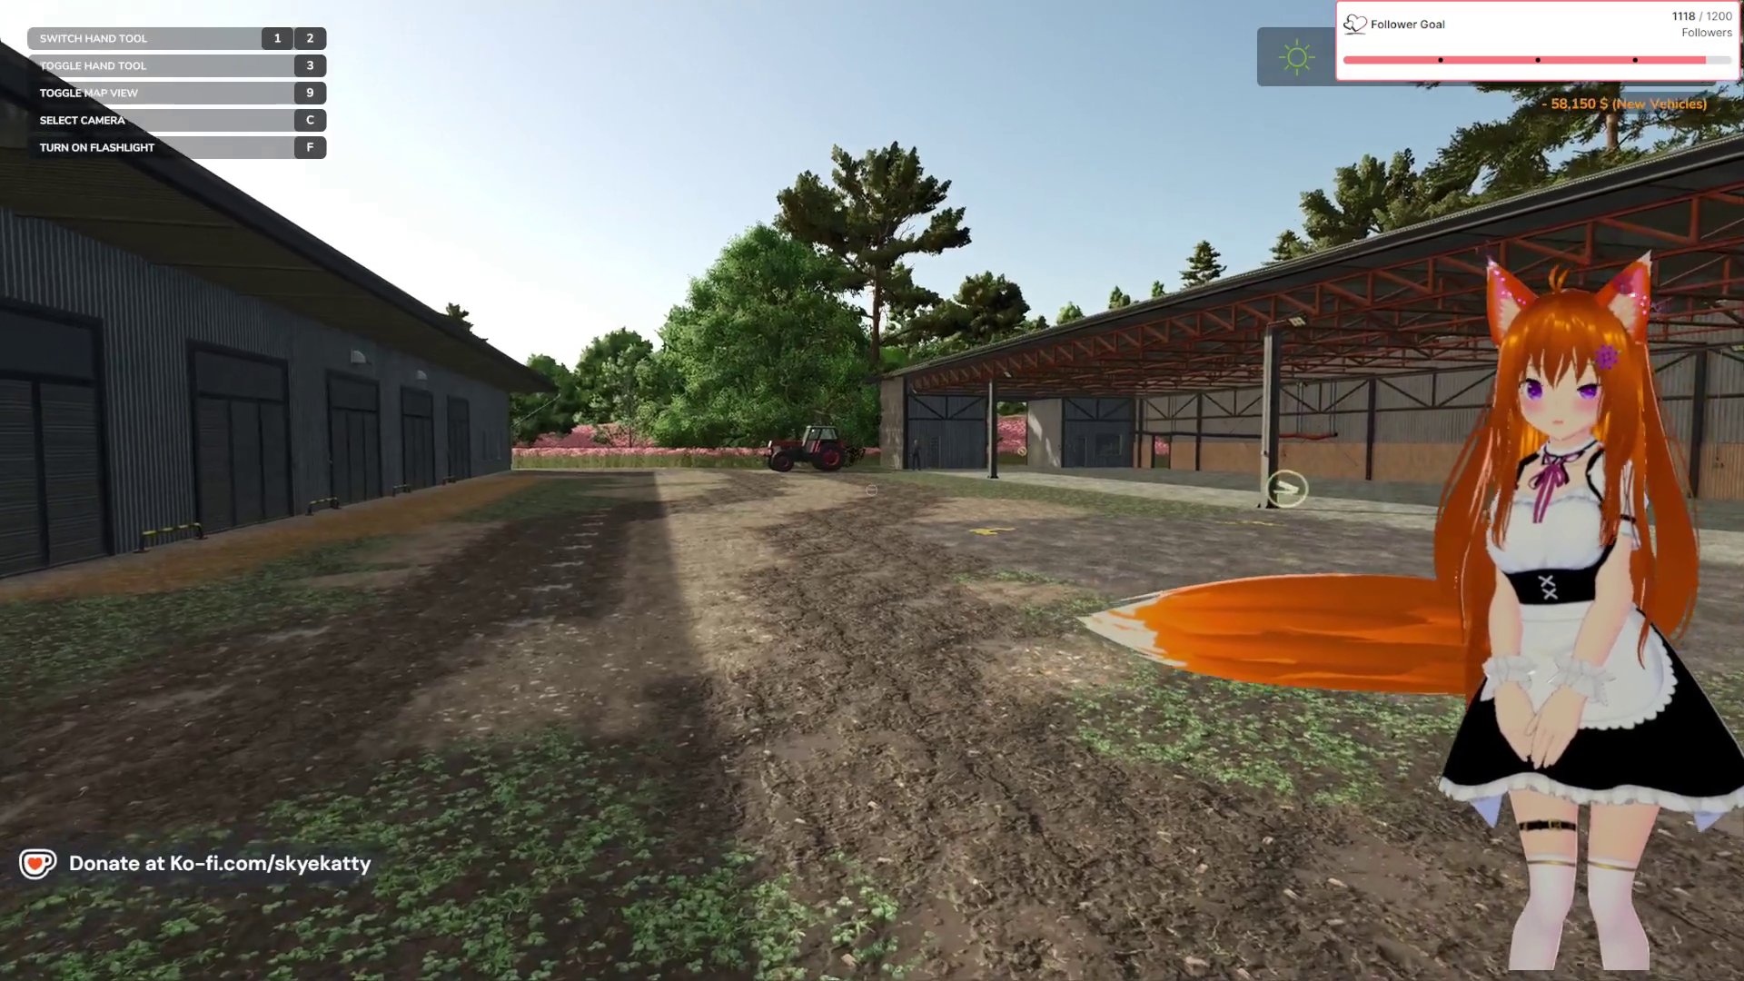
key("w")
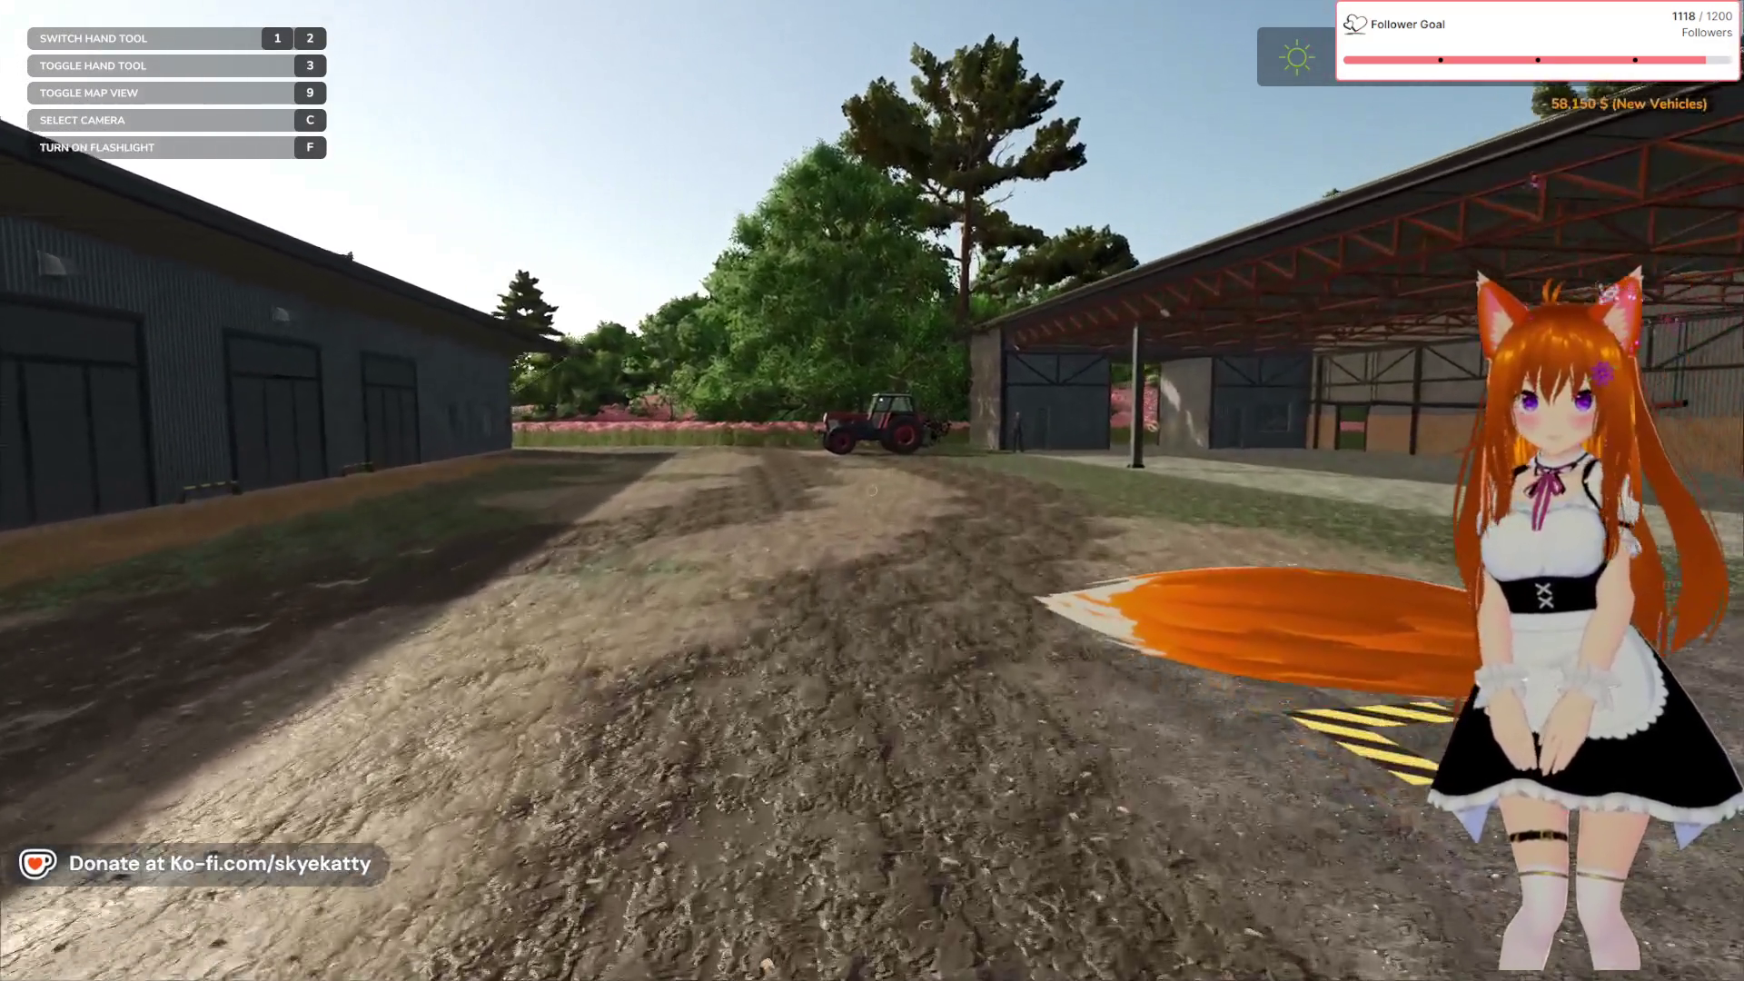
key("w")
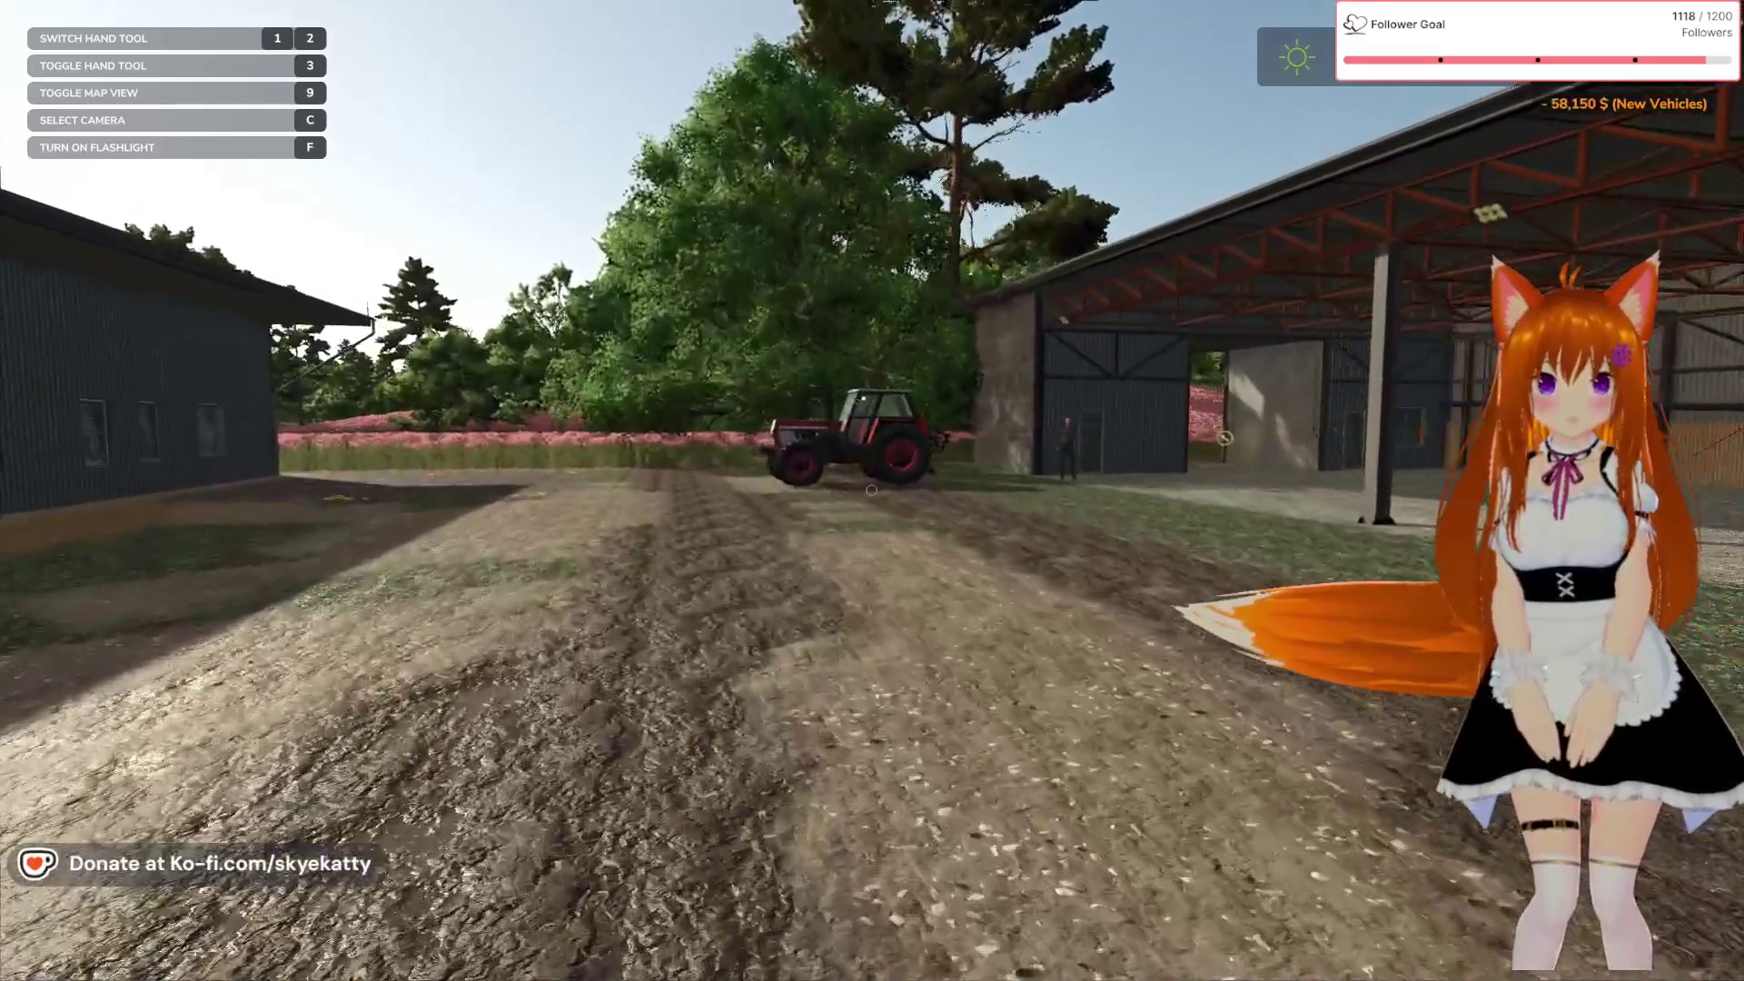
key("w")
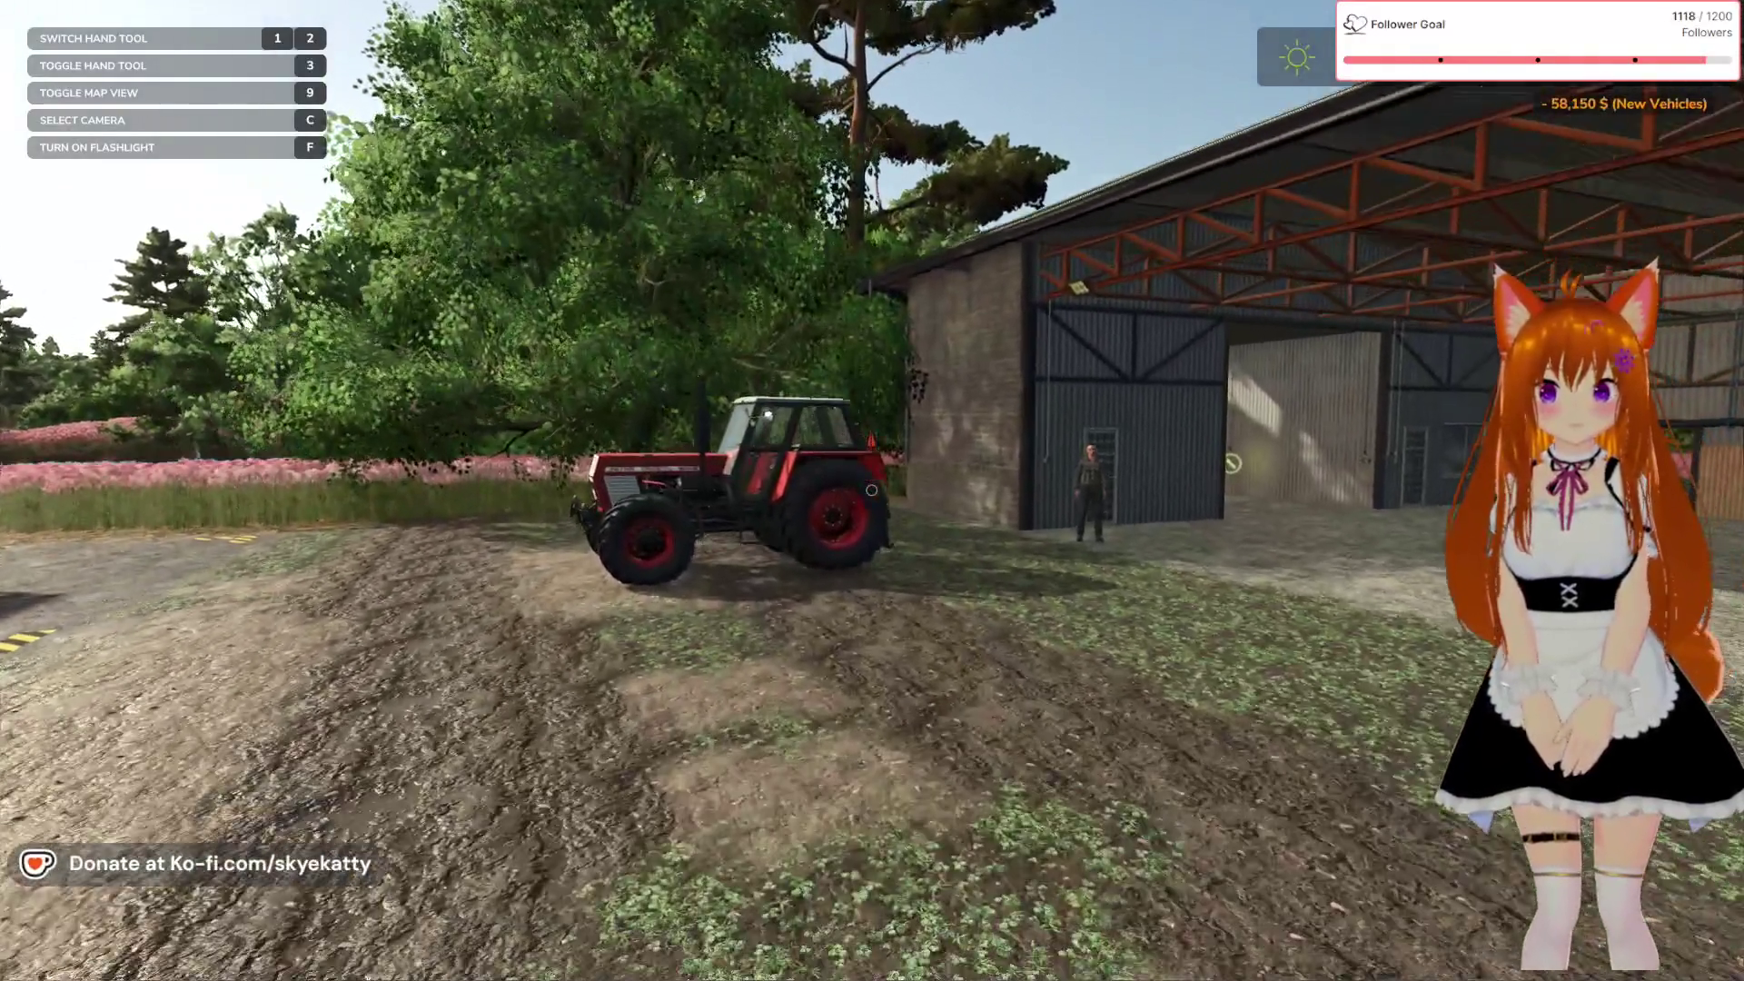
key("e")
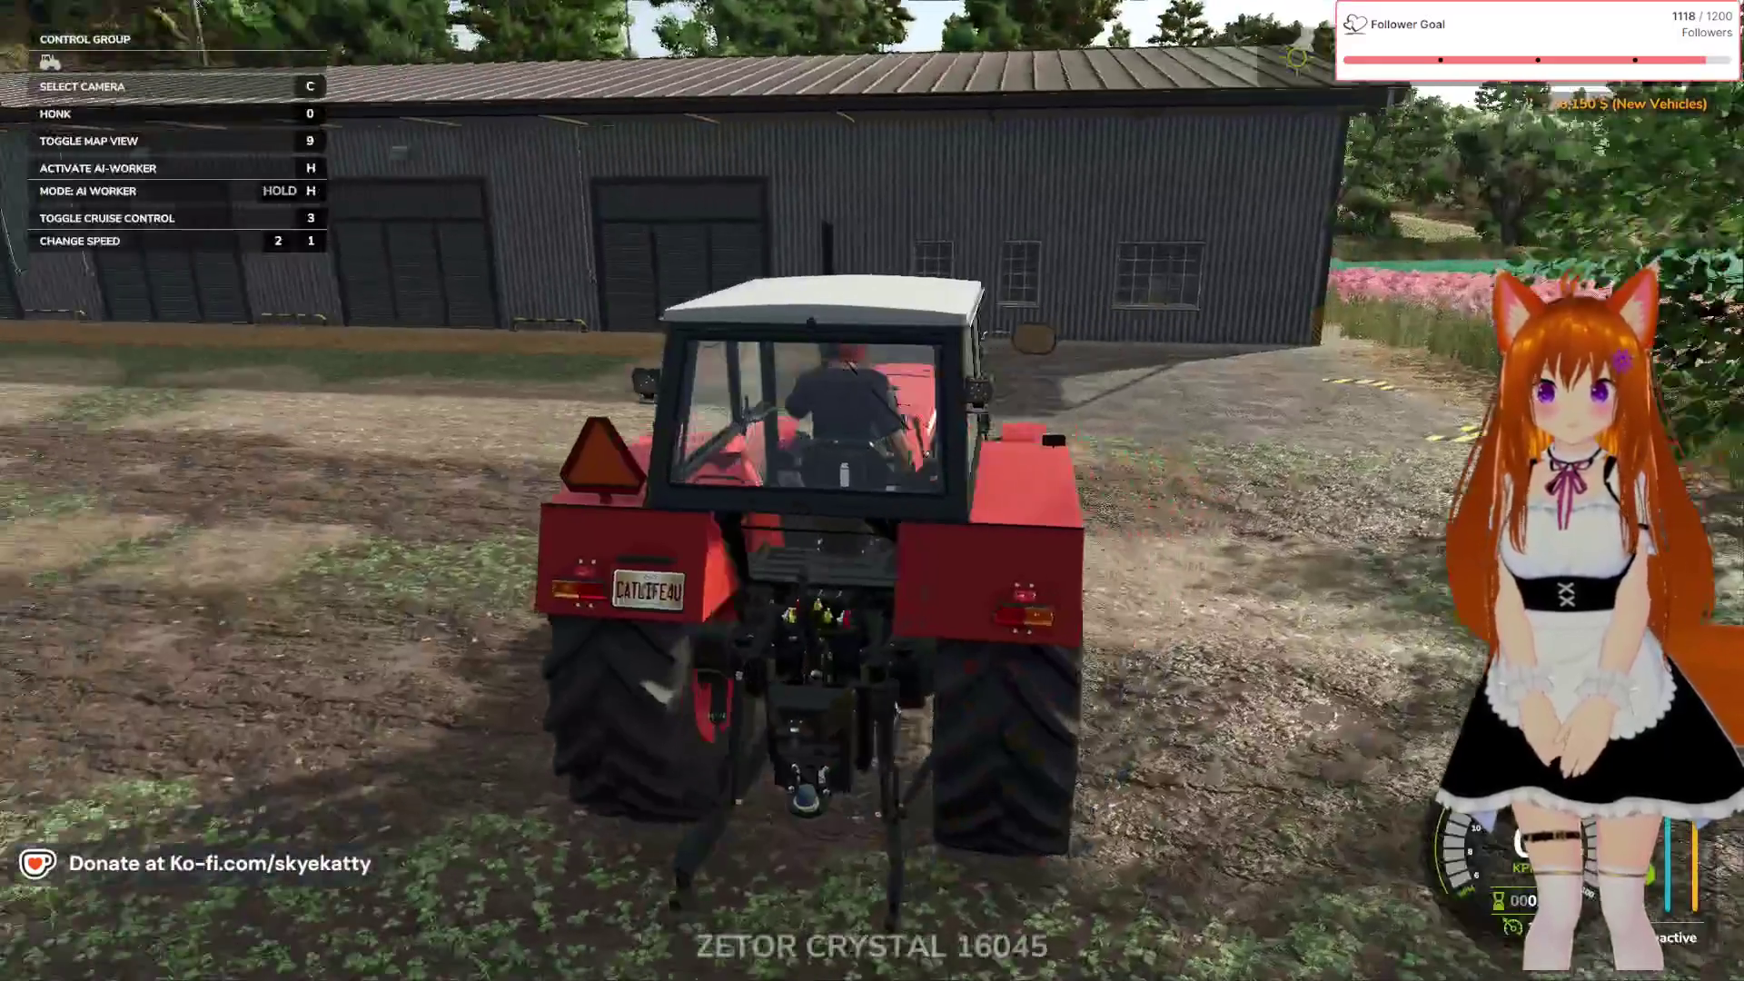
Drive the tractor past the pink-flower bank and between the sheds
mouse_move(872, 490)
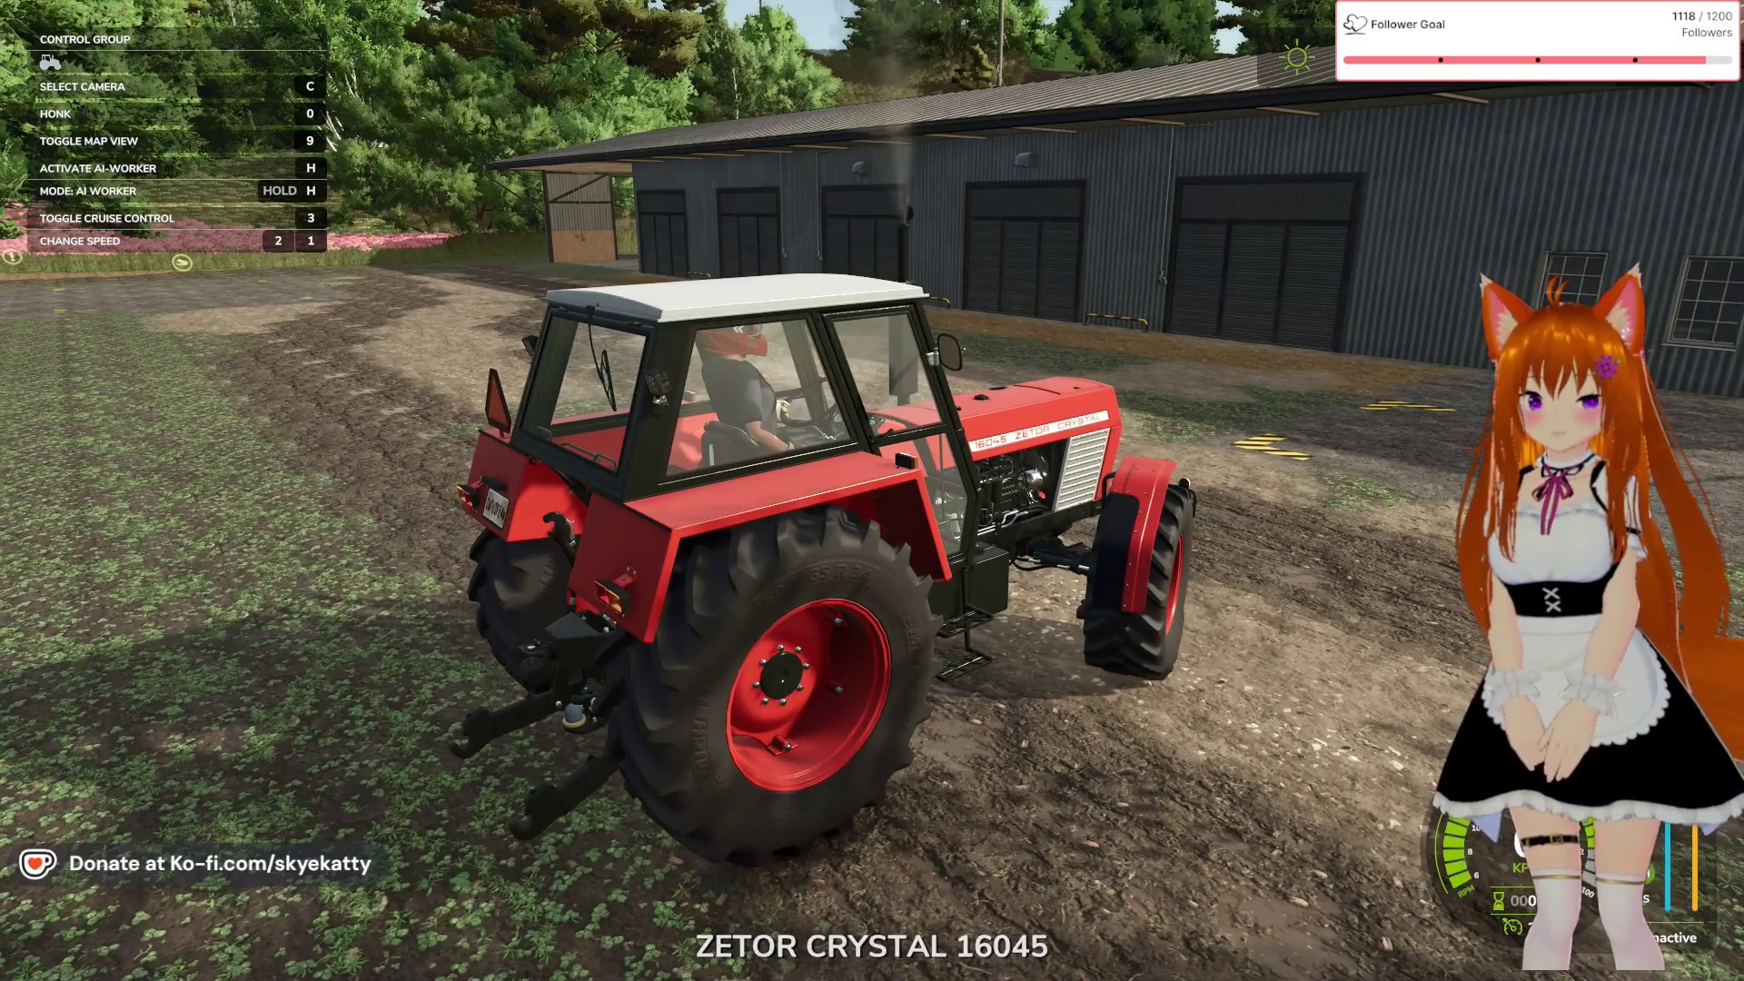
key("w")
key("a")
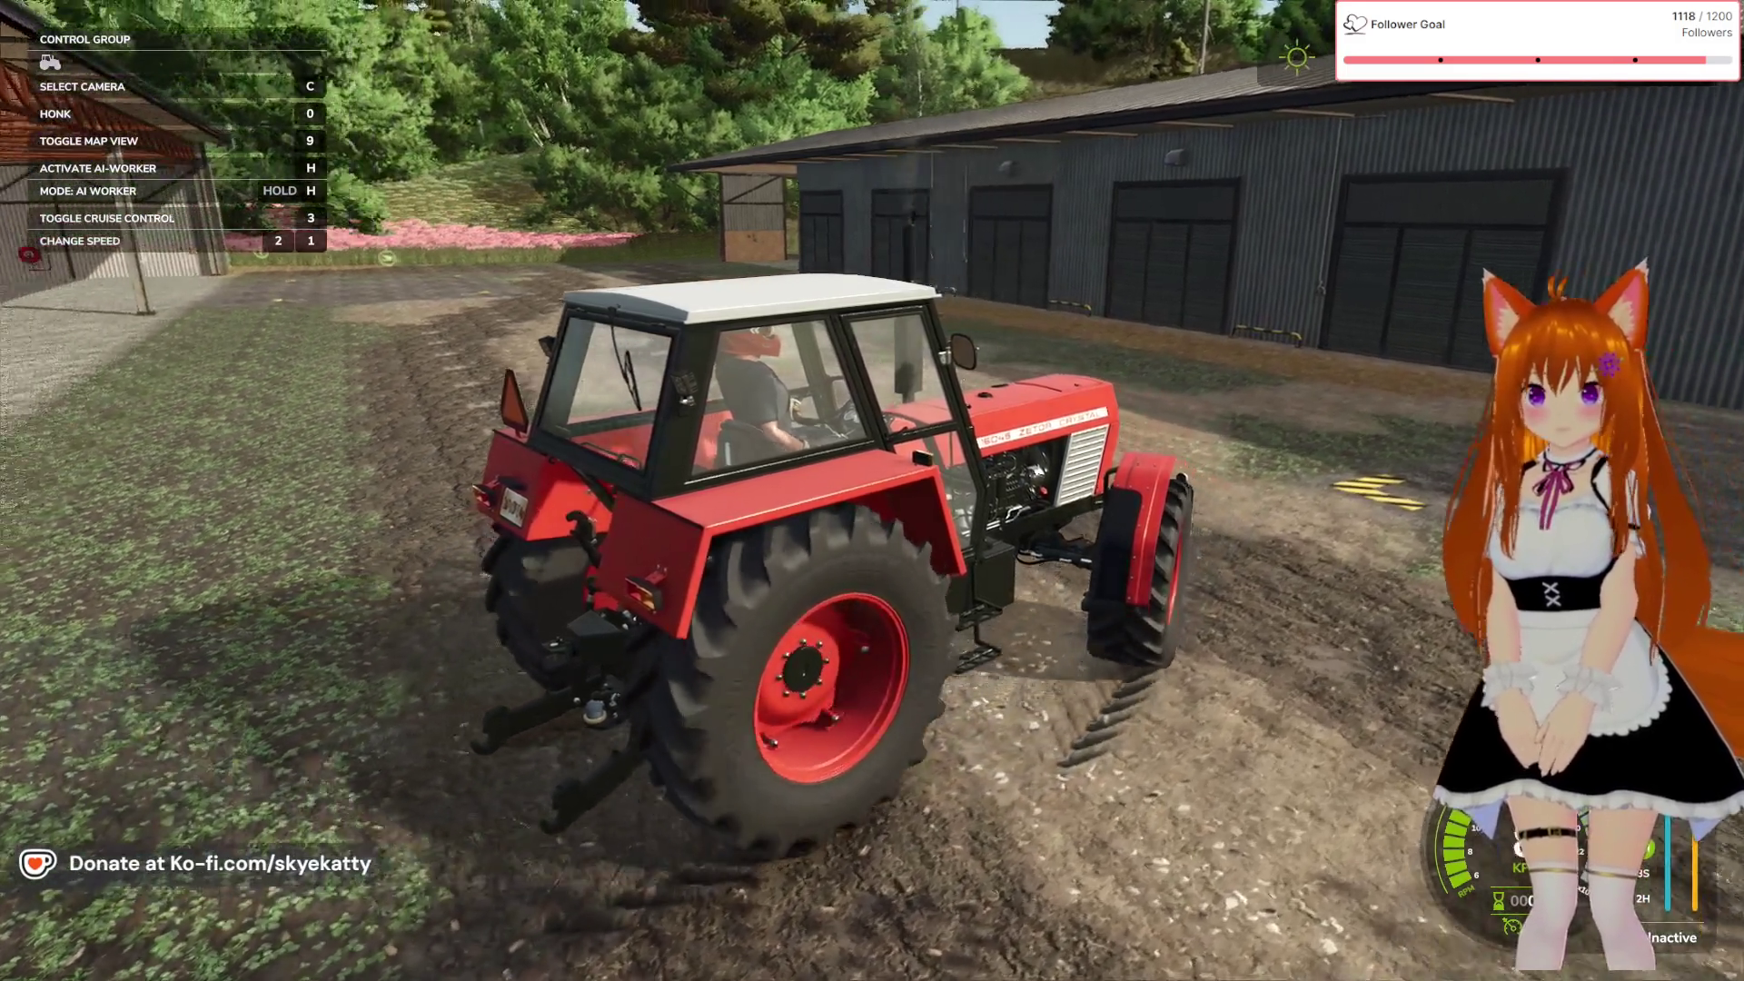
key("d")
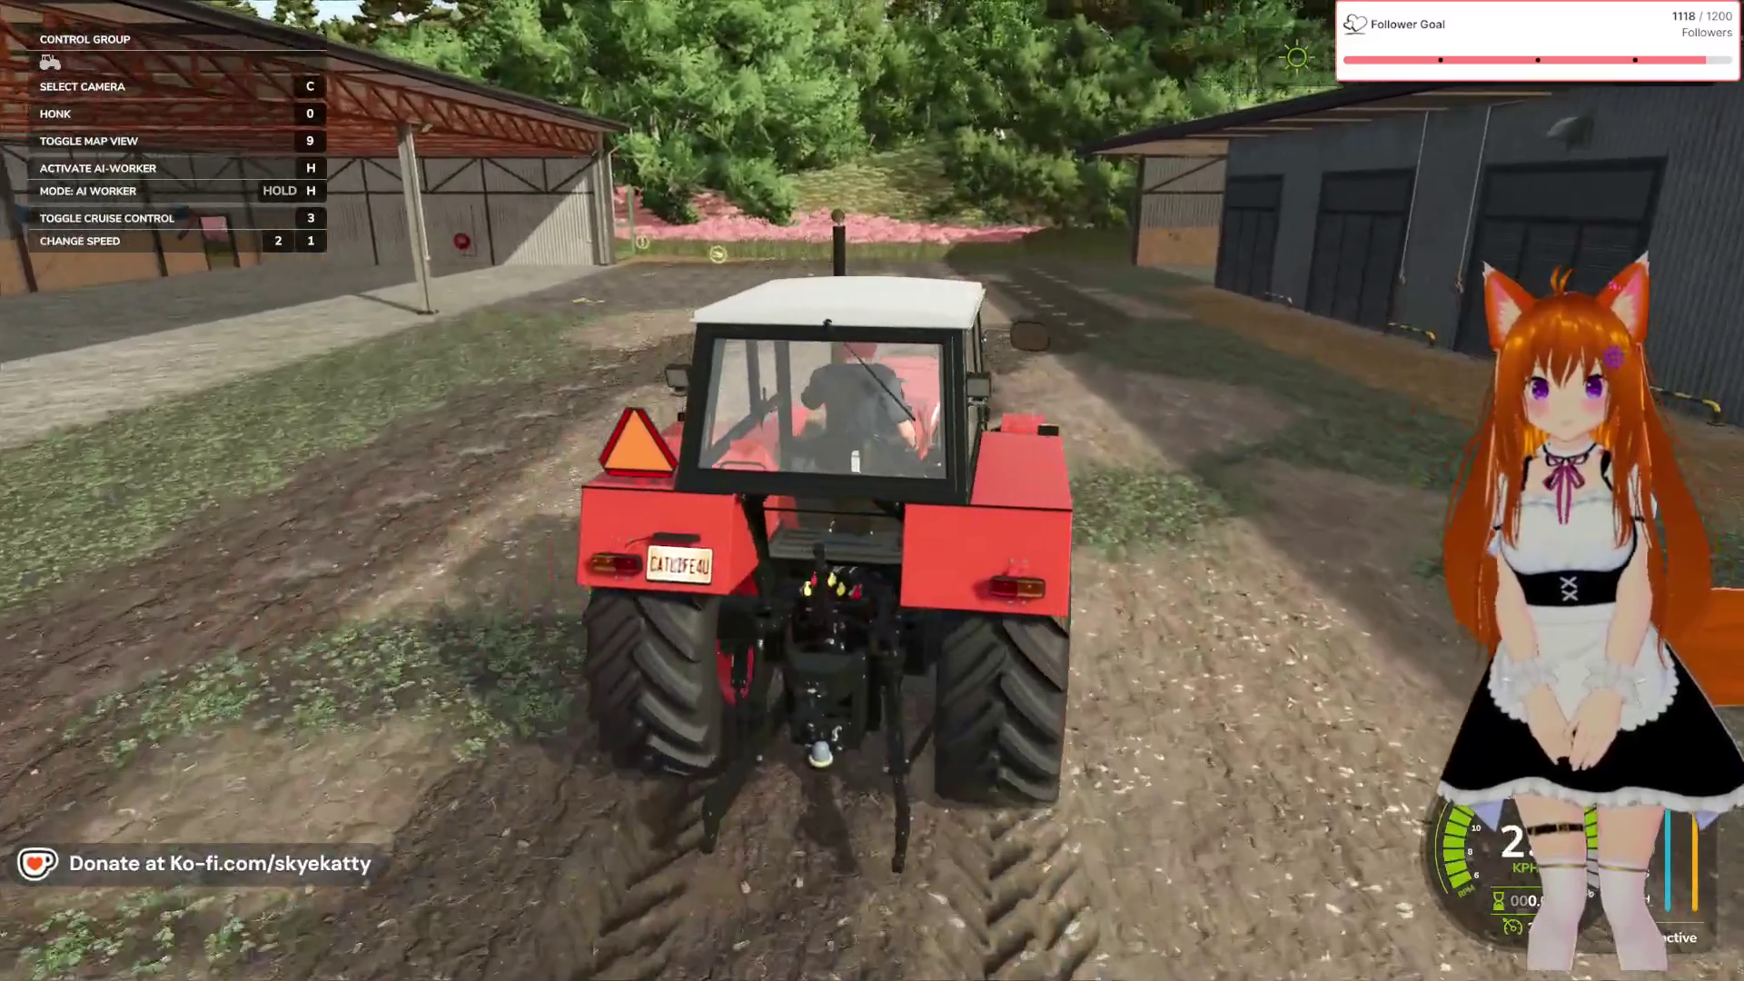
key("w")
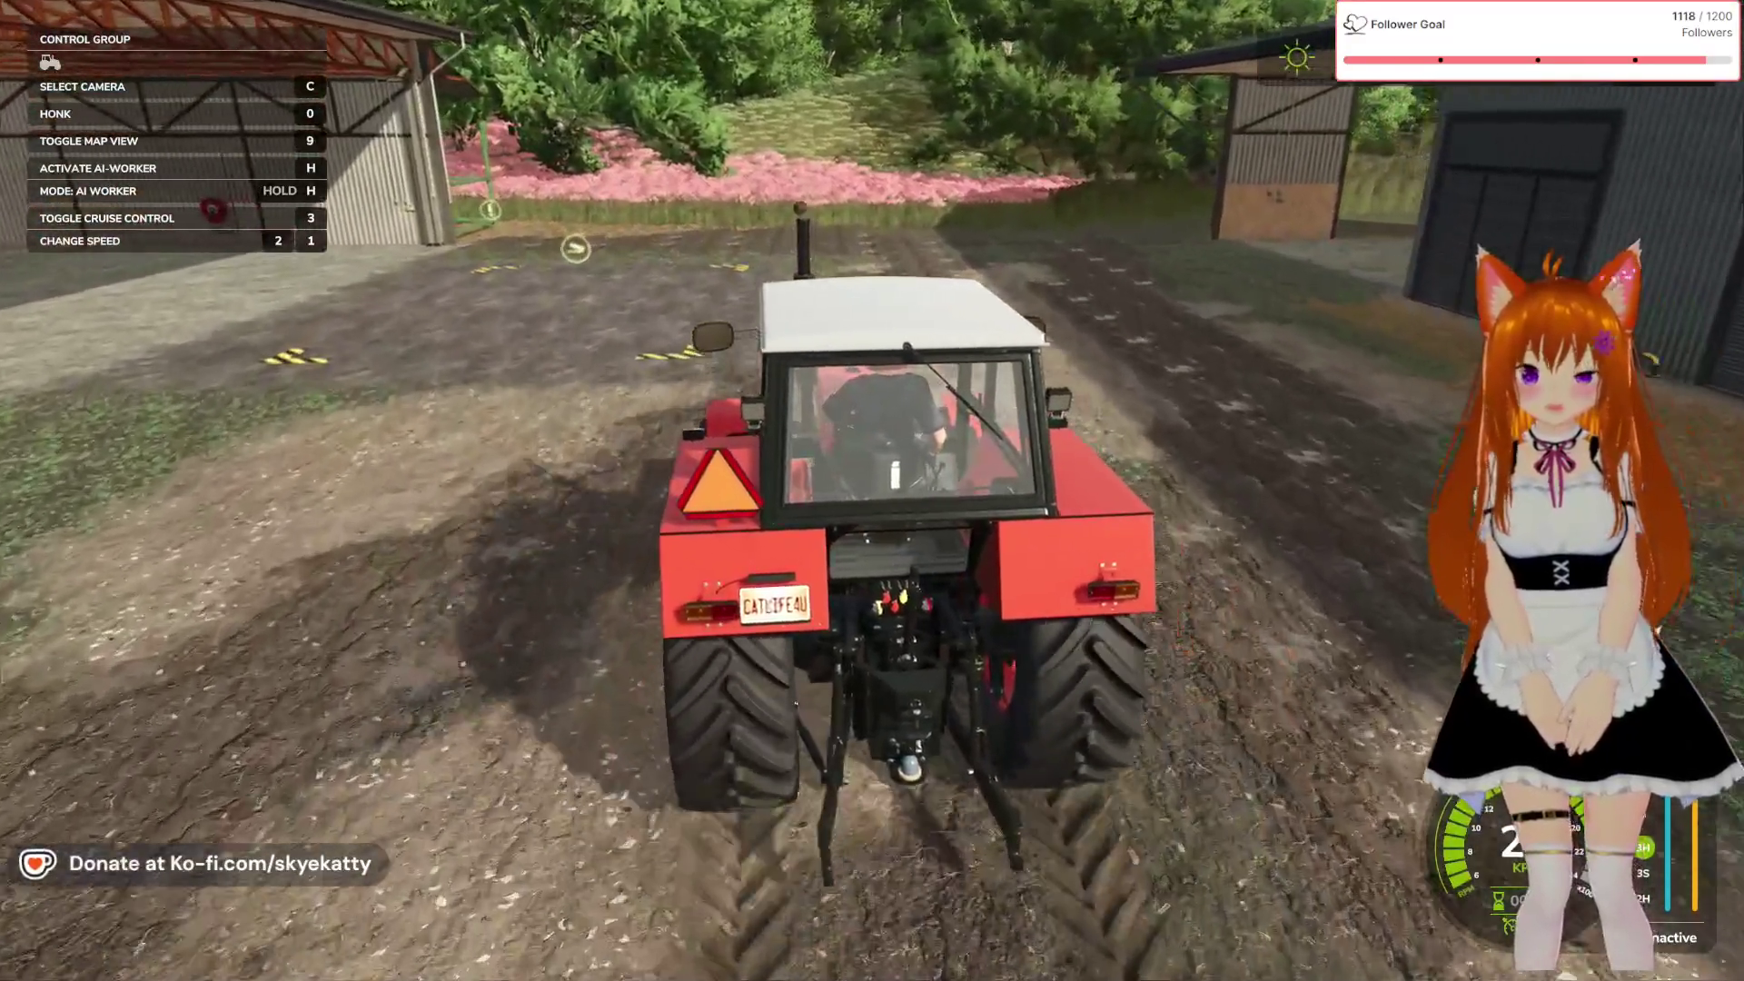
Drive the tractor past the flower bank and long building onto the wooded dirt track
key("d")
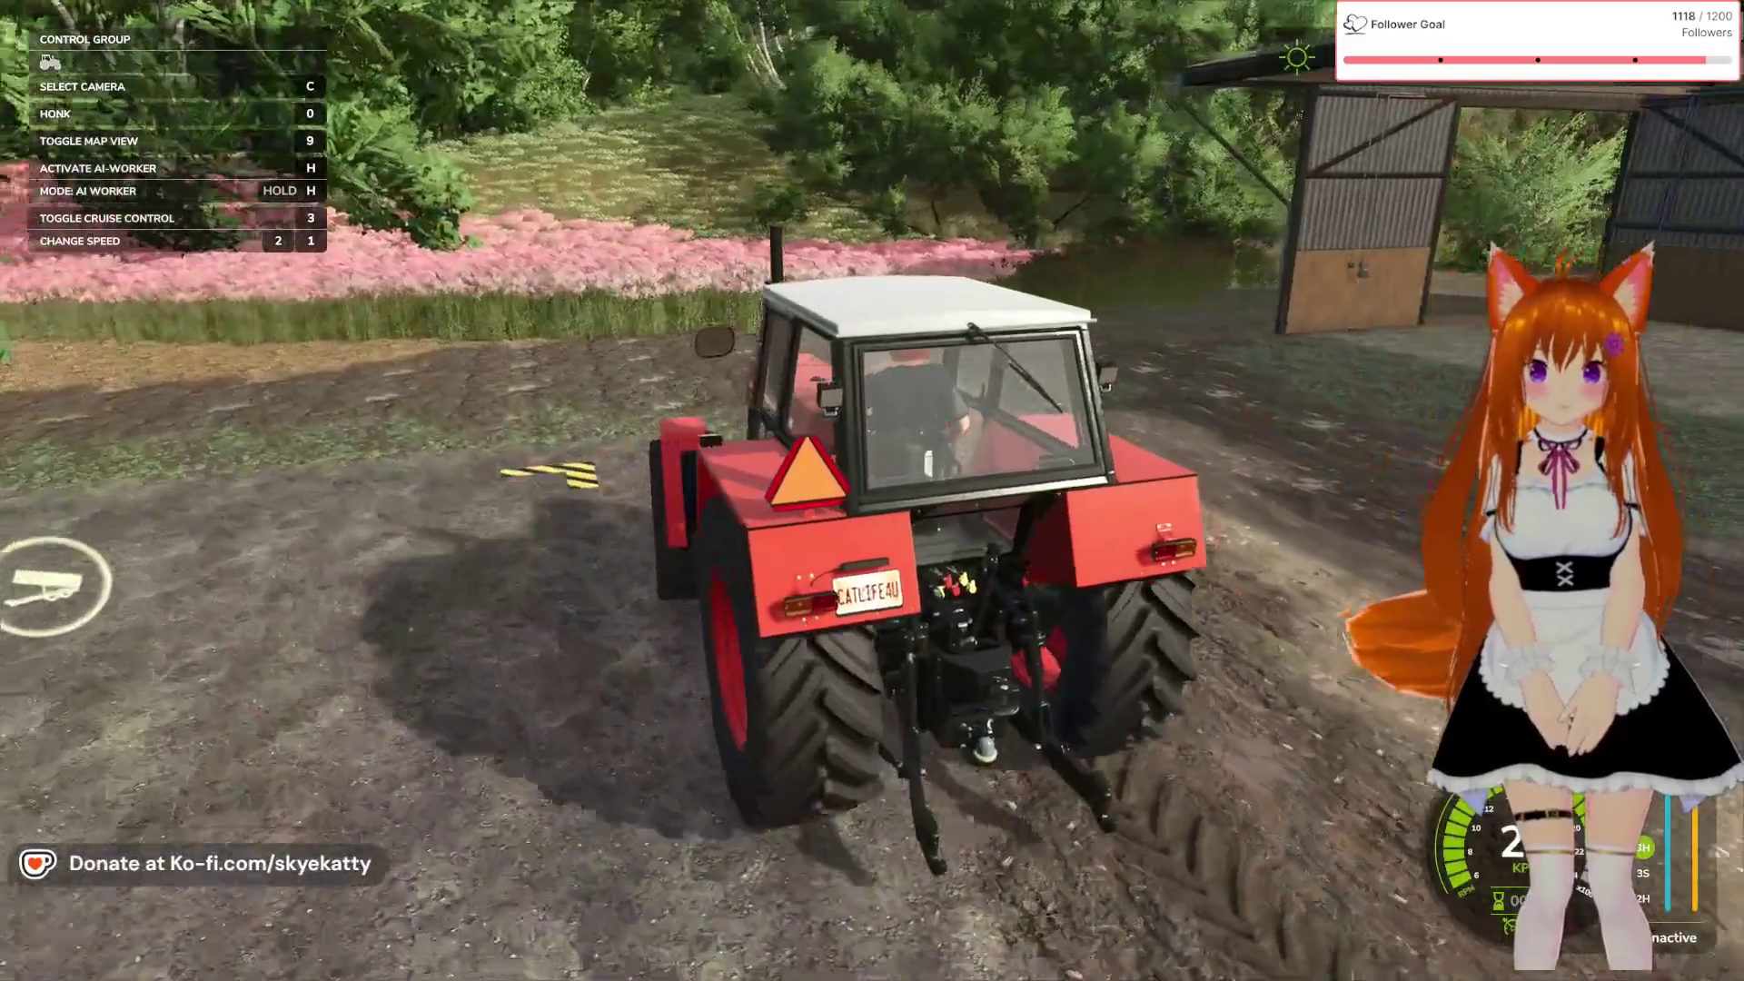
key("a")
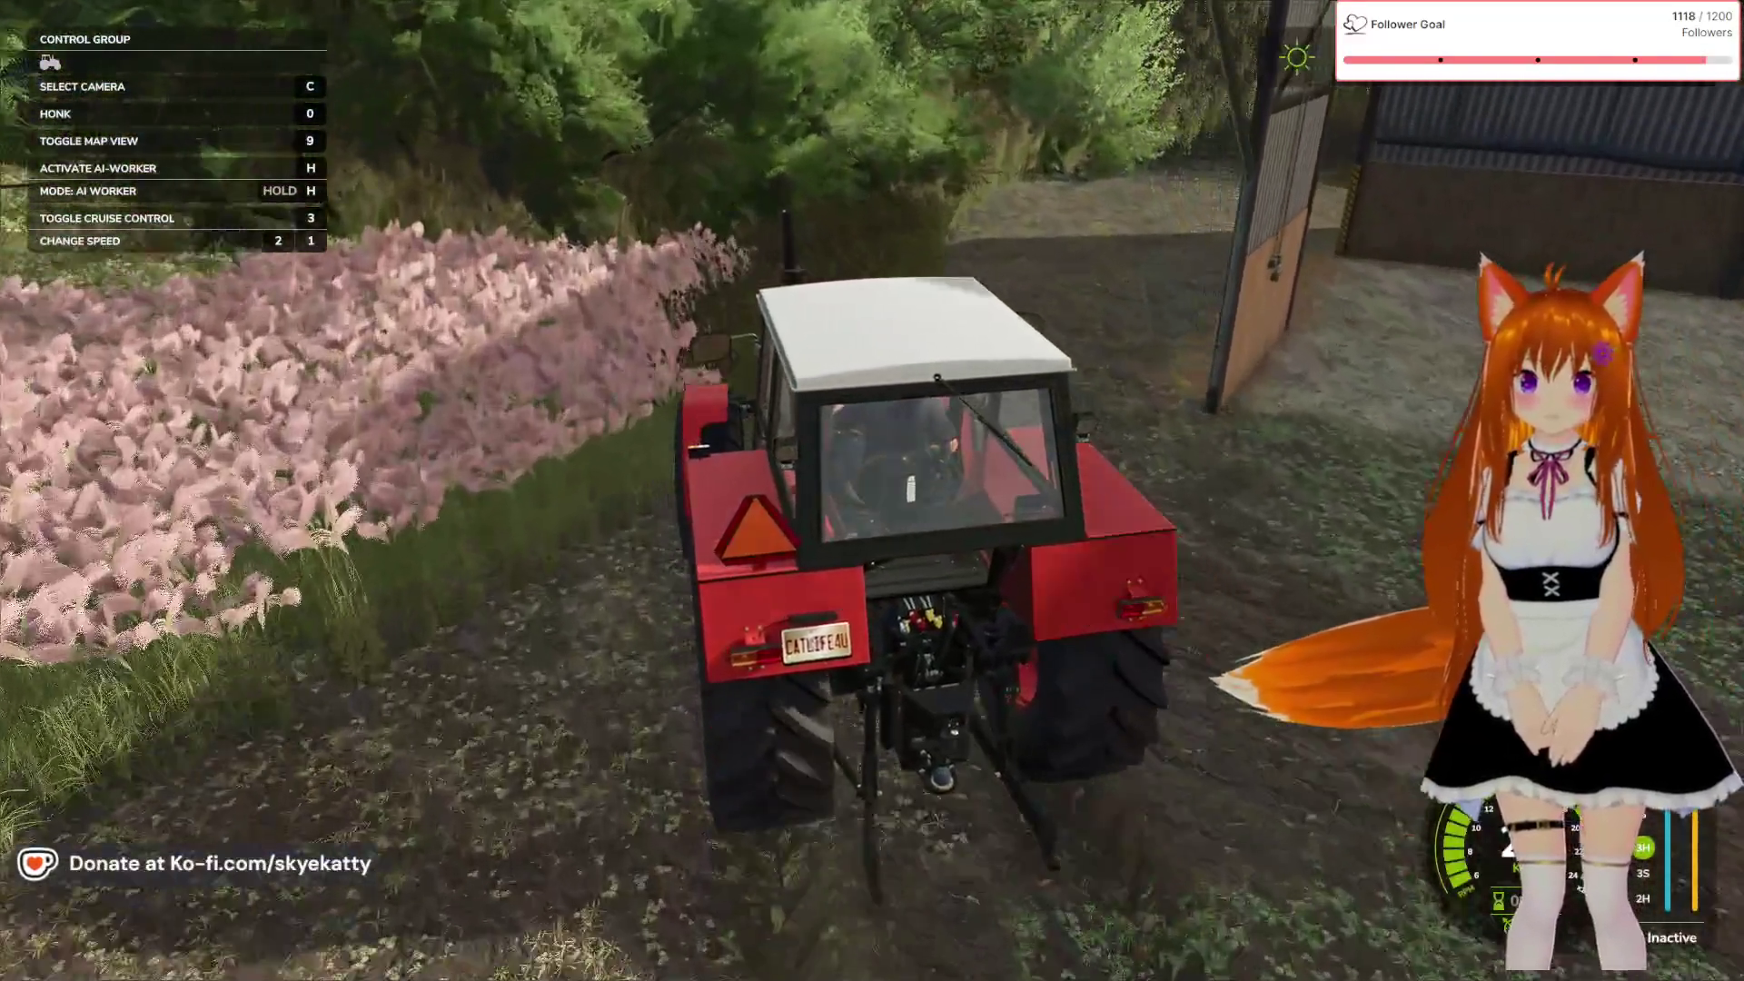
key("w")
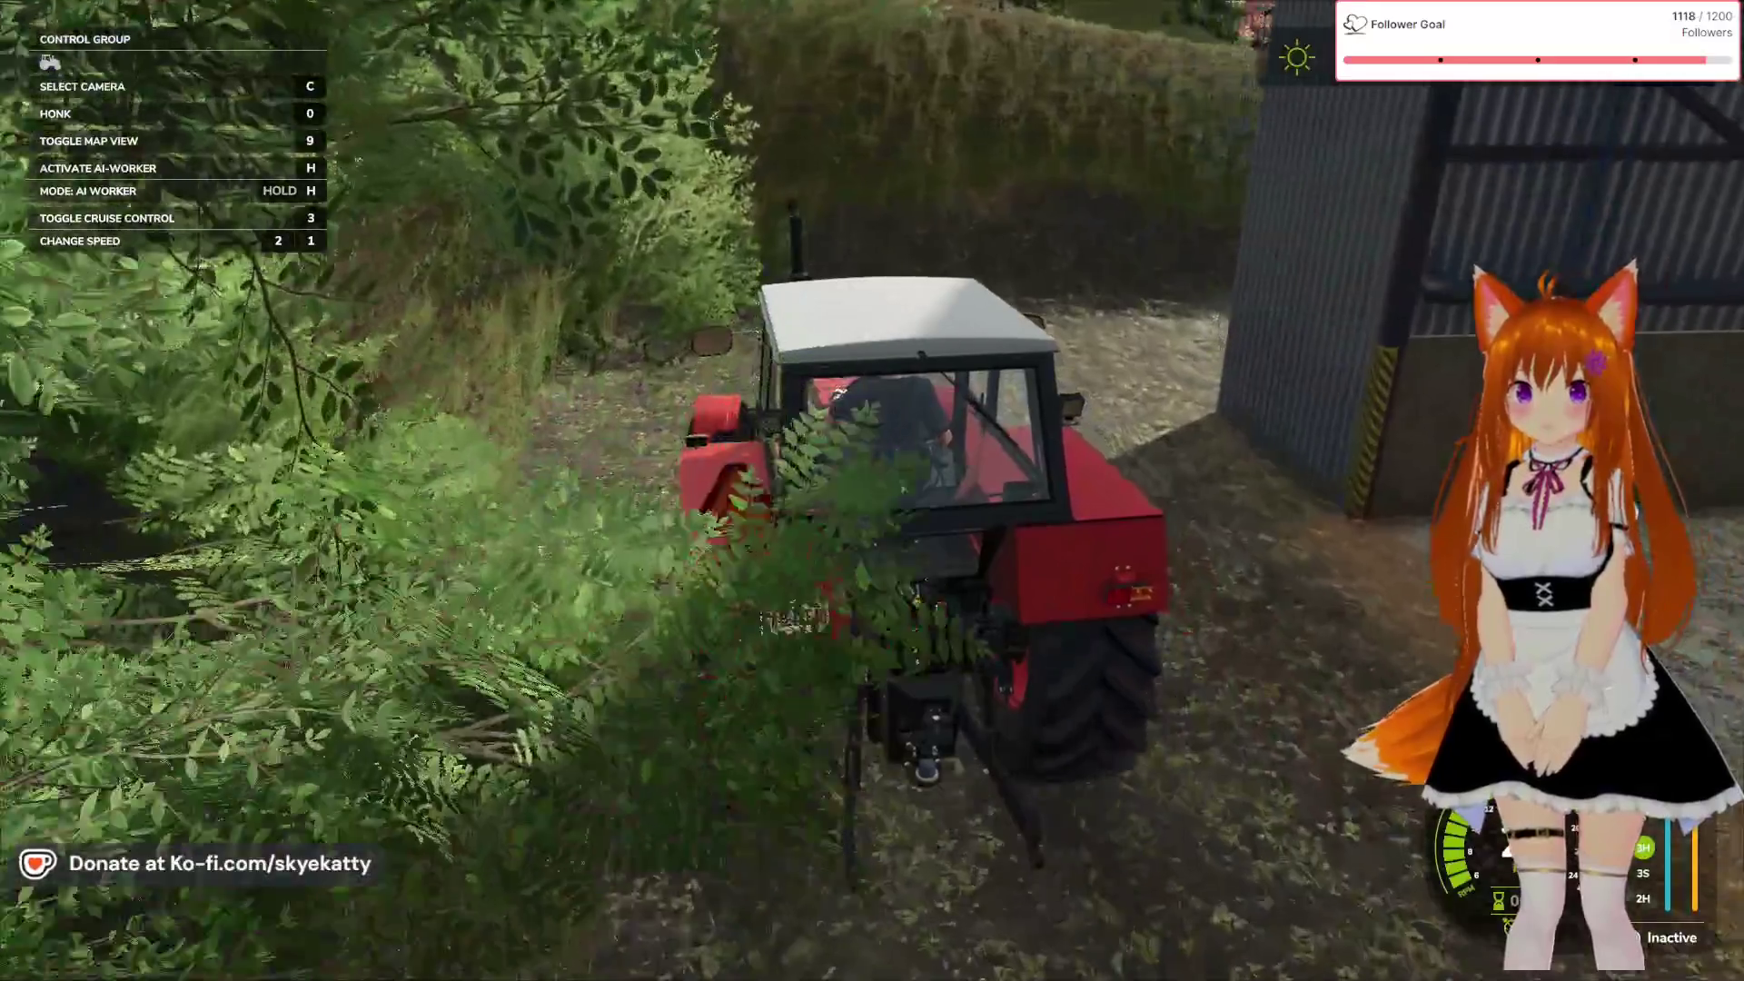
key("d")
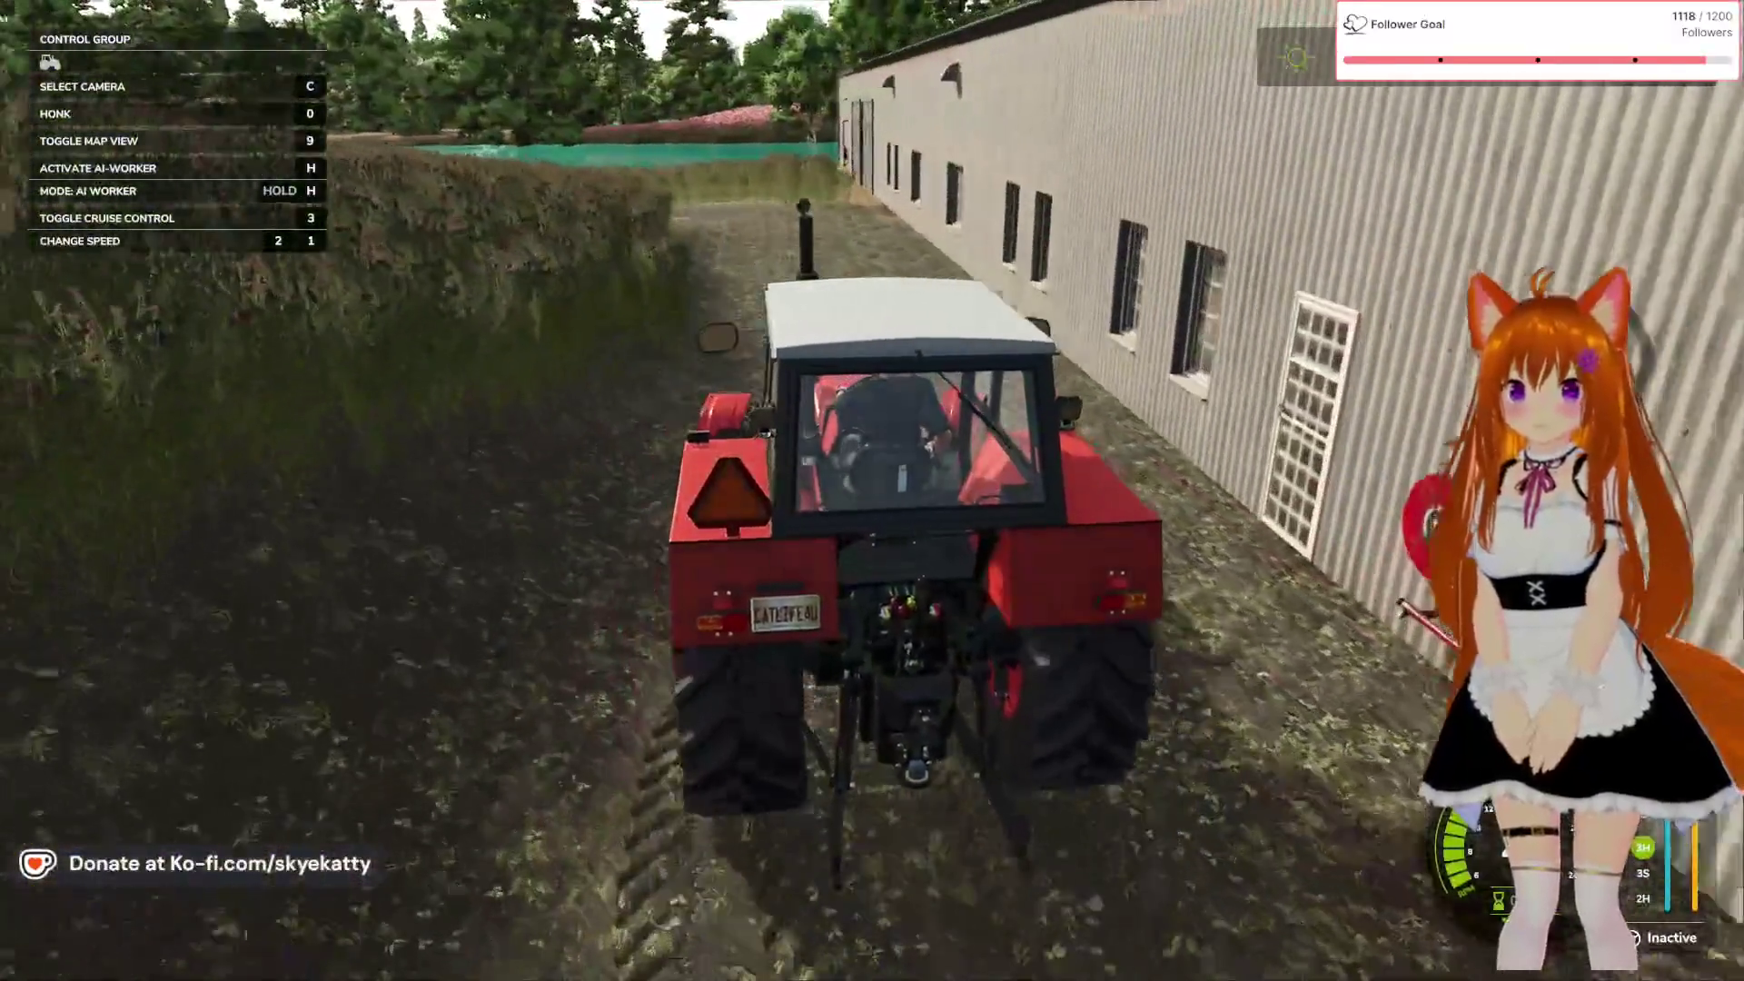
key("a")
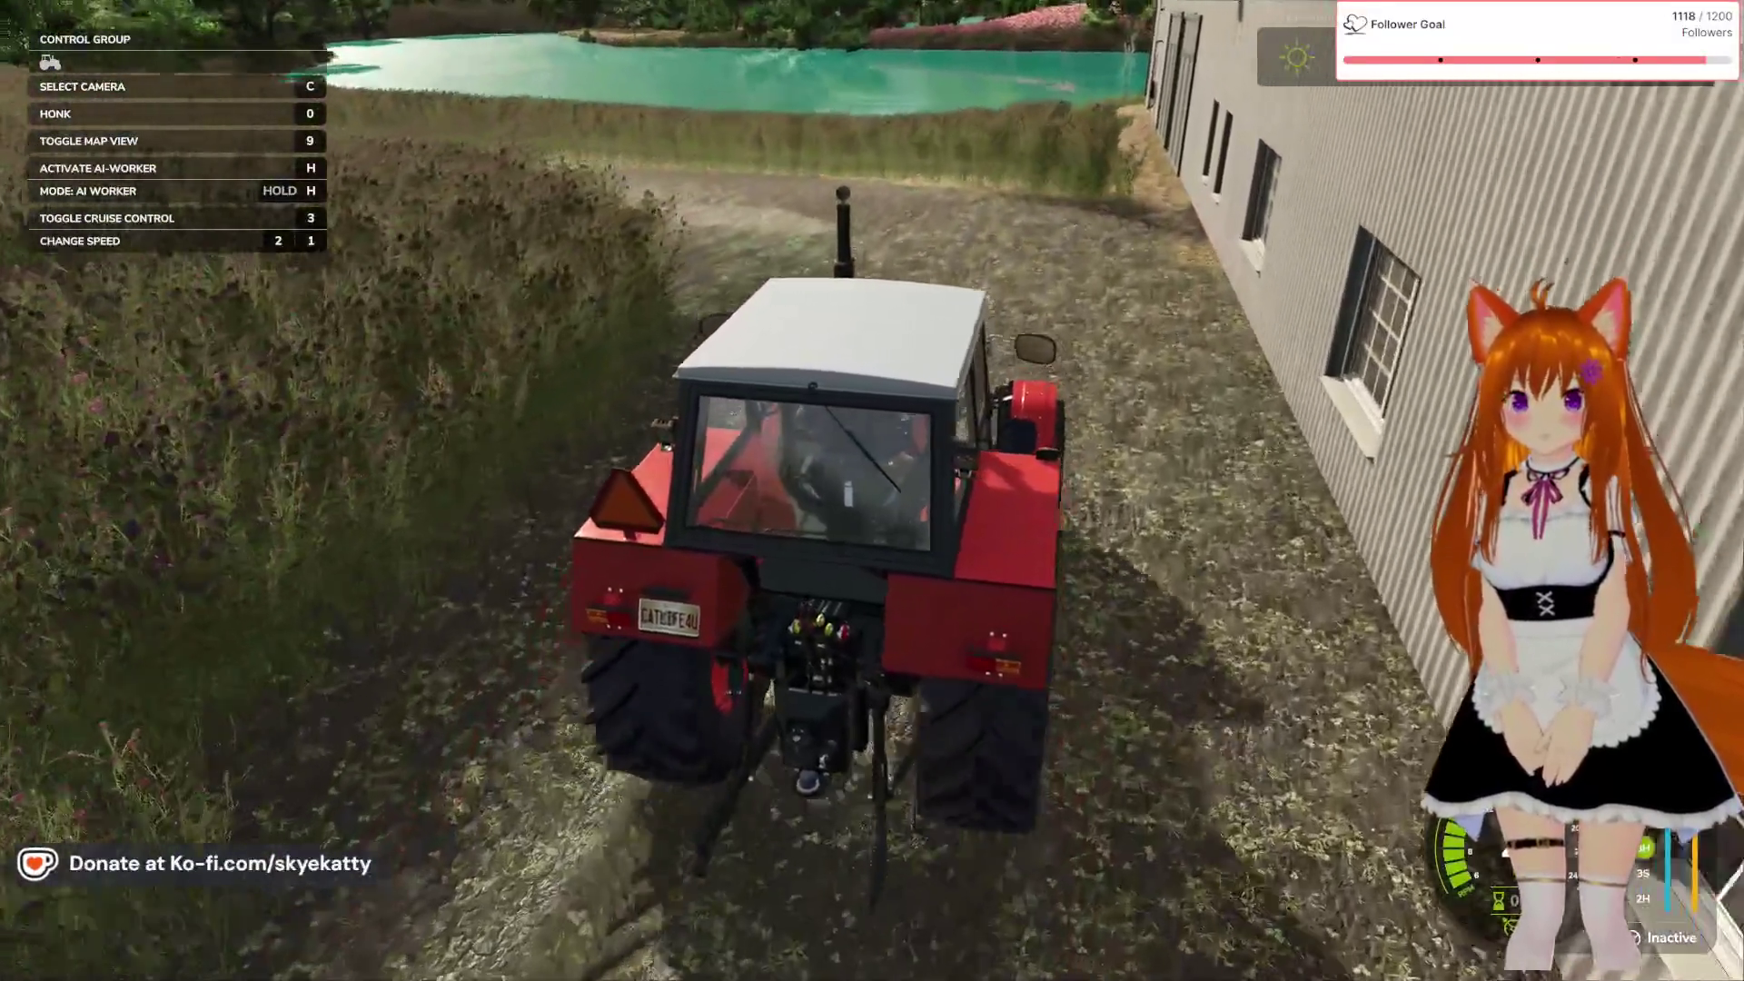
key("a")
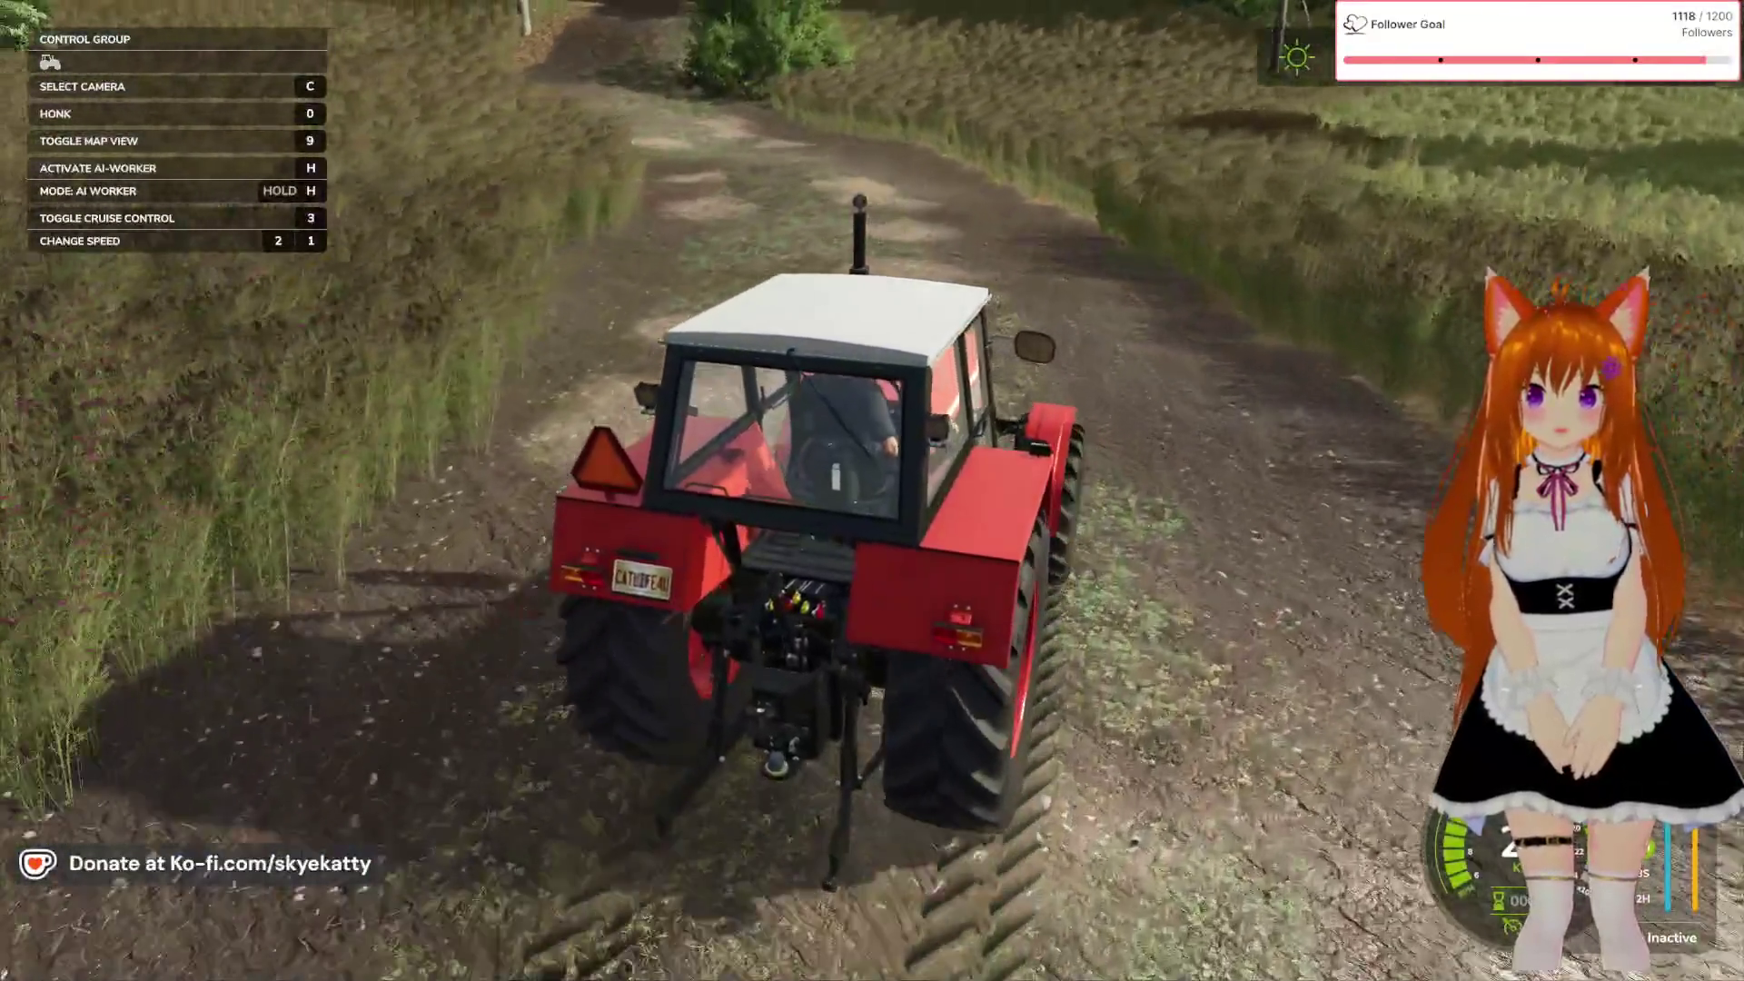
key("d")
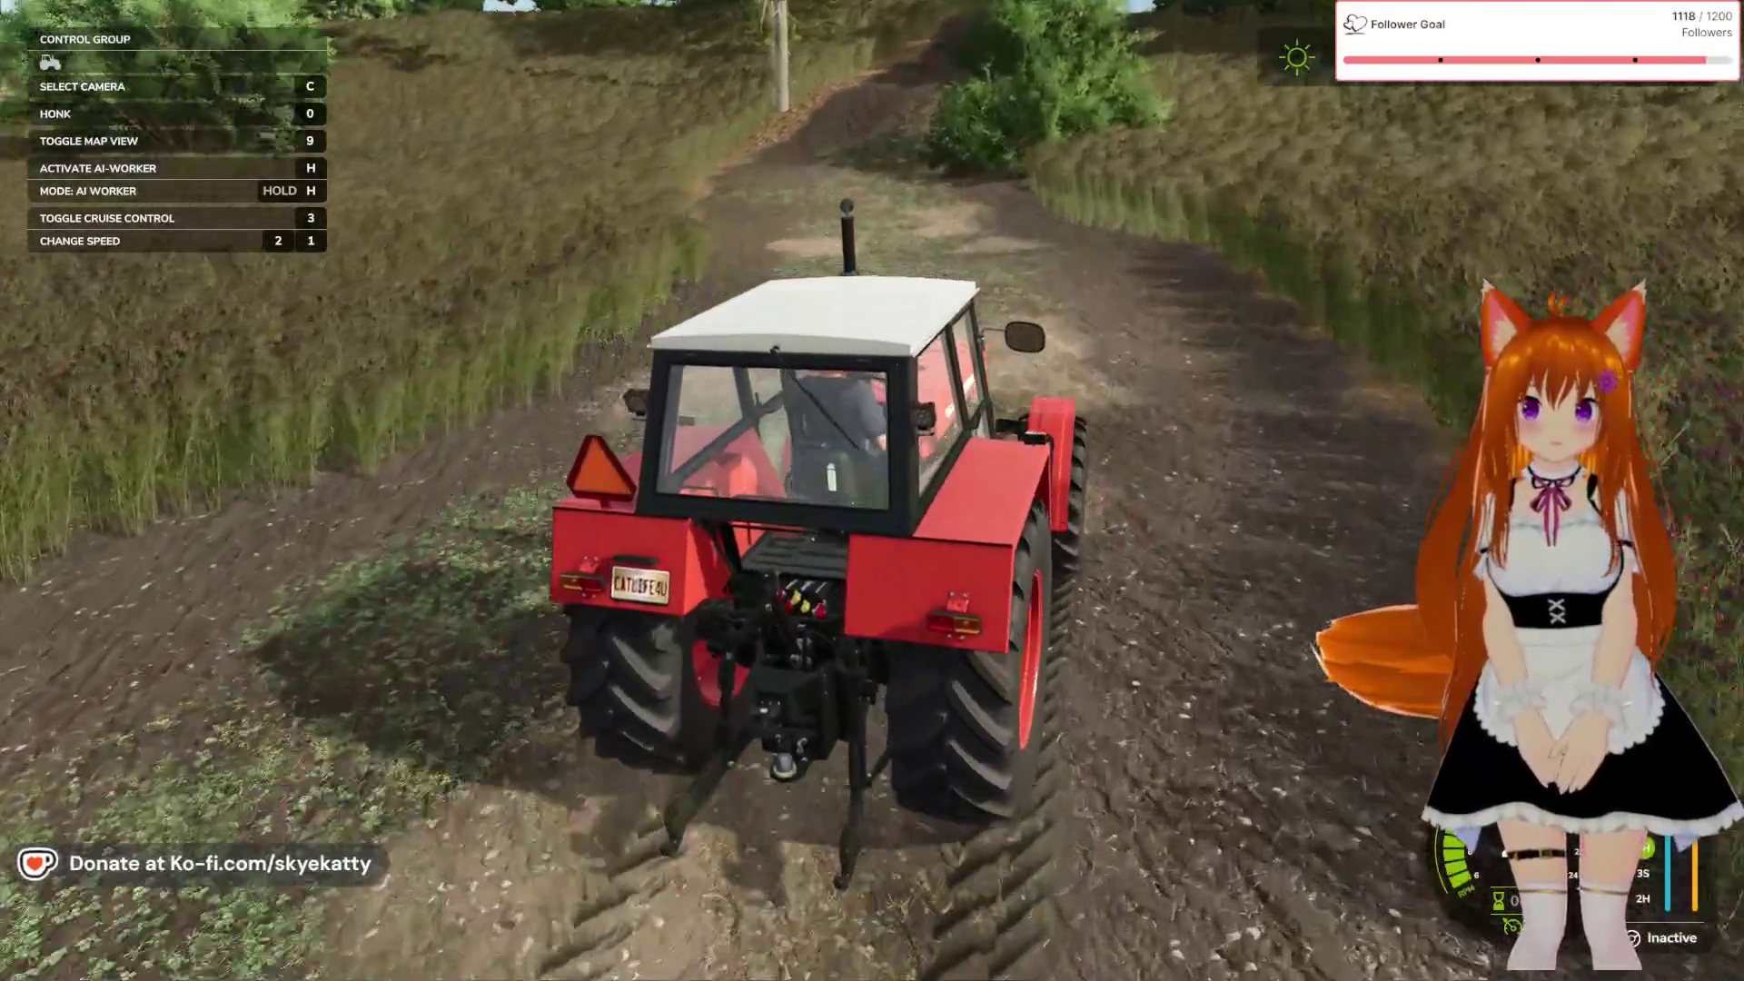
key("w")
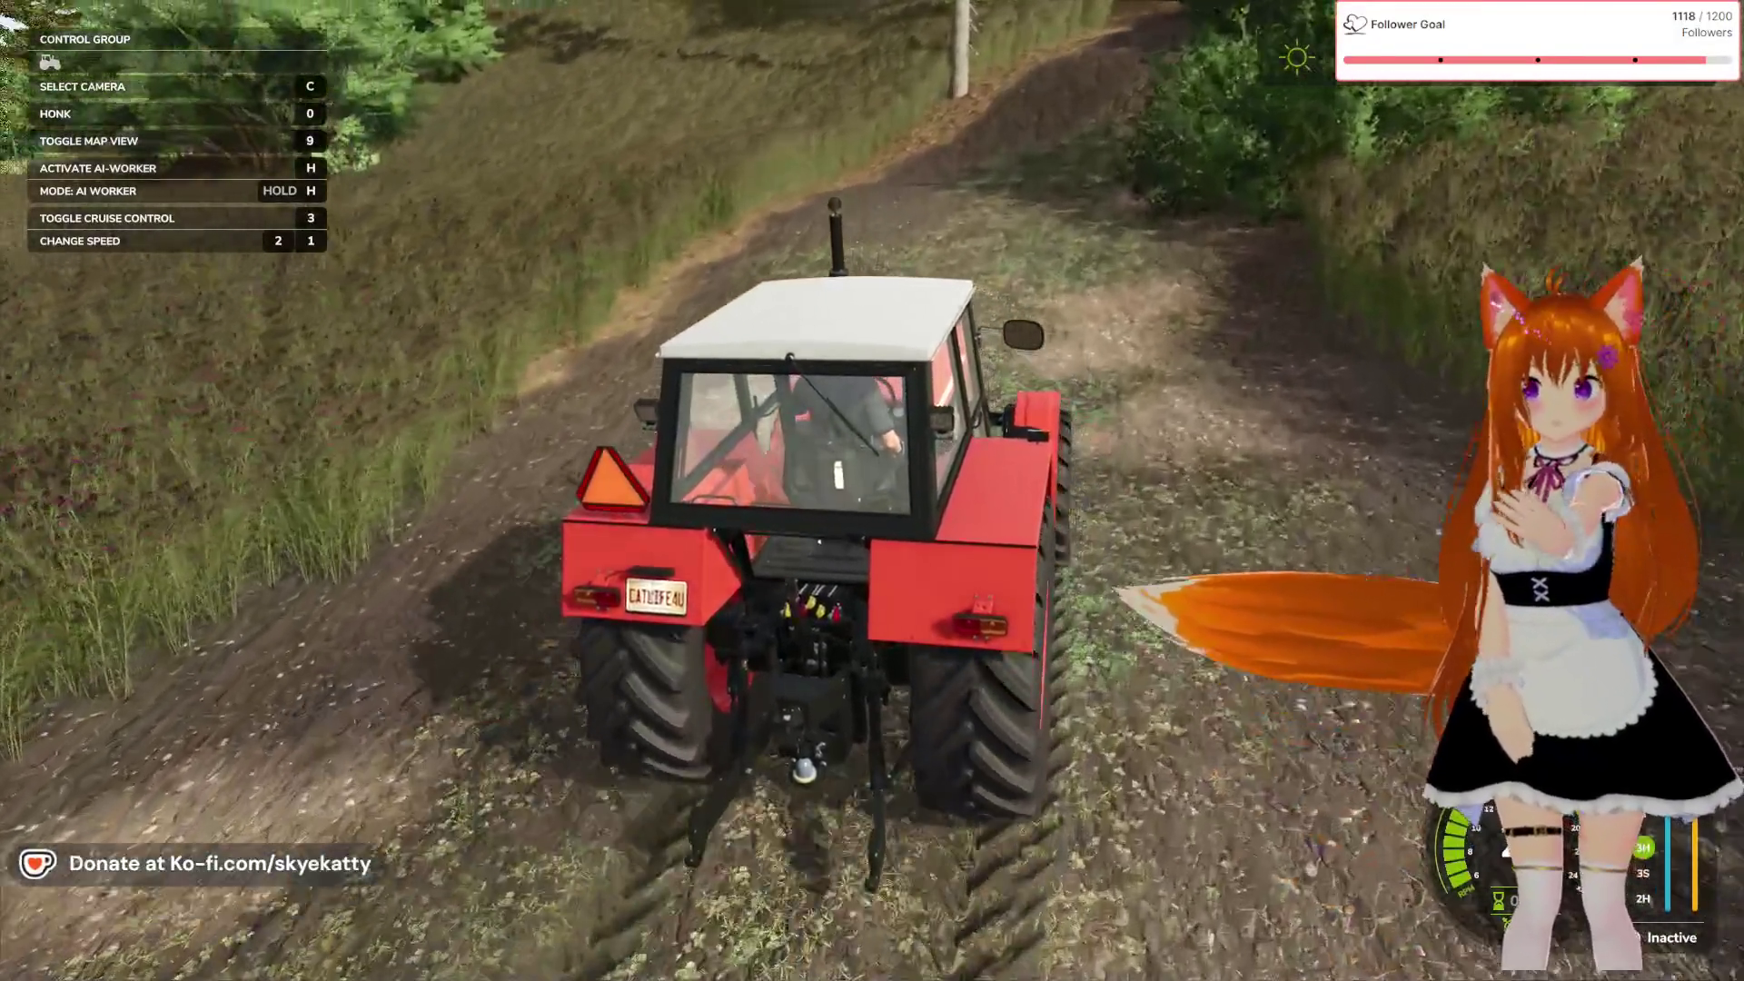
key("w")
key("a")
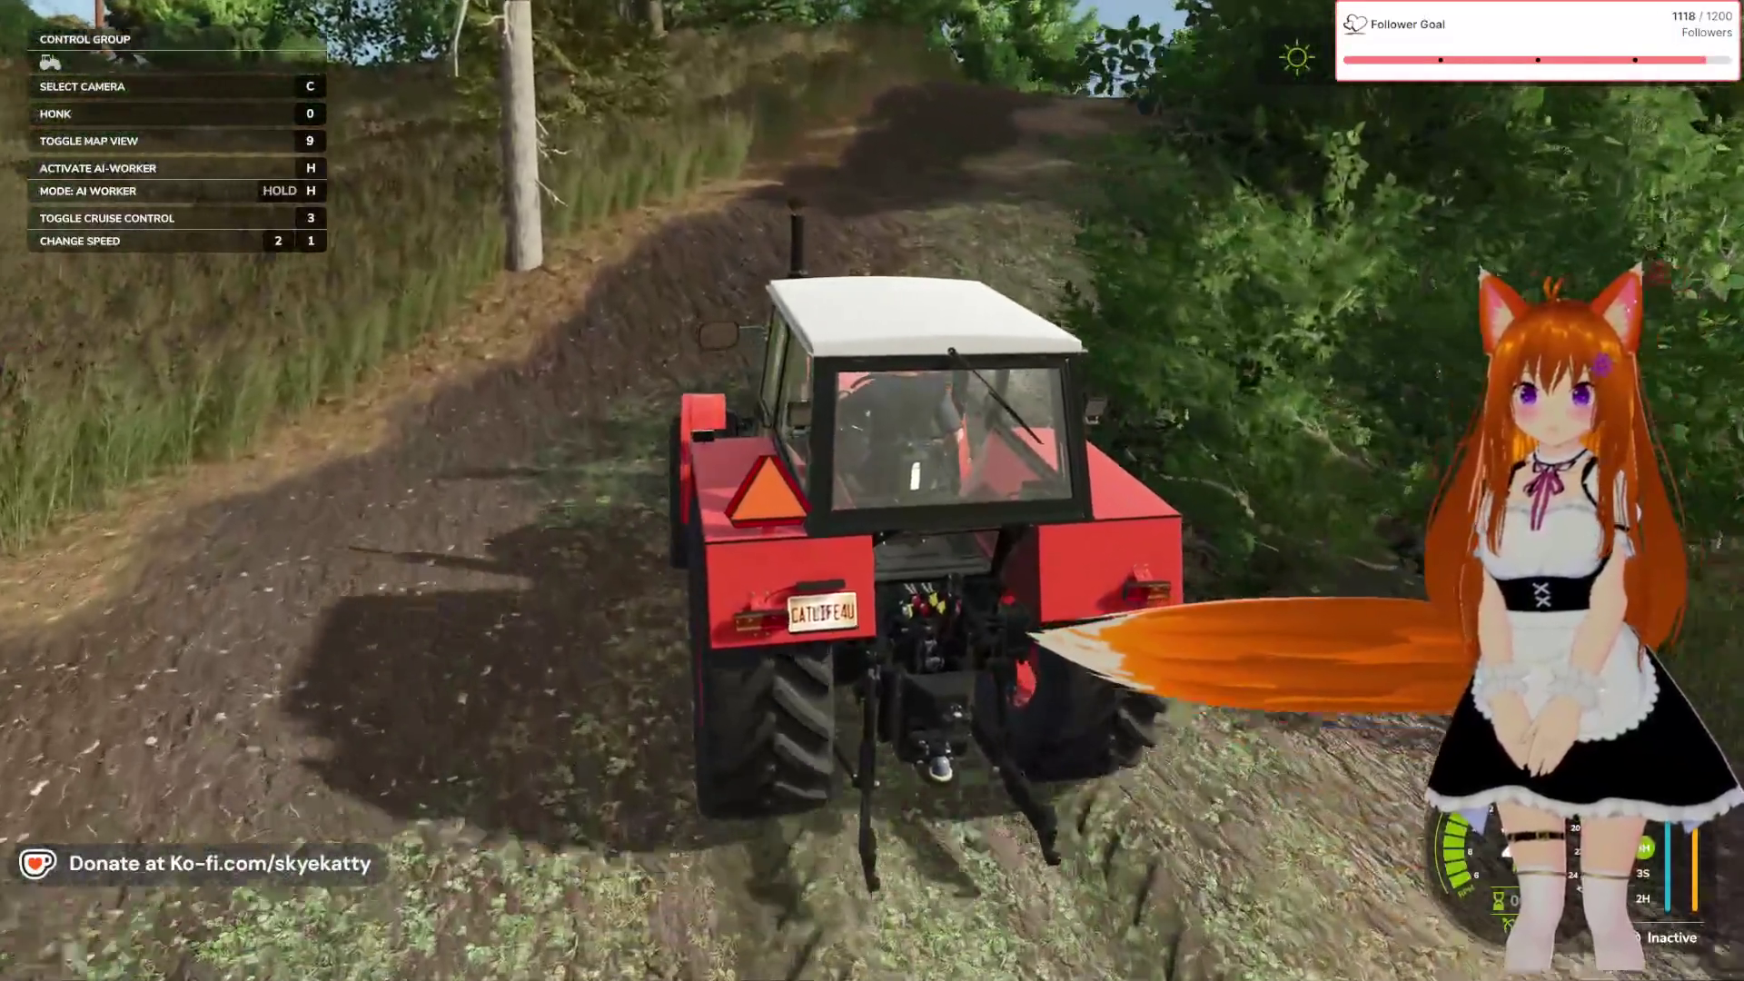
key("w")
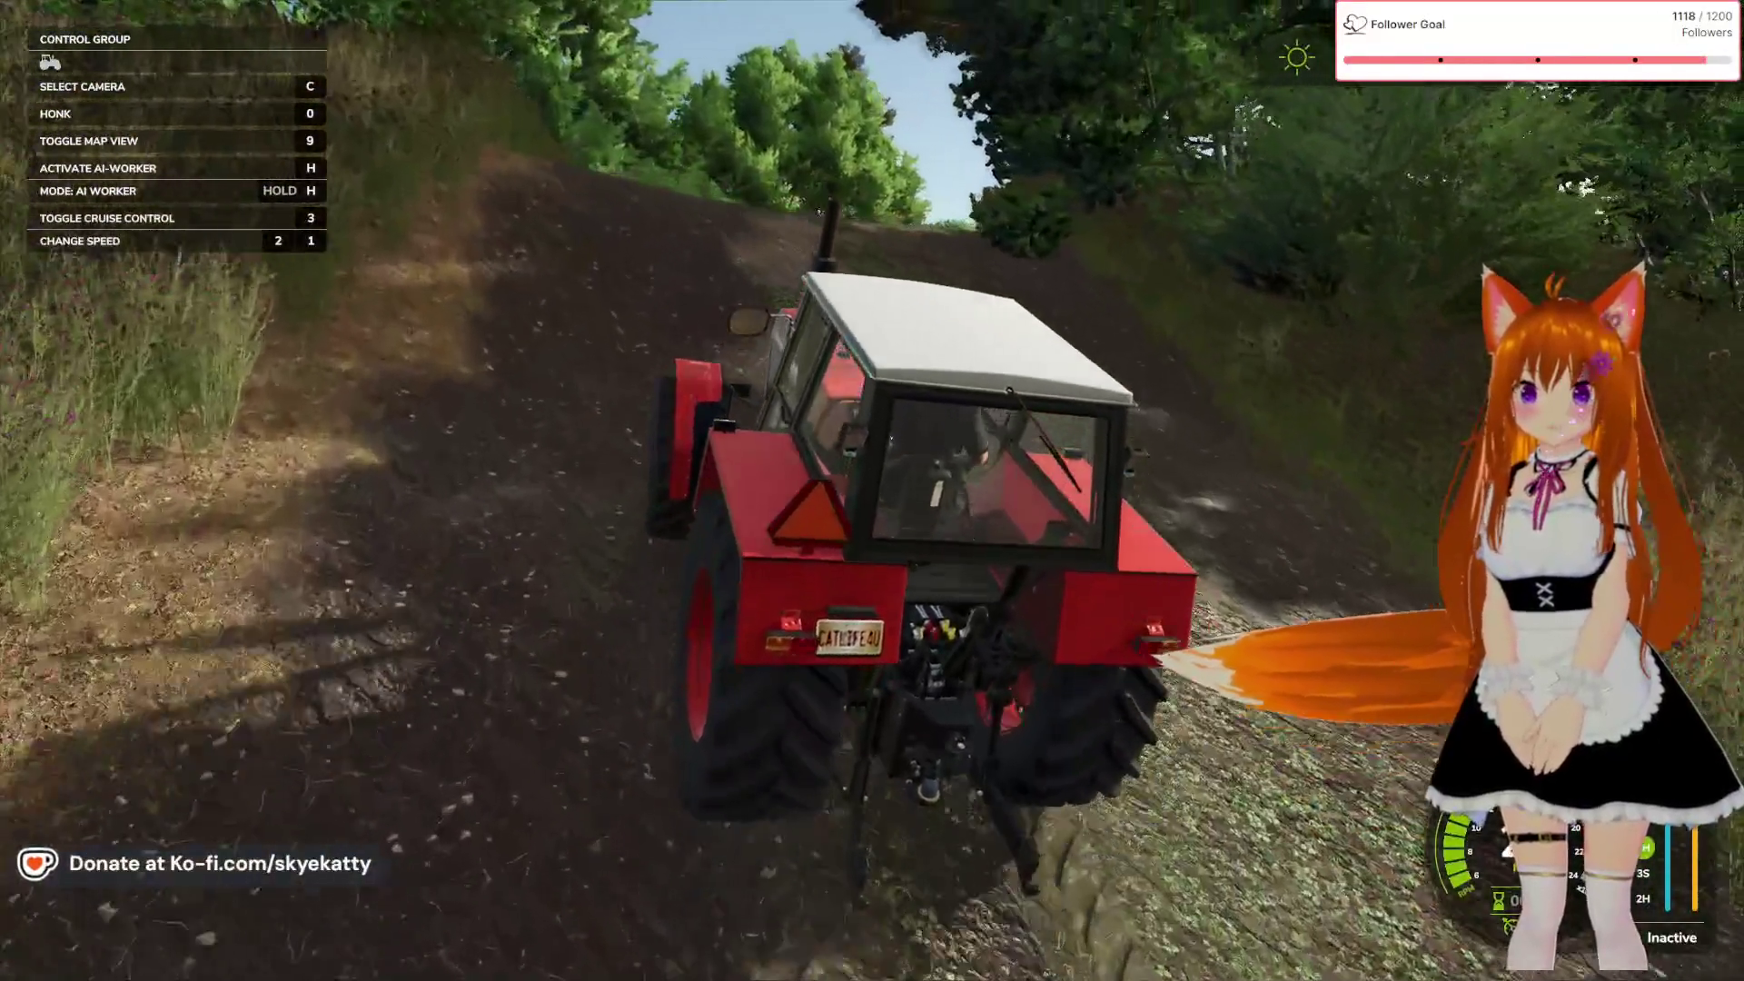
key("w")
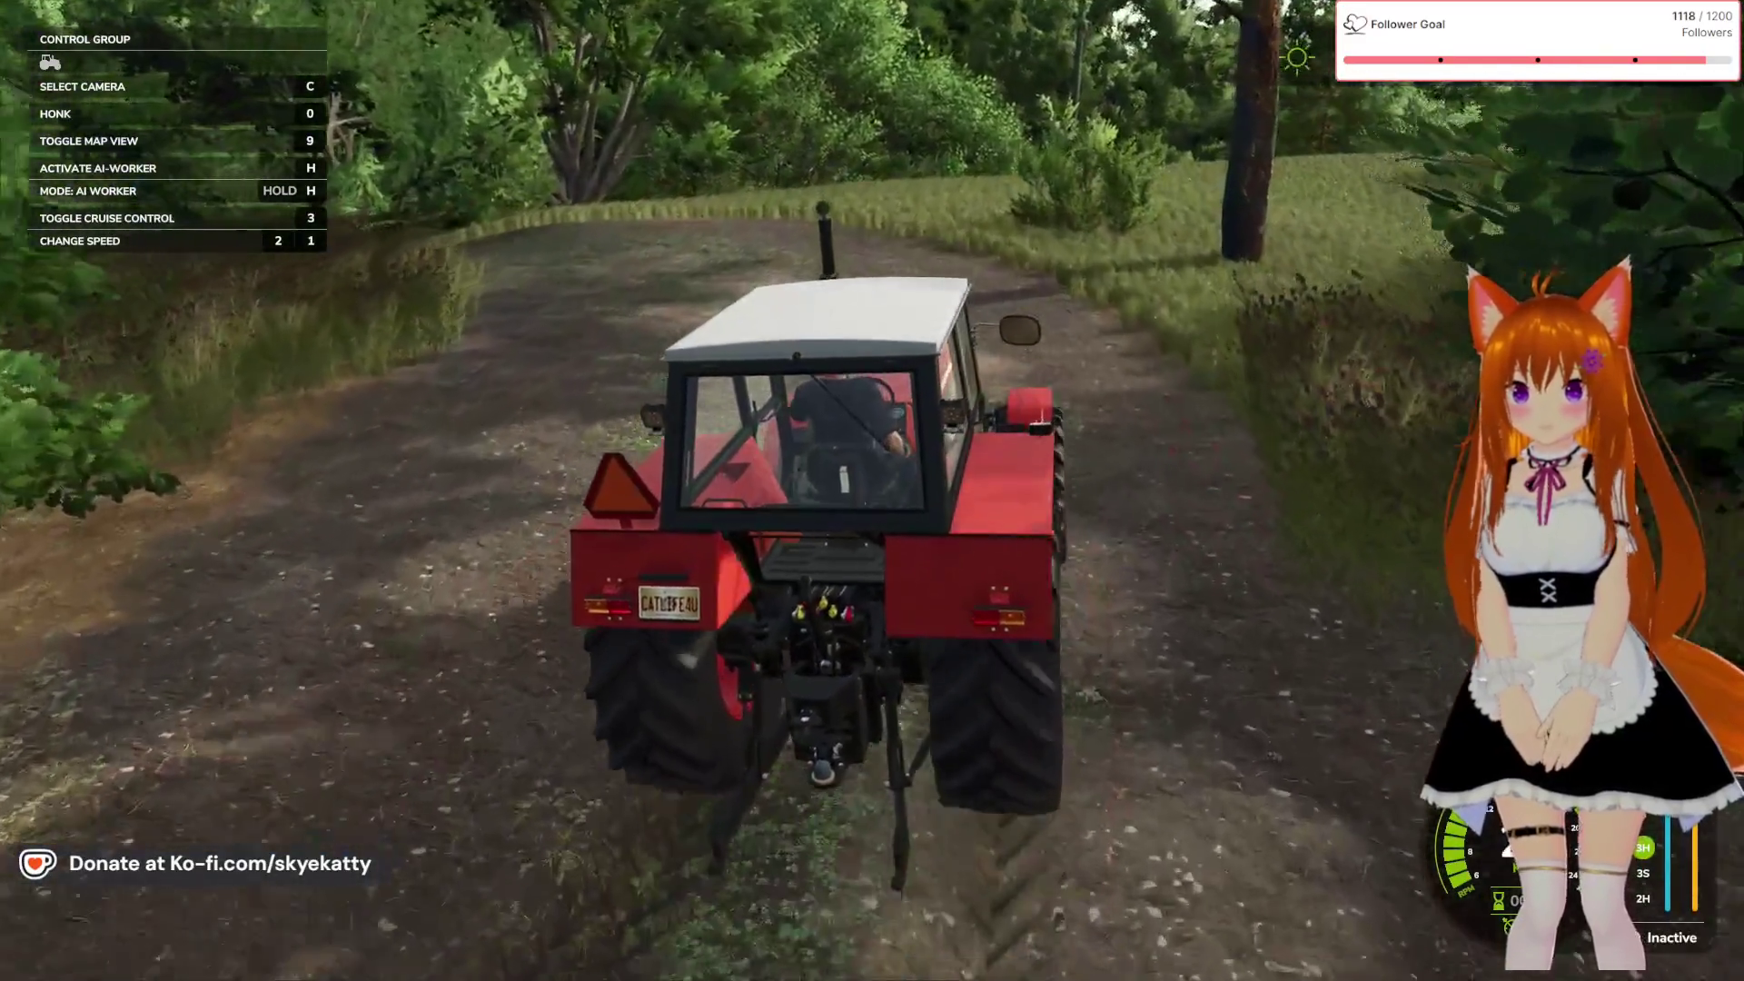
Follow the dirt track through the trees to the white farmhouse and exit on foot
key("d")
key("a")
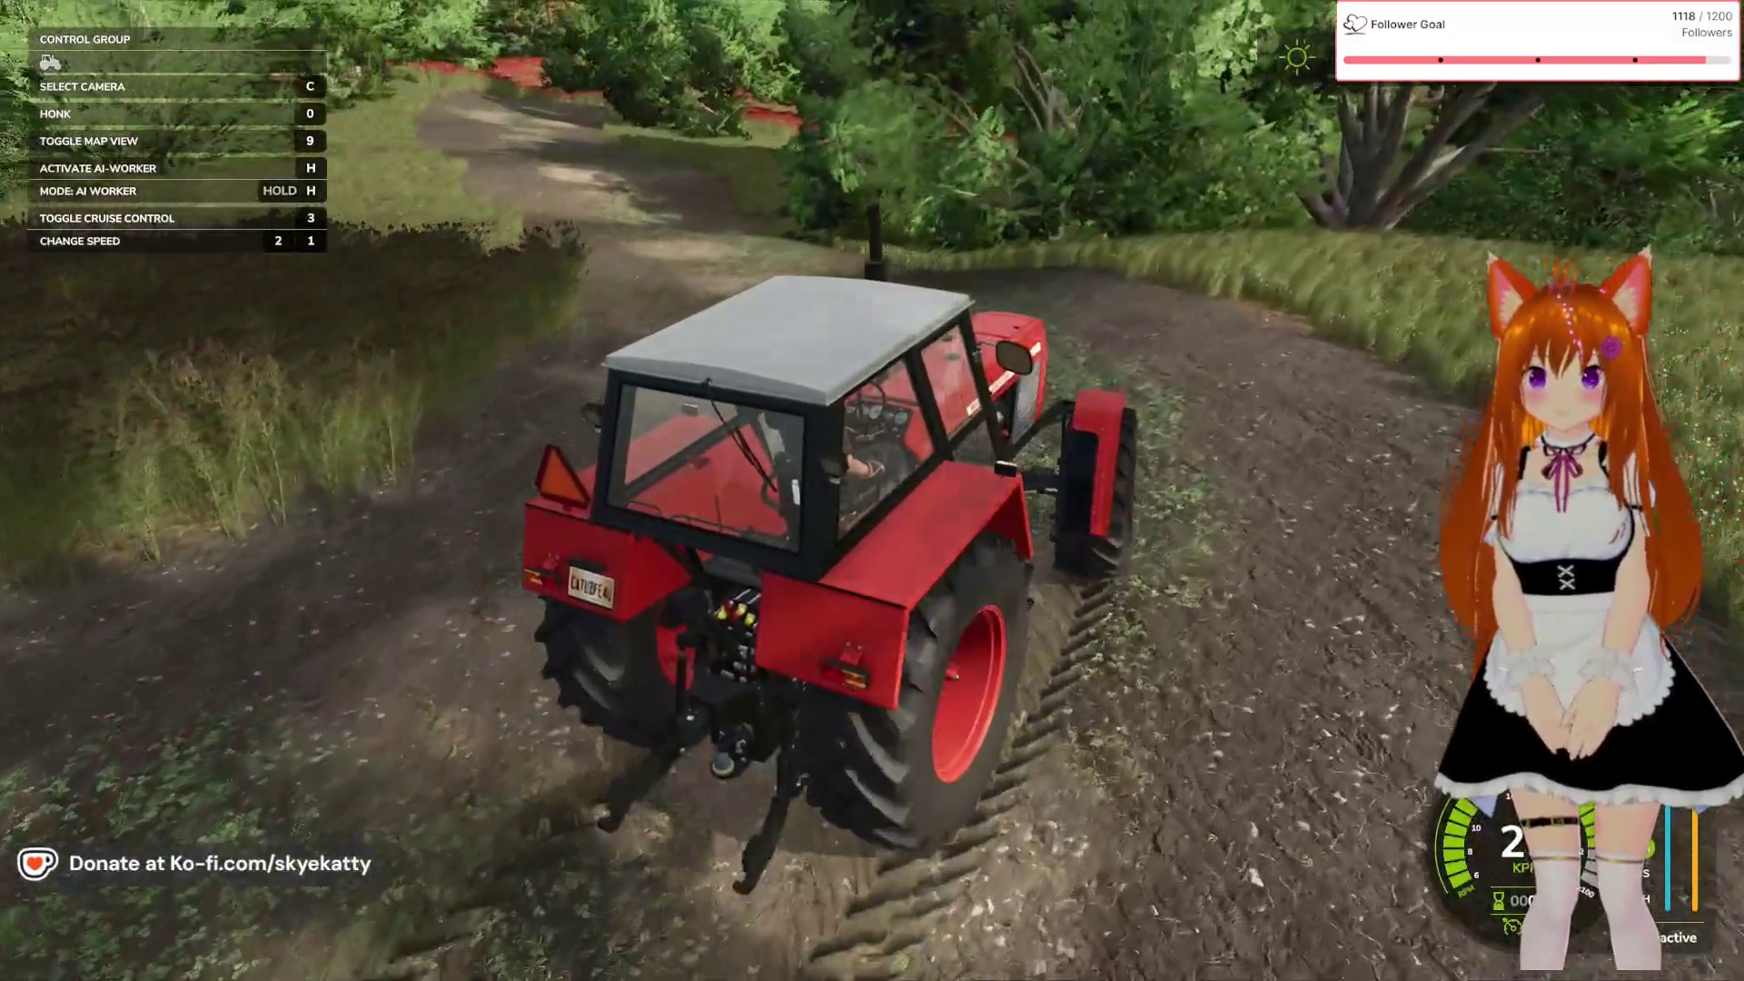
key("a")
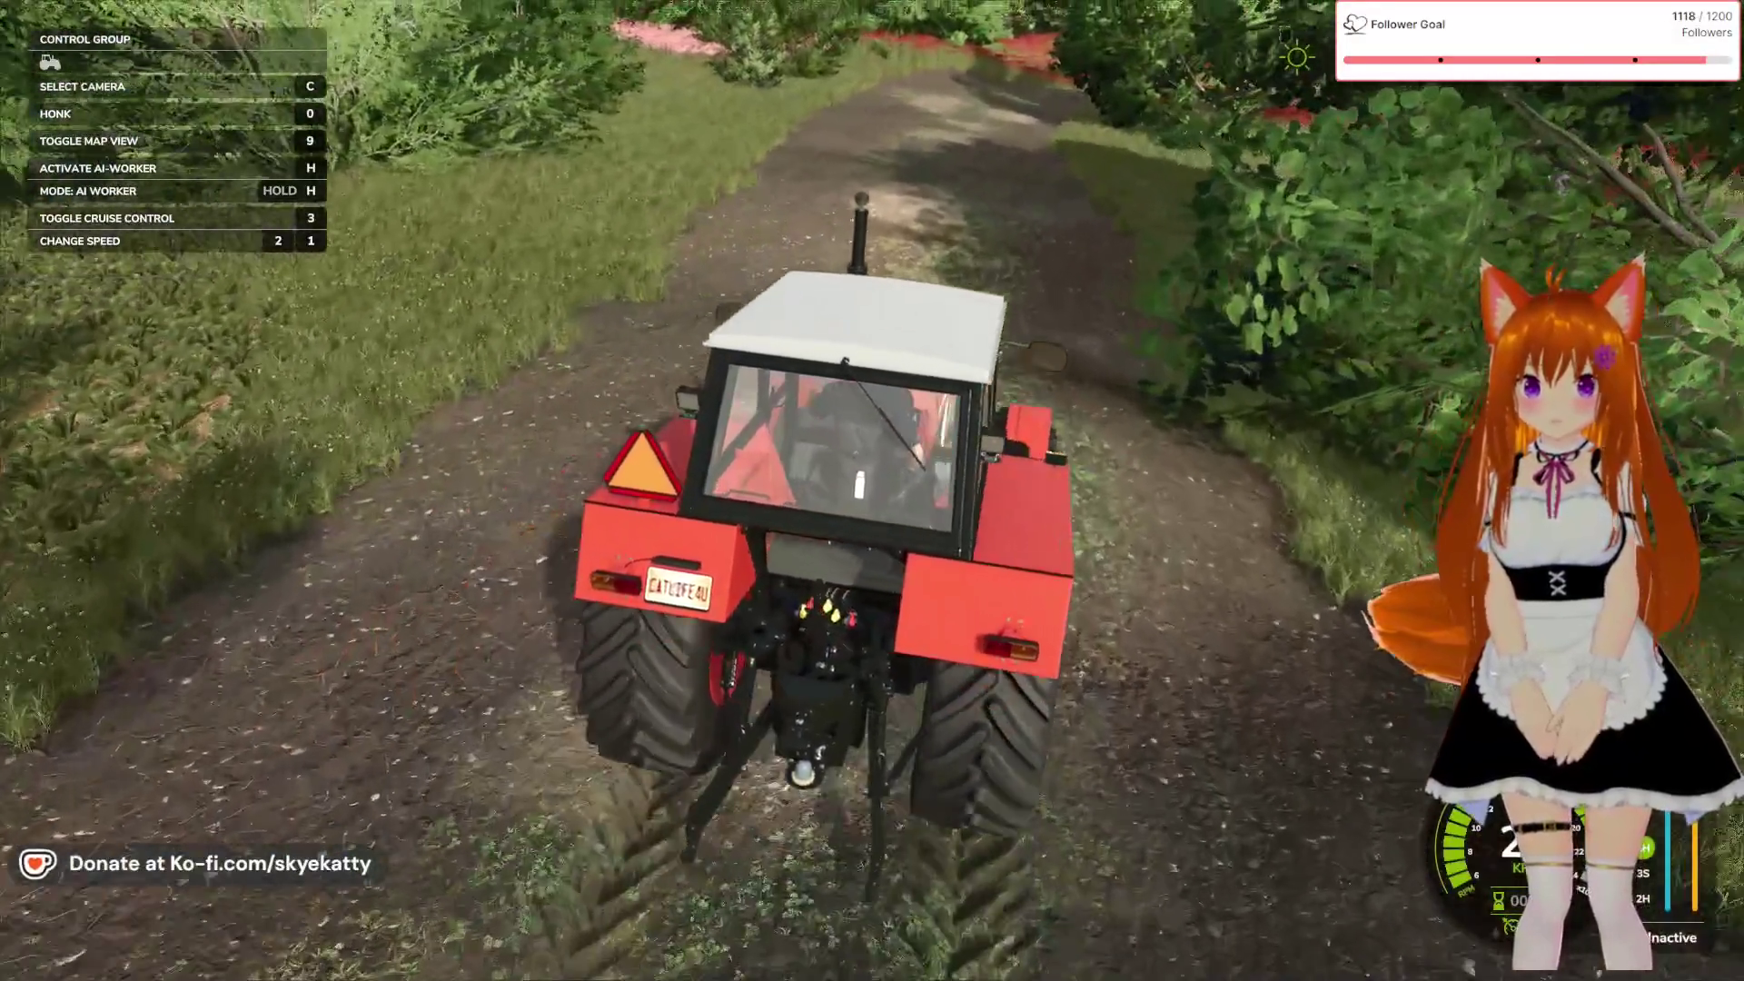
key("w")
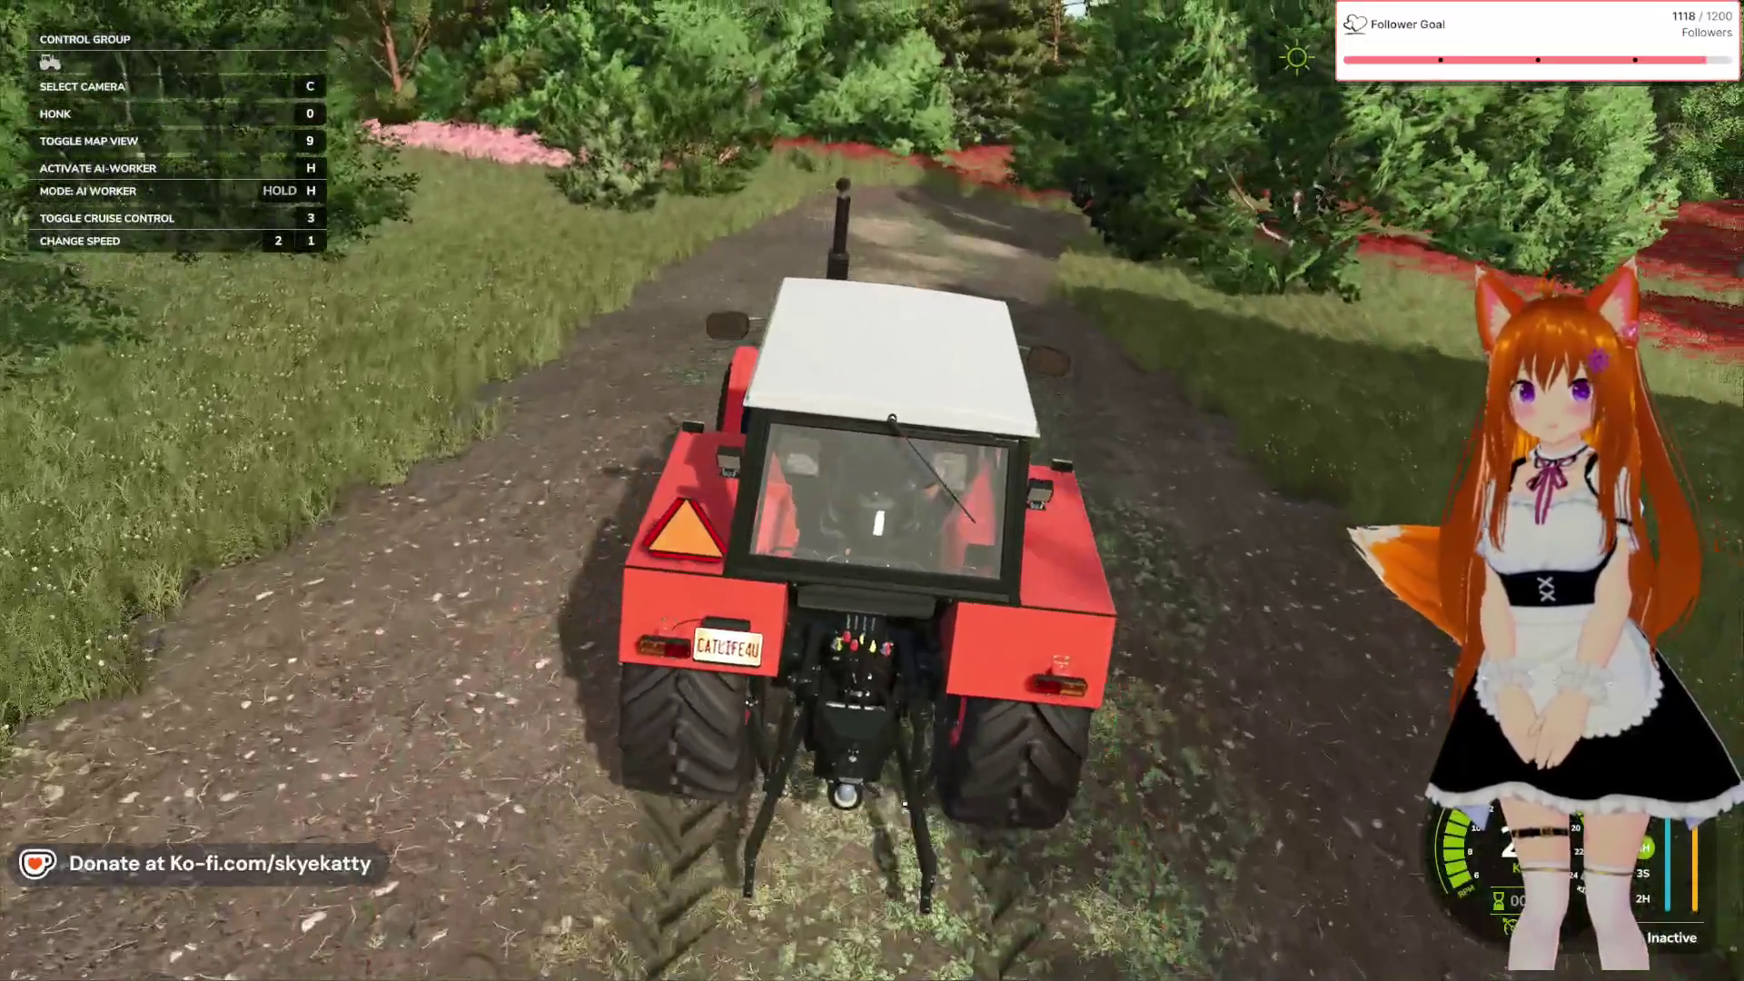
key("d")
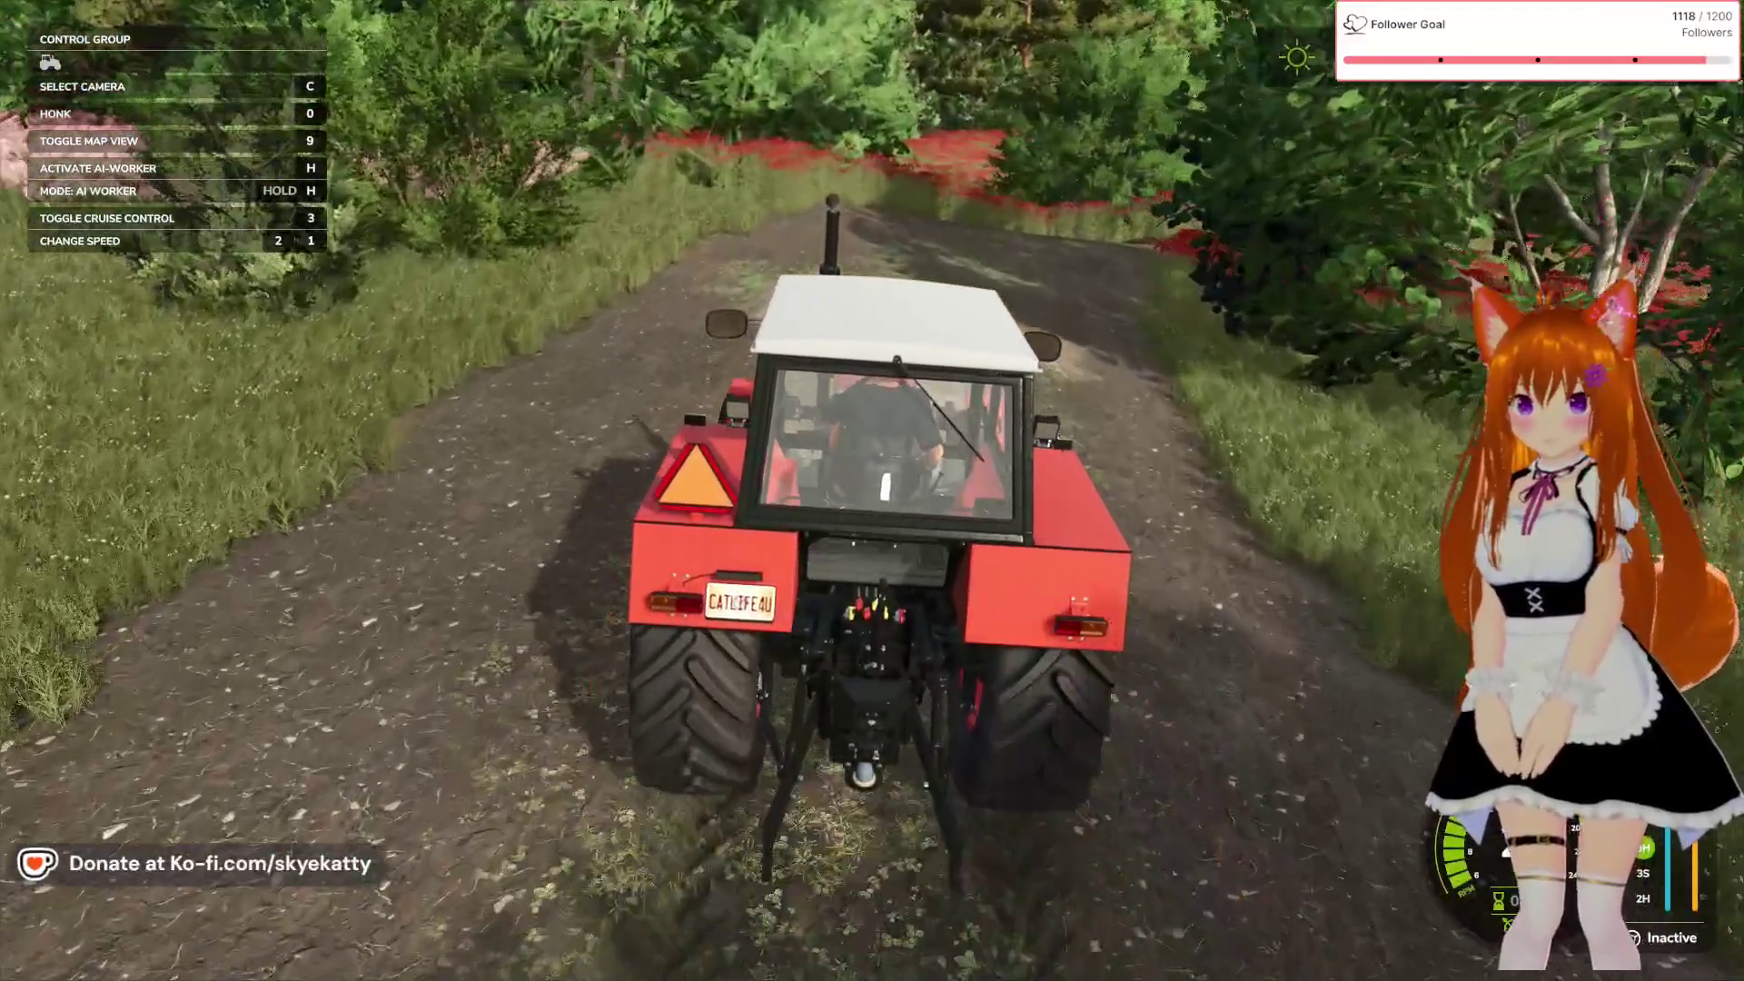
key("w")
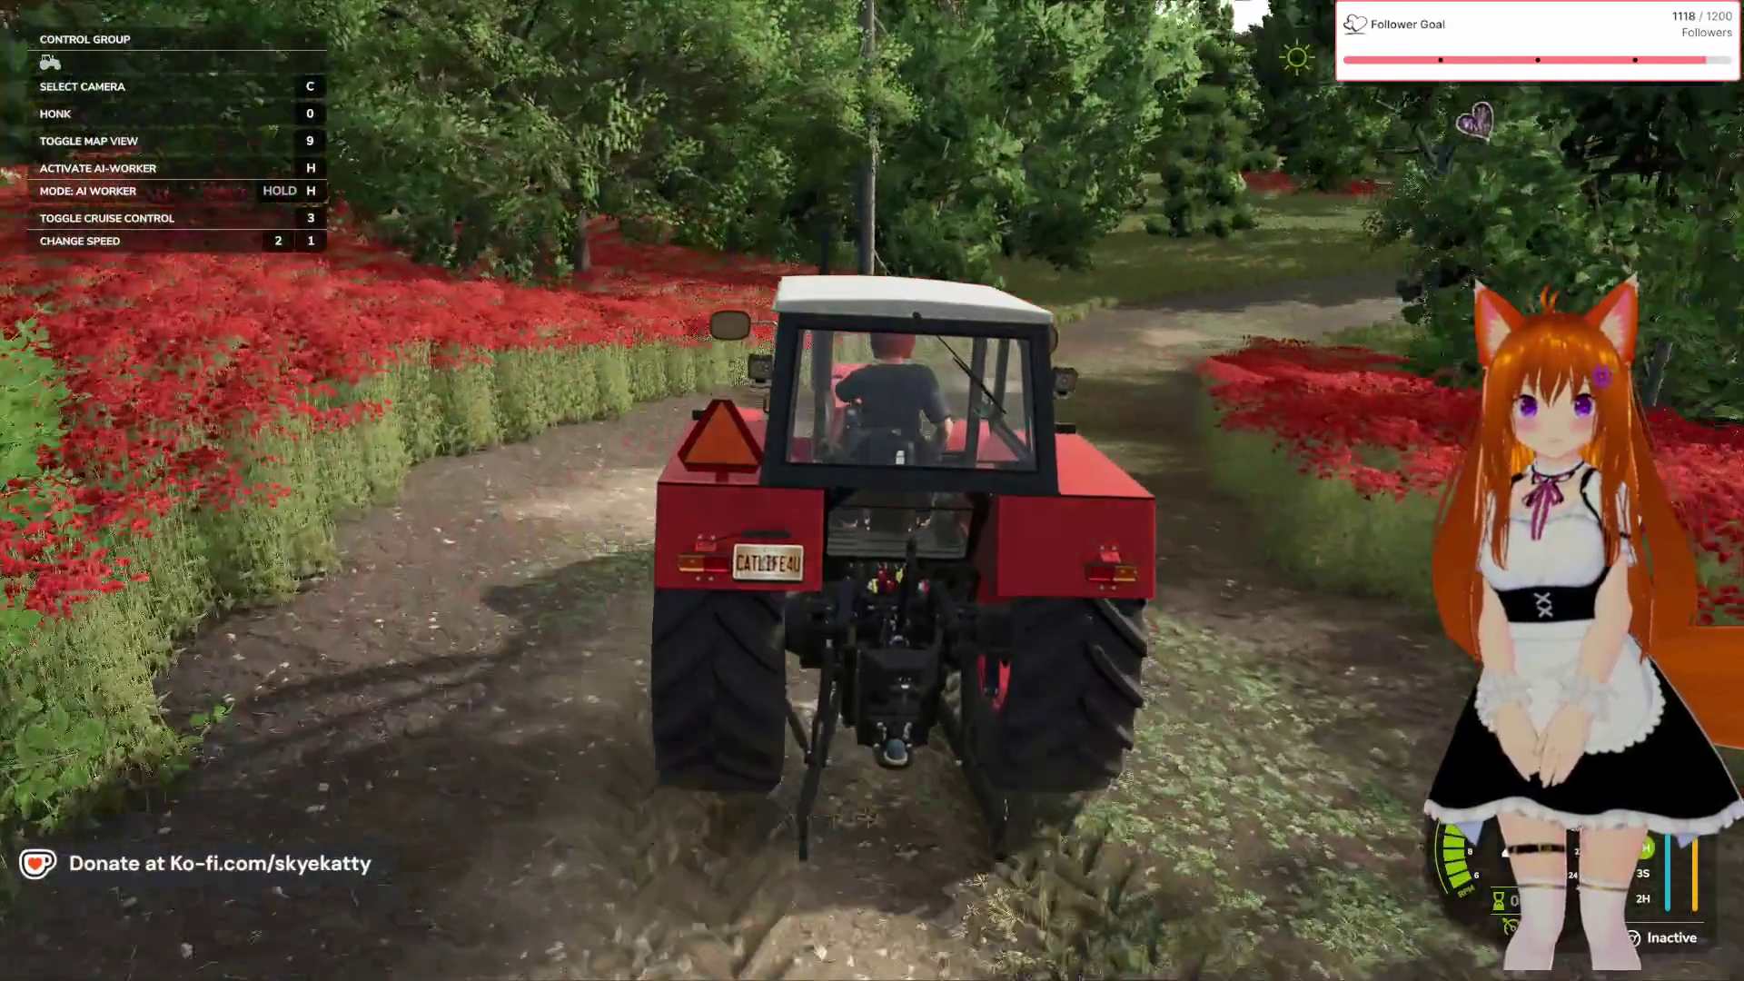
key("a")
key("d")
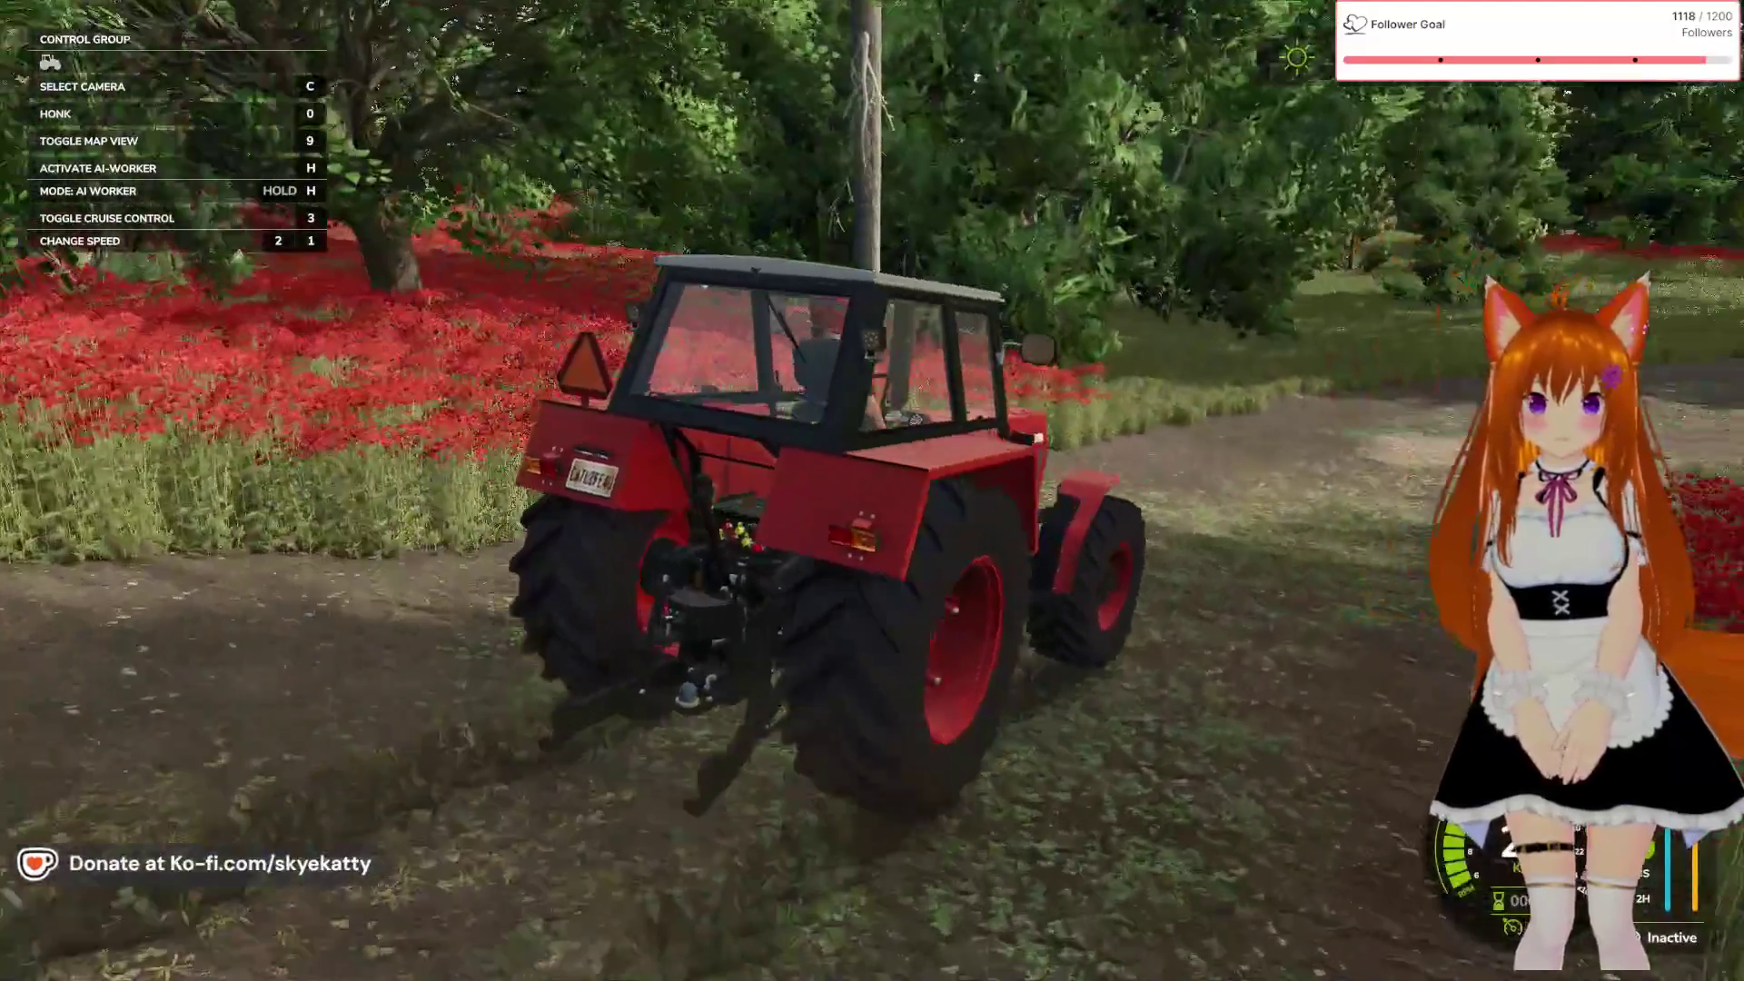
key("w")
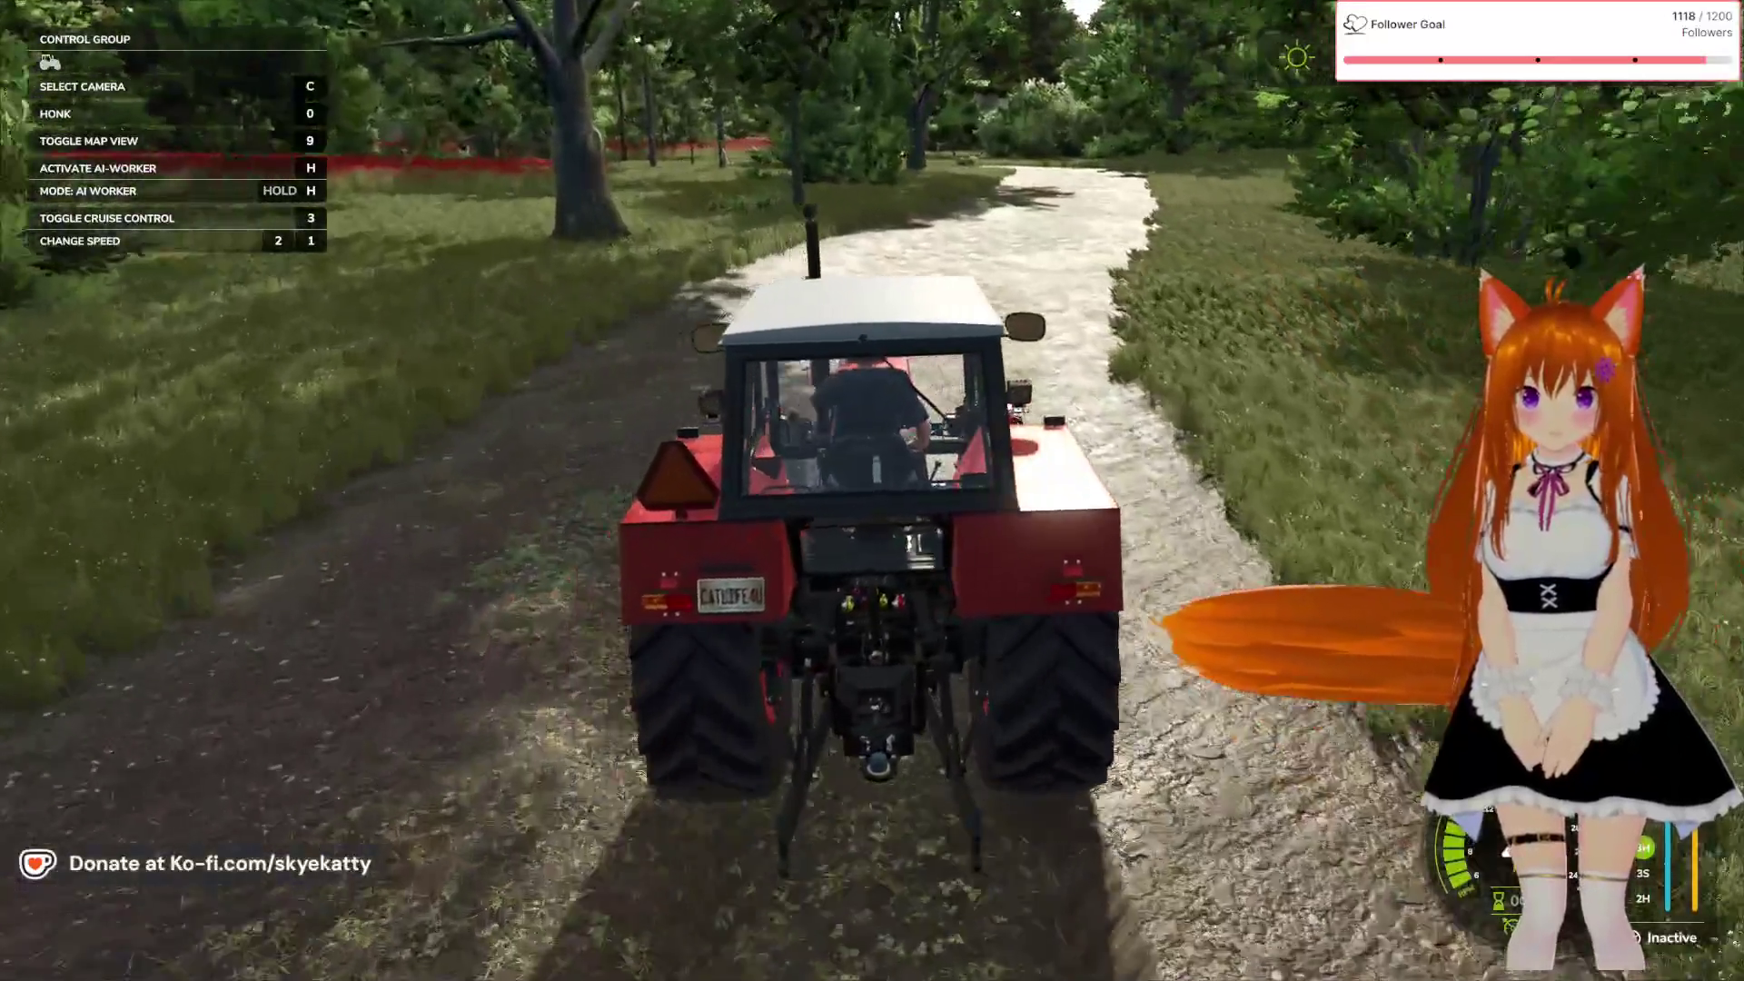
key("w")
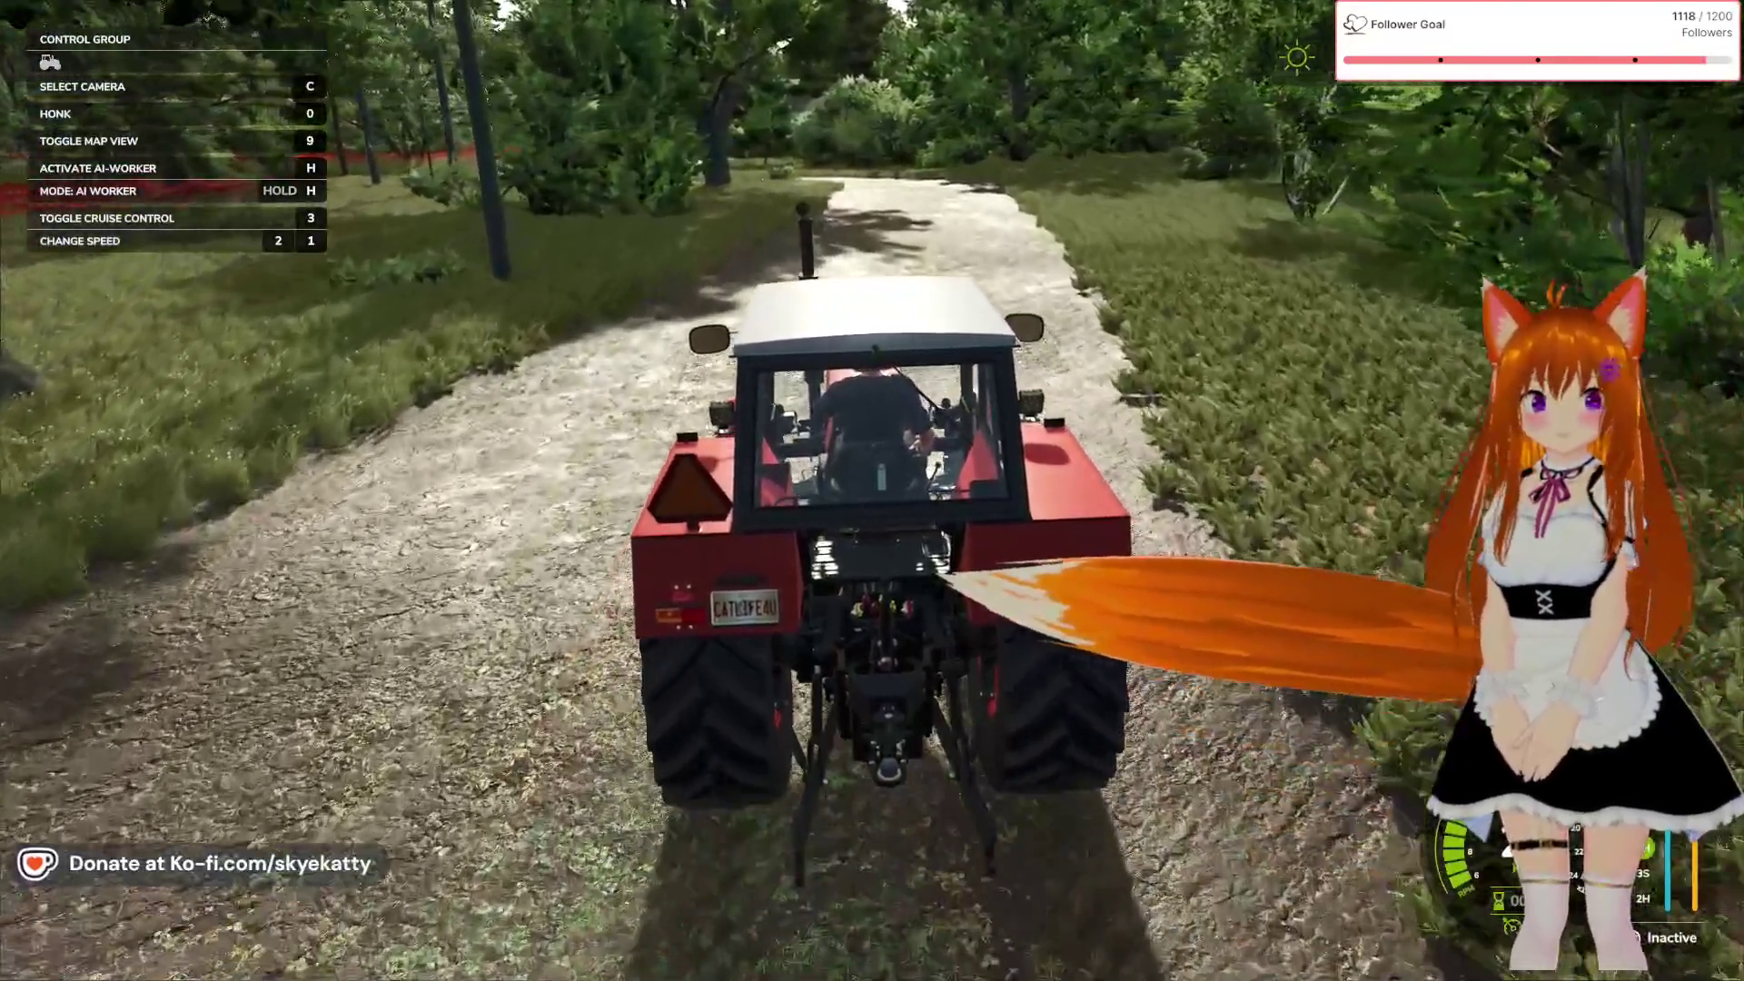
key("a")
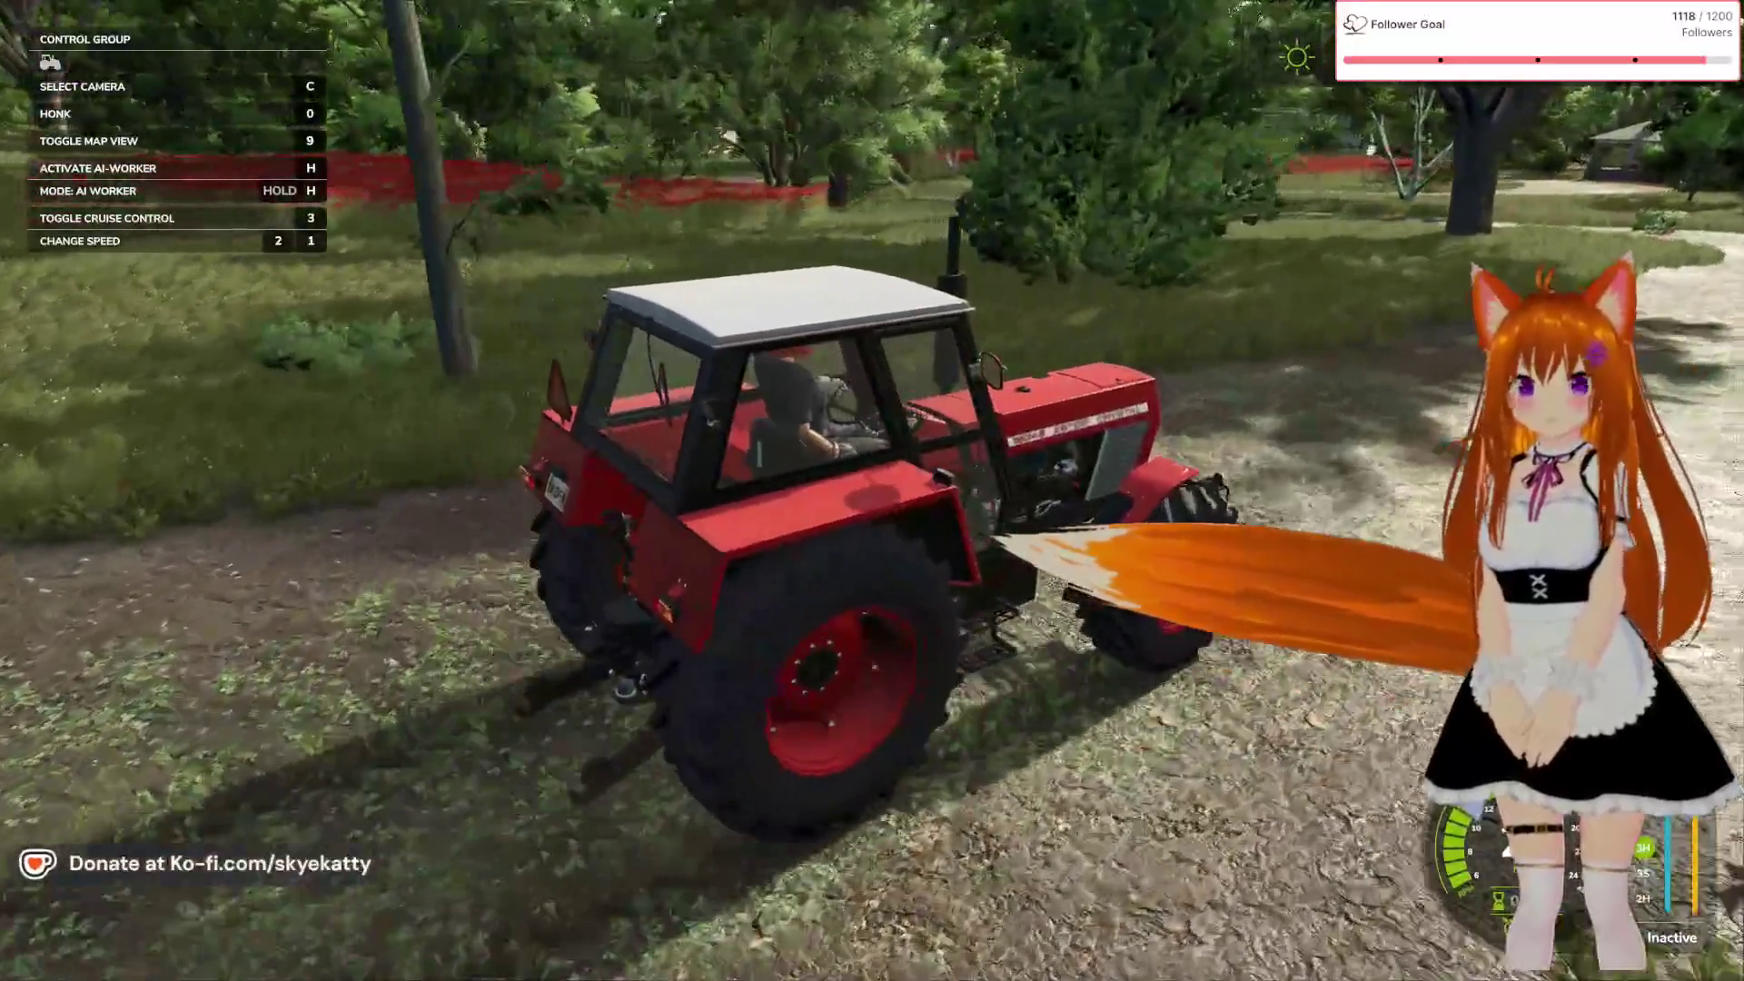
key("d")
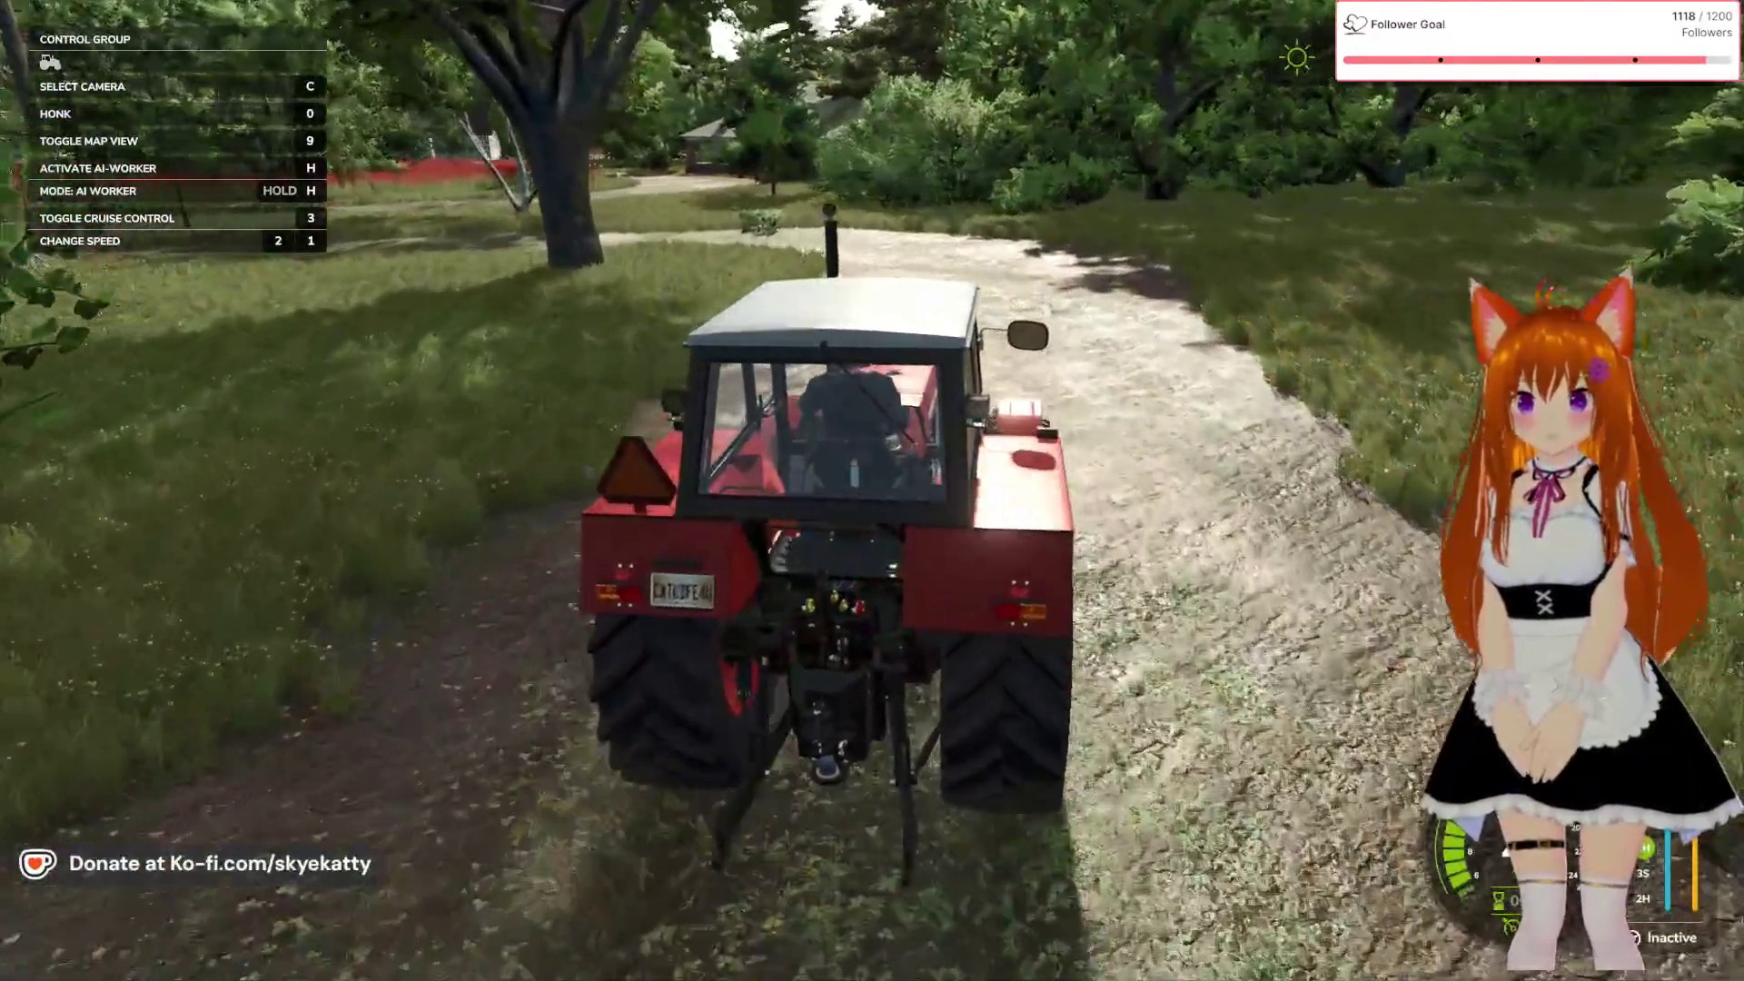
key("d")
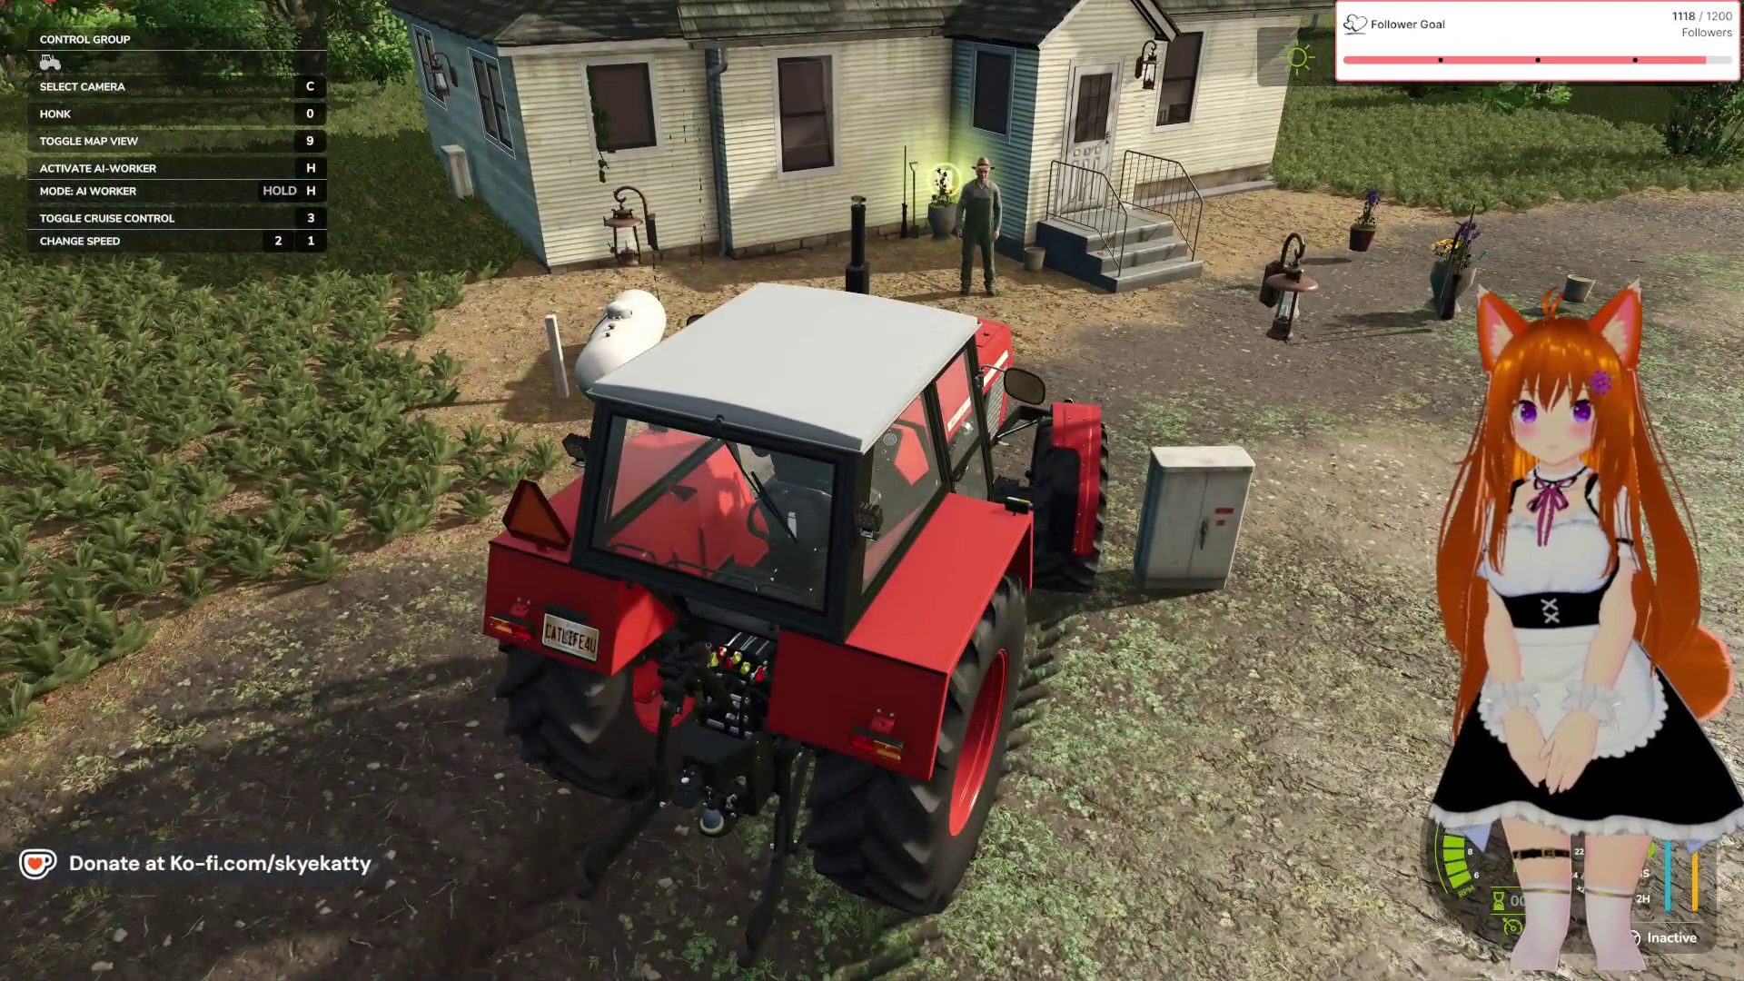
key("e")
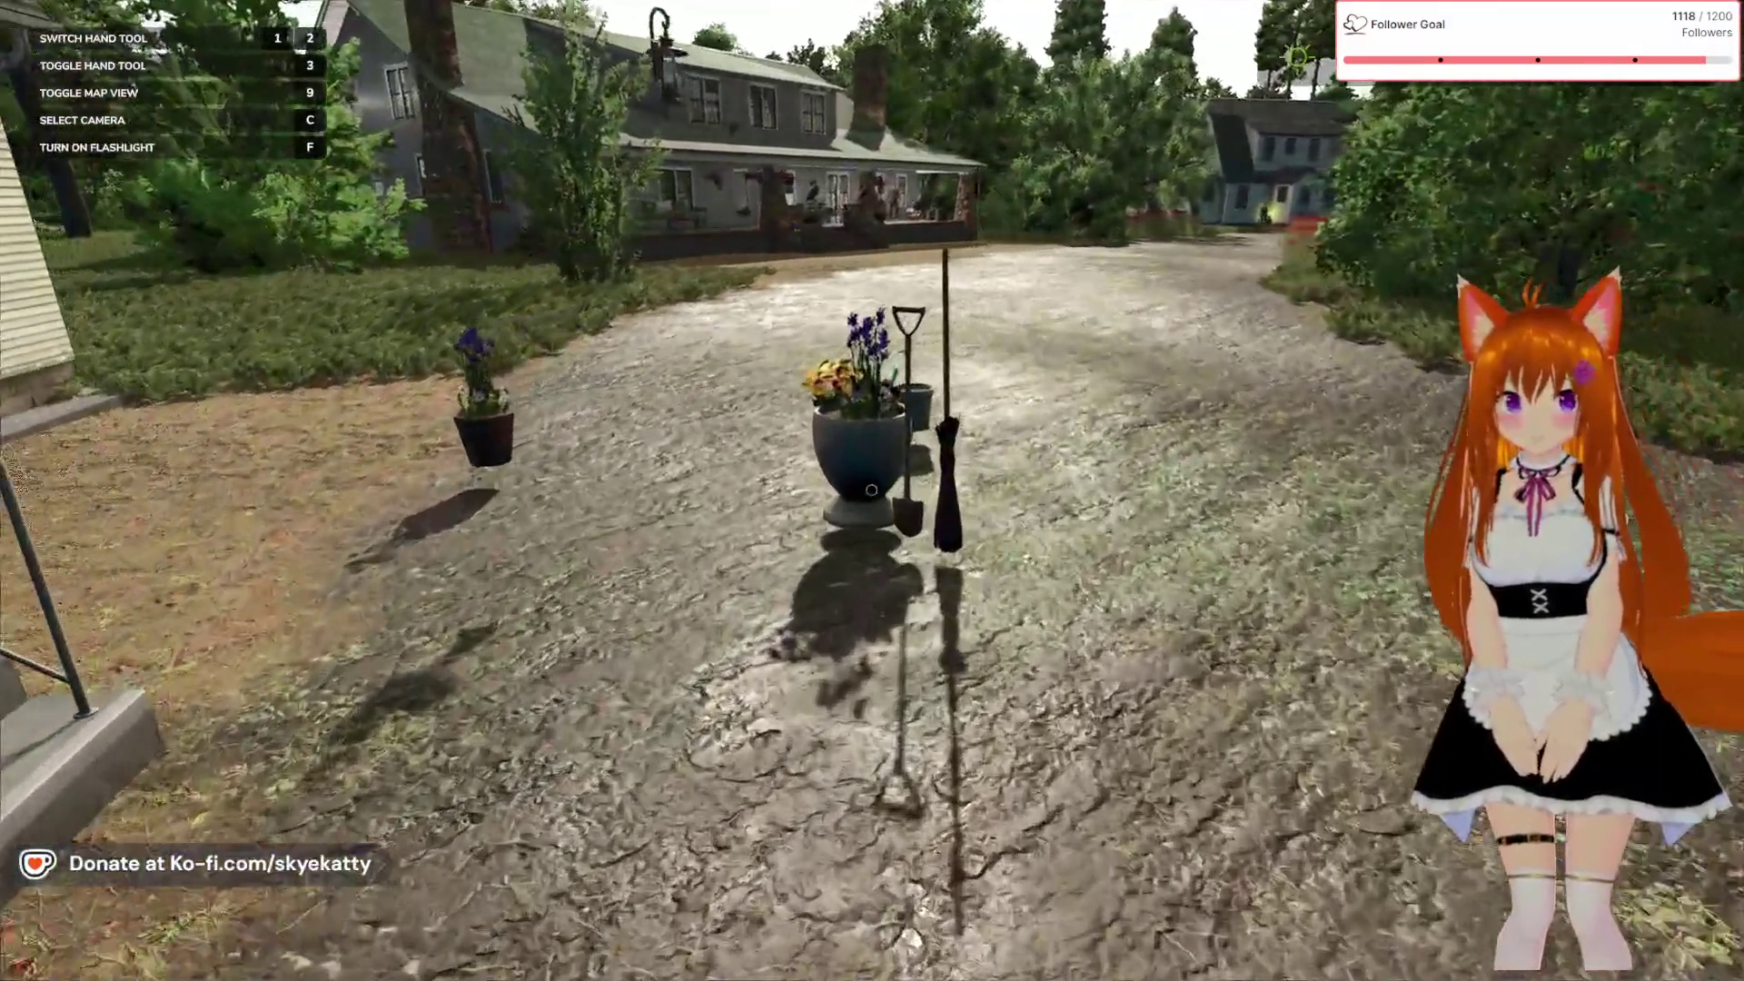
Walk from the parked tractor up to the resident by the porch house wall
key("w")
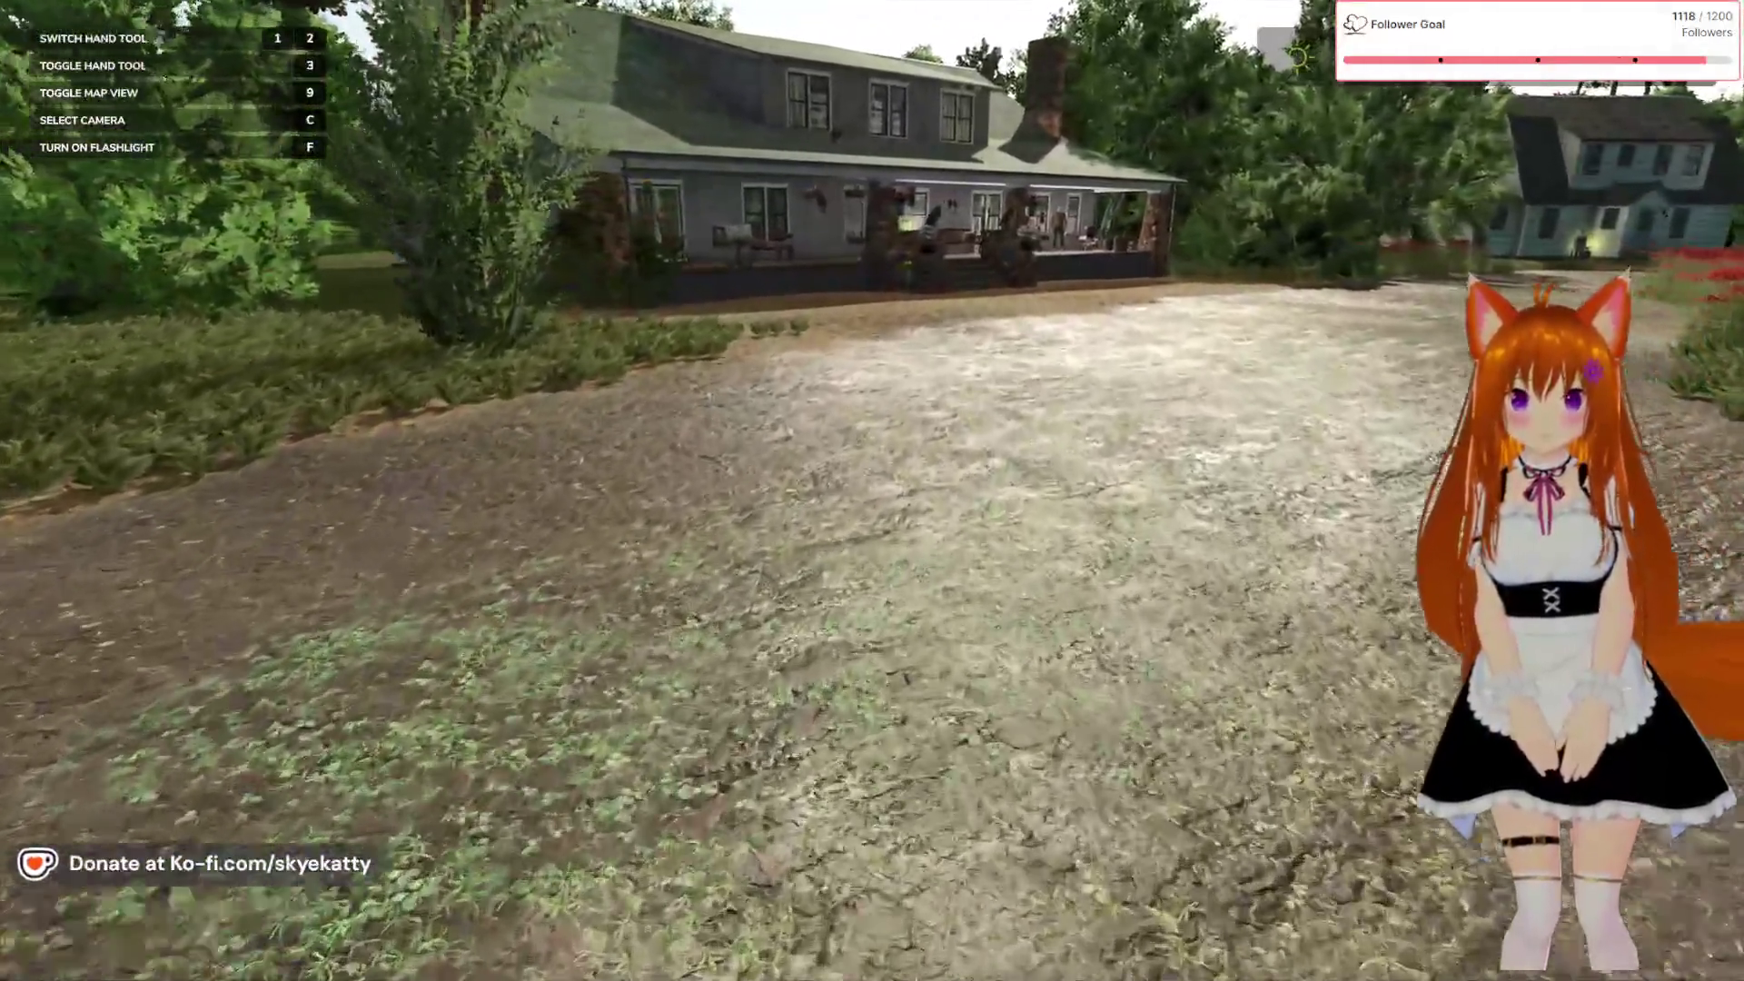
key("w")
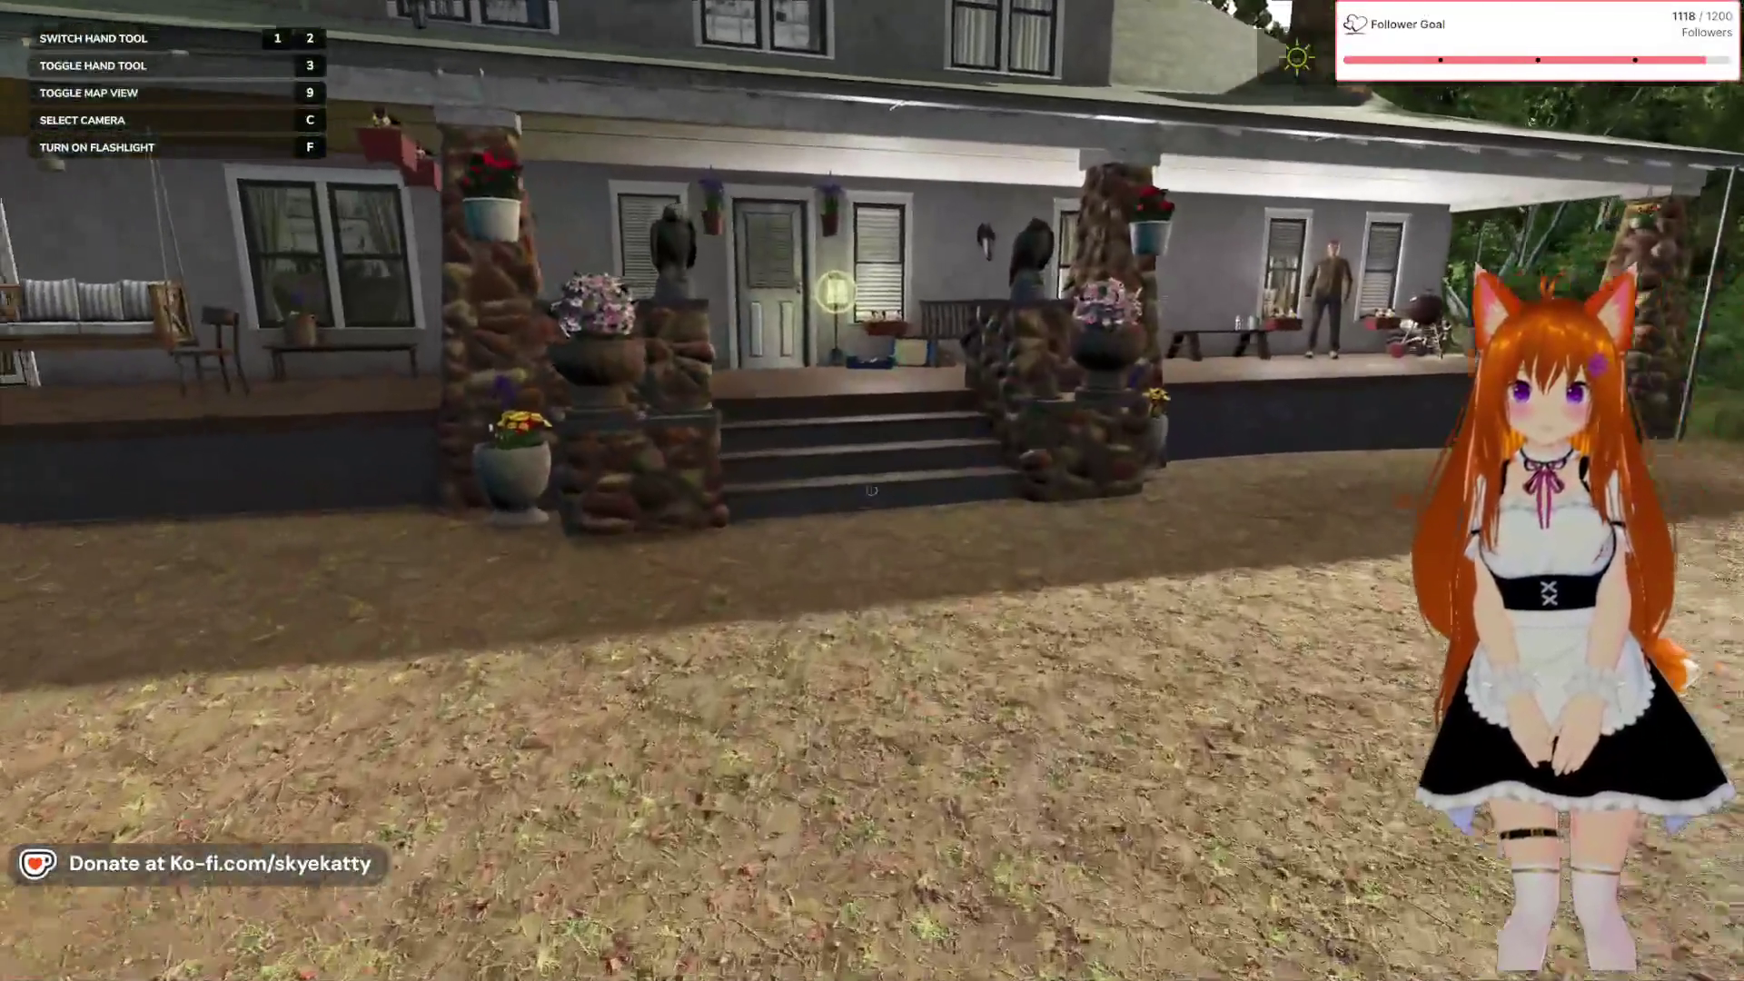
key("w")
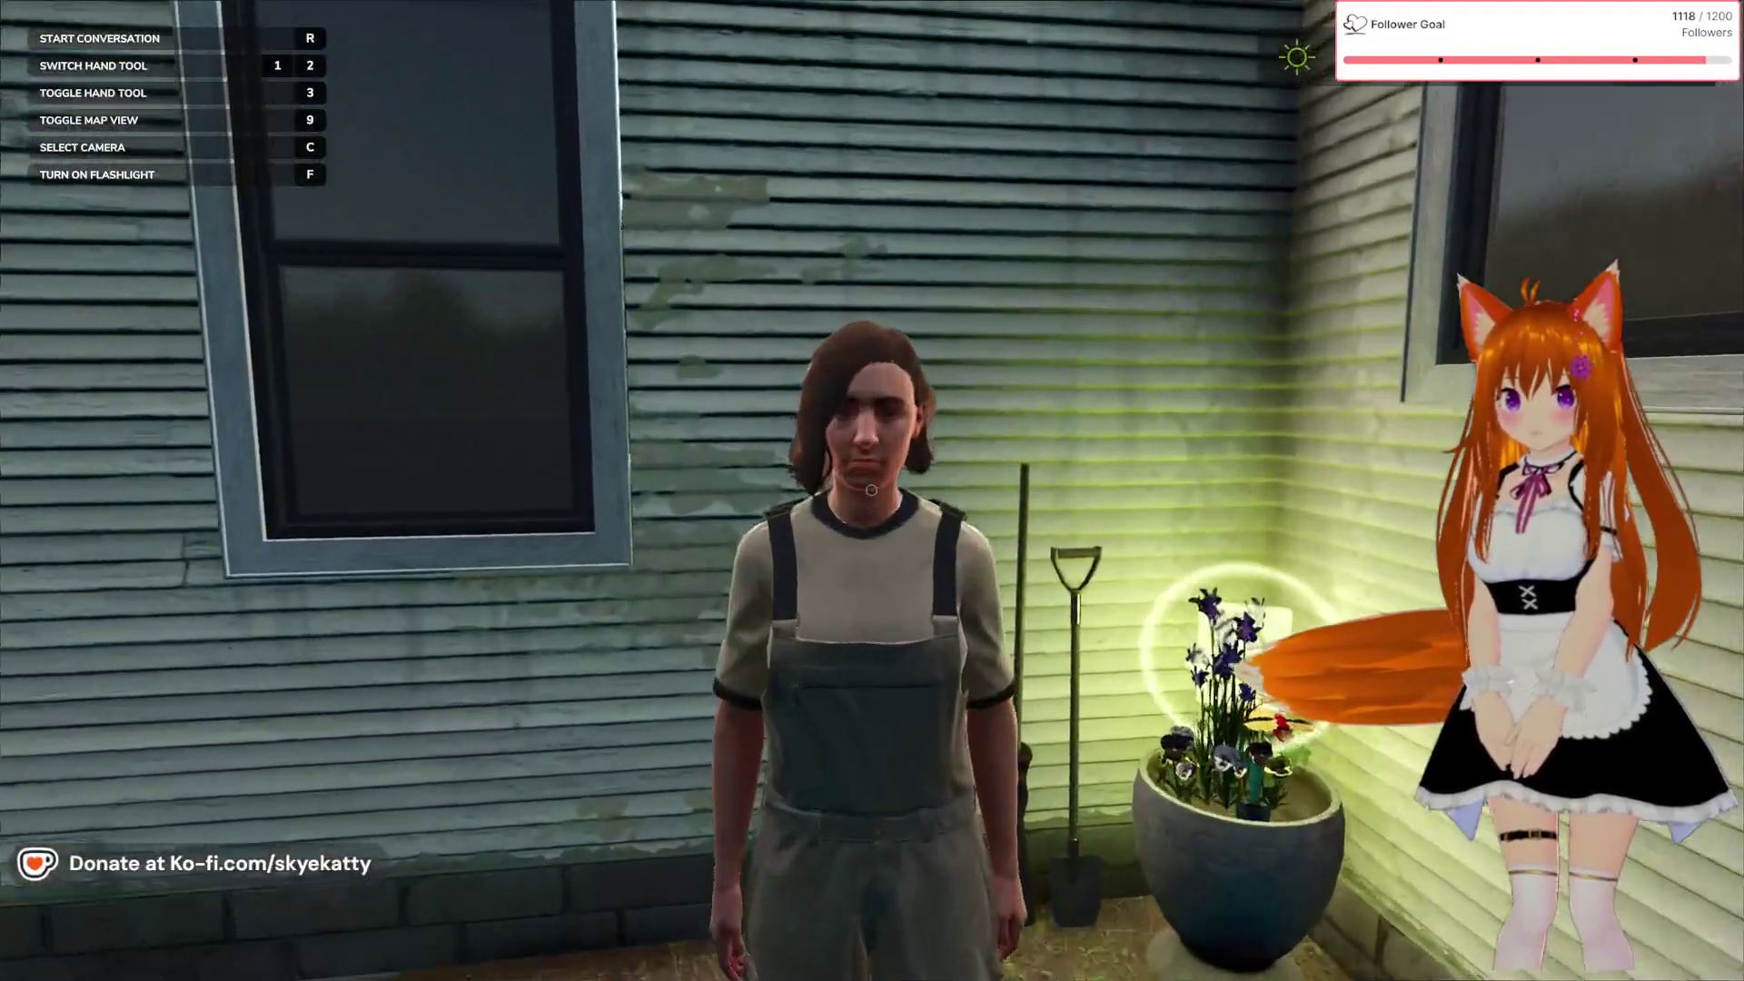
Walk around the porch into the farmyard, then switch out to the config folder window
key("w")
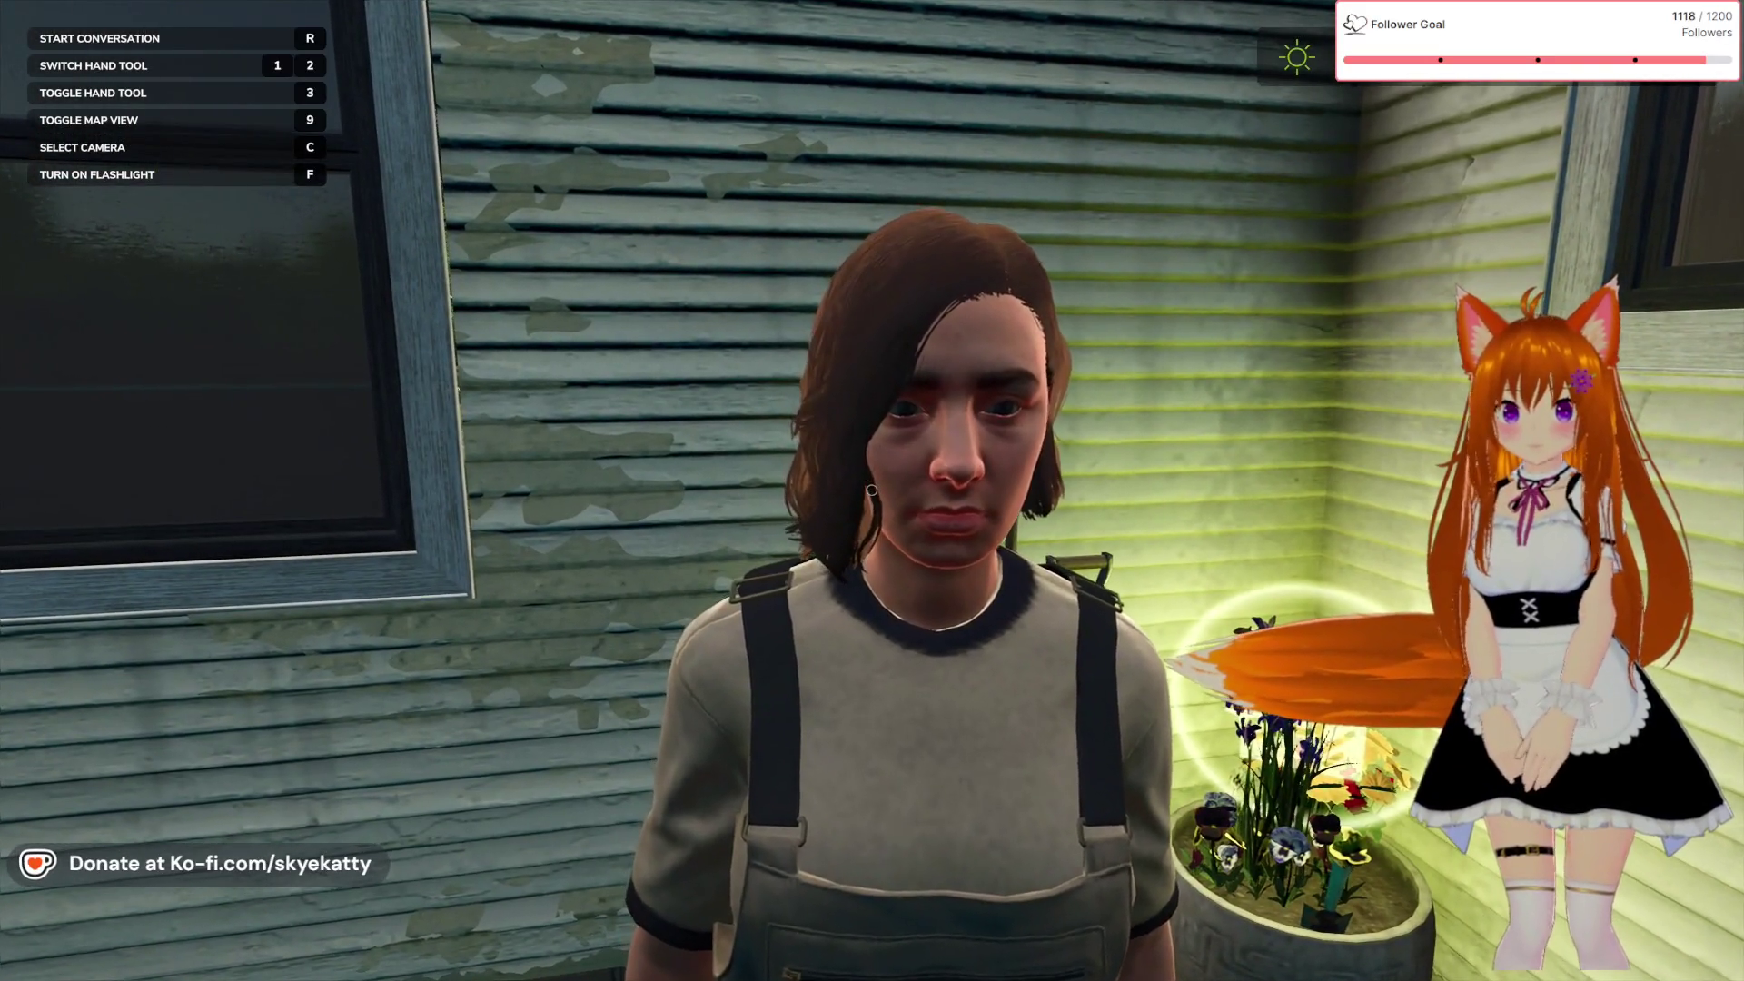
key("s")
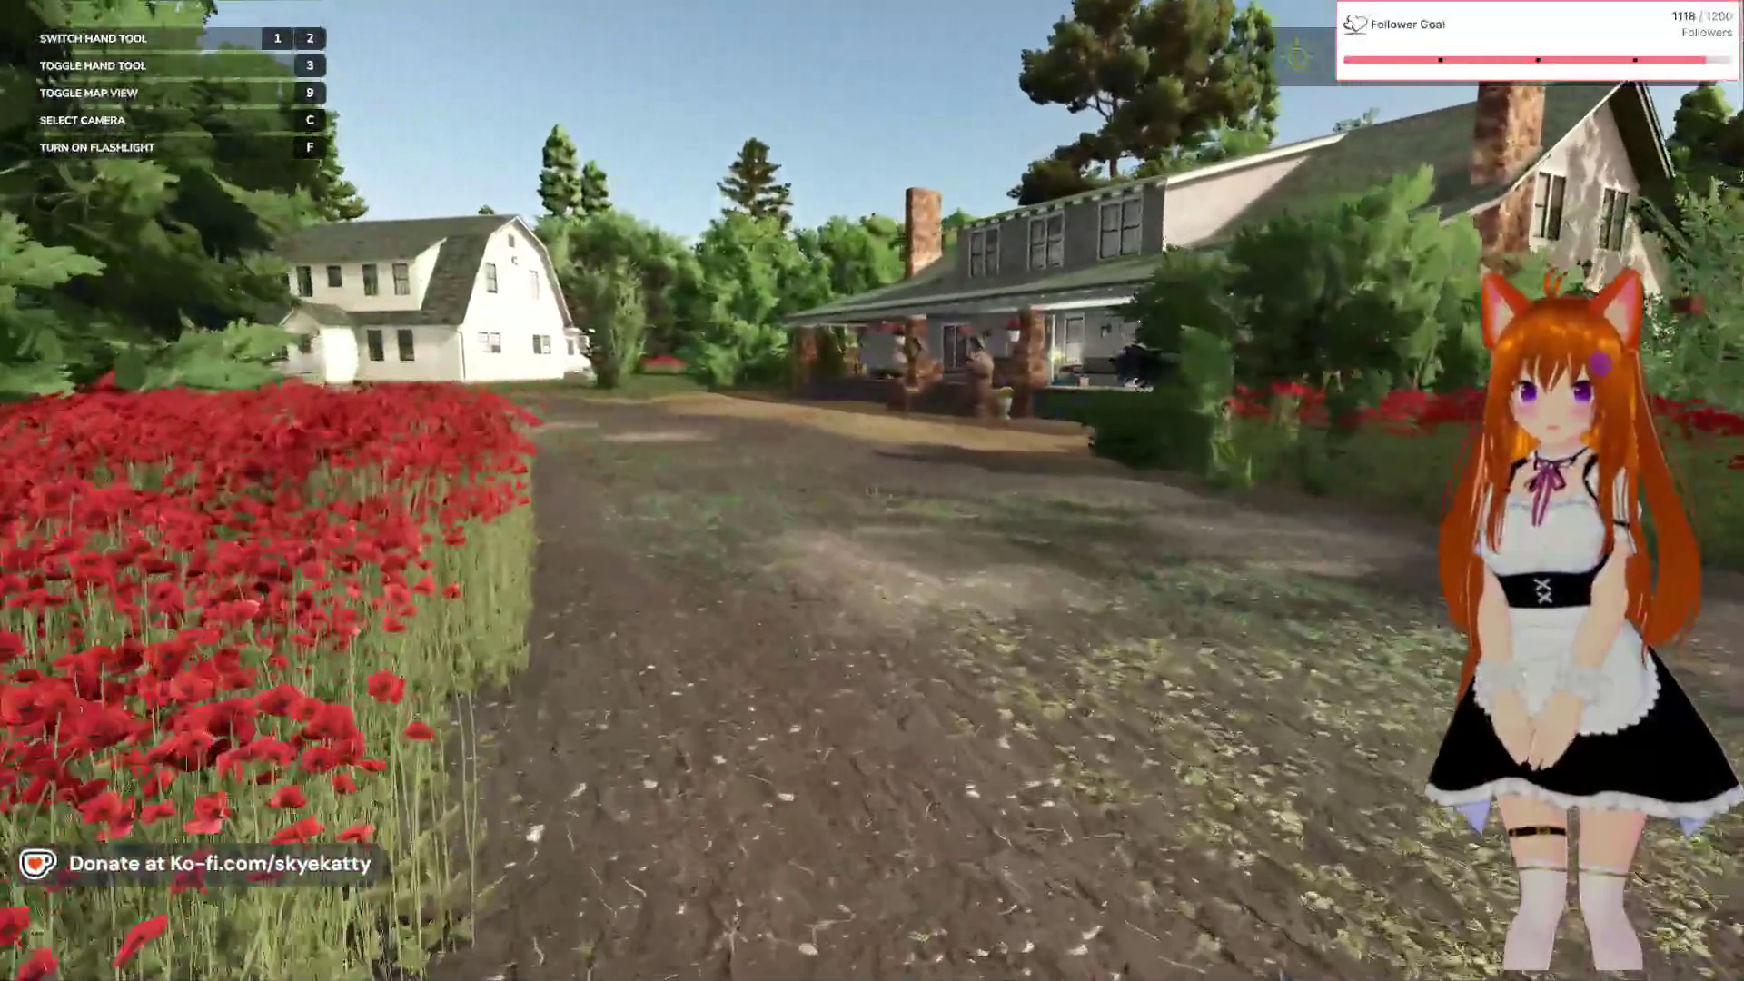
key("w")
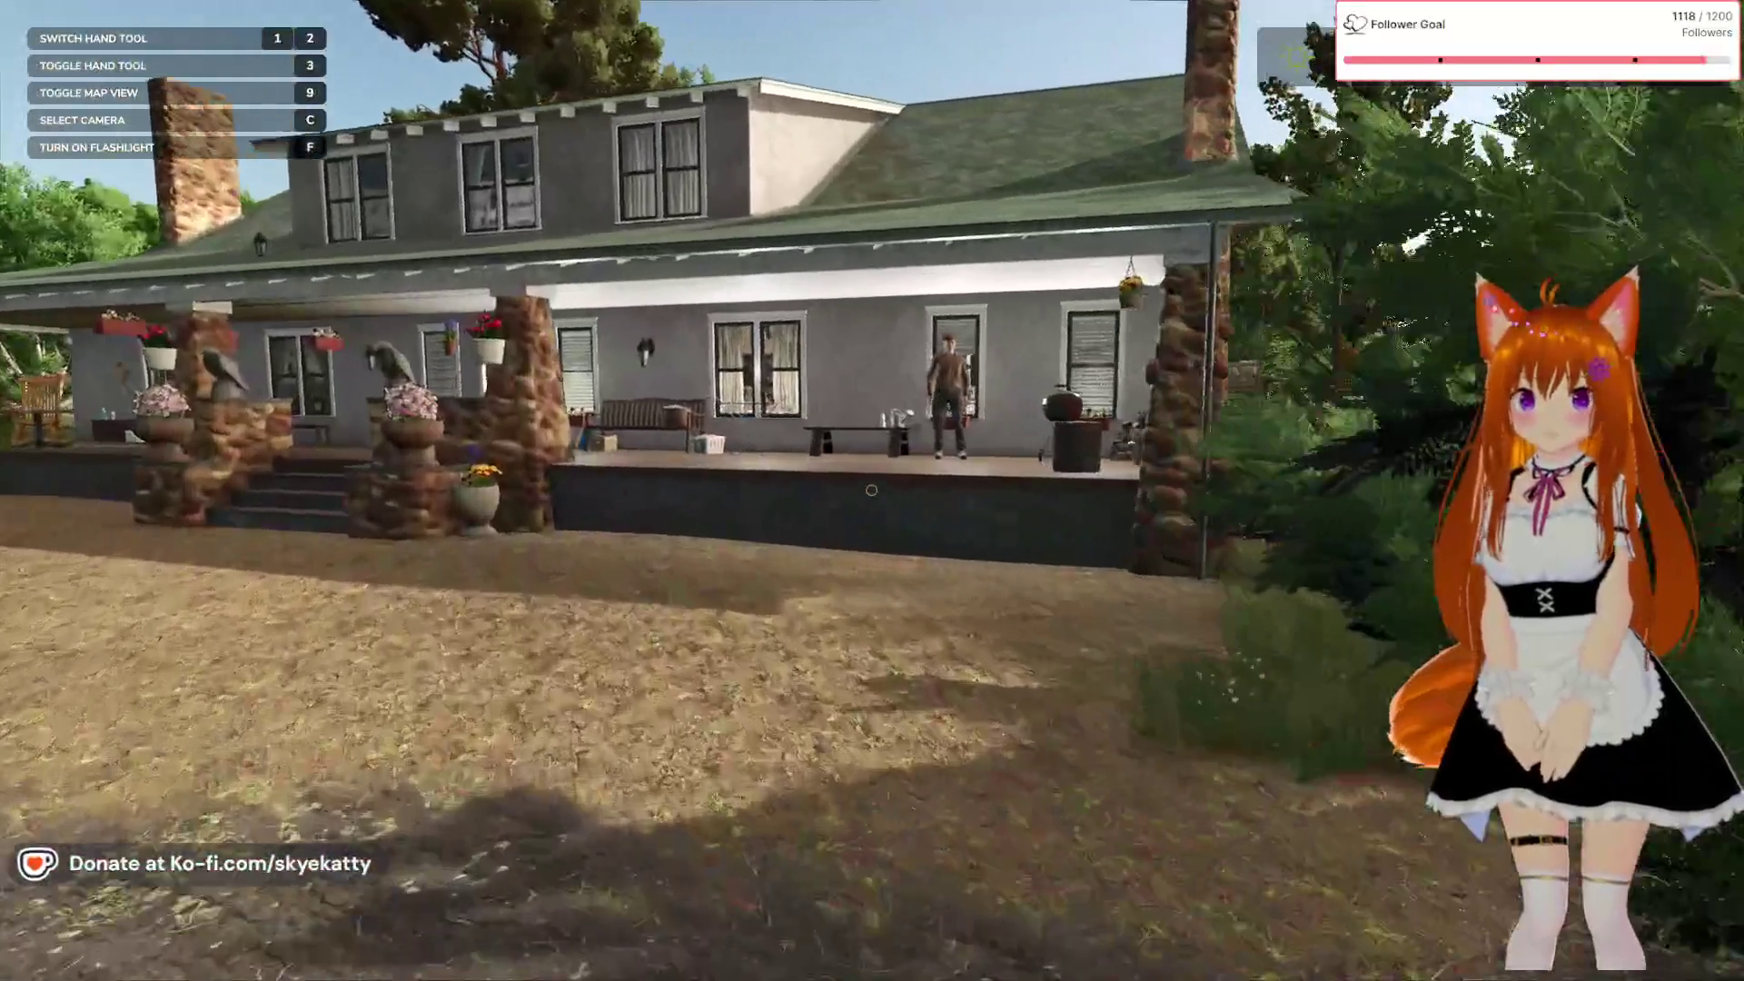
key("w")
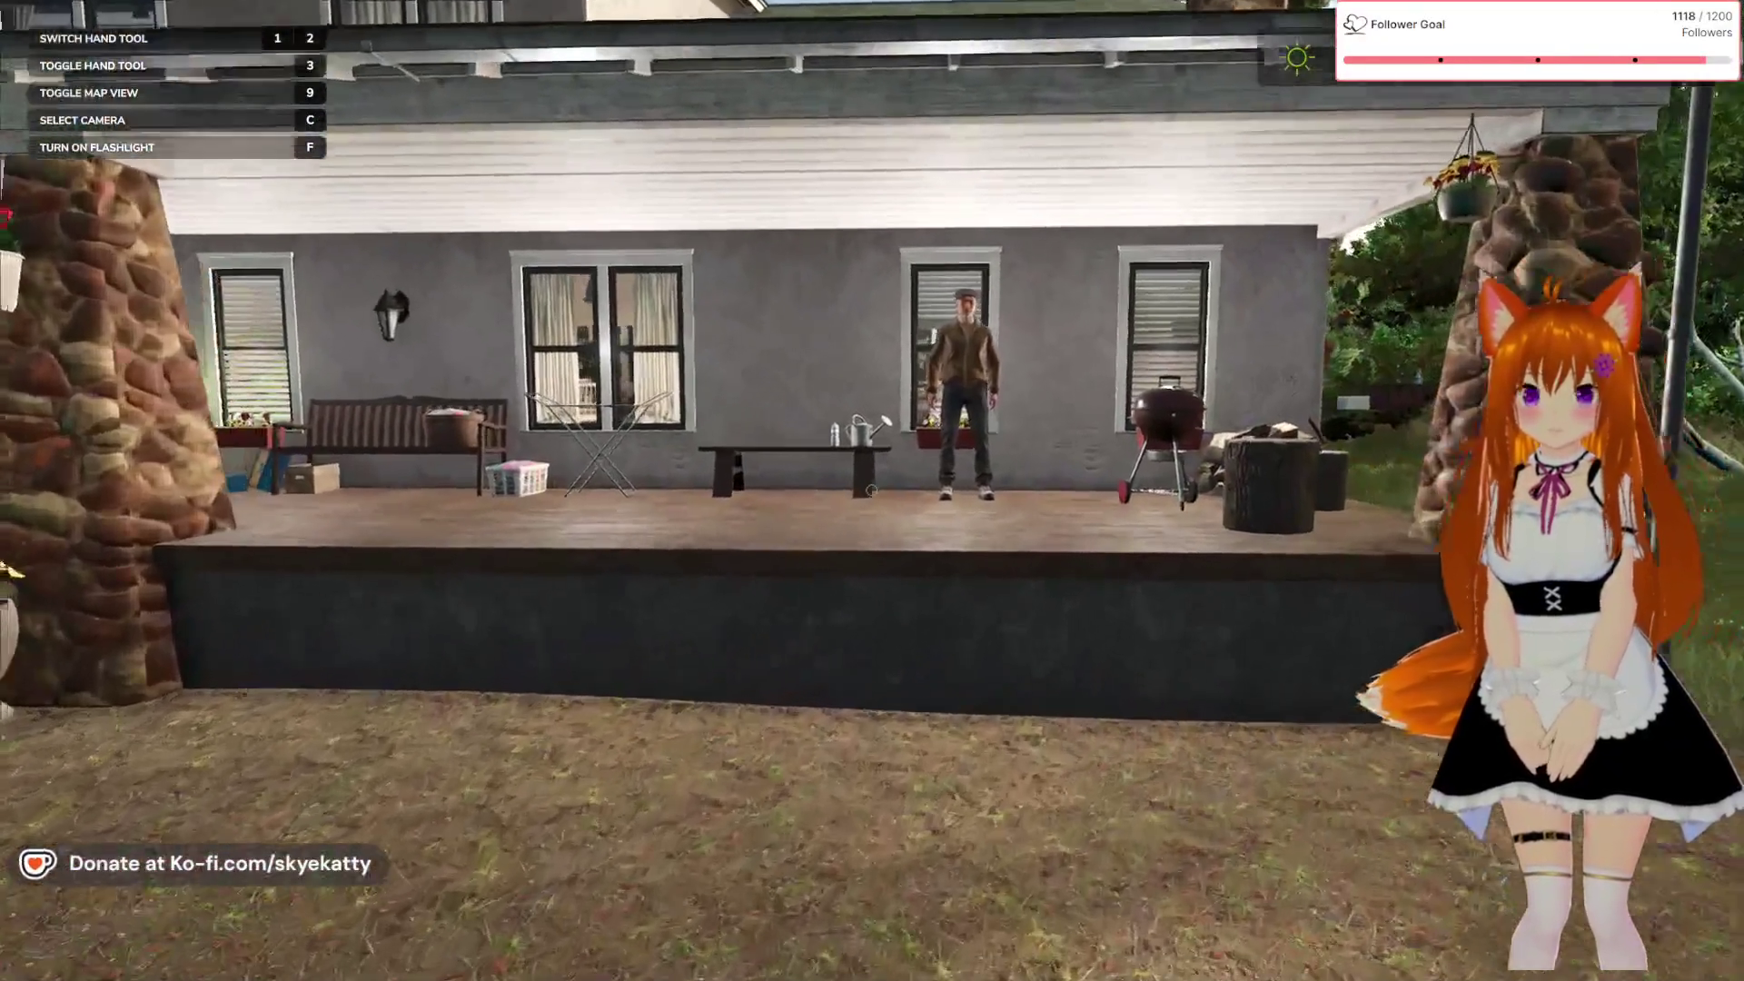
key("w")
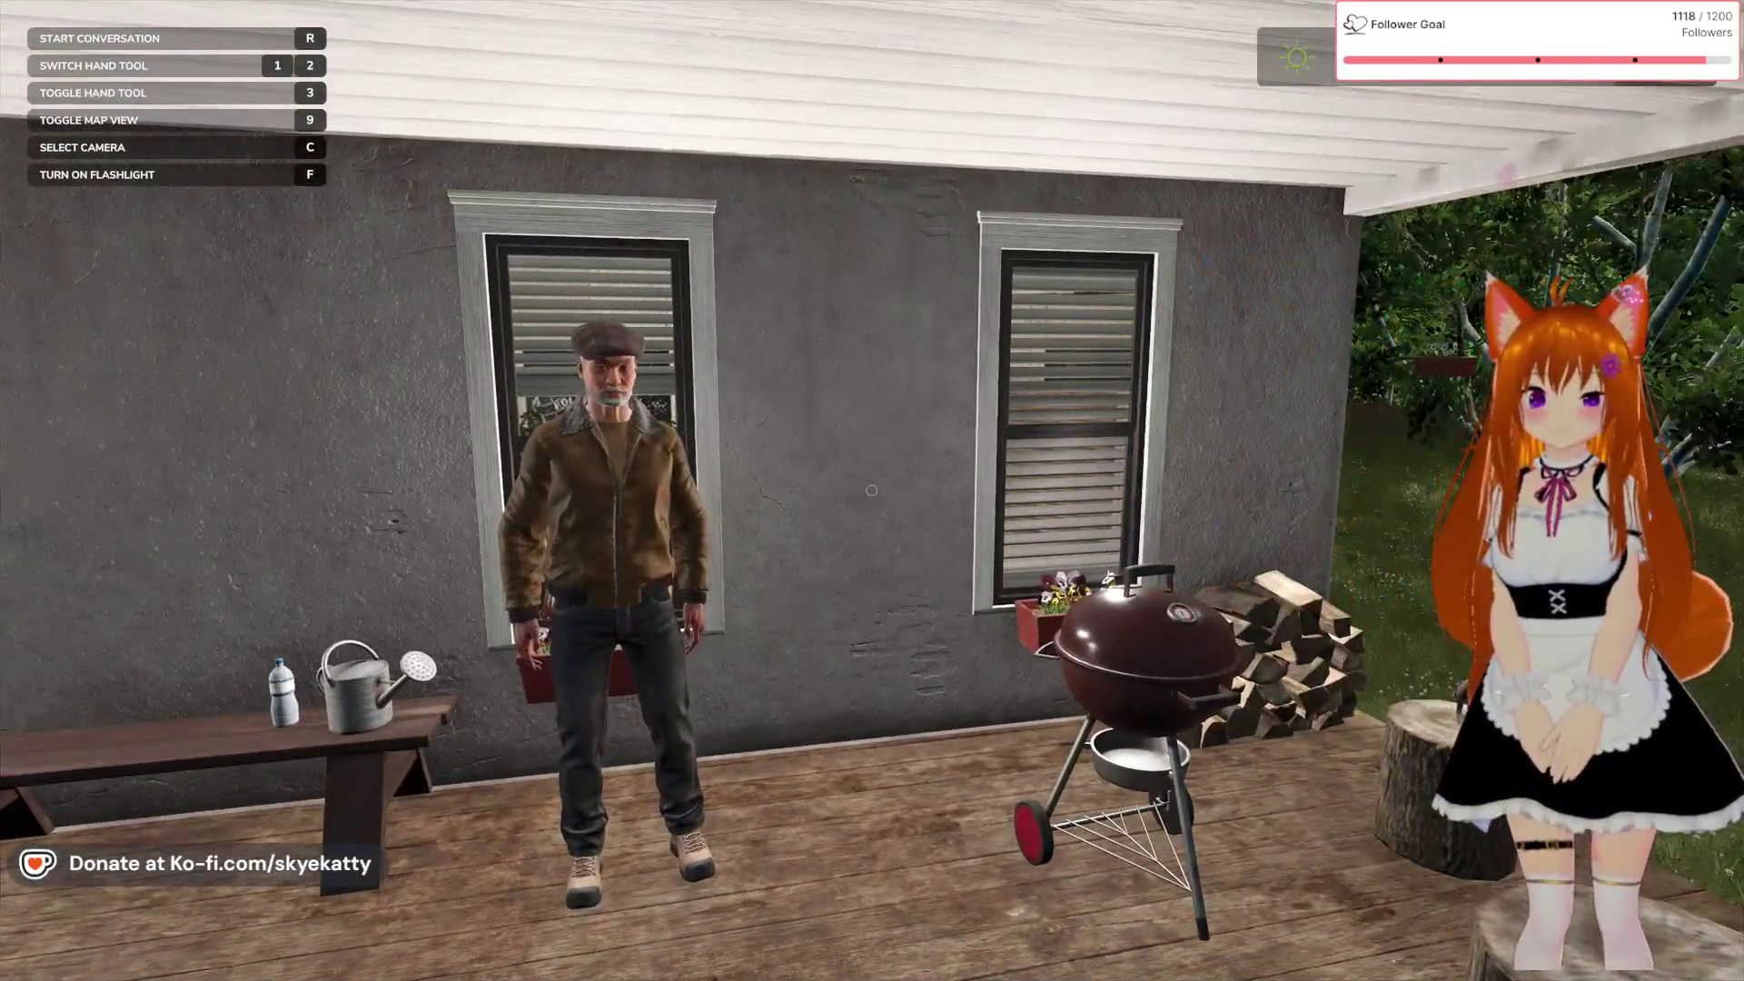
mouse_move(871, 490)
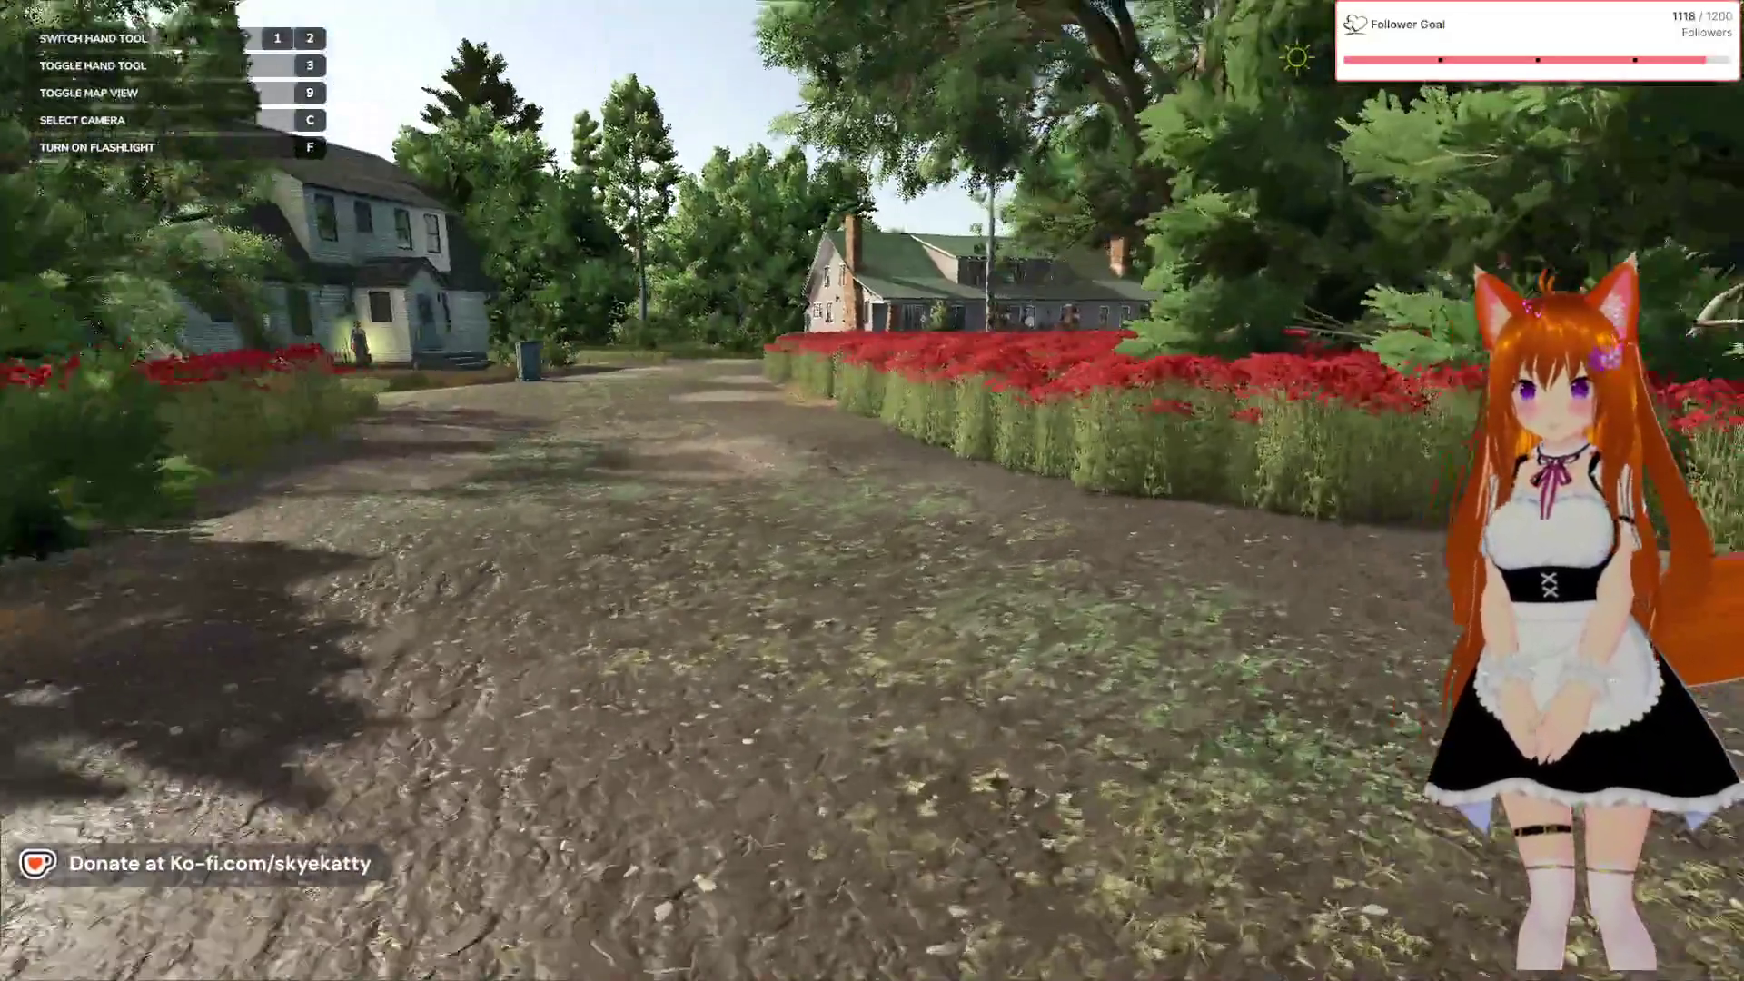
key("w")
key("d")
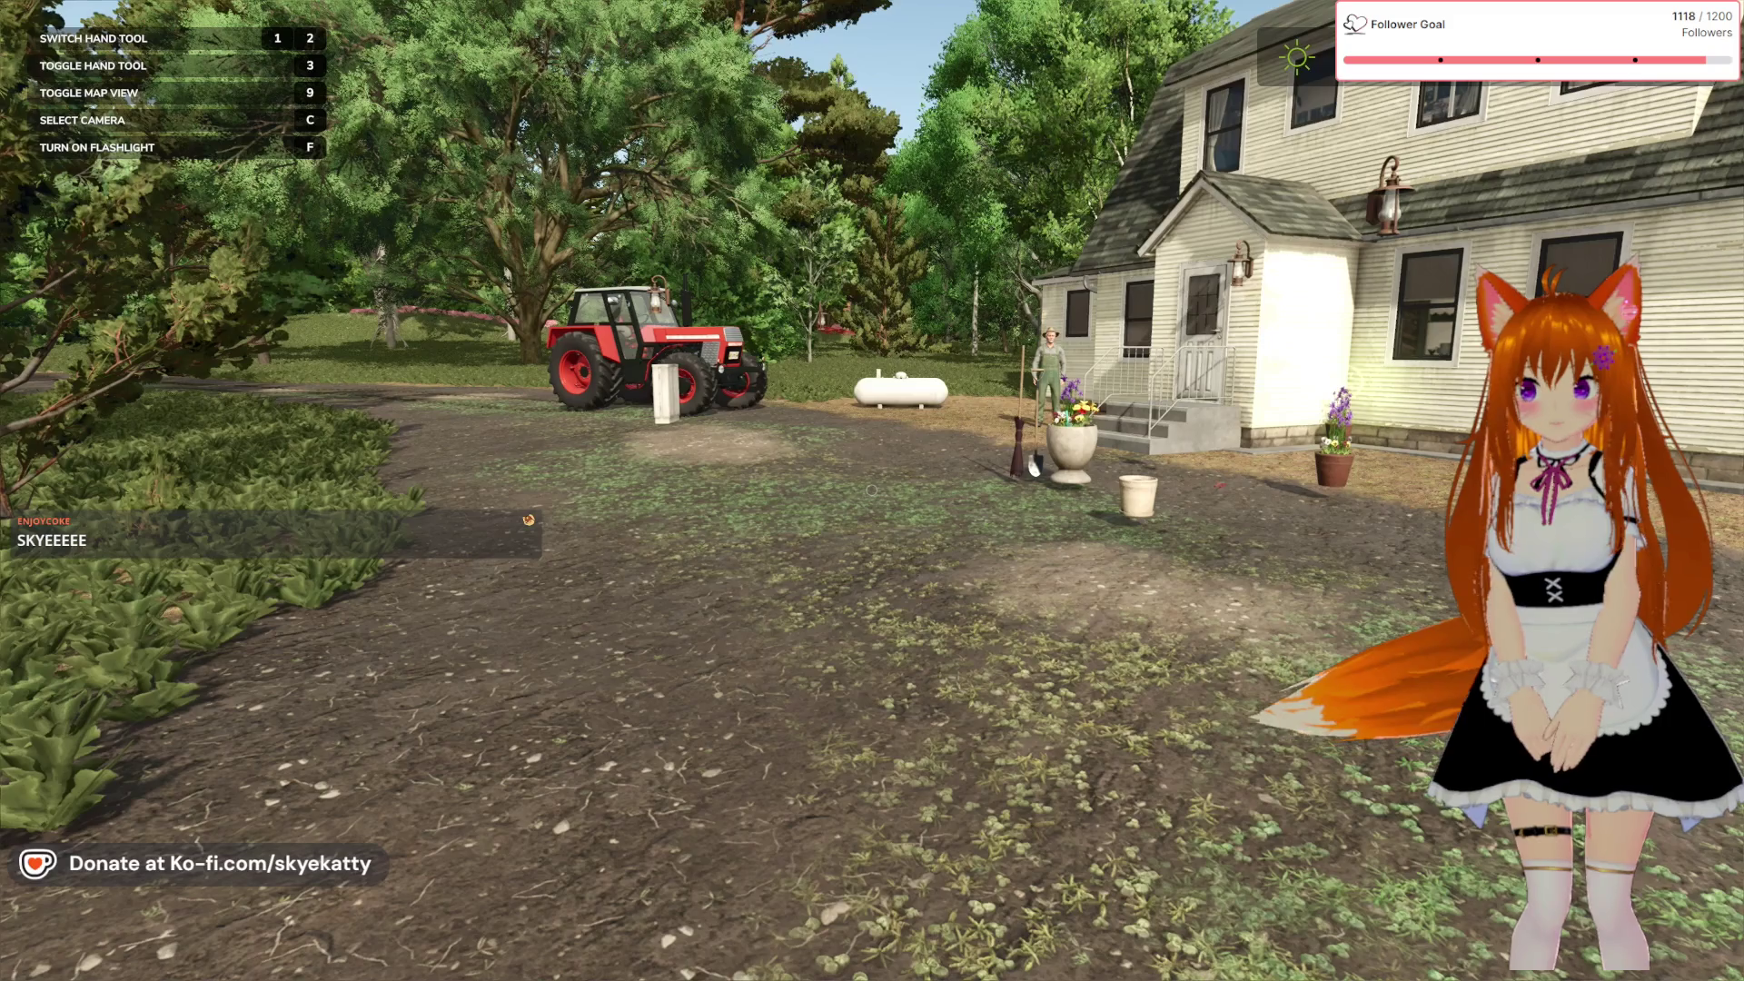
key("alt+Tab")
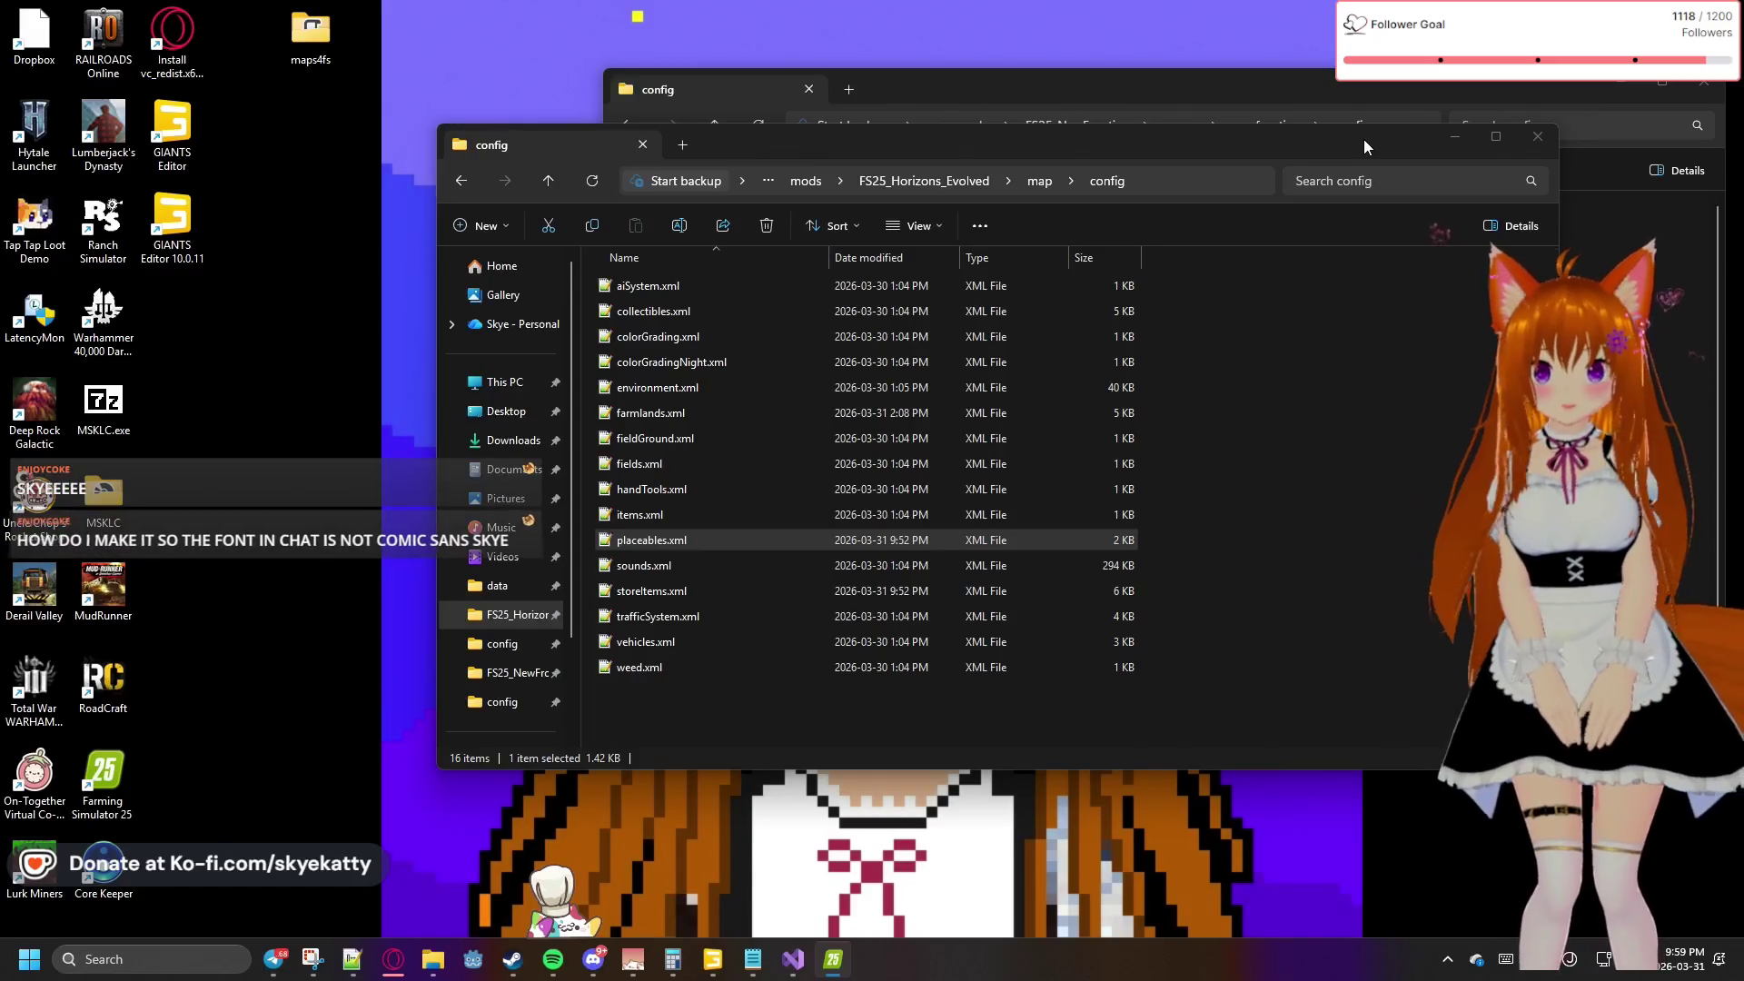
Review placeables.xml and the other FS25_Horizons_Evolved config files, then return to the game
left_click(1365, 139)
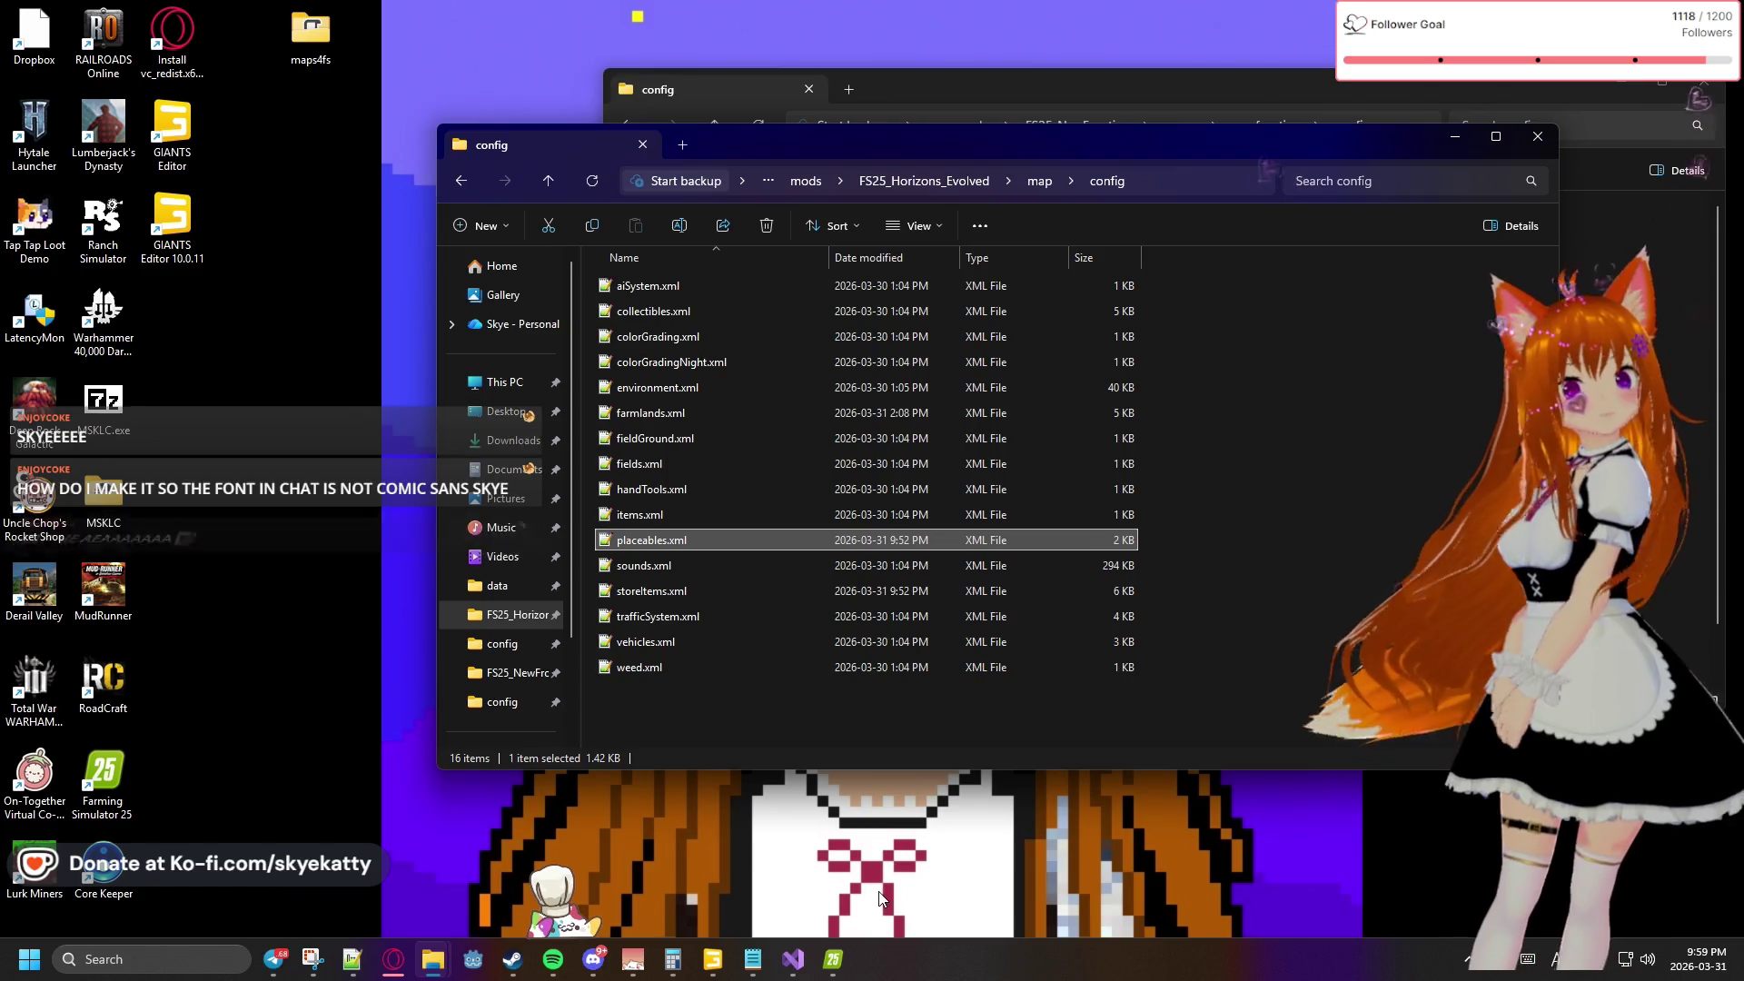
mouse_move(726, 954)
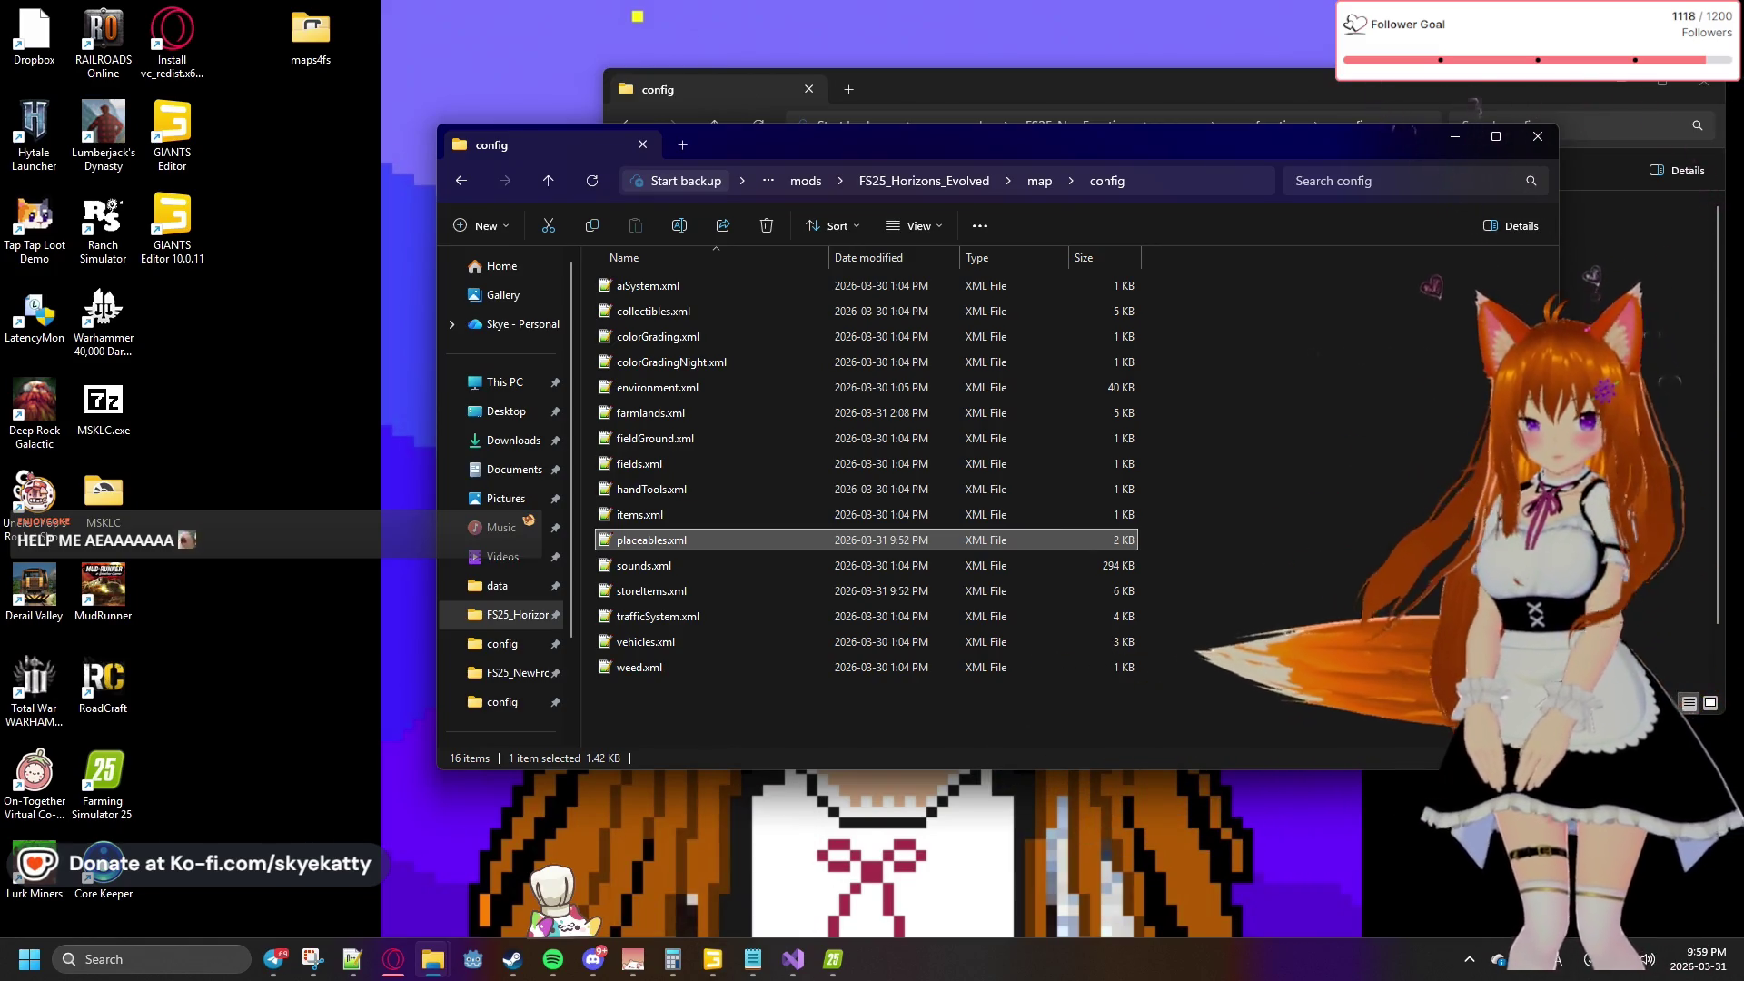
key("alt+Tab")
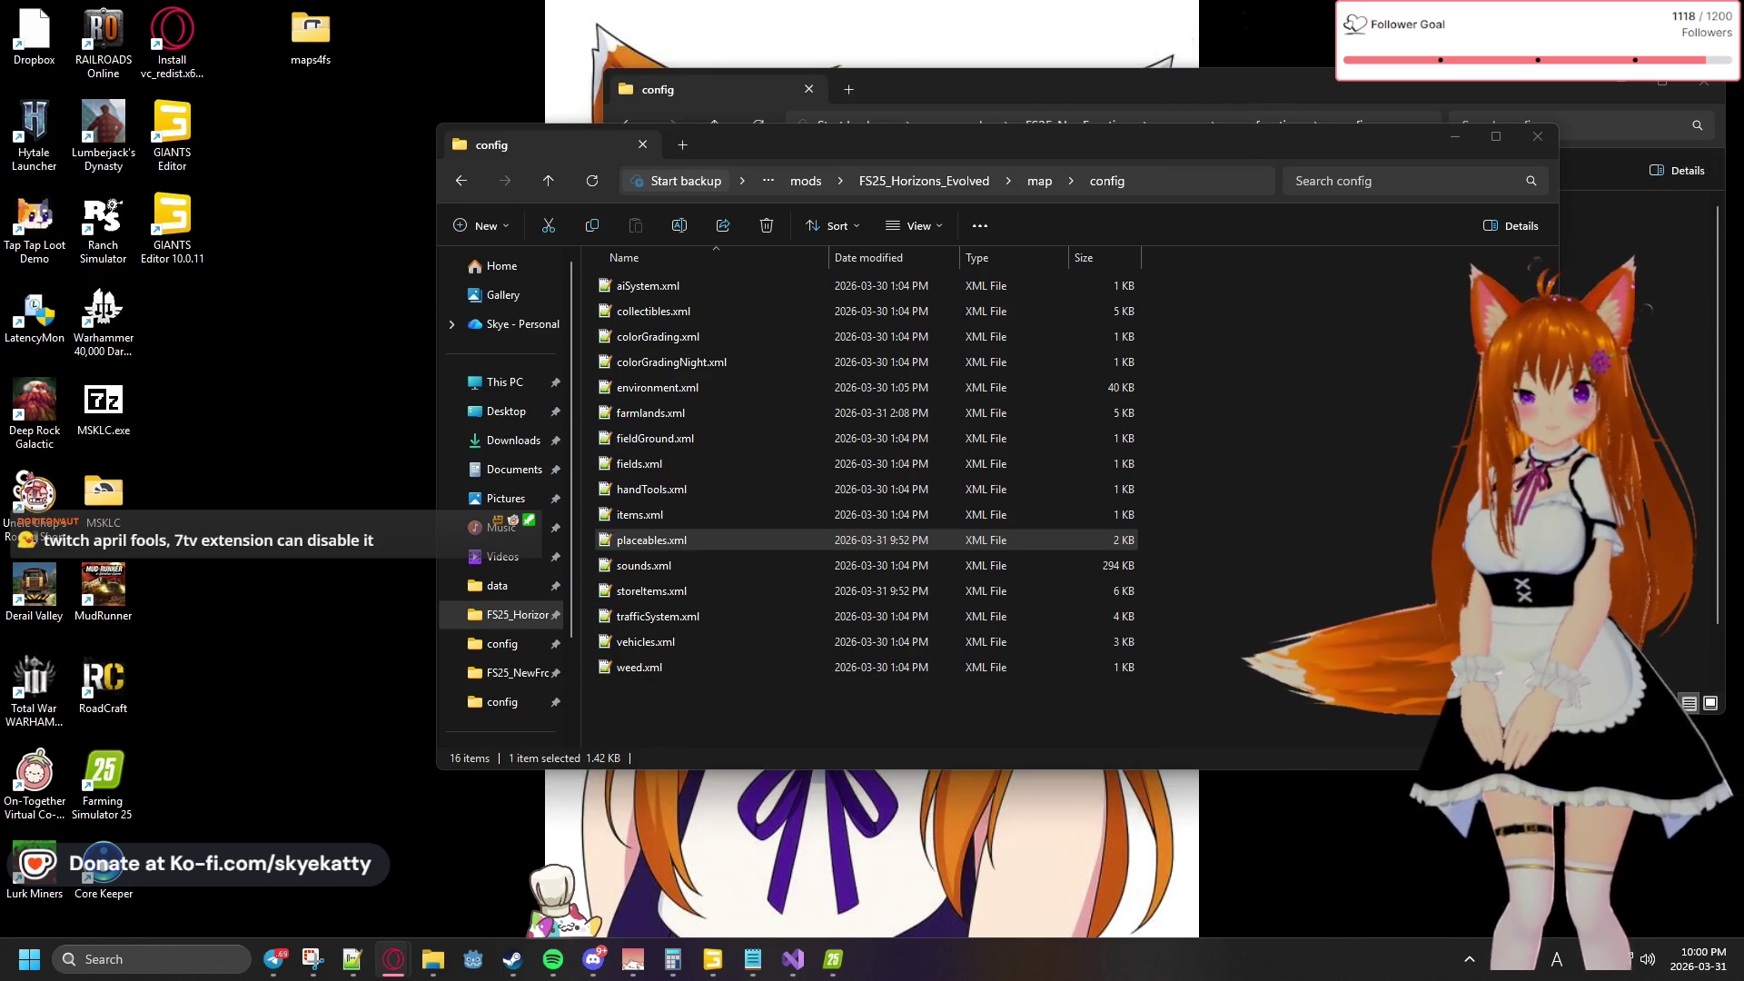
left_click(822, 959)
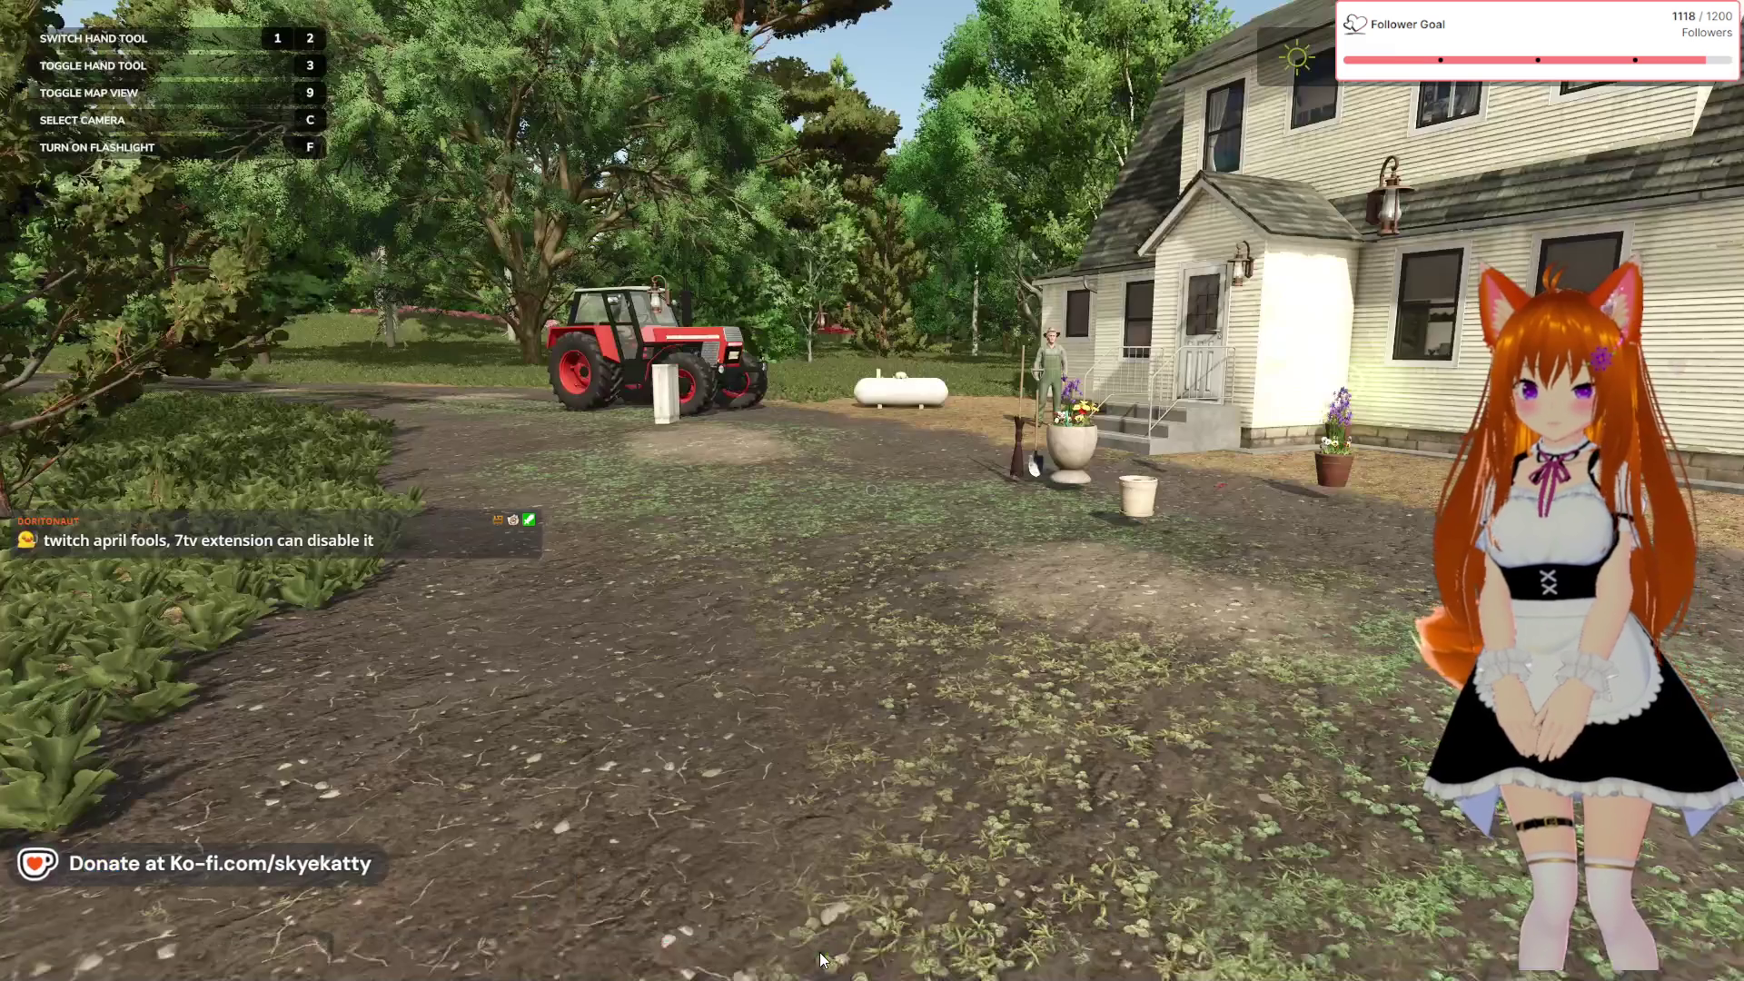
Look back toward the tractor, then switch to the GIANTS Editor map.i3d scene
key("s")
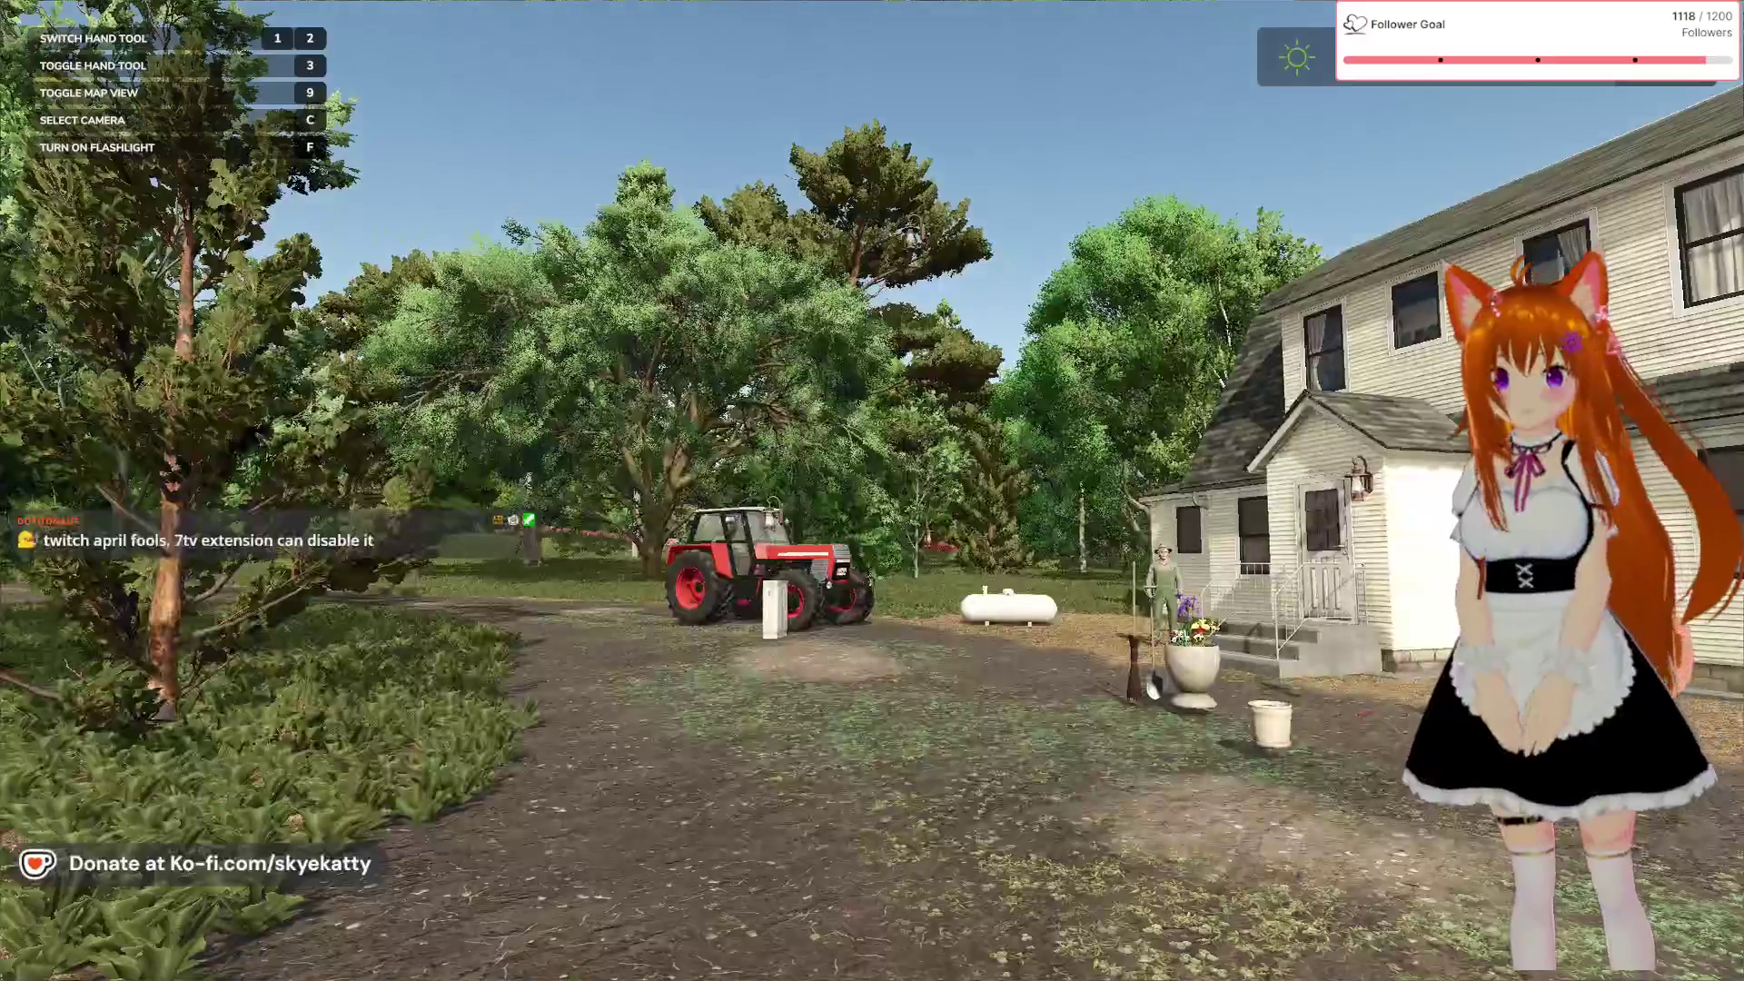
key("alt+Tab")
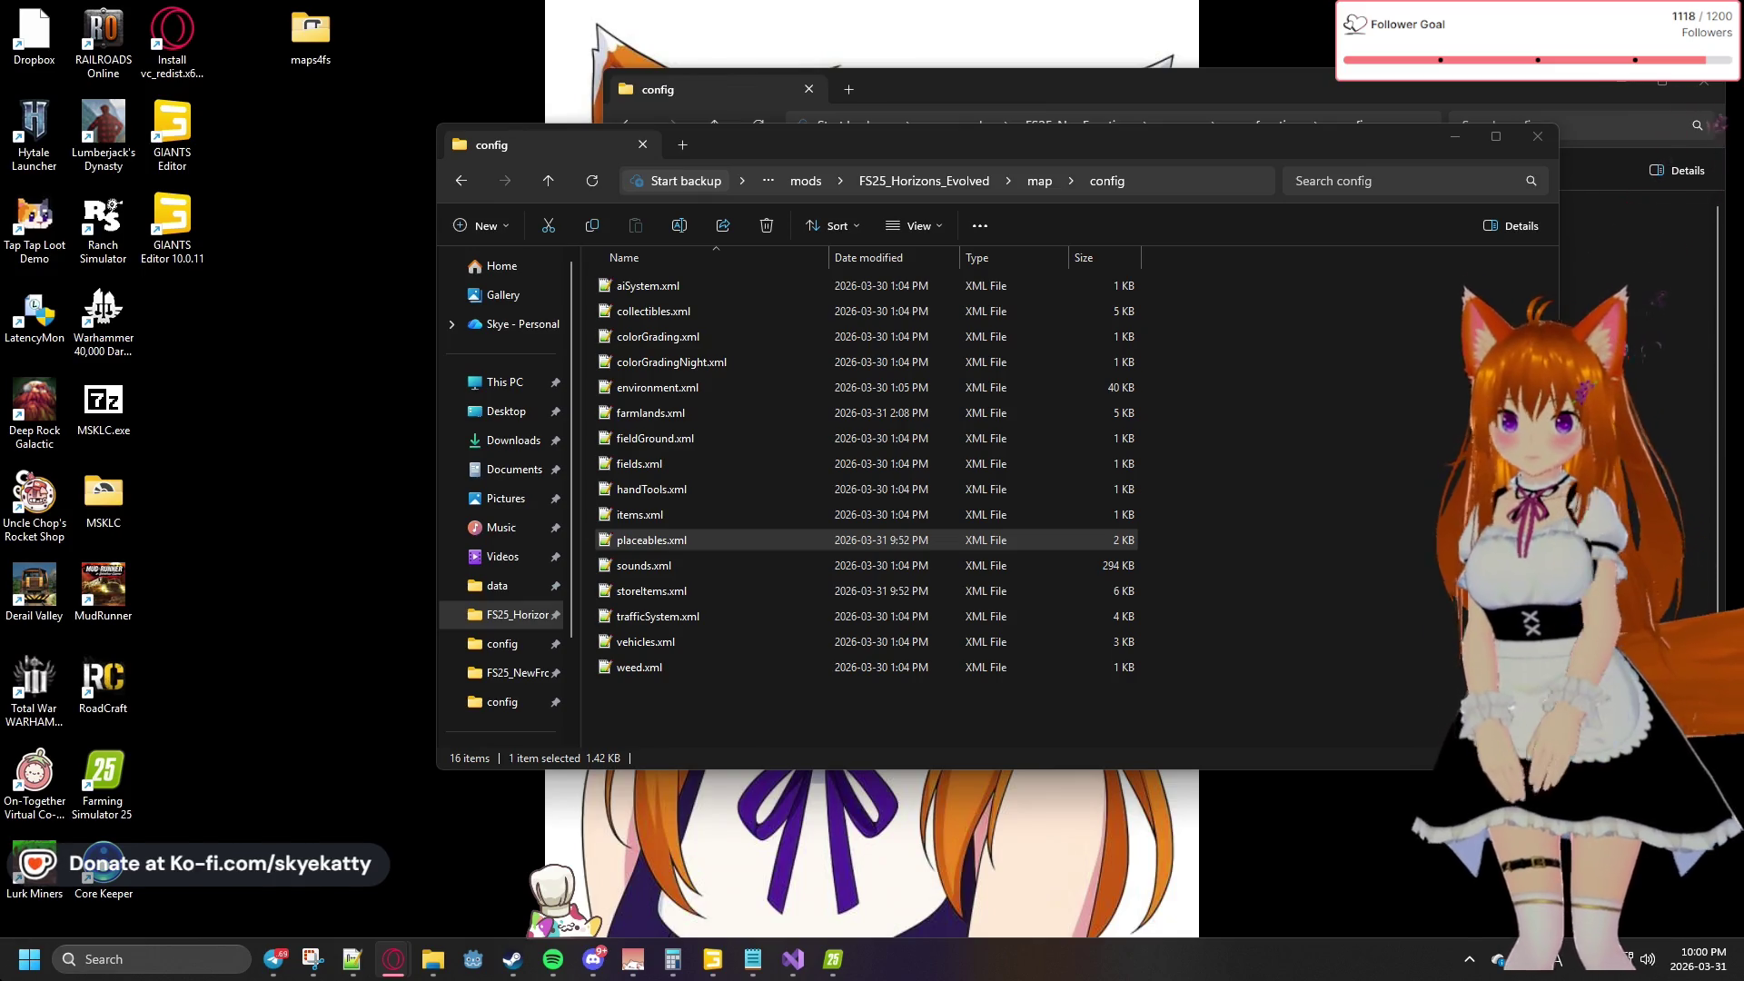
mouse_move(793, 963)
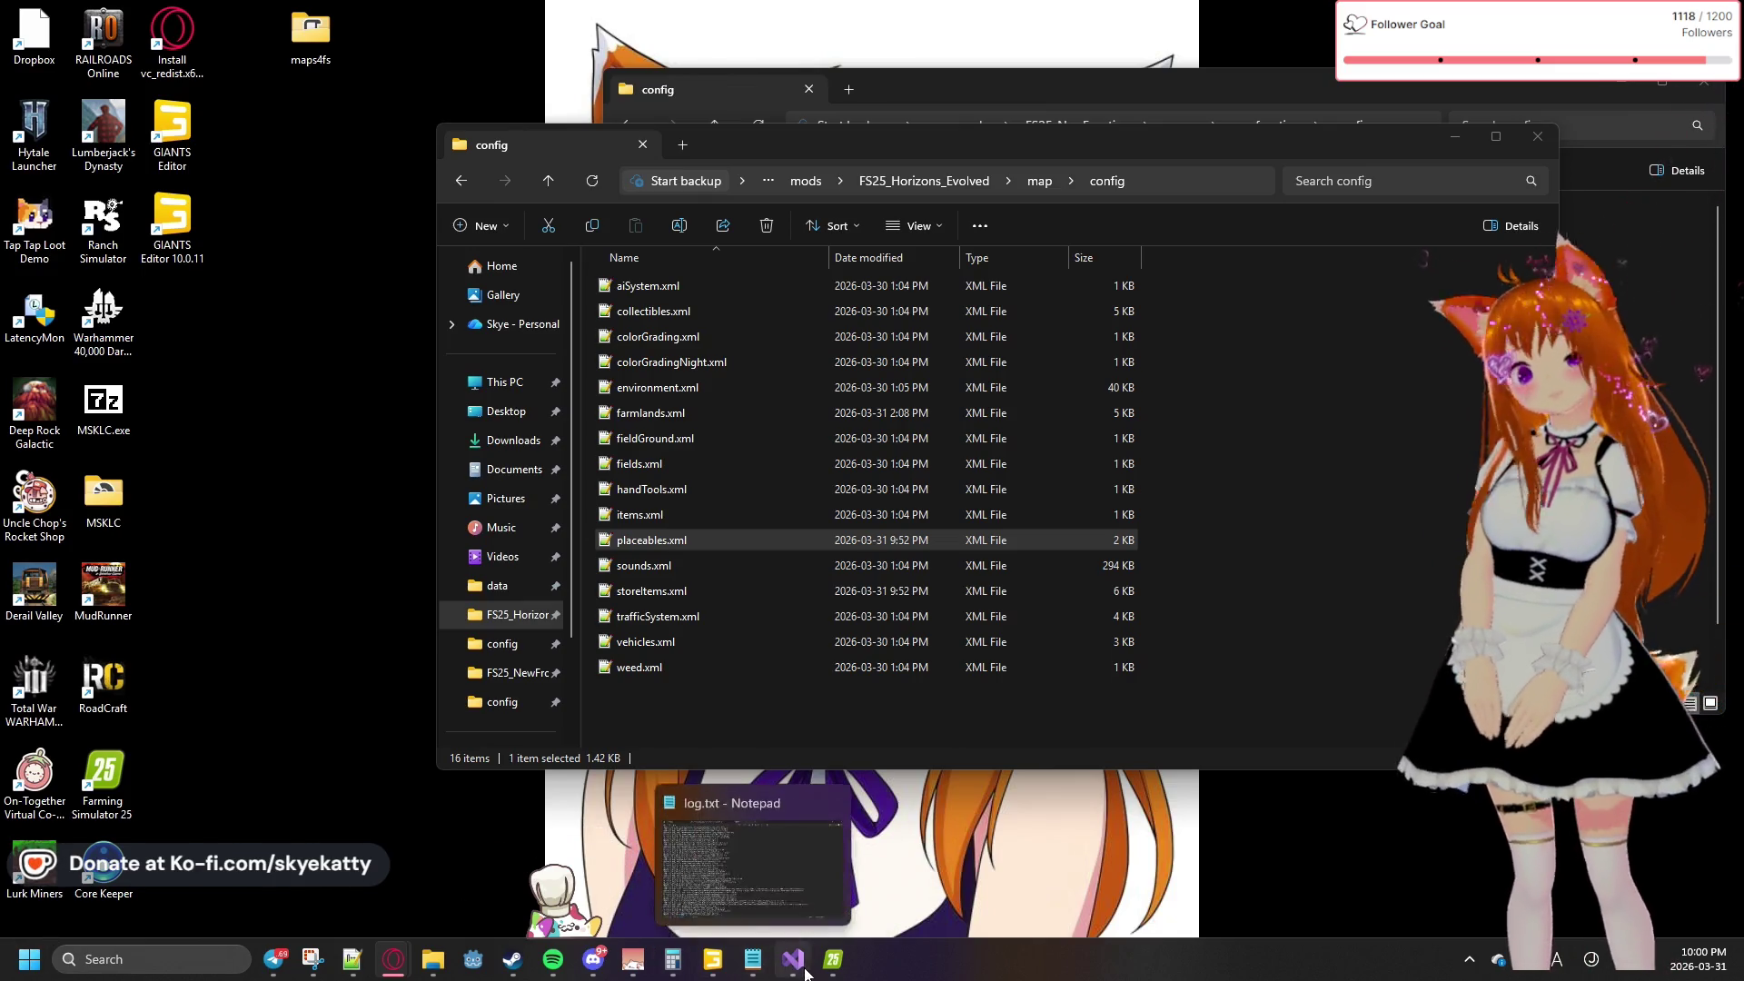
mouse_move(717, 963)
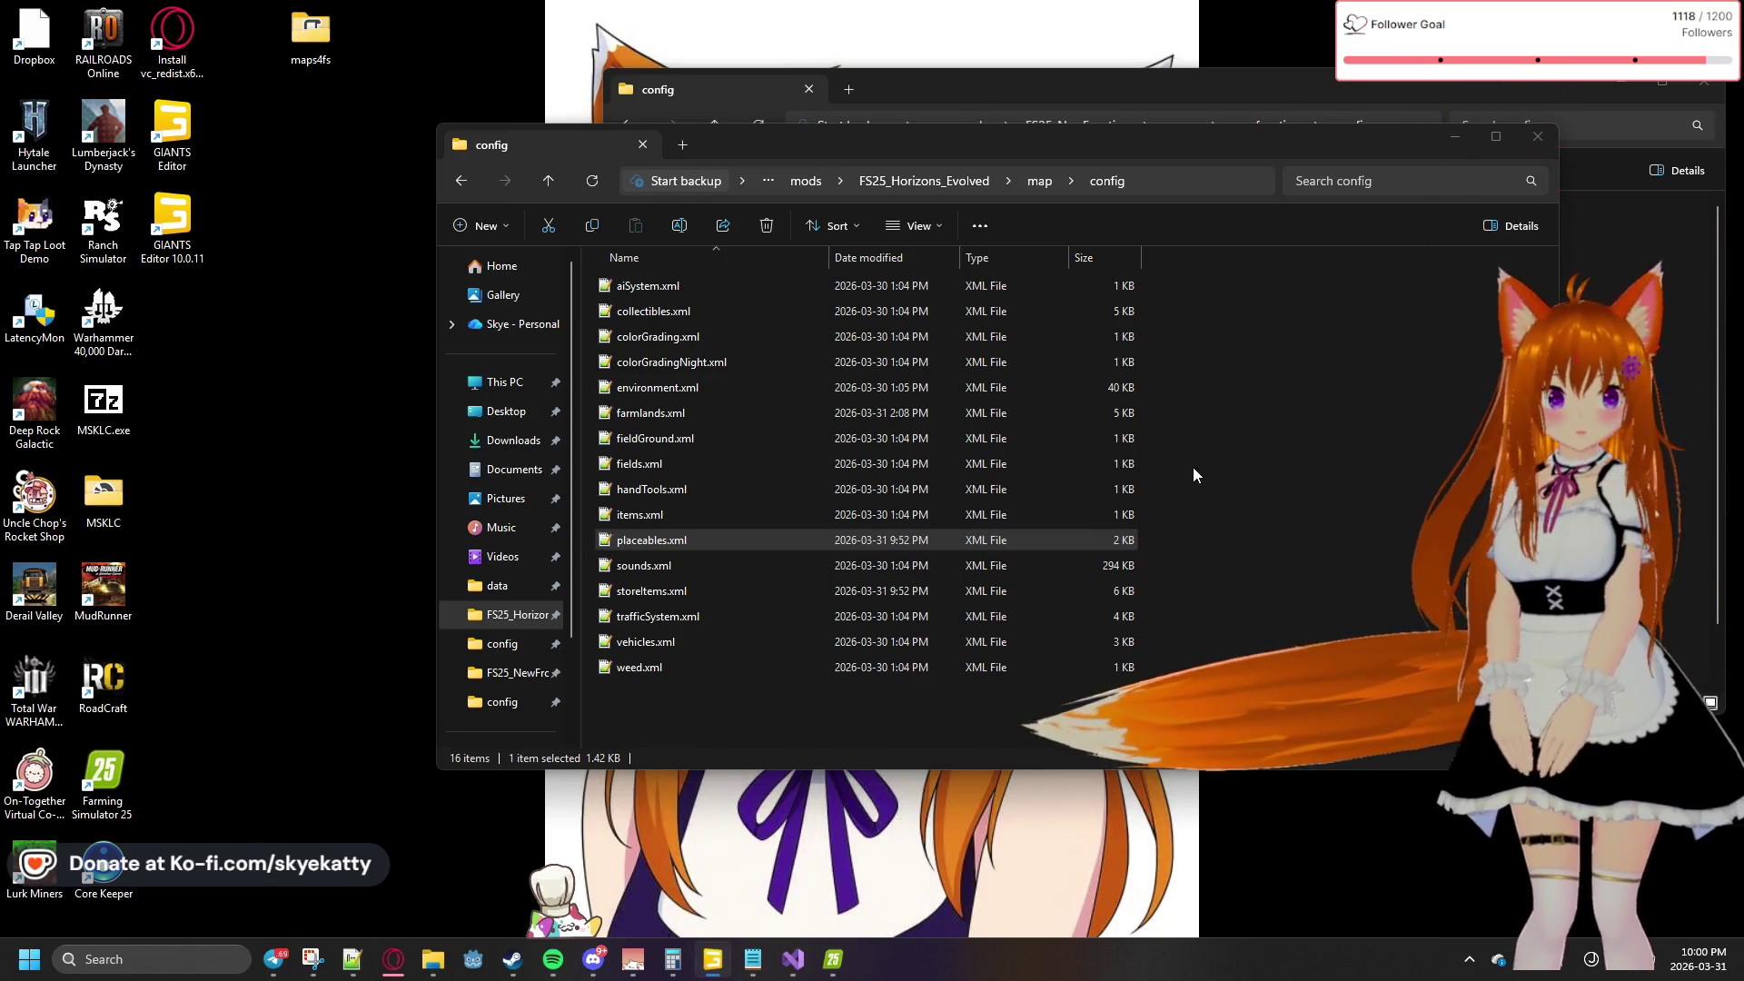
key("alt+Tab")
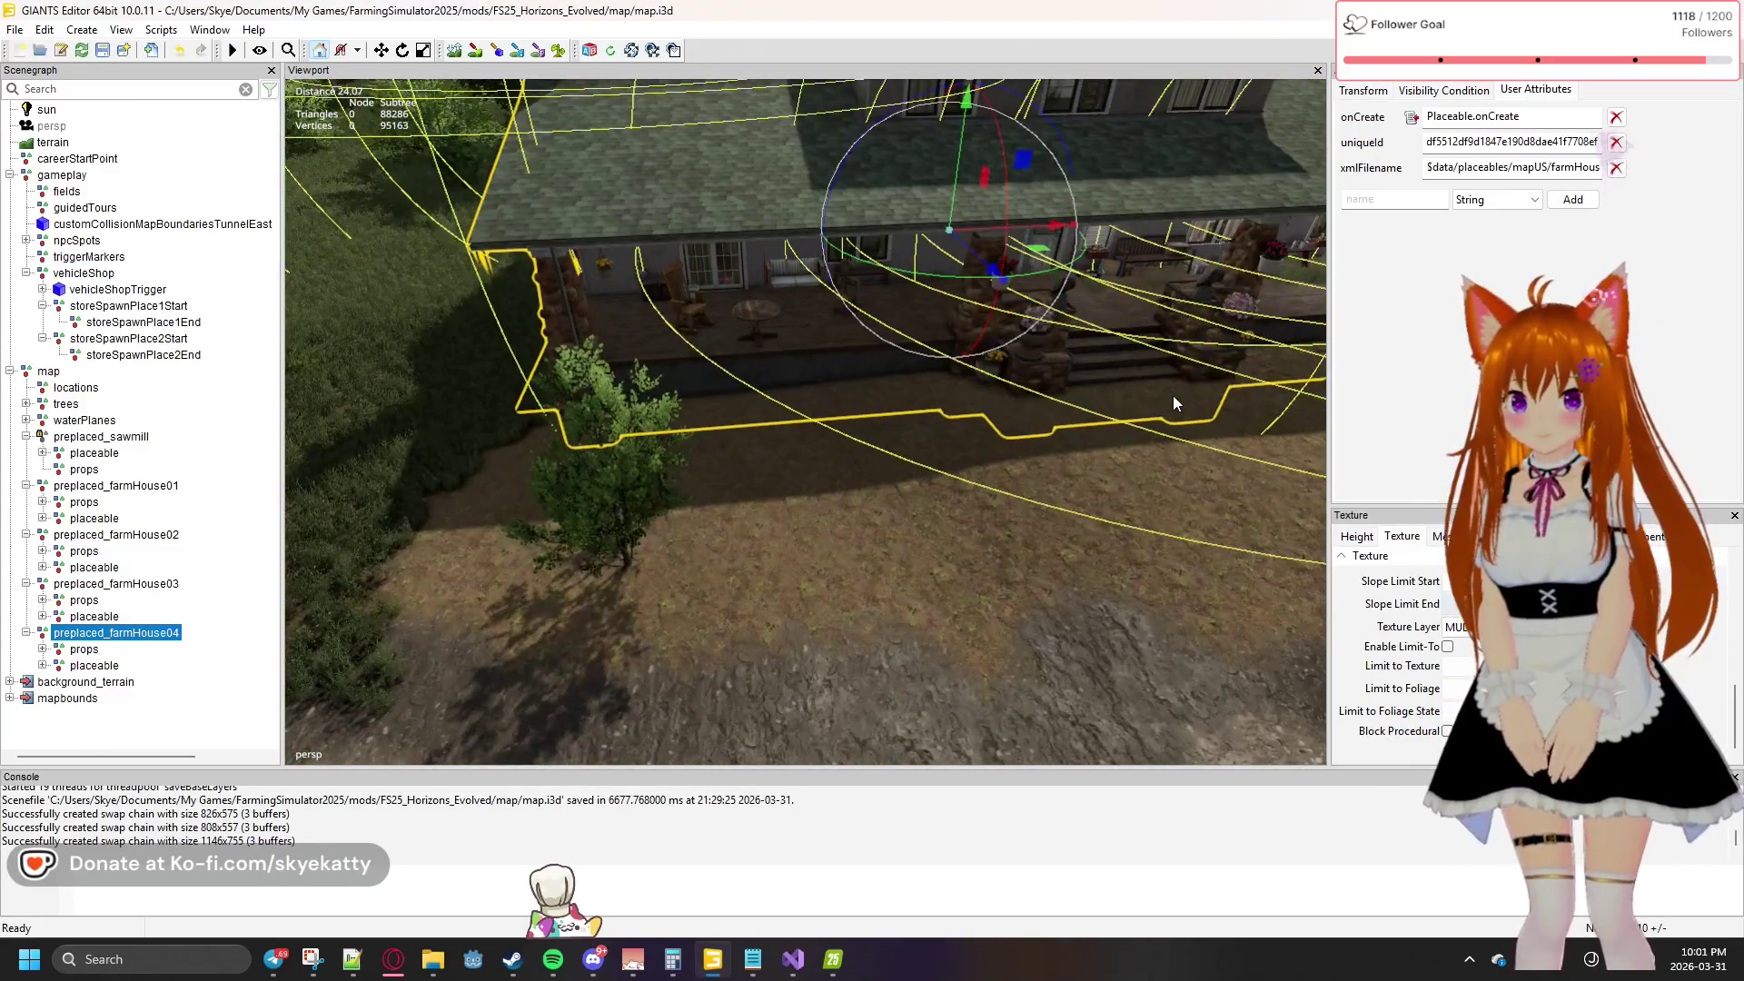
Select the preplaced_farmHouse03 group and view its transform properties up close
mouse_move(772, 315)
left_mouse_down()
mouse_move(605, 313)
mouse_move(760, 289)
mouse_move(972, 301)
mouse_move(896, 313)
left_mouse_up()
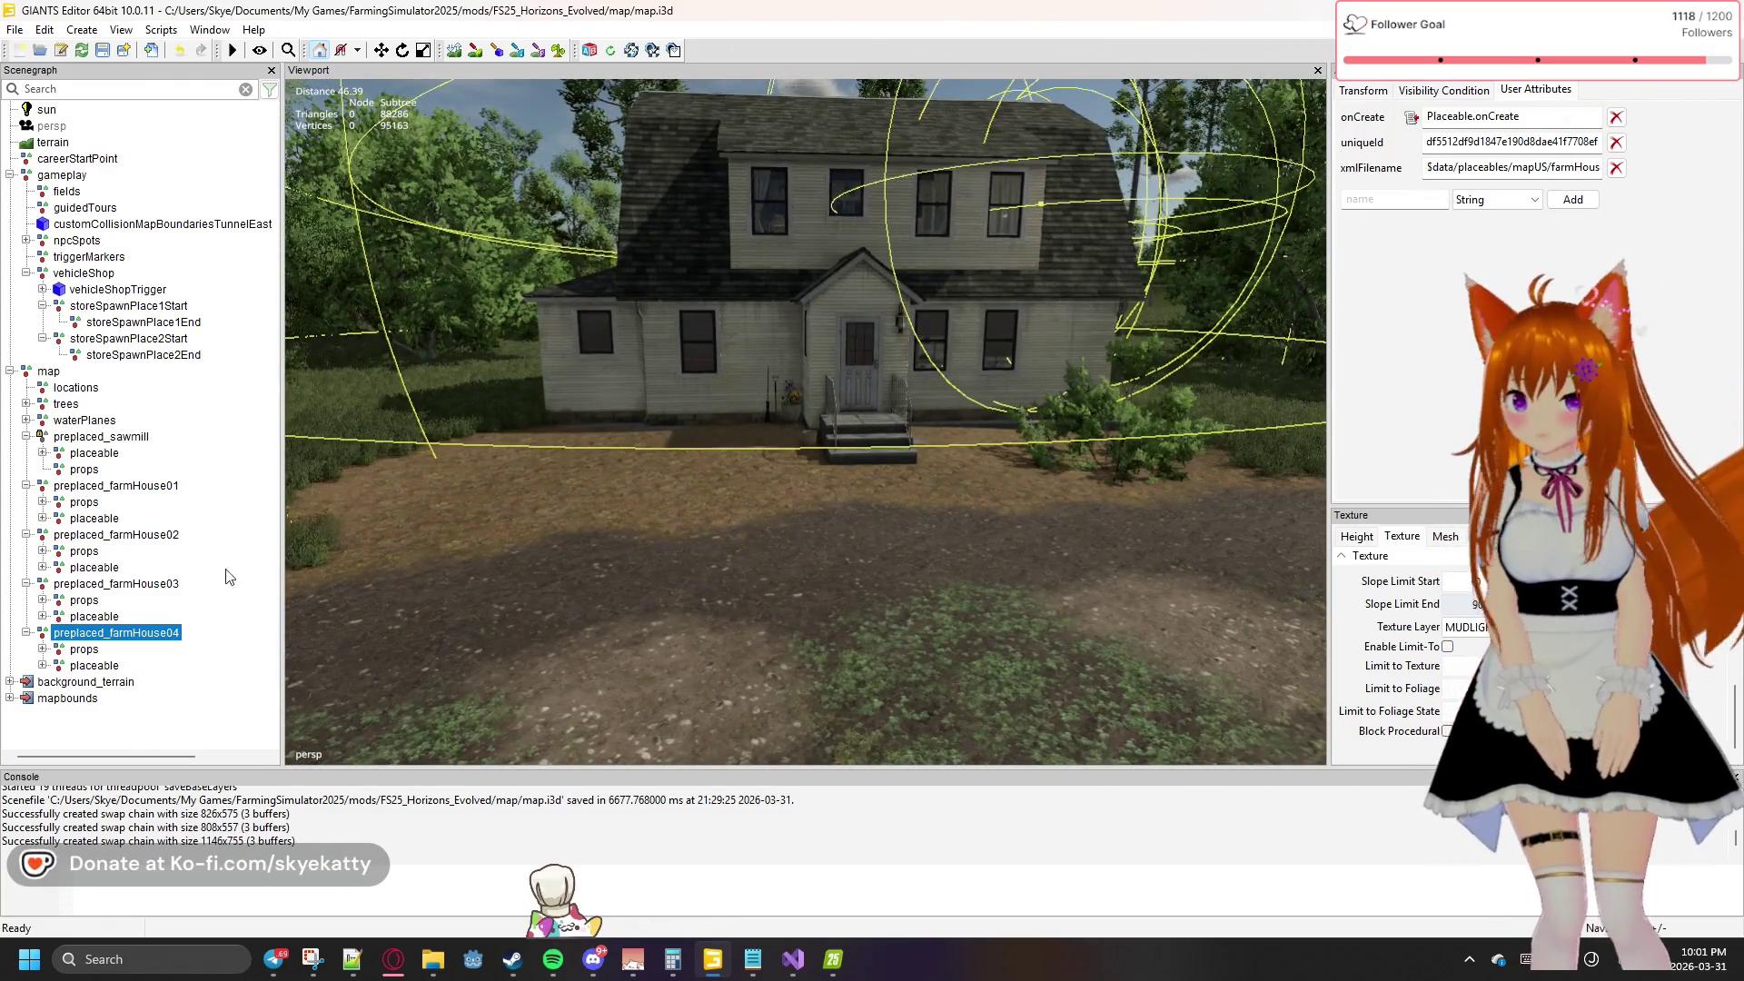
left_click(145, 583)
left_click_drag(585, 523, 608, 422)
left_click(1365, 90)
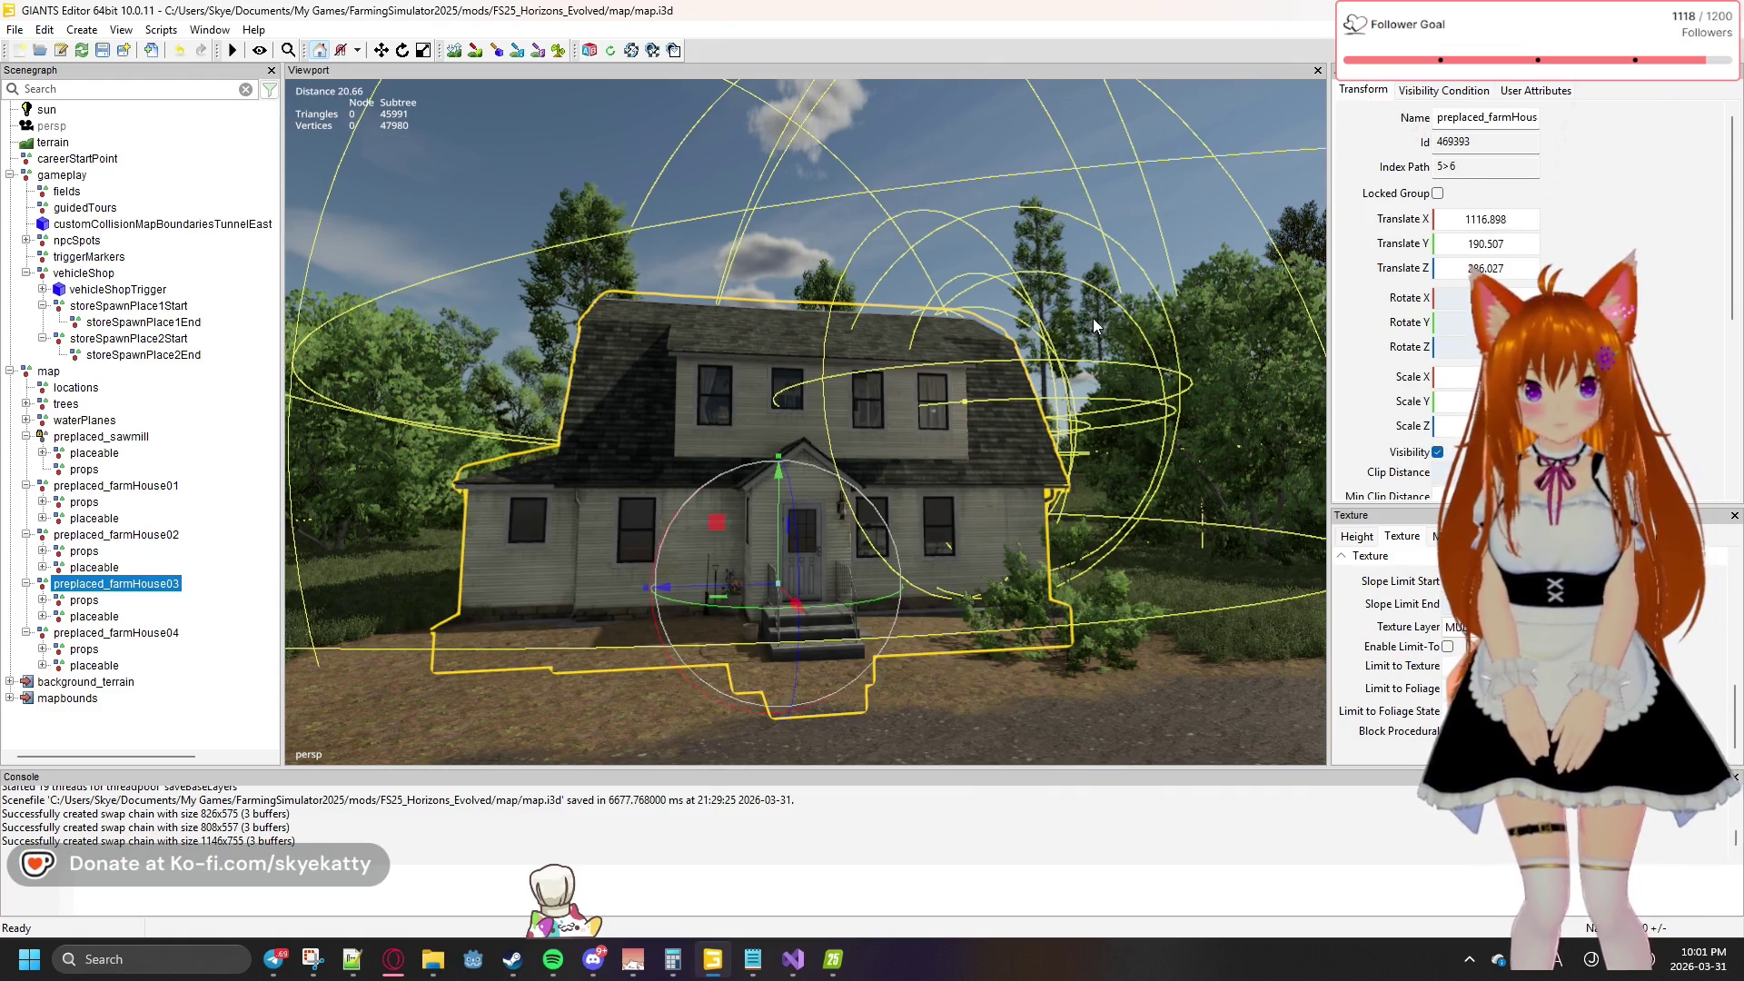
scroll(1059, 352, "up", 1)
scroll(1061, 363, "up", 3)
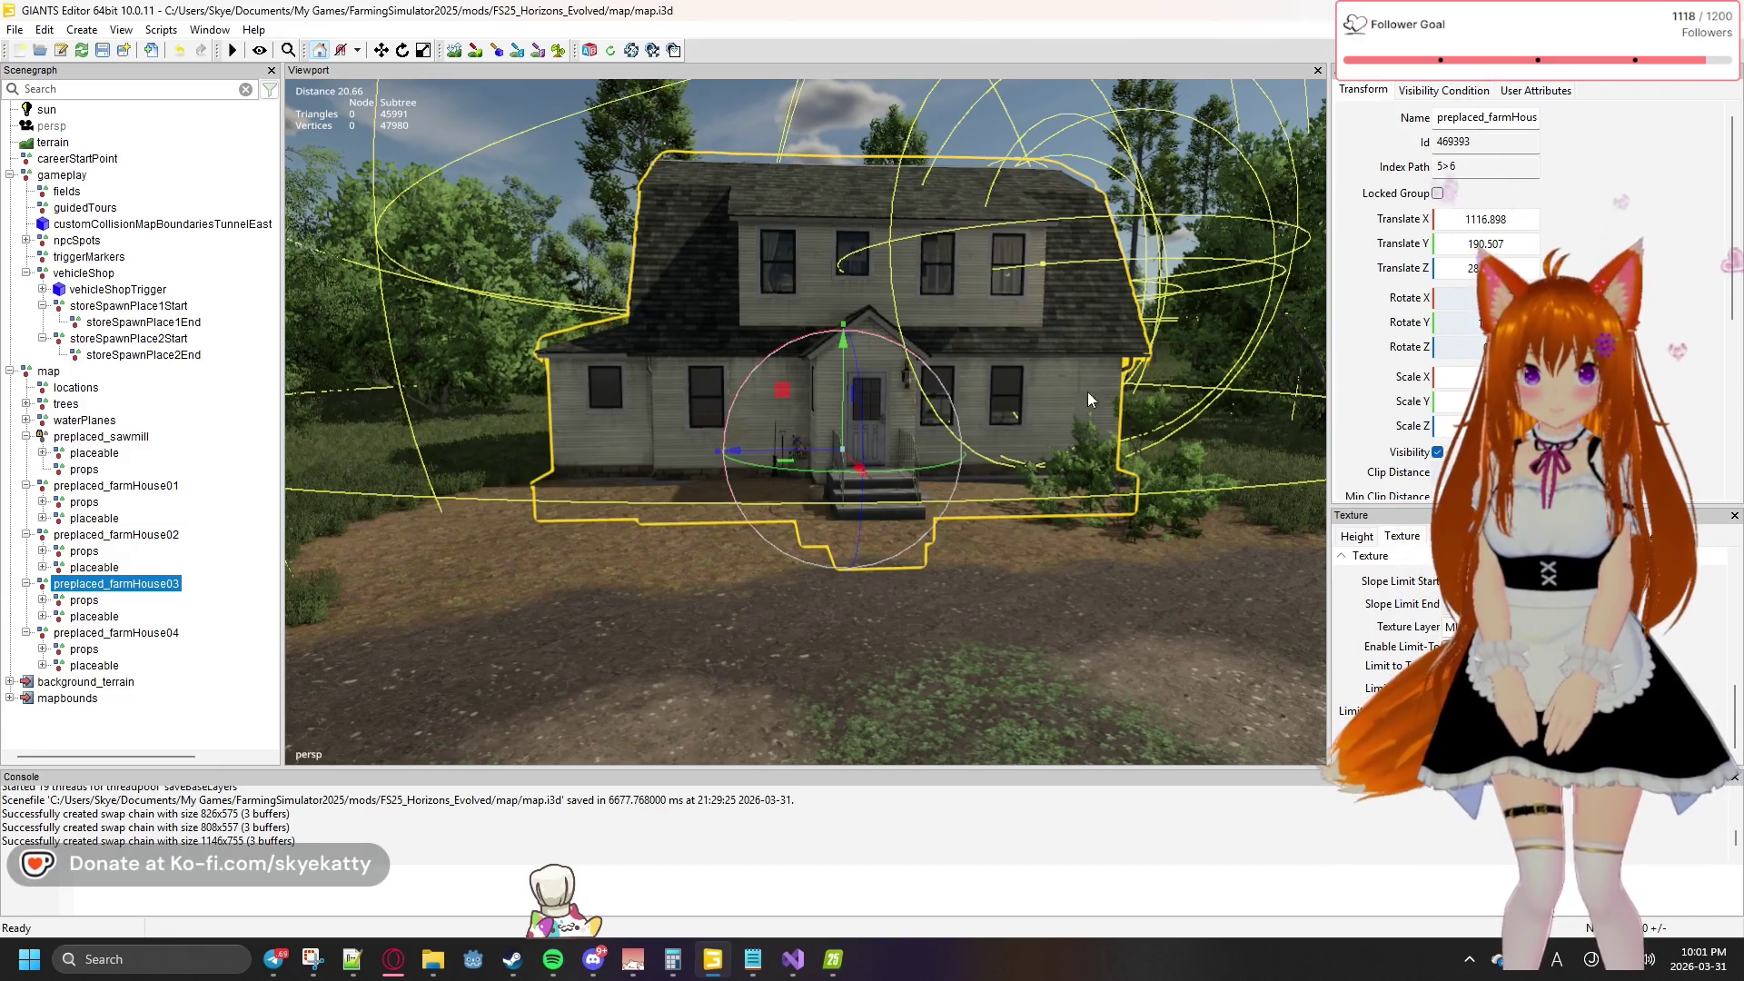
Step through farmHouse03's props and placeable child groups, viewing the house from the left
left_click(91, 602)
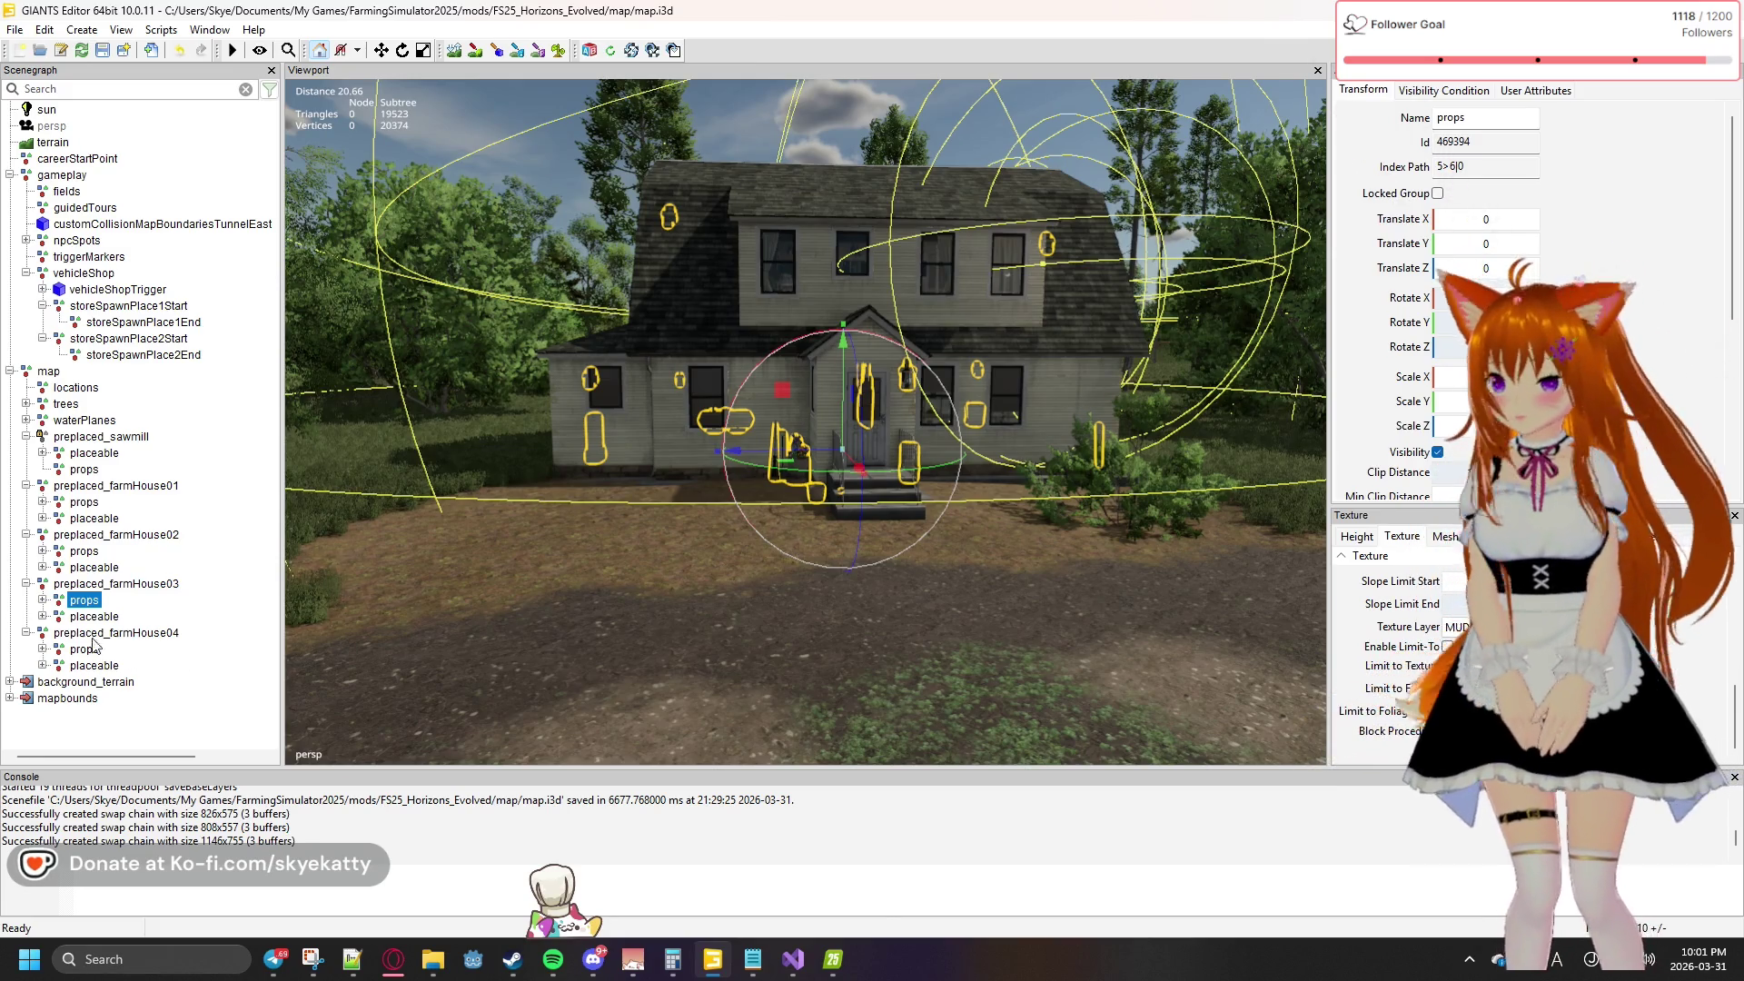
key("Down")
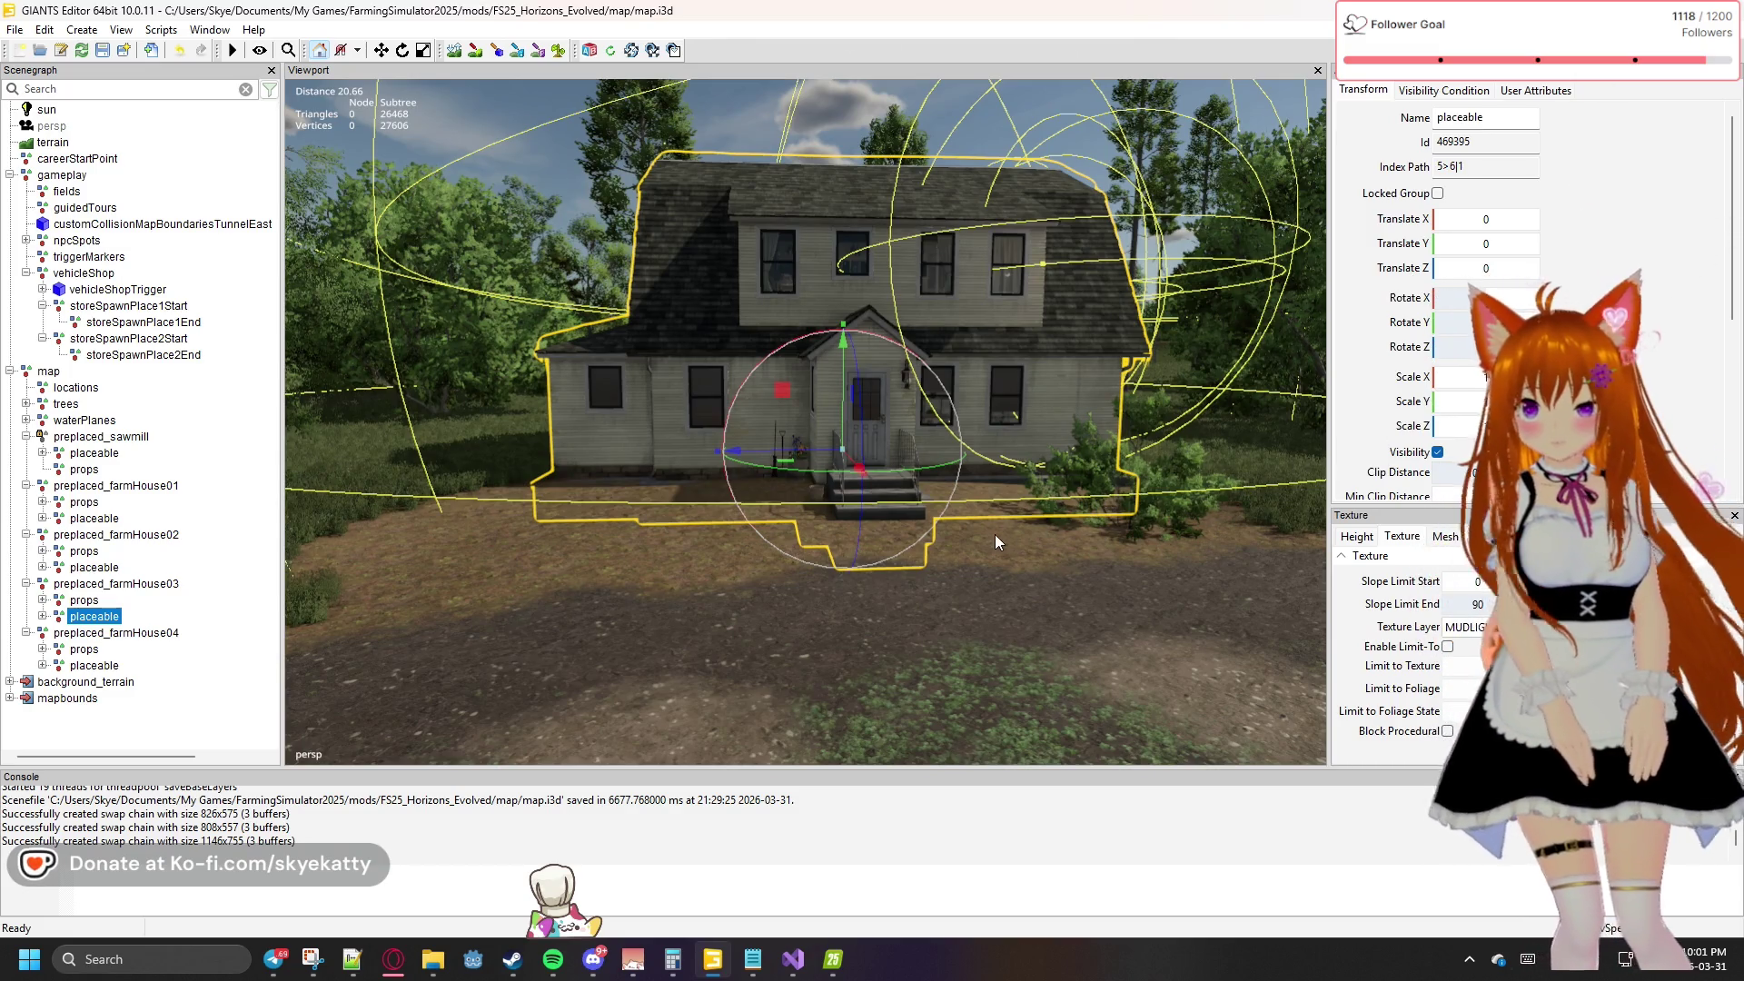
mouse_move(969, 552)
left_mouse_down()
mouse_move(1033, 532)
mouse_move(1060, 385)
mouse_move(1014, 568)
mouse_move(1012, 402)
mouse_move(1016, 603)
left_mouse_up()
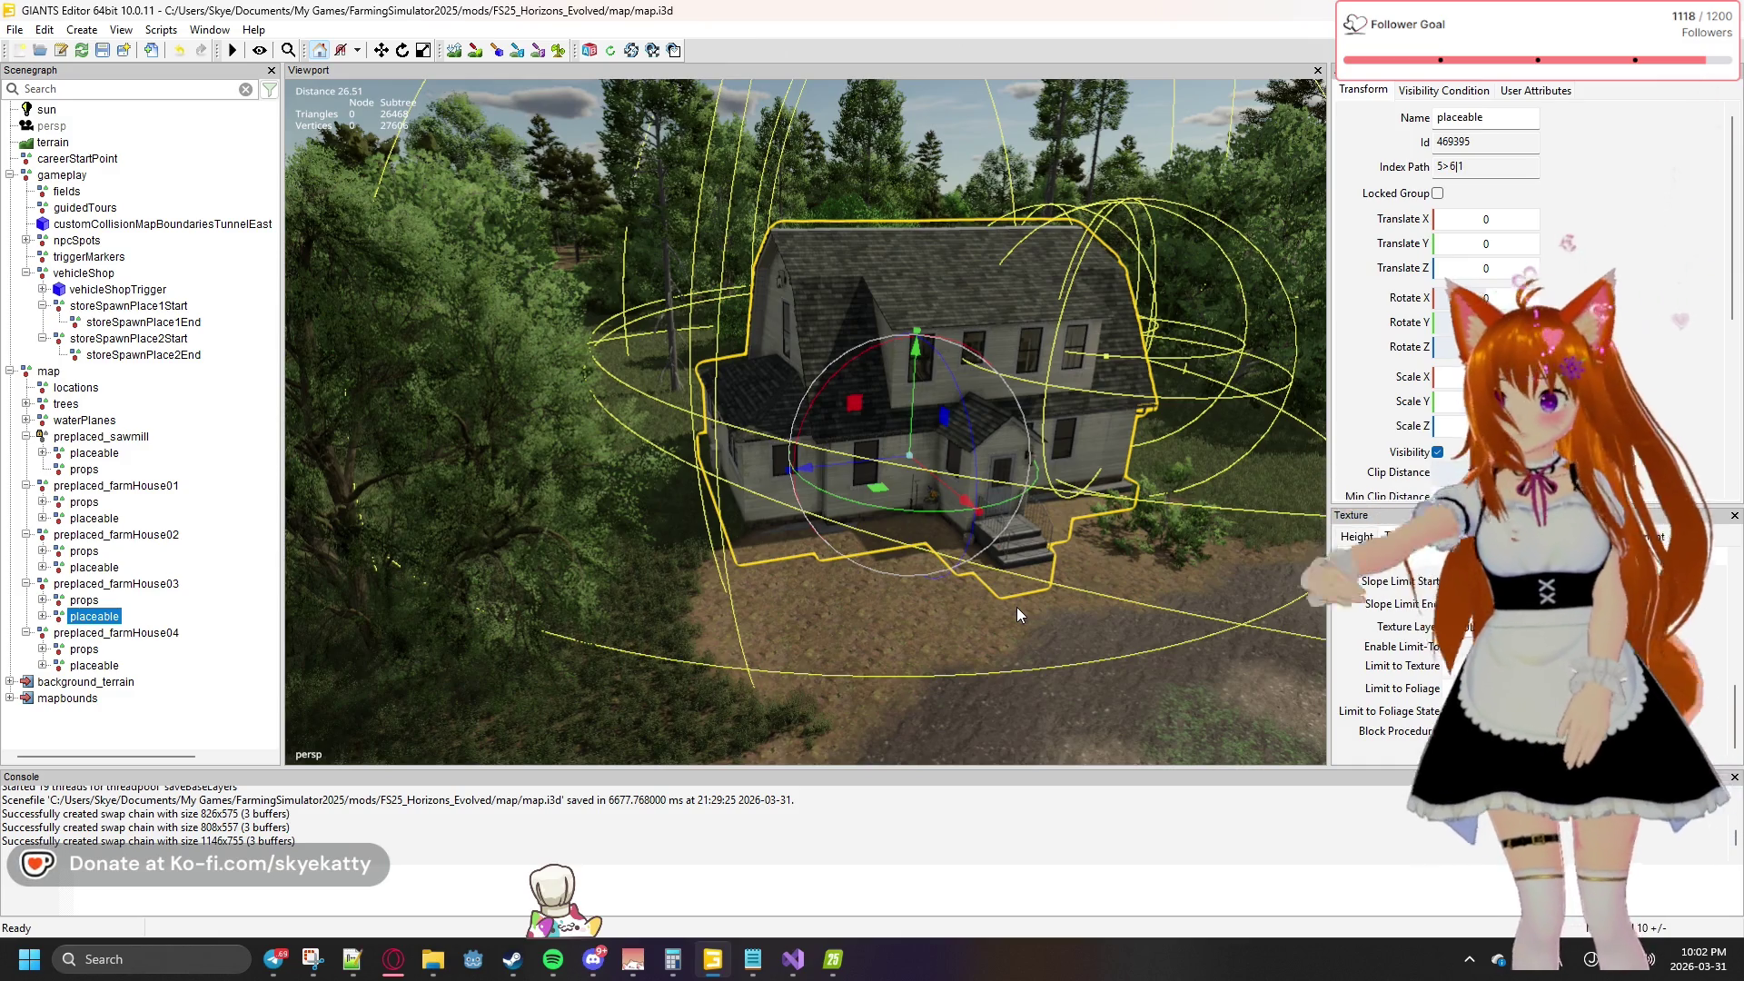
Compare the visibility conditions and uniqueId user attributes of preplaced_farmHouse03, 02 and 01
left_click(1410, 91)
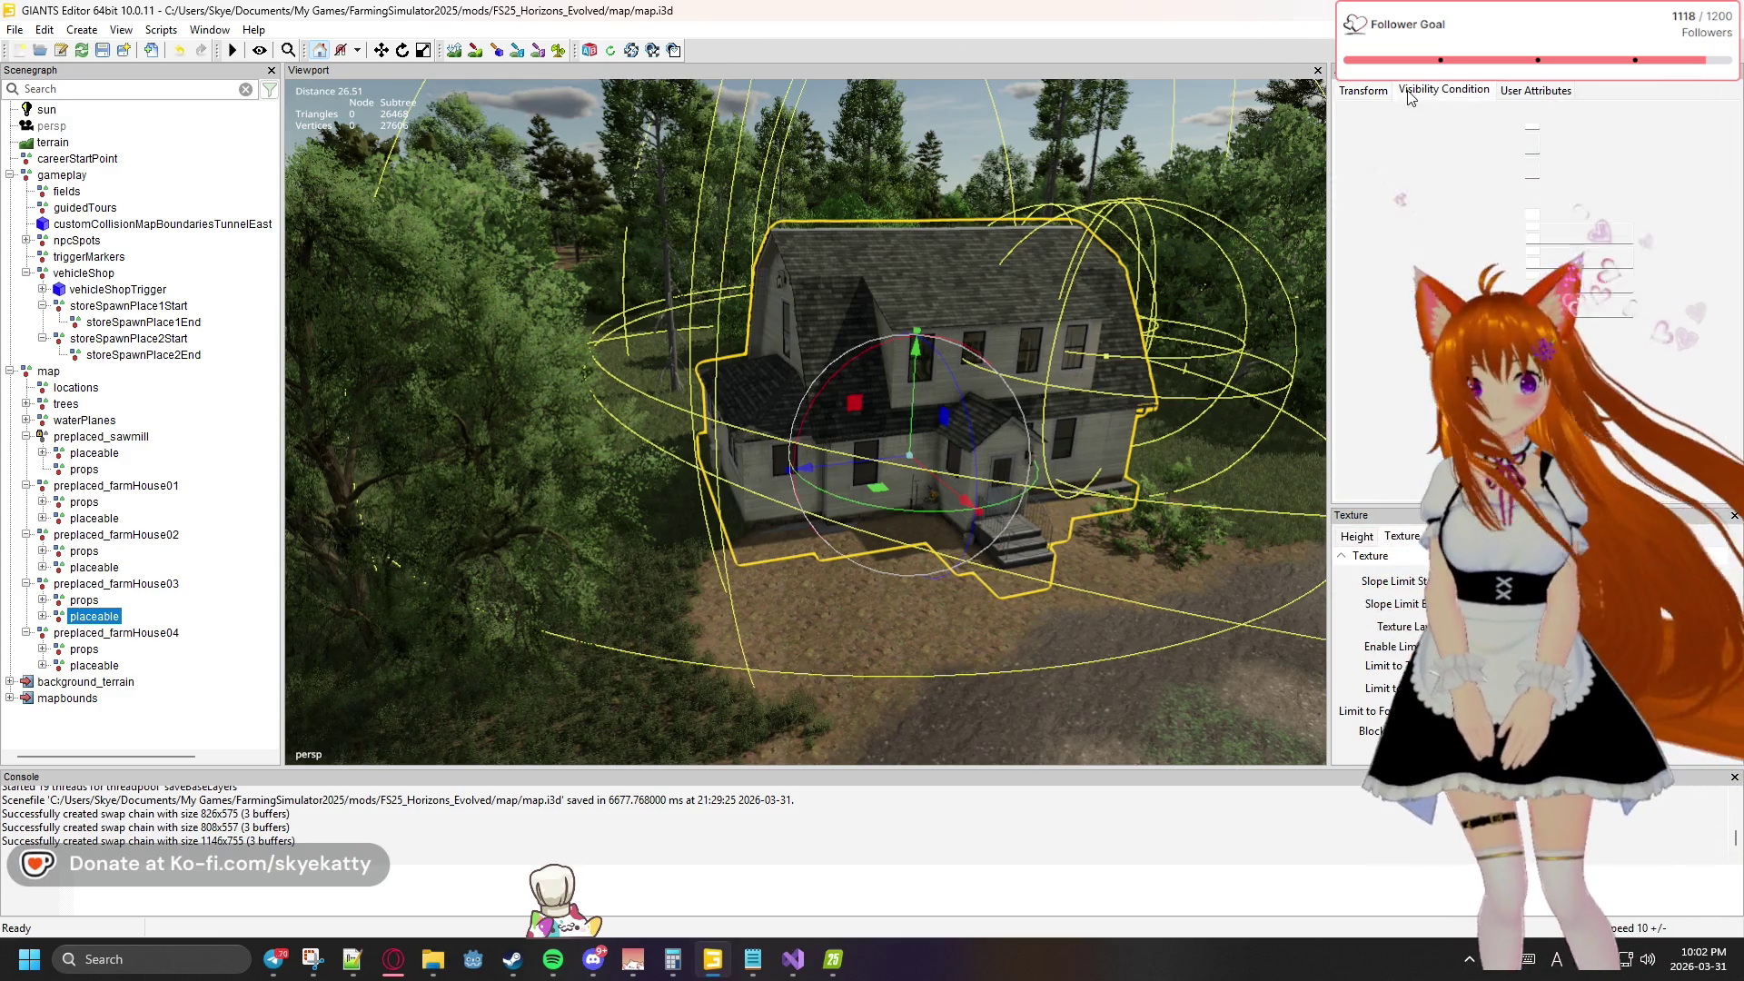
left_click(1522, 91)
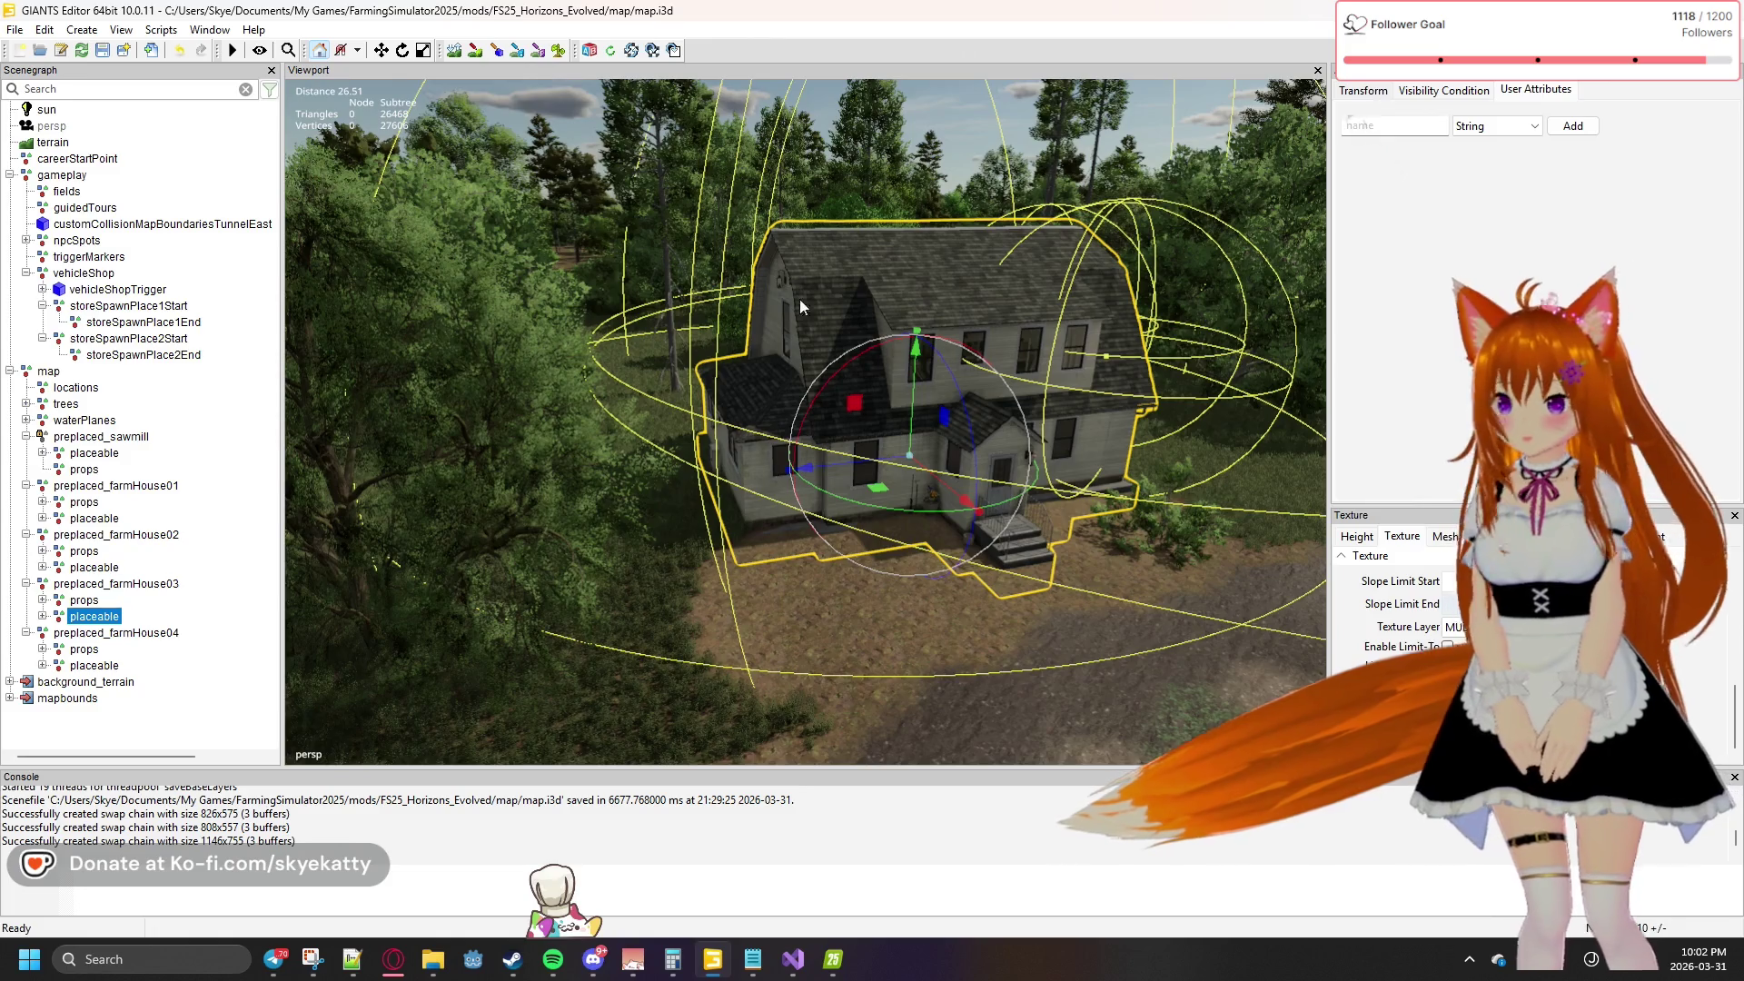
left_click(162, 586)
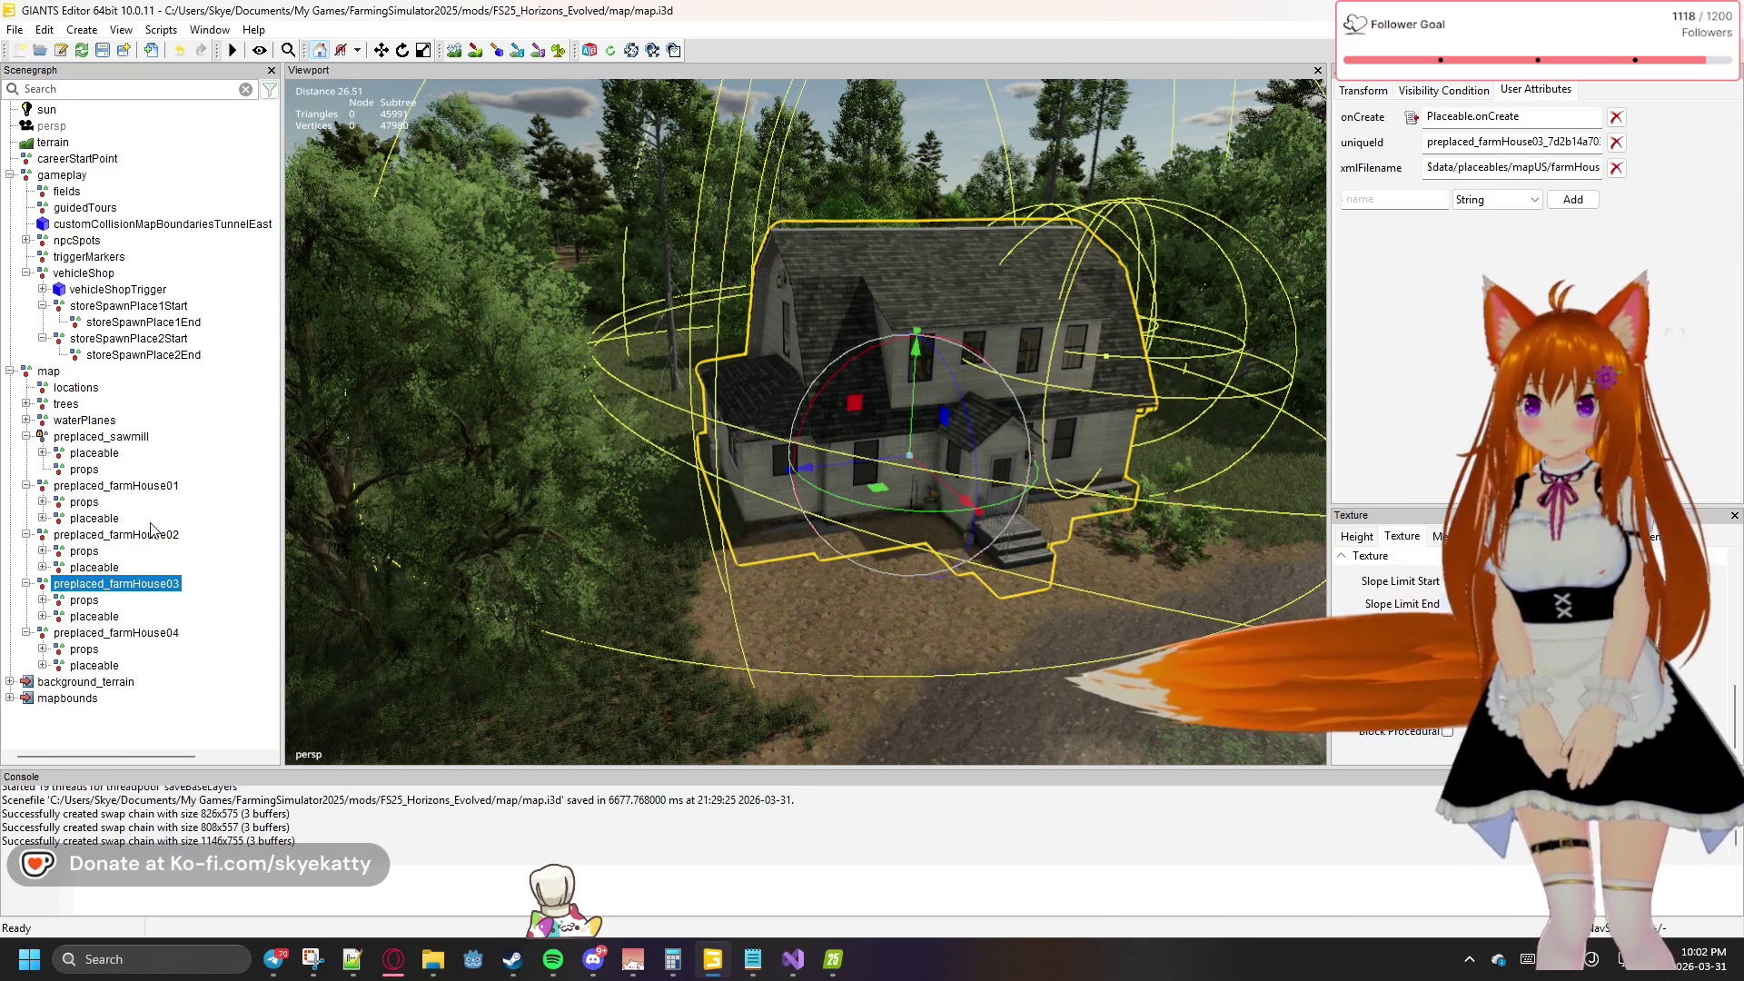
left_click(150, 539)
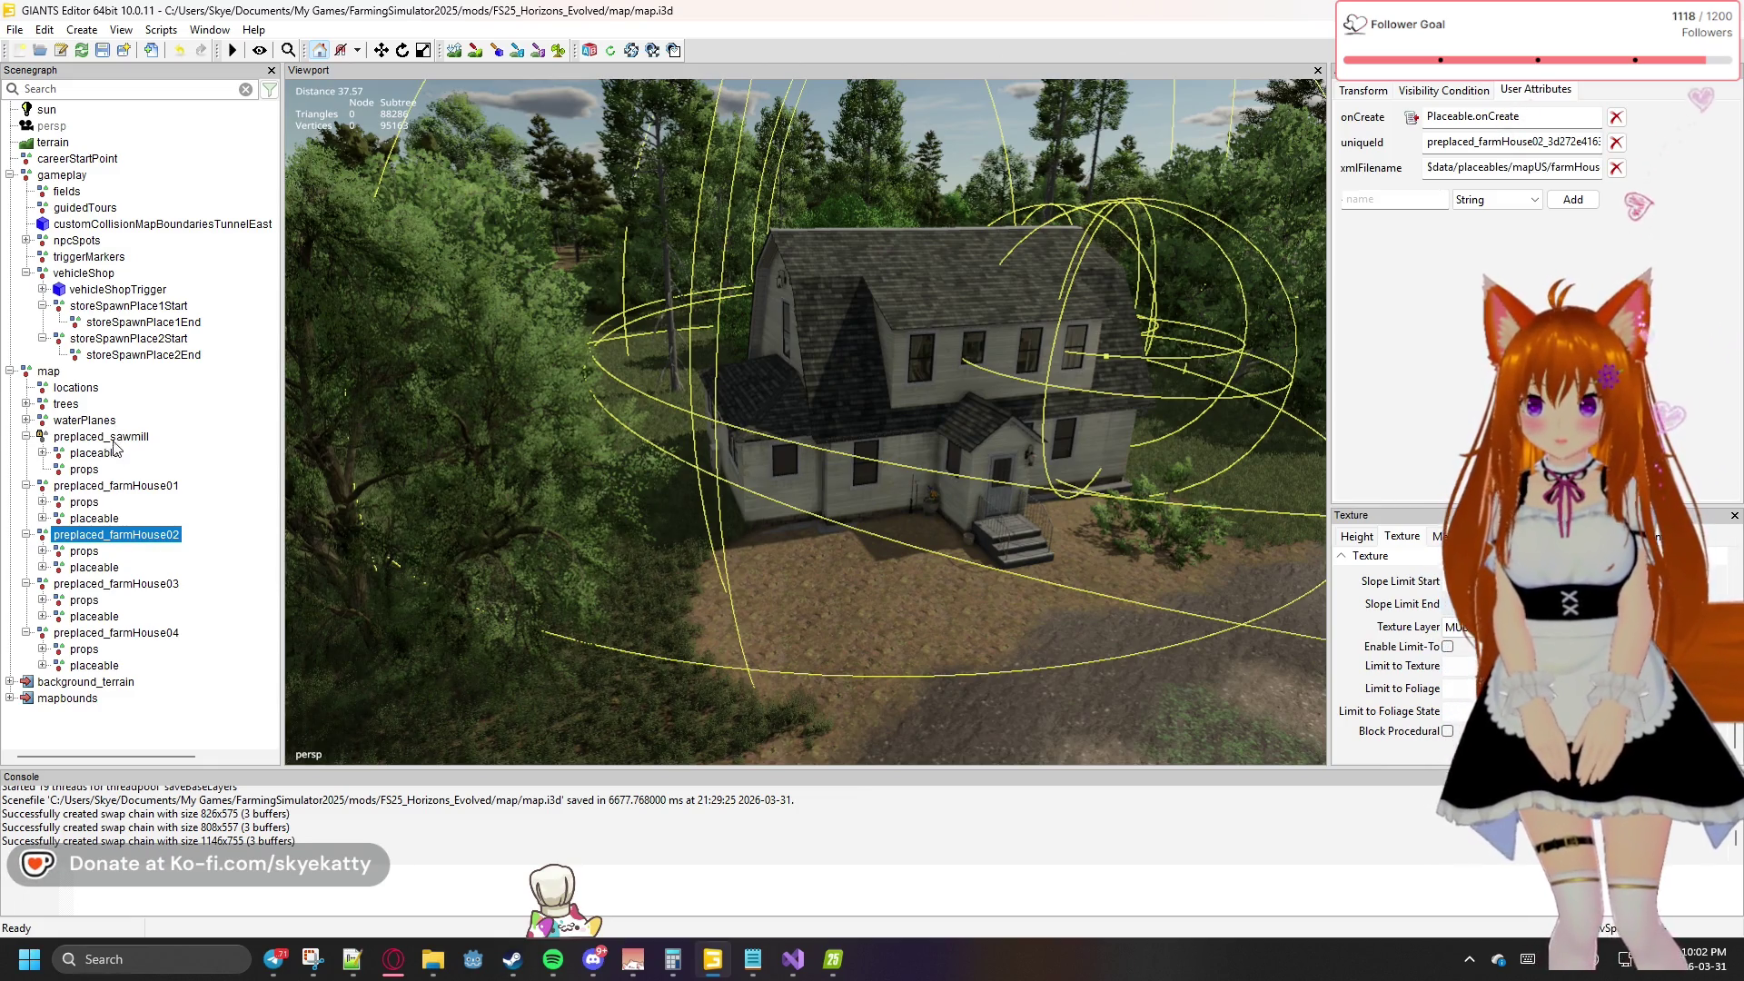
left_click(91, 487)
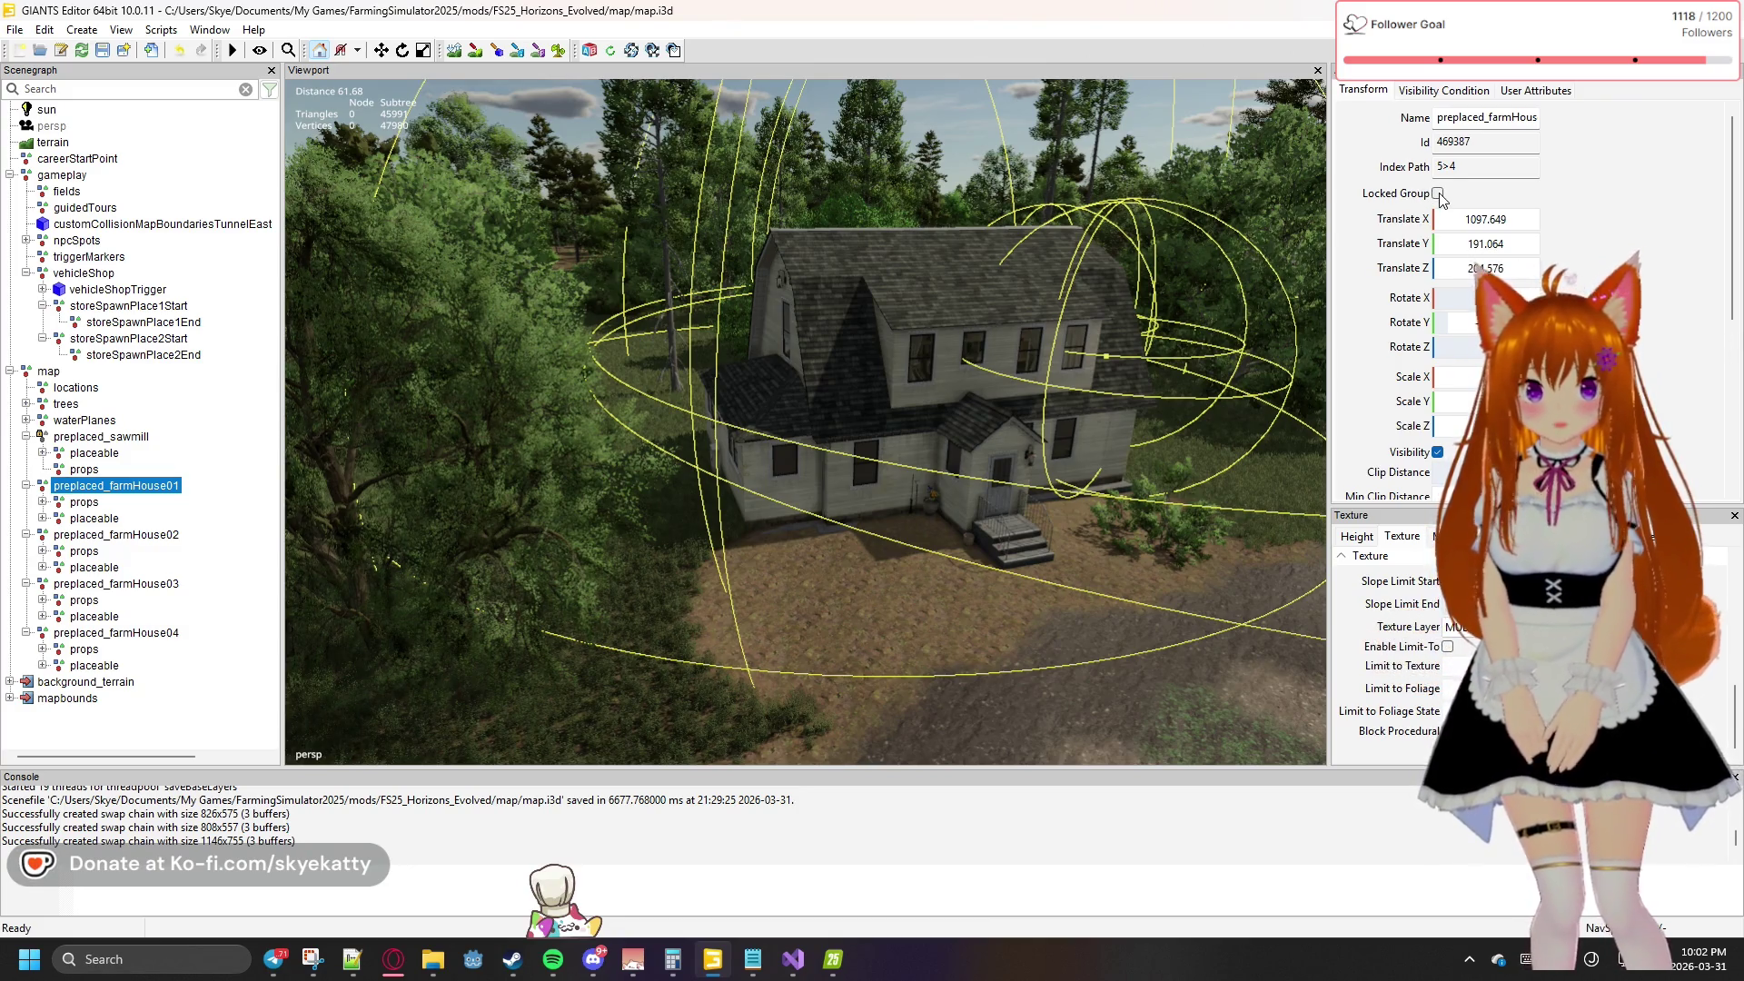
left_click(180, 536)
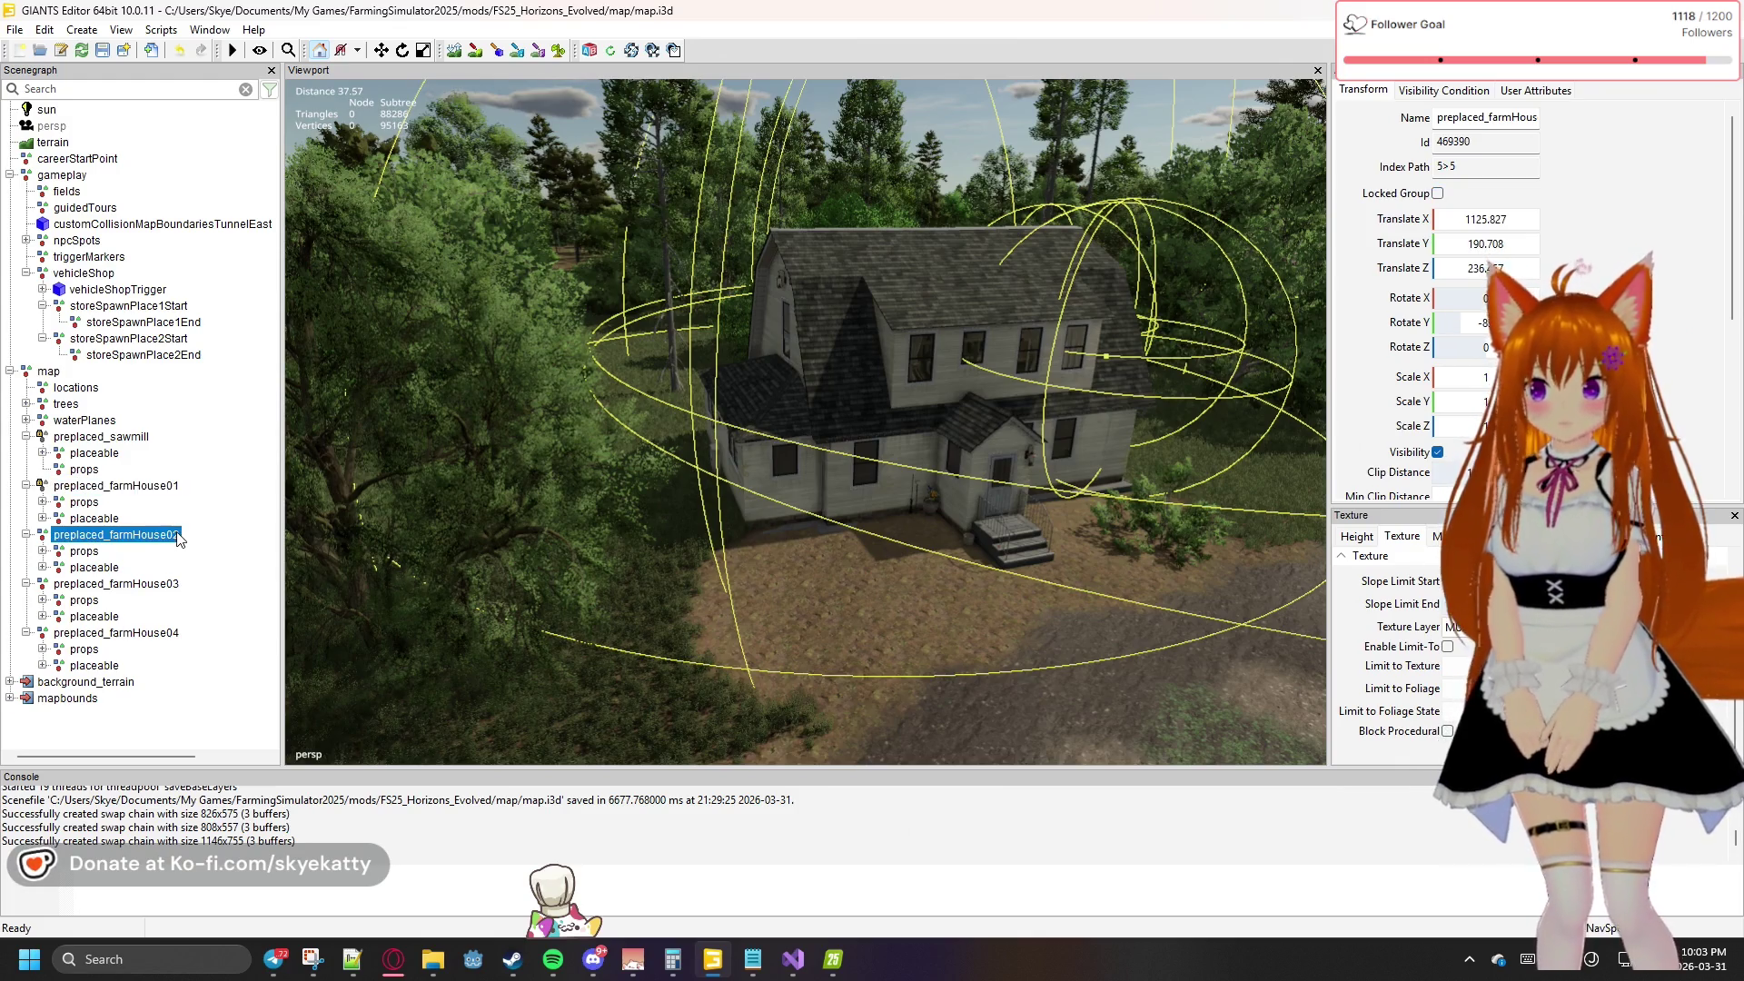
left_click(1439, 195)
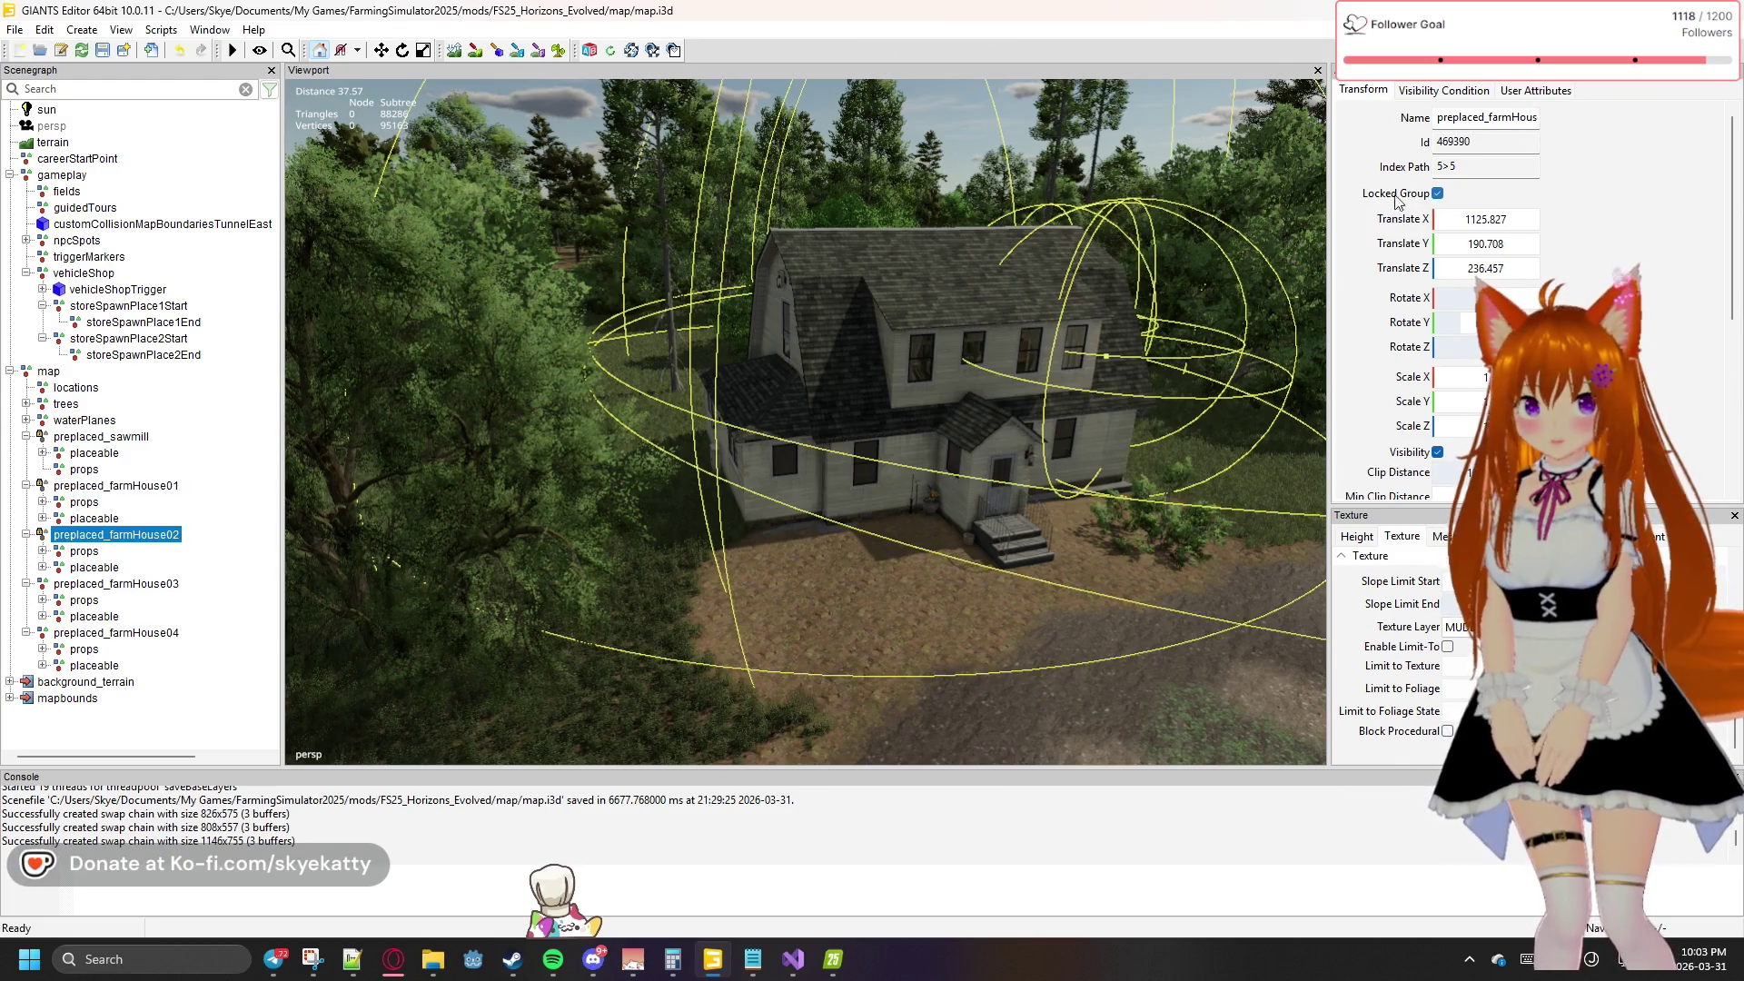
left_click(161, 587)
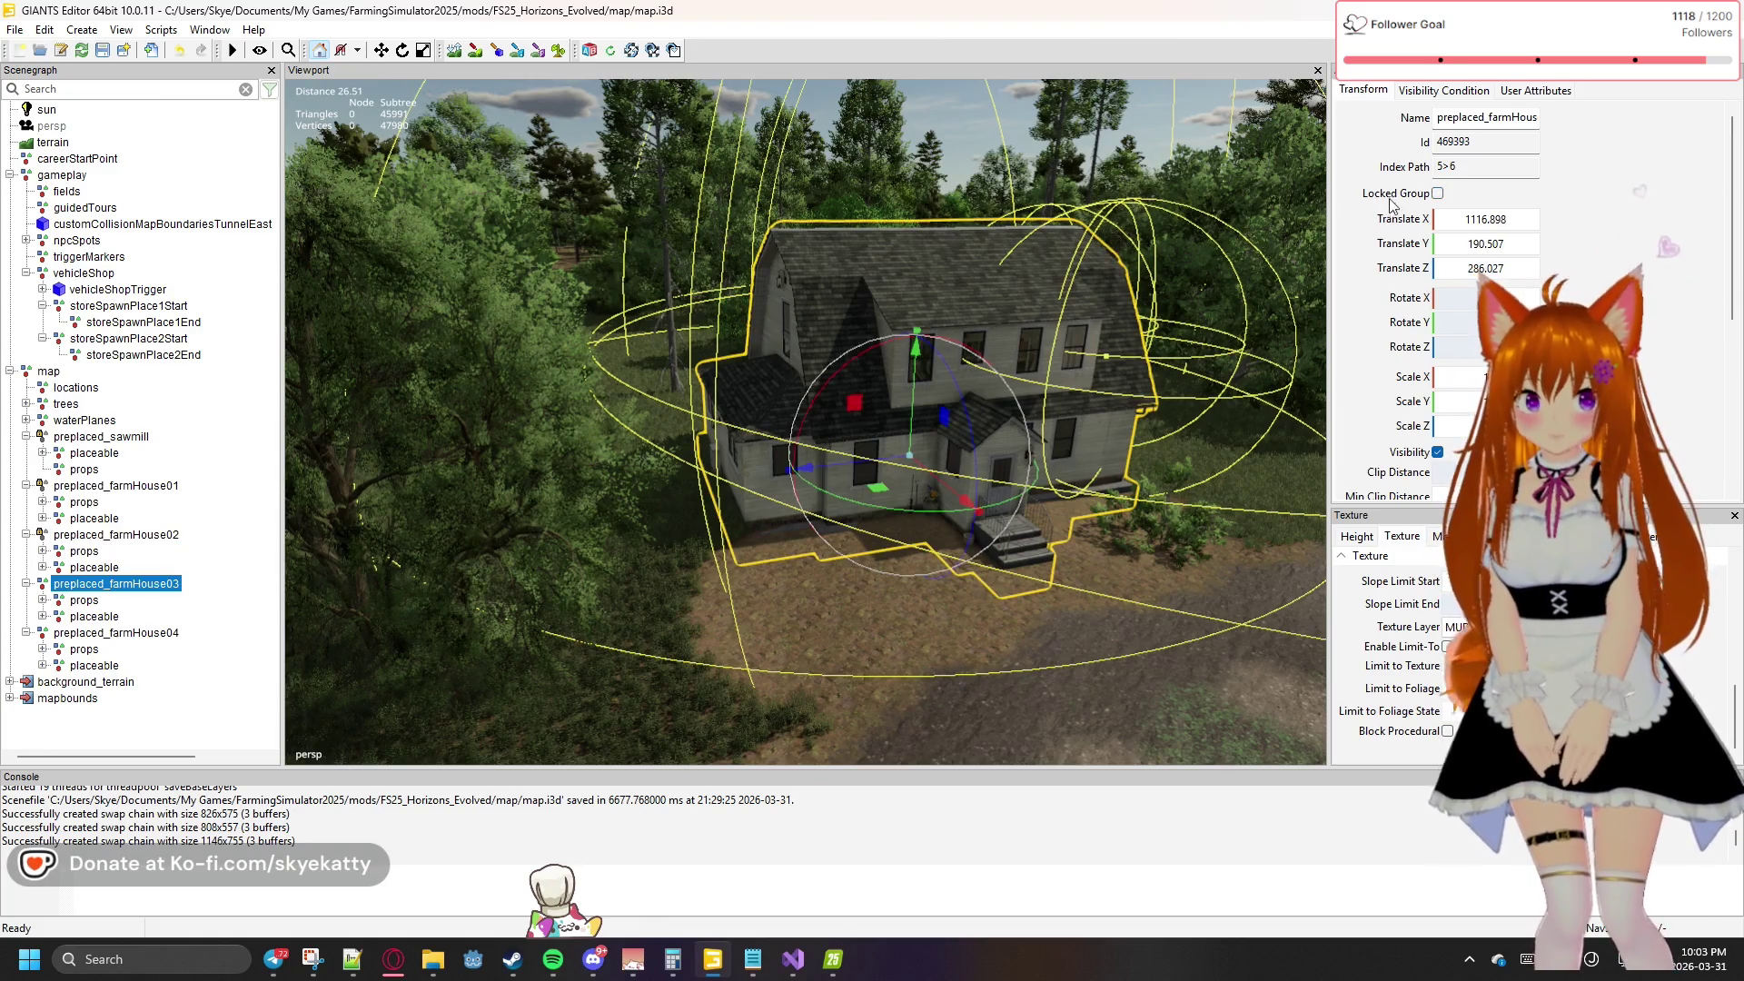
left_click(1438, 194)
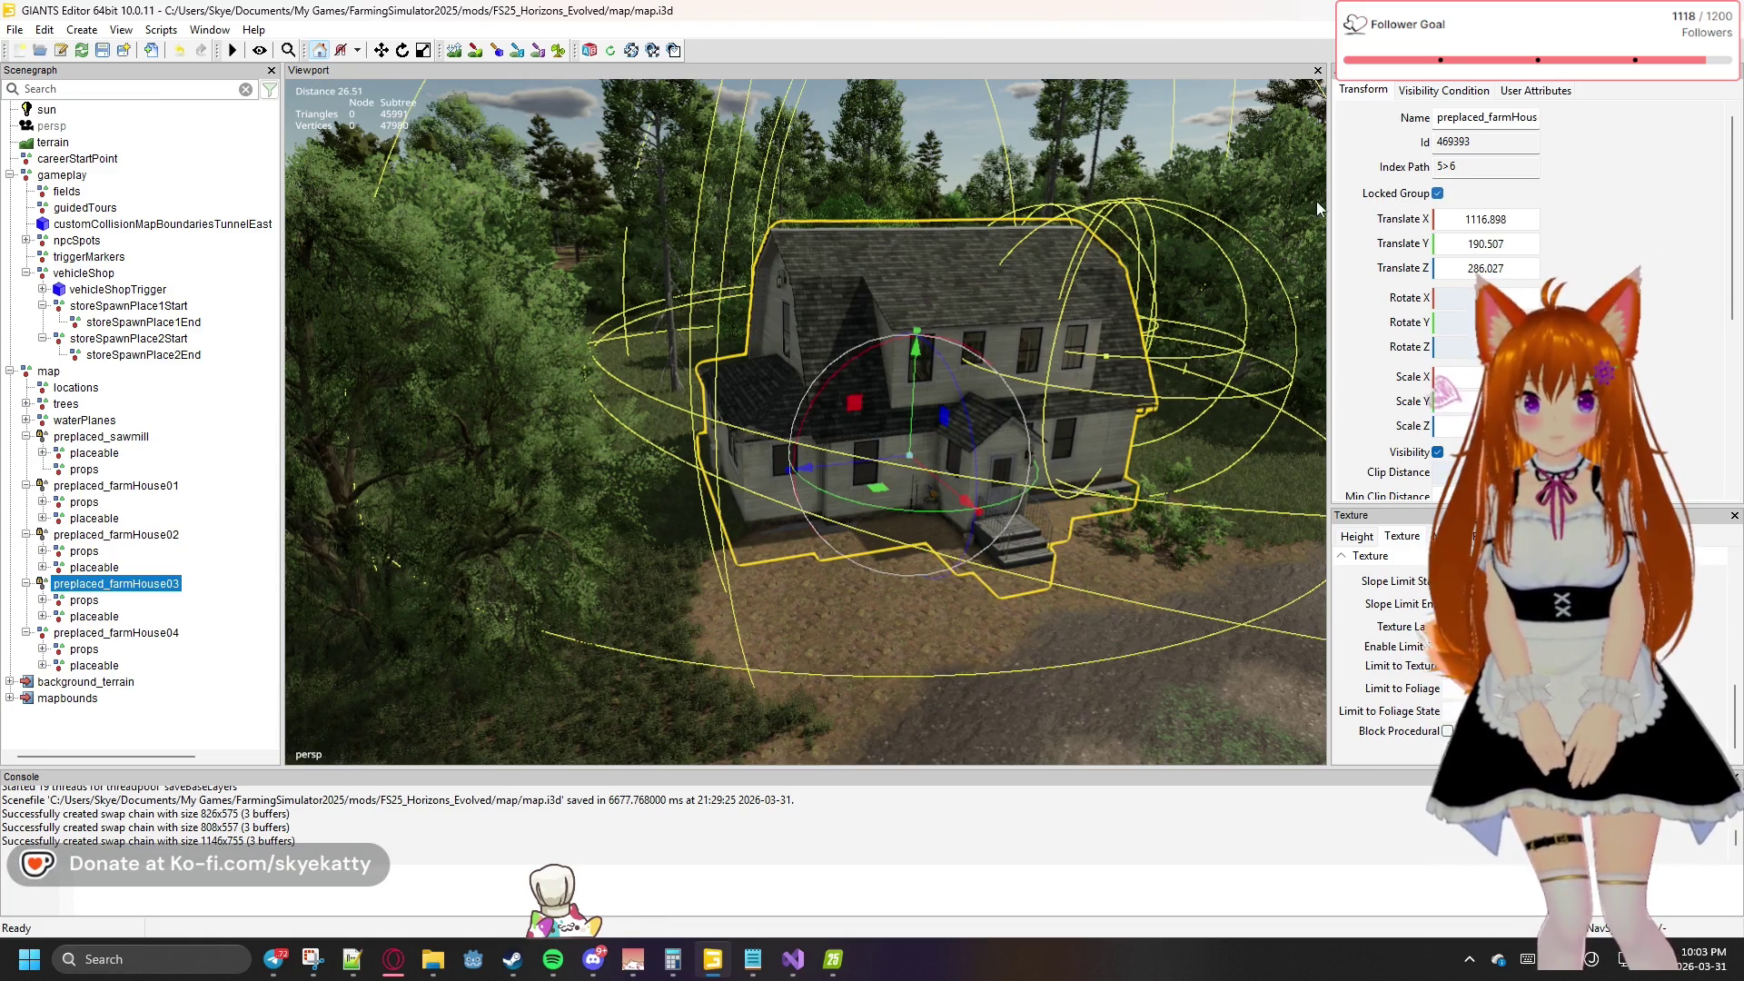
left_click(134, 636)
left_click(1439, 193)
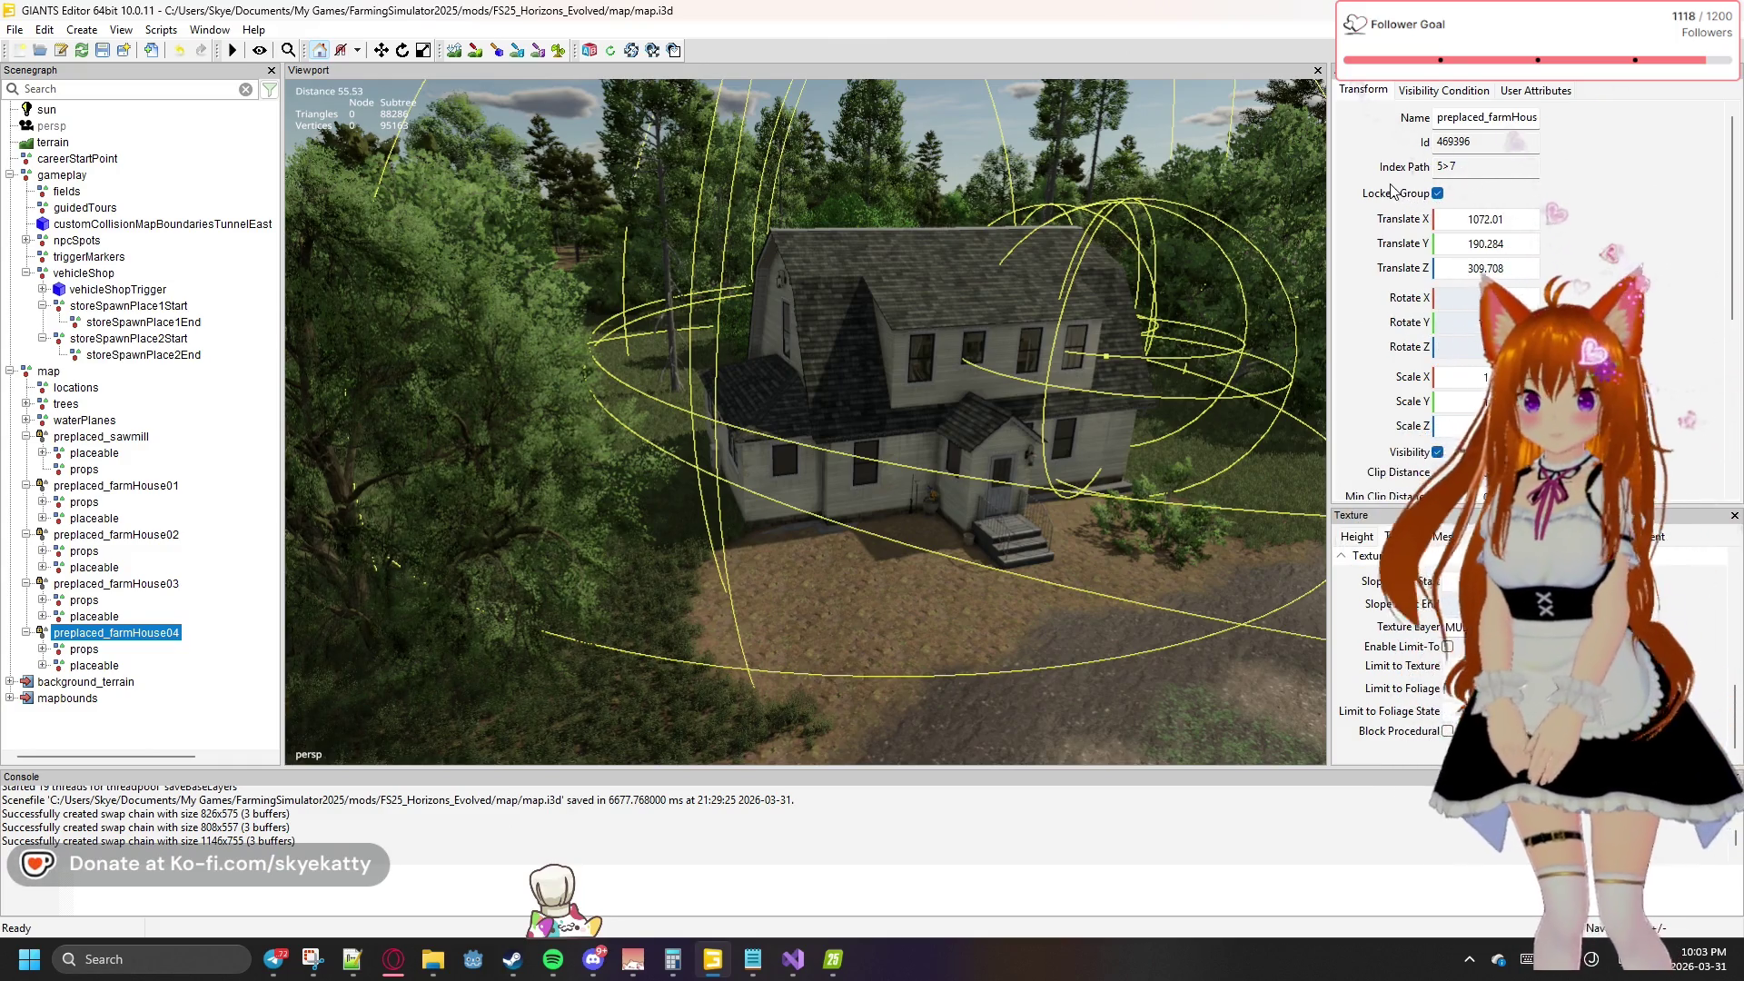
scroll(1563, 227, "down", 3)
scroll(1638, 231, "up", 2)
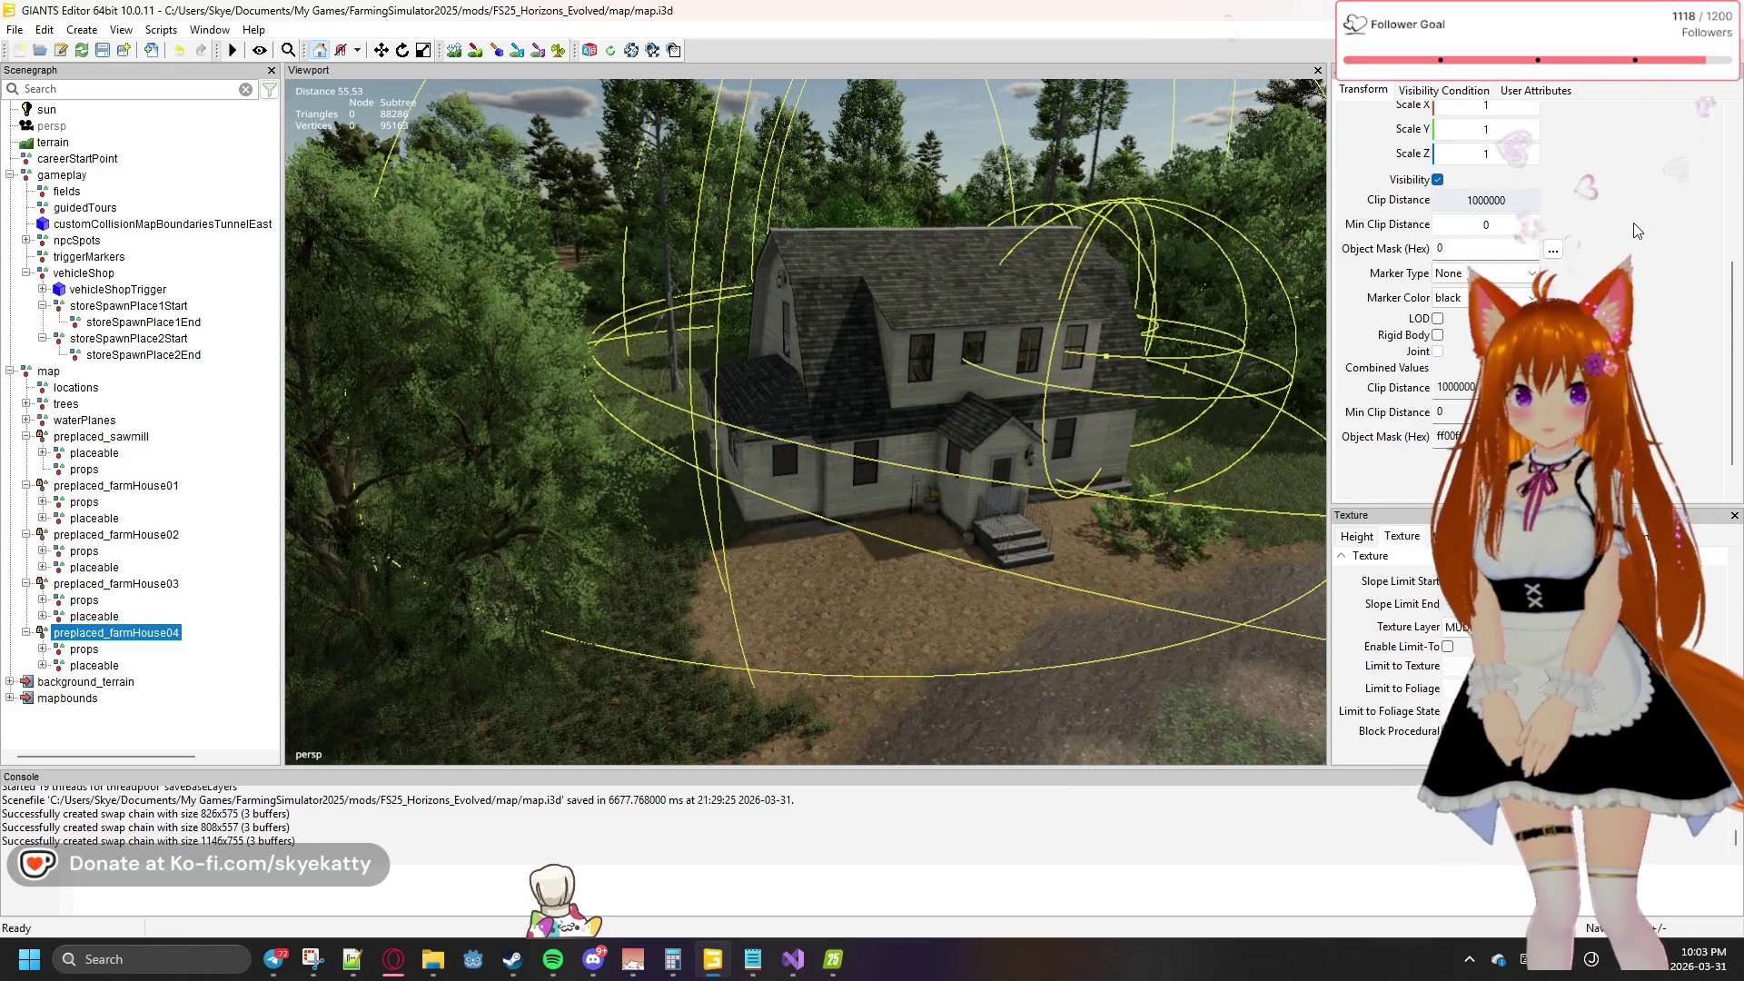
scroll(1638, 231, "up", 1)
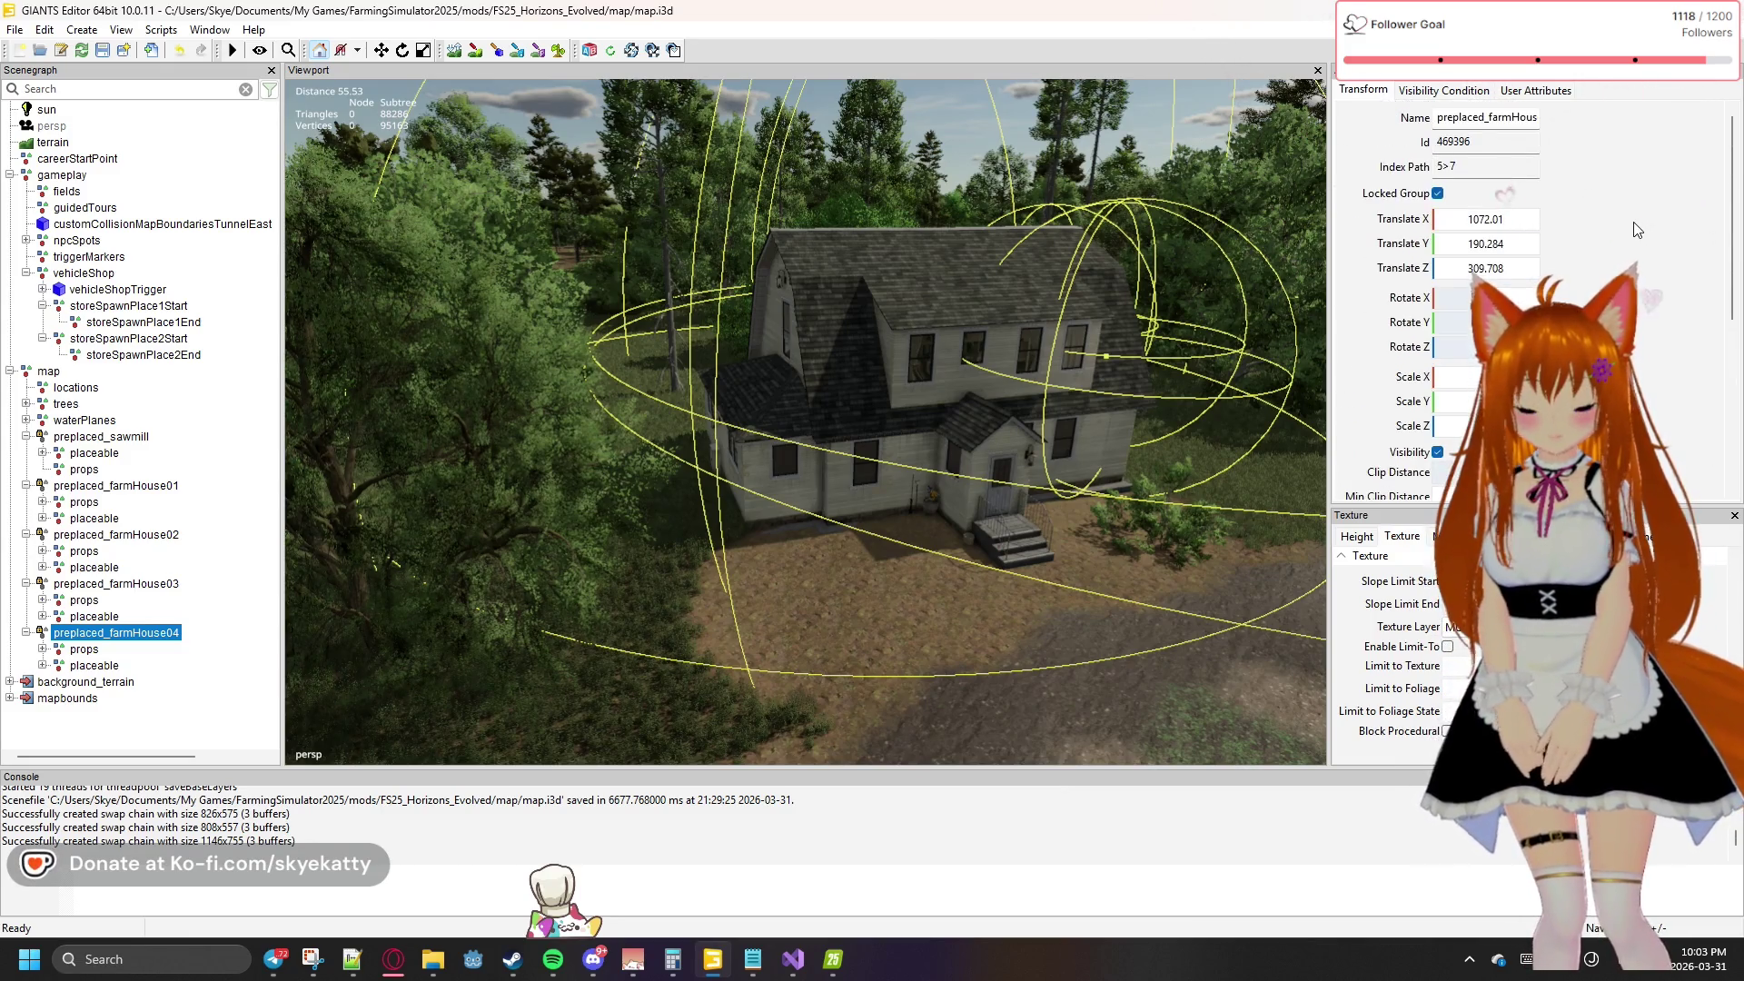
scroll(1638, 229, "down", 3)
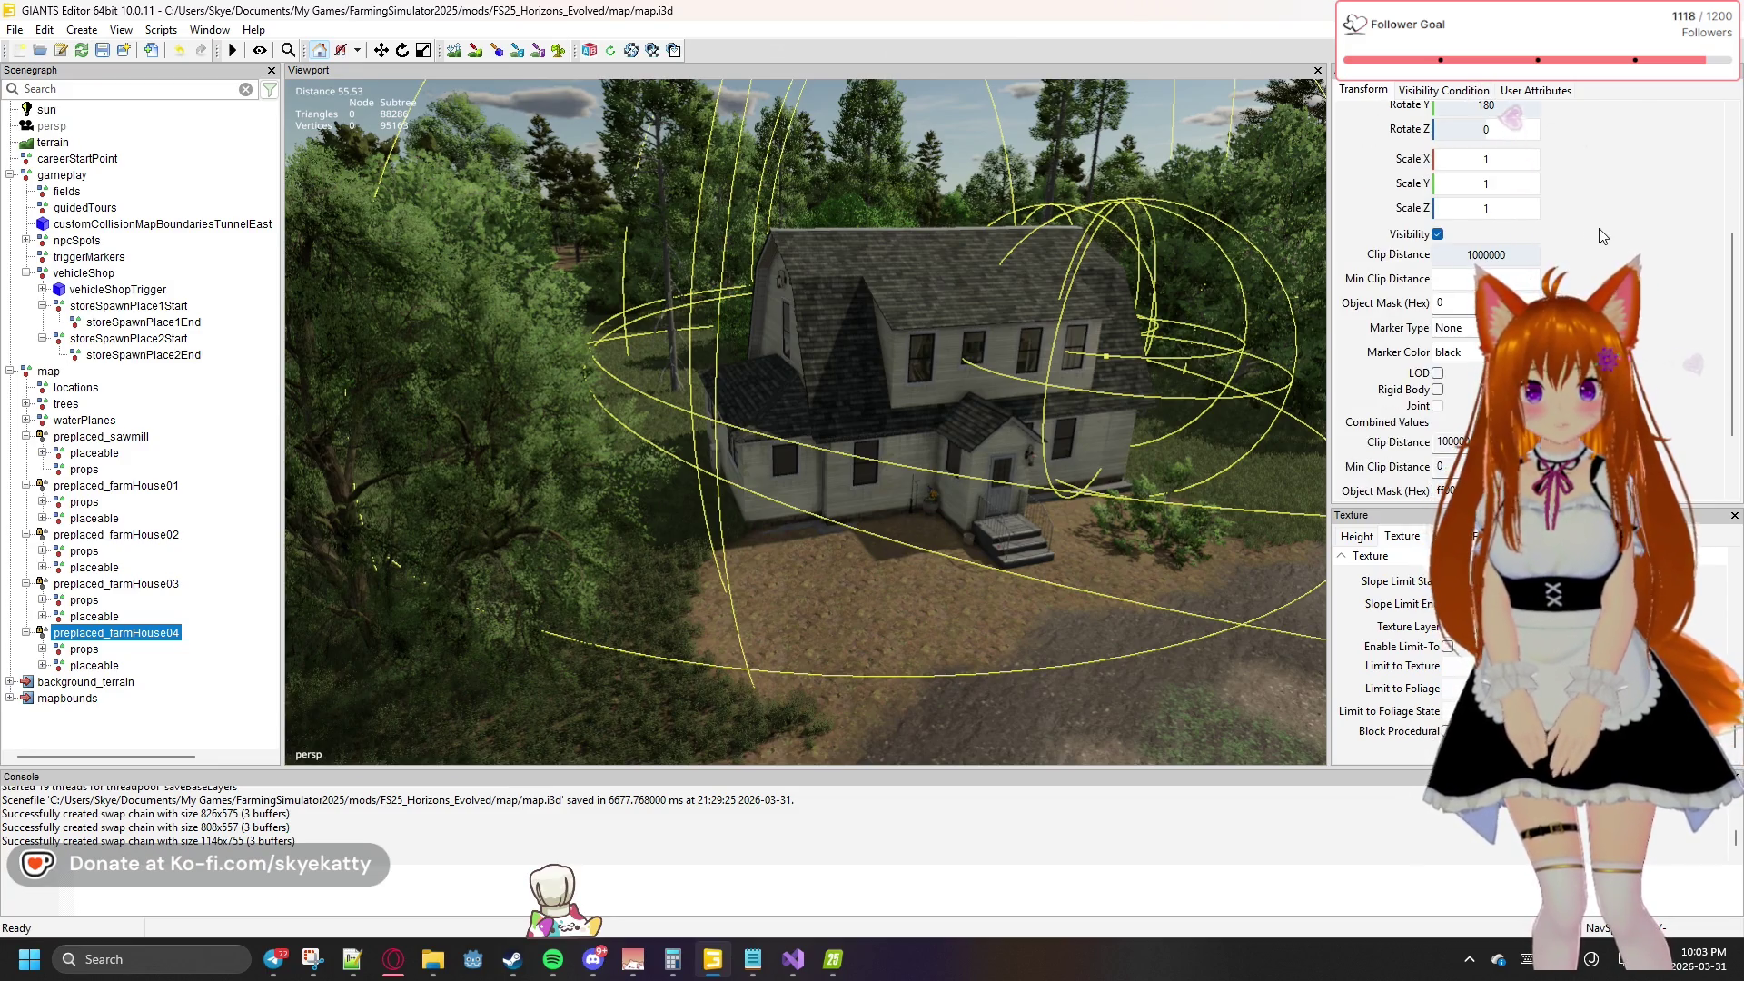
left_click(1549, 303)
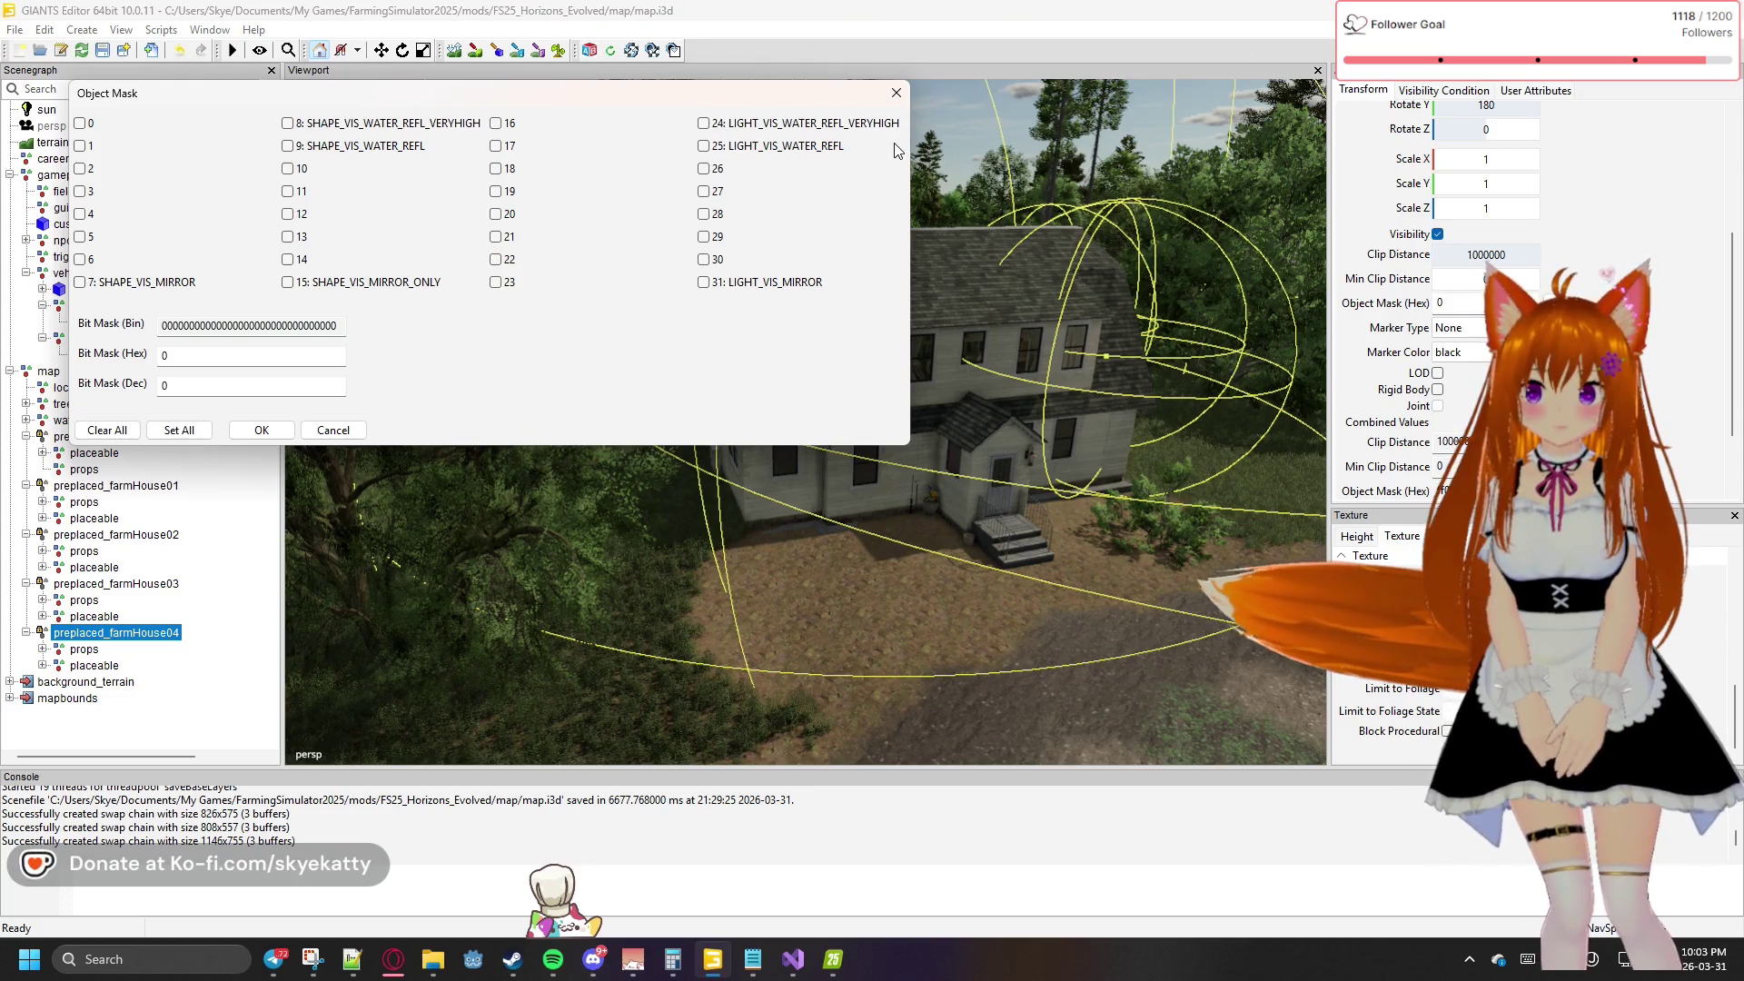
left_click(895, 93)
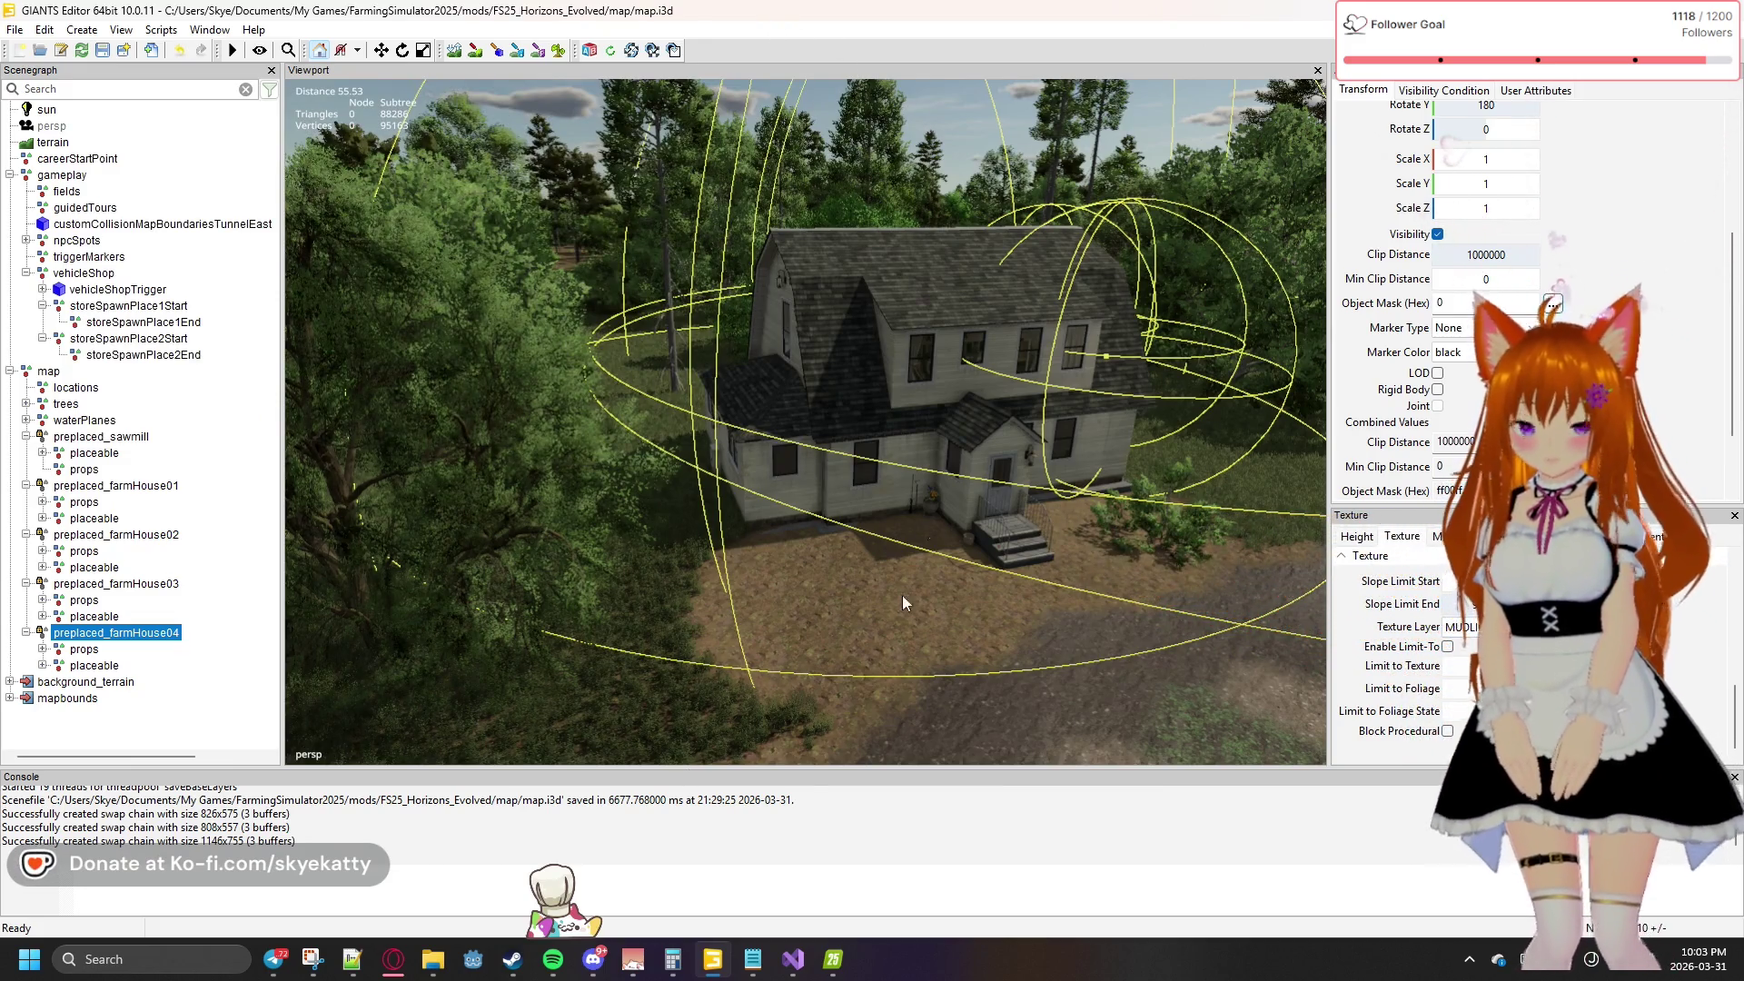
Briefly check the running game from the taskbar and come back to the editor
left_click(13, 30)
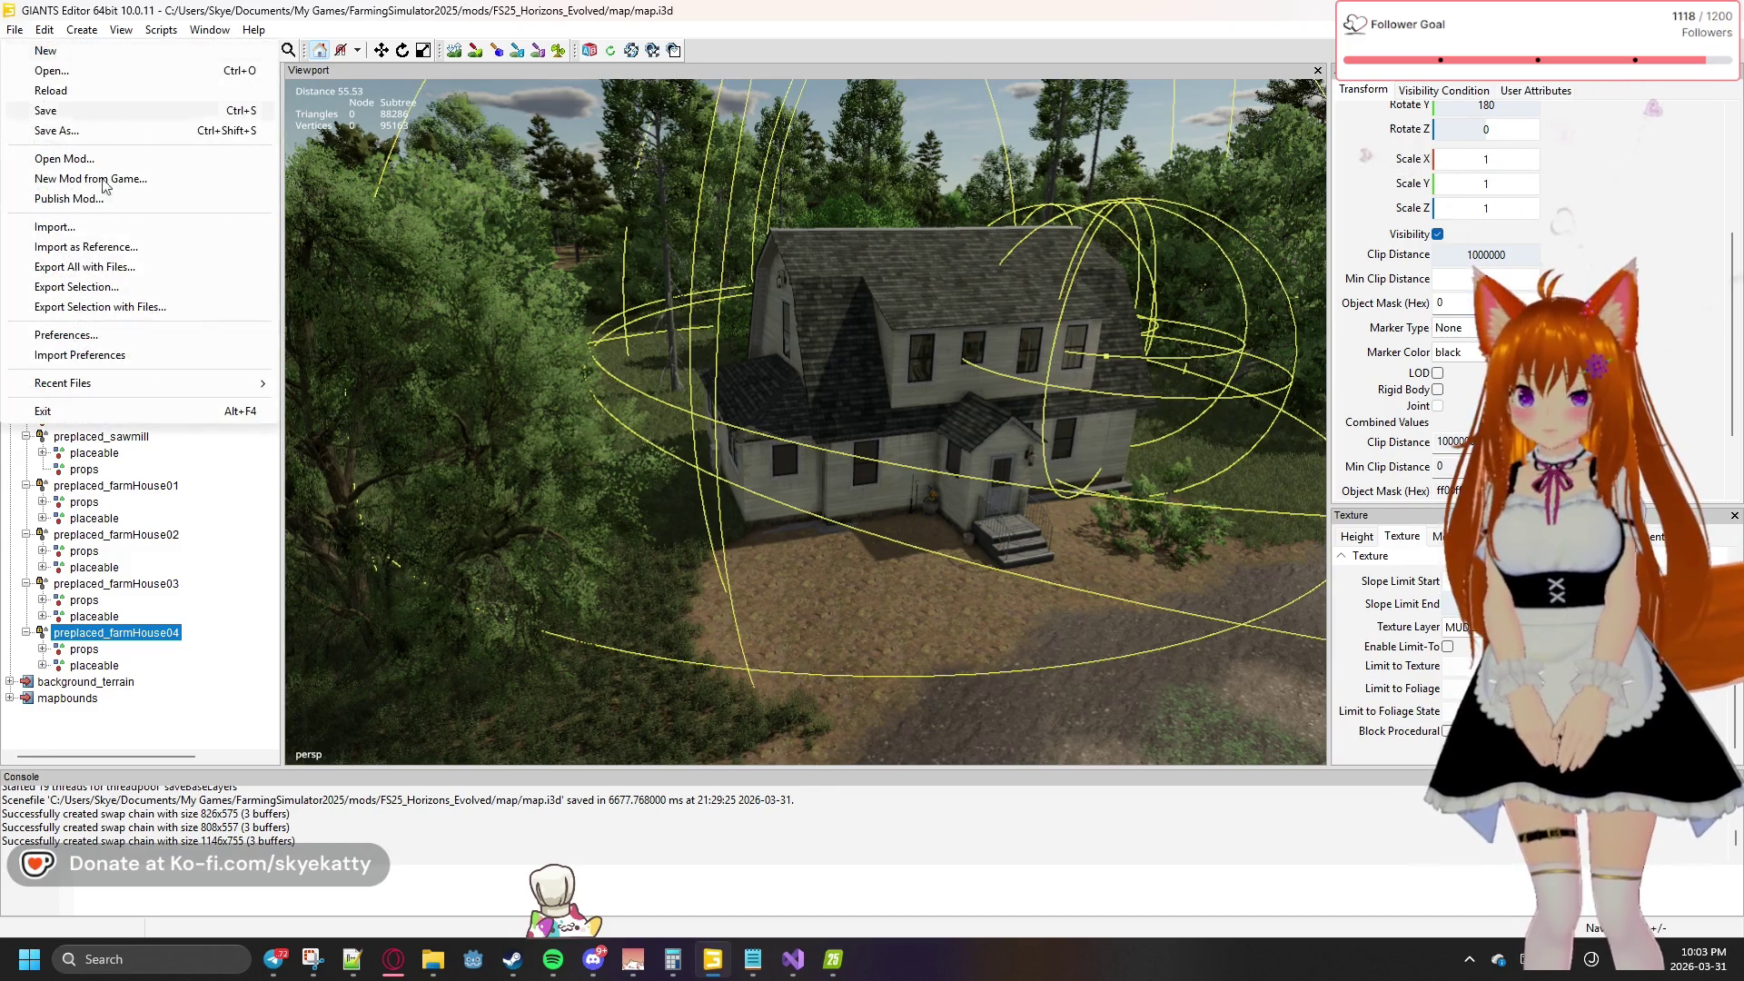
left_click(832, 966)
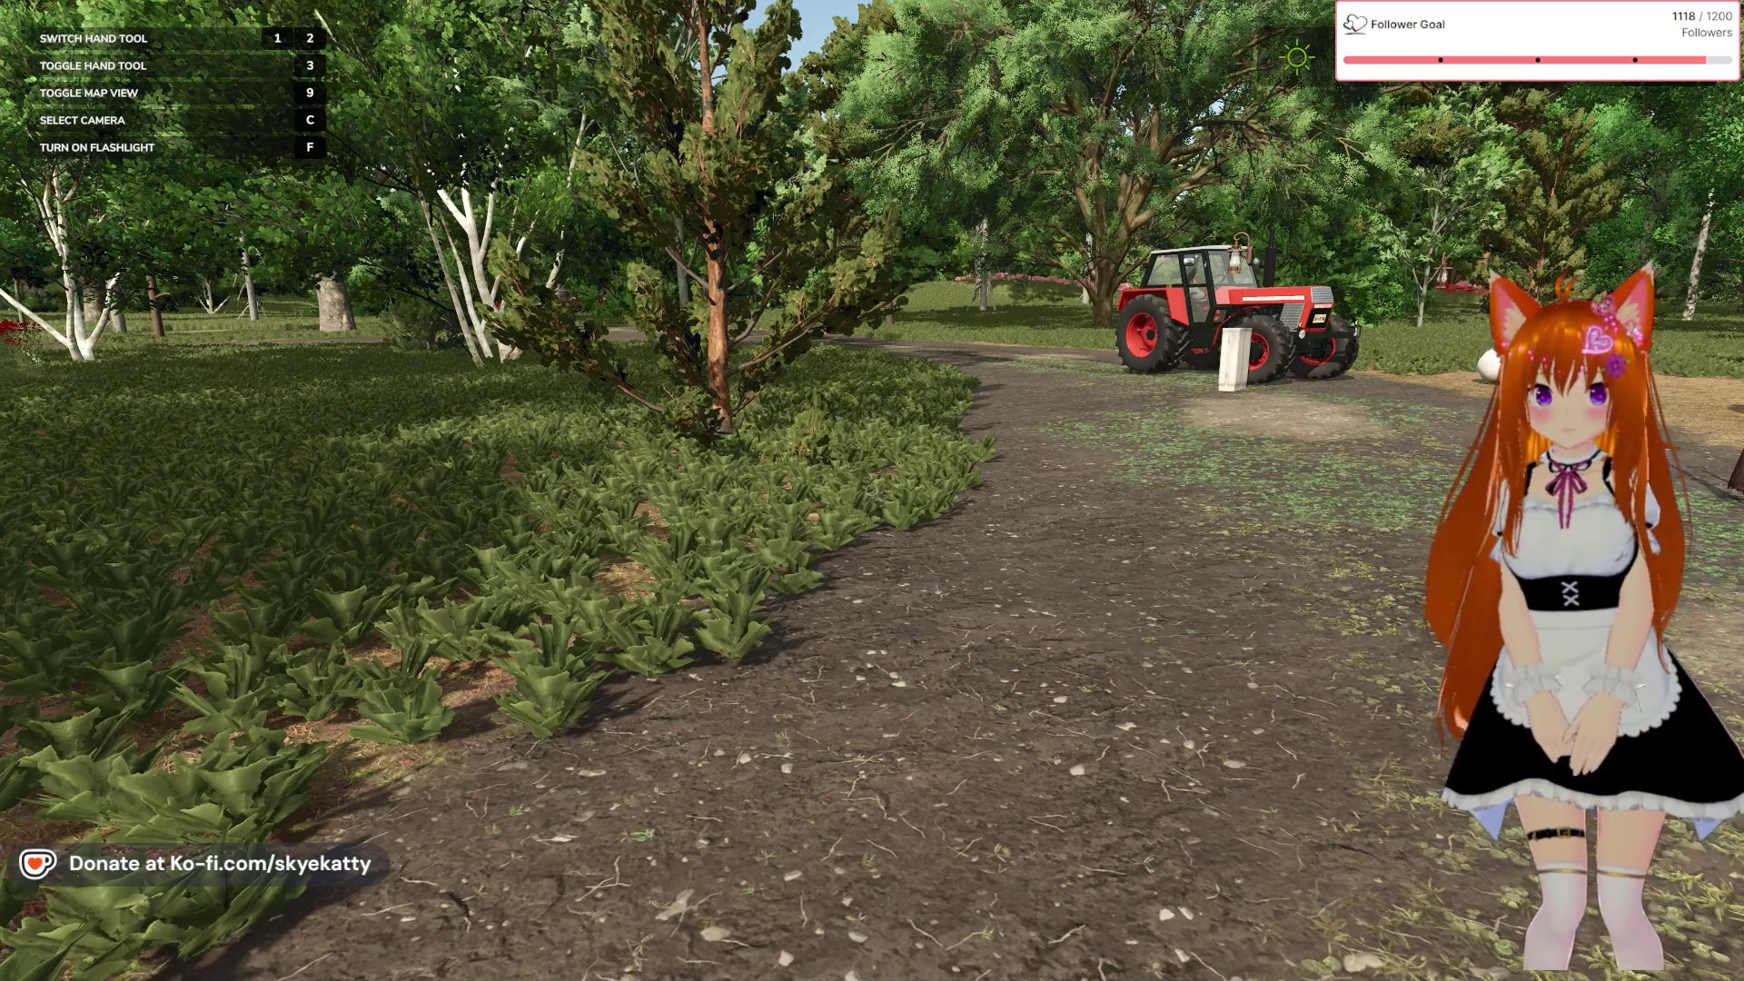
key("alt+Tab")
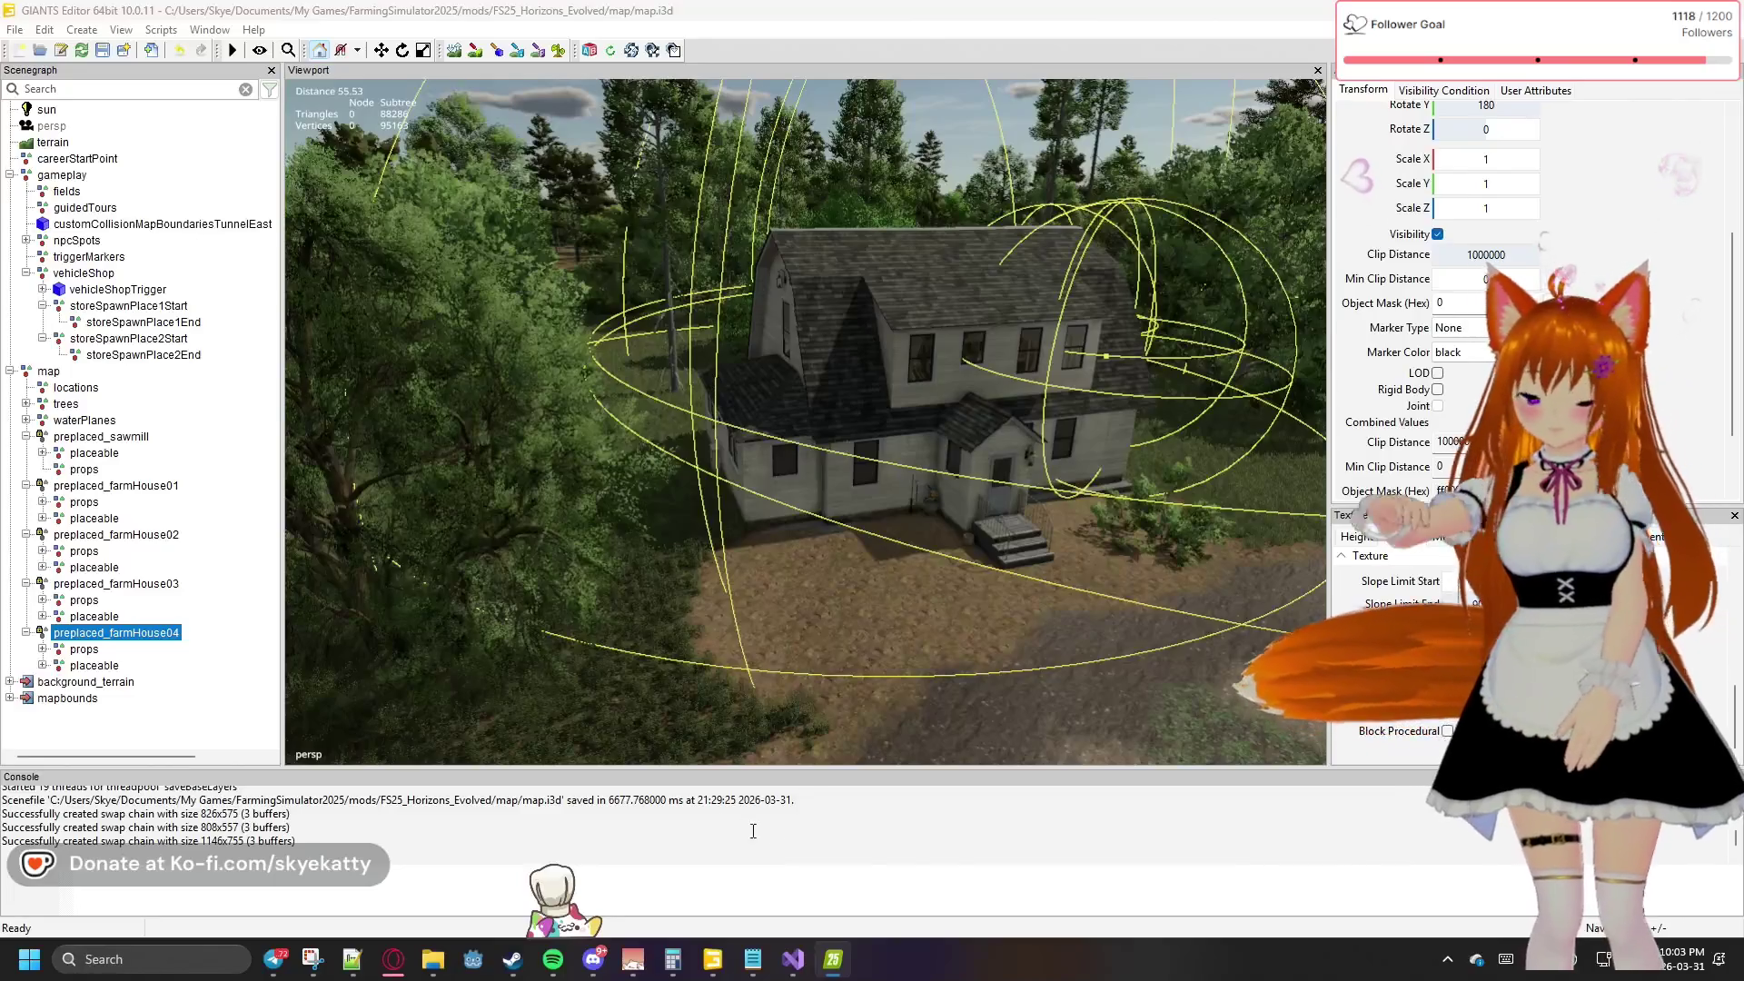
Save the map mod with File > Save and clear the selection
left_click(14, 29)
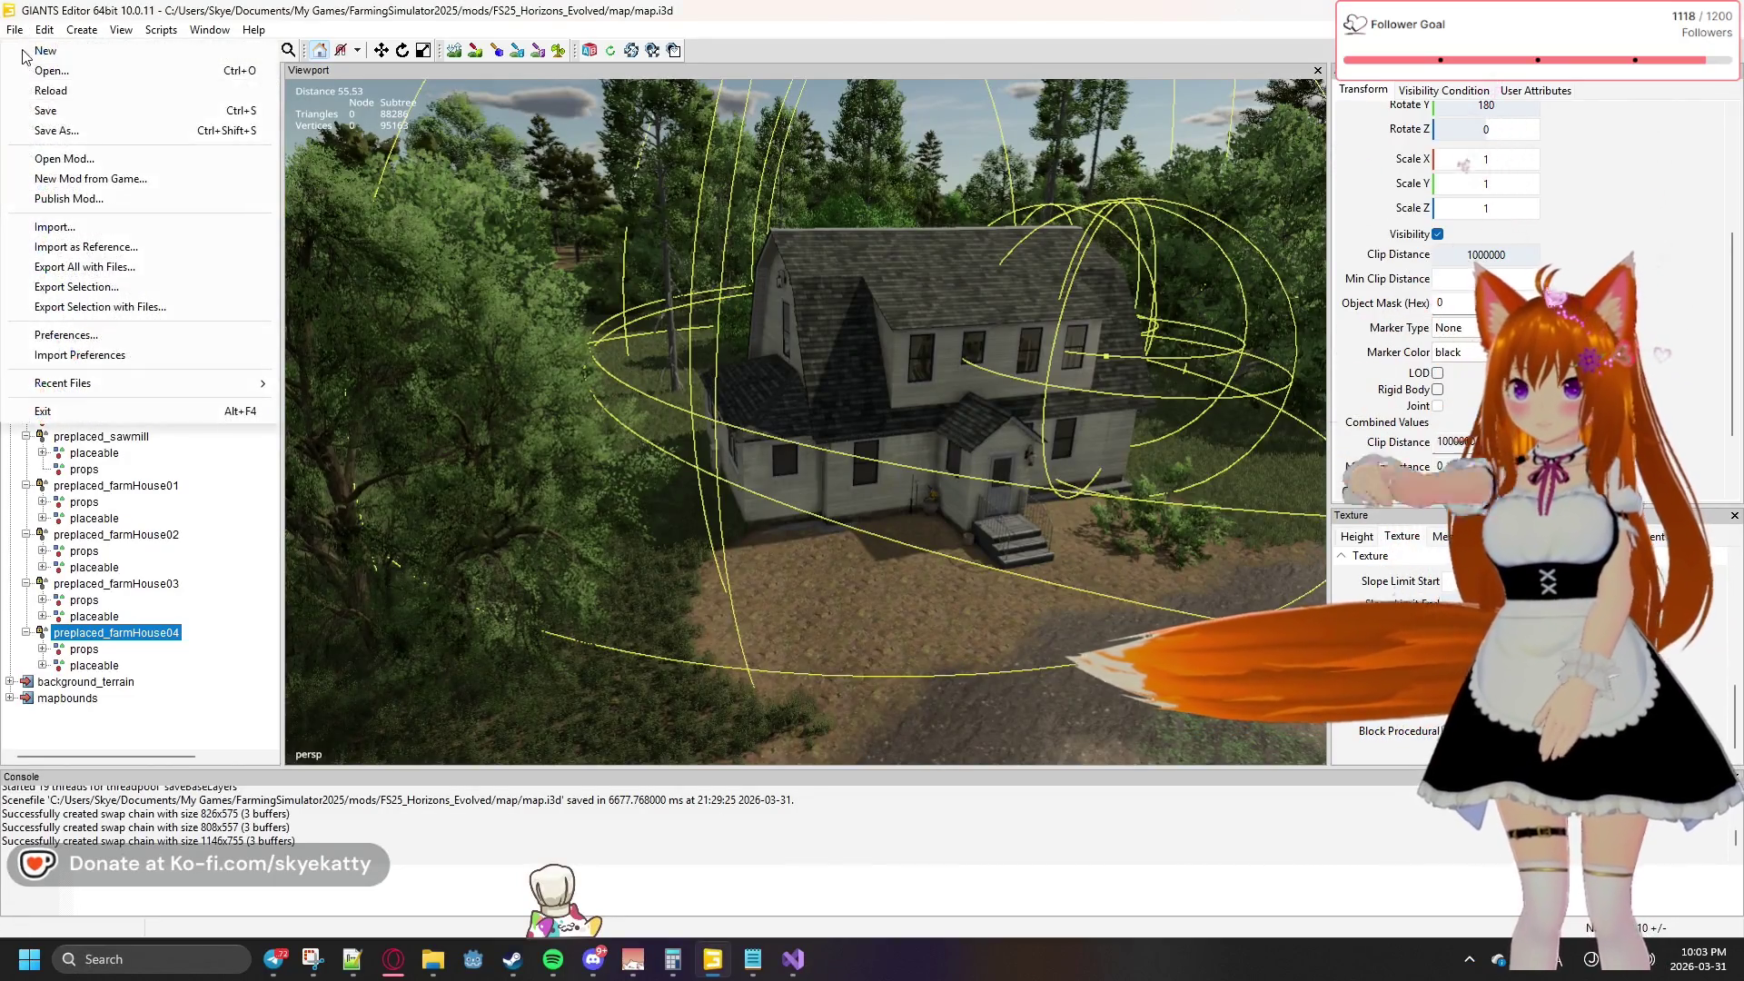
left_click(63, 112)
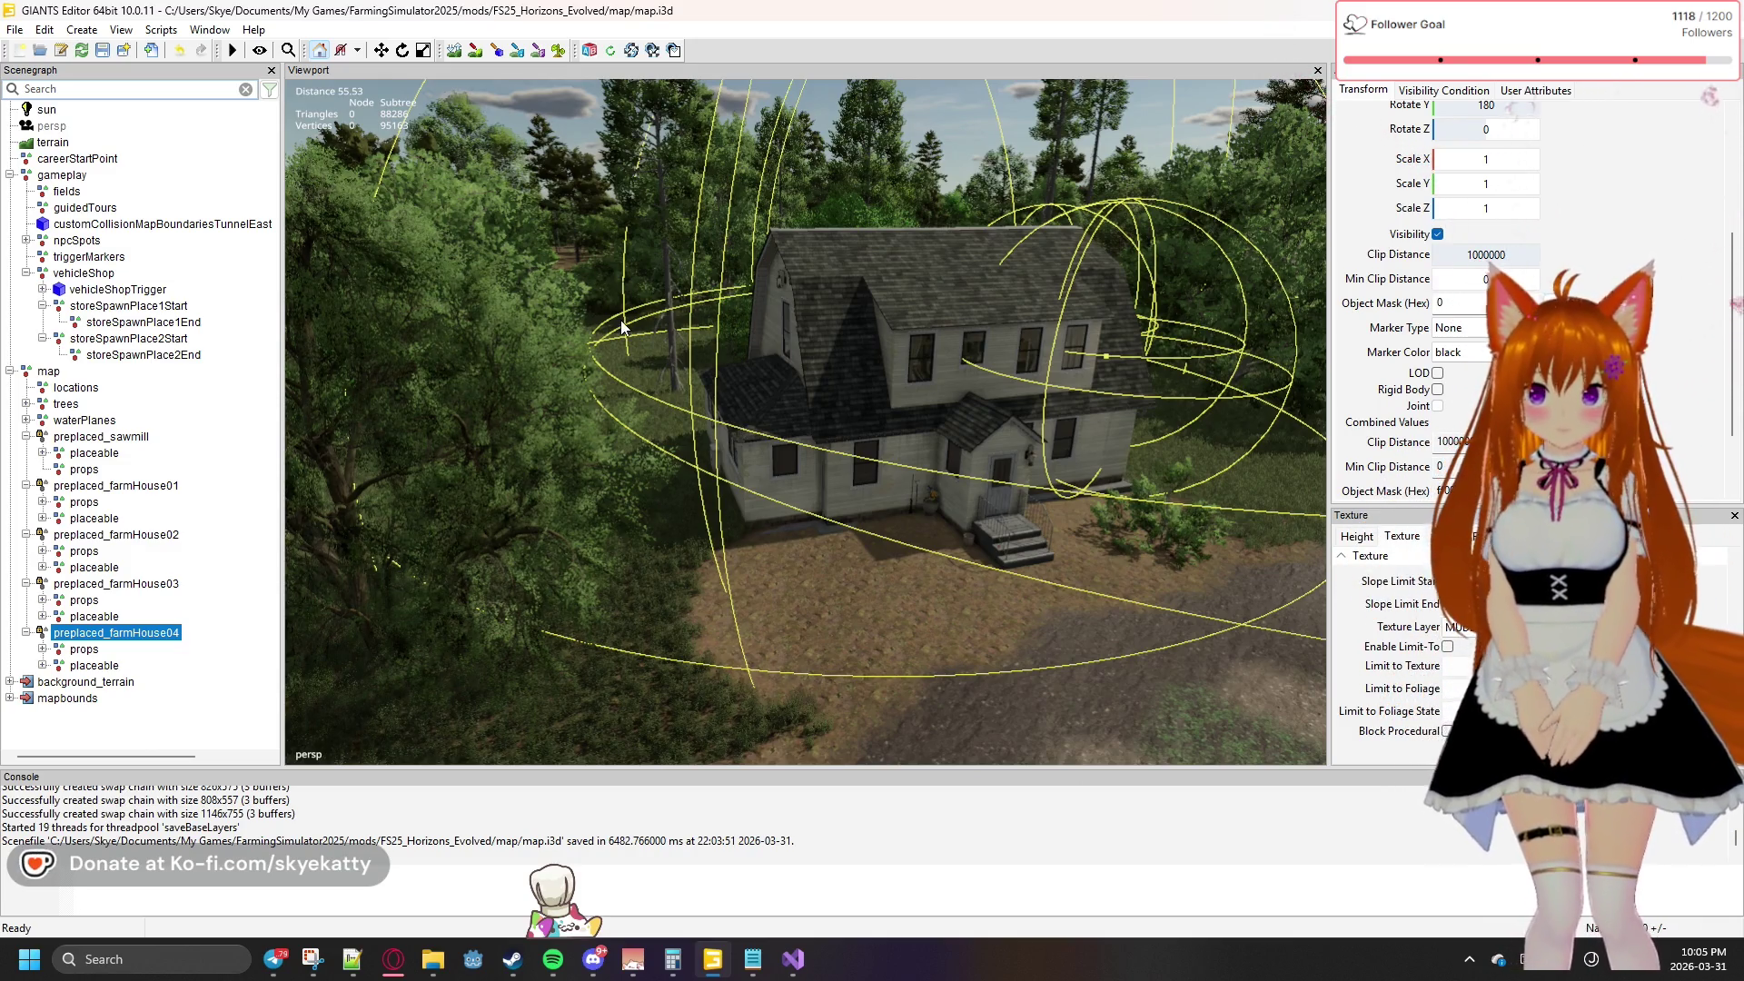
left_click(867, 581)
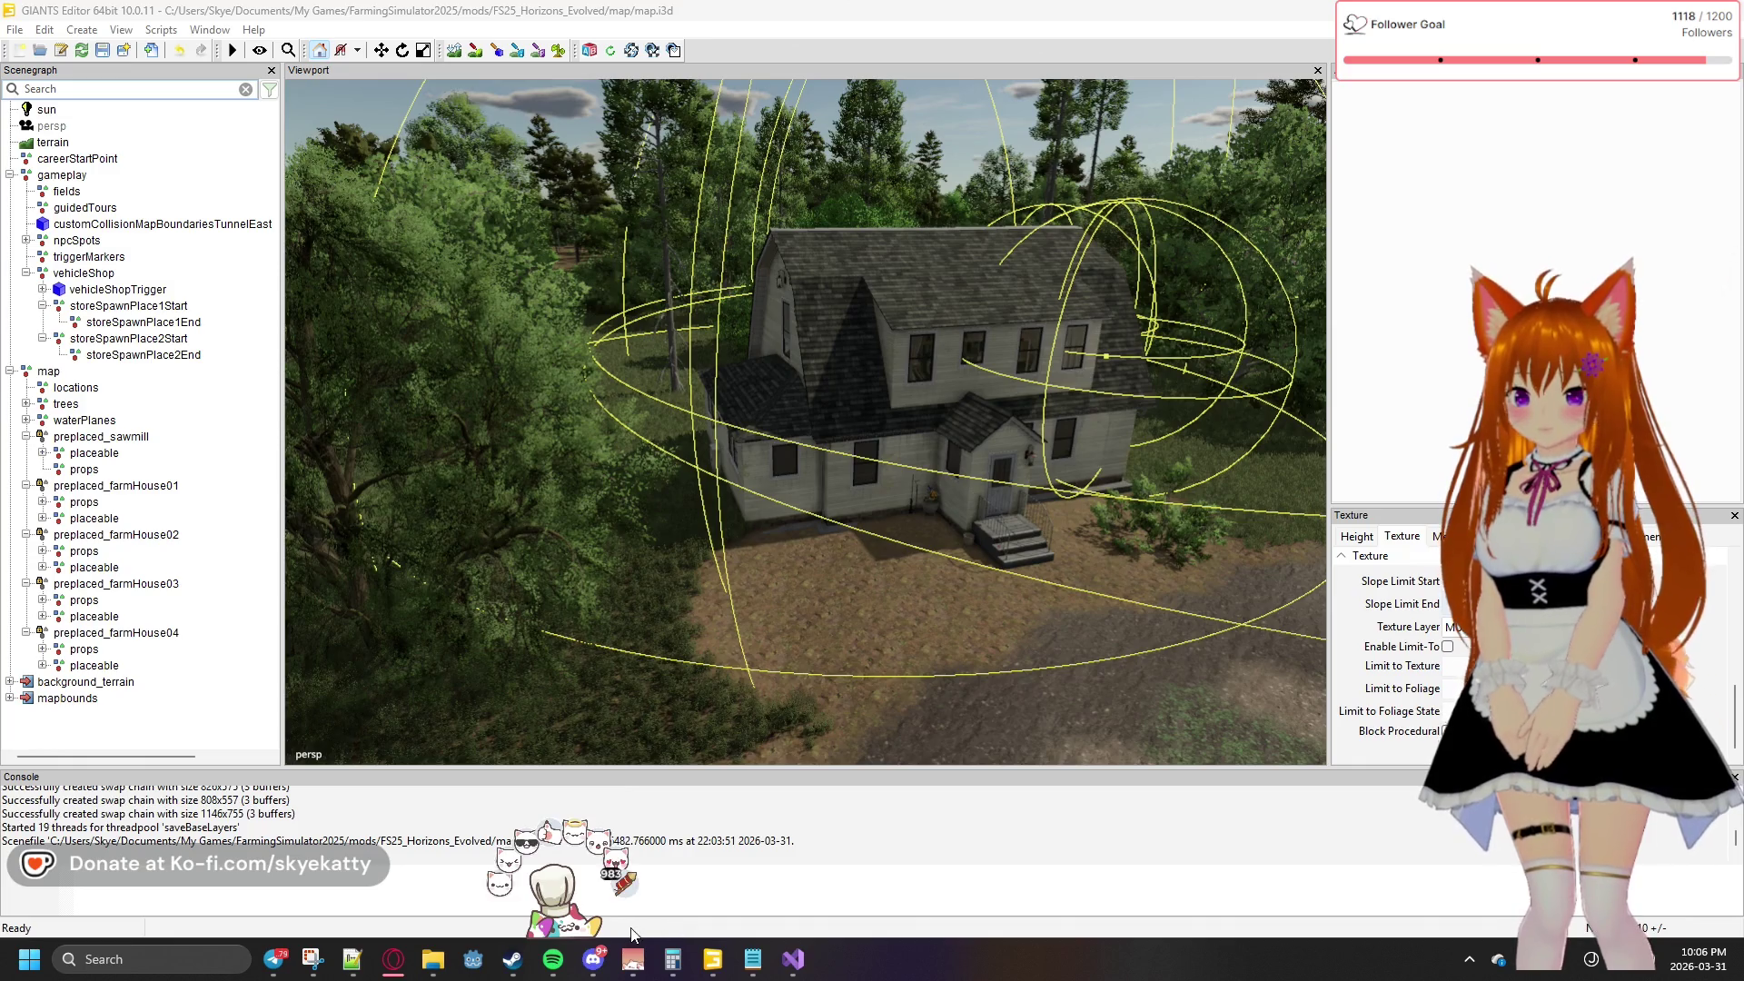
Bring Farming Simulator 25 forward from the taskbar and skip its intro video
mouse_move(623, 974)
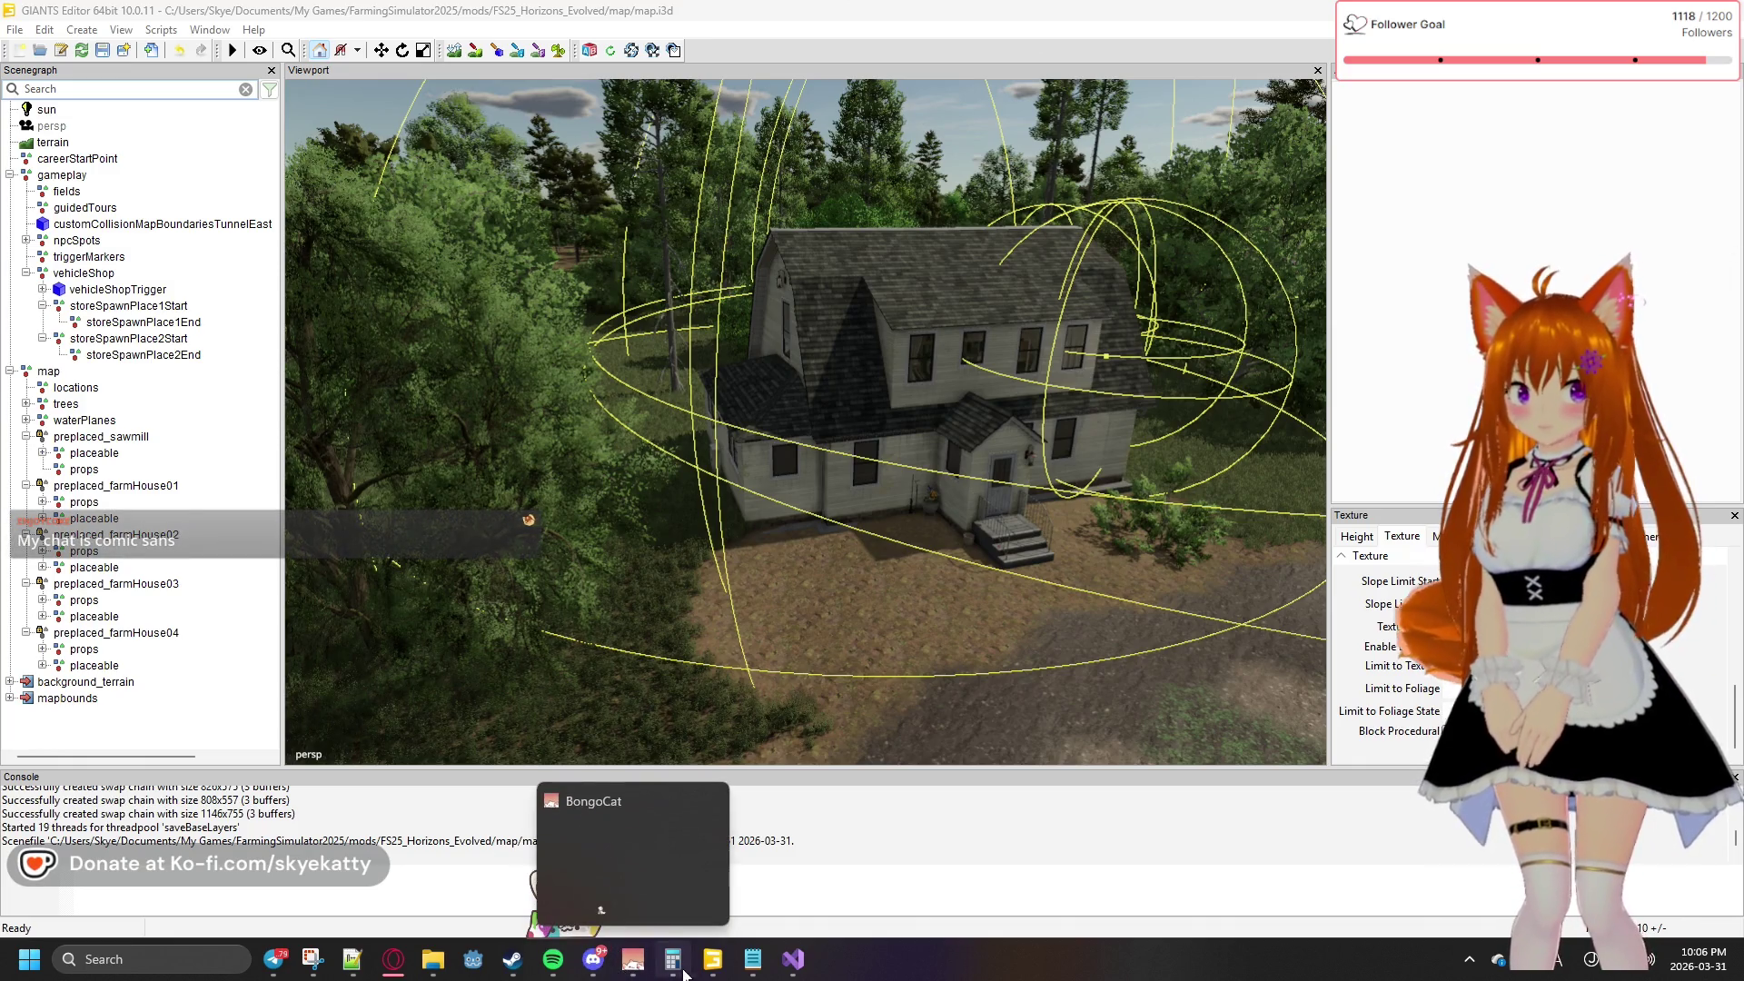
mouse_move(708, 970)
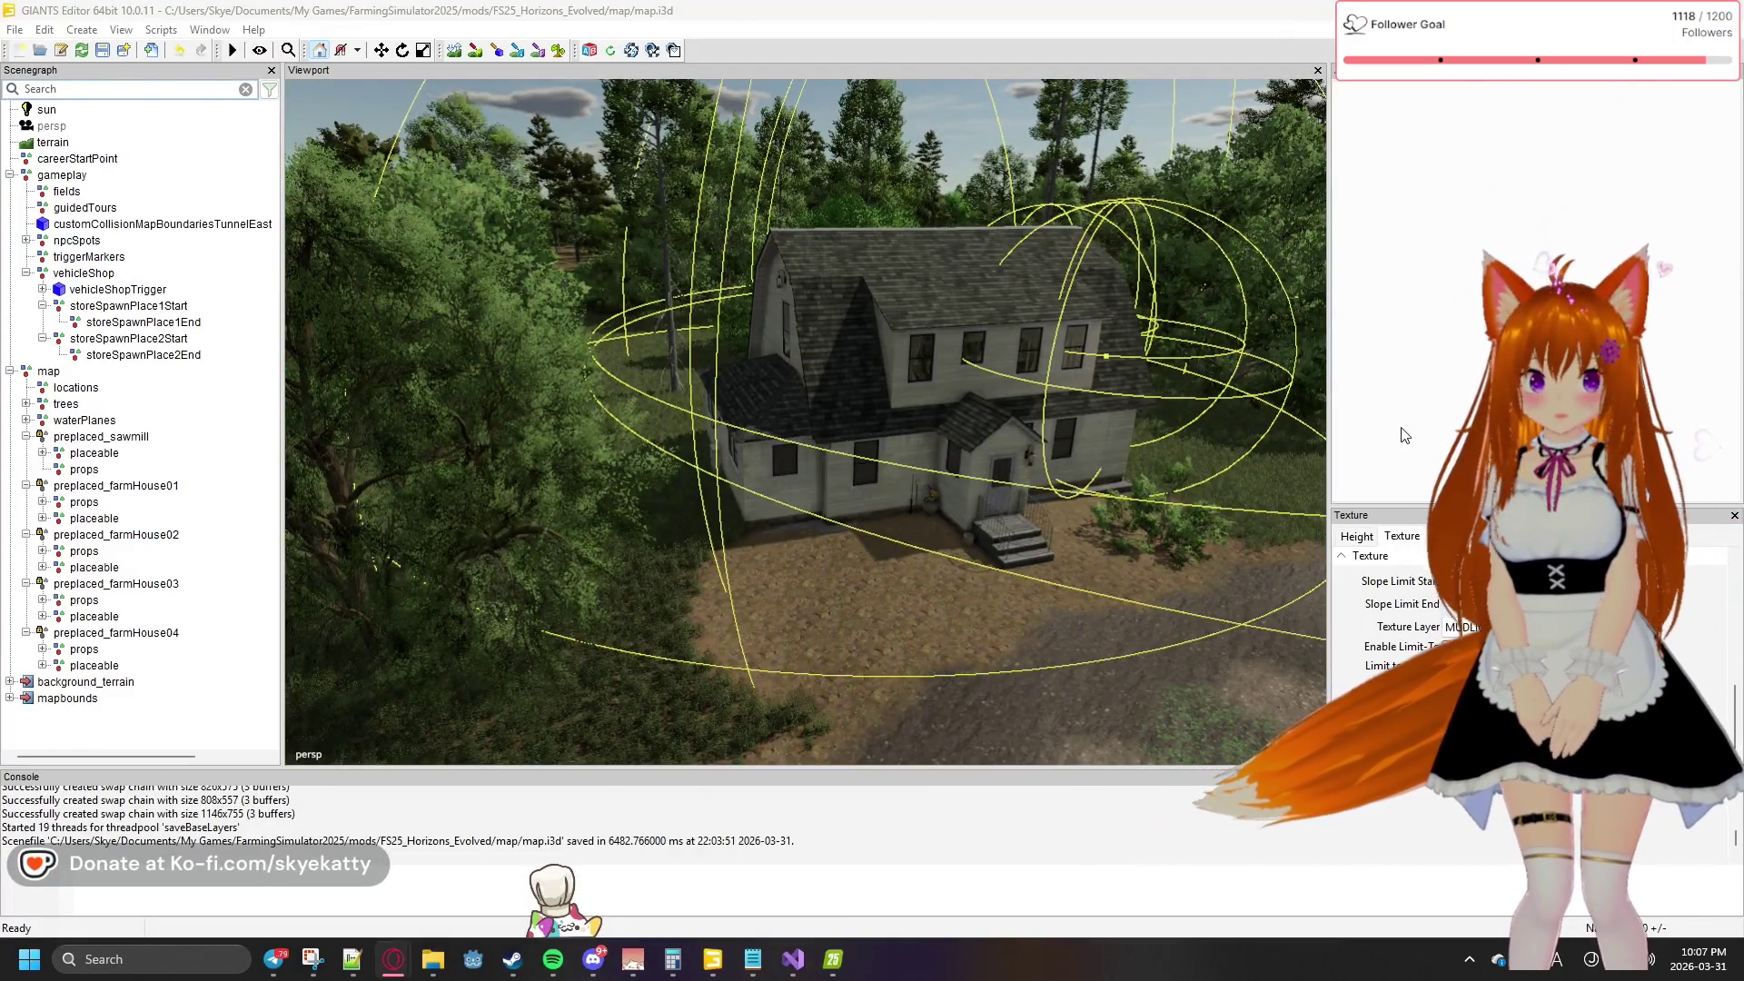
left_click(851, 969)
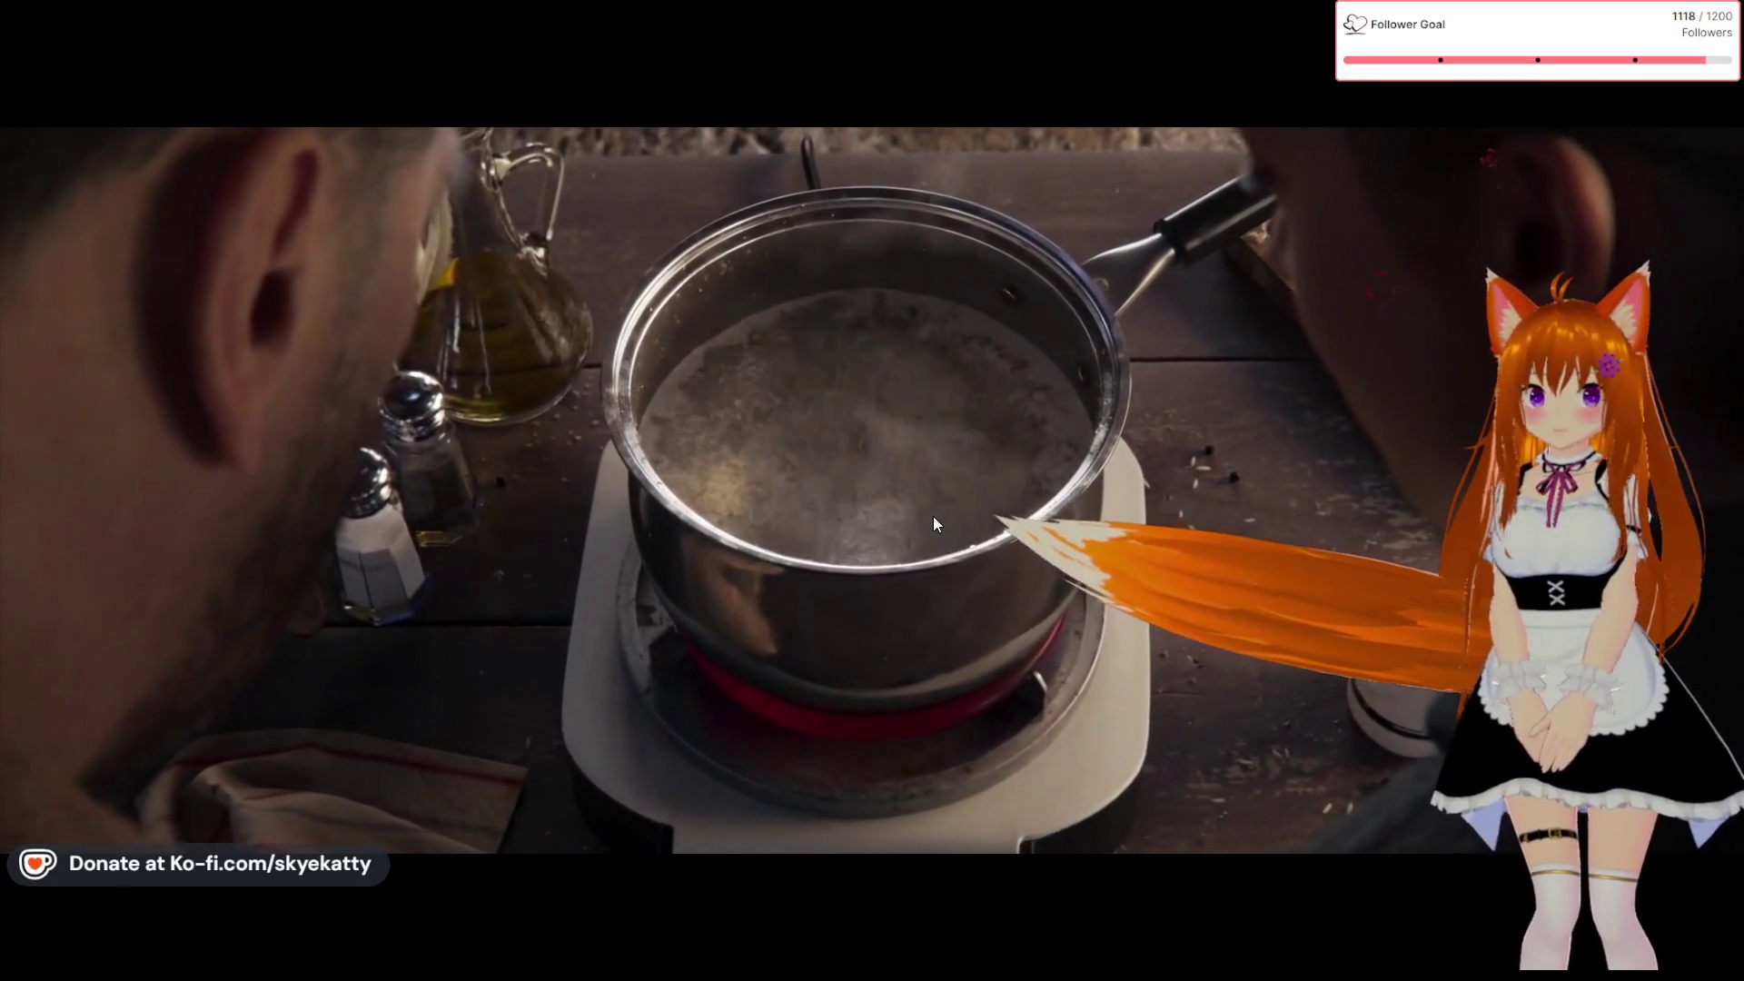
key("Escape")
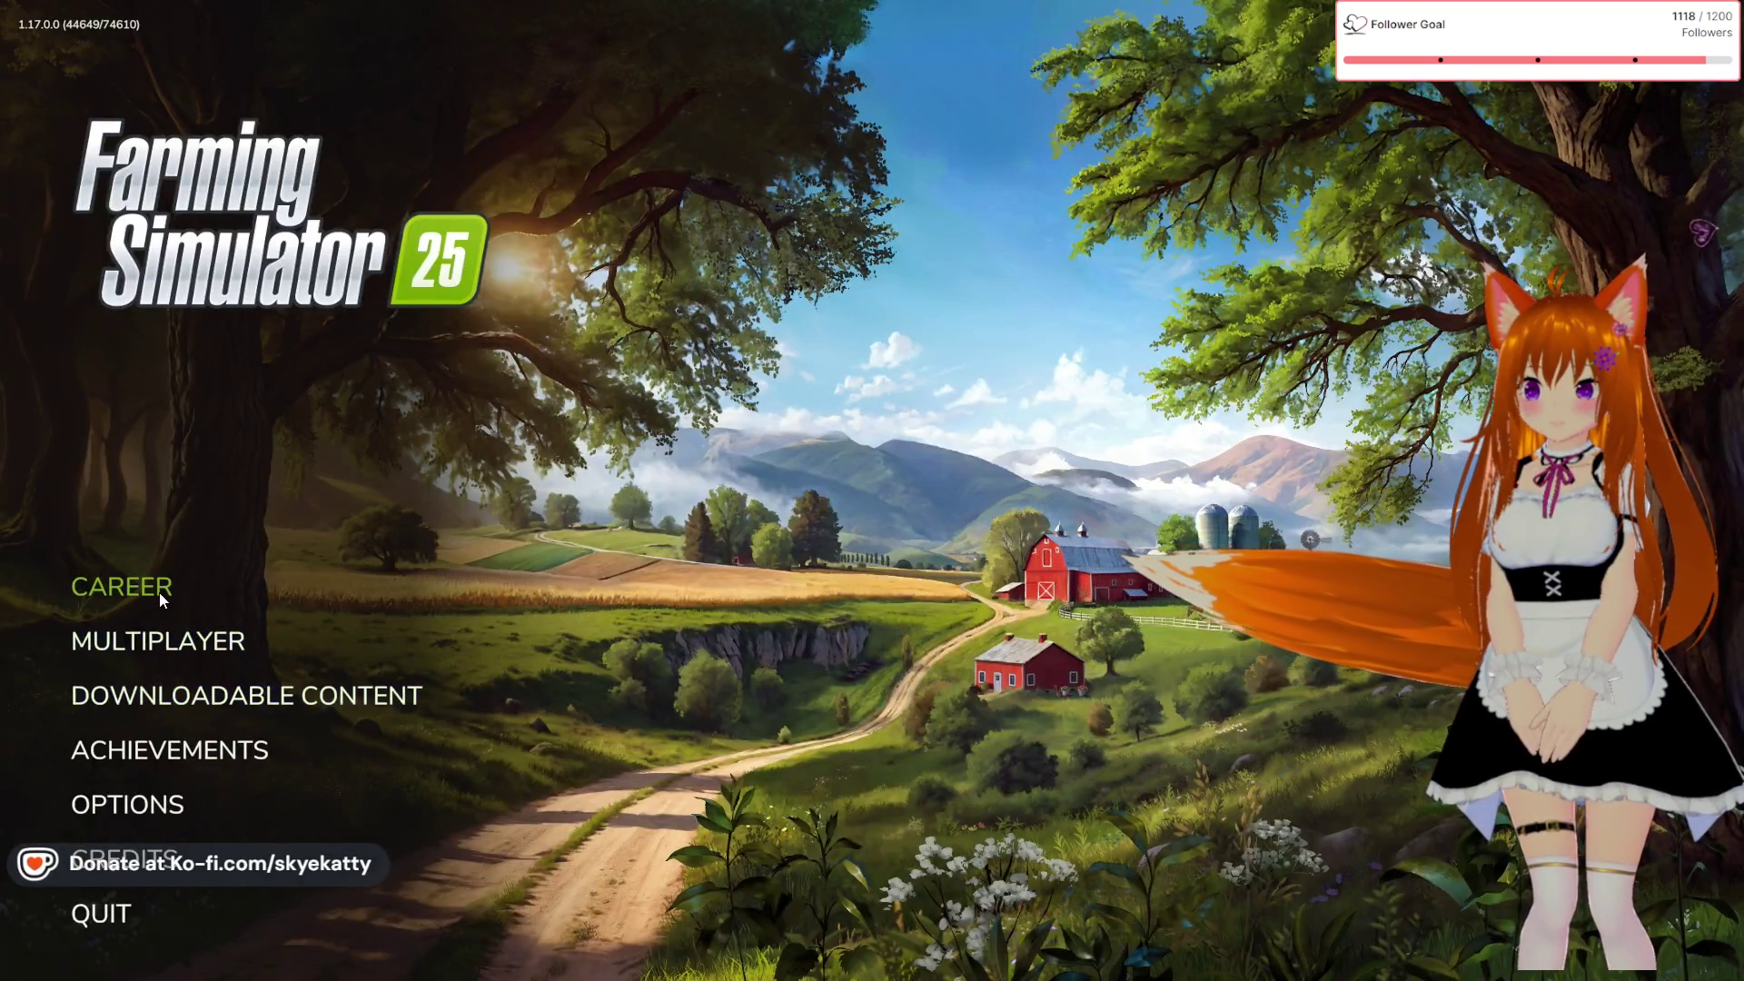
Start a new career in empty slot 3 on the Ontario map
left_click(162, 591)
left_click(700, 586)
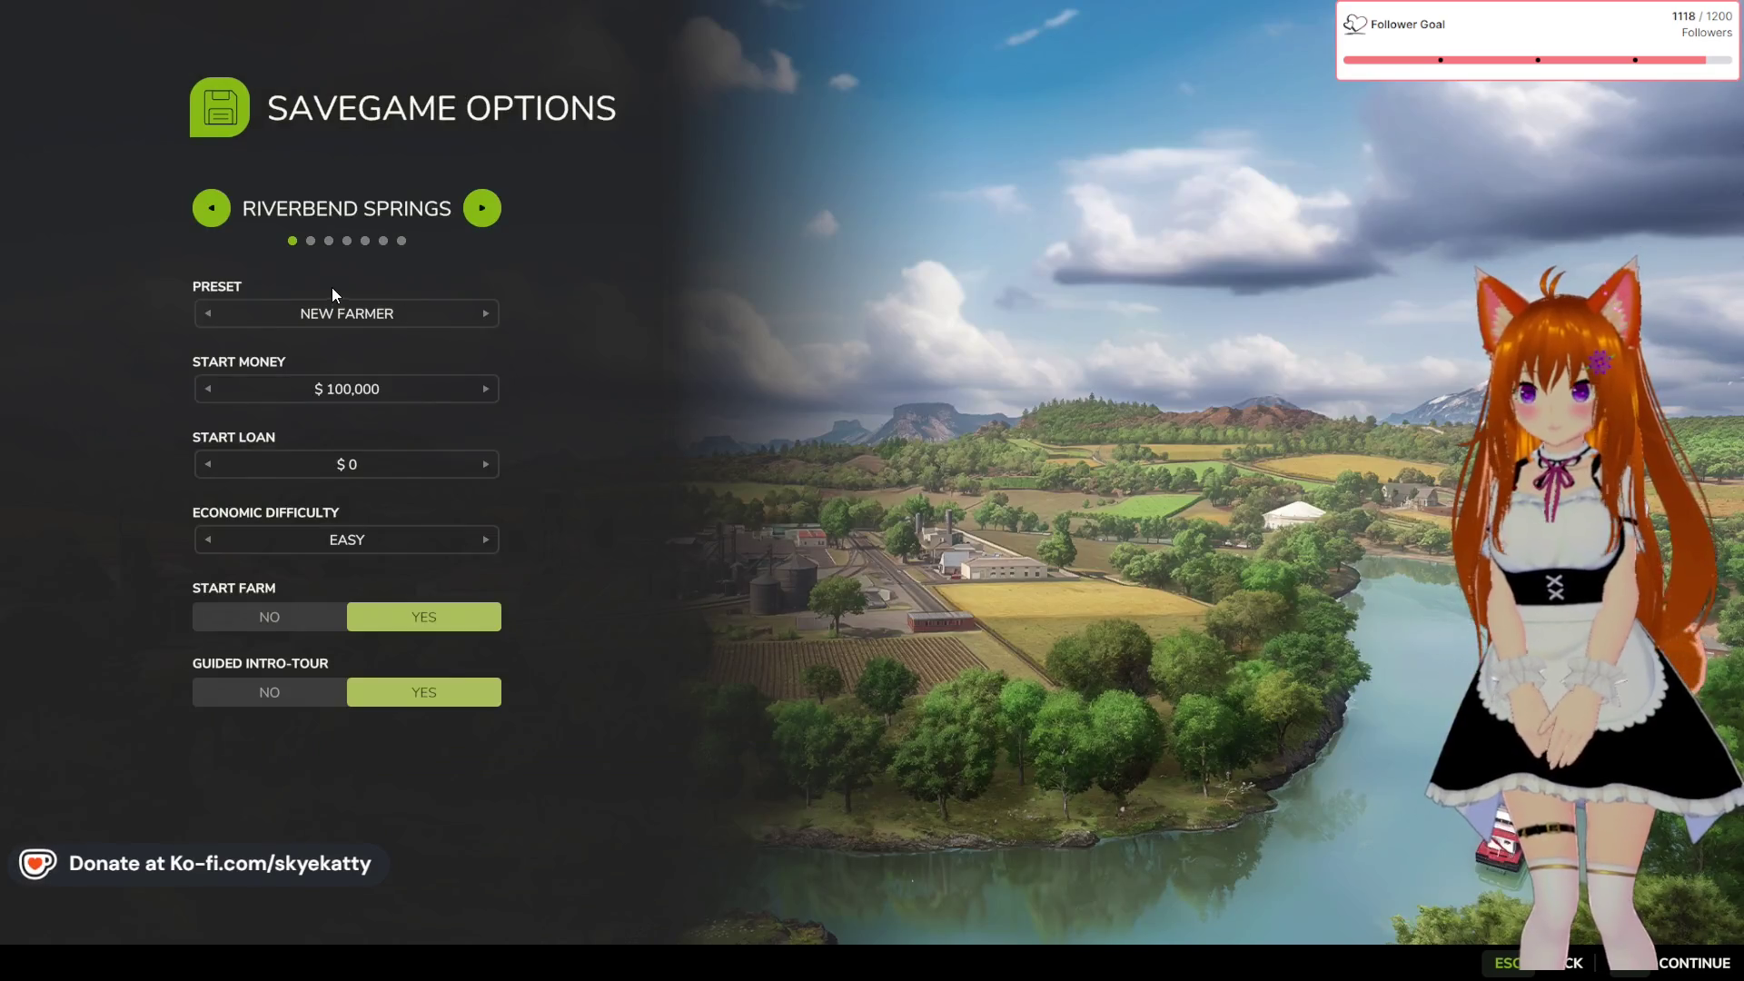
left_click(483, 216)
left_click(482, 219)
left_click(482, 218)
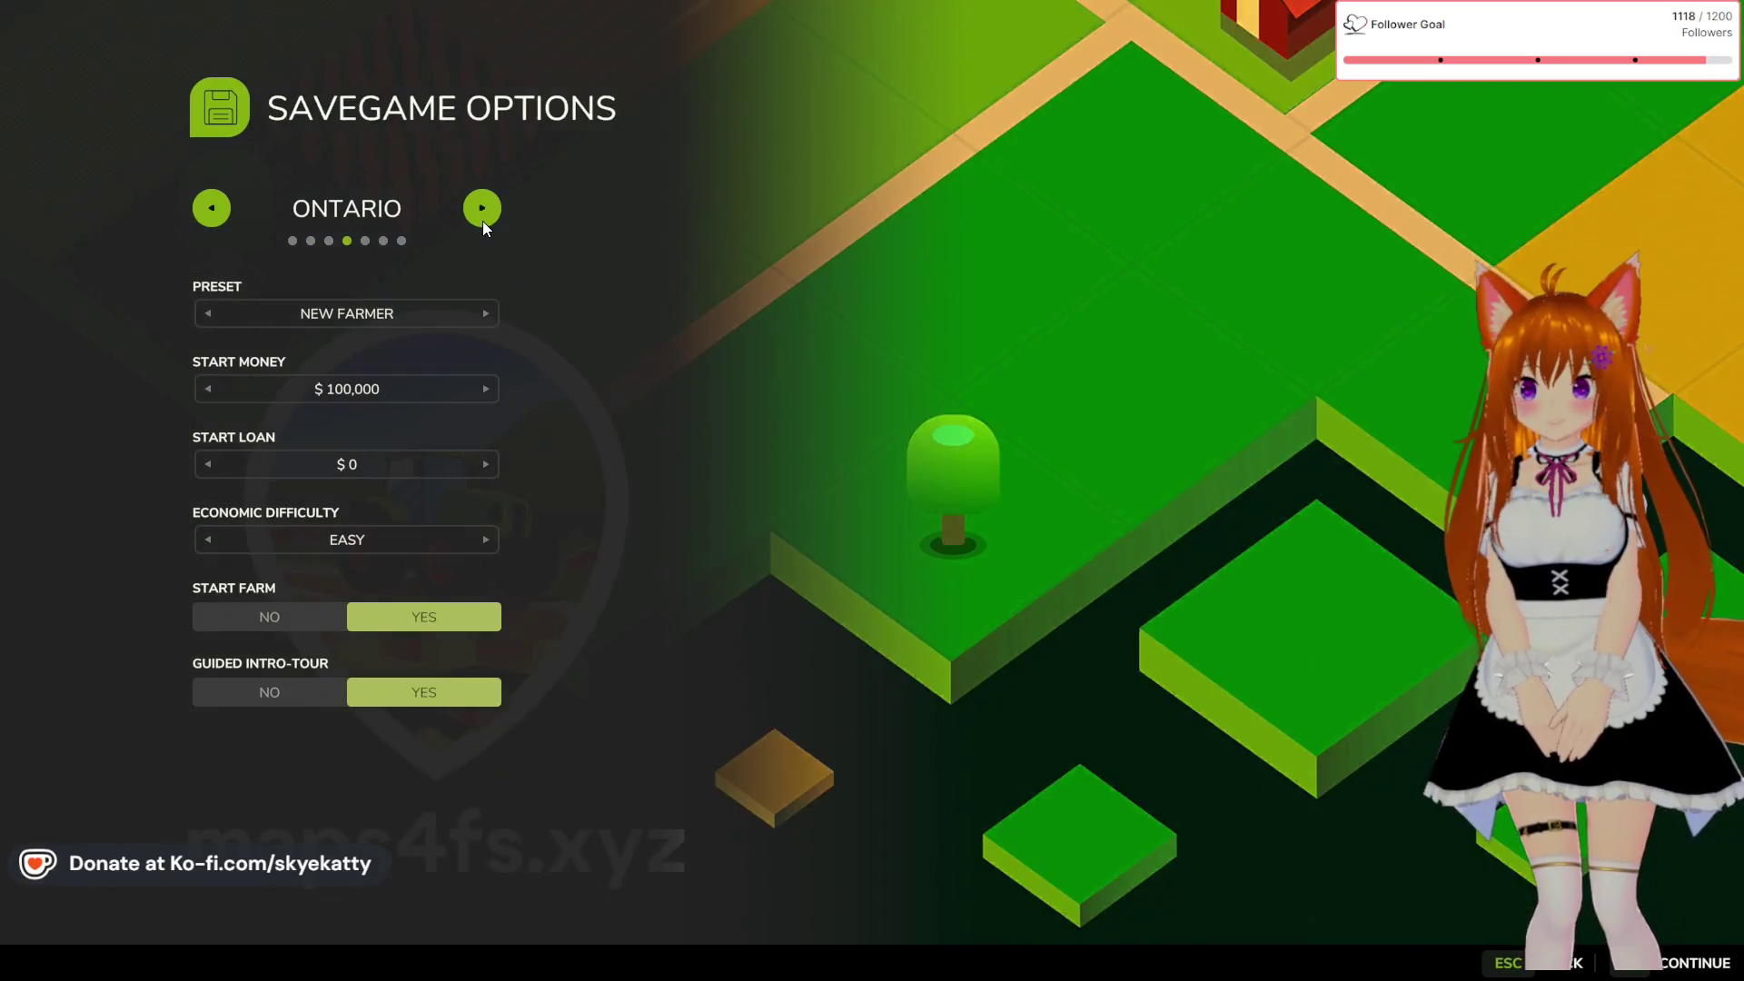
left_click(484, 324)
Choose Start From Scratch with $1,000,000 money and $750,000 loan, then start the game
left_click(483, 333)
left_click(489, 391)
left_click(493, 398)
left_click(493, 462)
left_click(492, 462)
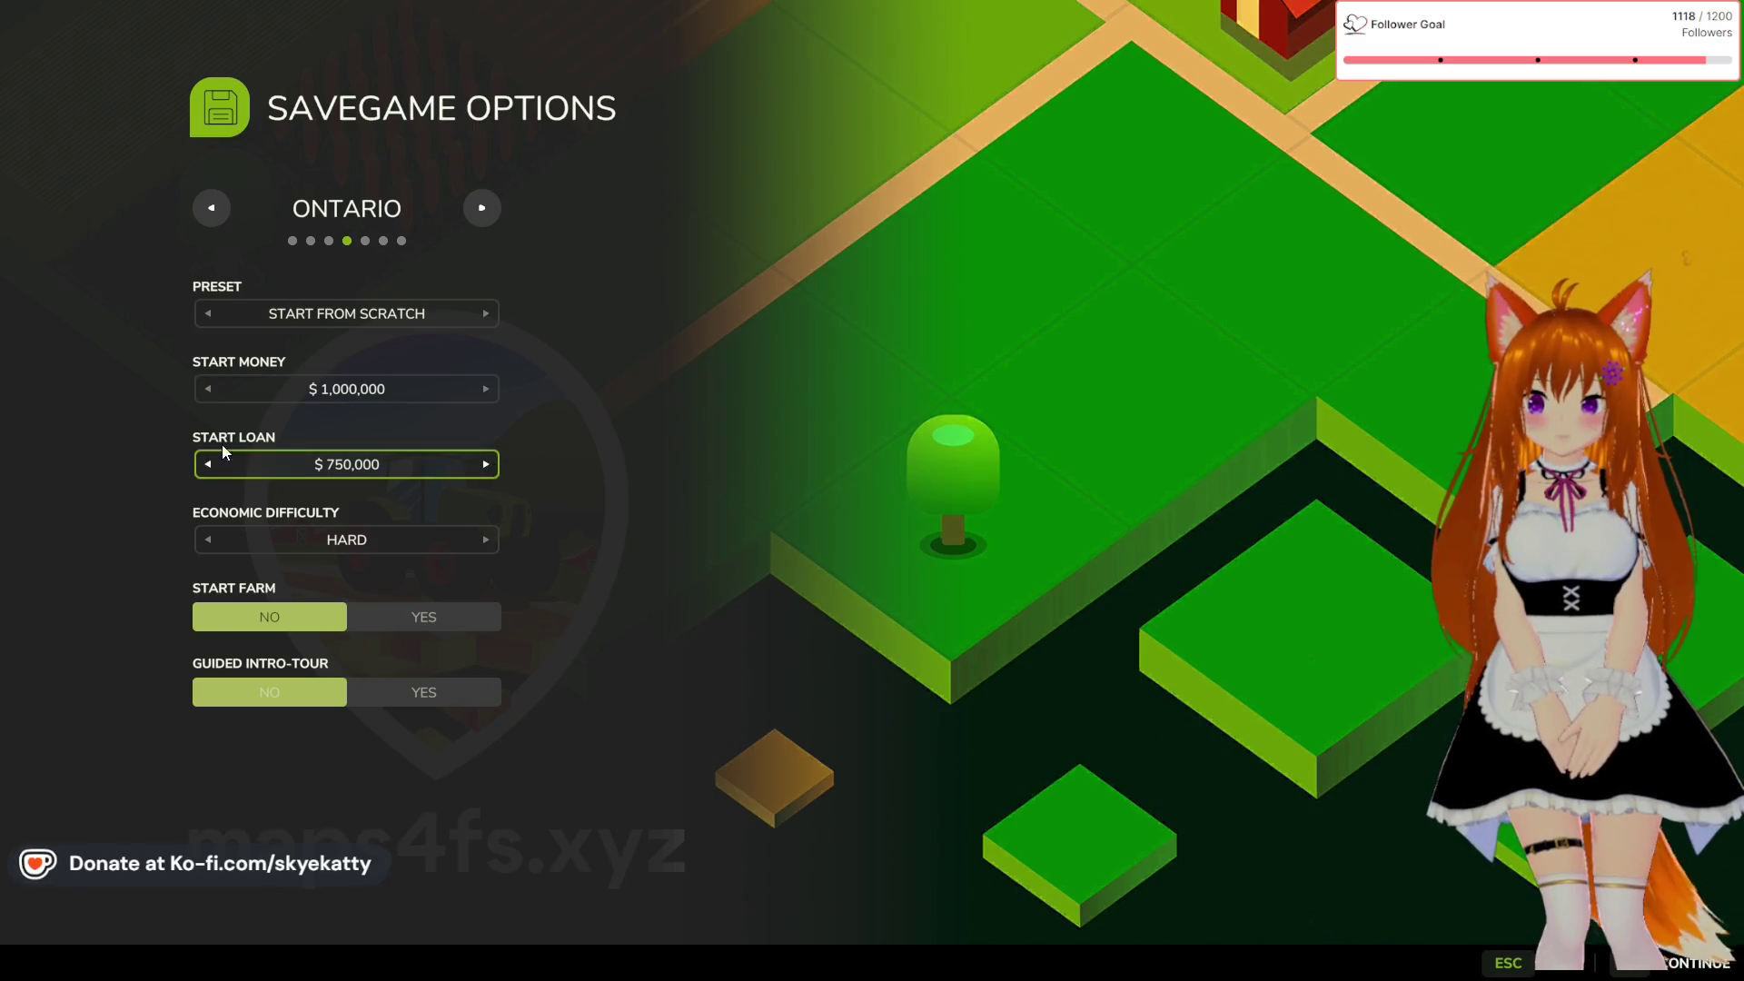
left_click(1656, 964)
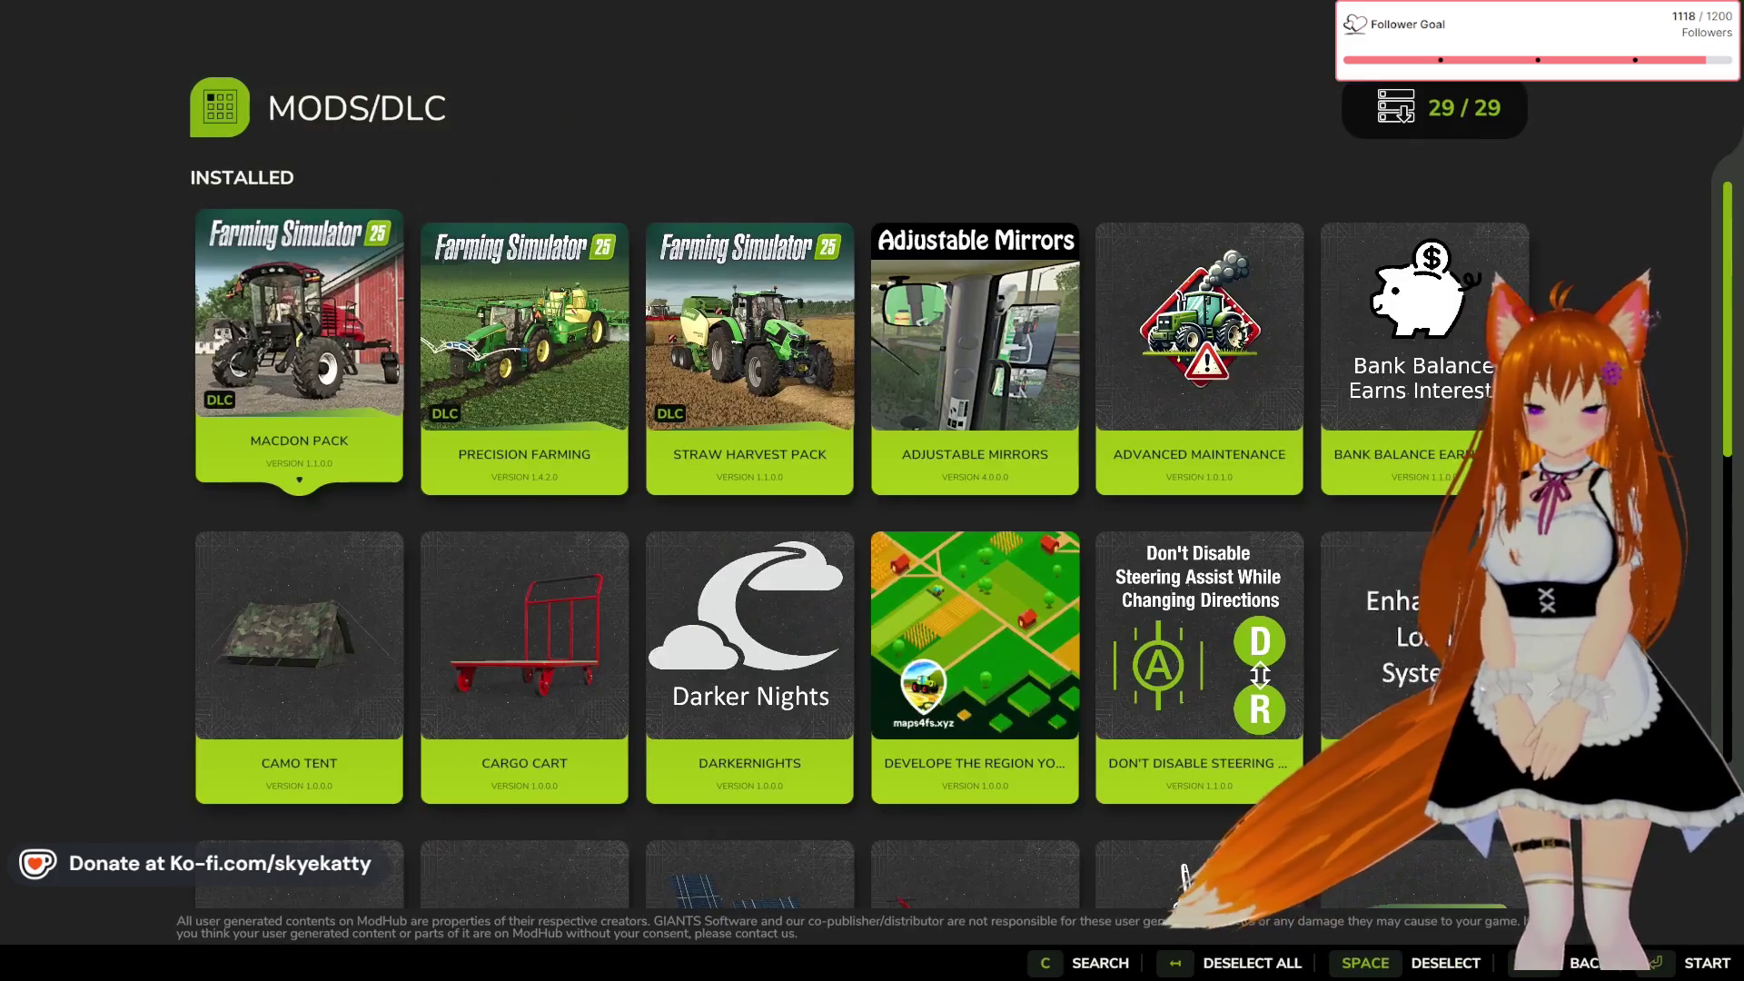
left_click(1652, 967)
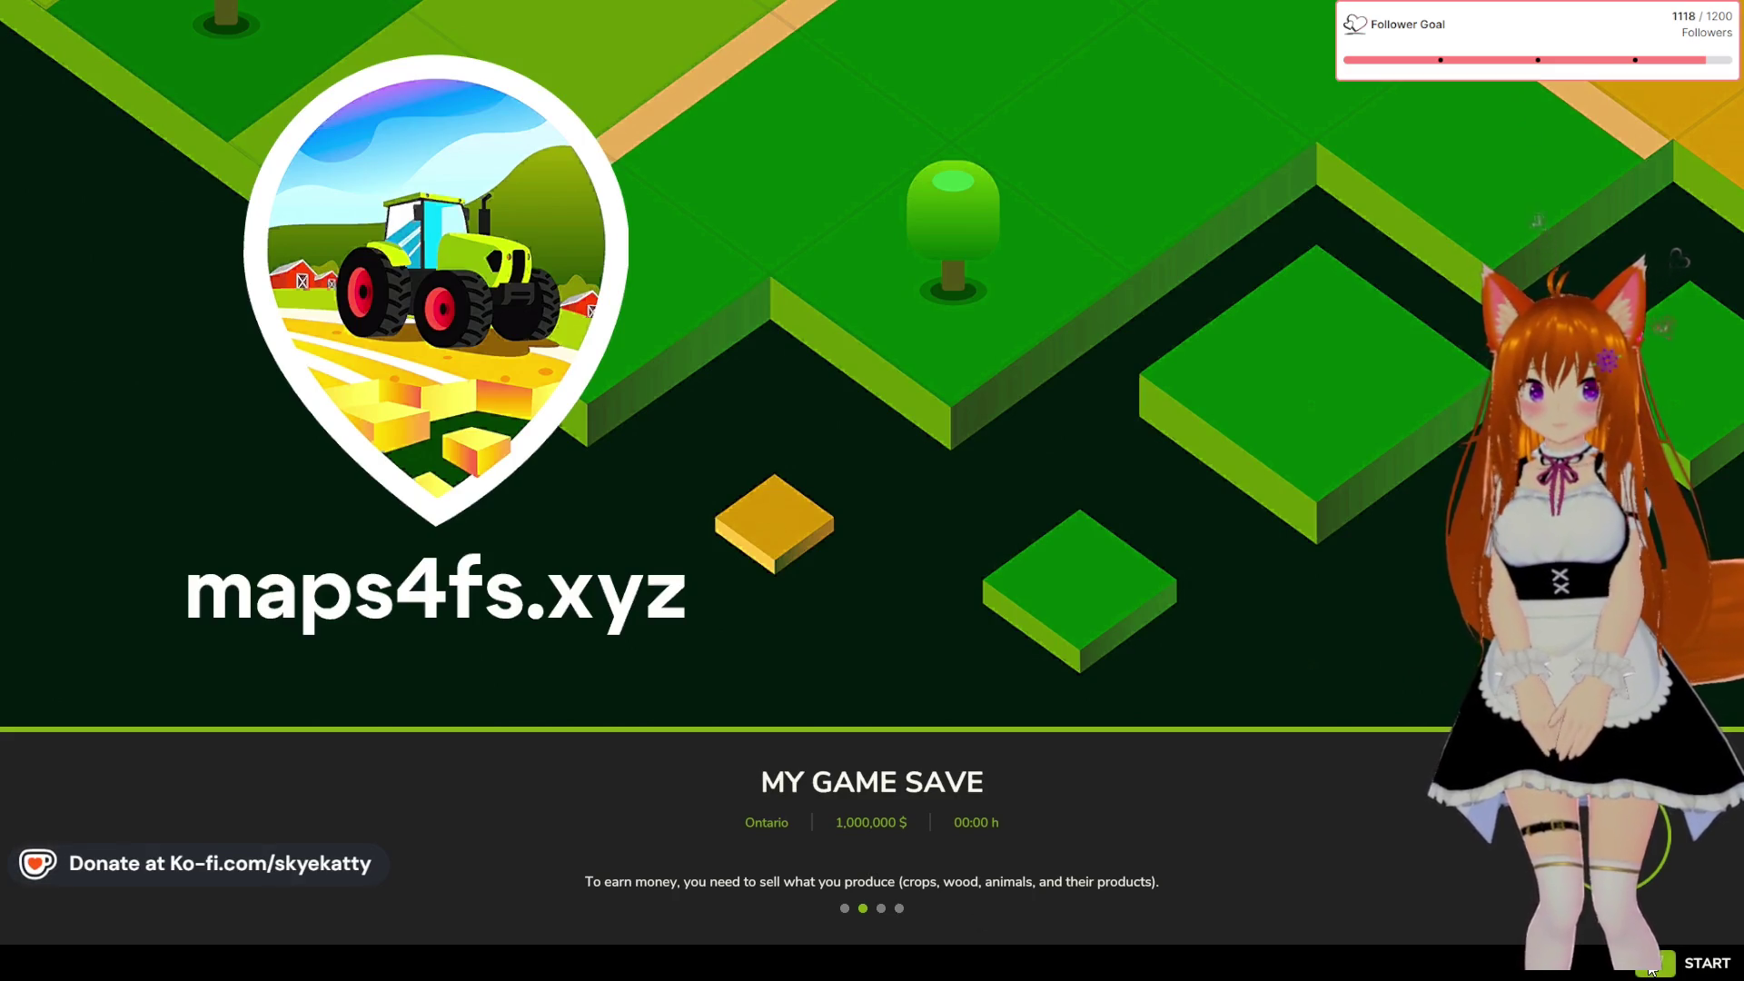
Continue past the loading screen into the Ontario 'My Game Save' at $1,000,000
key("Return")
Enter the farm and buy a Zetor Crystal 16045 small tractor for $55,000, then leave the shop
key("space")
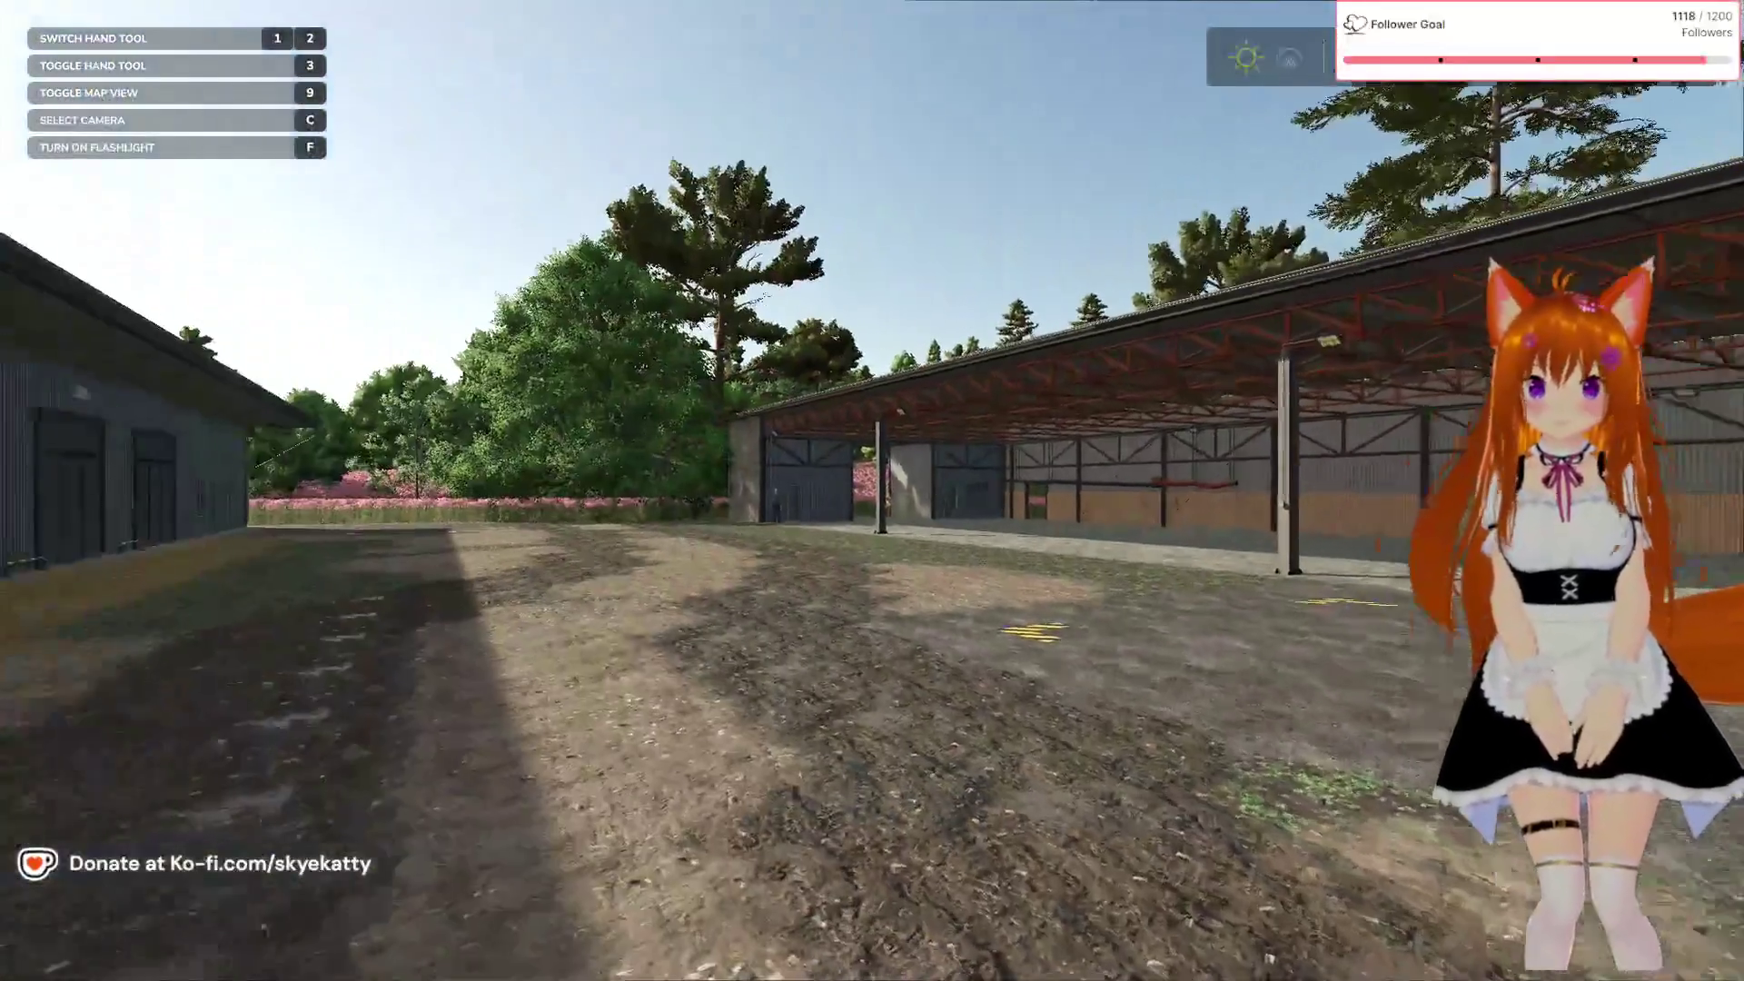
key("Escape")
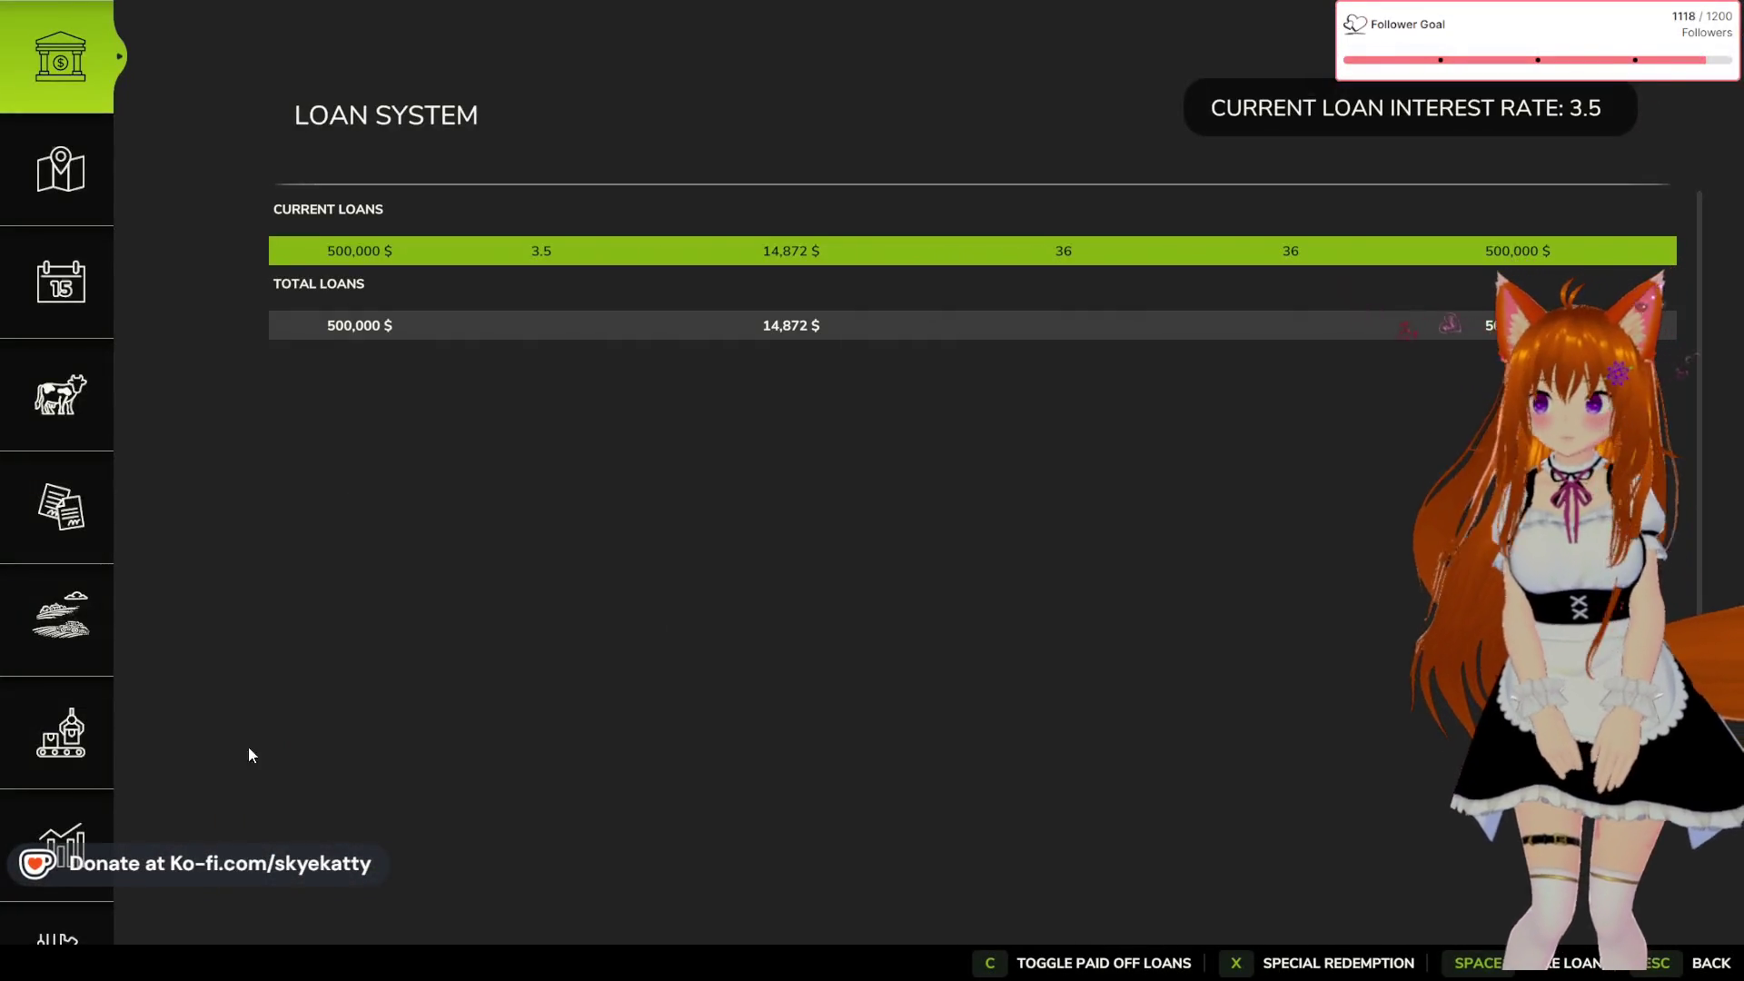
key("Escape")
key("p")
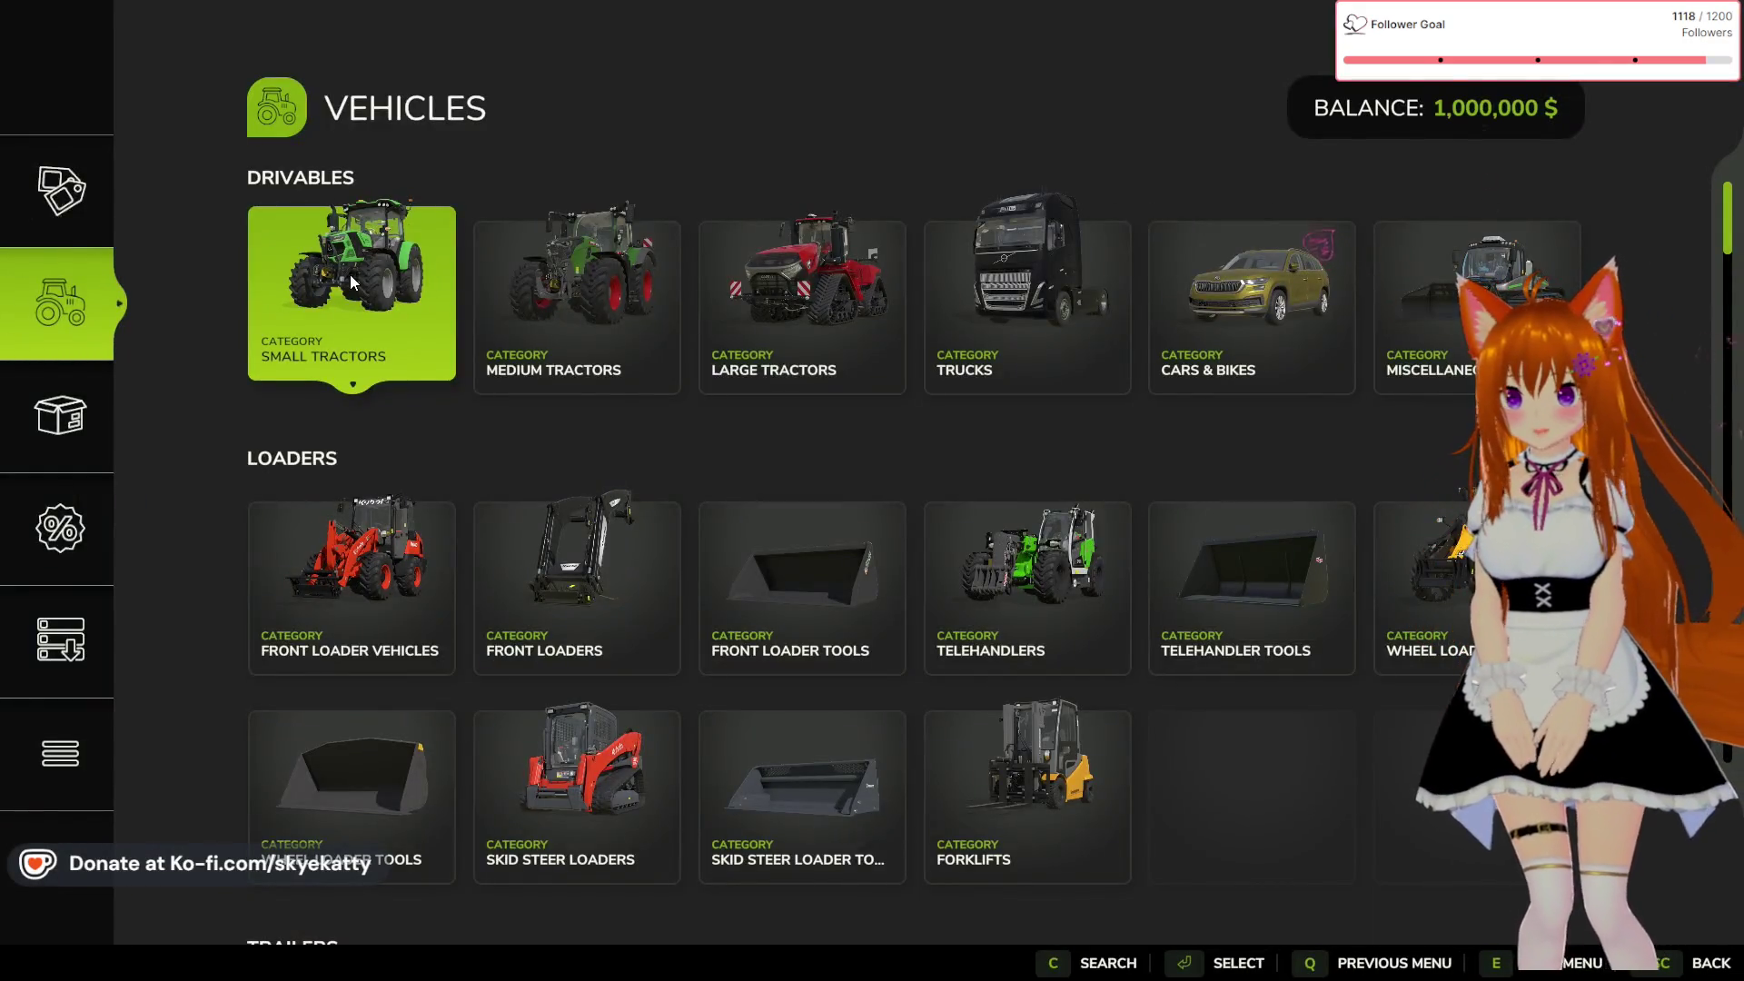
left_click(351, 274)
scroll(382, 409, "down", 5)
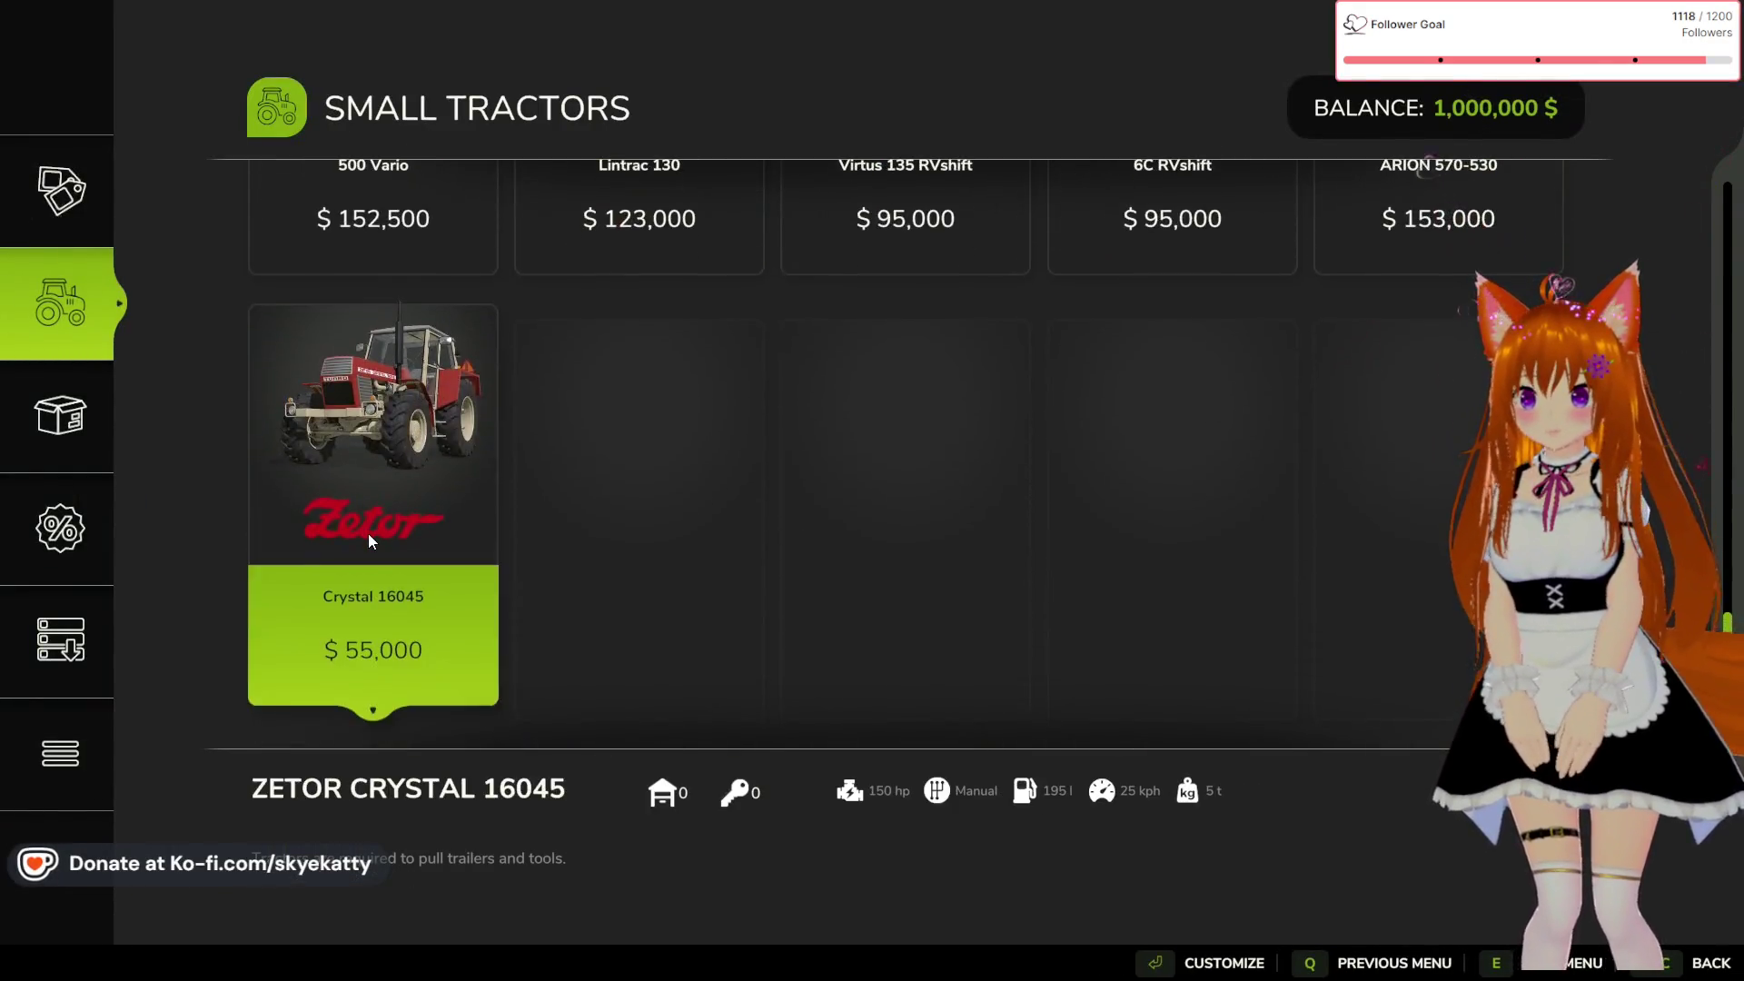
left_click(369, 536)
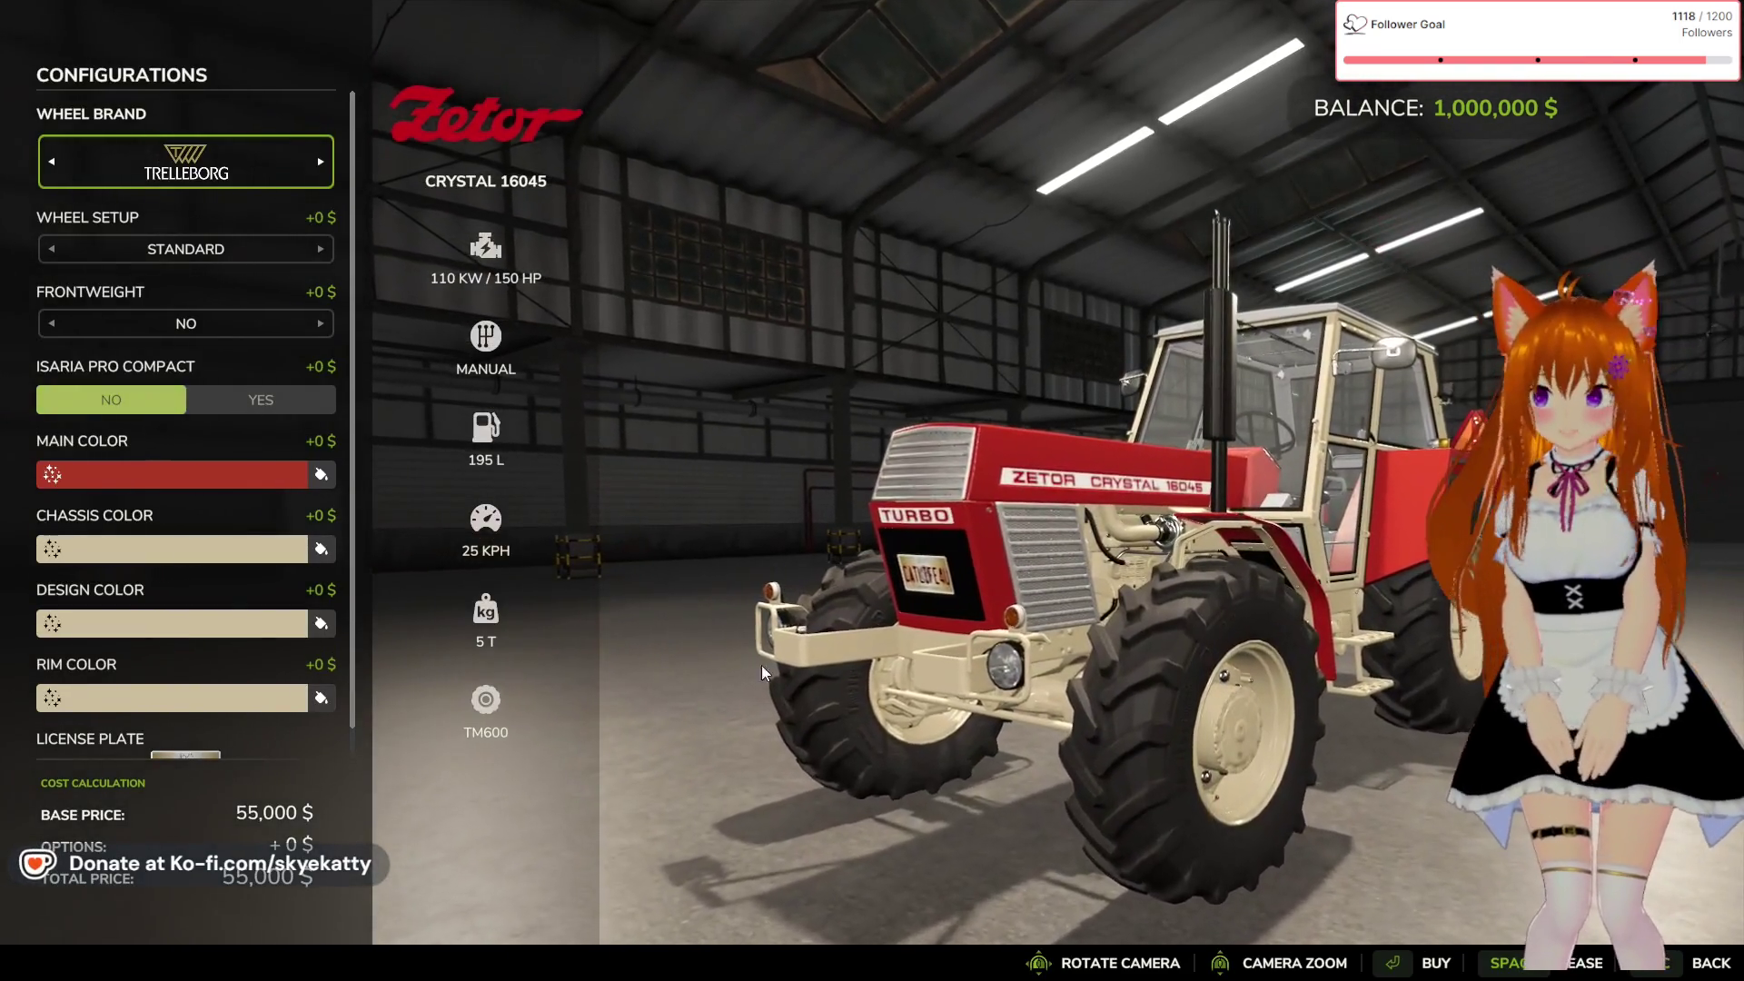
left_click(1412, 964)
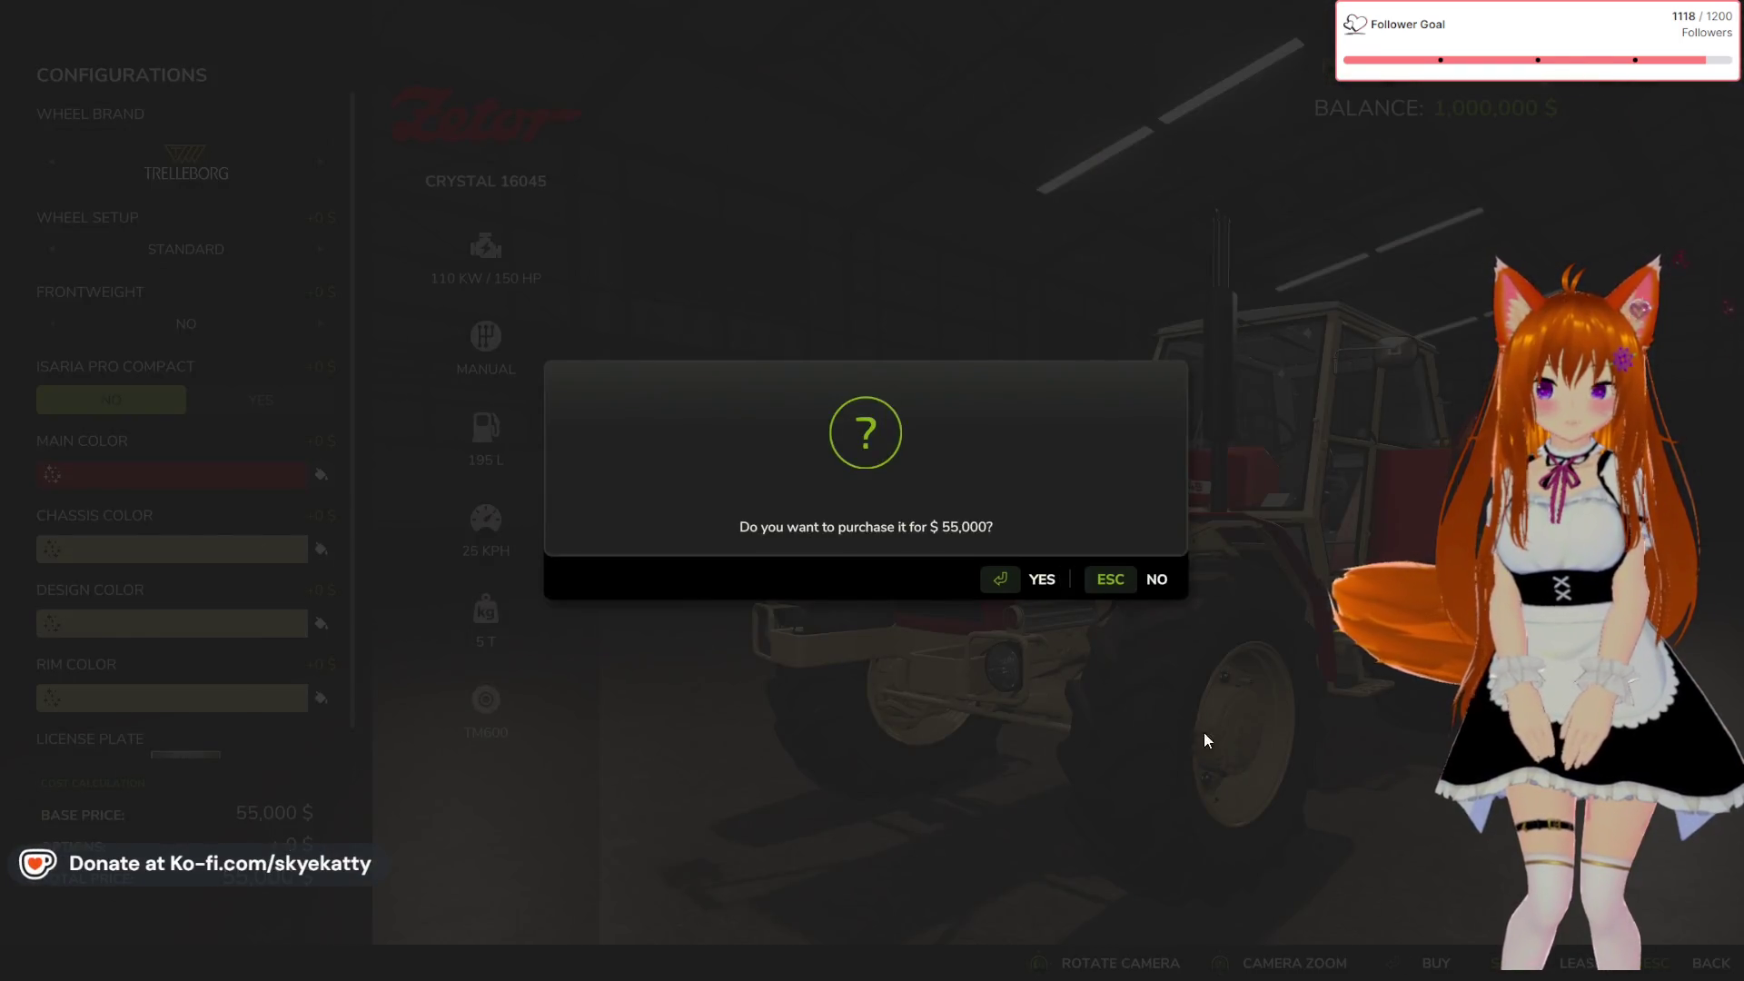
left_click(1025, 578)
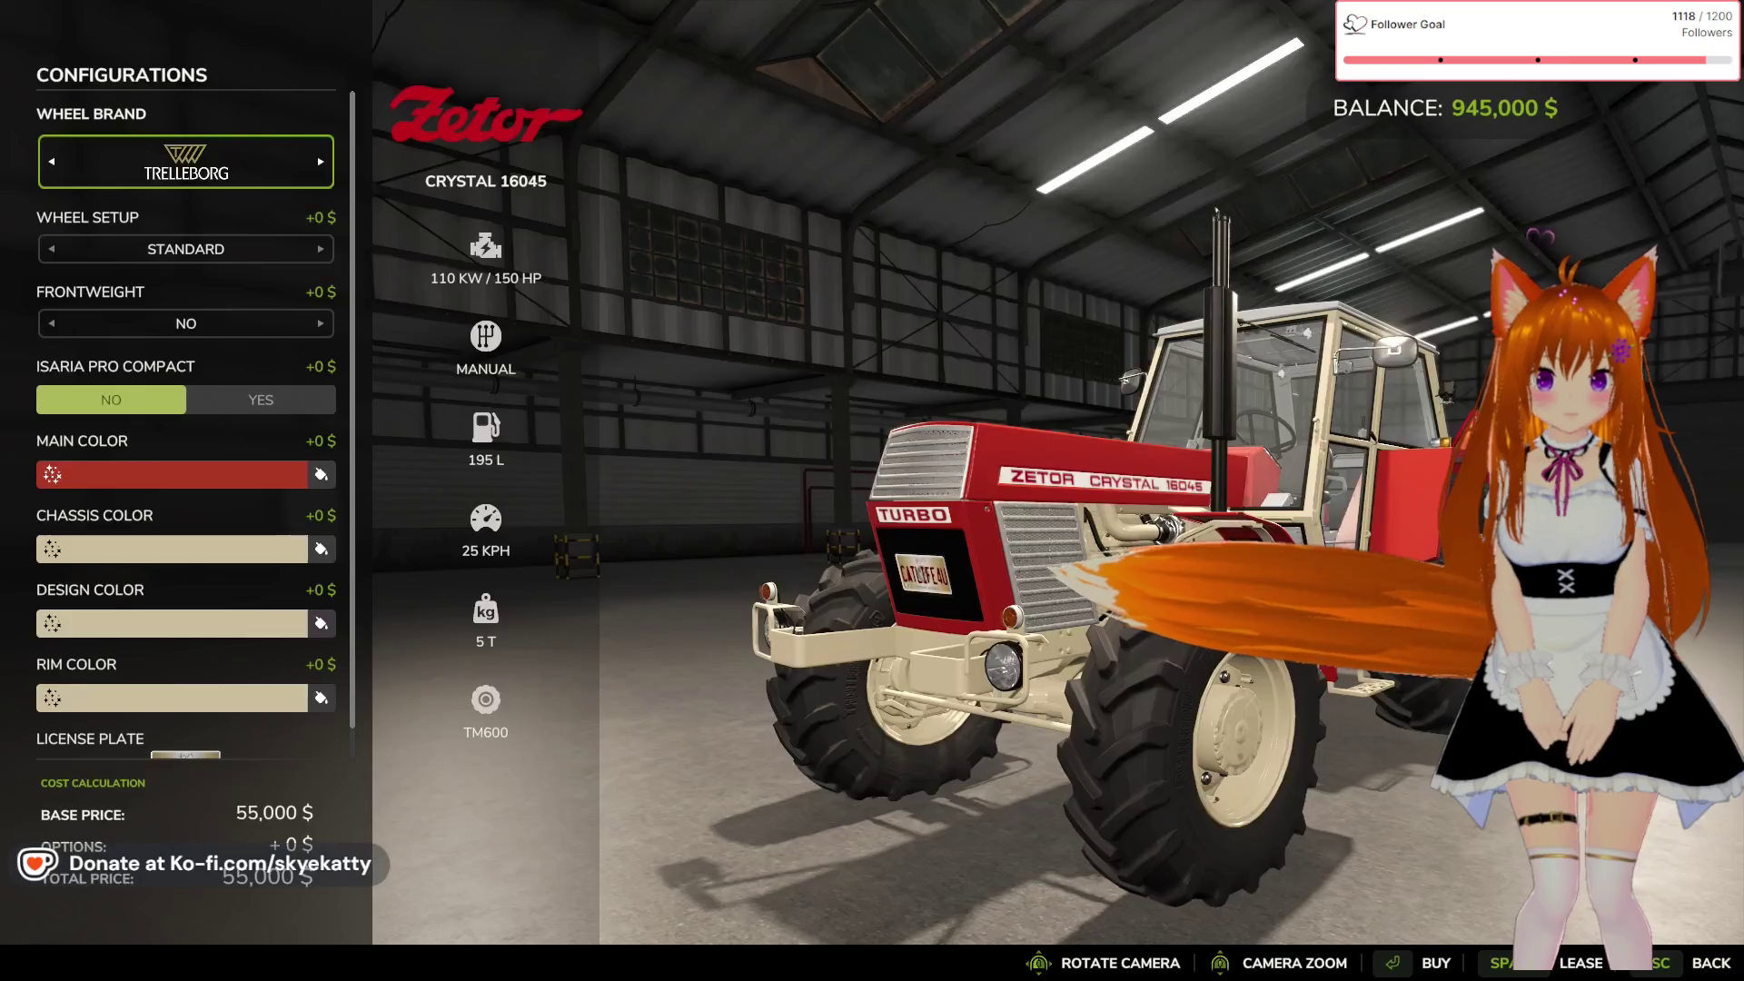
key("Escape")
key("Escape")
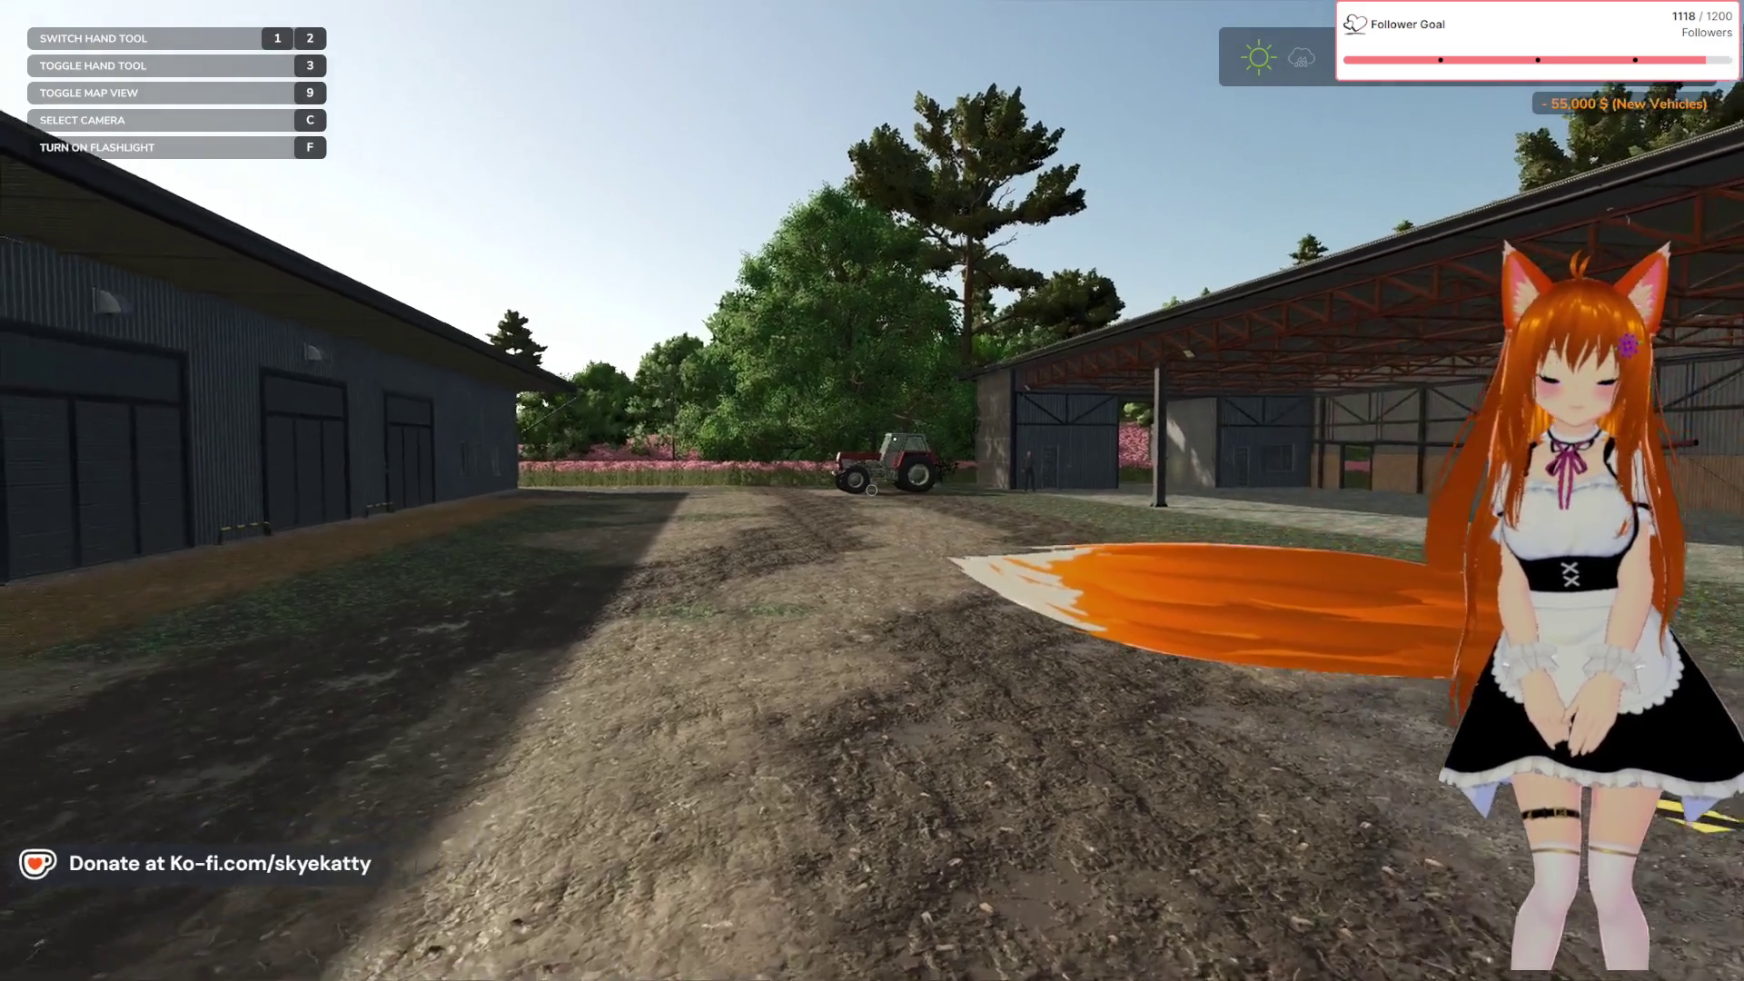
Walk to the new Zetor, use the in-cab camera, then step out on foot by the farmhouse
key("w")
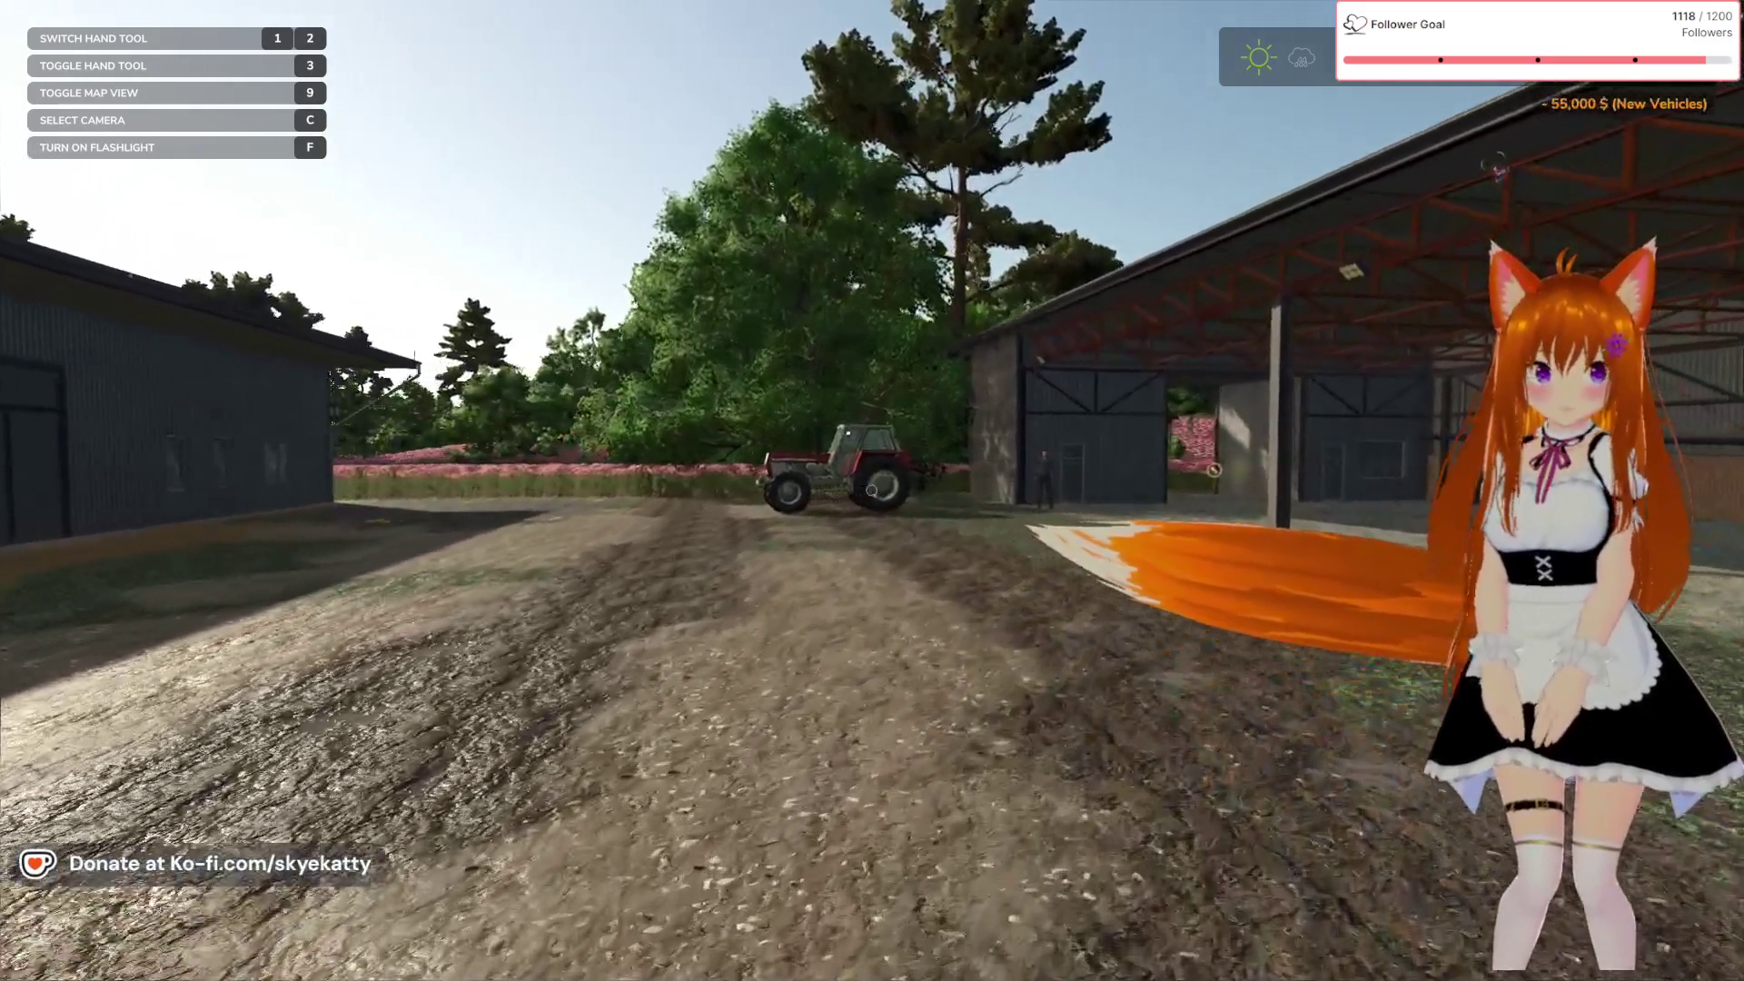
key("w")
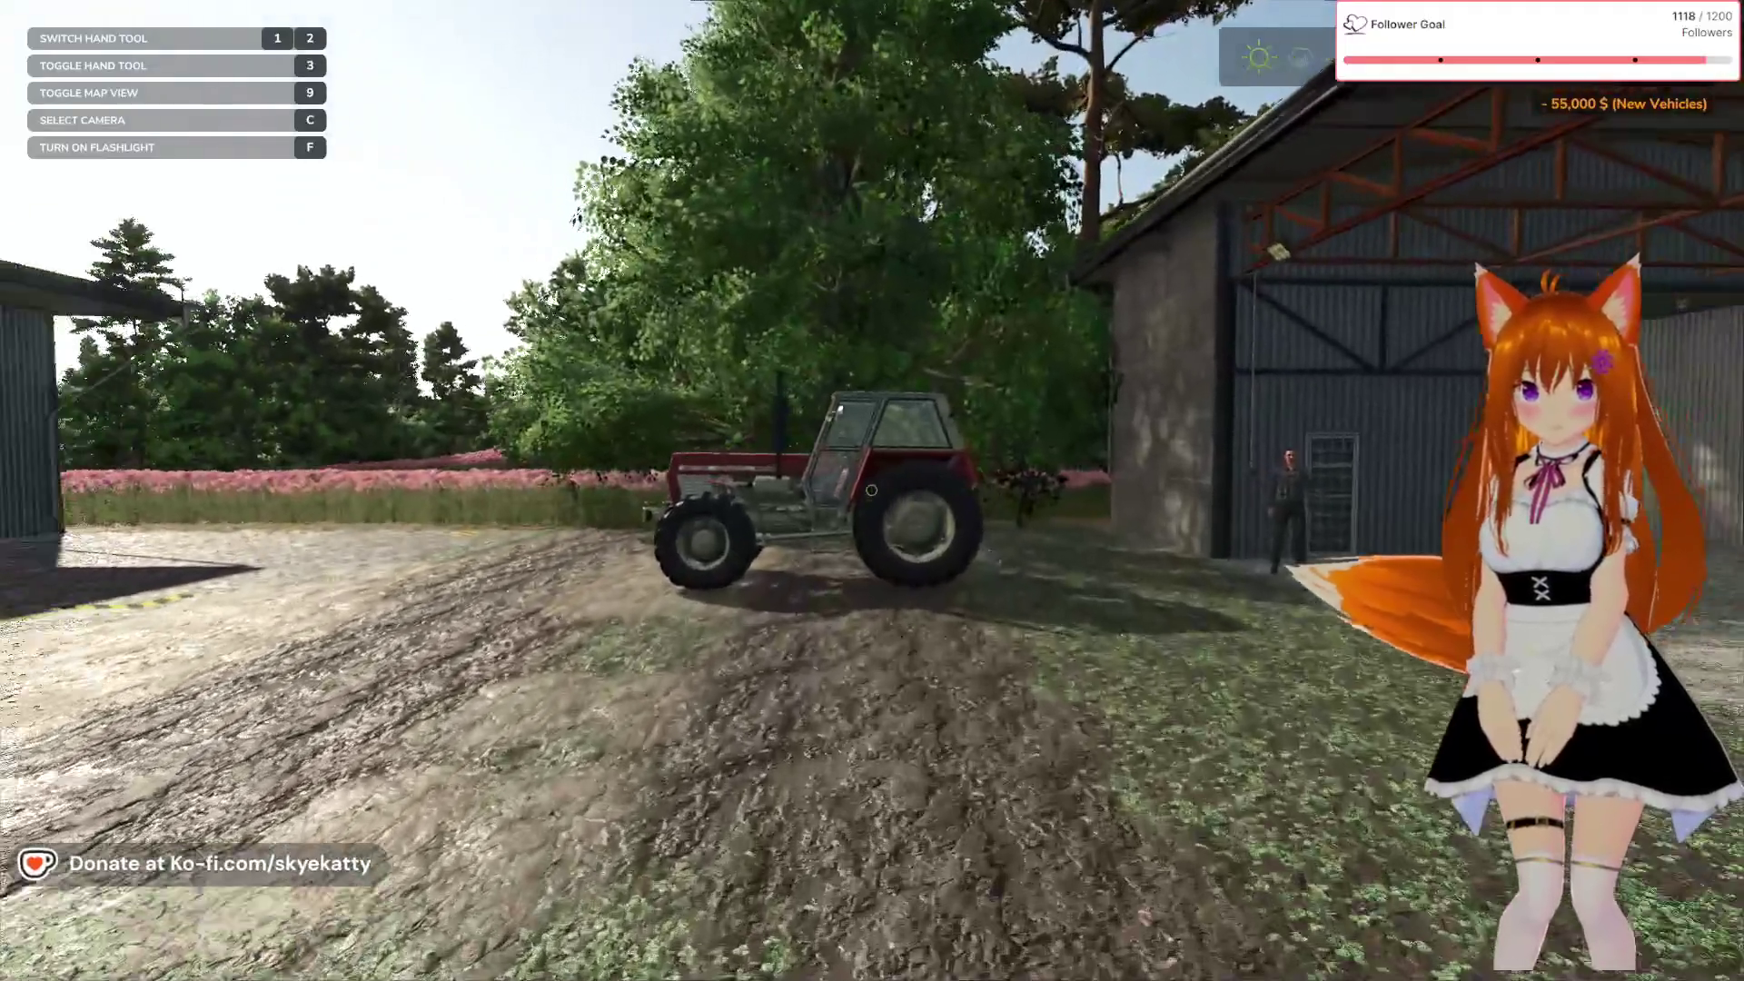
key("w")
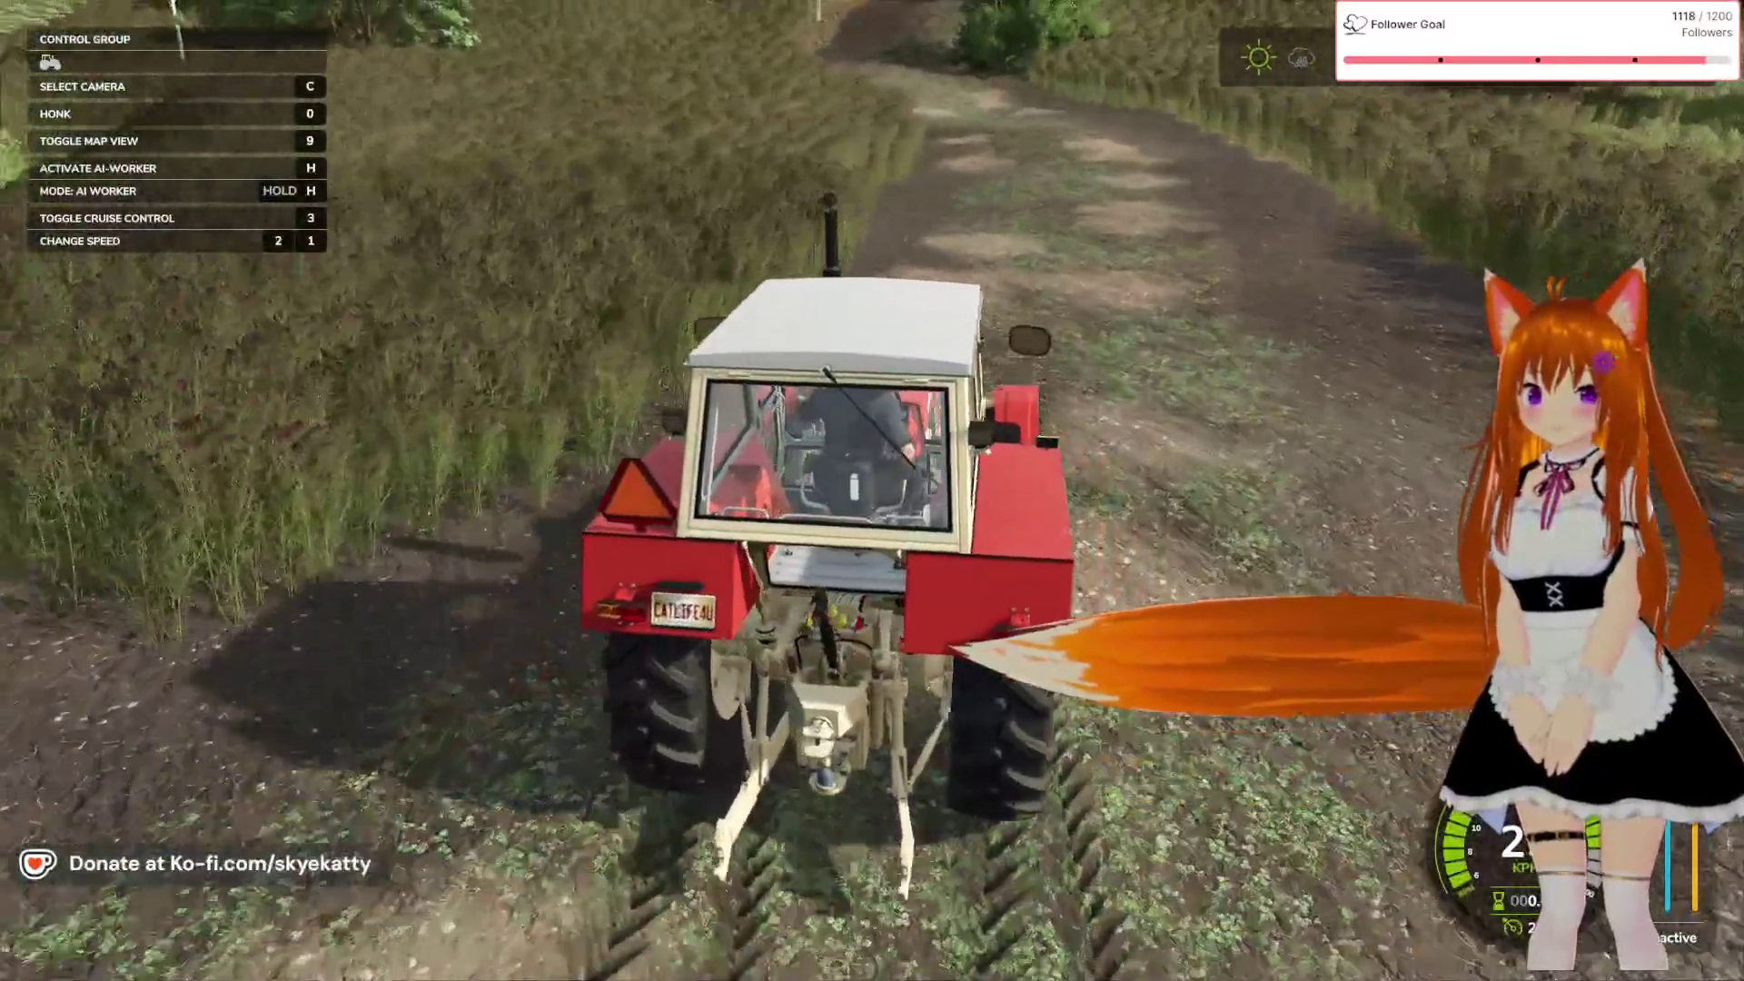
key("c")
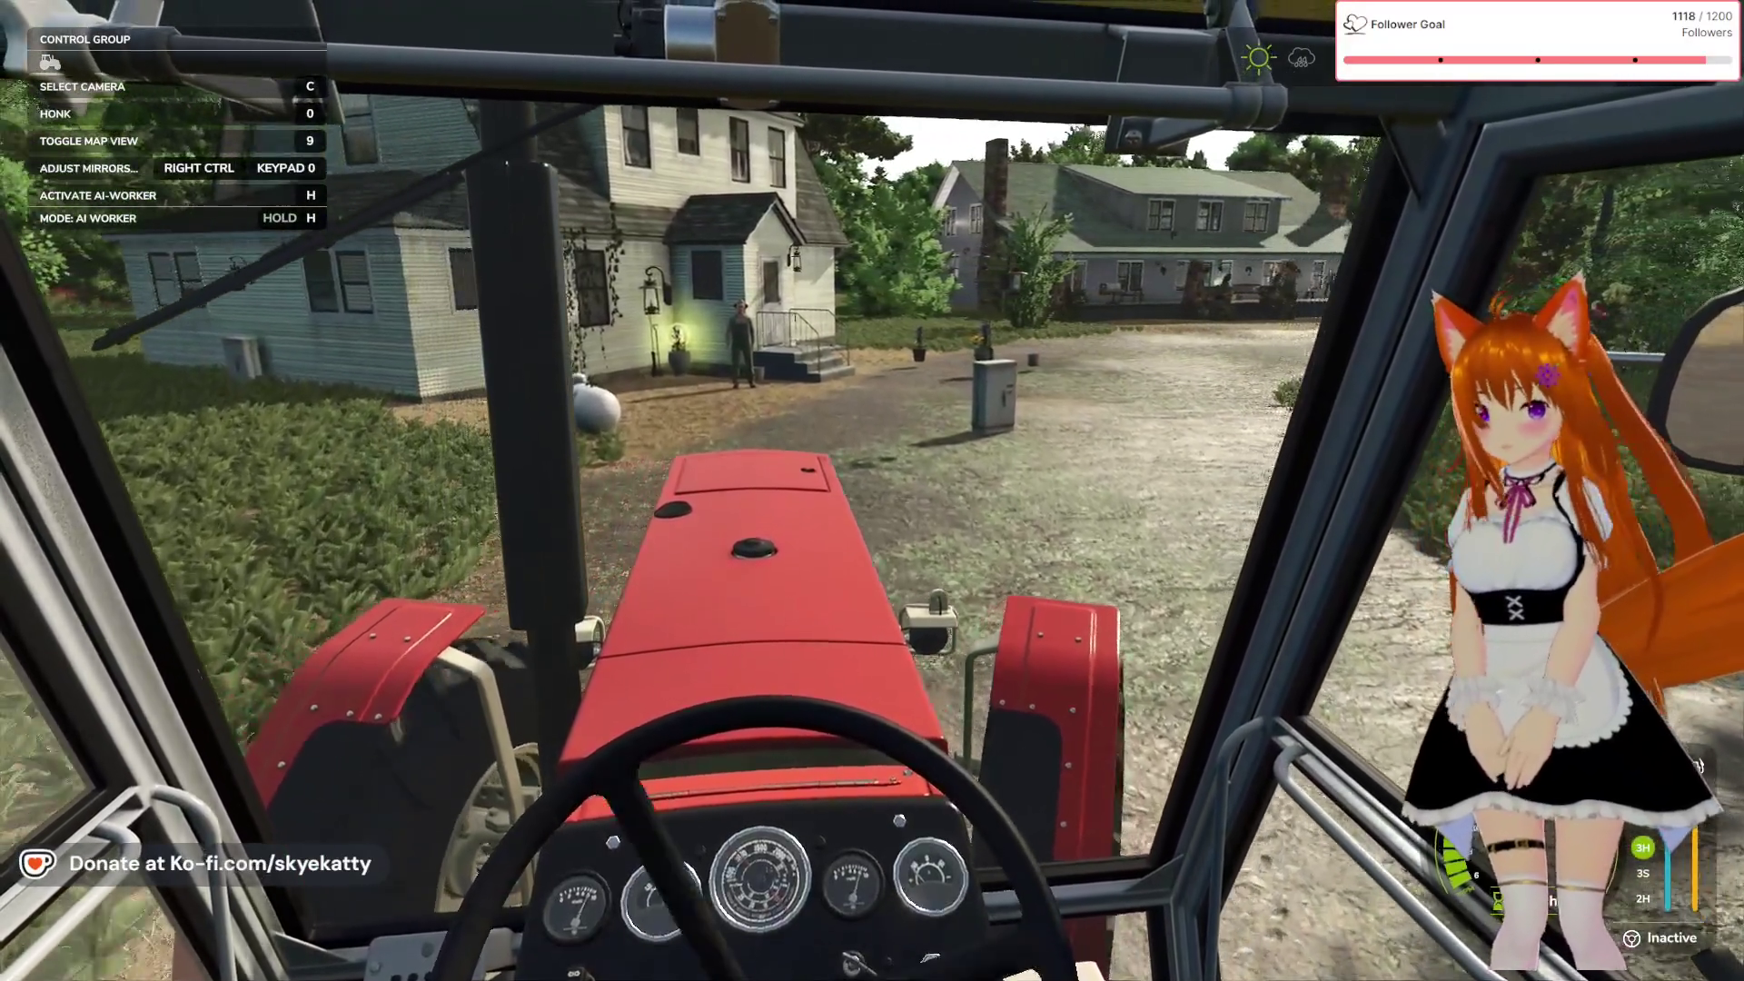
key("e")
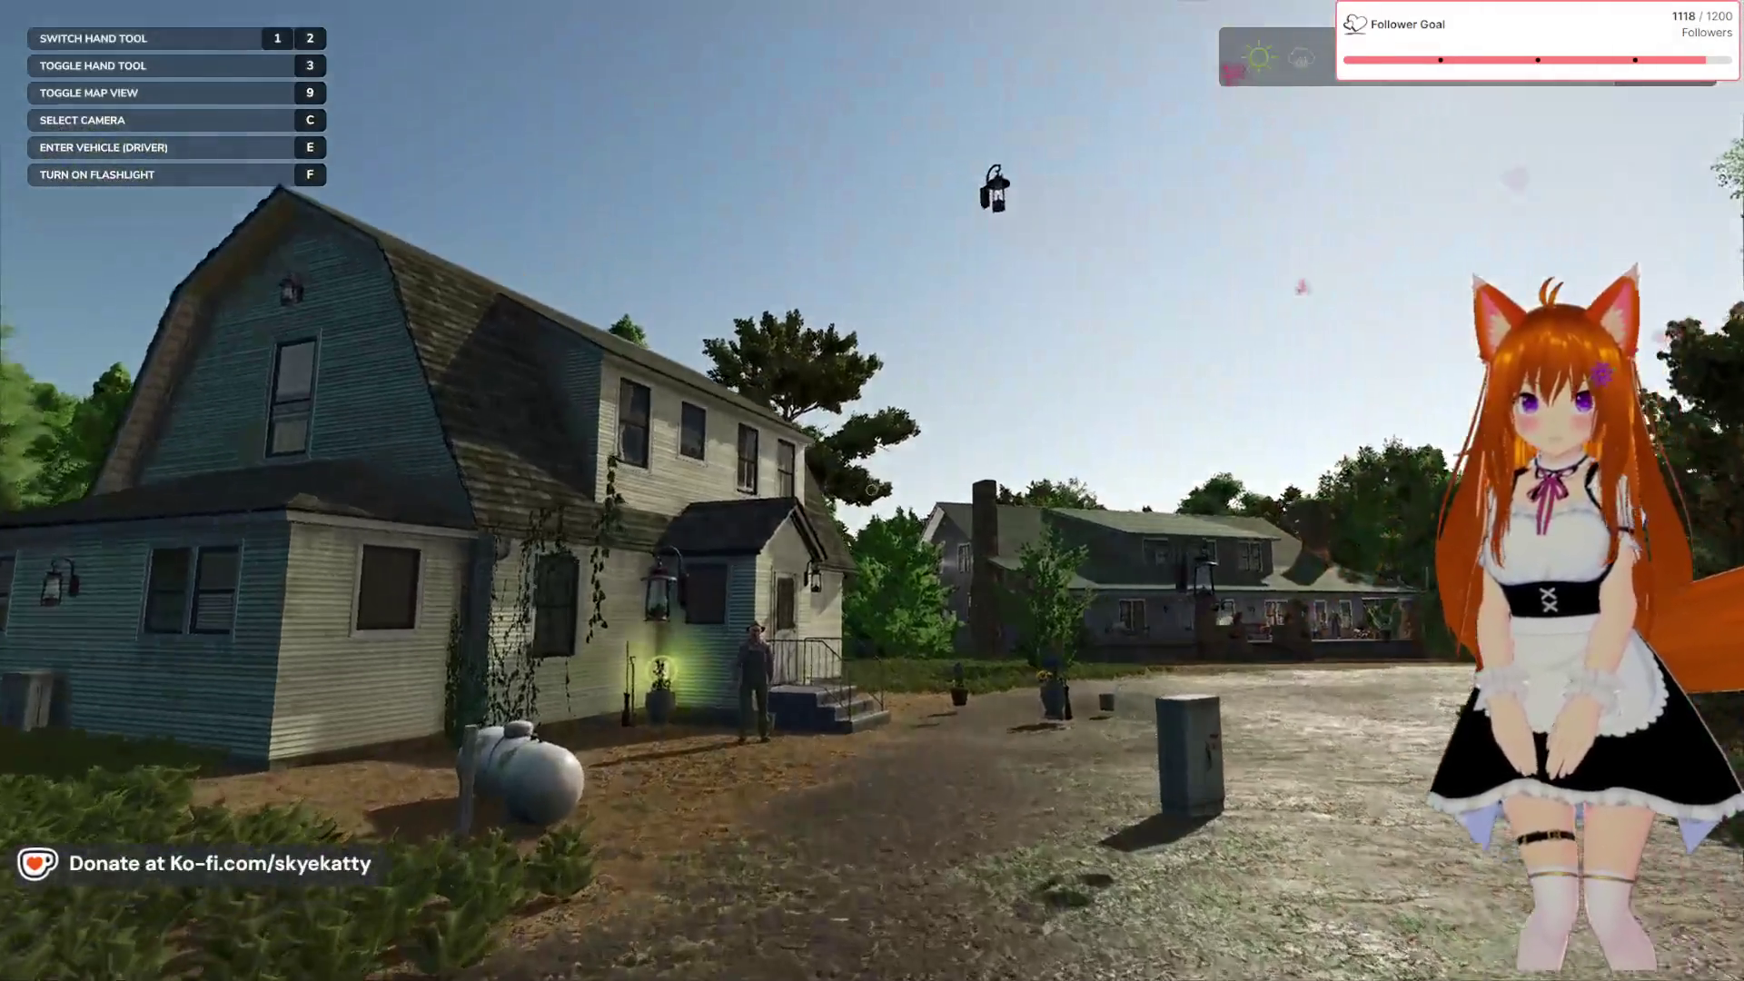
key("w")
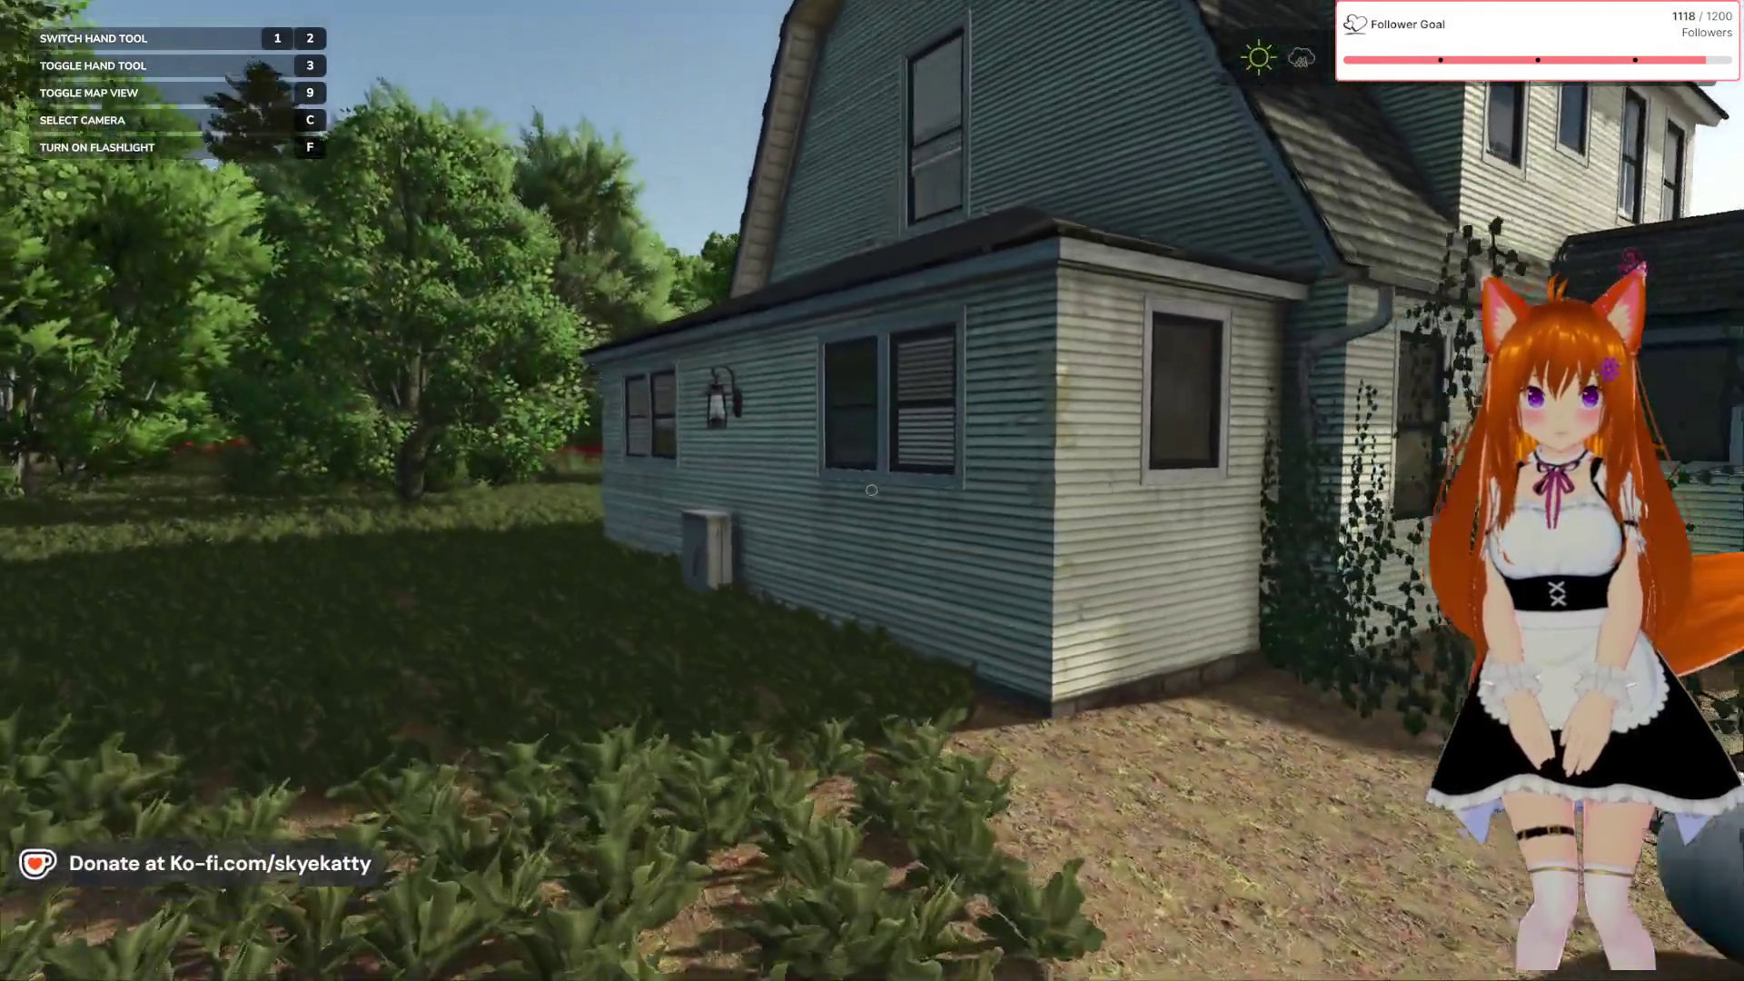
key("w")
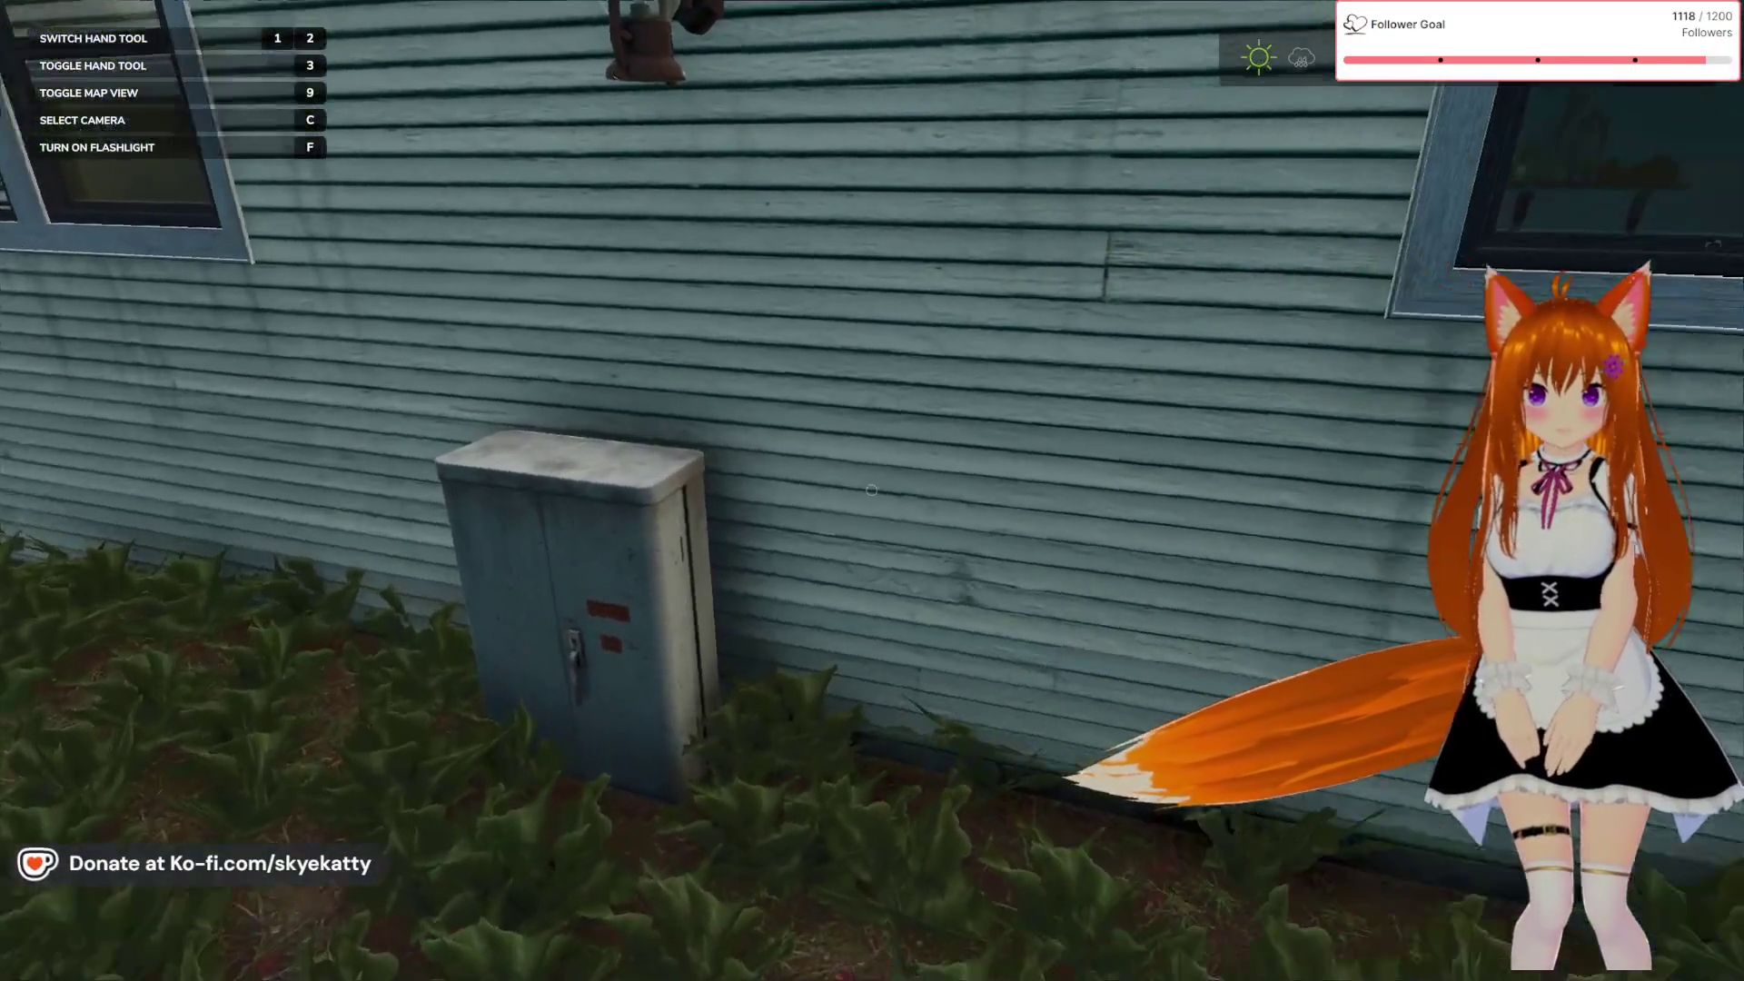
key("w")
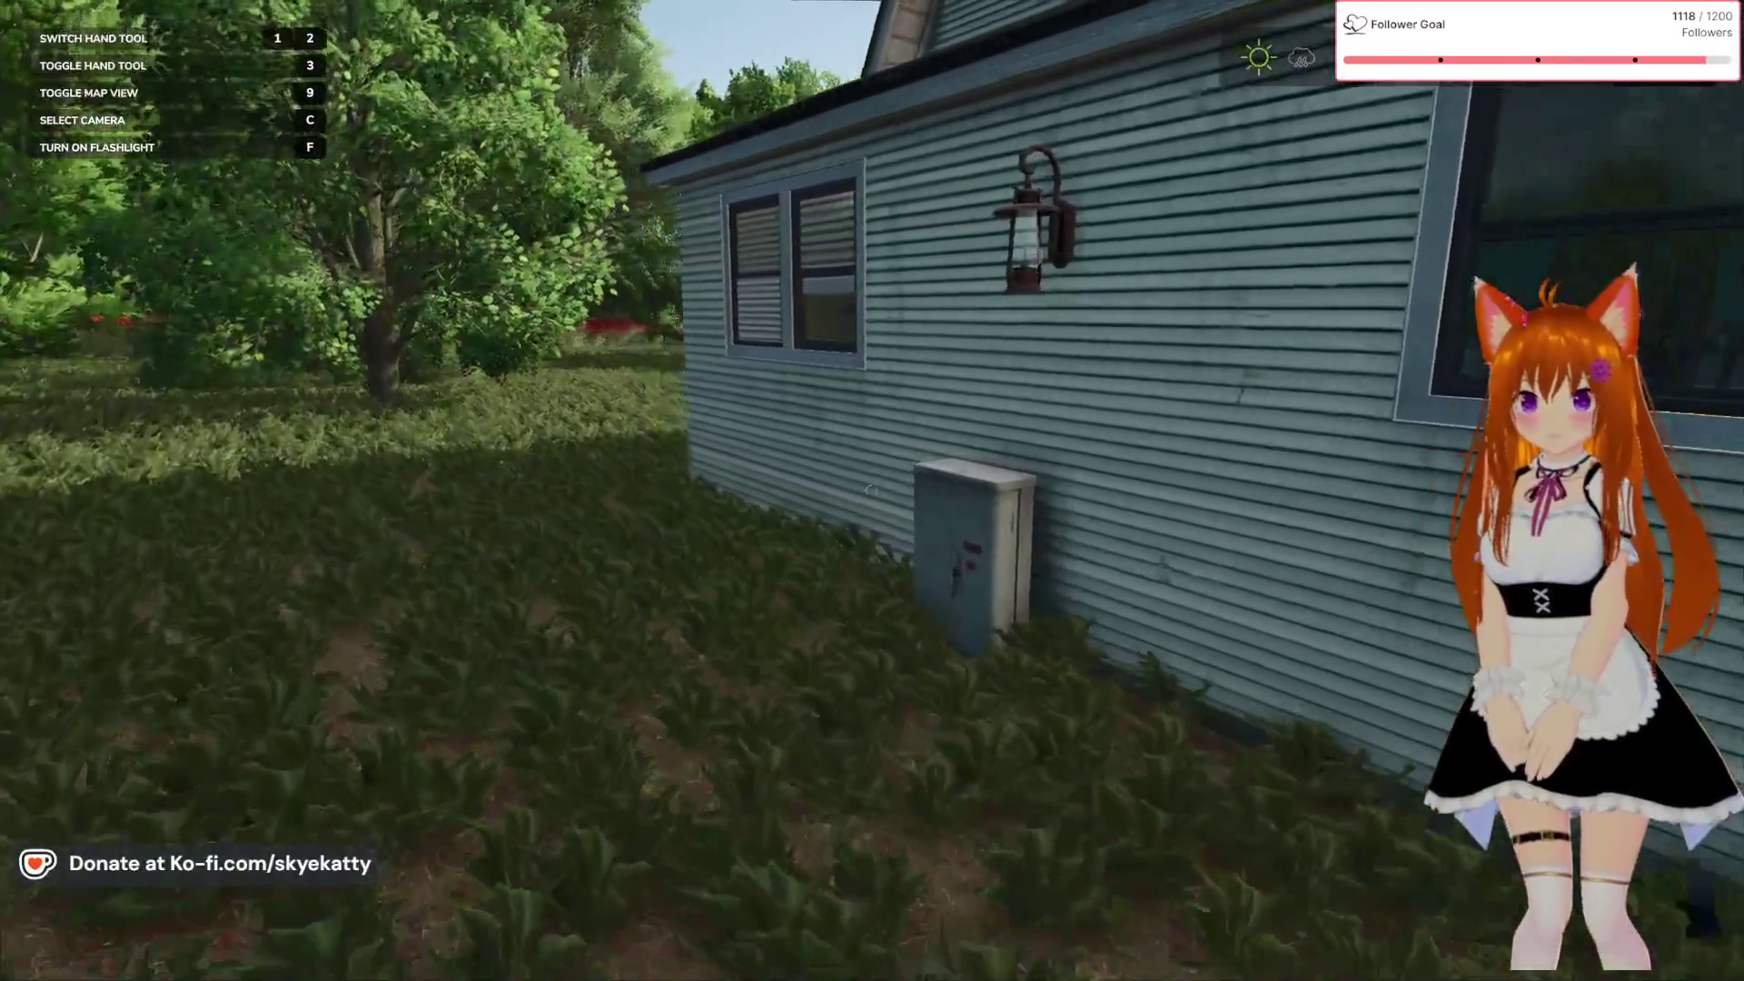
key("a")
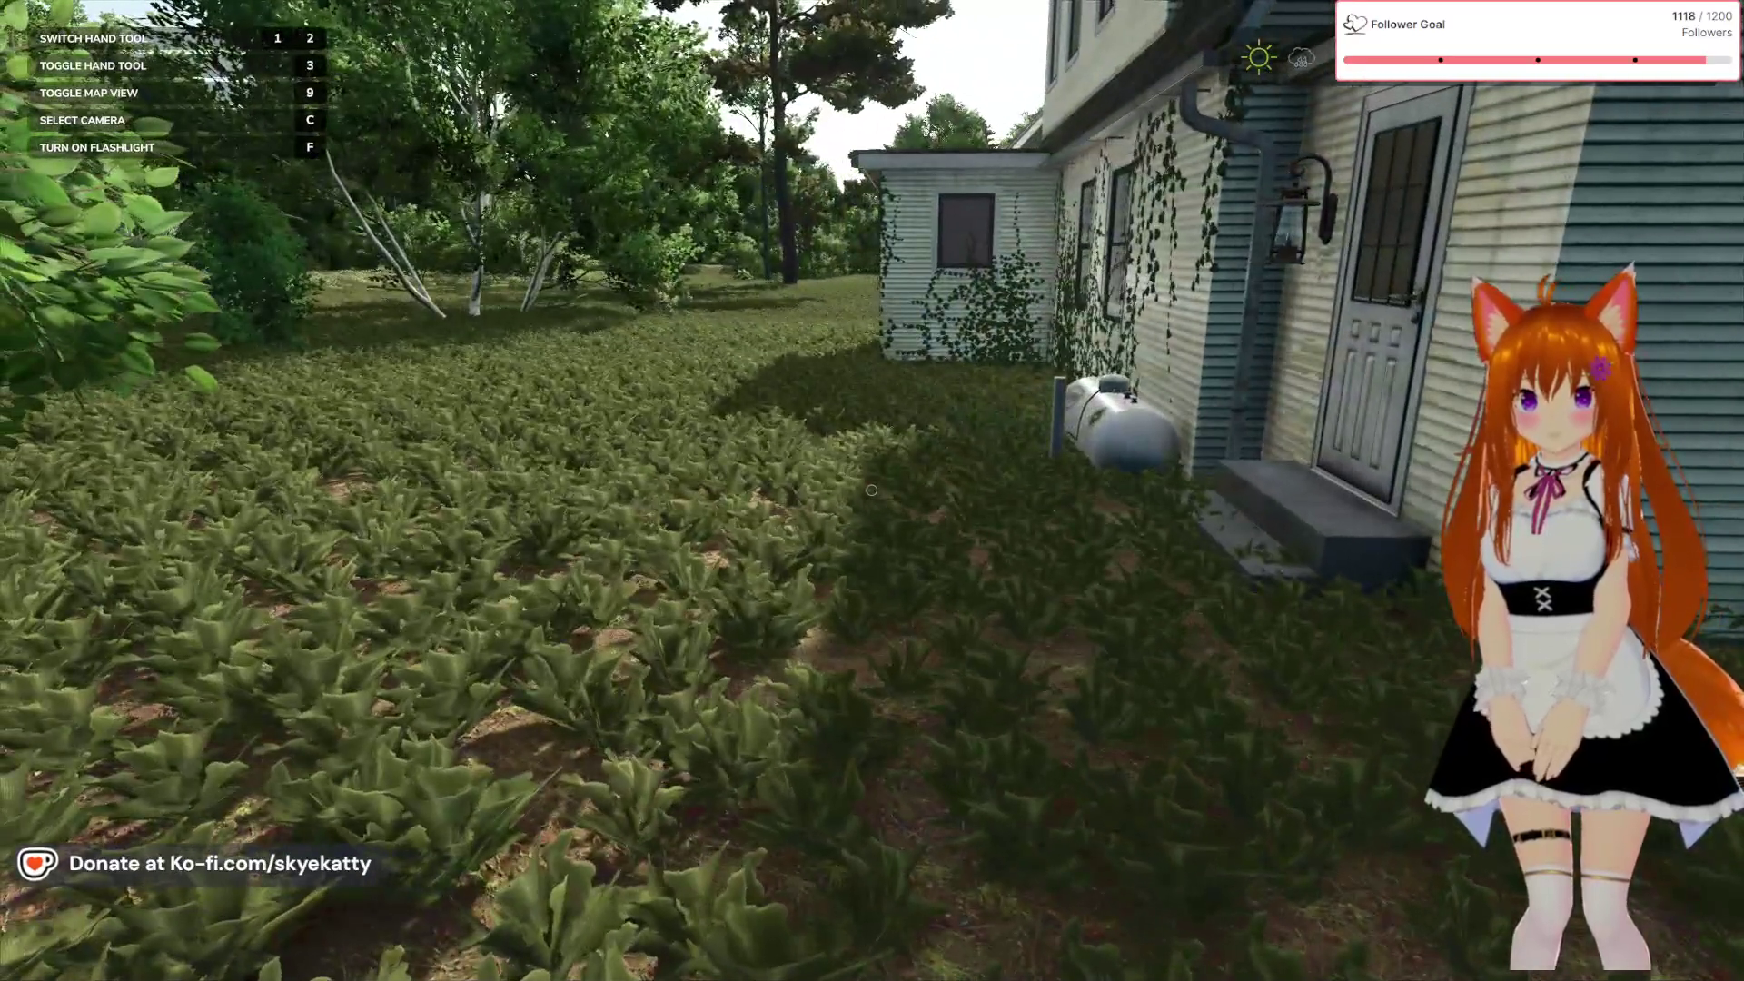
key("w")
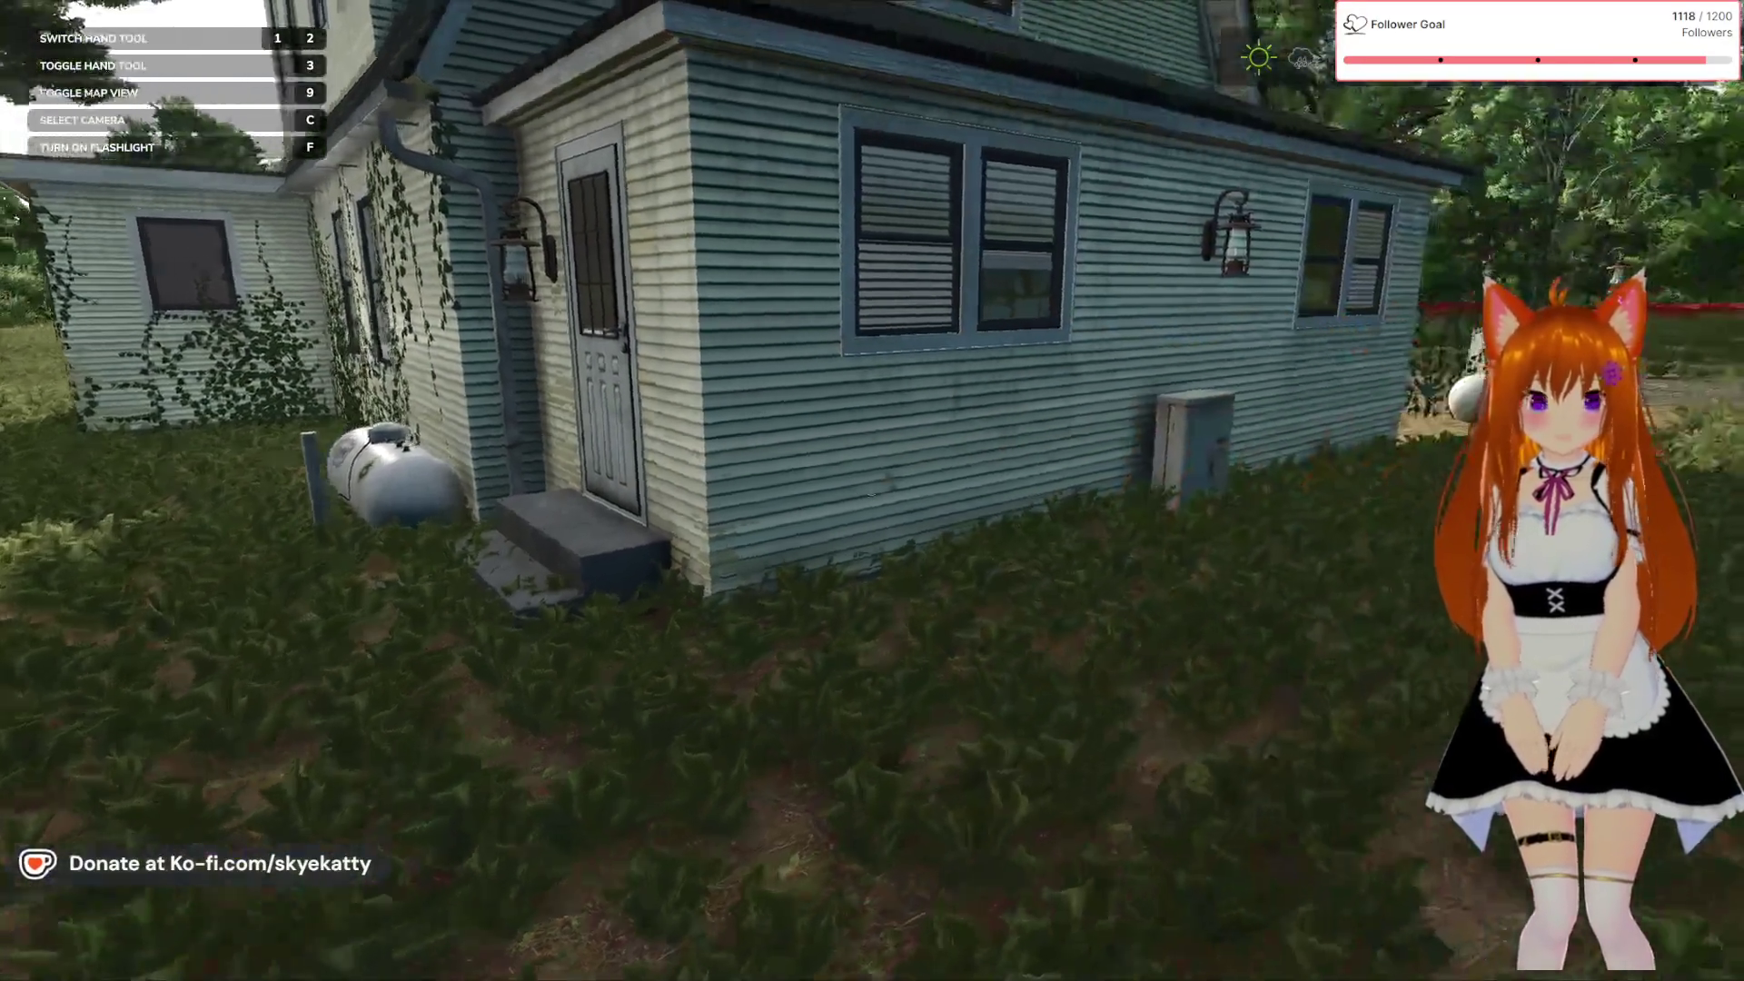
key("w")
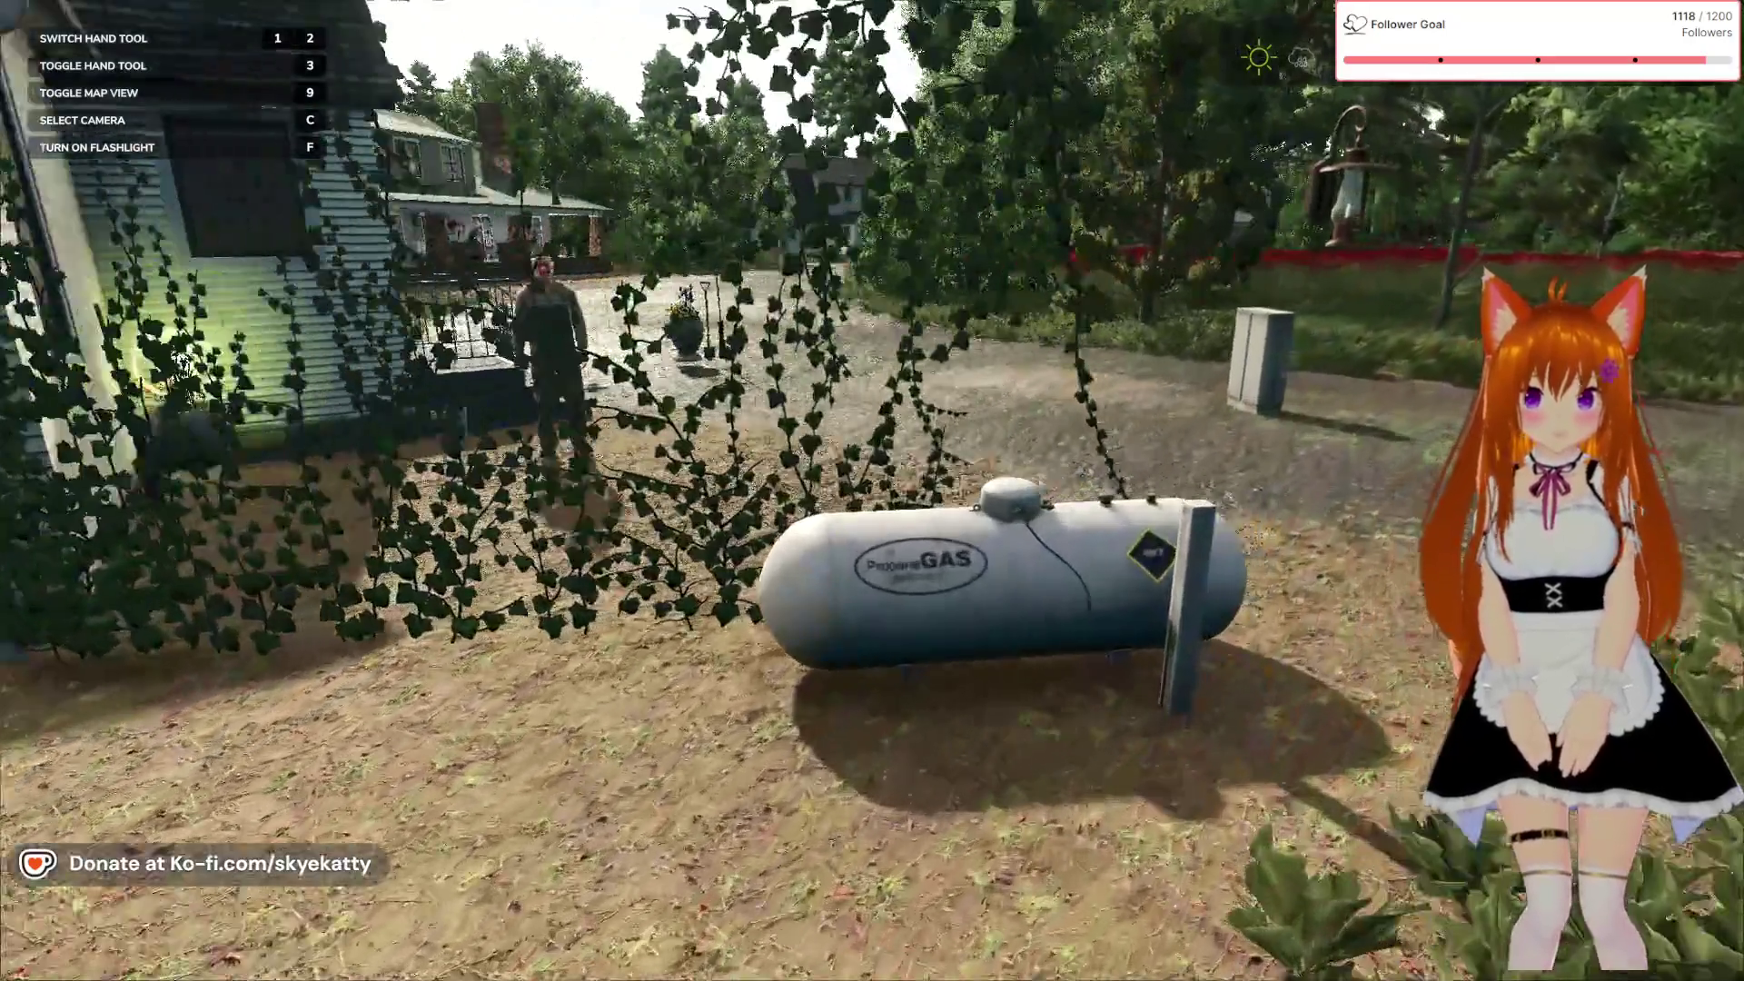
key("w")
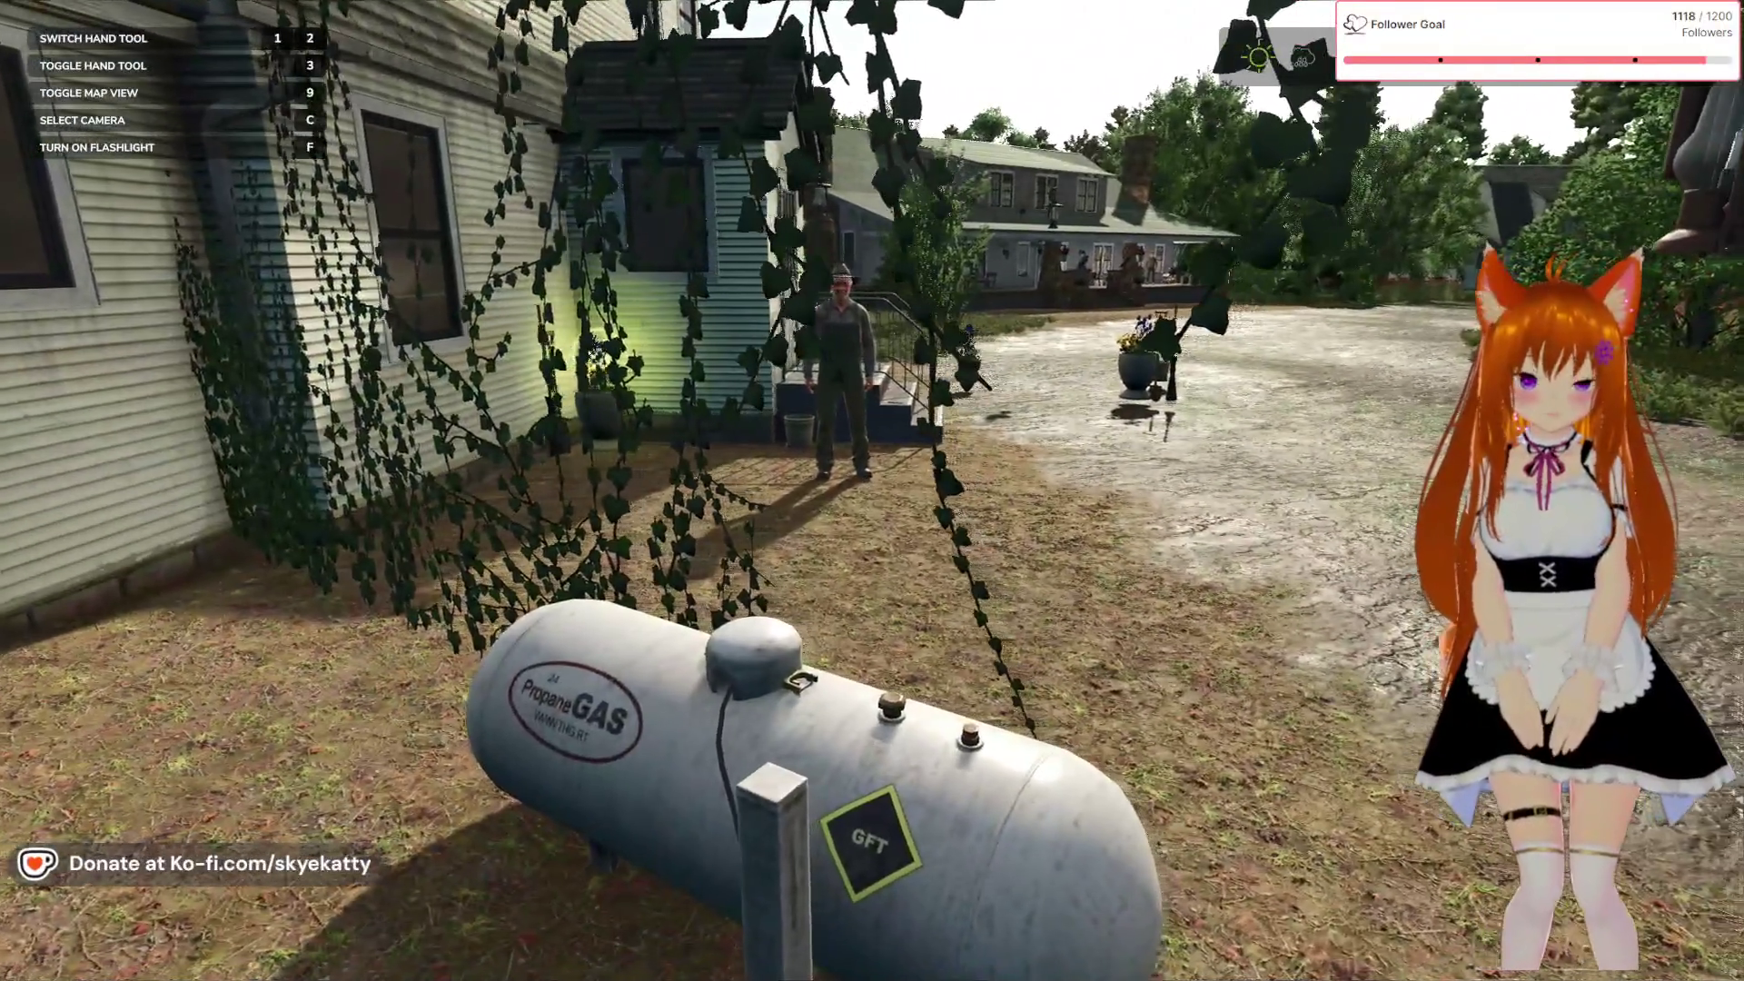
key("w")
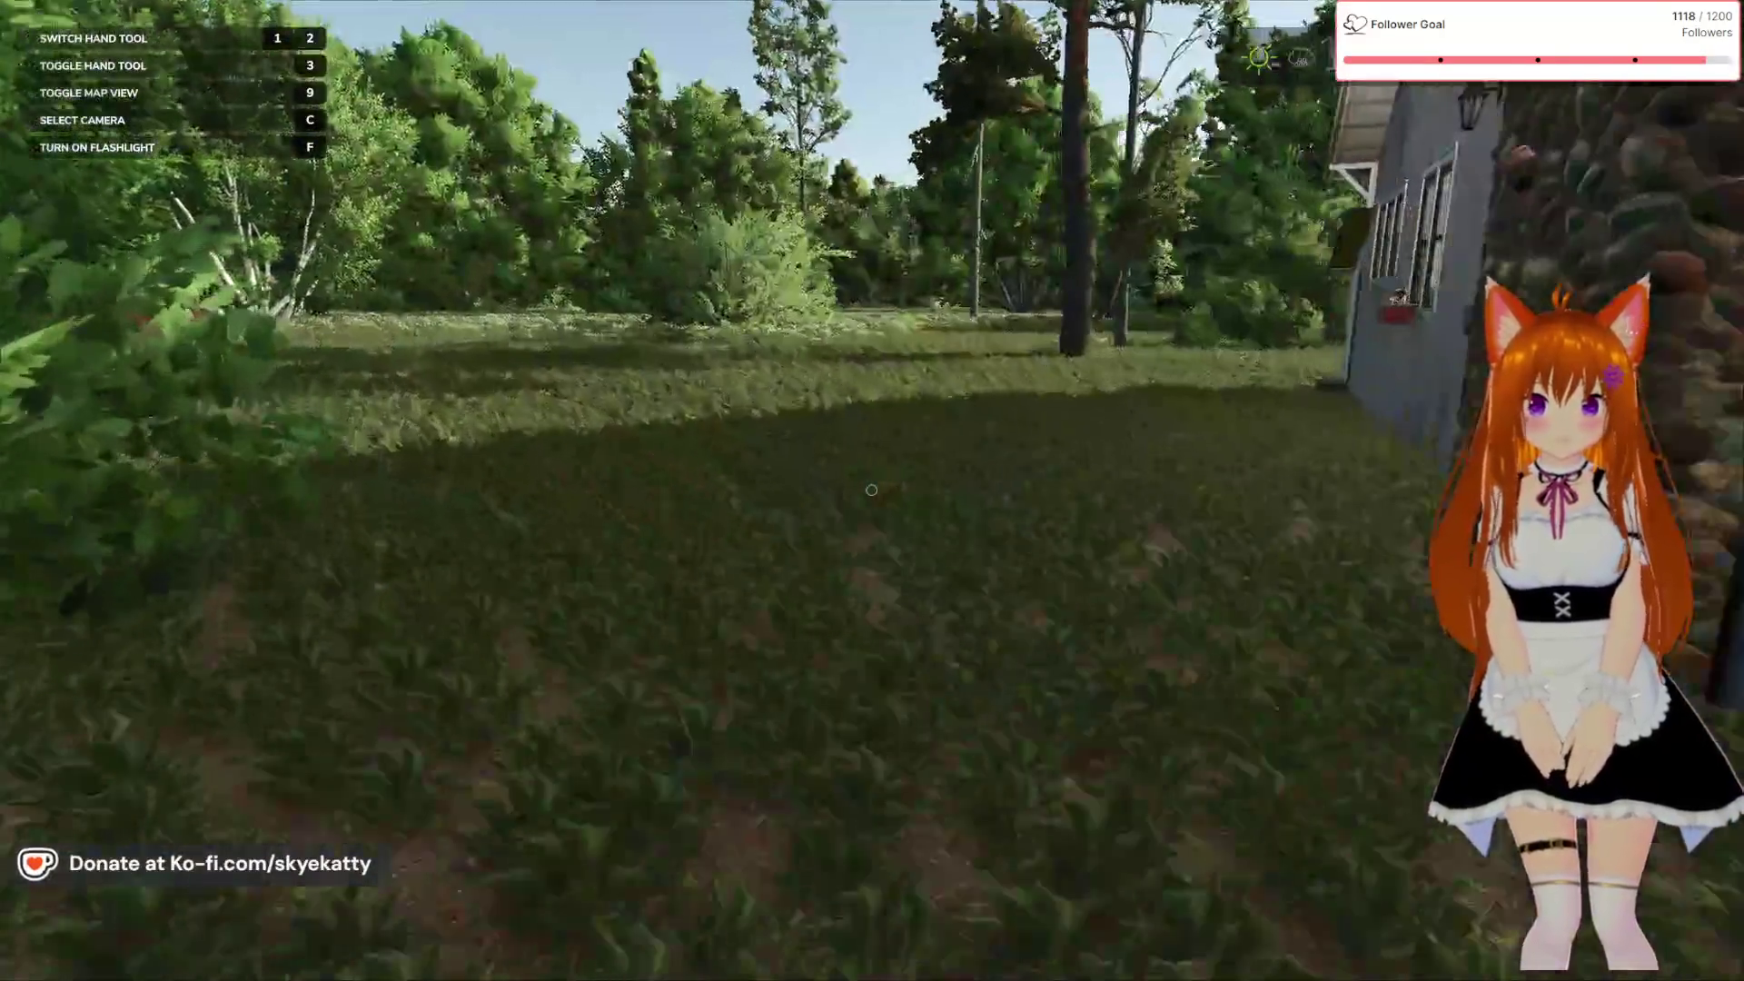
key("w")
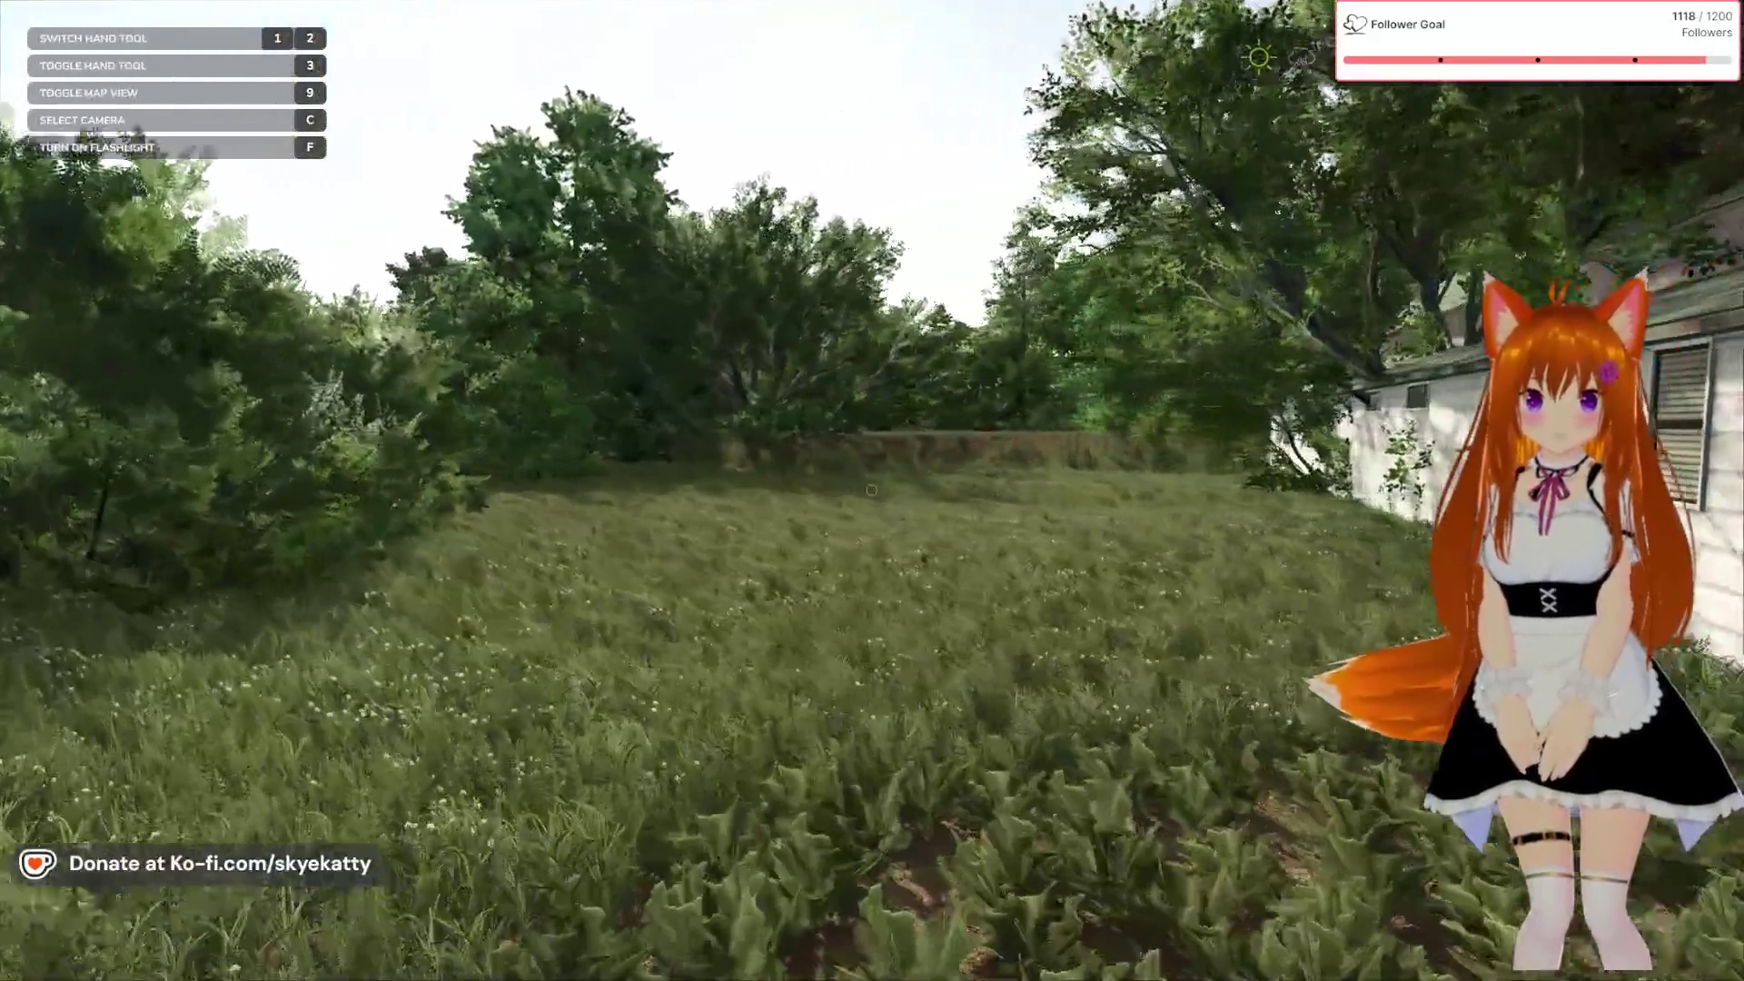
key("w")
key("w")
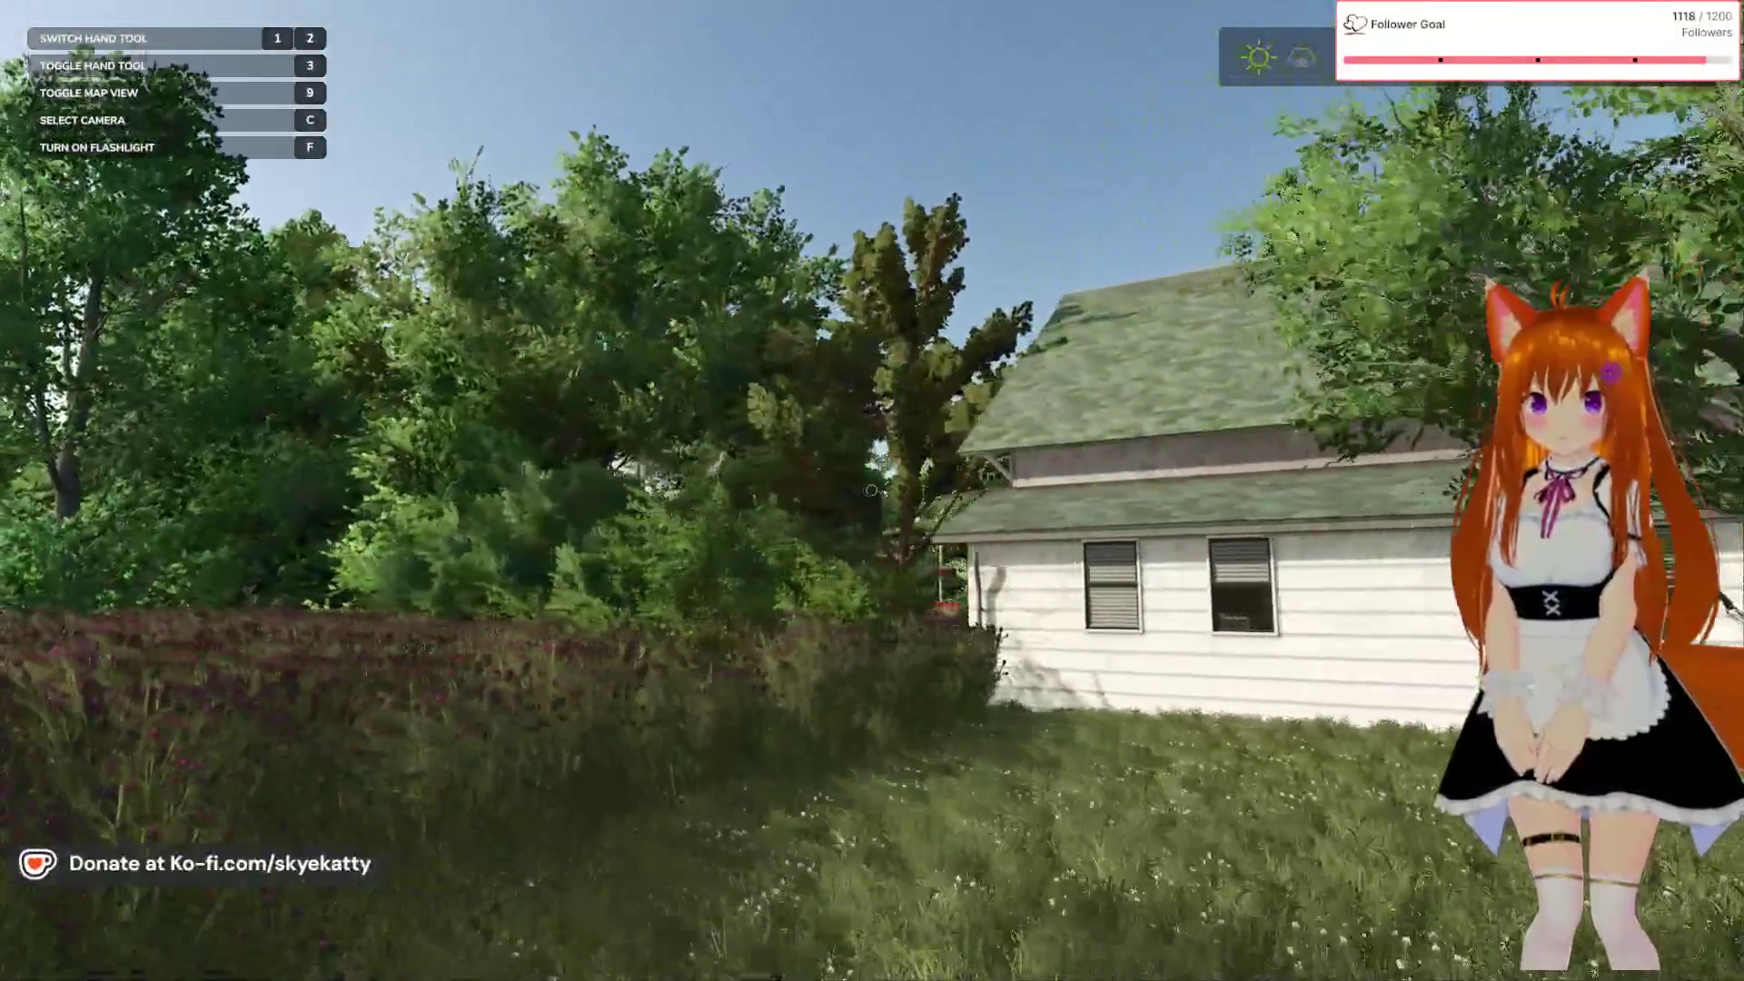
key("w")
key("w")
key("w")
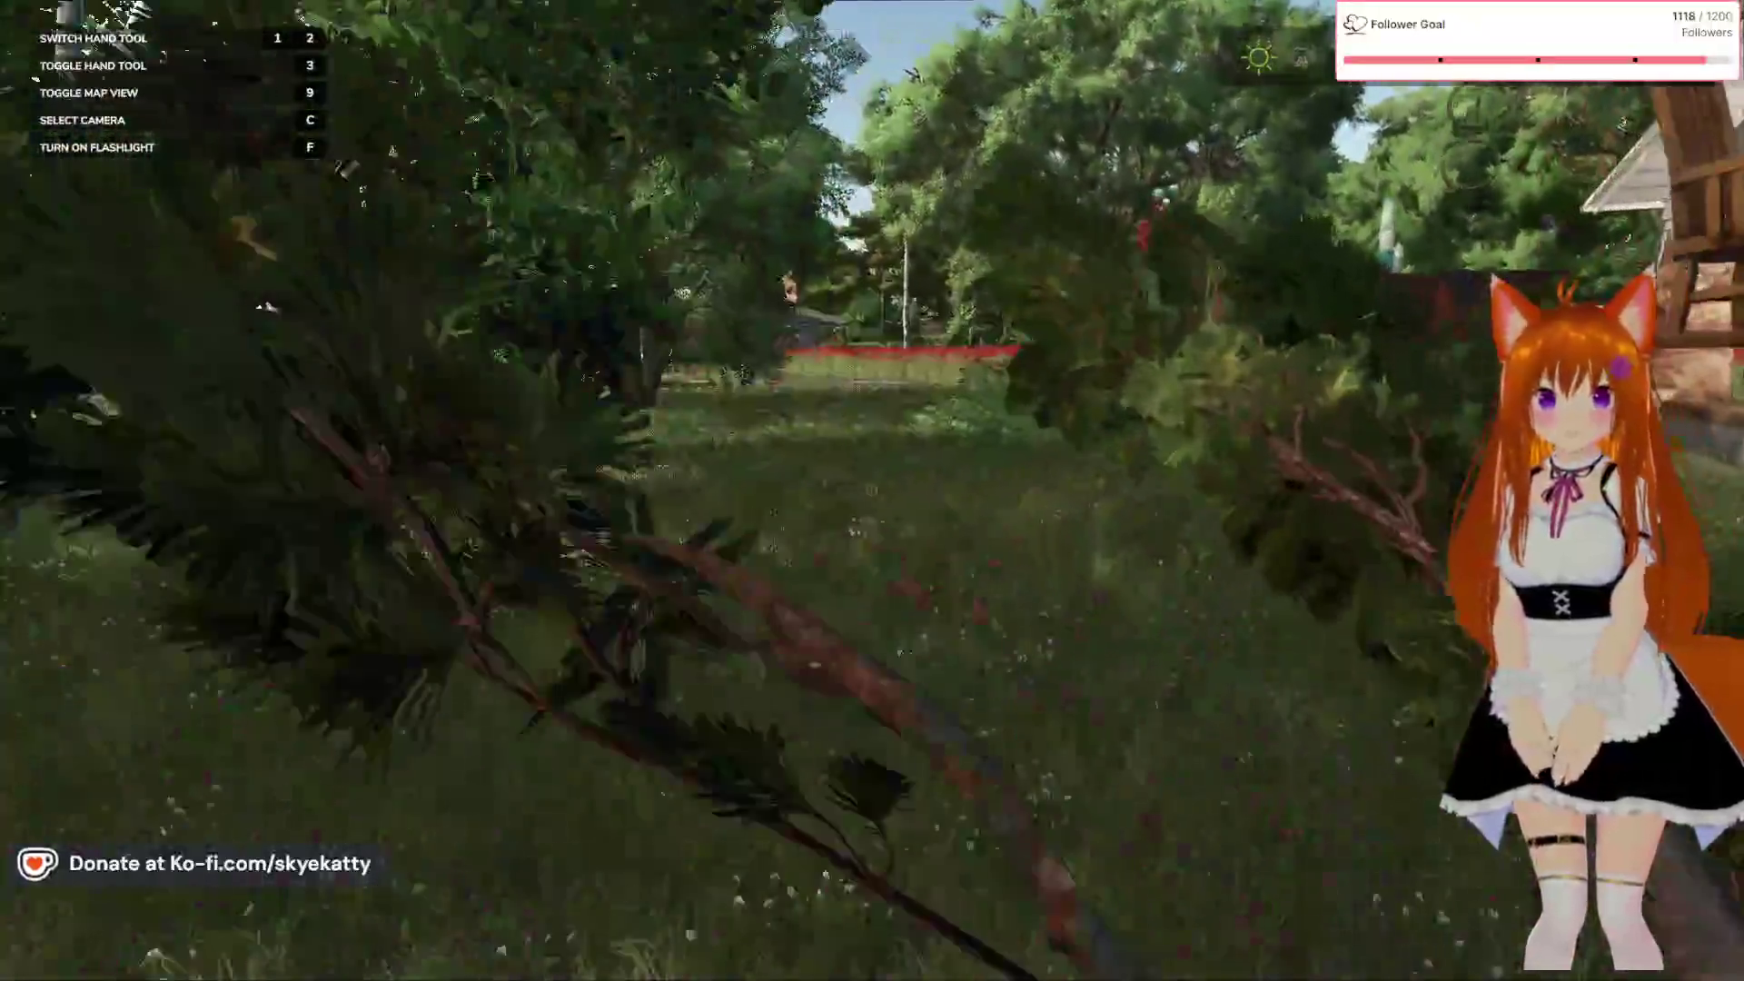
key("w")
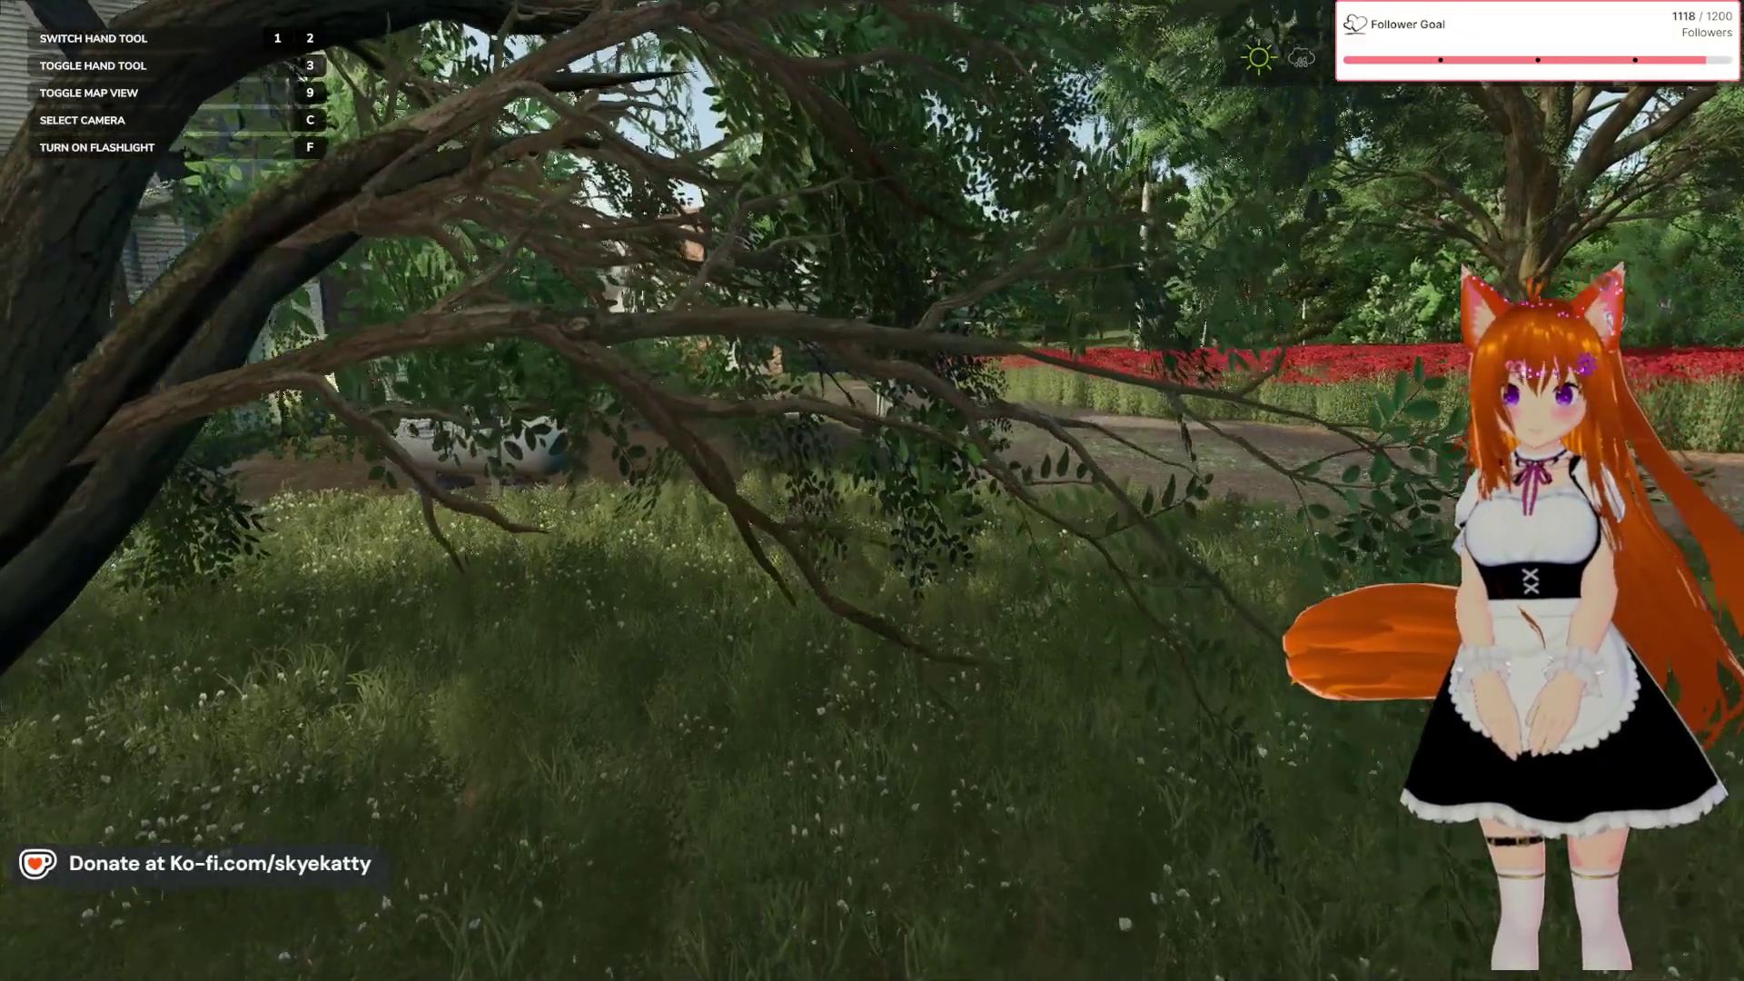
key("w")
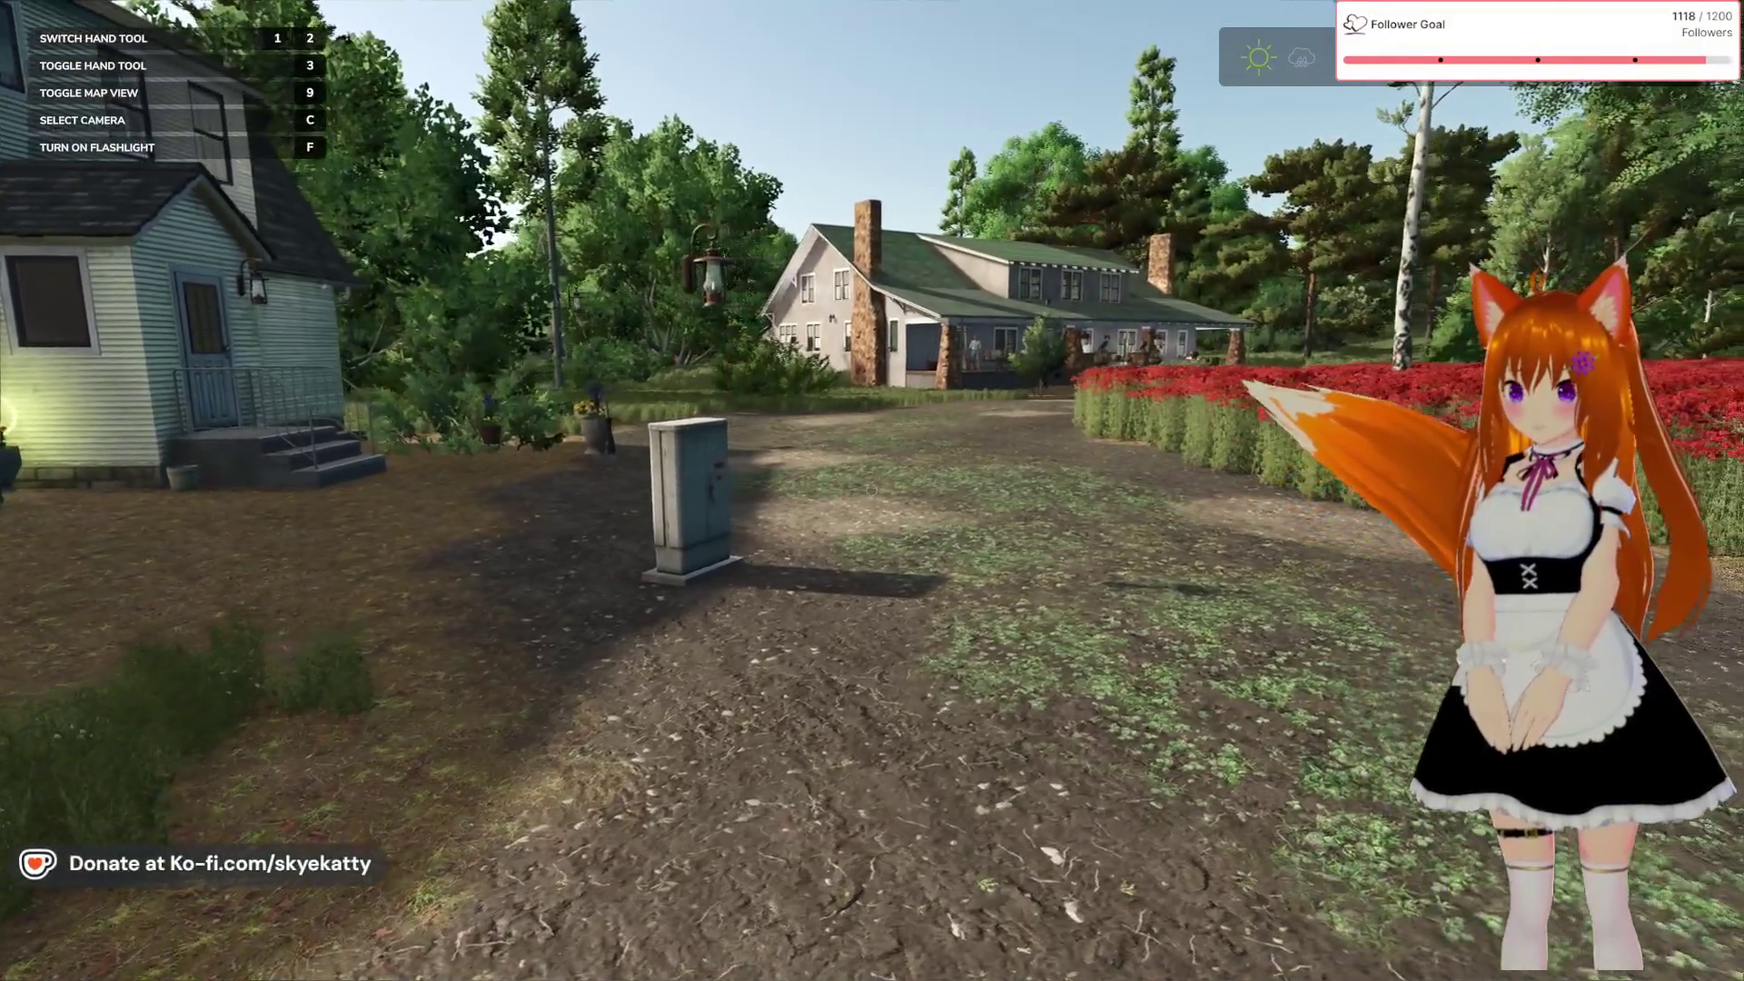
key("w")
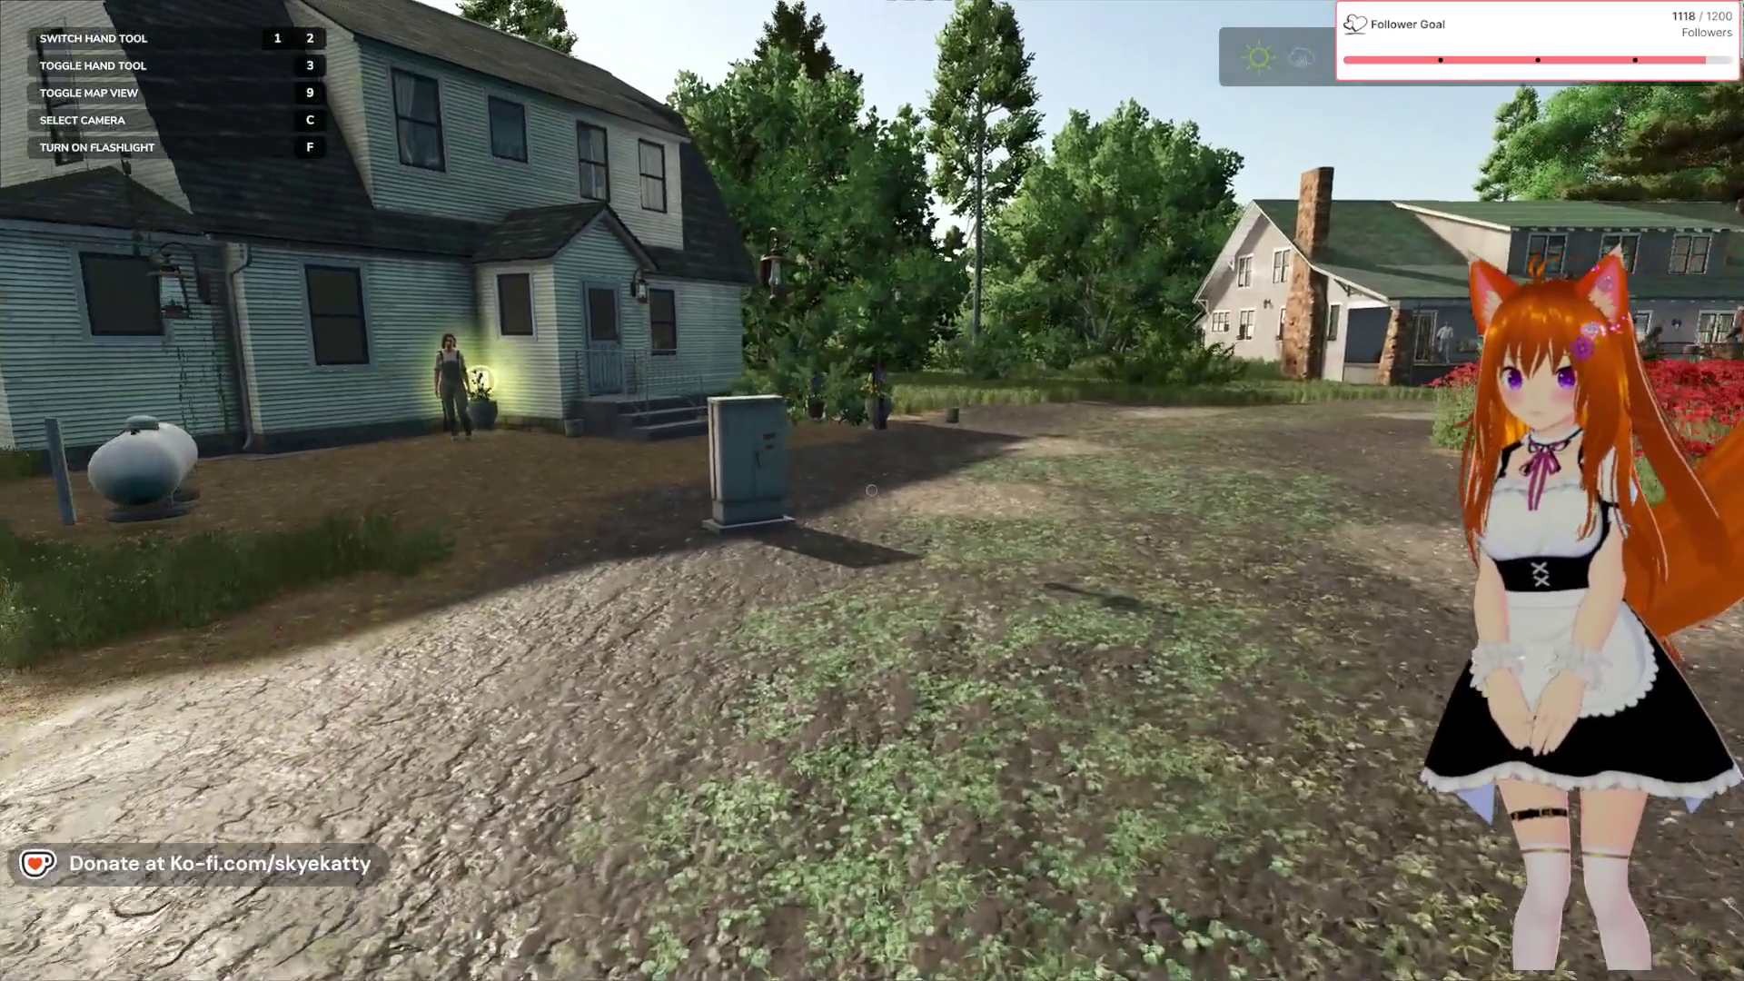
key("w")
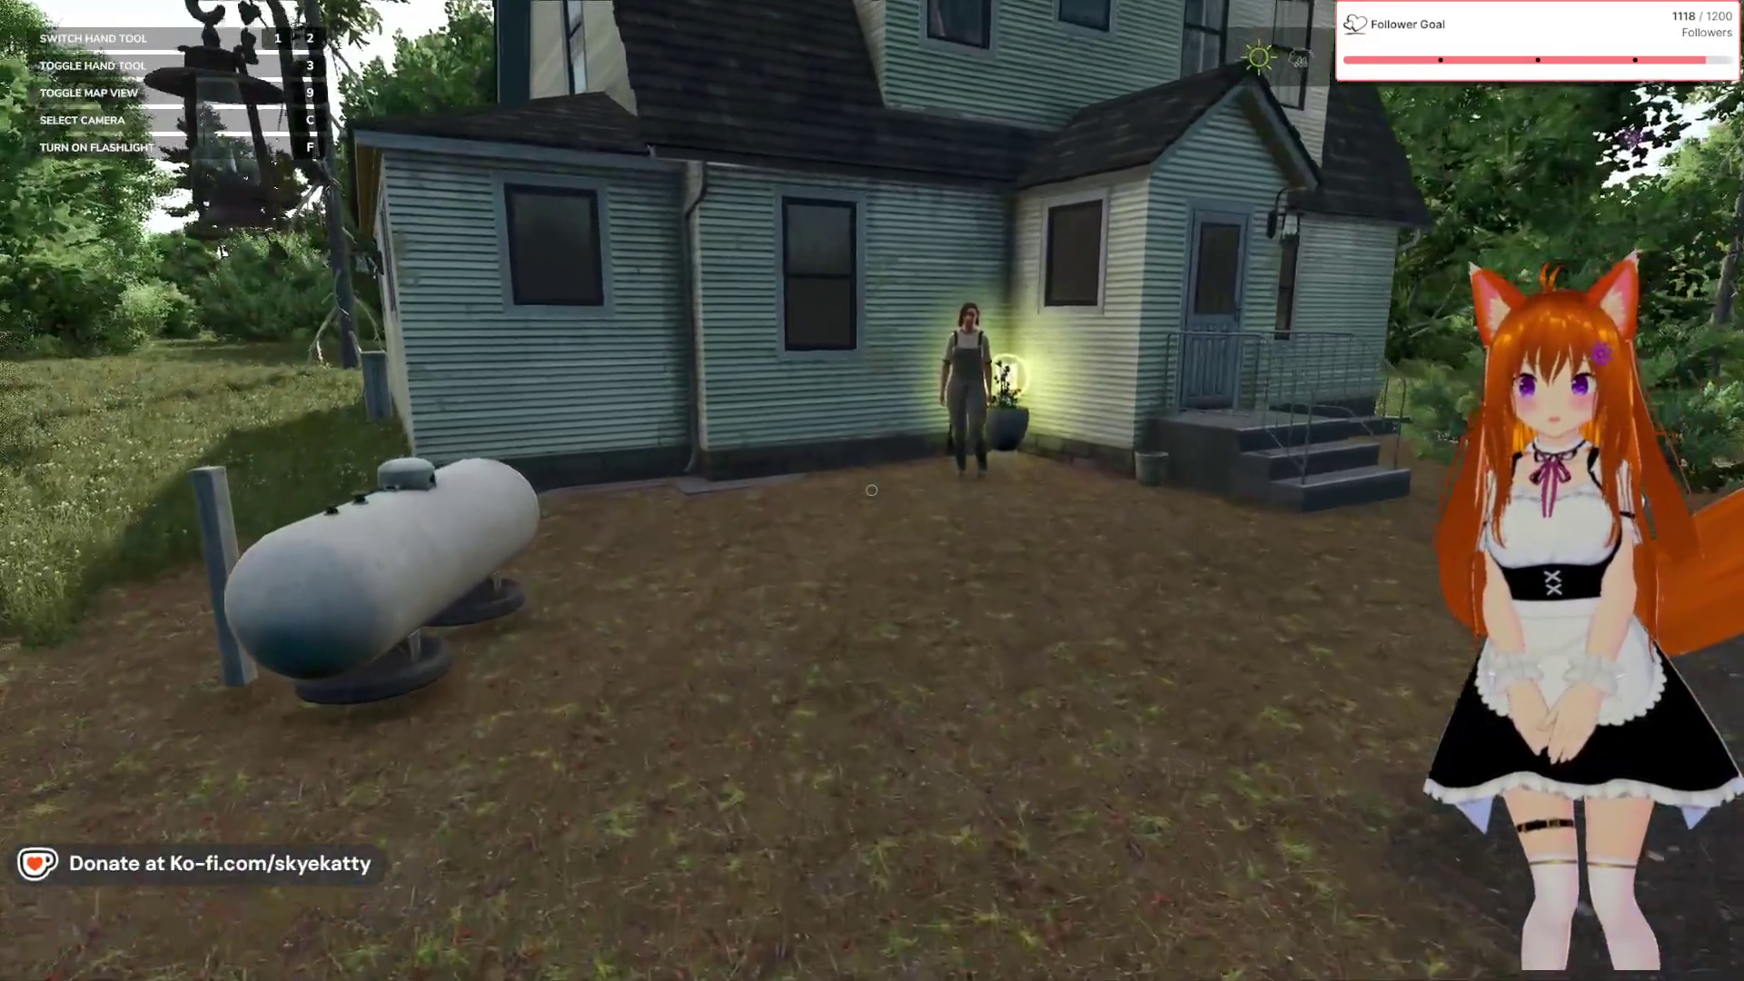
key("d")
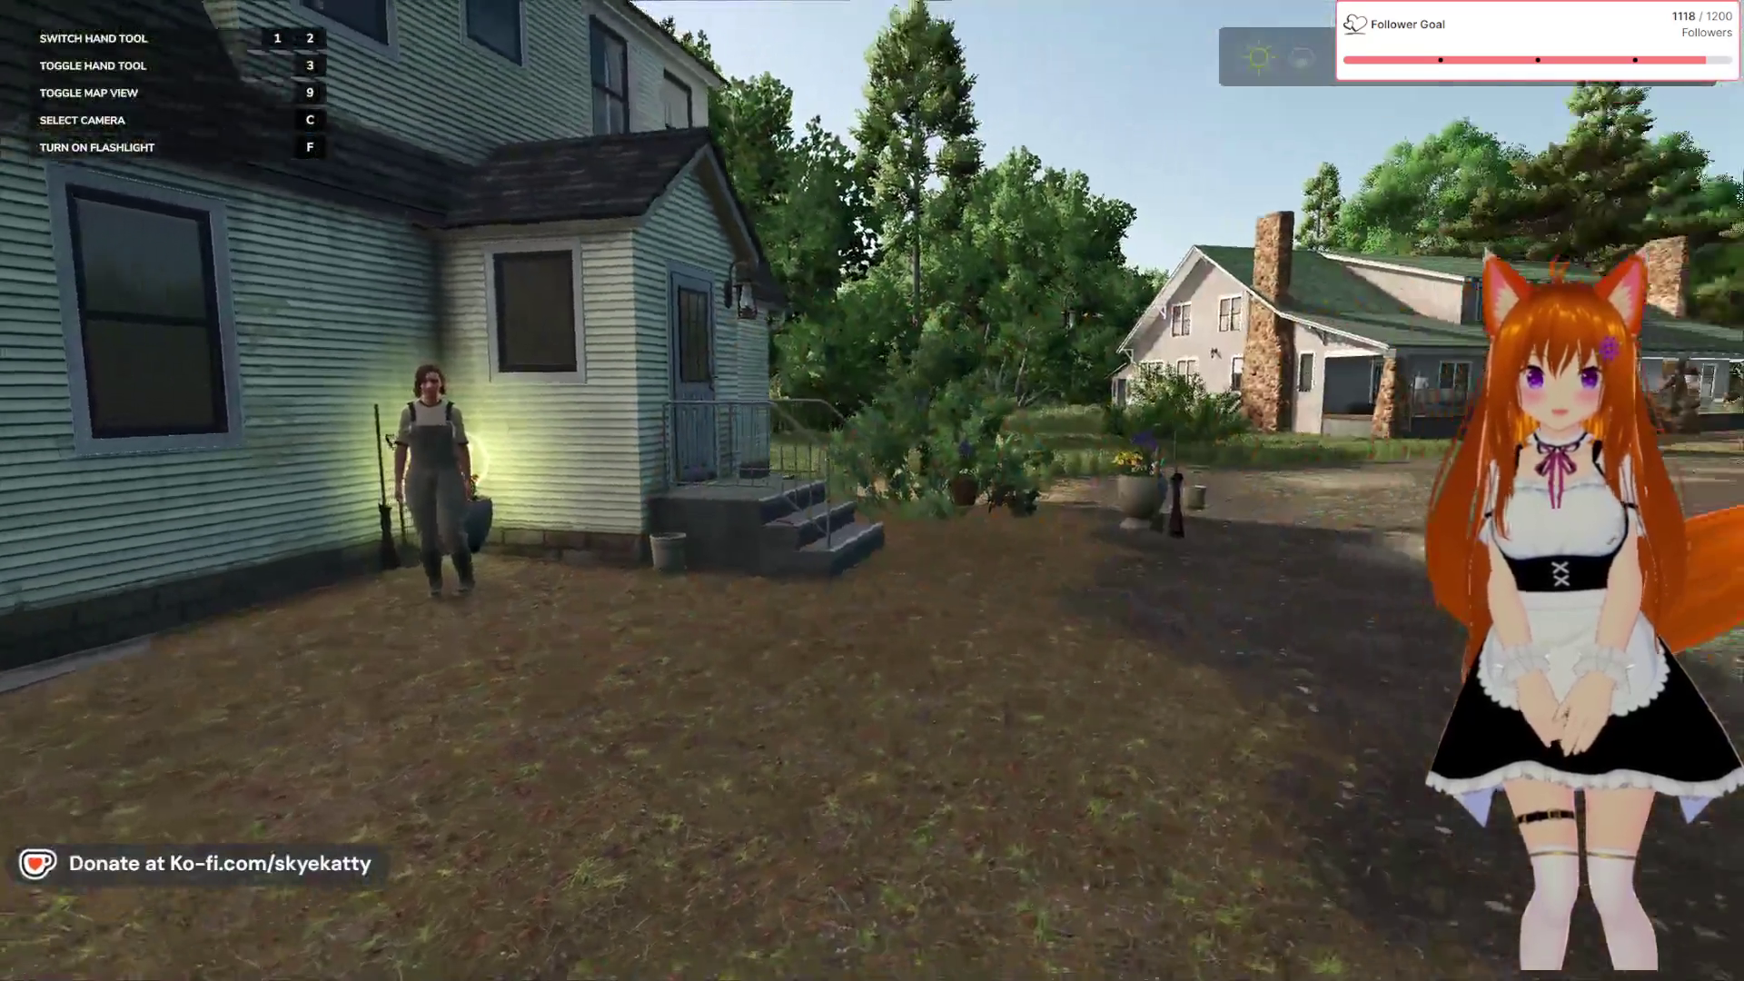
key("w")
key("w")
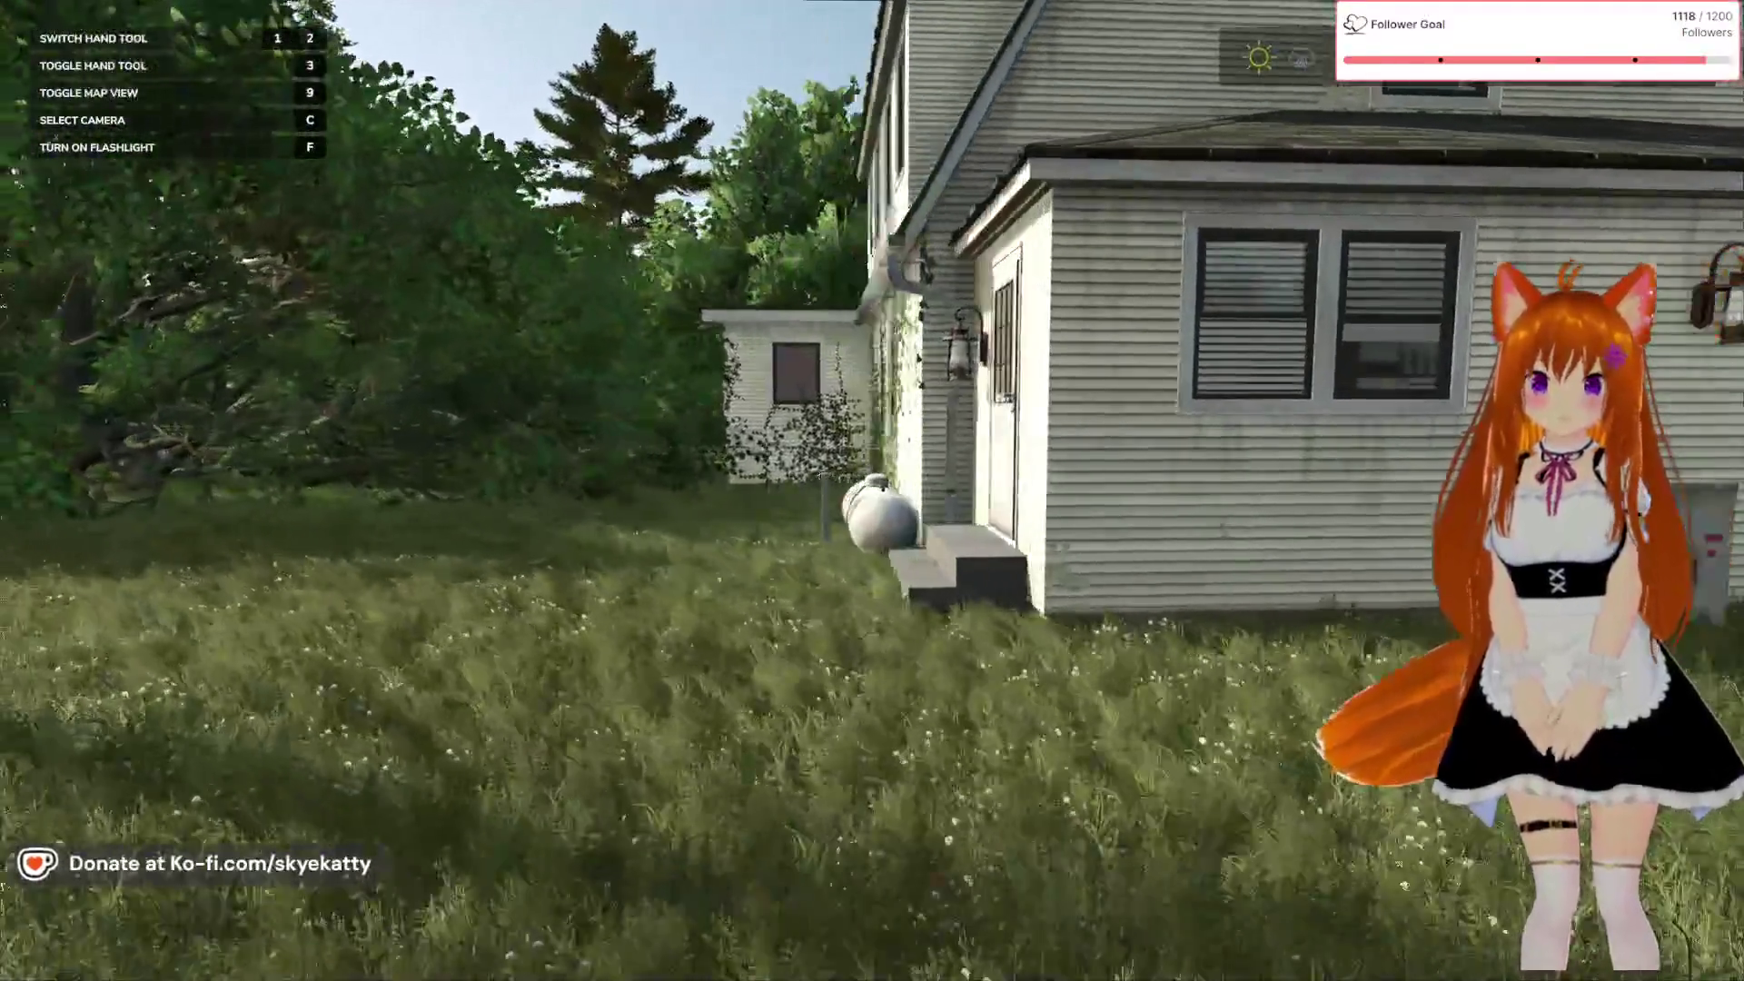
key("w")
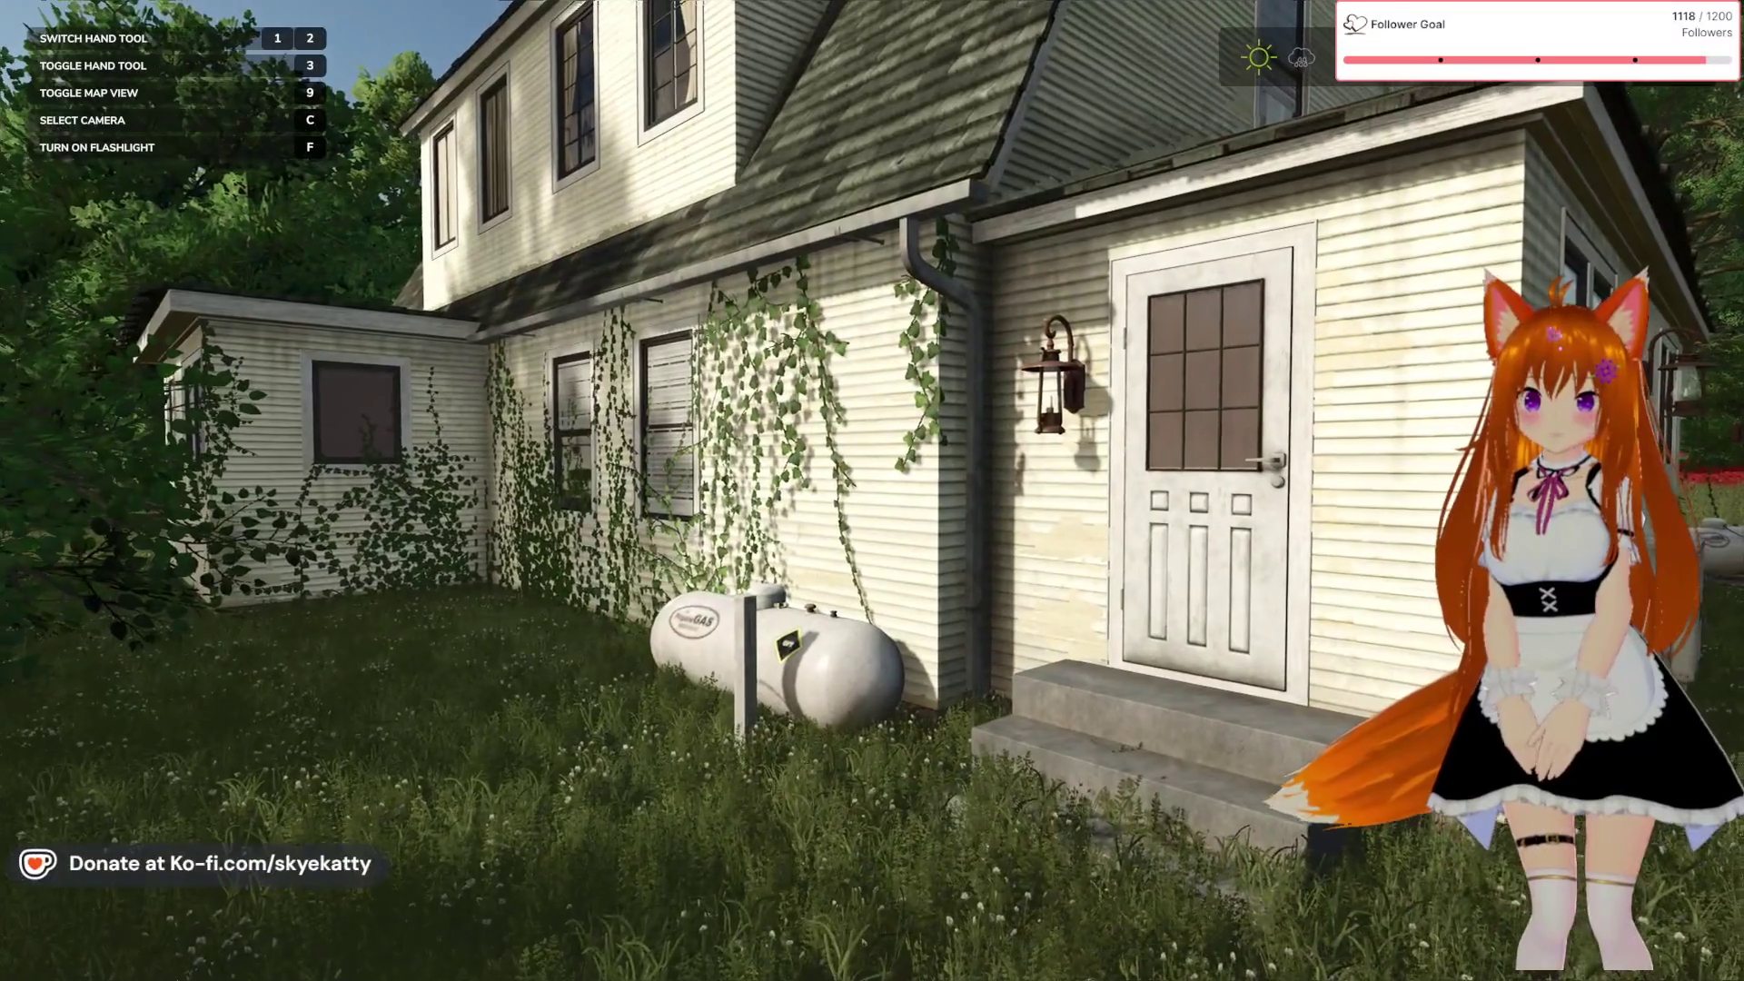
key("w")
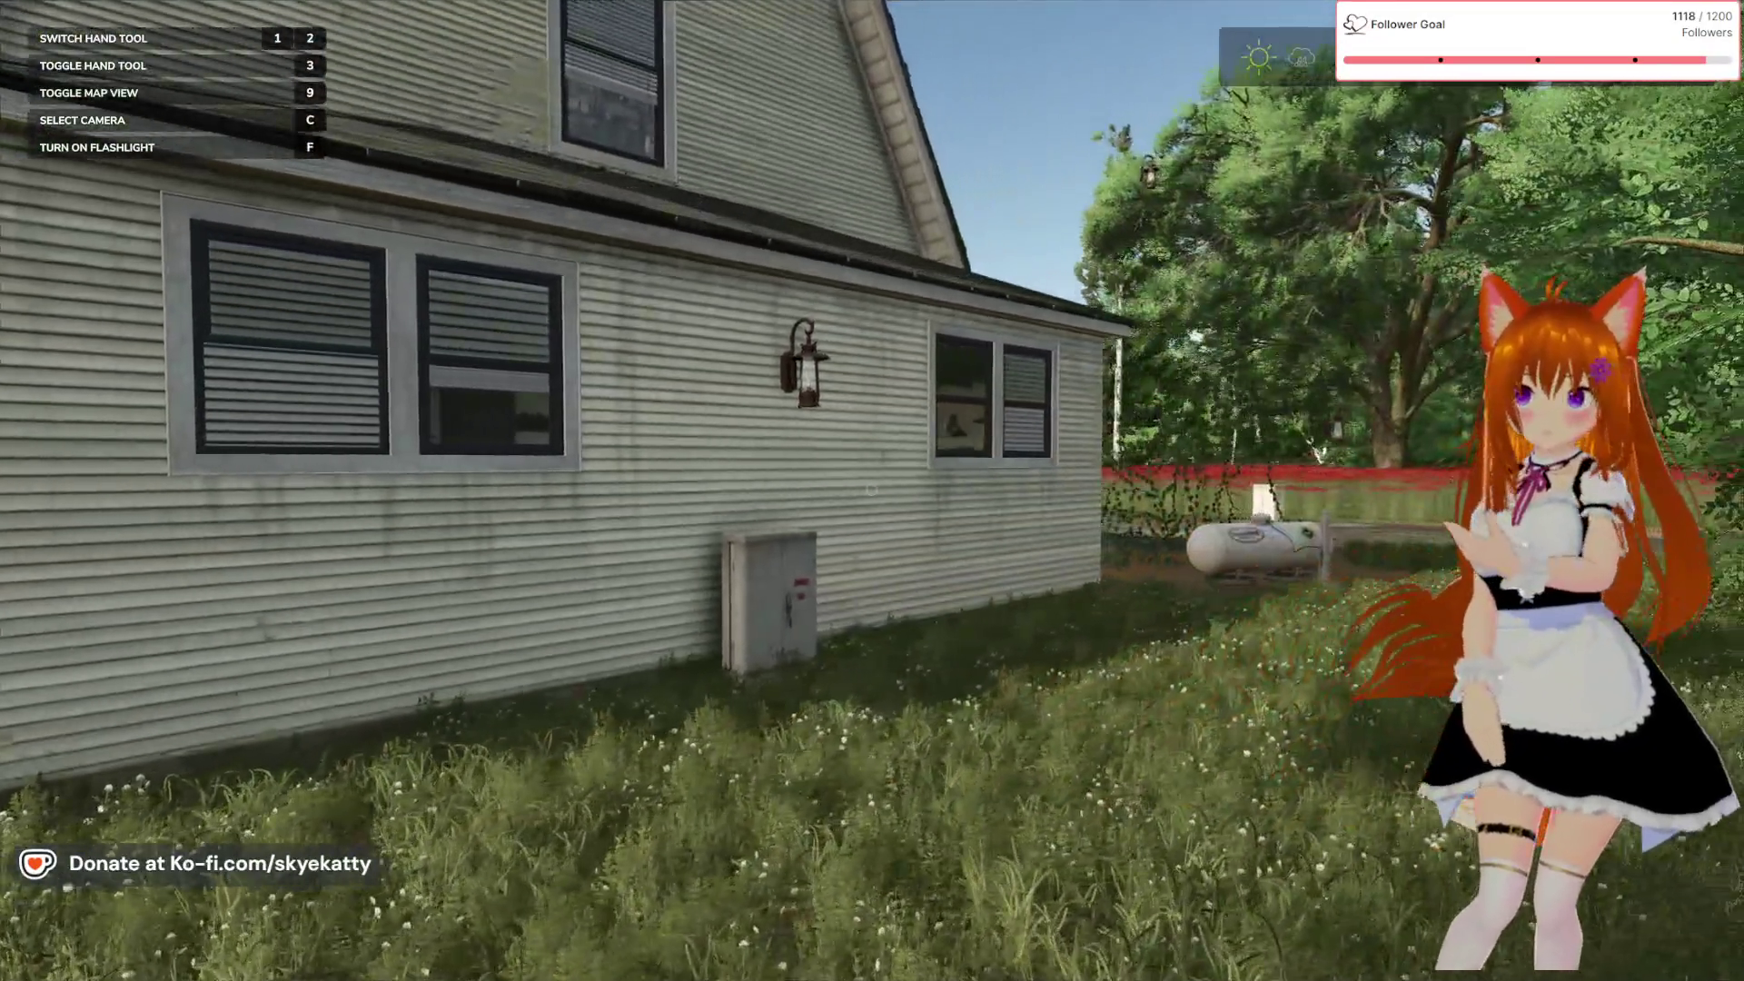
key("w")
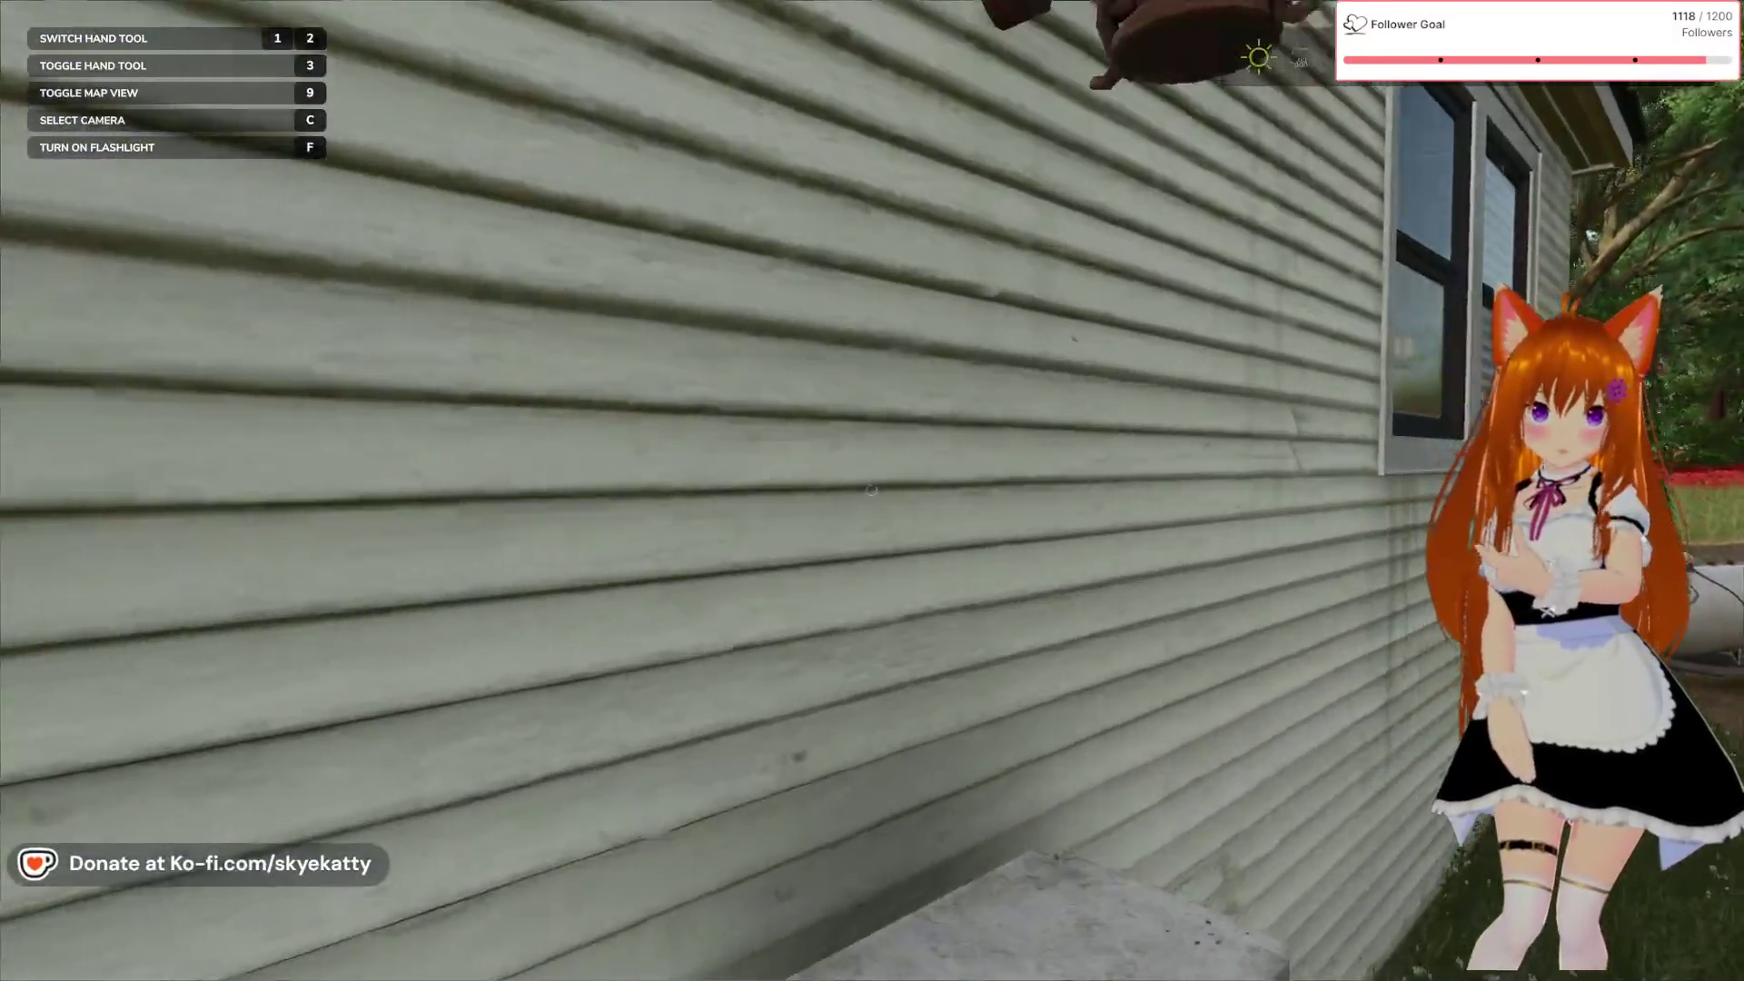
key("w")
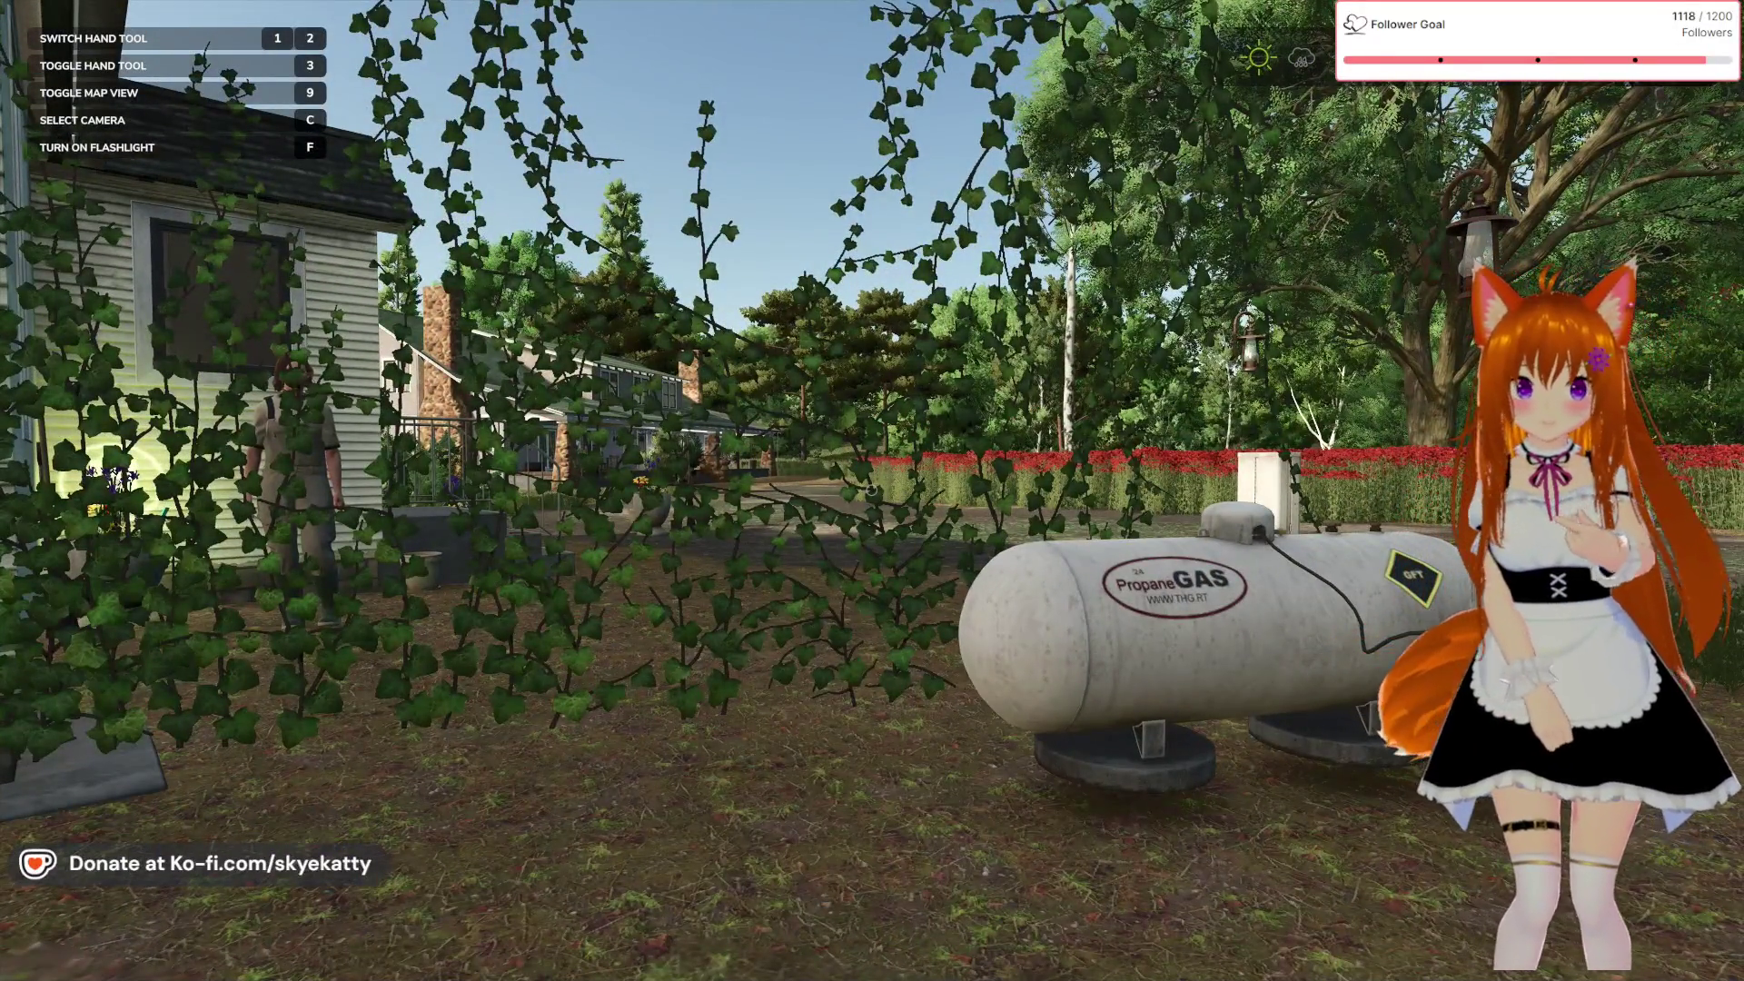
Look around the porch steps, propane tank and house wall in the farmhouse yard
mouse_move(872, 491)
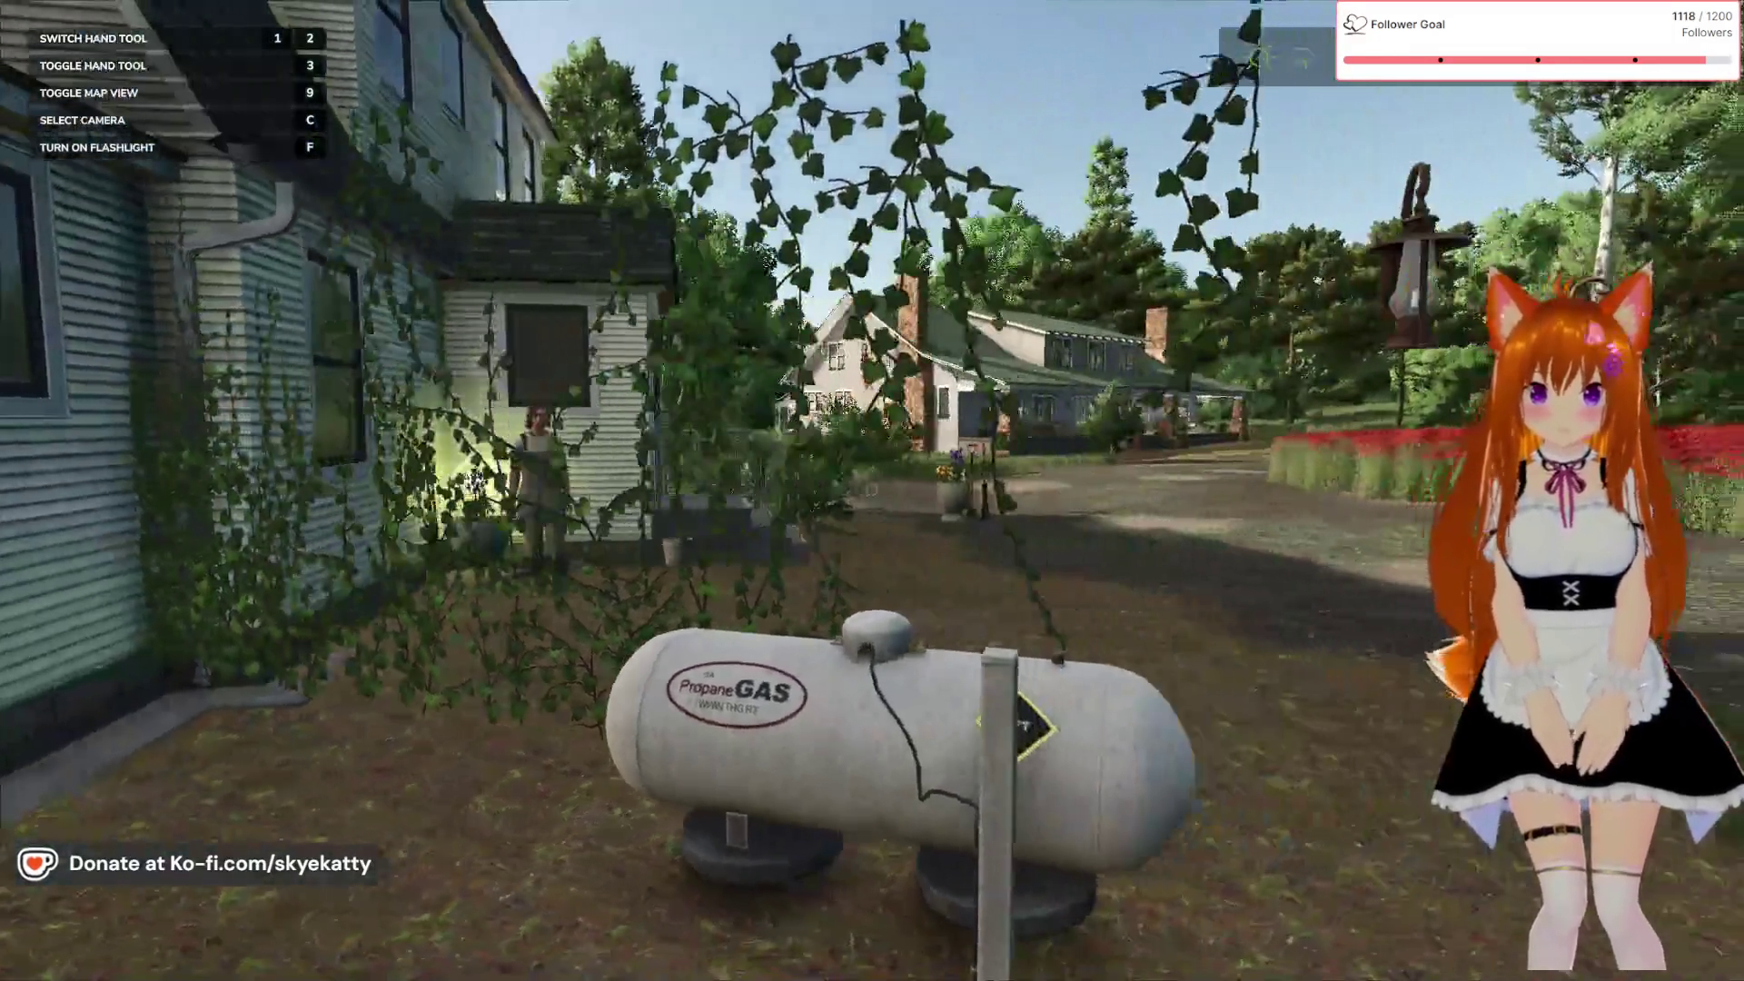
key("w")
key("w")
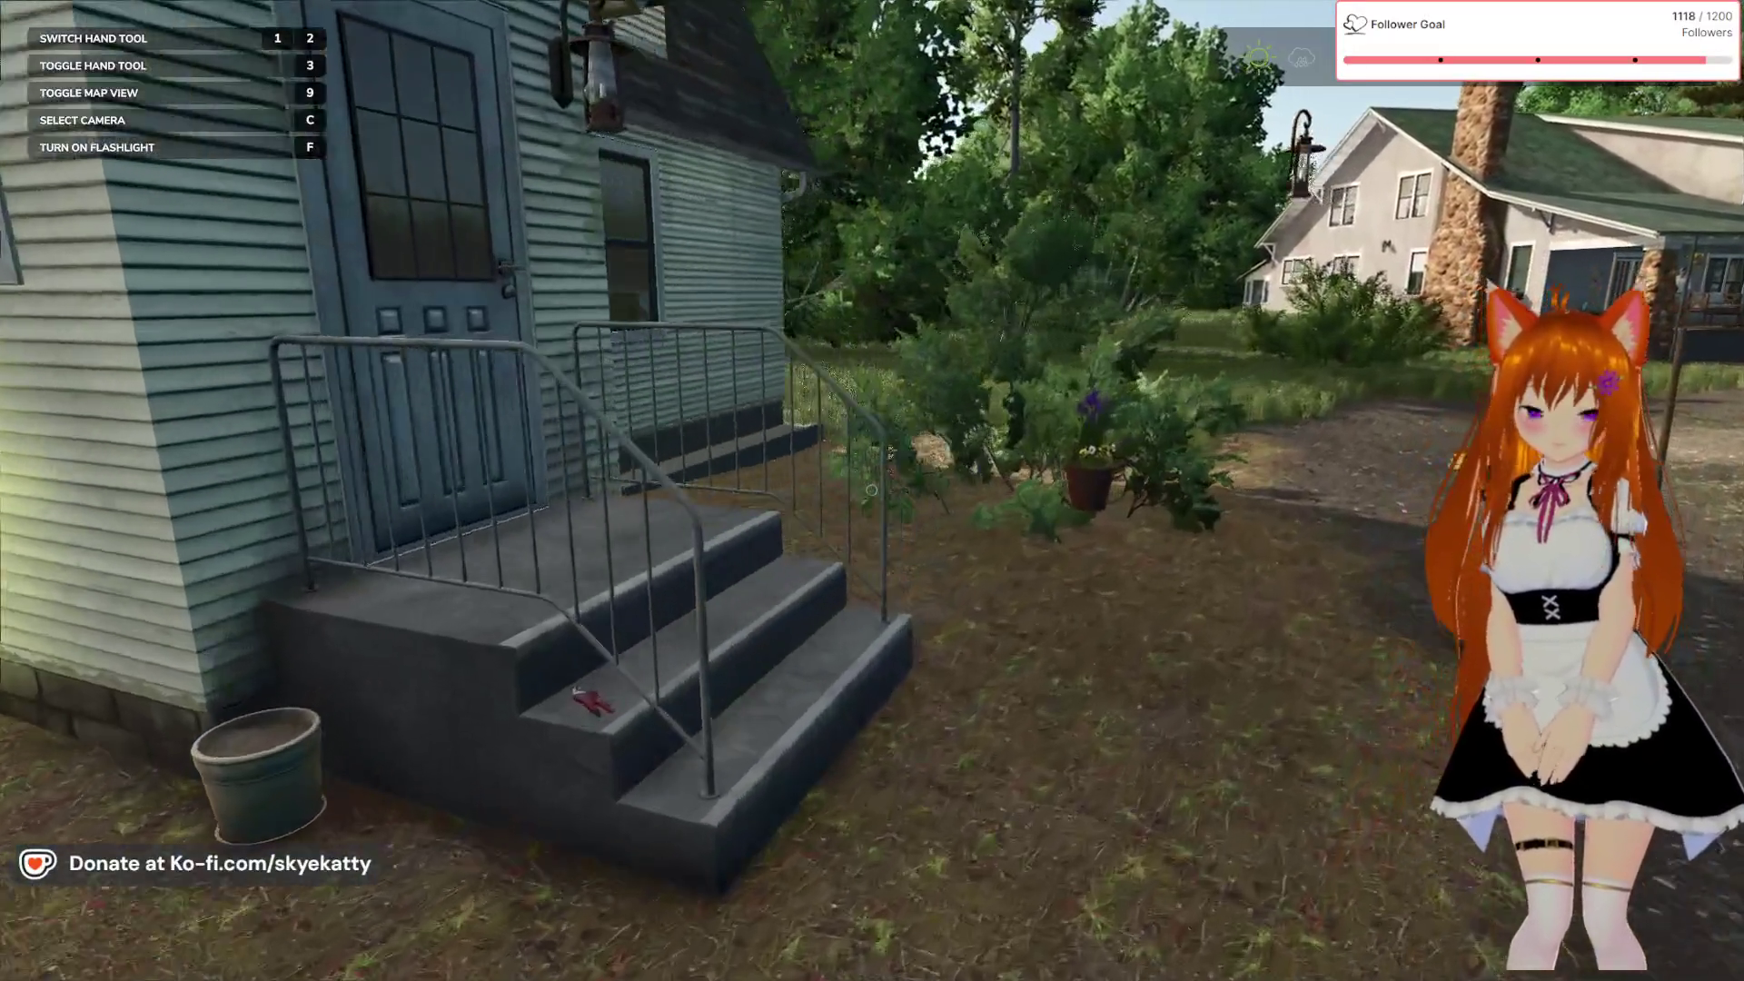
key("d")
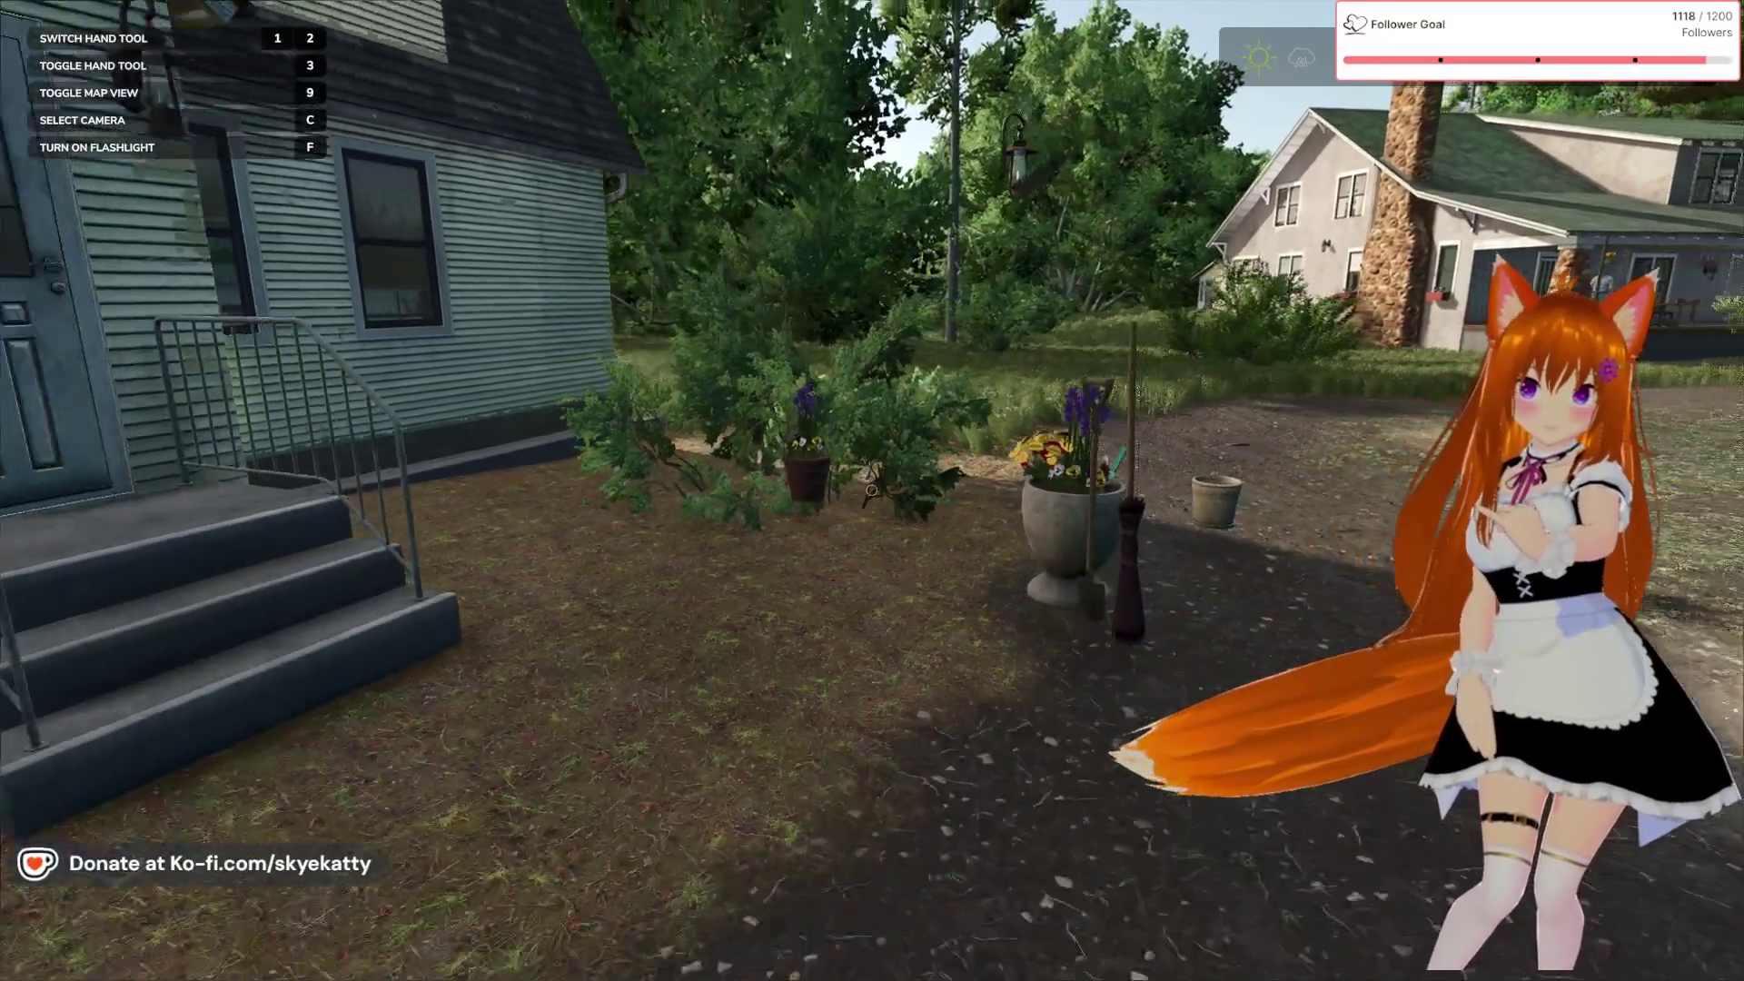
key("s")
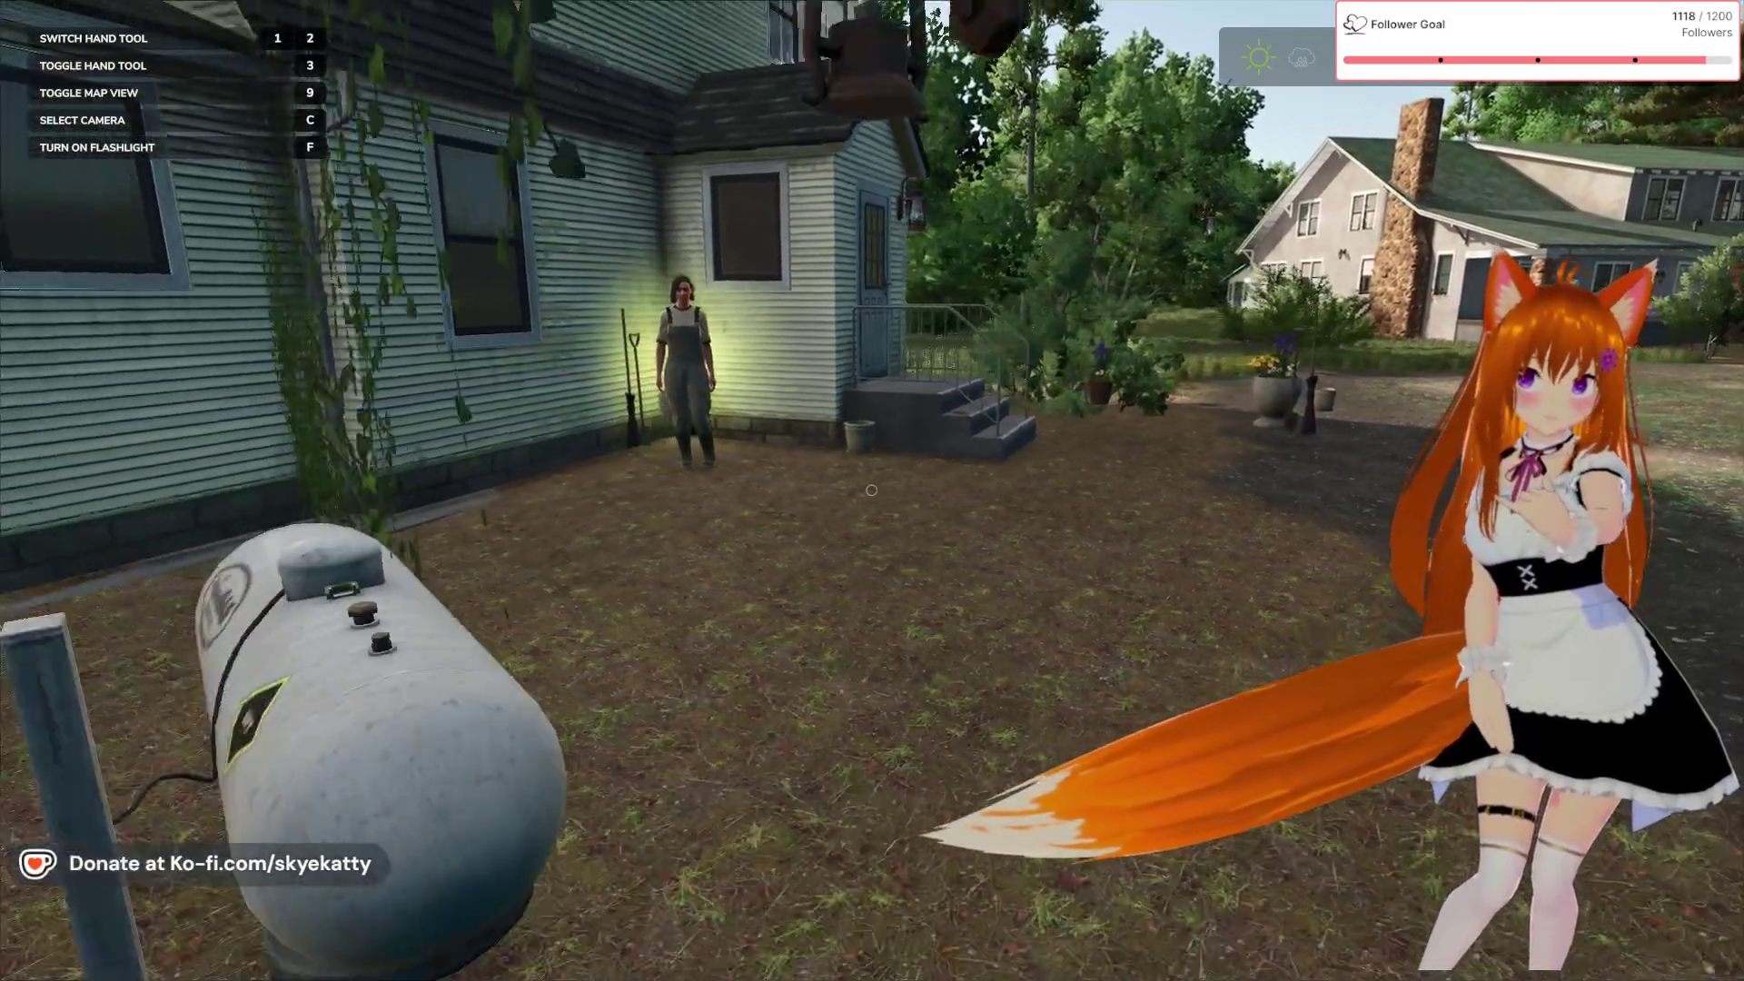
key("w")
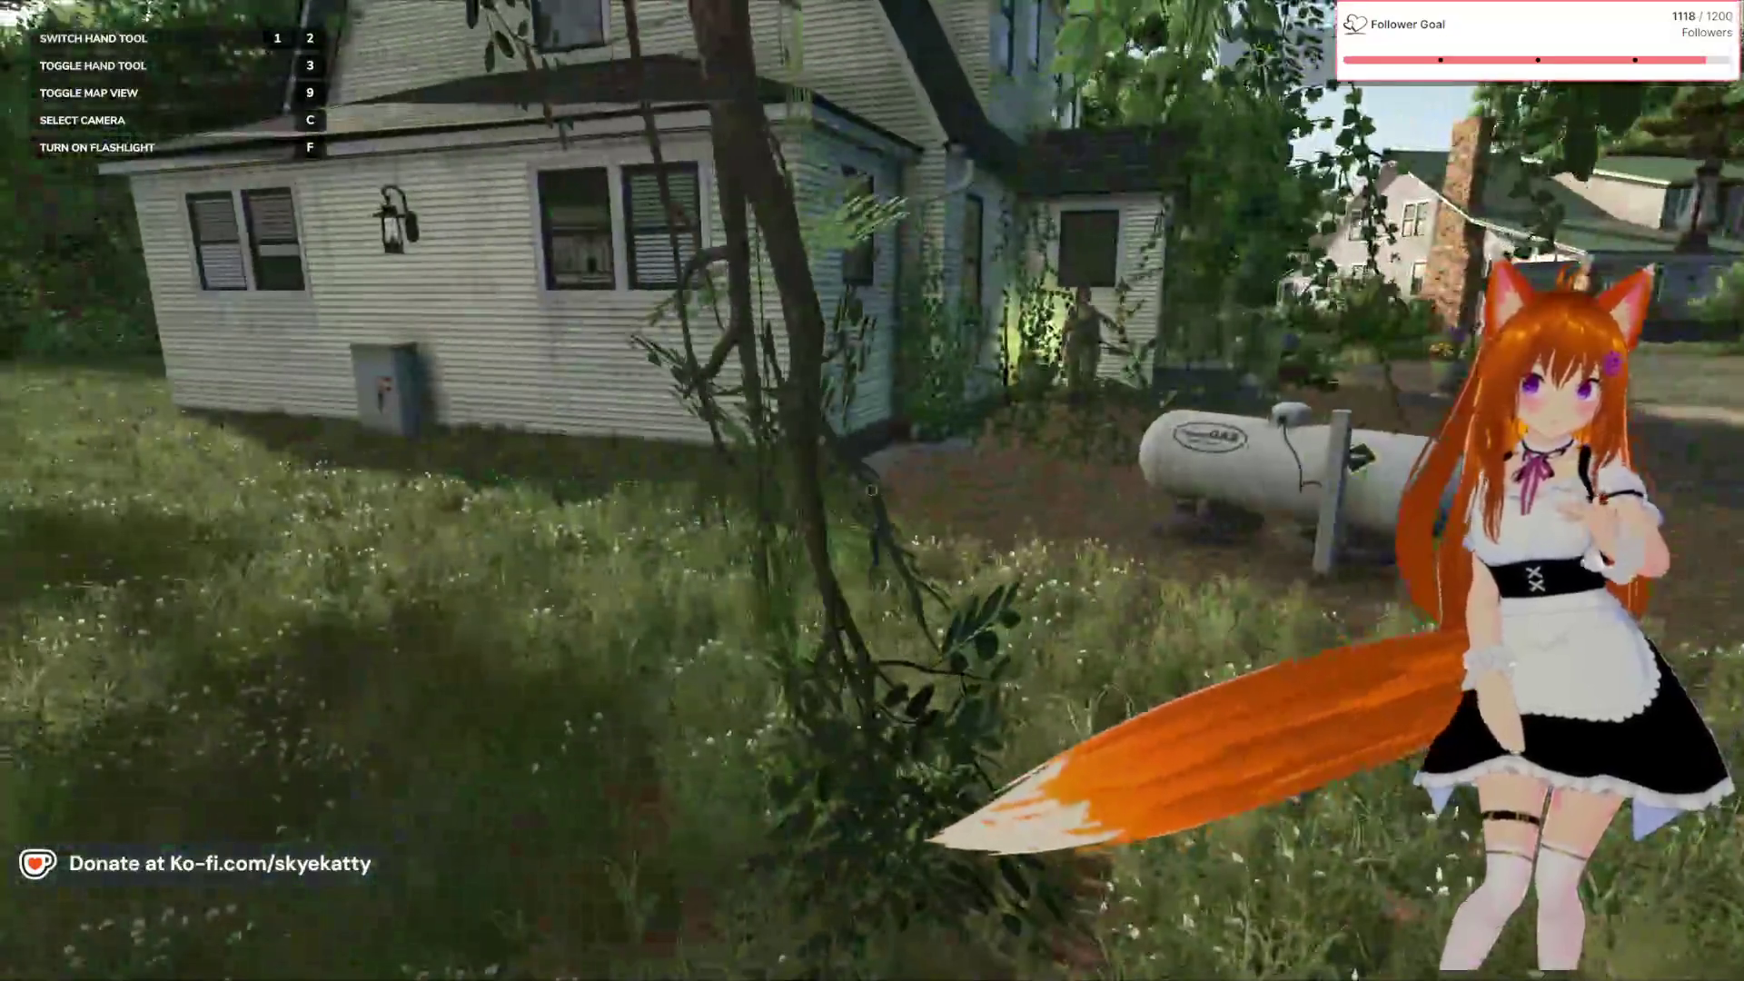
key("w")
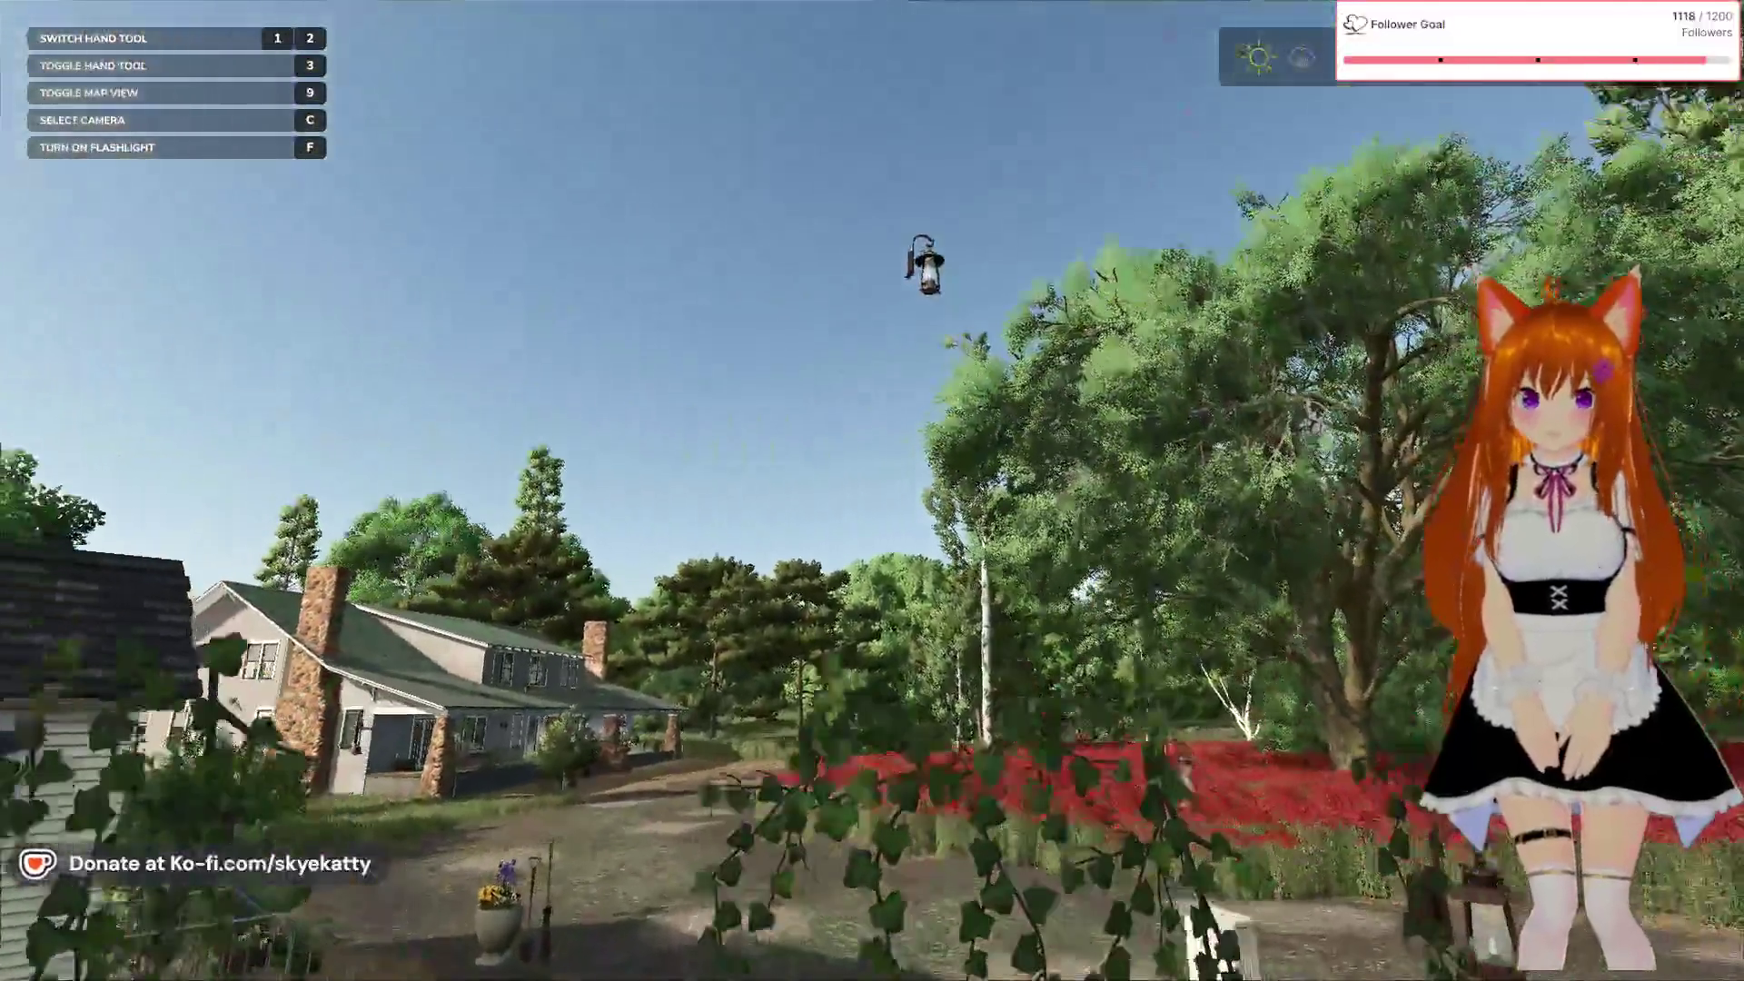
key("s")
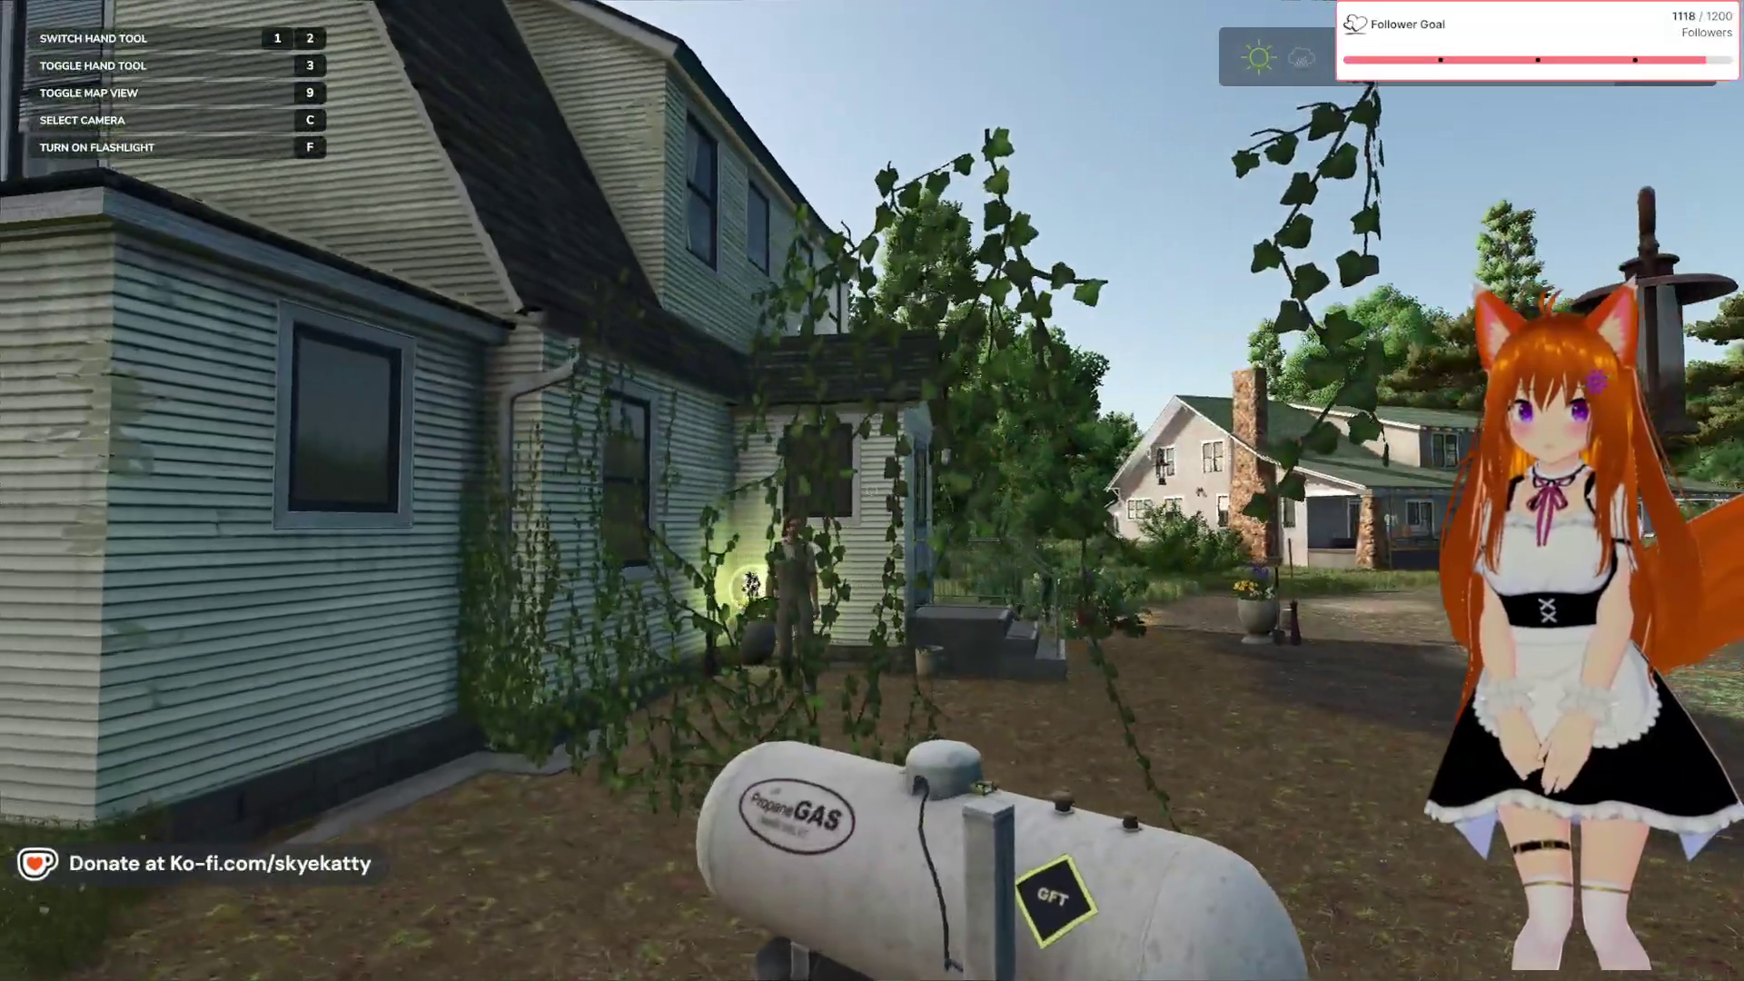
key("s")
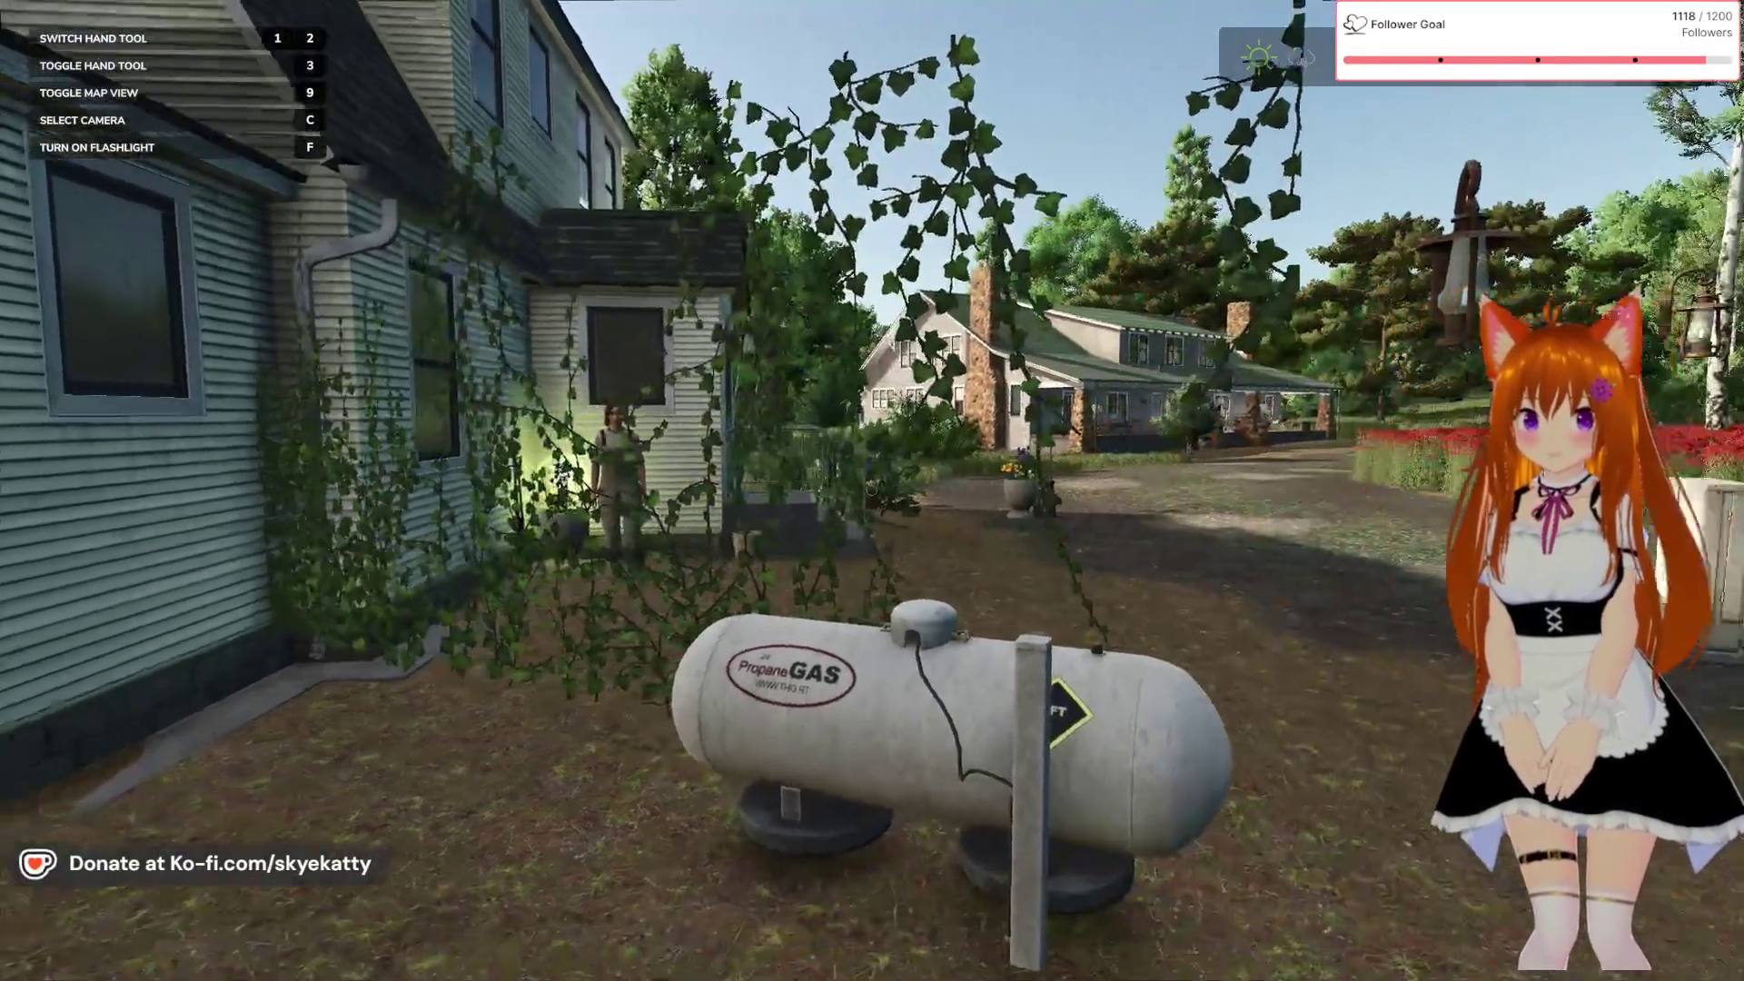
key("w")
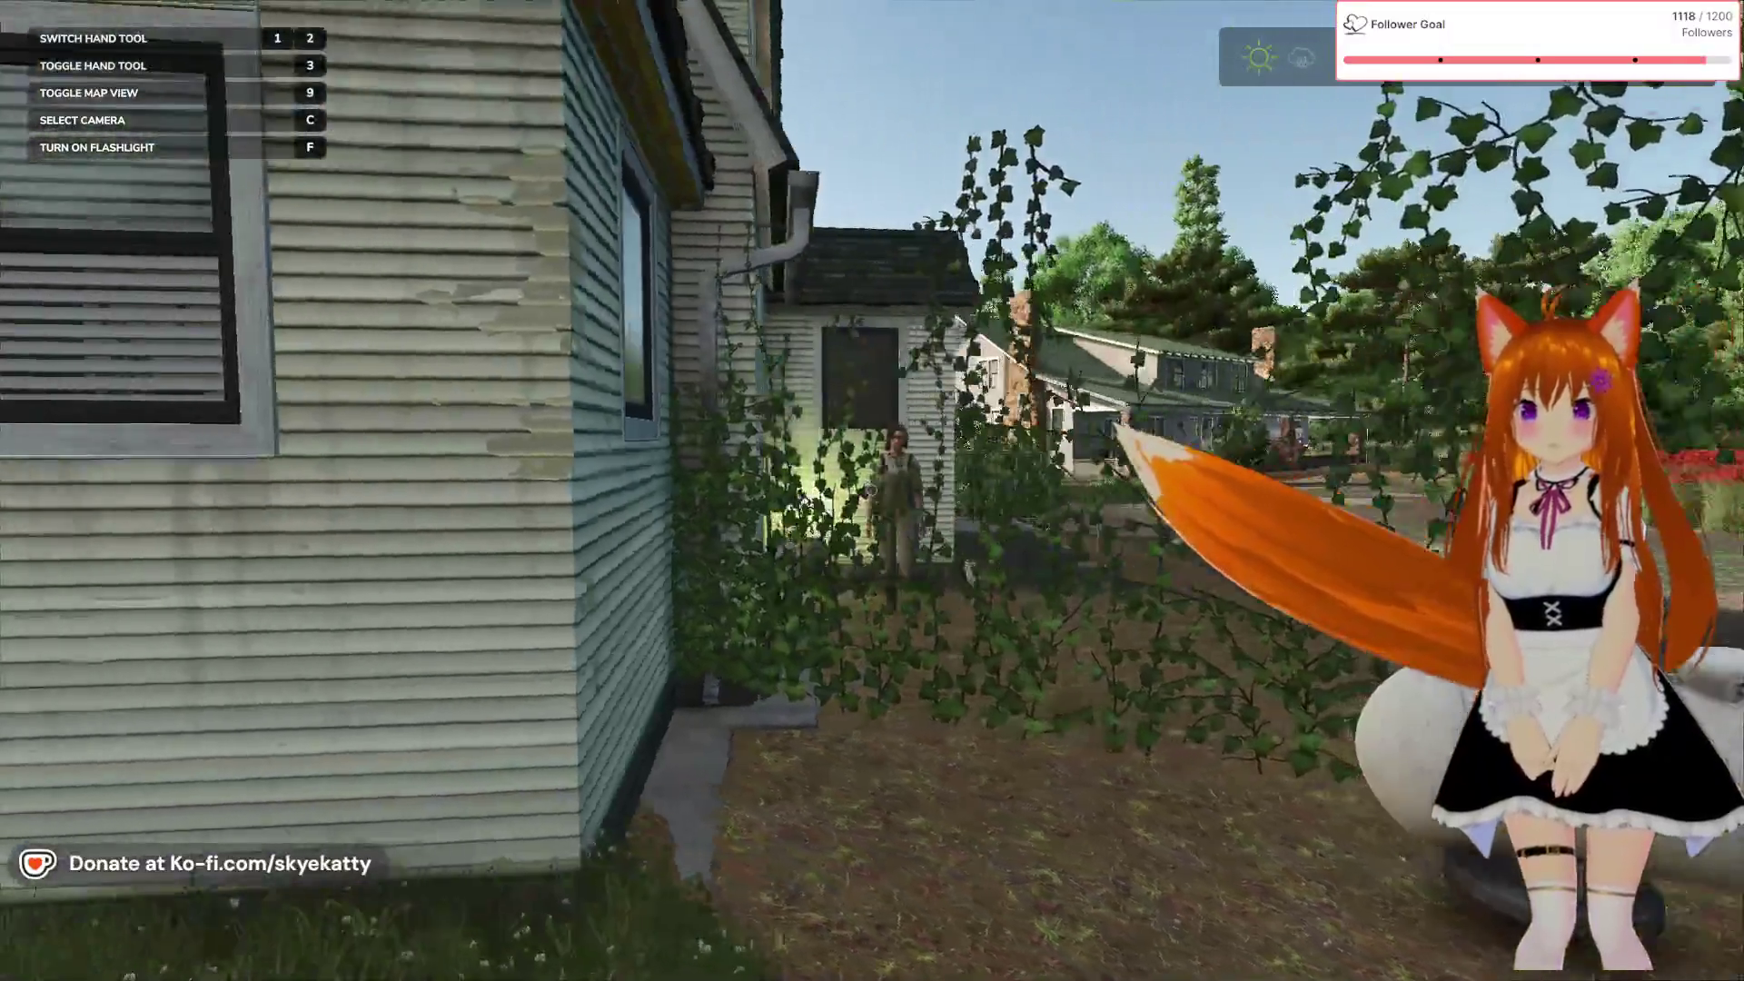
key("s")
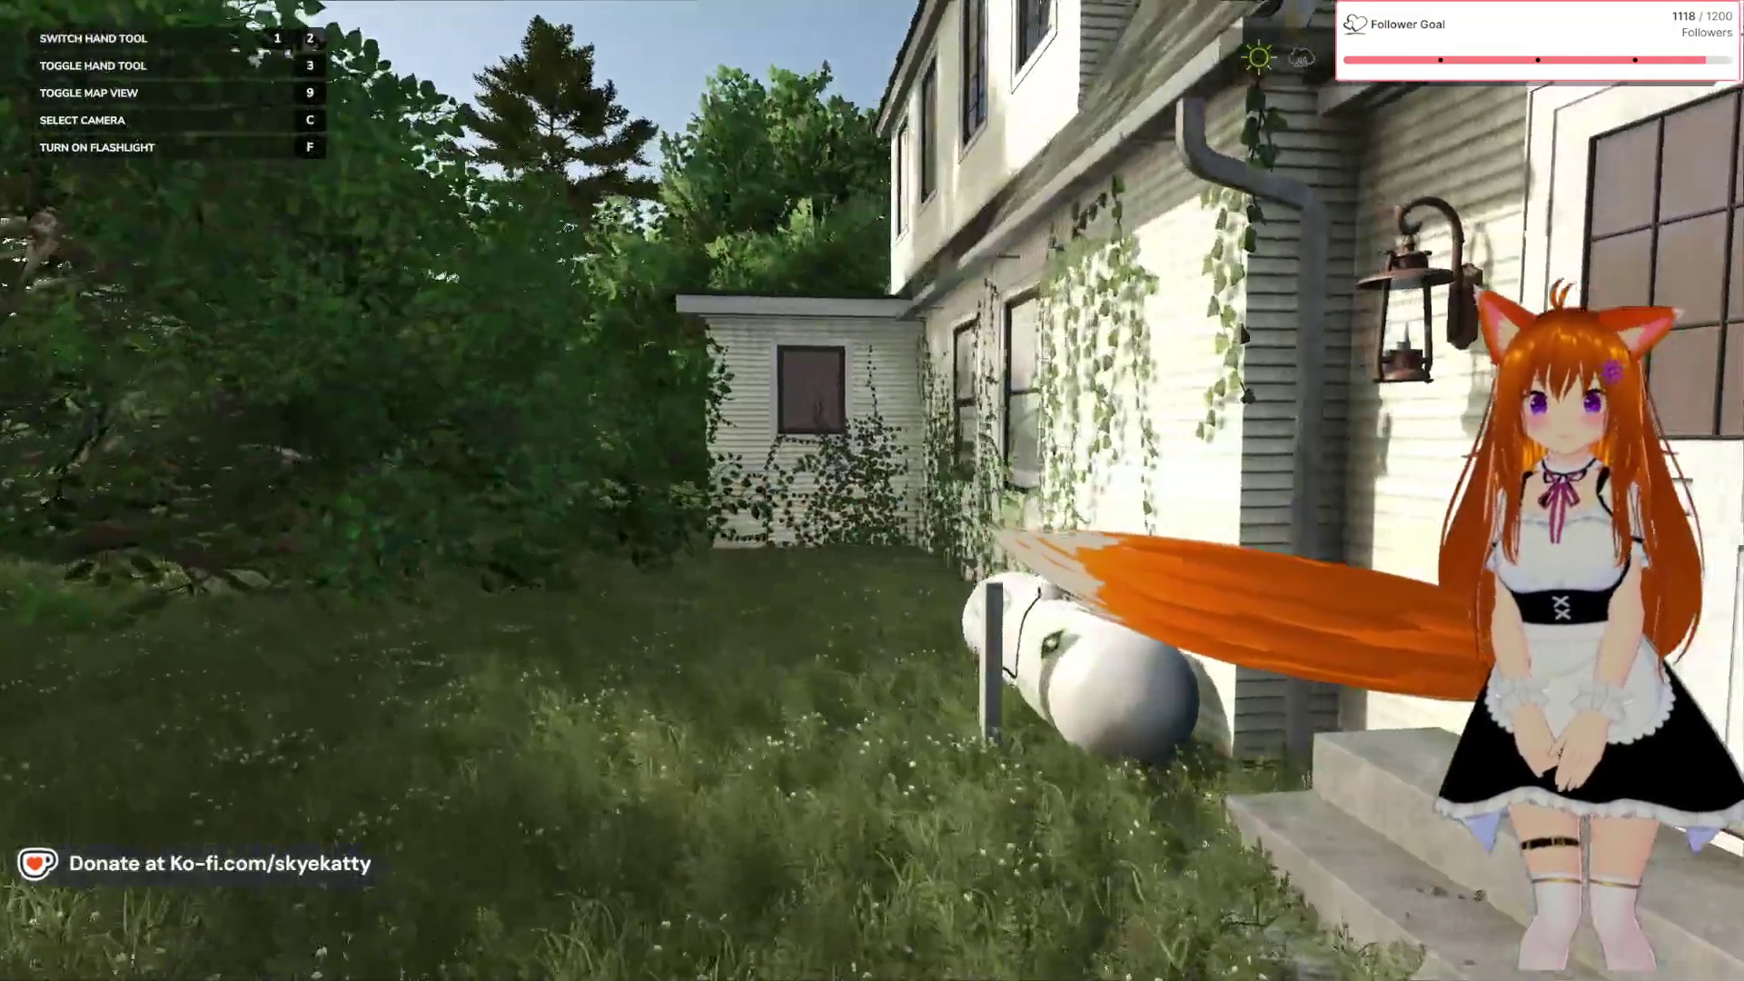
Circle the back corner of the house and walk the dirt path up to the side wall
key("d")
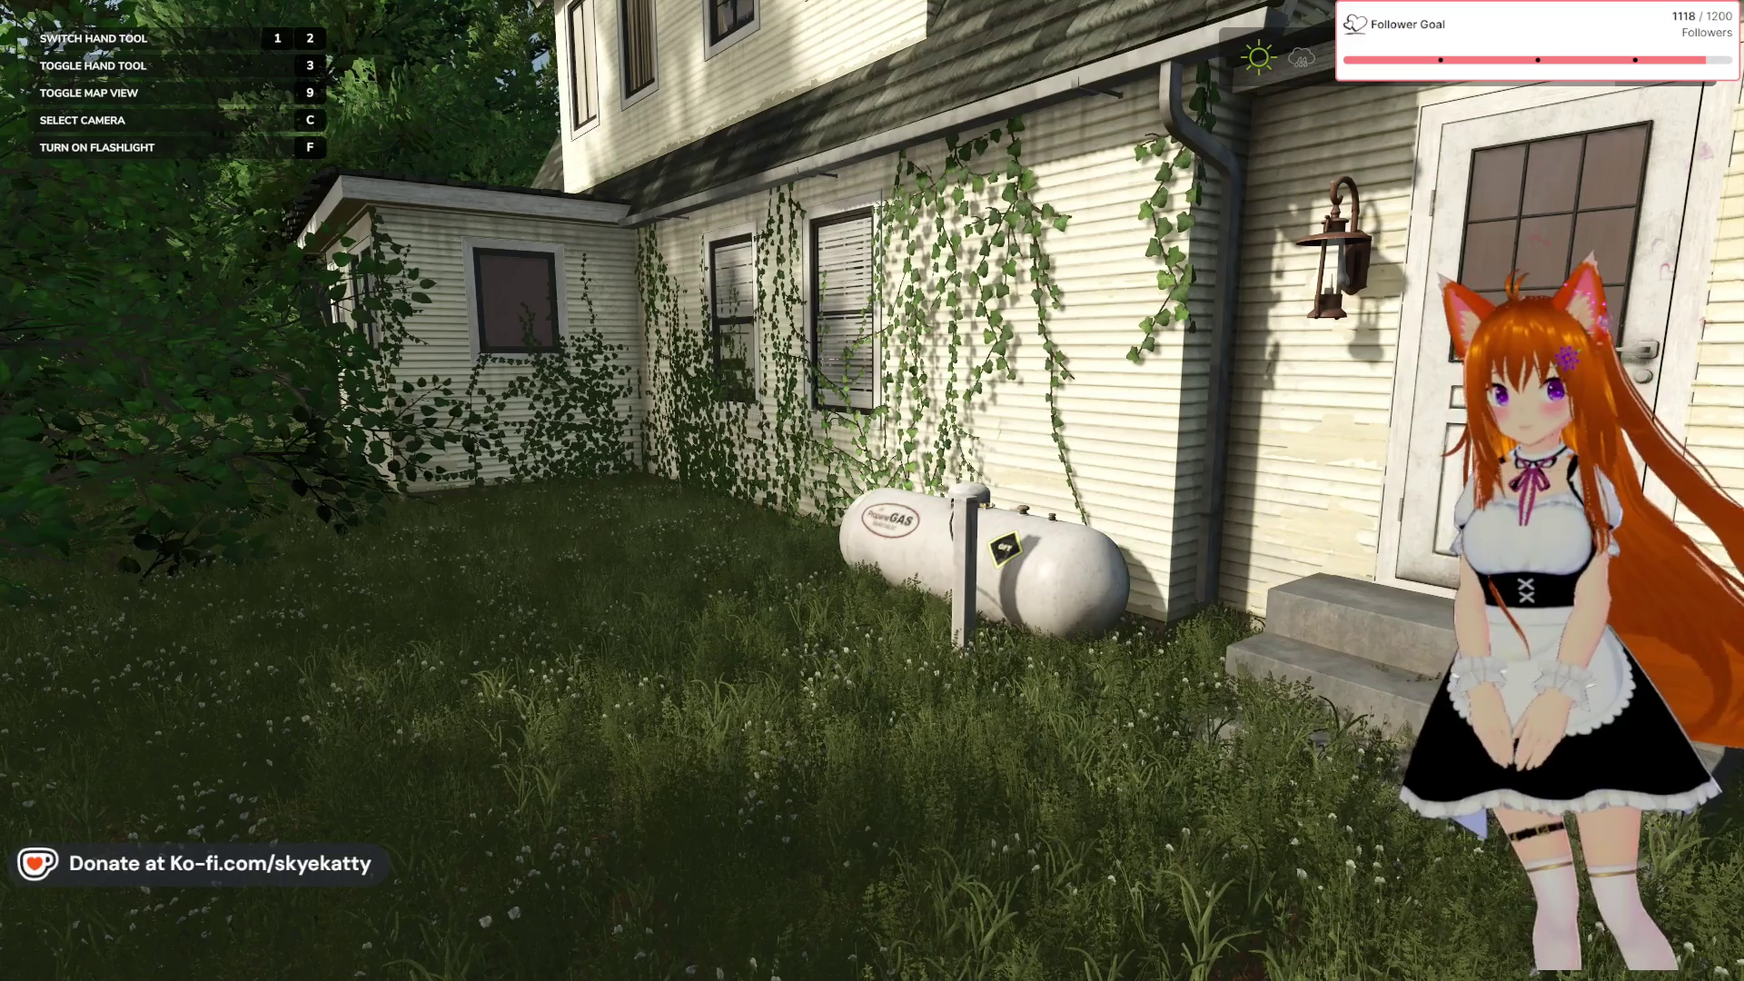
key("d")
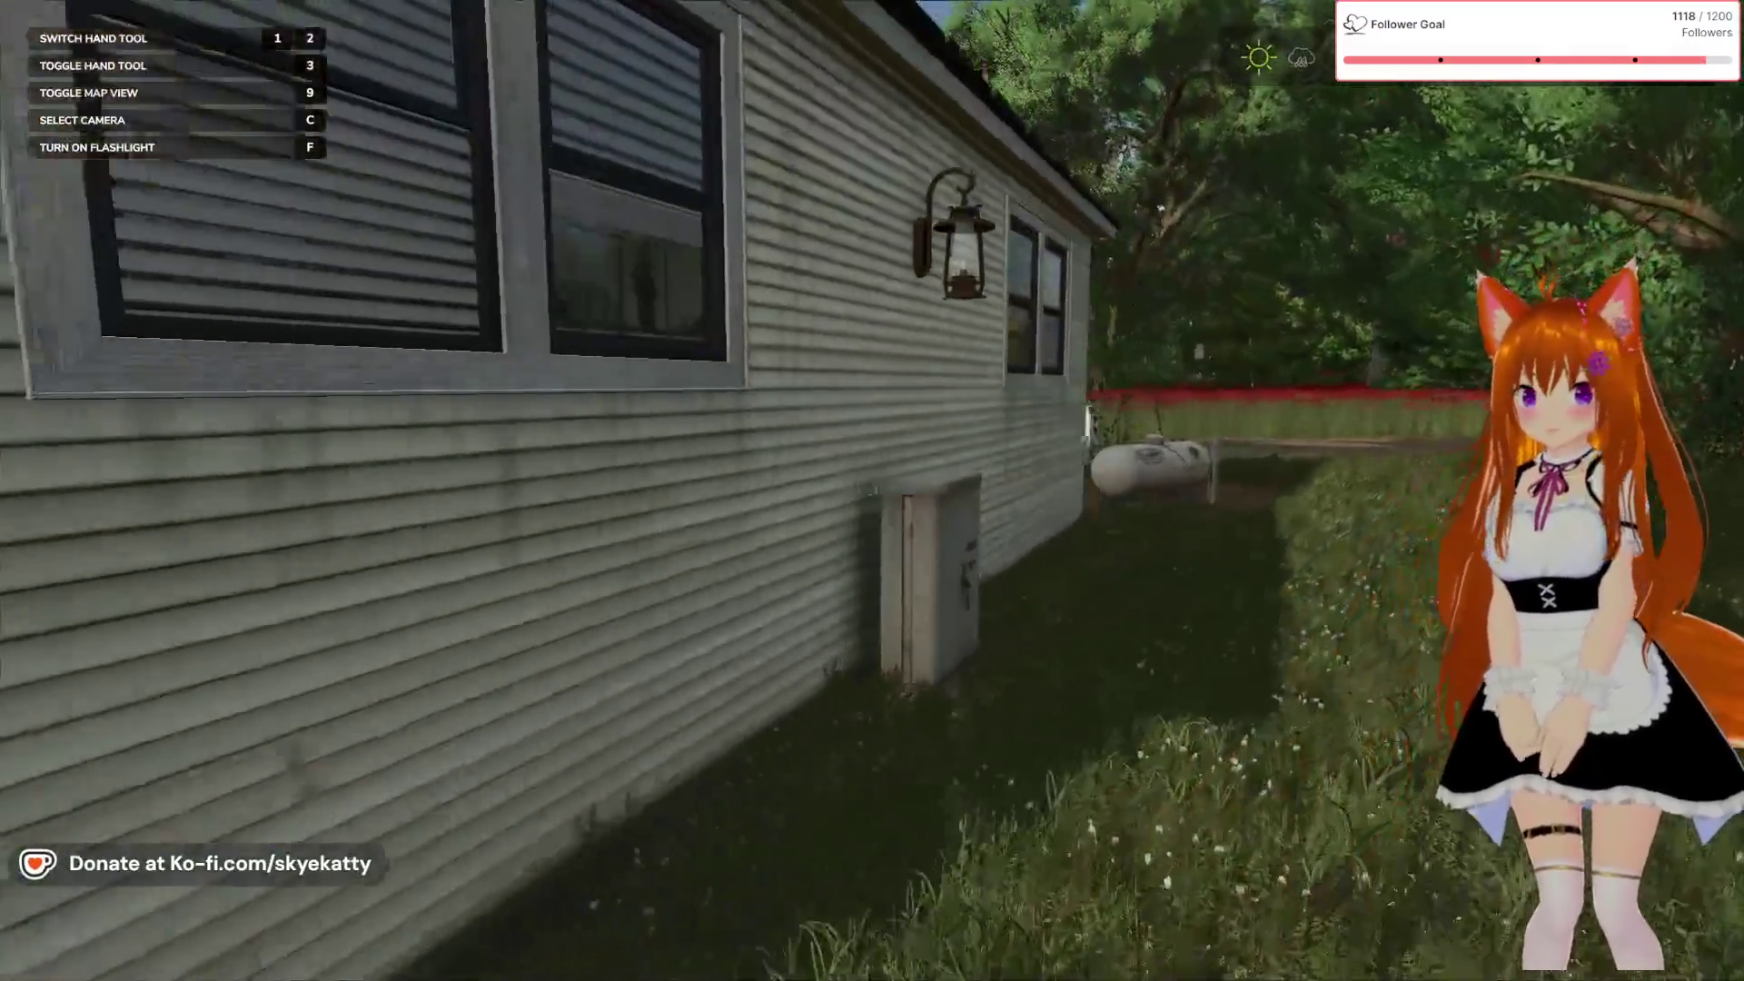
key("w")
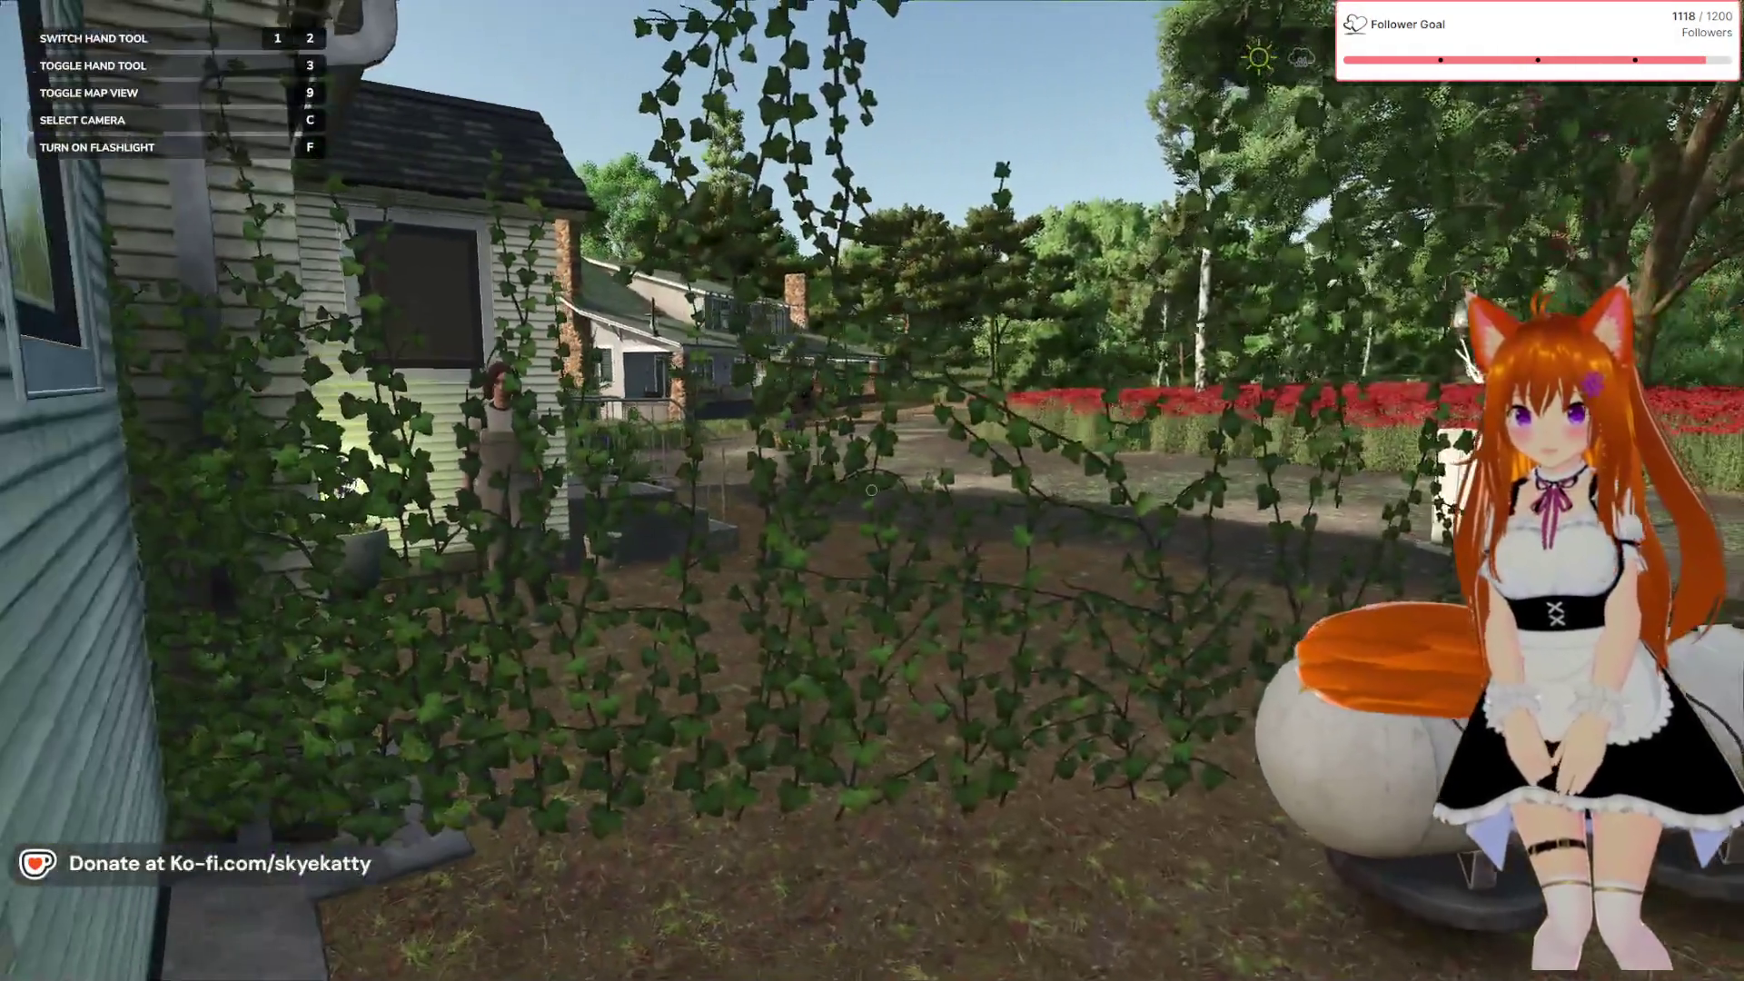
key("s")
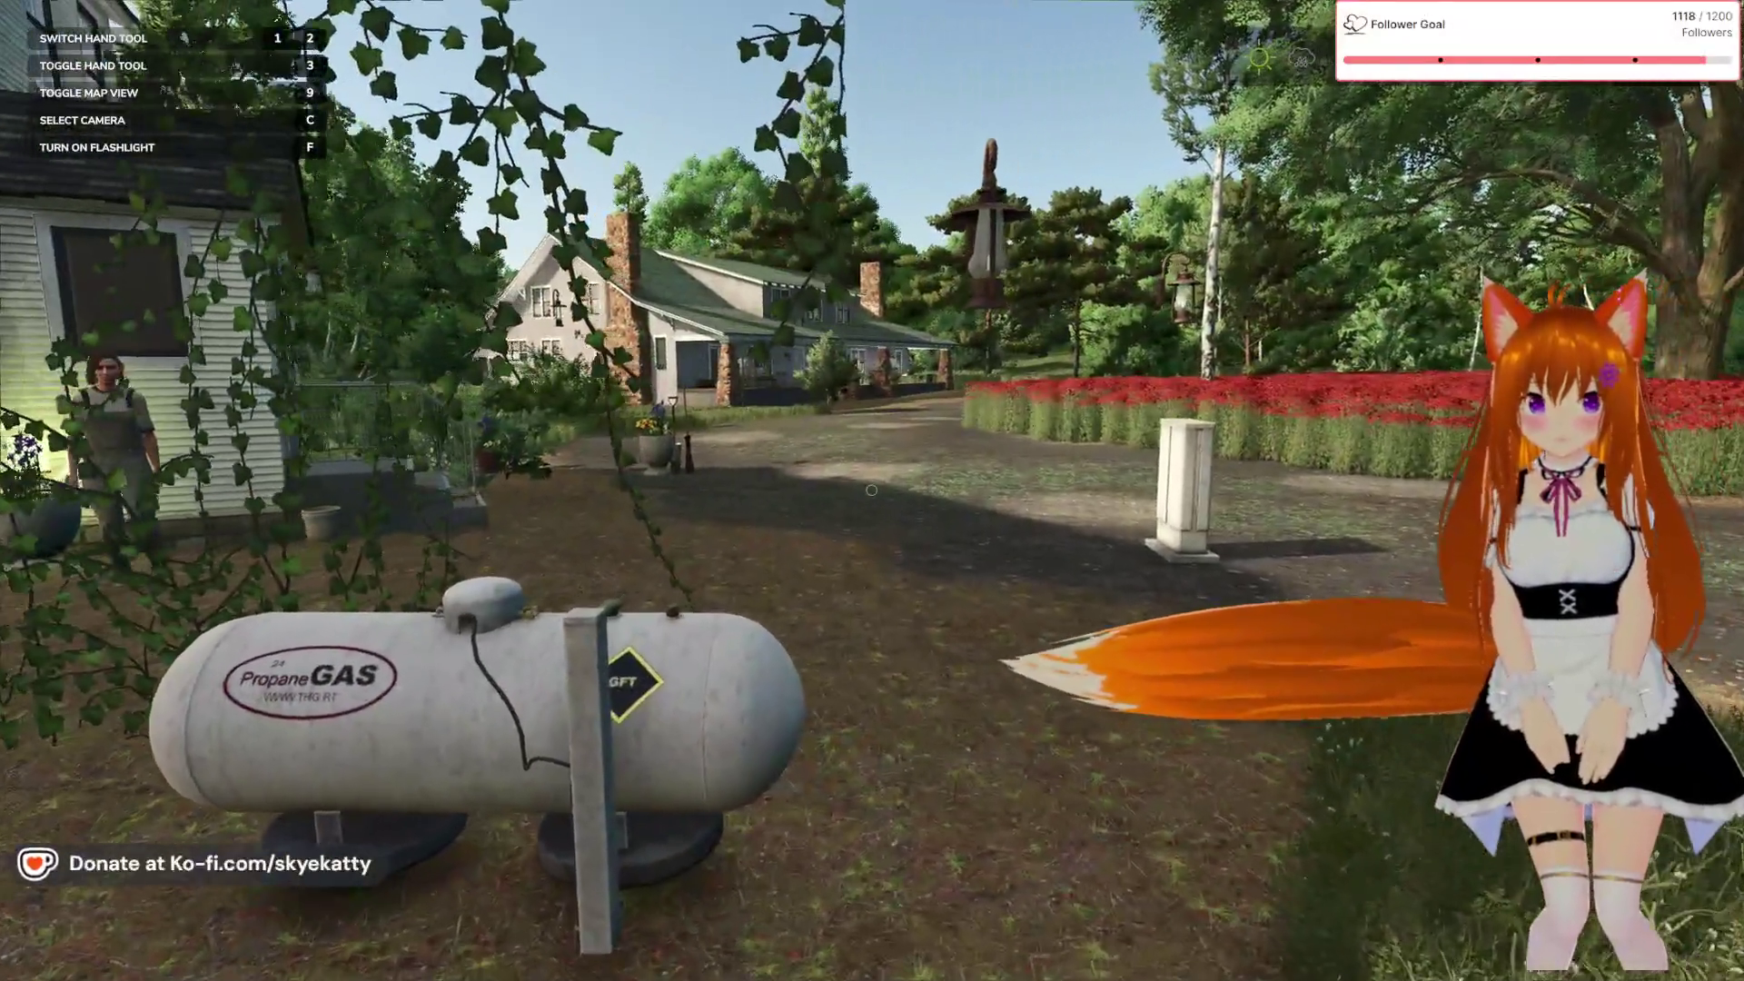
key("w")
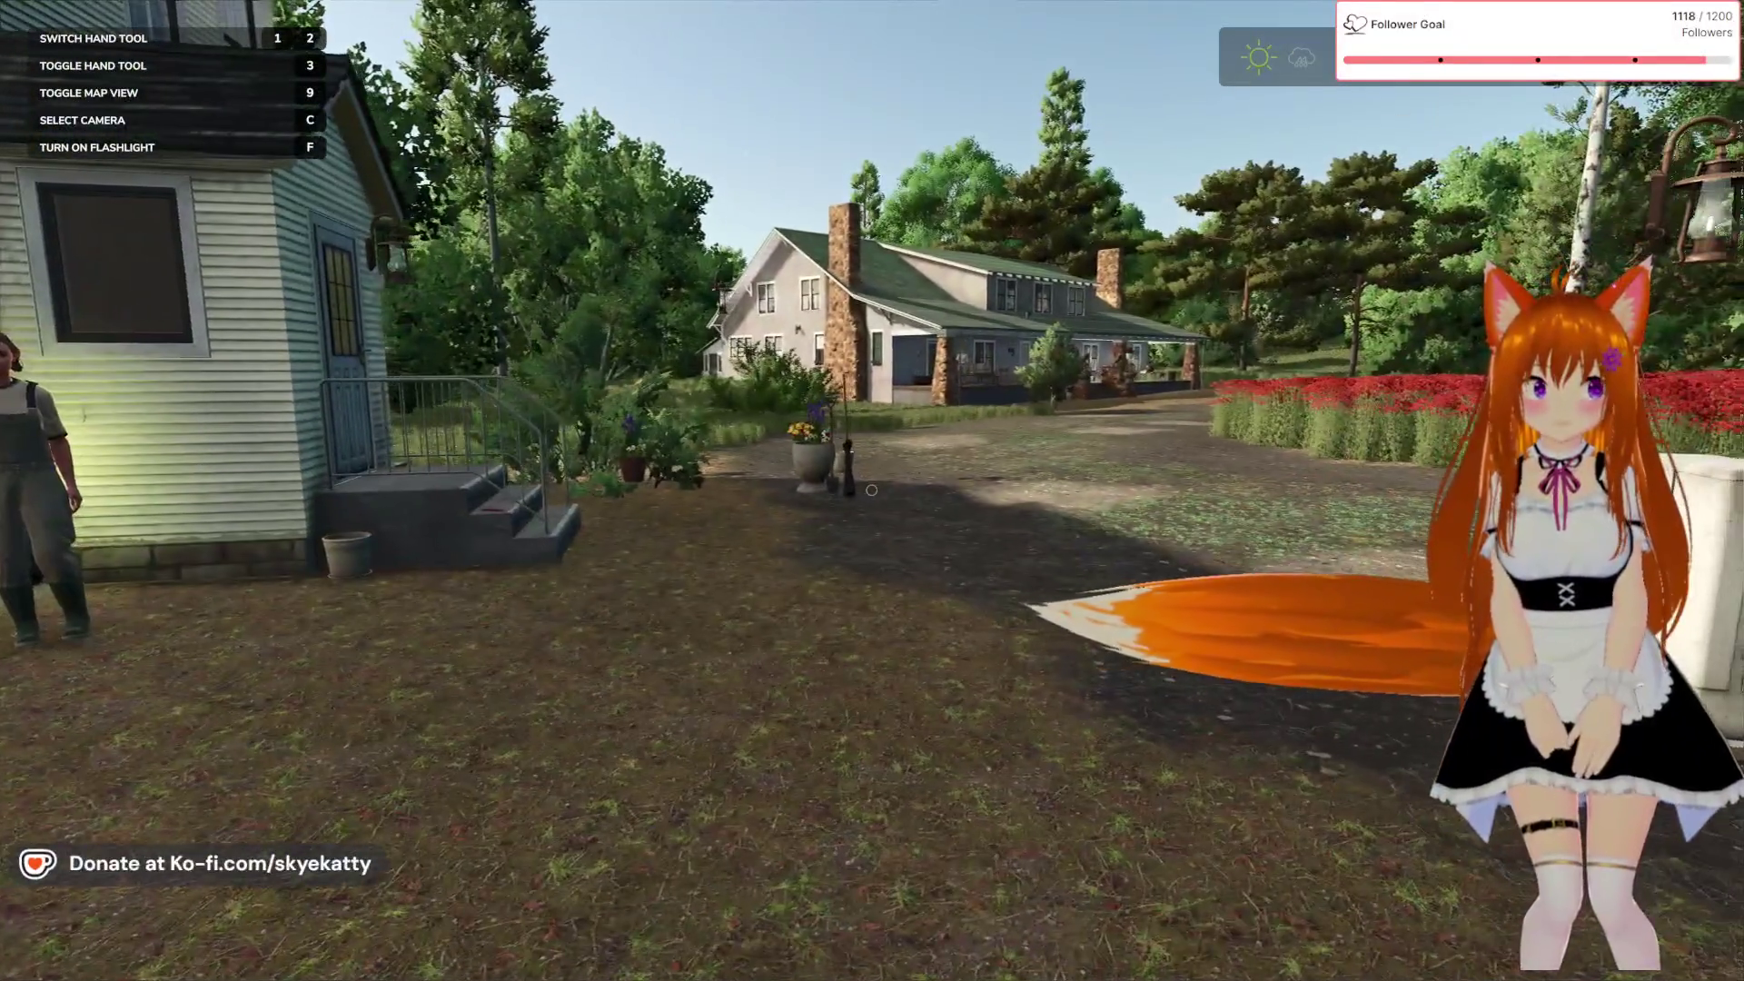
key("w")
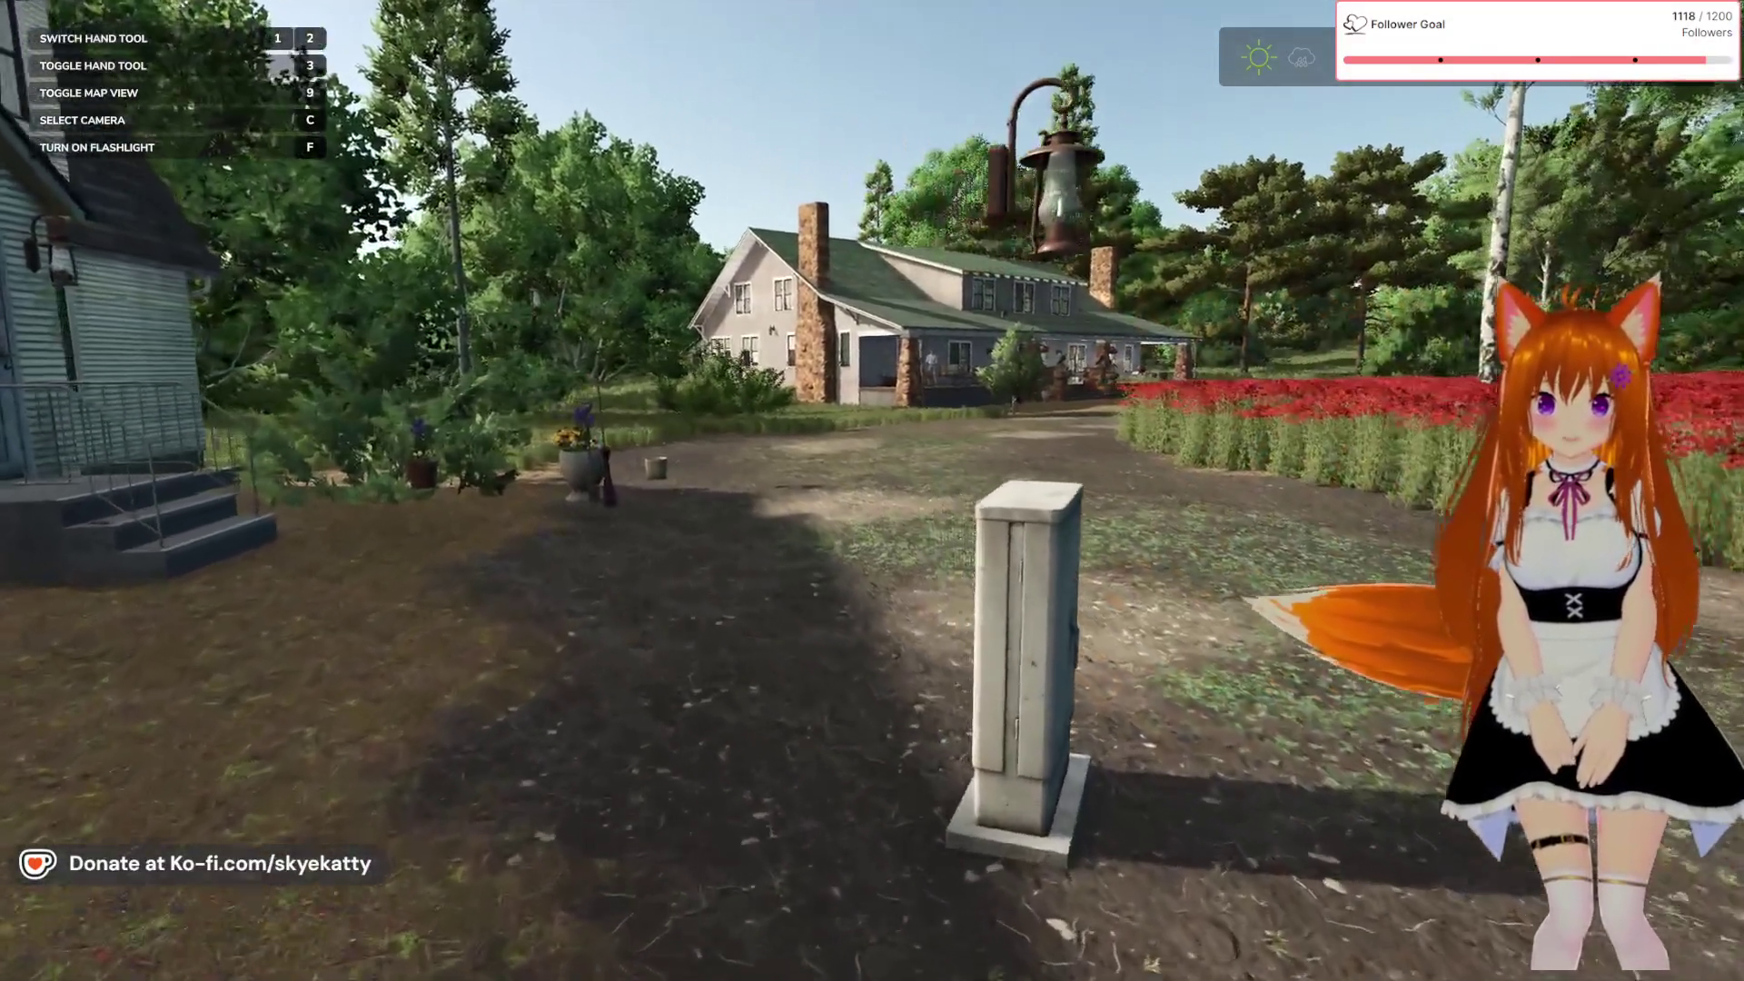
key("w")
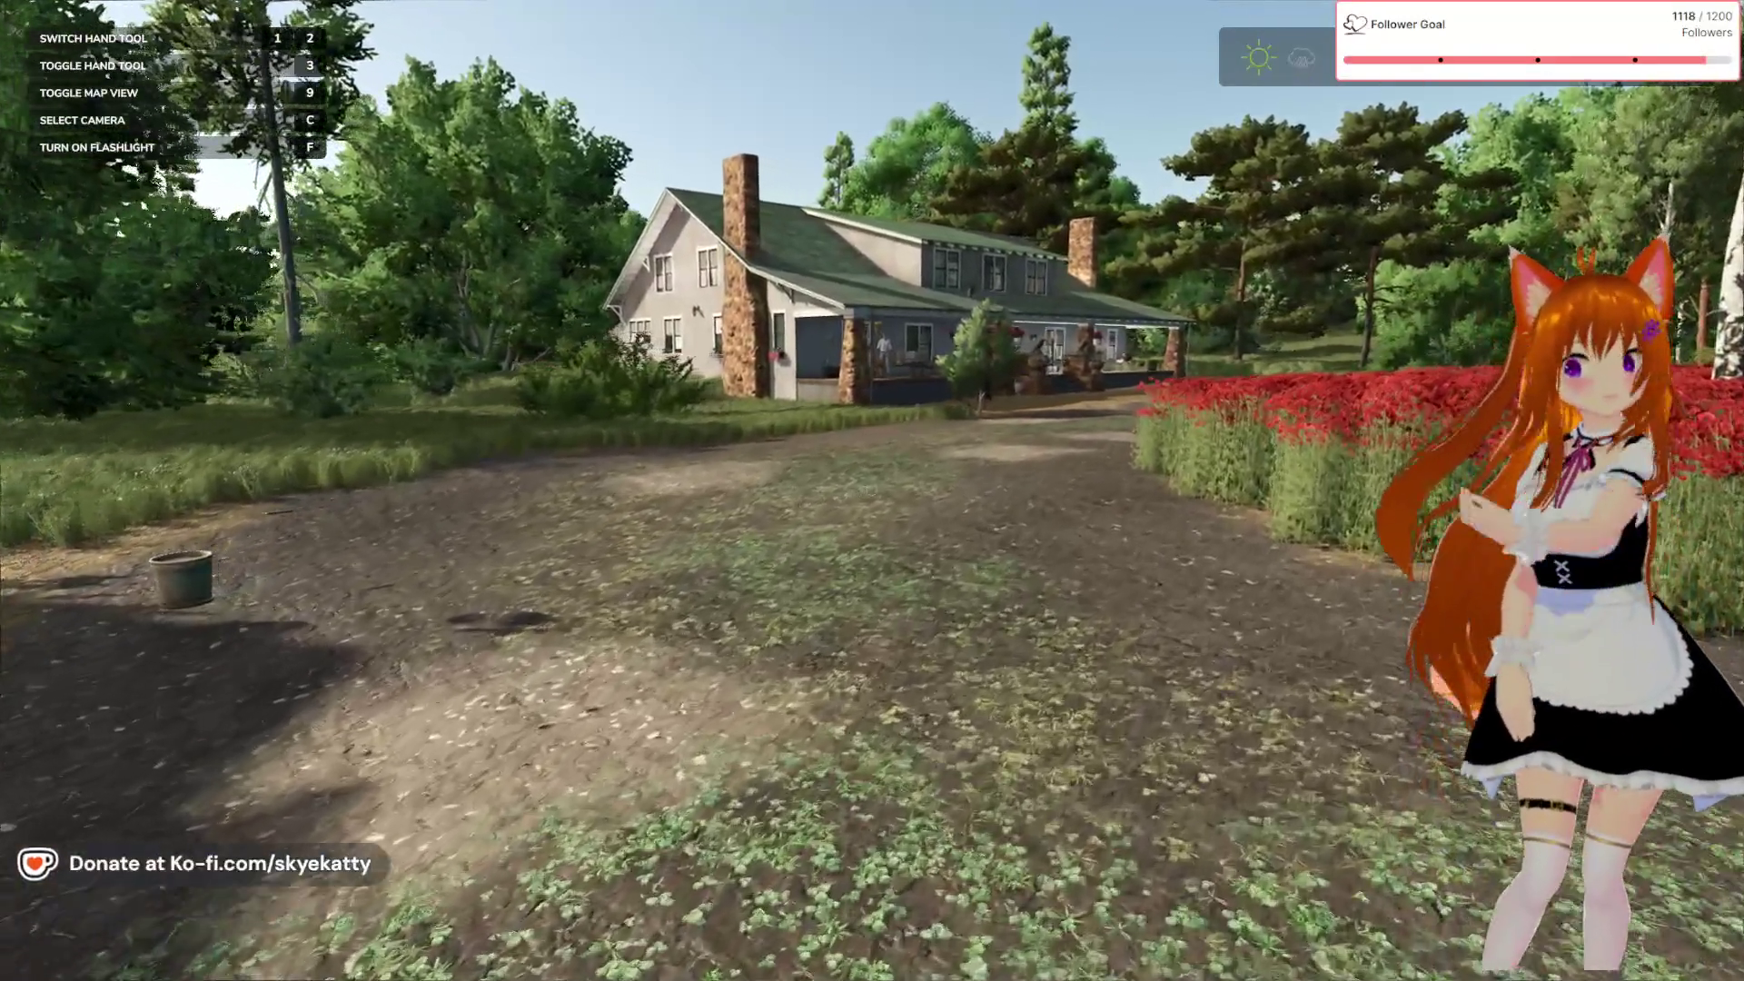
key("w")
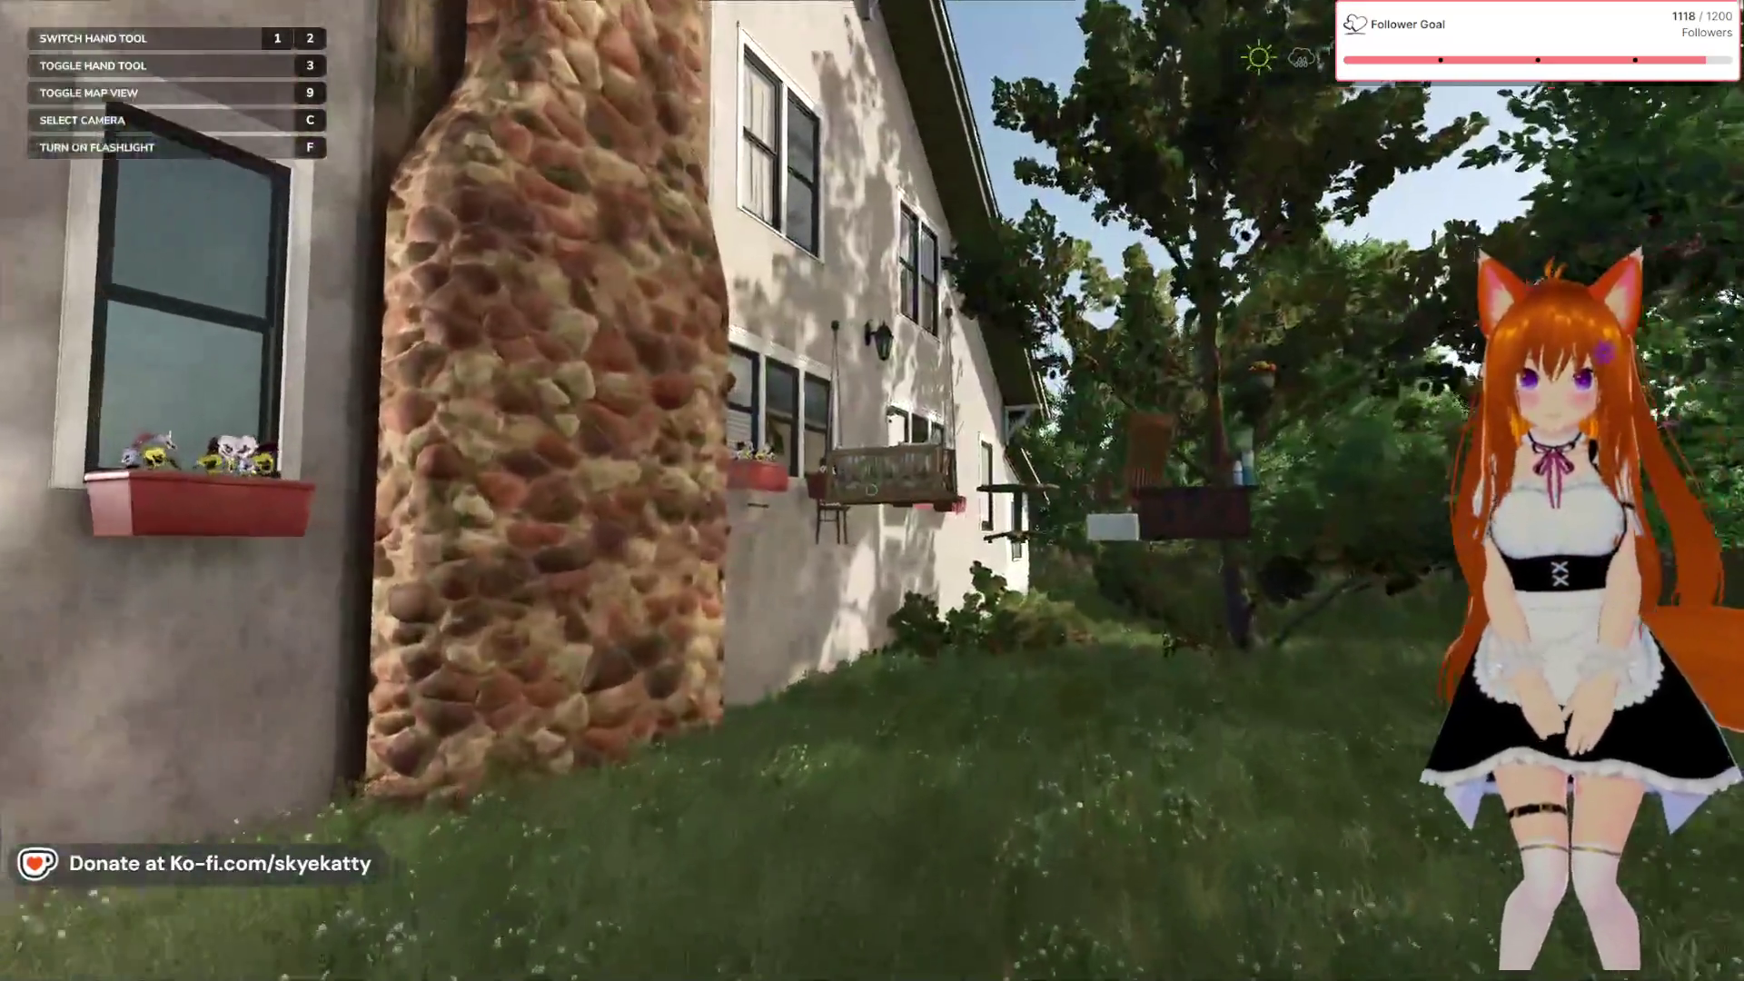
Walk the porch past the grill and chimney, then bring up the in-game finance menu
key("s")
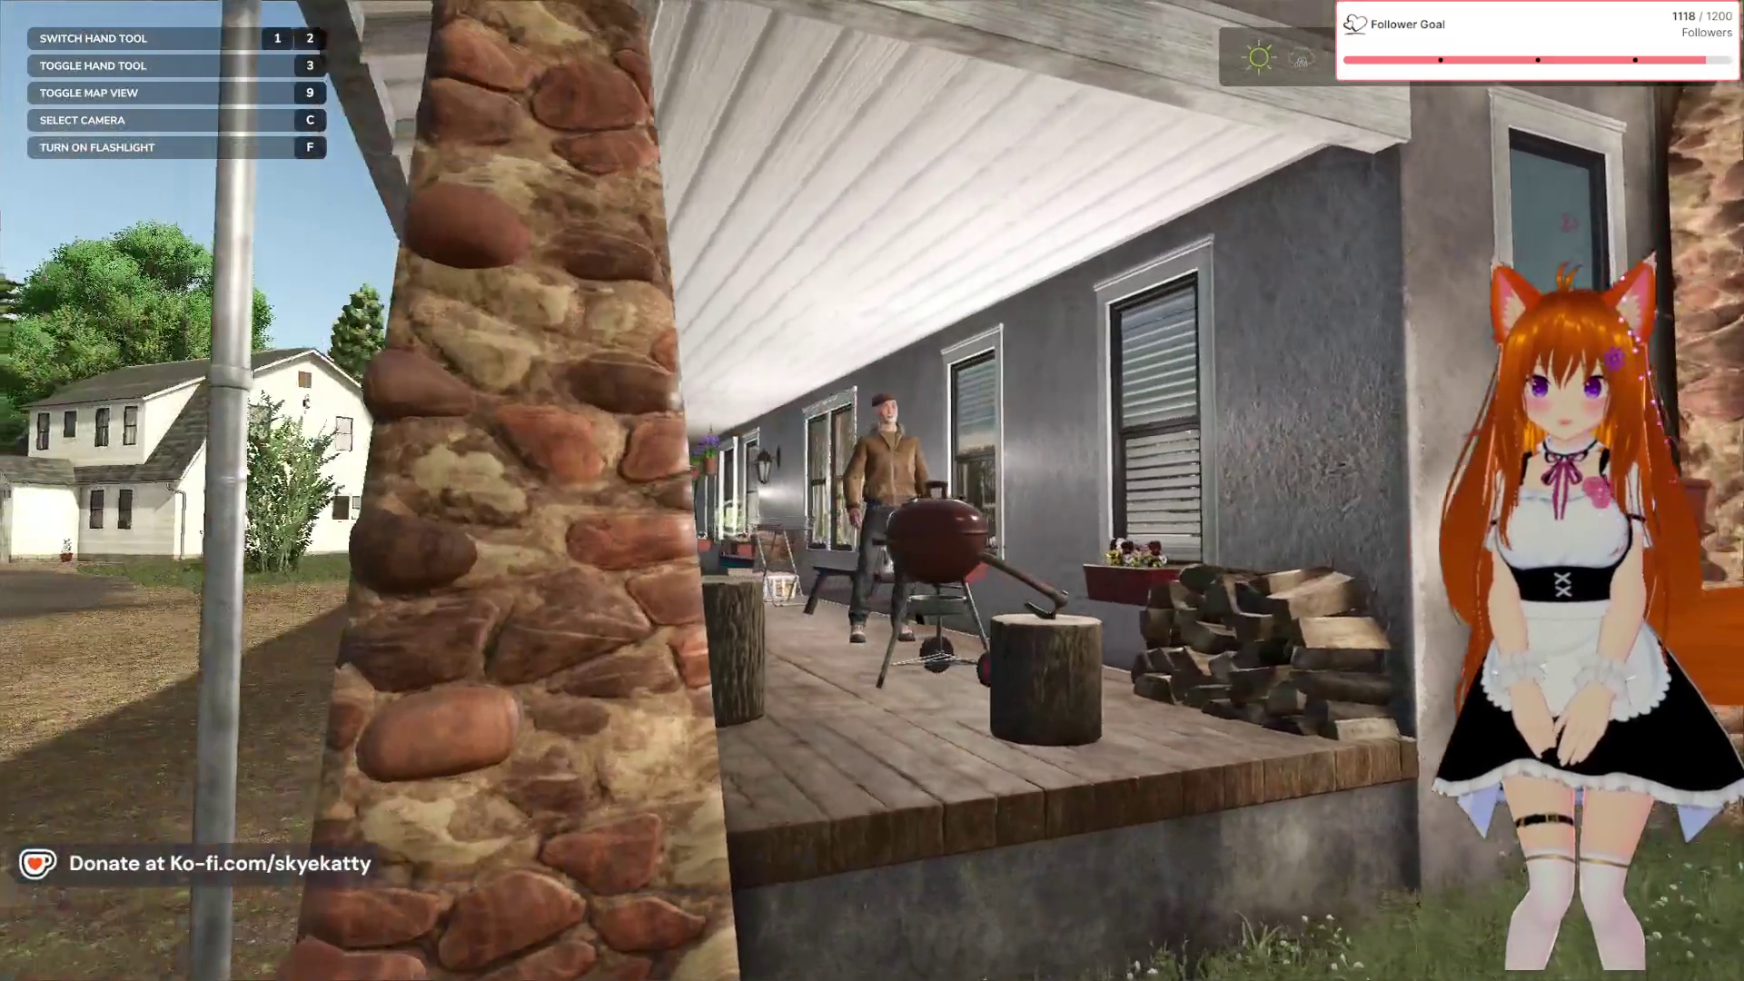
key("s")
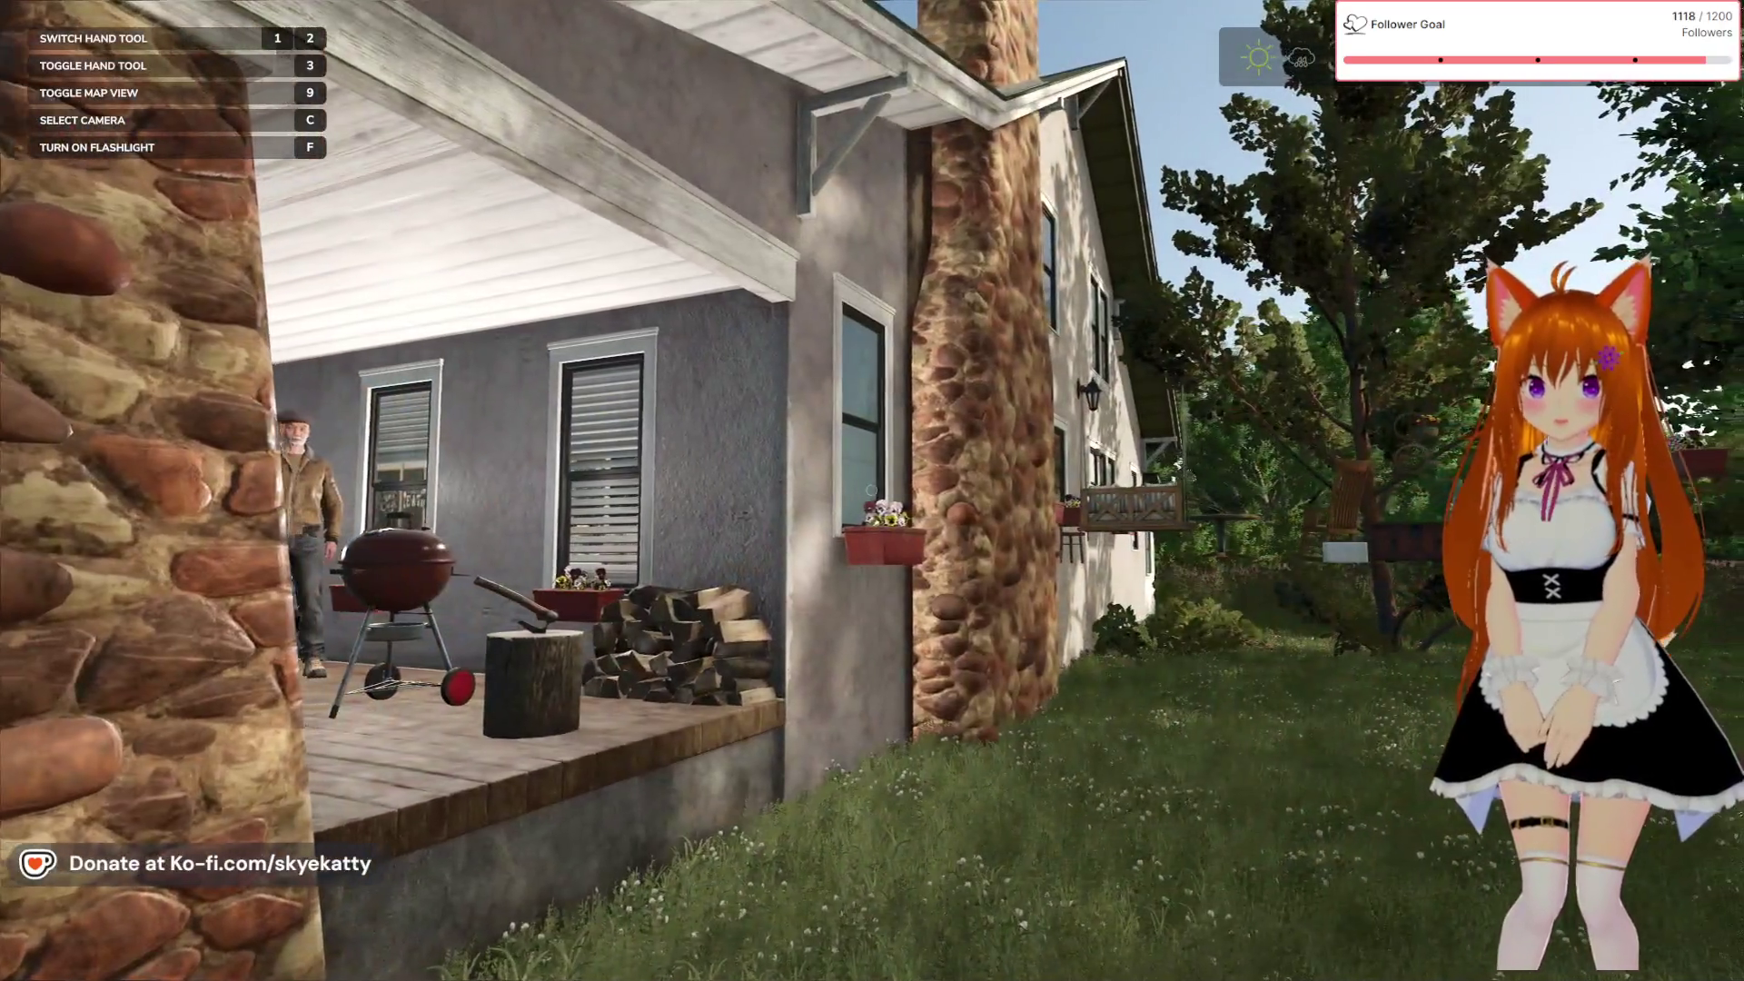
key("w")
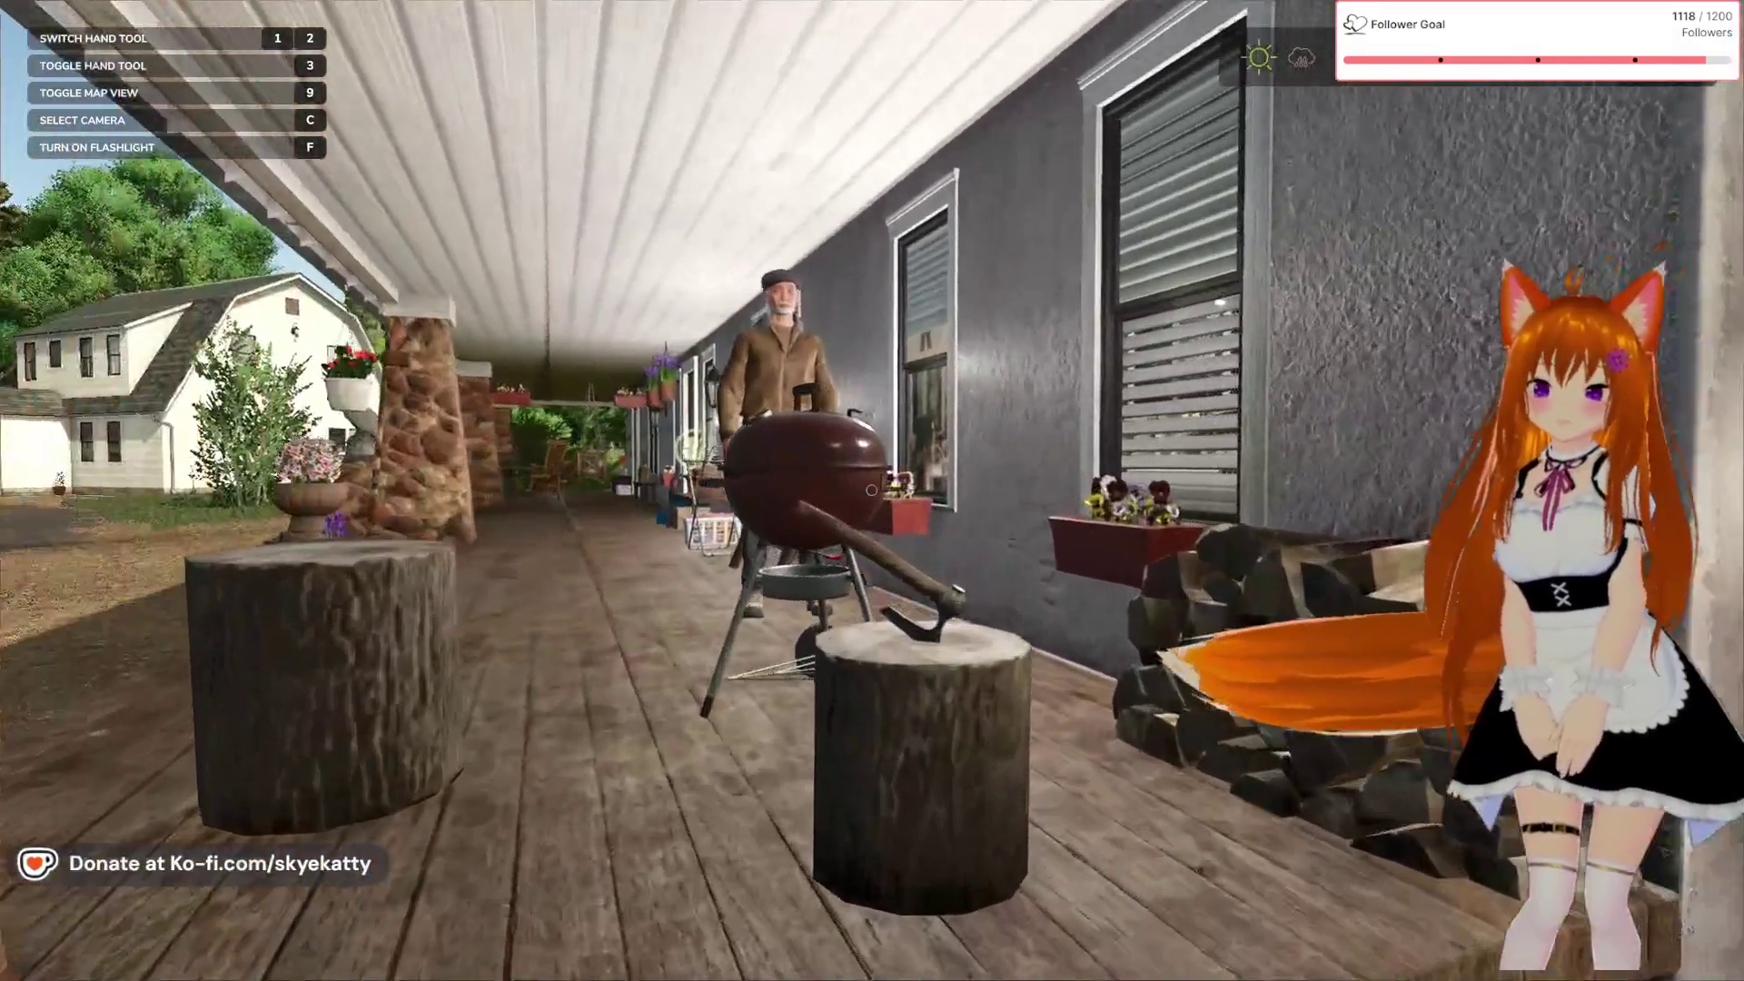
key("s")
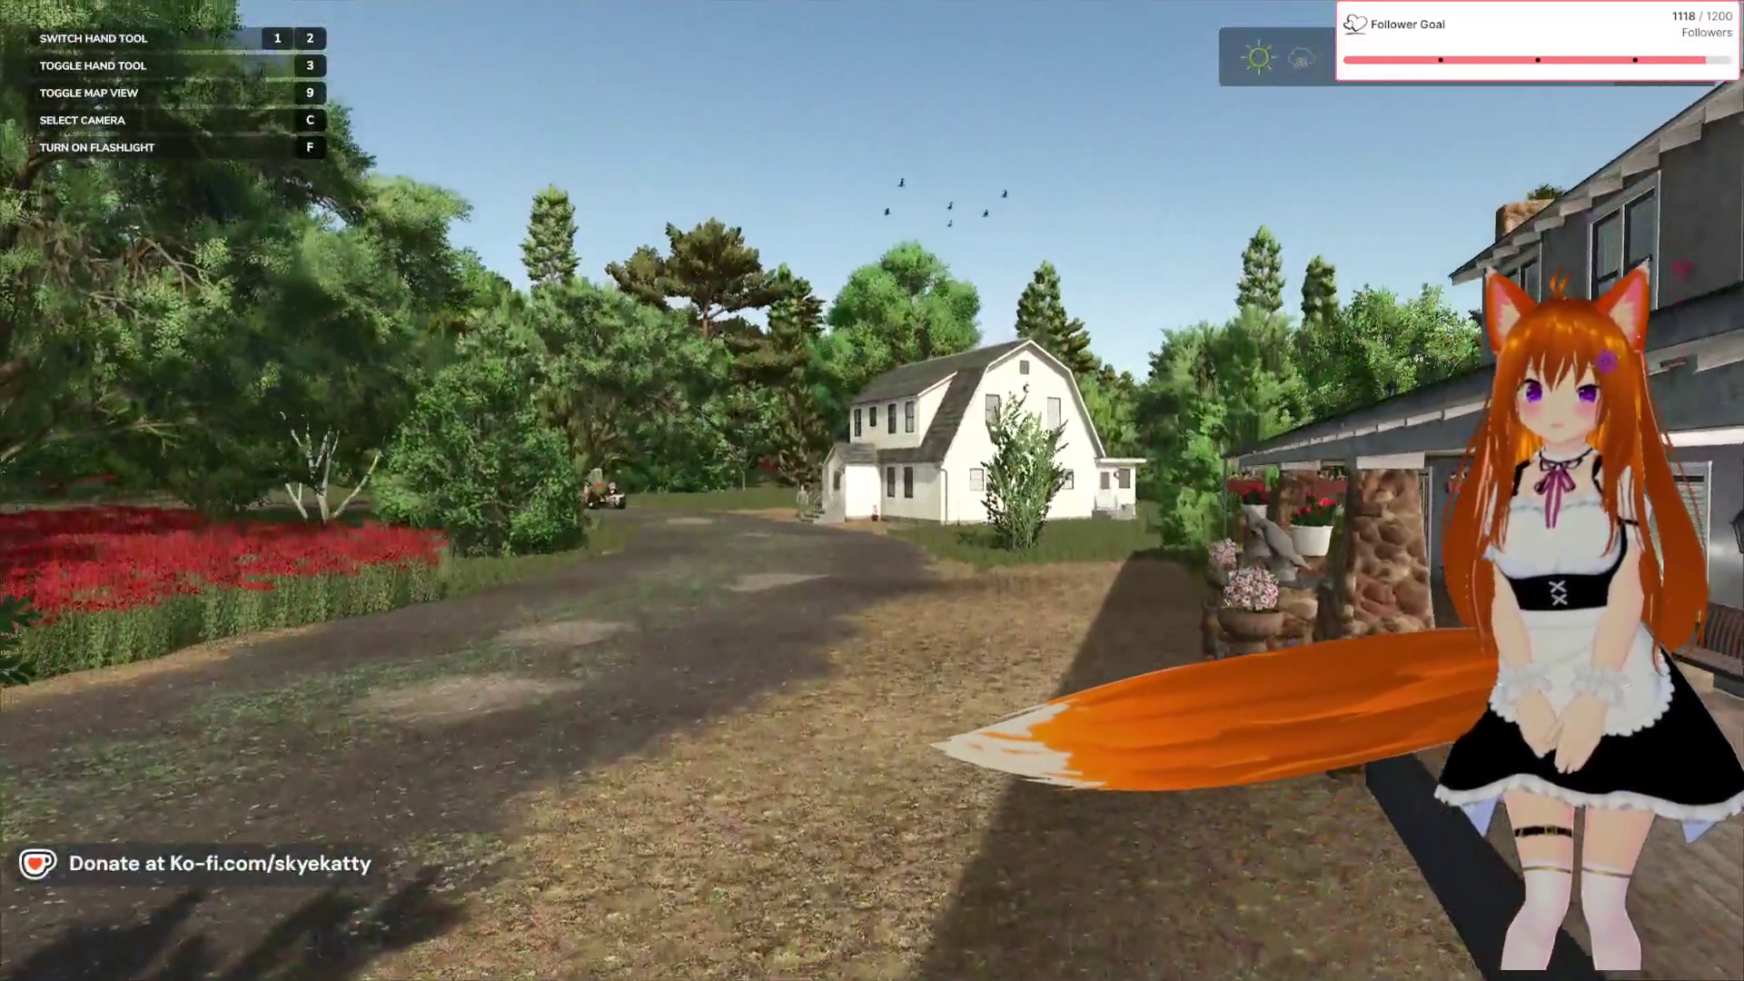
key("w")
key("s")
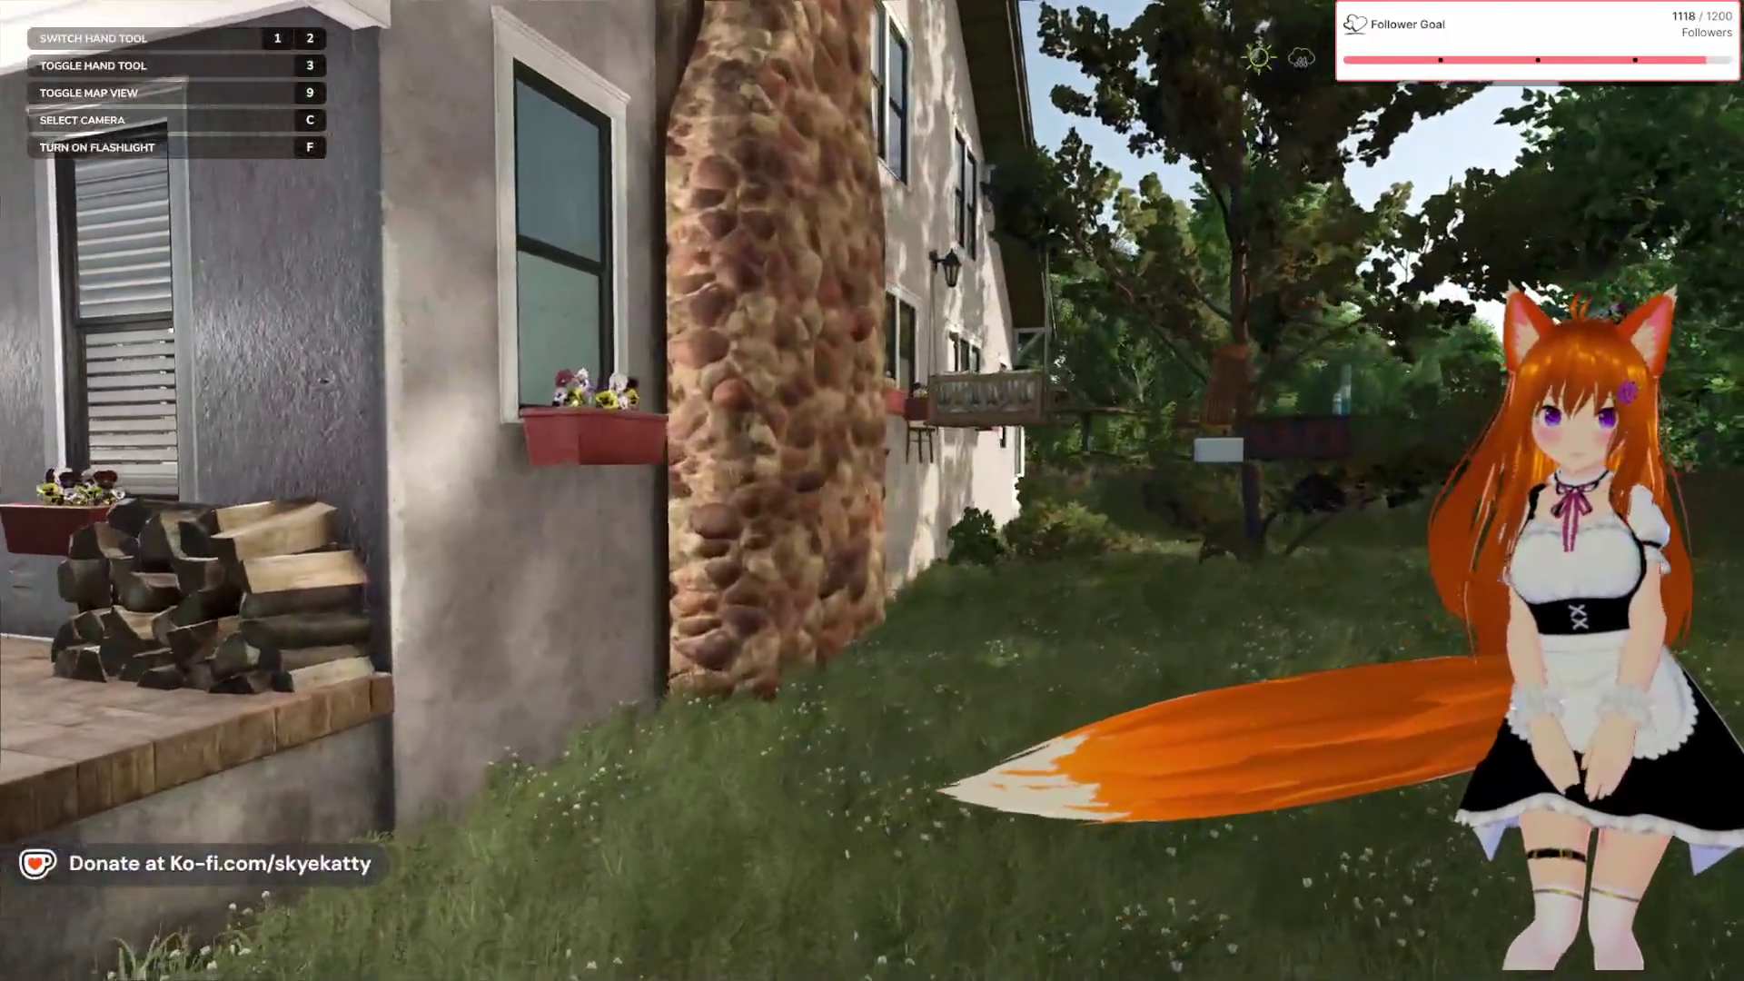
key("Tab")
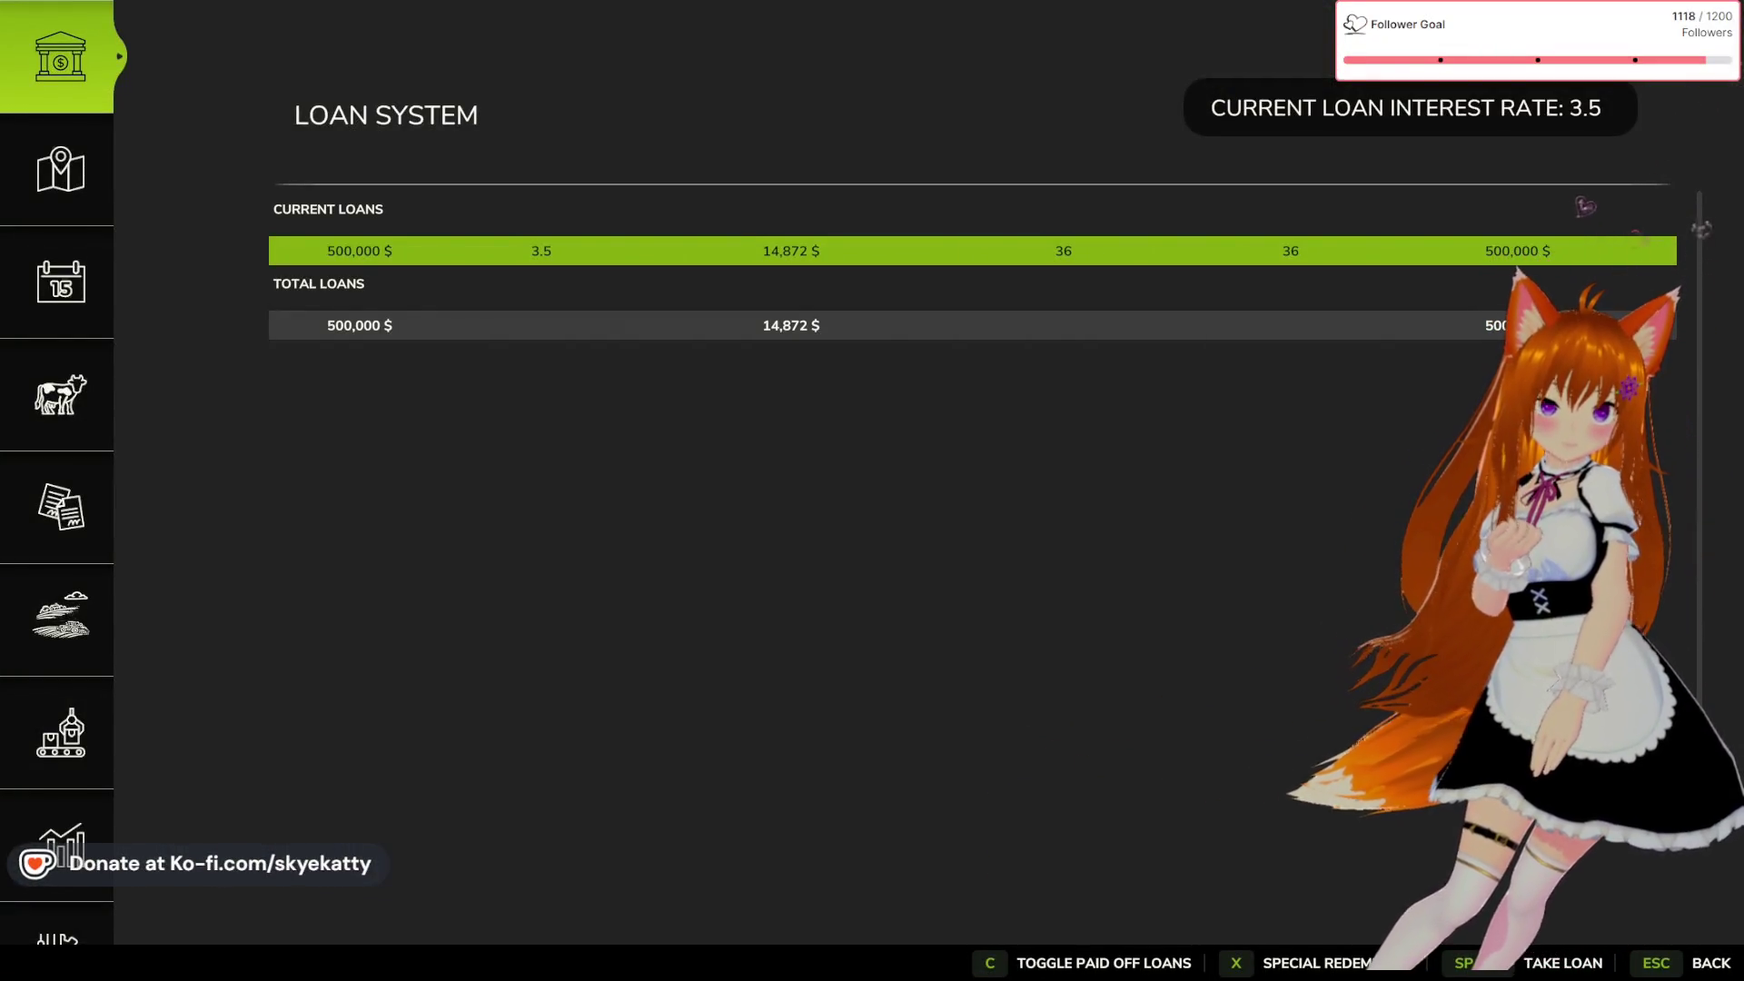
Switch back to GIANTS Editor and orbit the viewport to frame the farmhouse
key("alt+Tab")
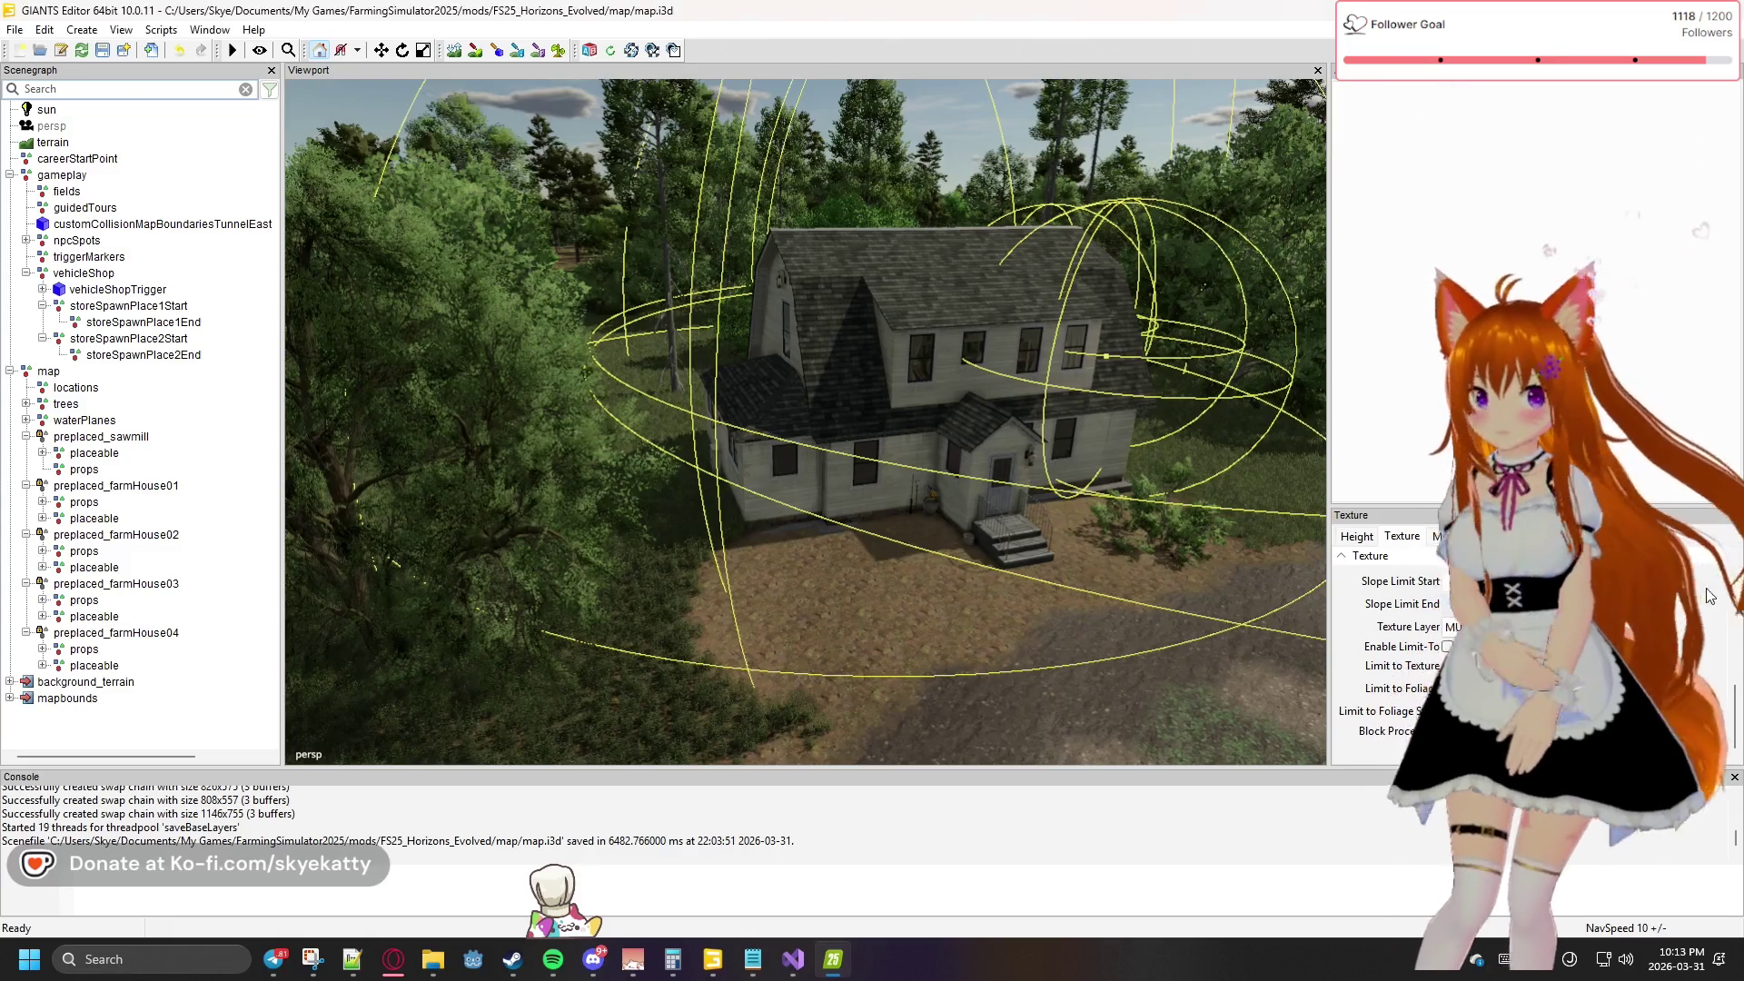
mouse_move(985, 542)
left_mouse_down()
mouse_move(1072, 539)
mouse_move(1241, 461)
left_mouse_up()
scroll(1243, 467, "down", 10)
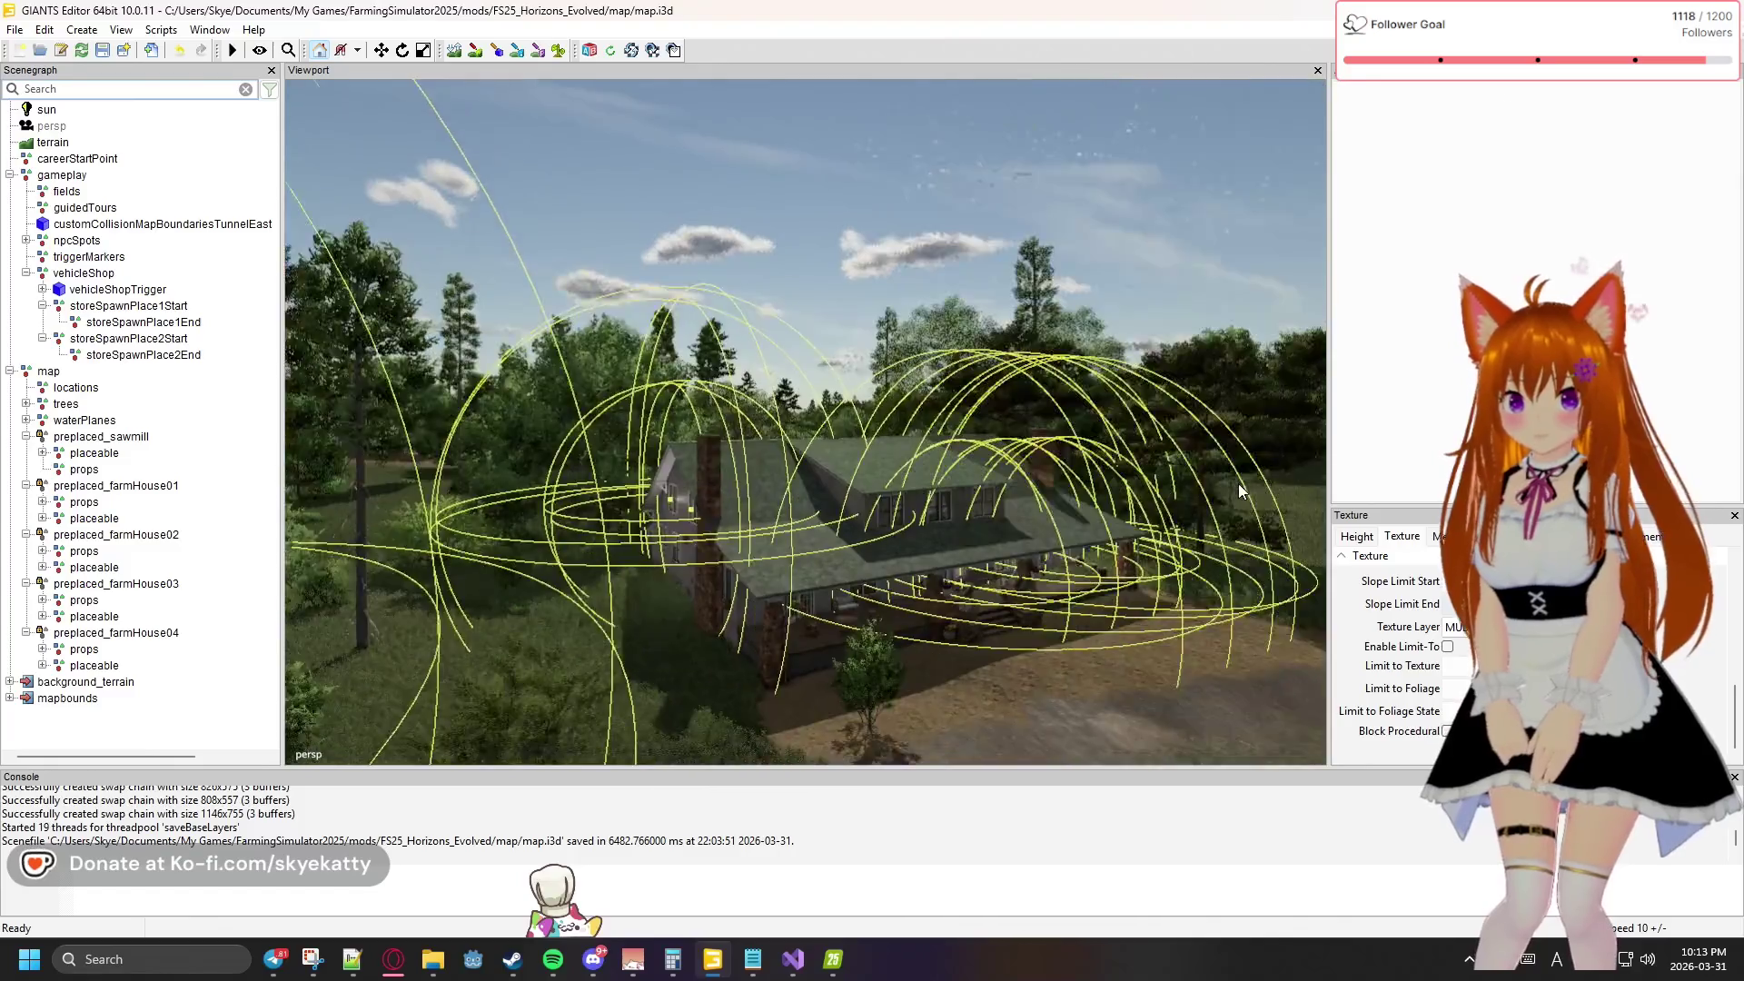
mouse_move(986, 527)
left_mouse_down()
mouse_move(506, 542)
mouse_move(658, 556)
mouse_move(714, 486)
mouse_move(717, 434)
mouse_move(669, 504)
mouse_move(477, 631)
mouse_move(439, 624)
mouse_move(603, 429)
mouse_move(552, 636)
mouse_move(663, 138)
mouse_move(670, 394)
mouse_move(698, 537)
mouse_move(683, 711)
left_mouse_up()
scroll(439, 623, "up", 10)
scroll(683, 711, "up", 10)
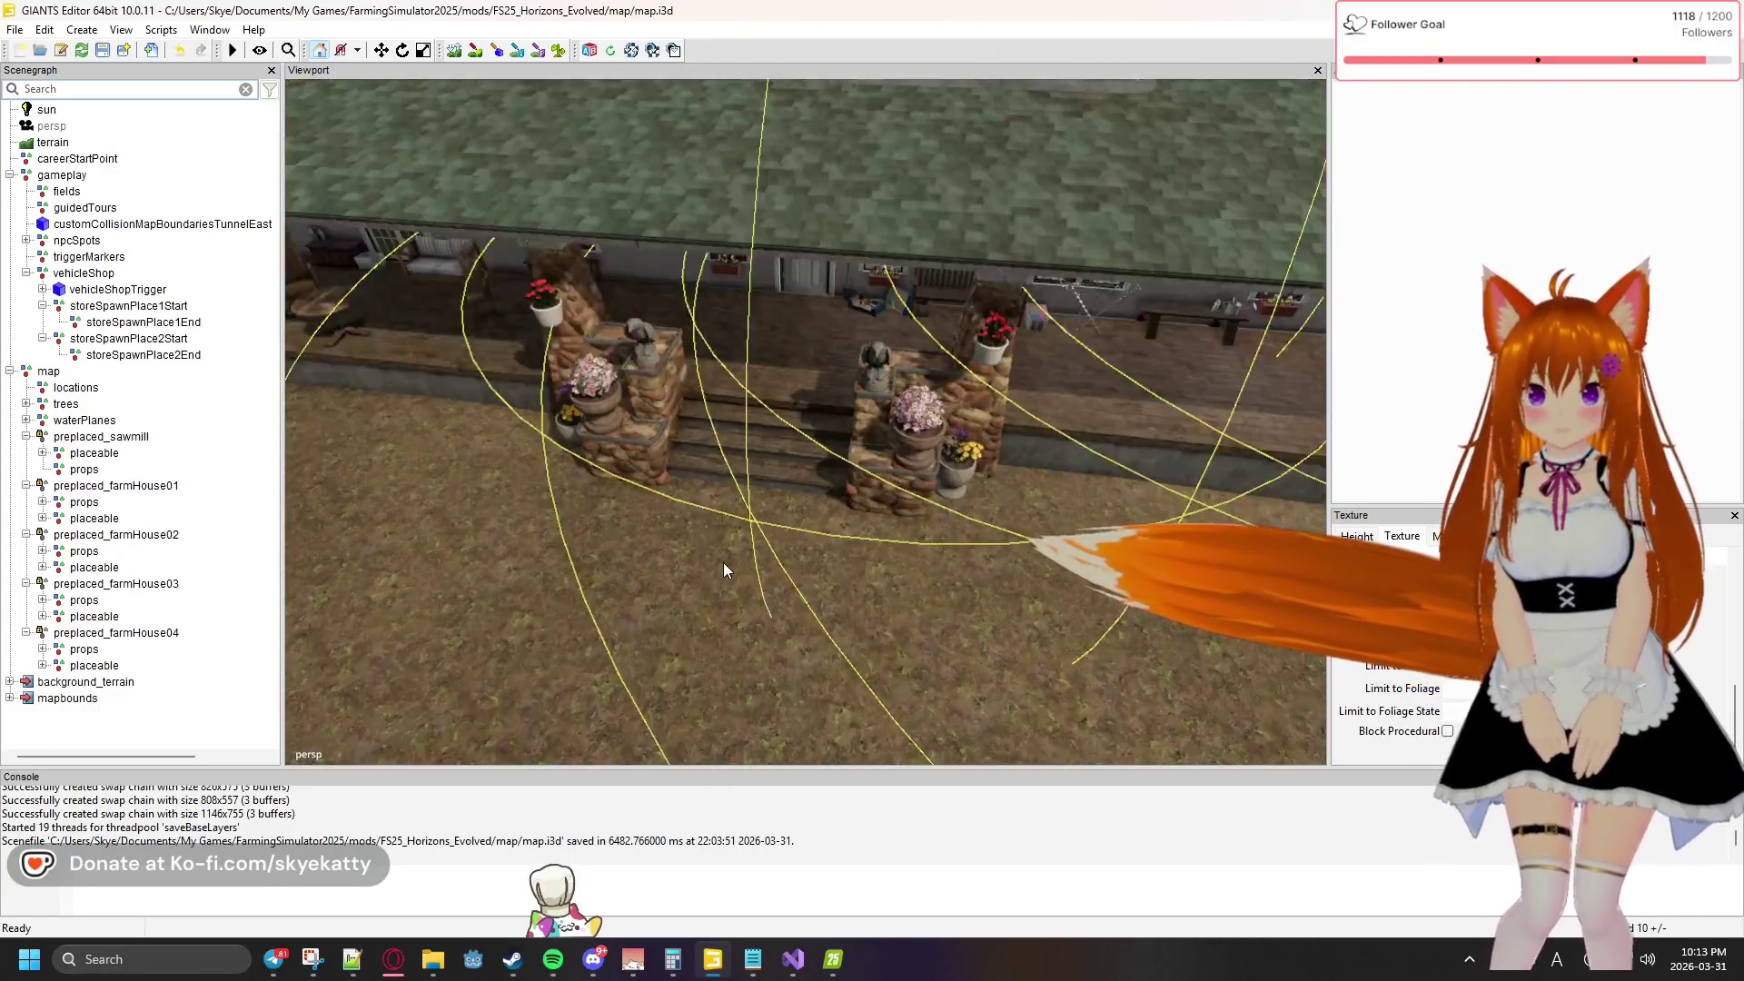
scroll(723, 563, "down", 5)
mouse_move(723, 559)
left_mouse_down()
mouse_move(687, 705)
mouse_move(720, 476)
left_mouse_up()
scroll(720, 476, "down", 5)
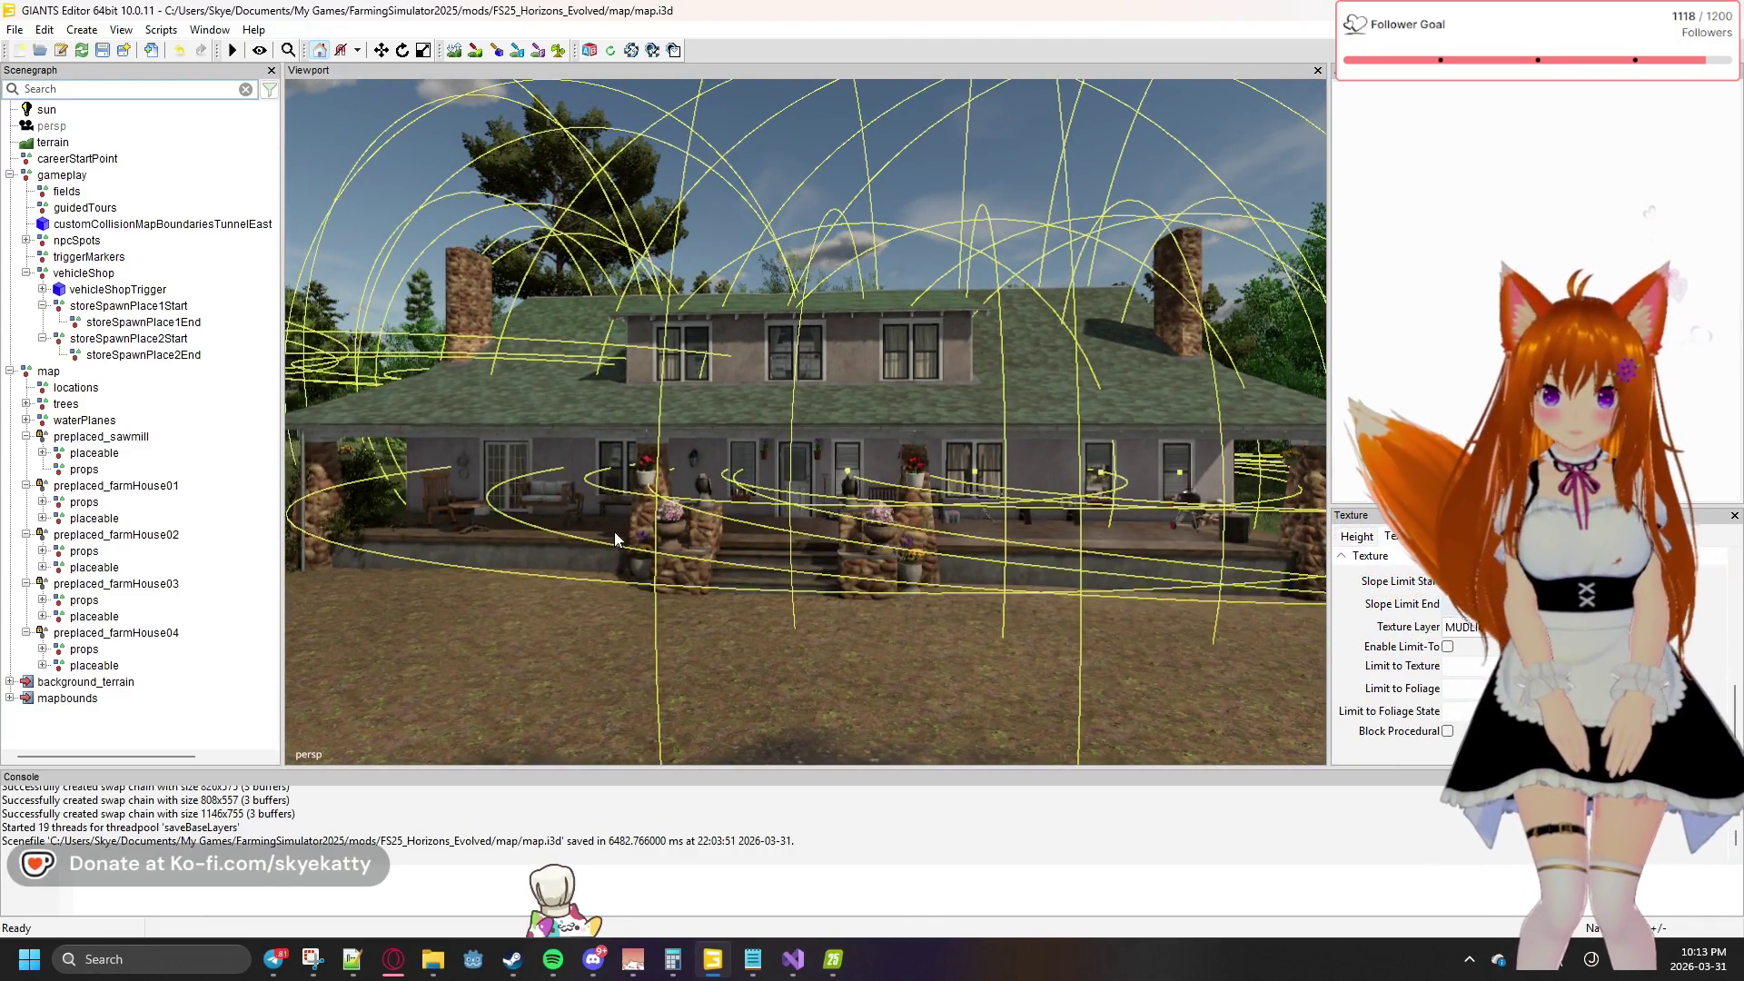
scroll(619, 533, "up", 3)
left_click_drag(607, 536, 581, 526)
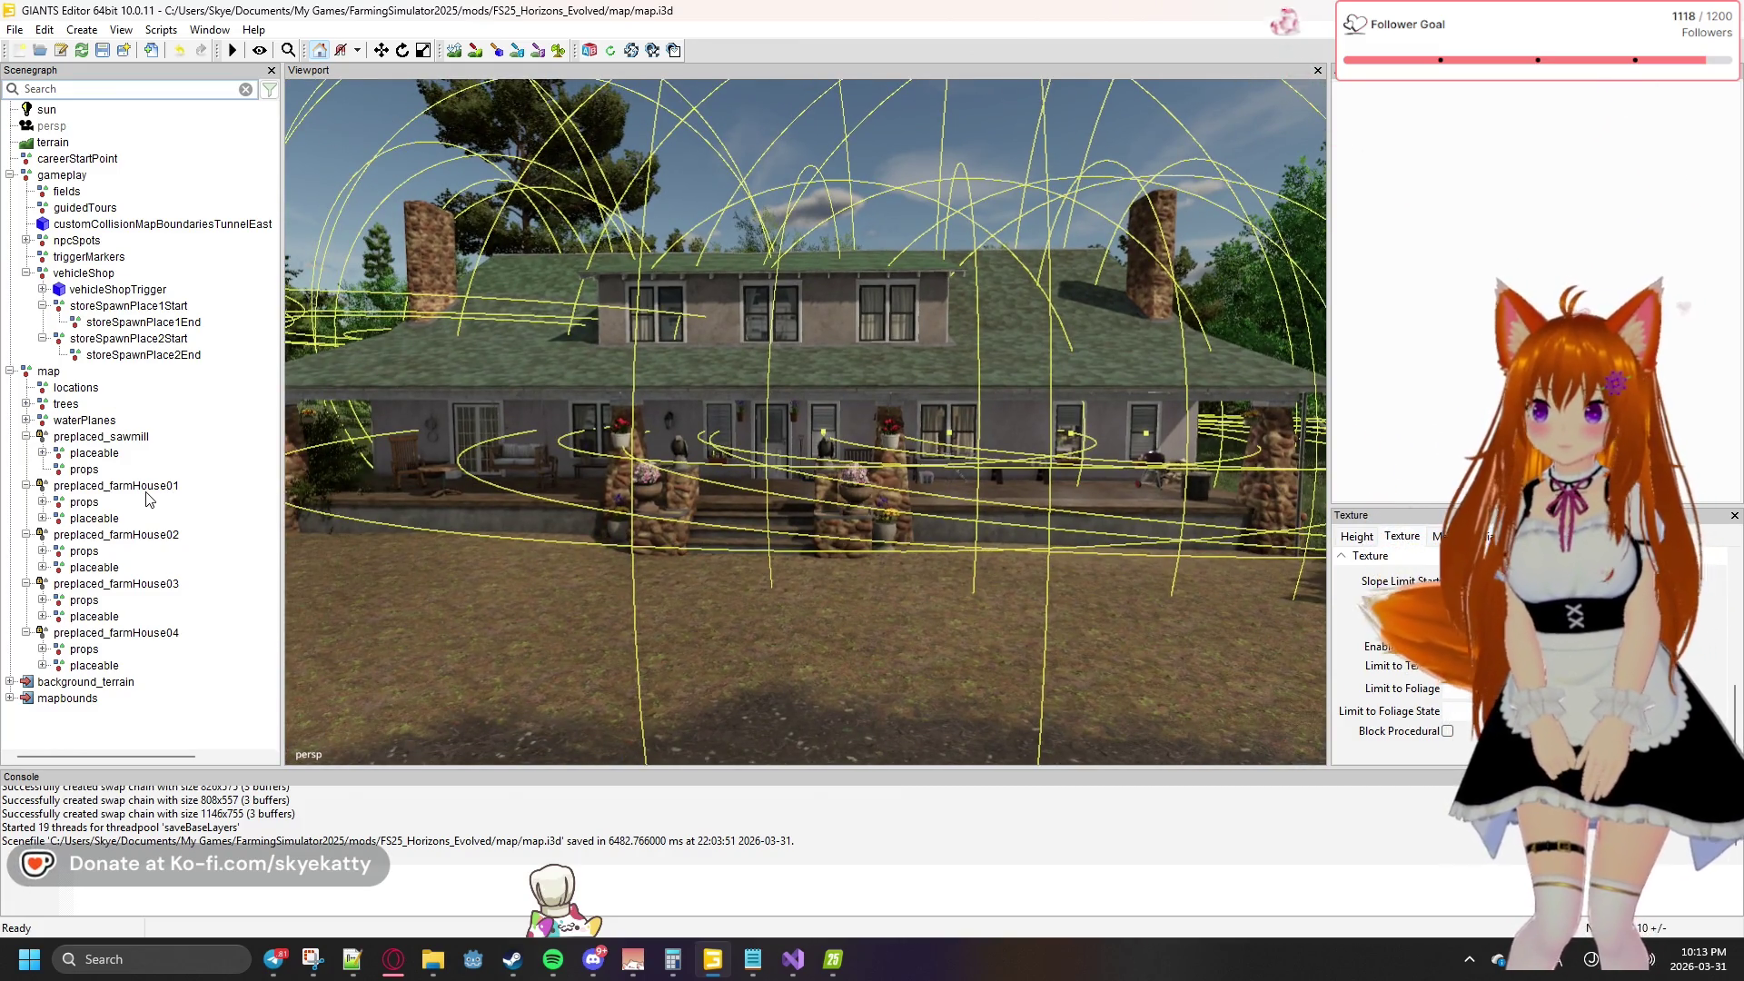
Select the preplaced_farmHouse01 group in the Scenegraph to view its attributes
left_click(102, 454)
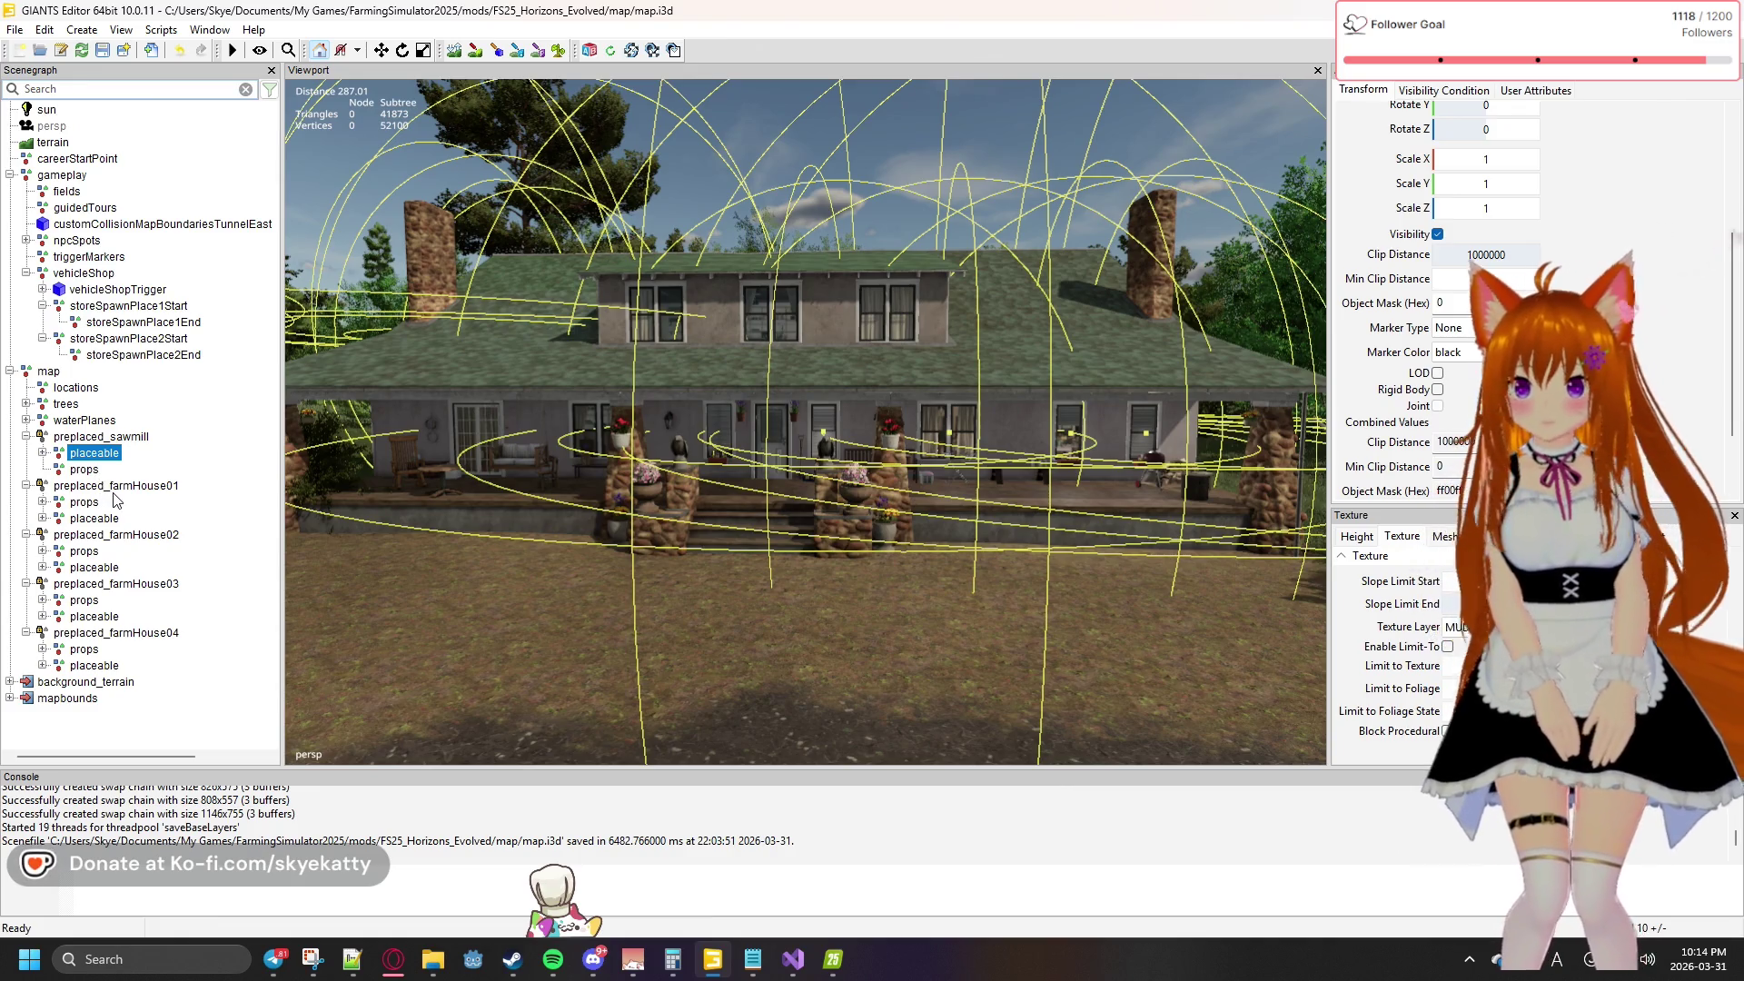
key("Escape")
left_click(112, 488)
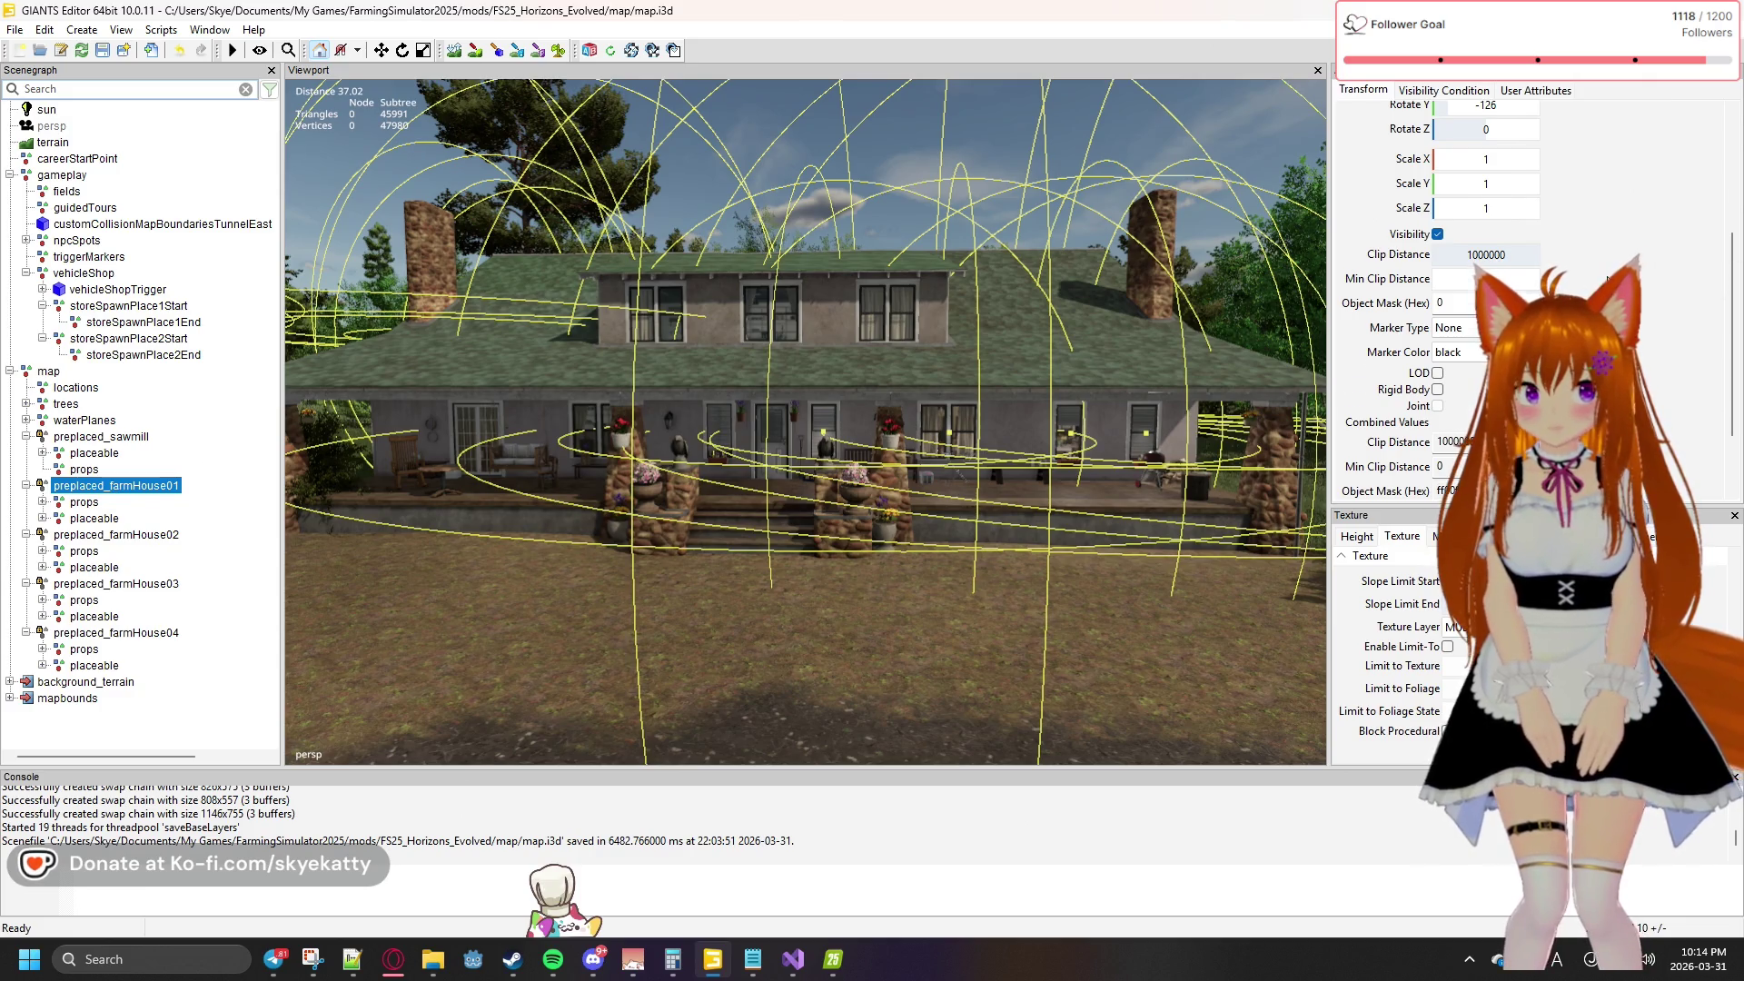
scroll(1390, 318, "up", 5)
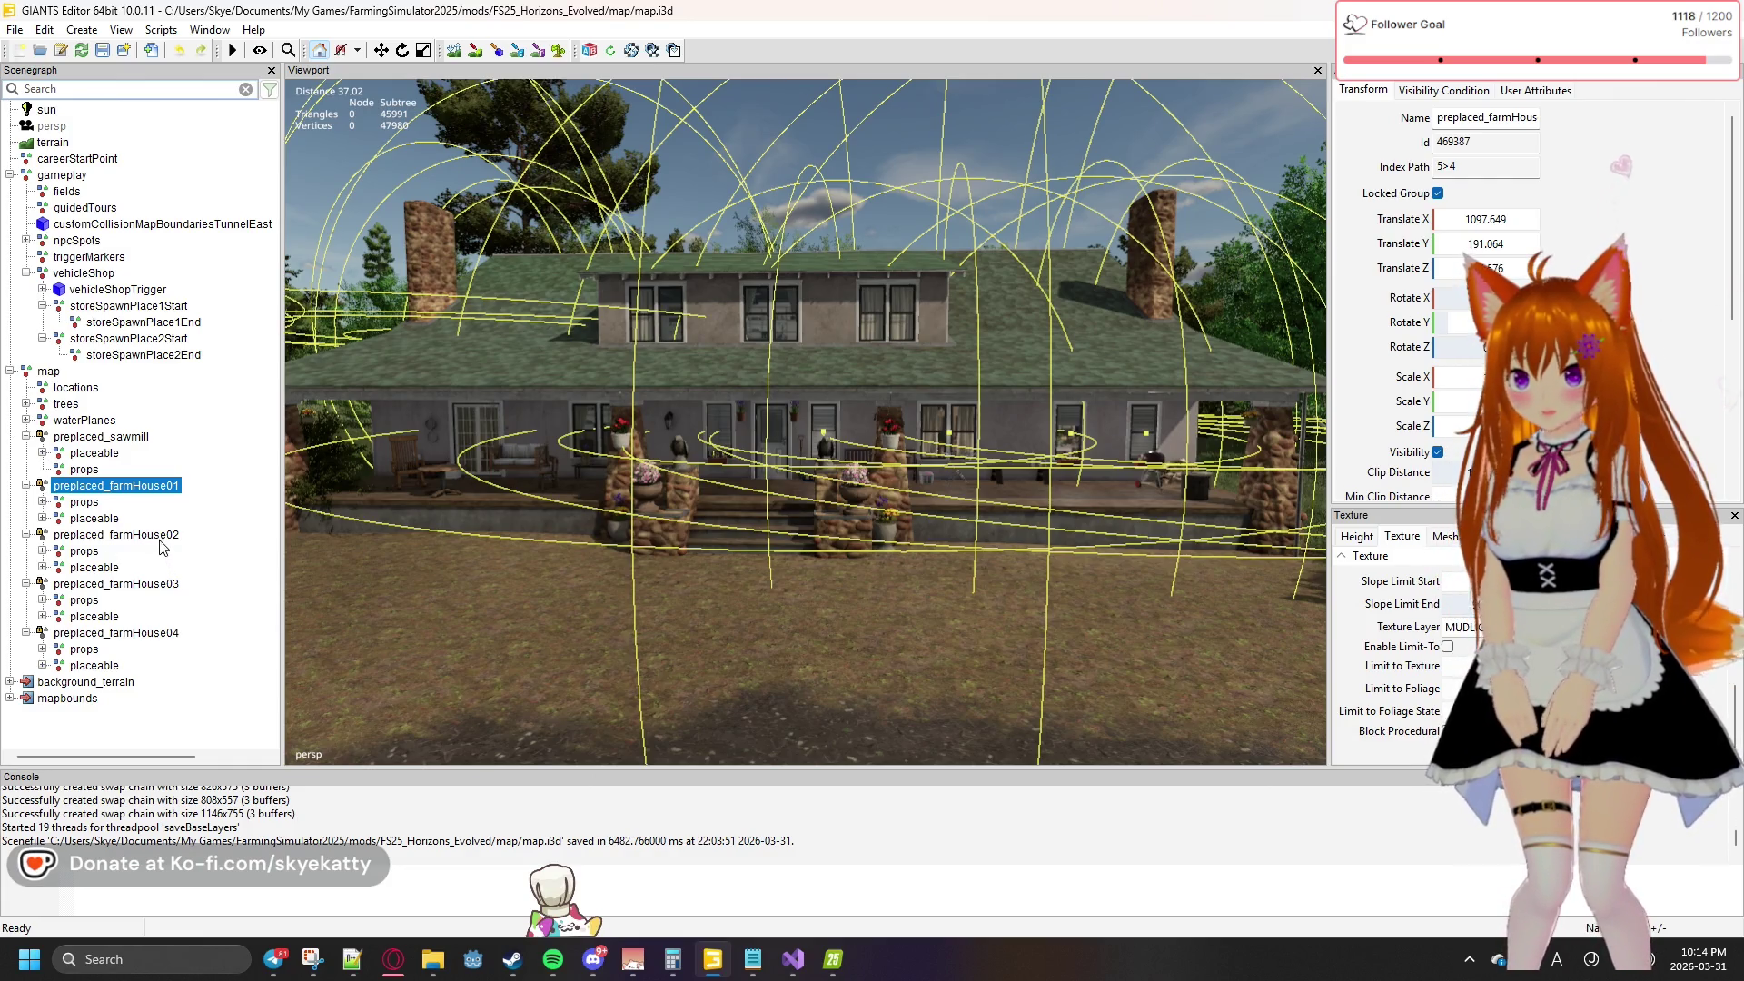
Select preplaced_farmHouse02 and try Rotate Y values 1 and 0 in Attributes
left_click(717, 424)
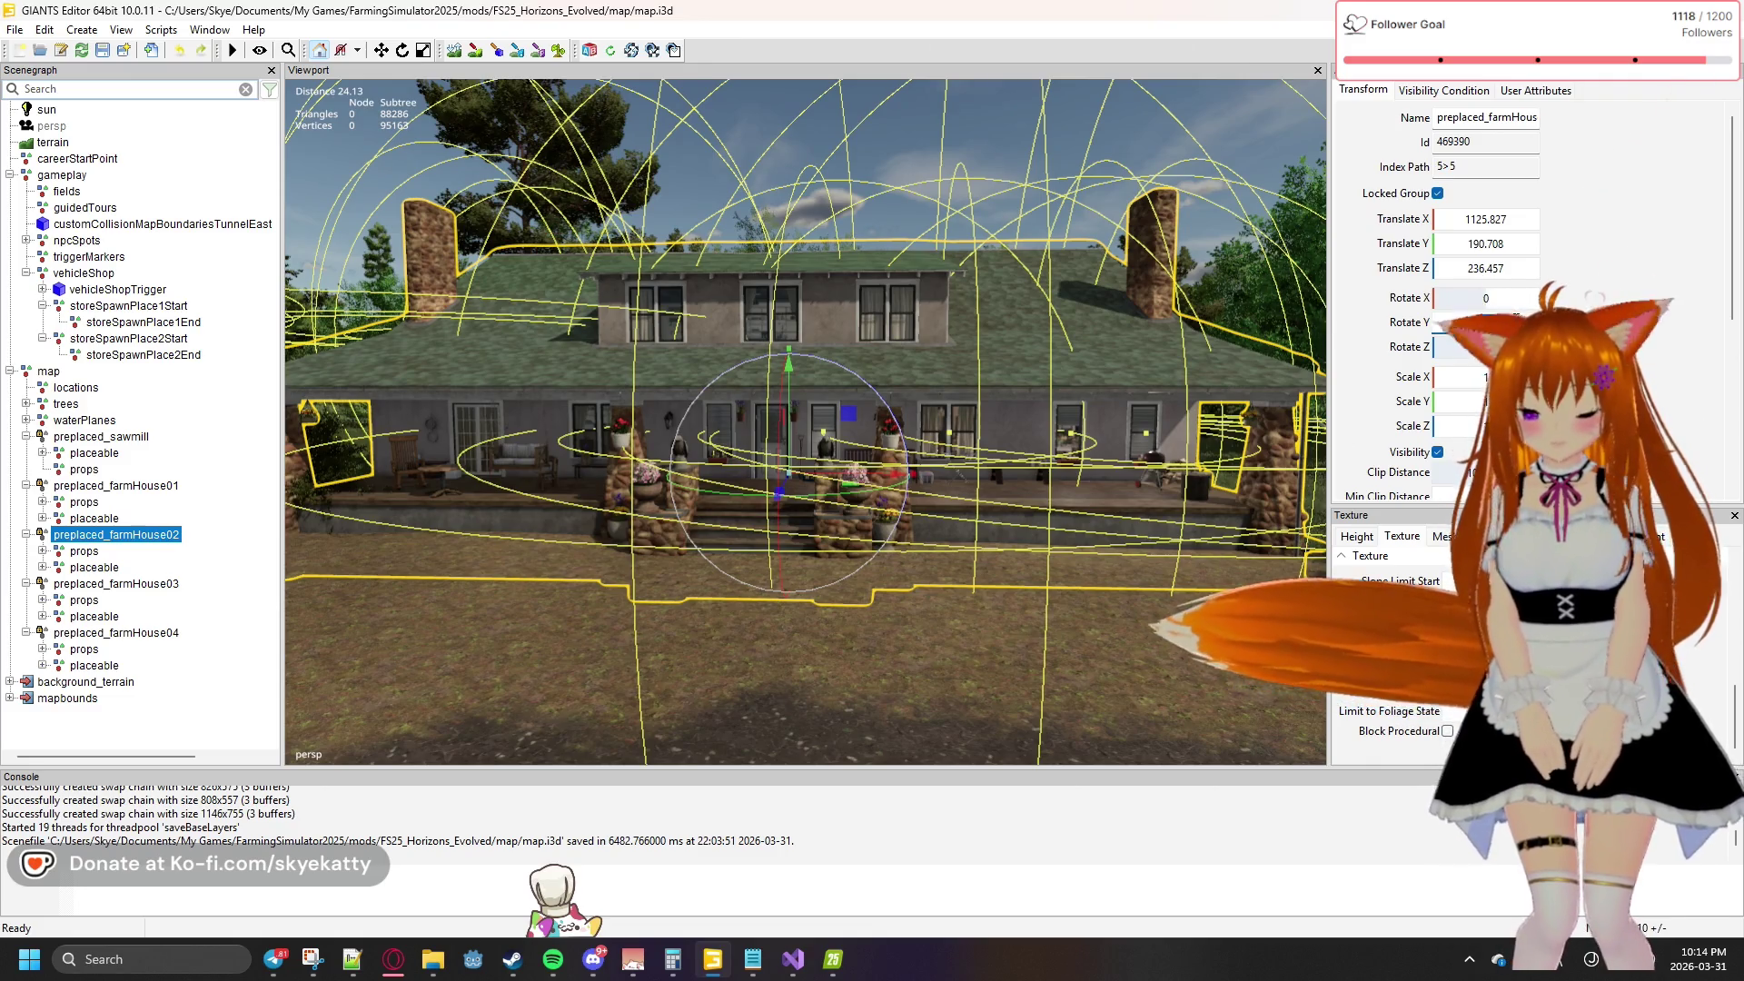
left_click_drag(782, 427, 963, 427)
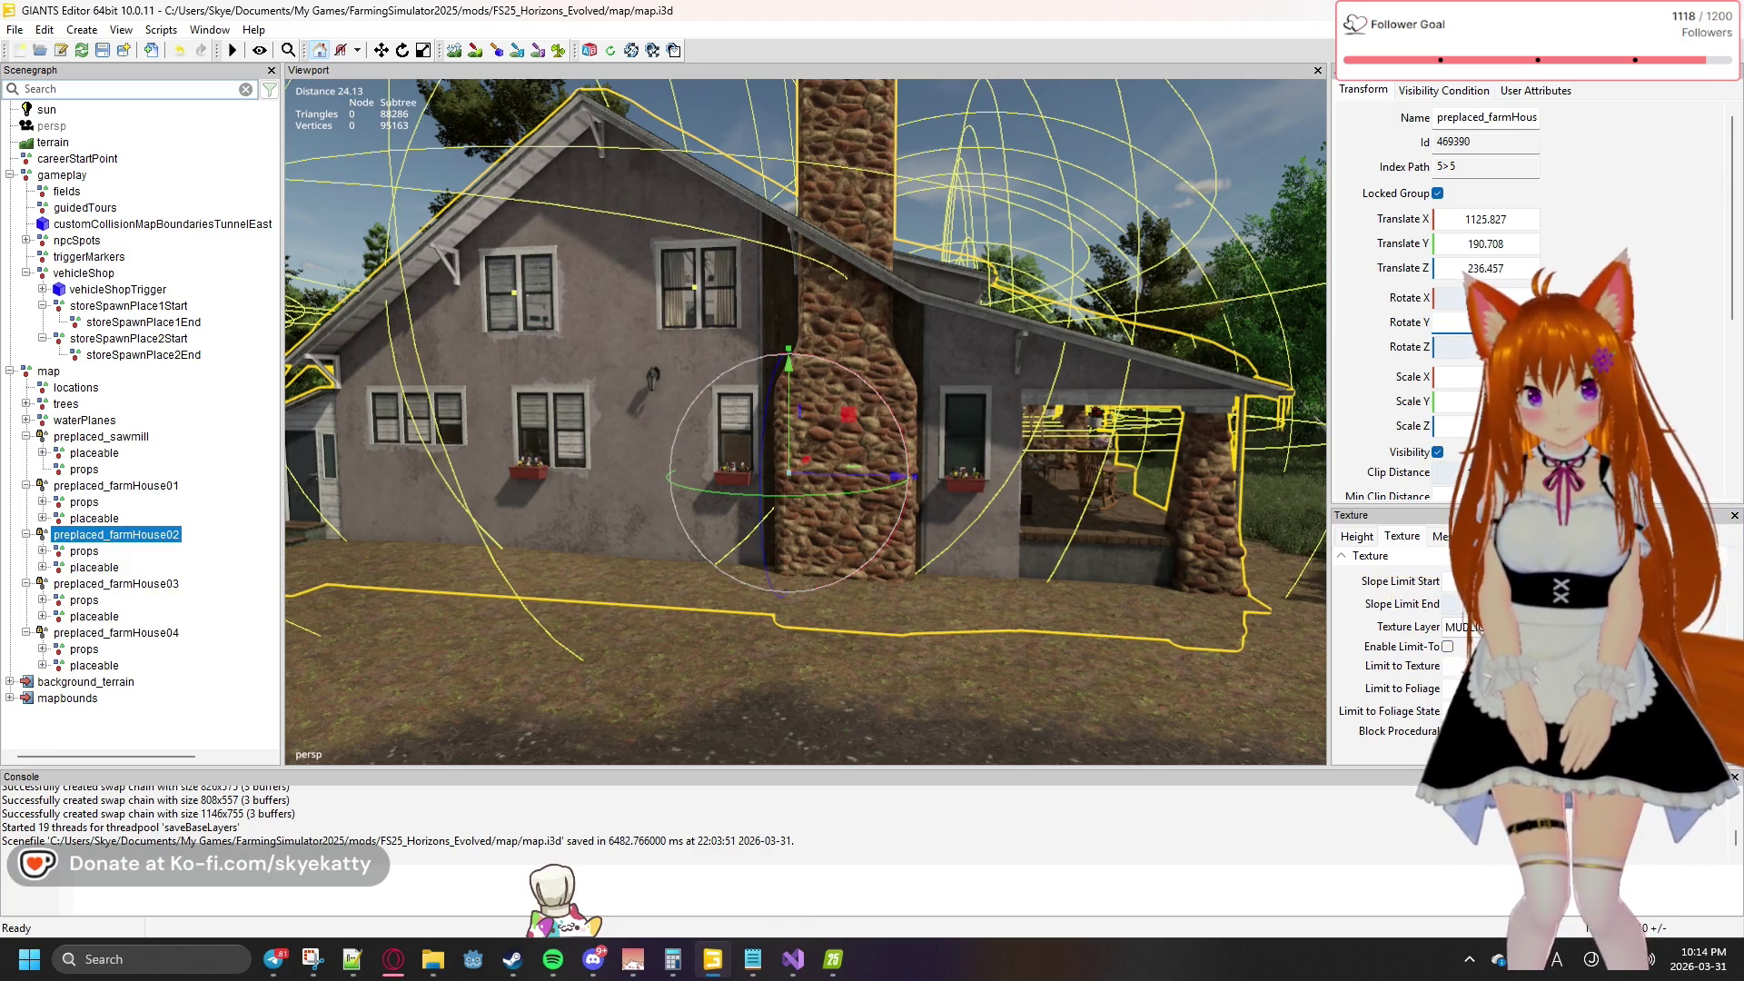
left_click(1515, 321)
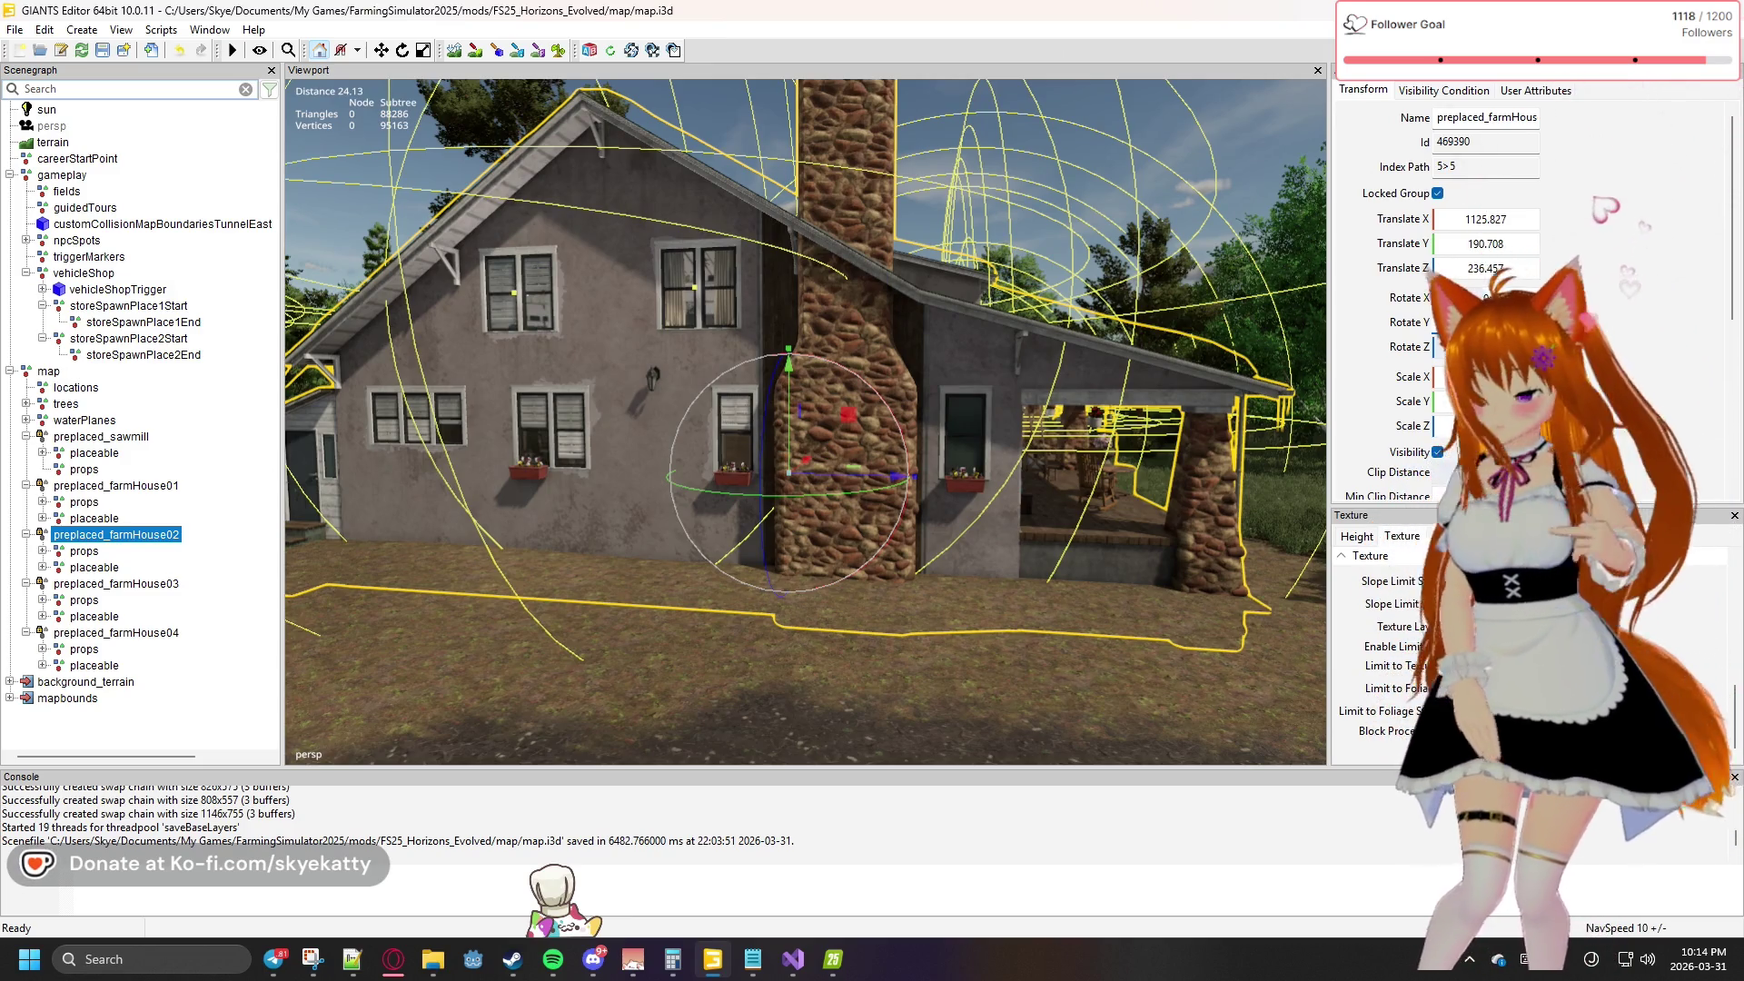
type("1")
key("Return")
type("0")
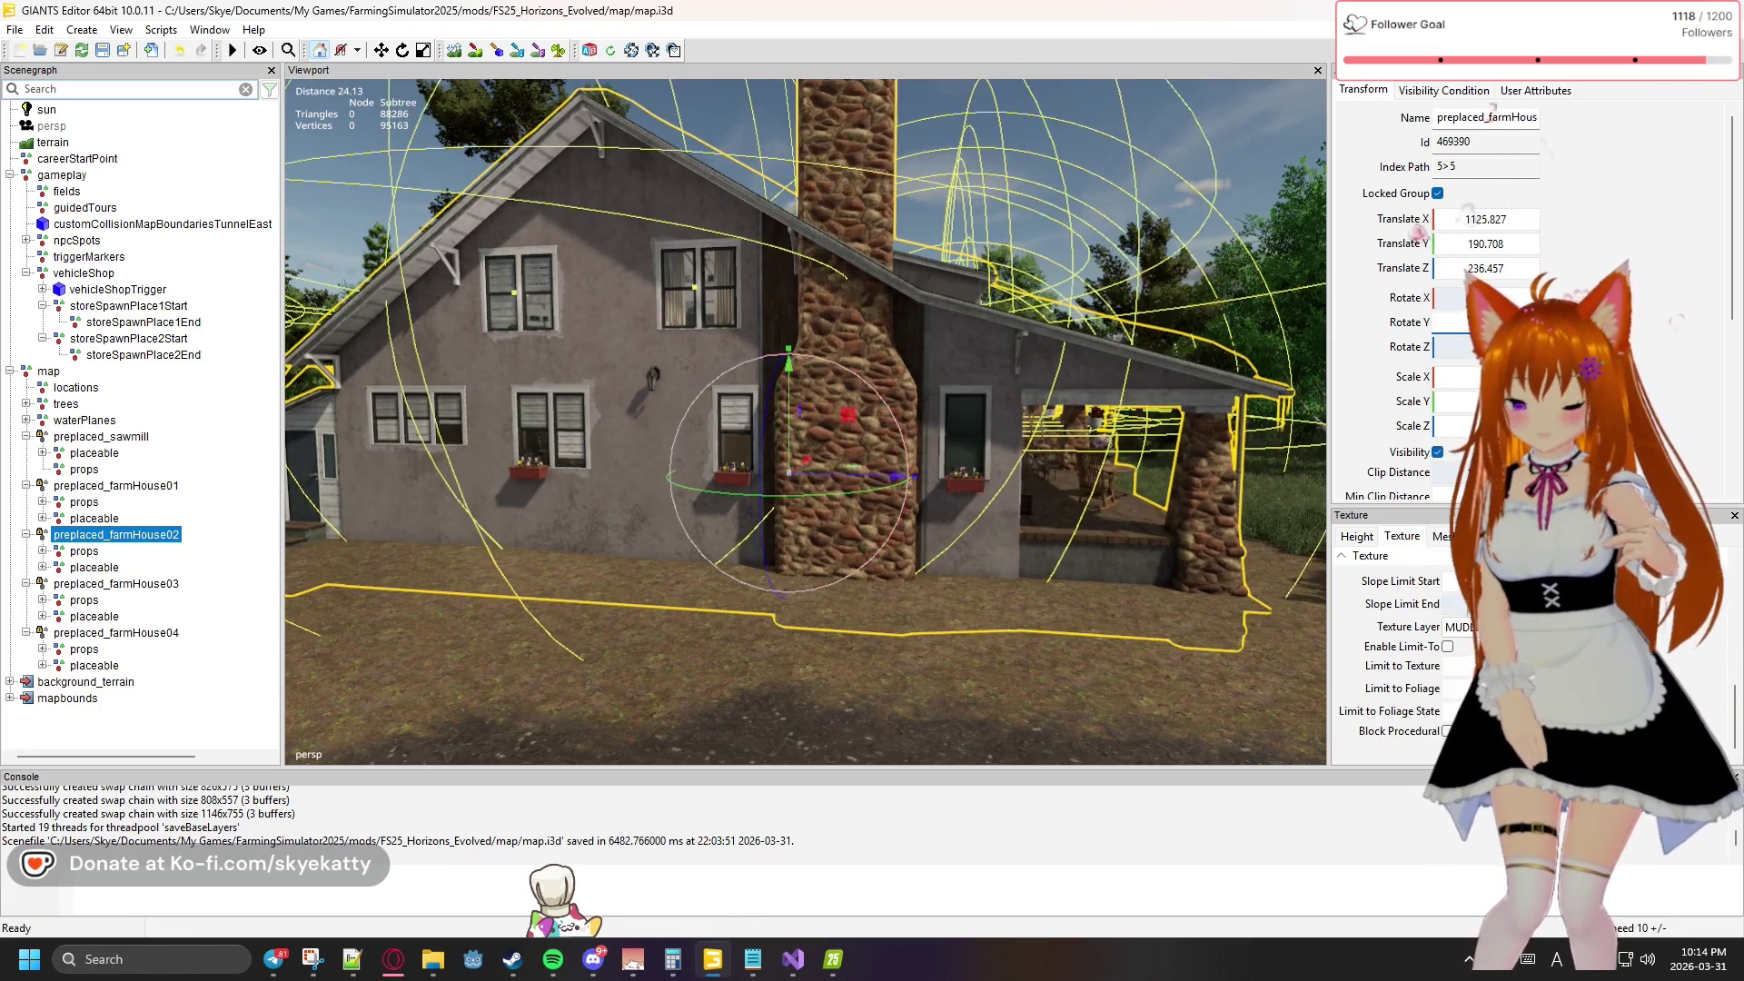
key("Return")
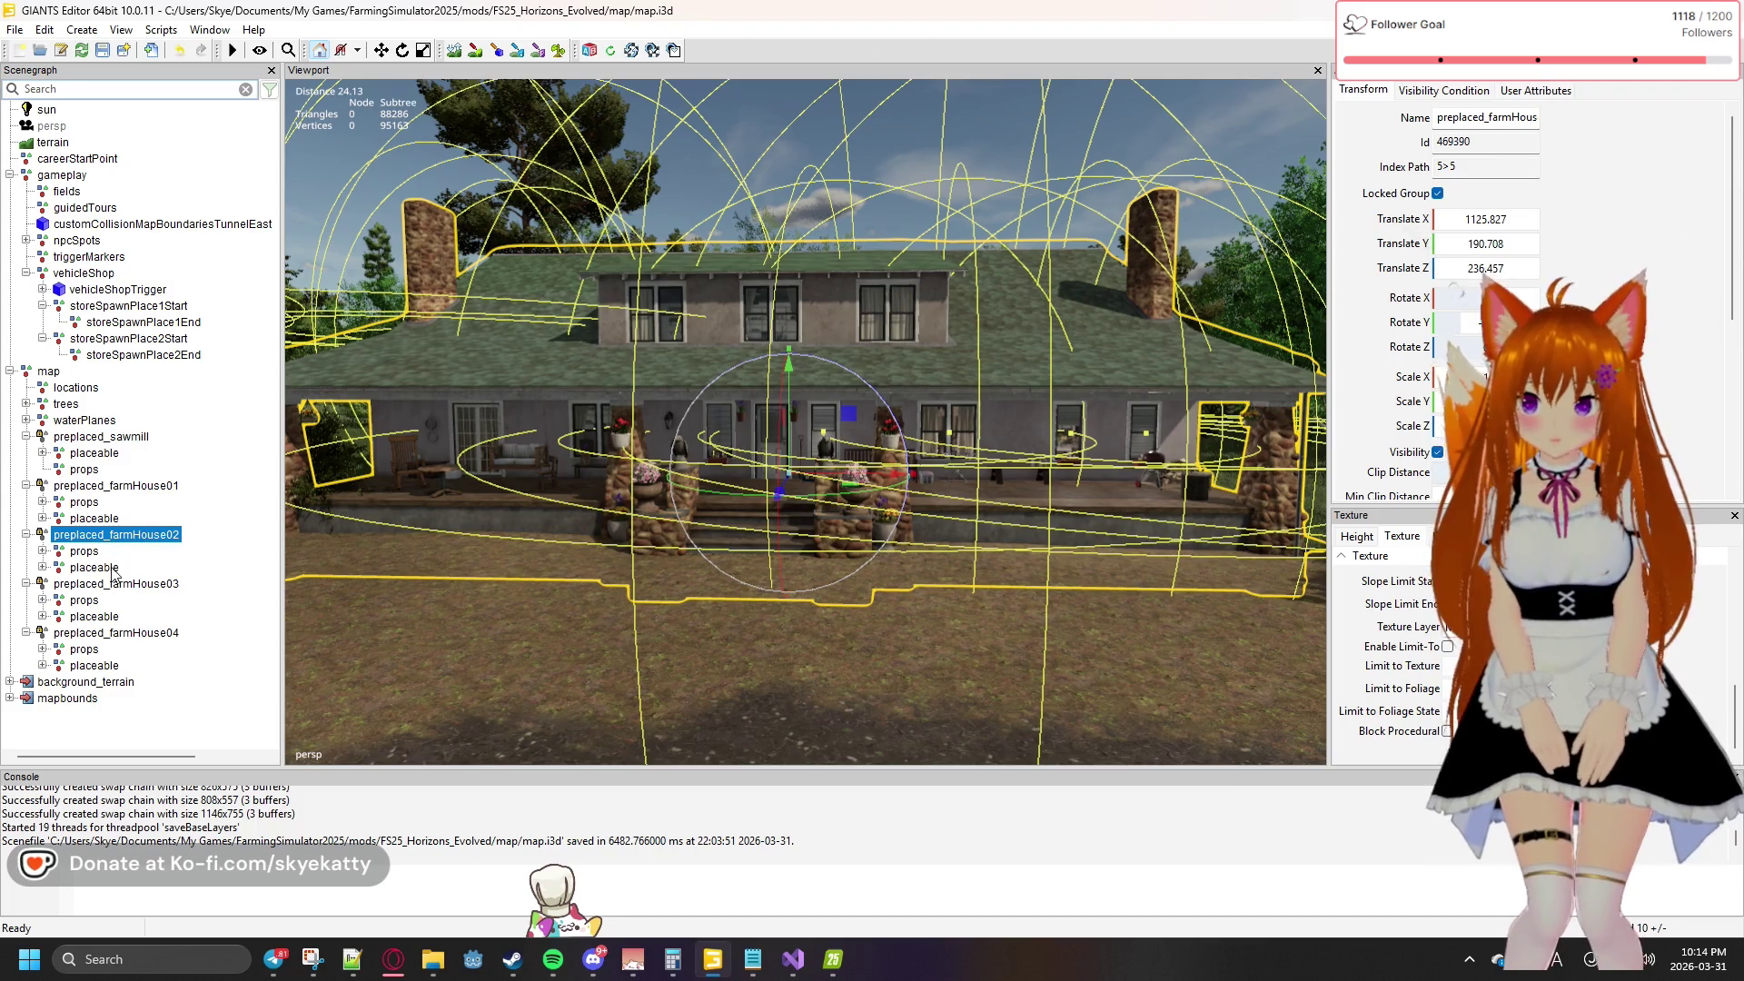
Expand the placeable group to select farmHouse02, then expand the props group
left_click(111, 567)
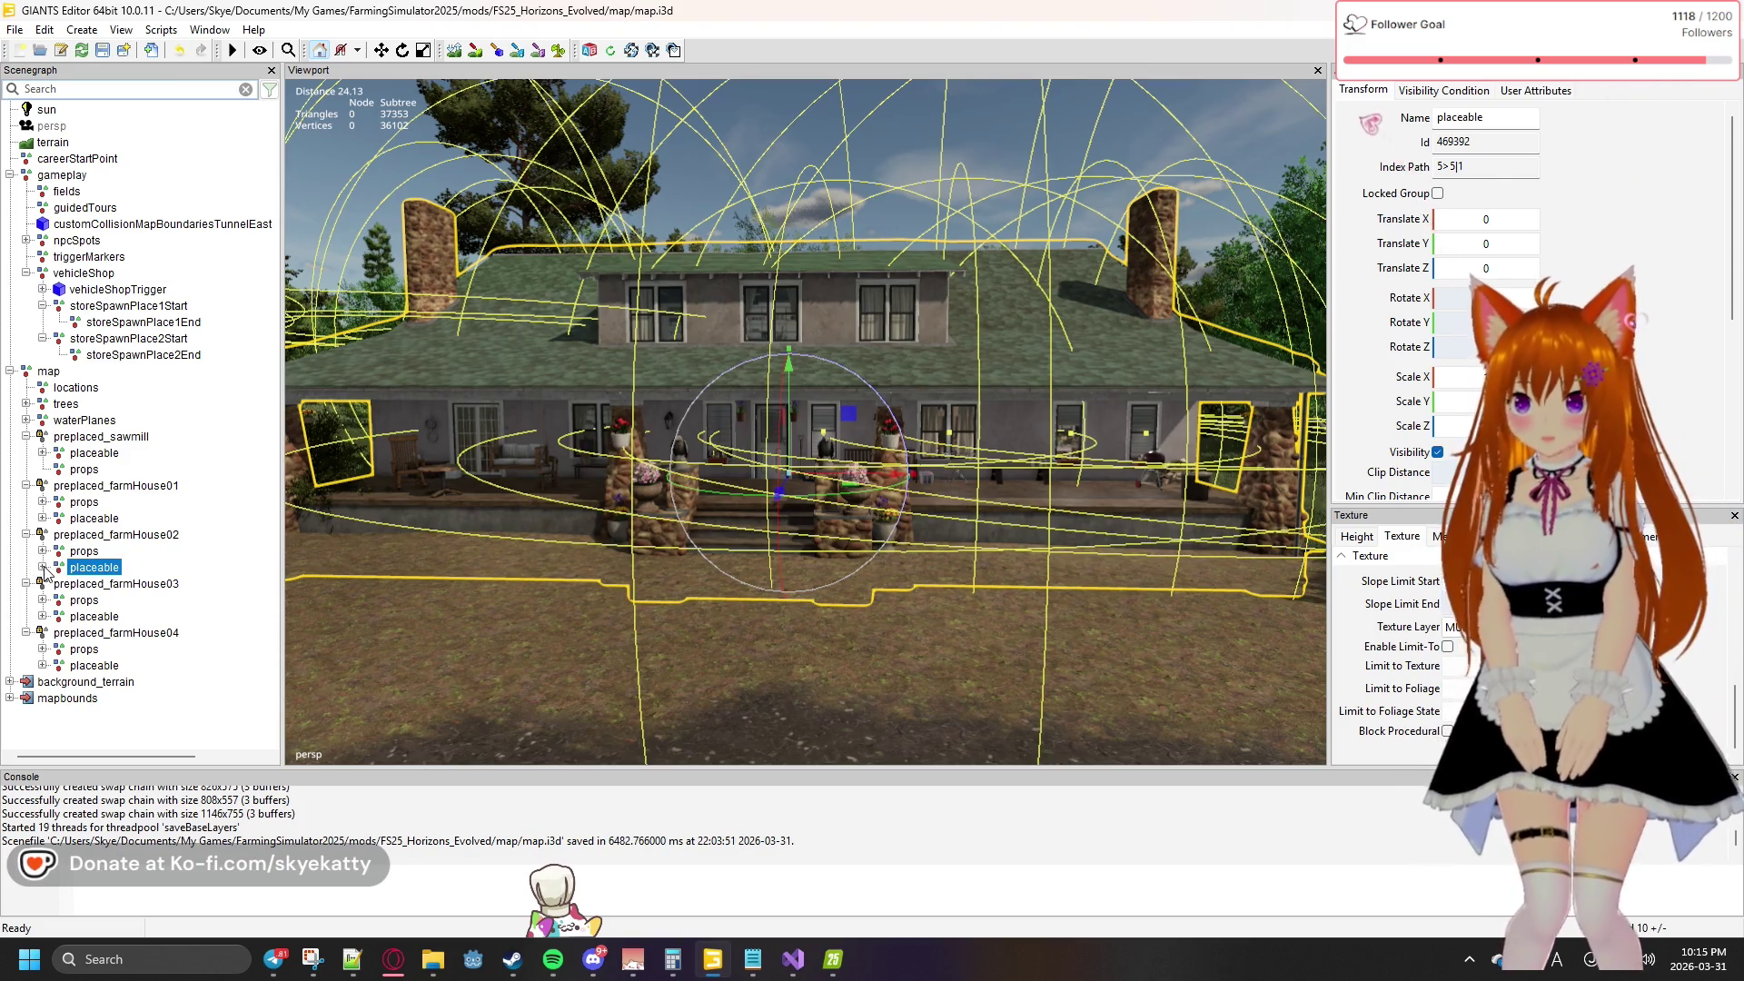
left_click(43, 567)
left_click(93, 584)
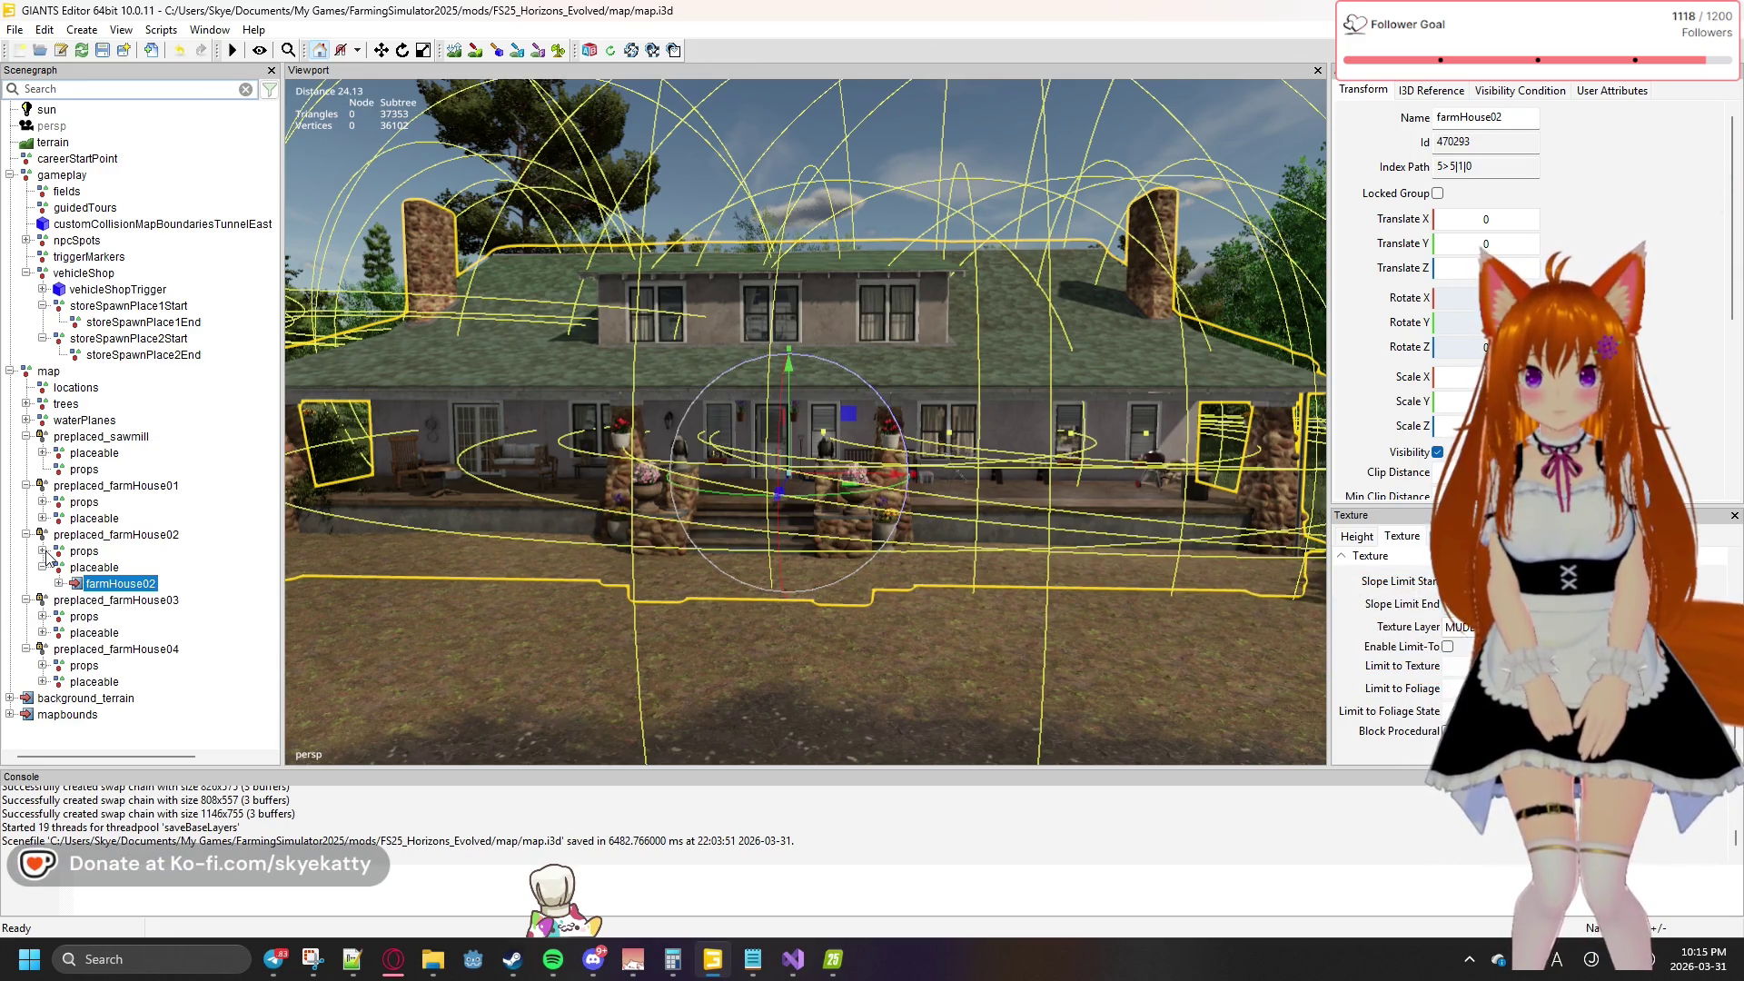
left_click(41, 551)
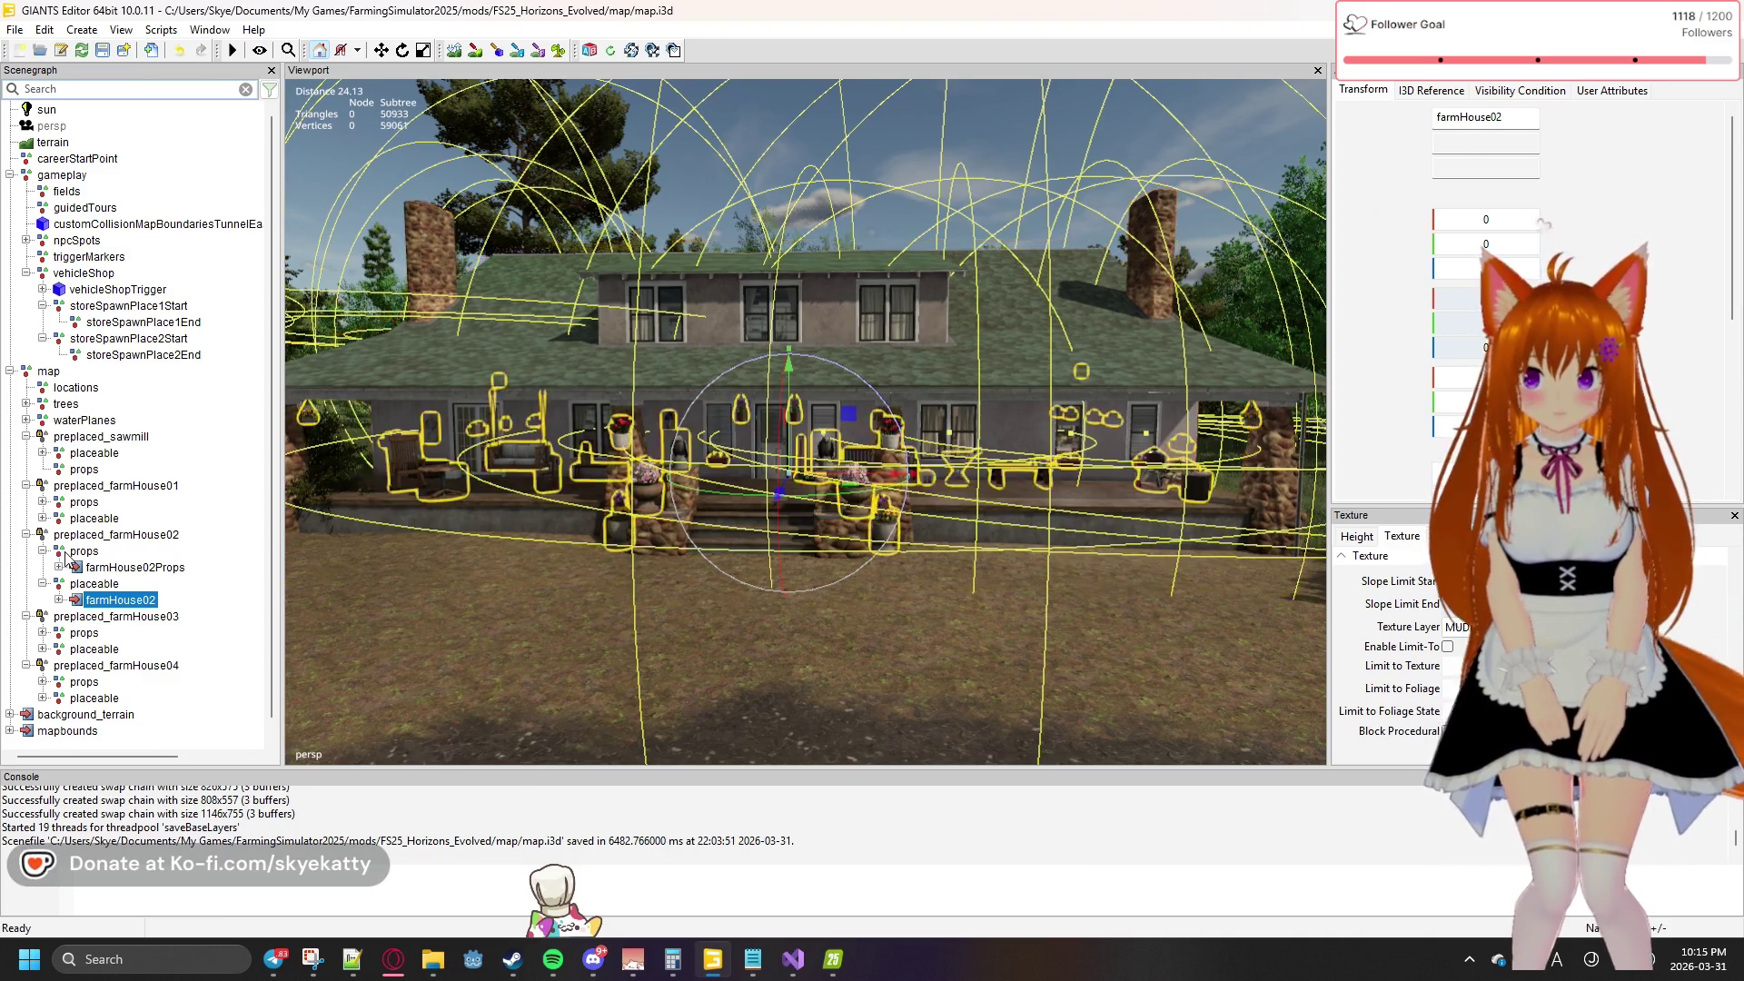
Select farmHouse02Props and expand it to list its props
left_click(82, 551)
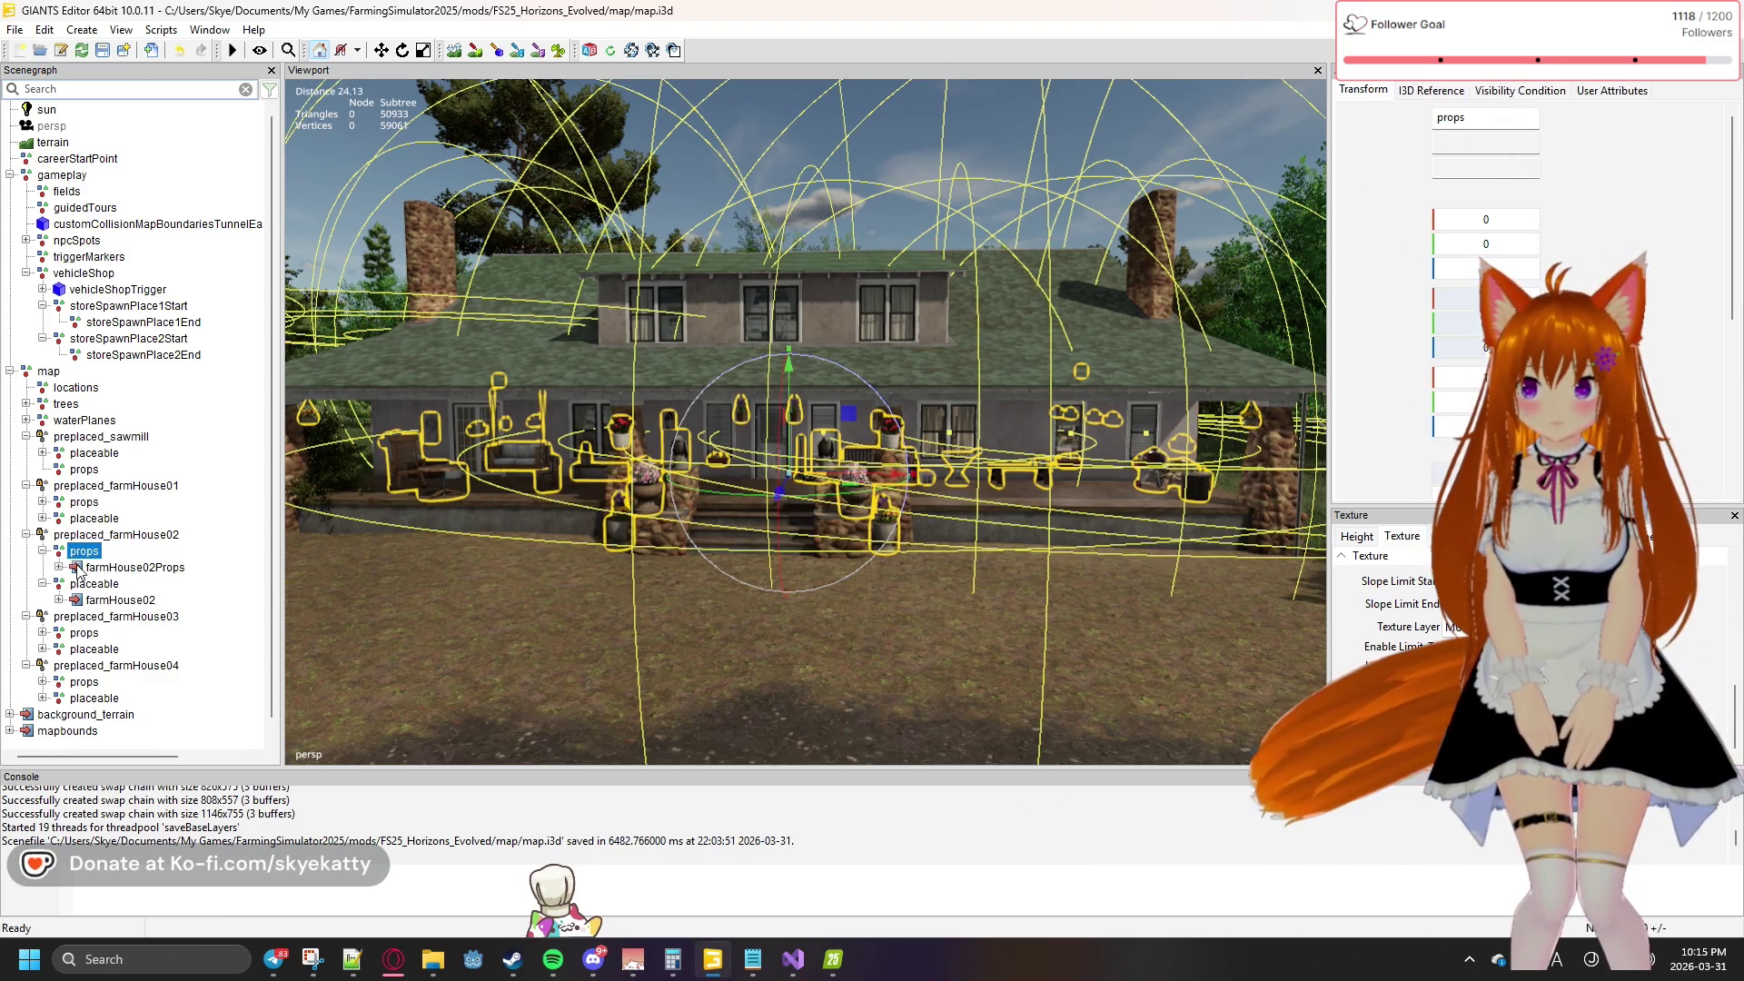
left_click(78, 569)
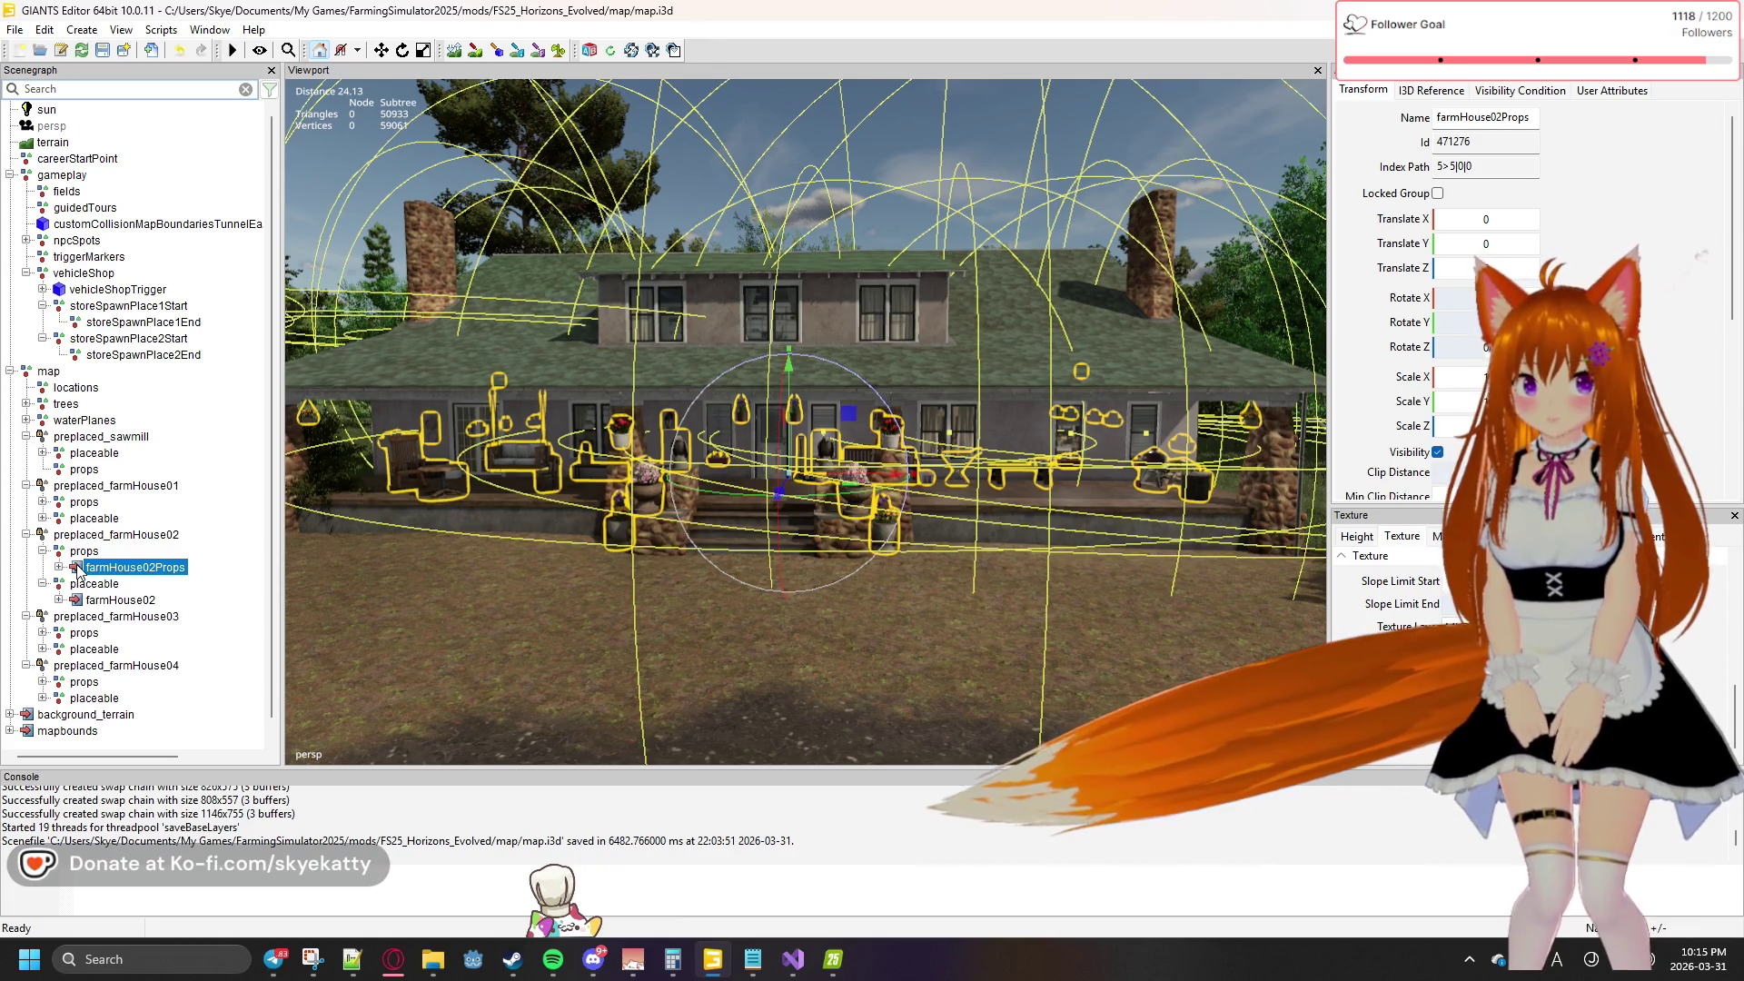
left_click(58, 568)
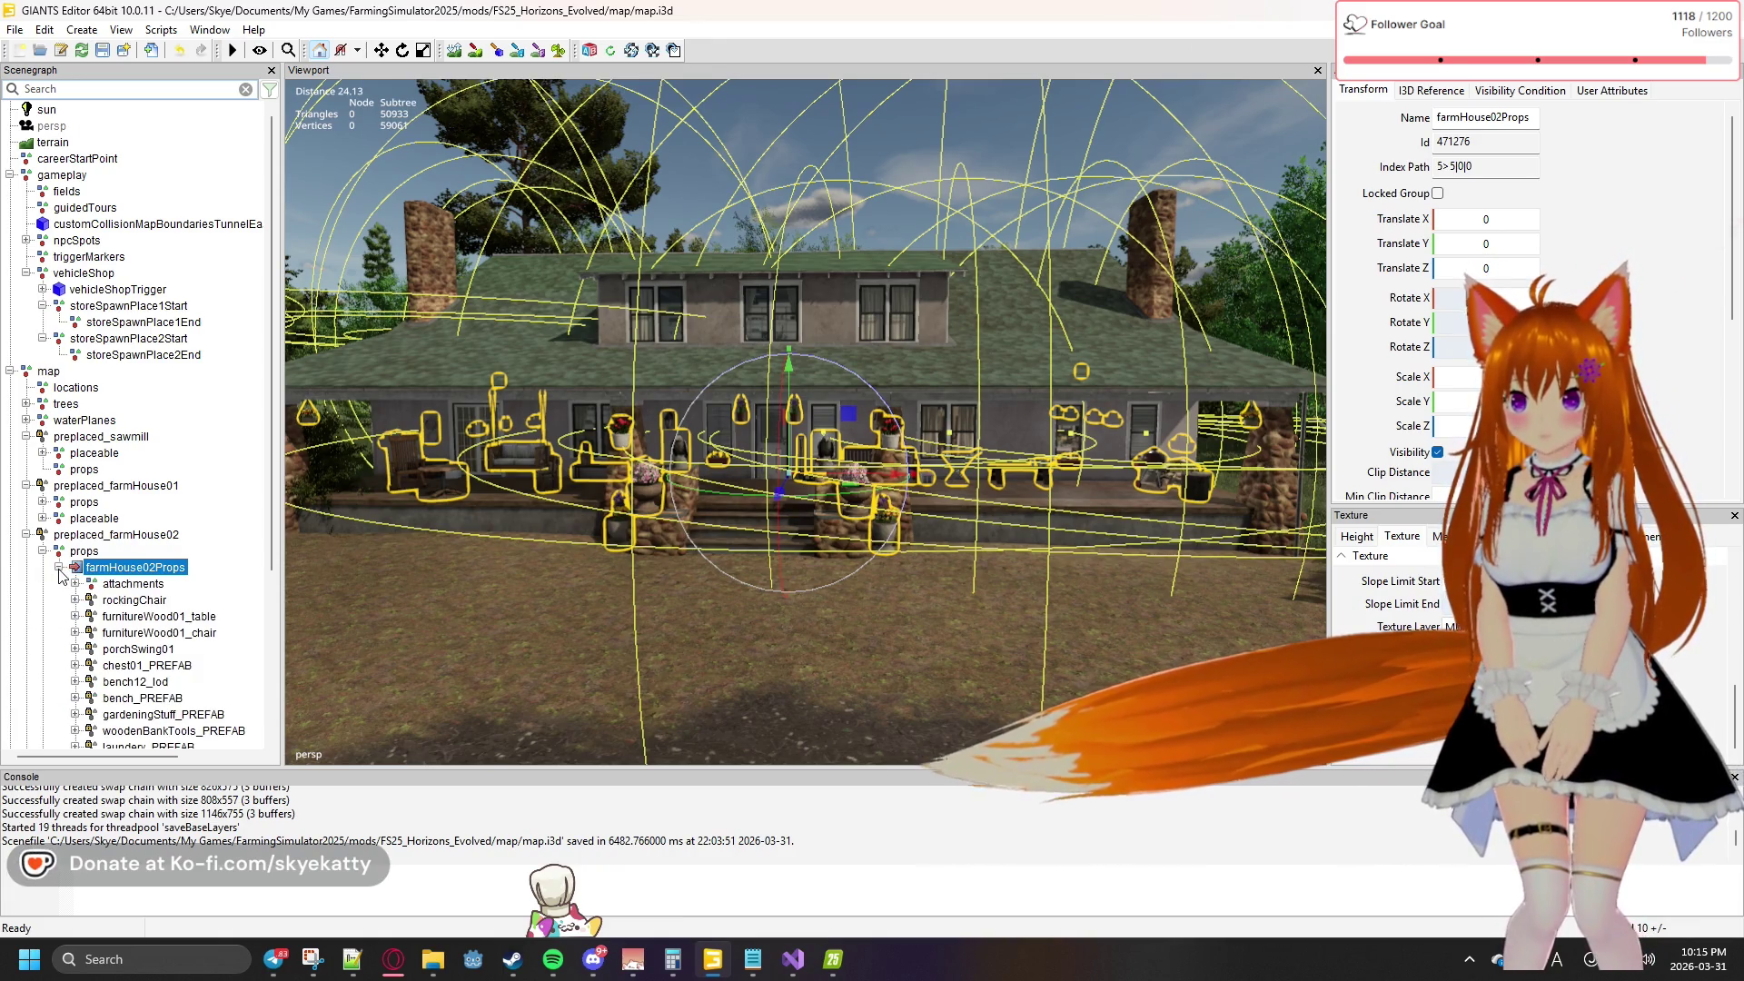
scroll(59, 575, "down", 2)
scroll(60, 575, "down", 2)
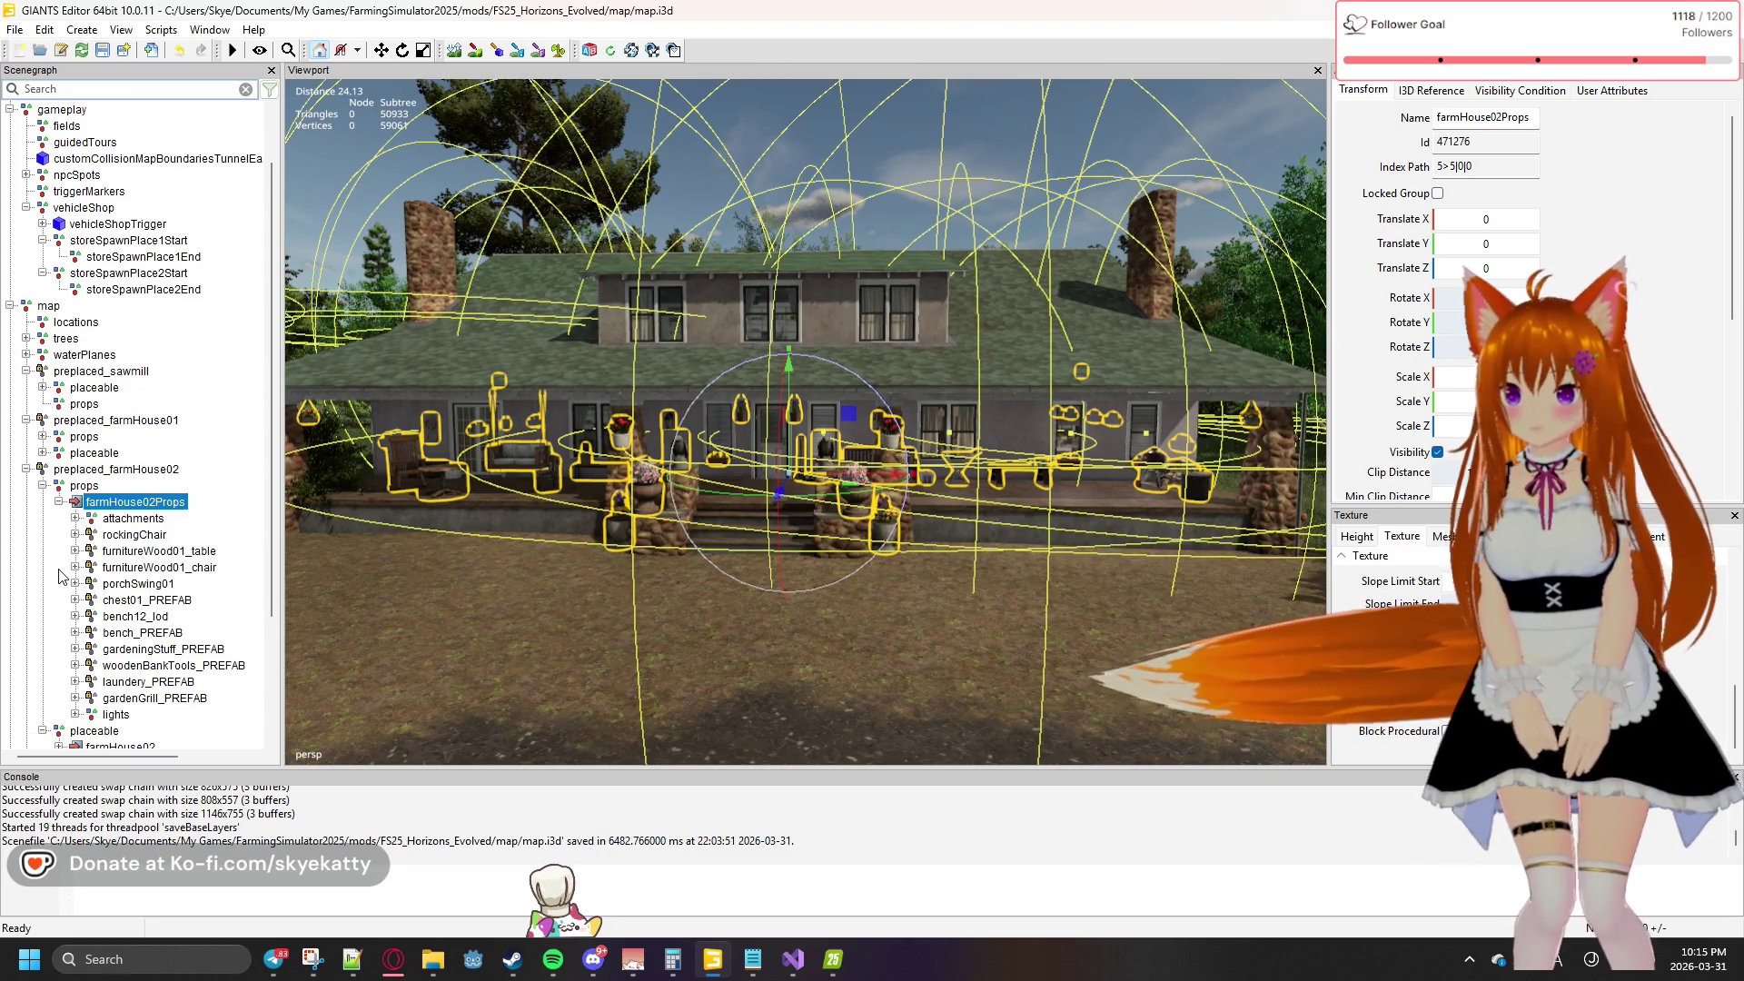
scroll(60, 575, "down", 2)
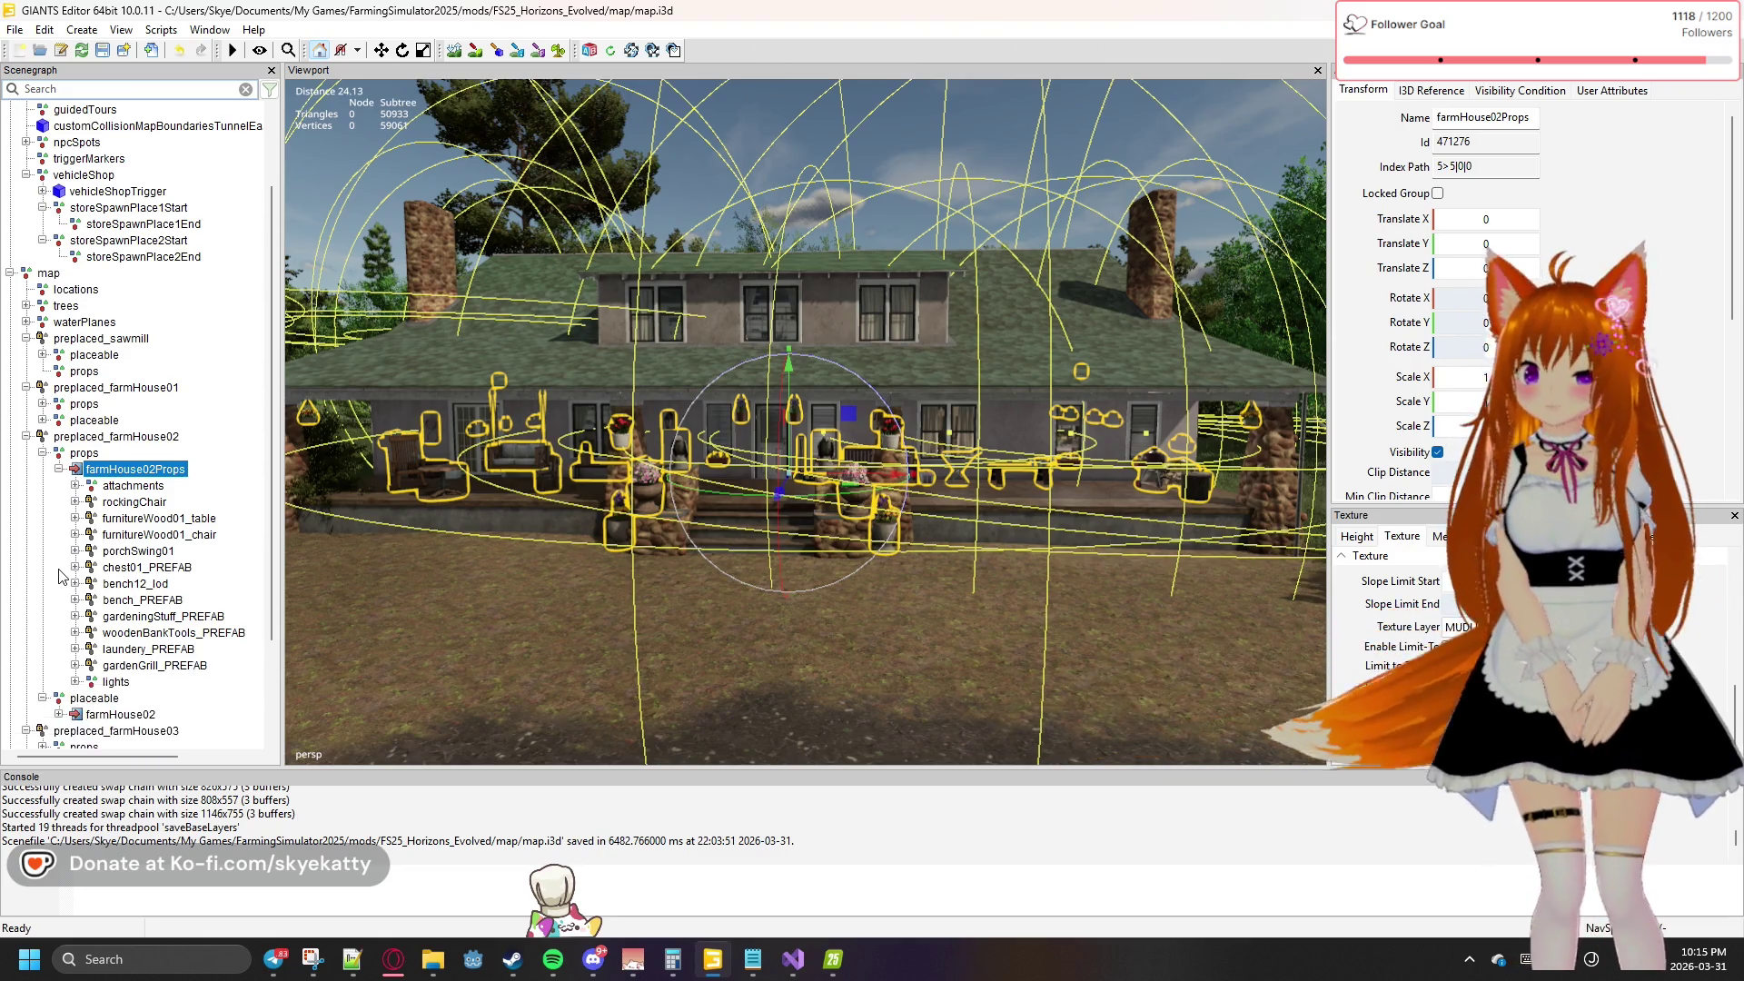
Expand farmHouse02 and farmhouseFeatures, peek into wardrobe, then collapse farmhouseFeatures
left_click(58, 714)
scroll(101, 664, "down", 1)
scroll(102, 664, "down", 10)
scroll(102, 664, "down", 4)
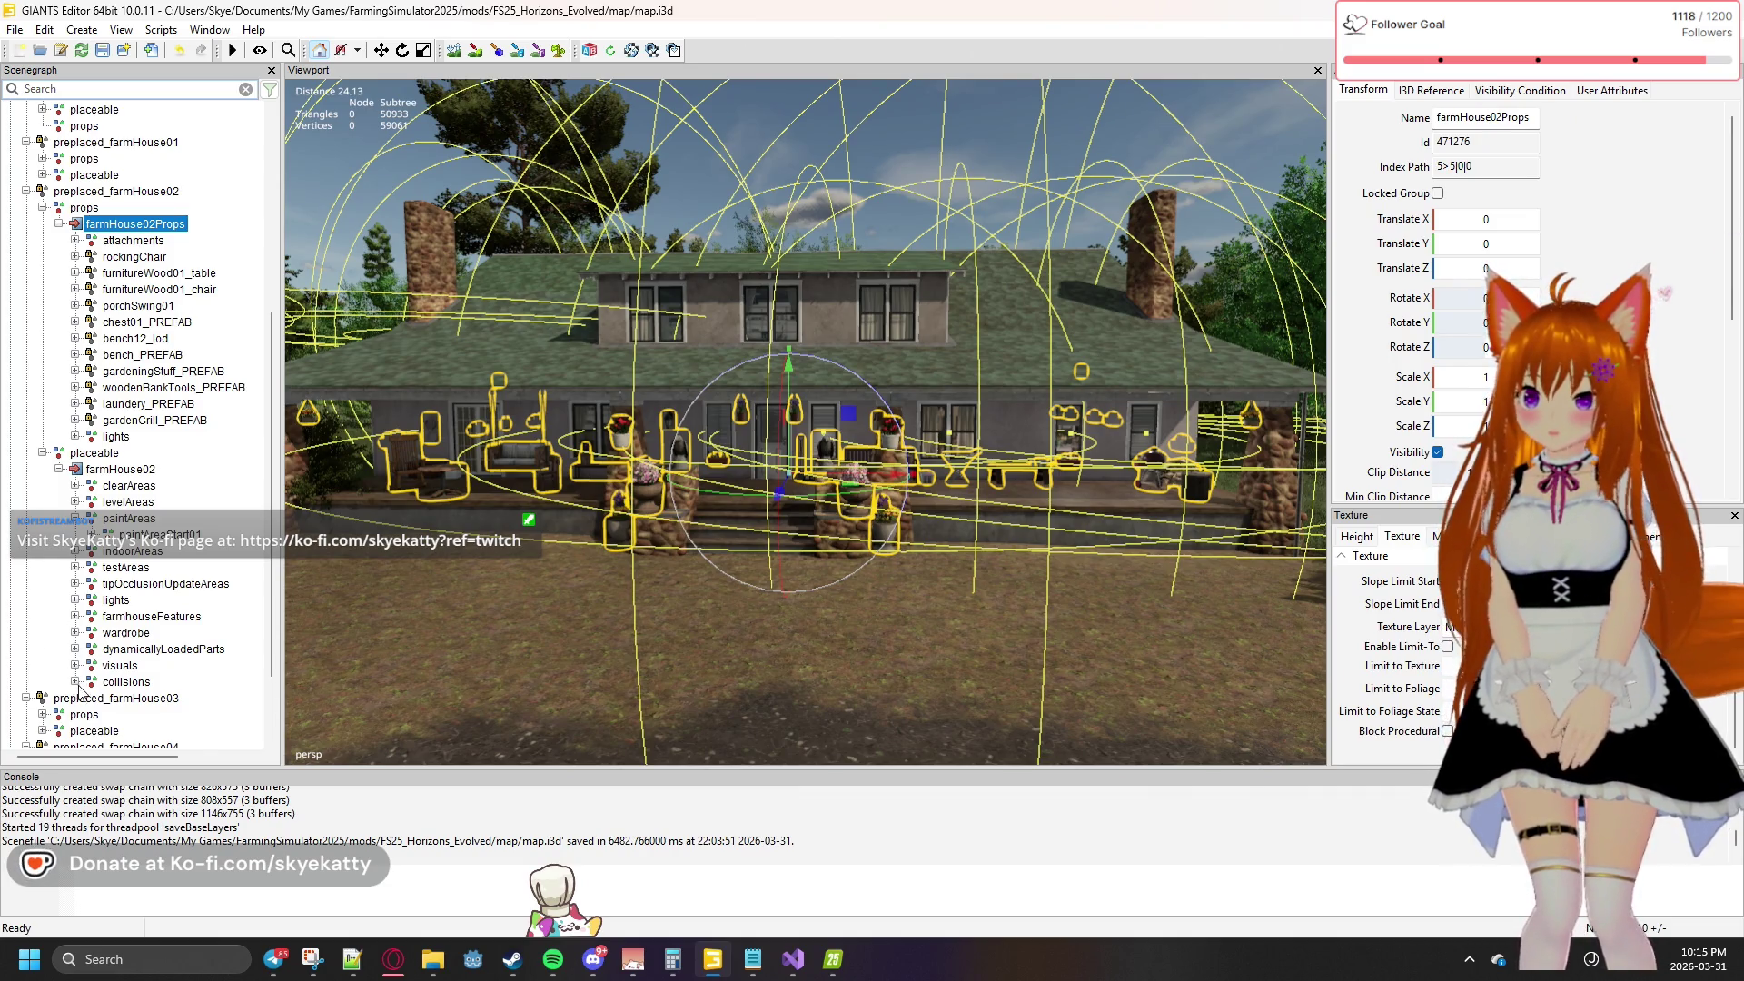
left_click(75, 617)
scroll(79, 624, "down", 1)
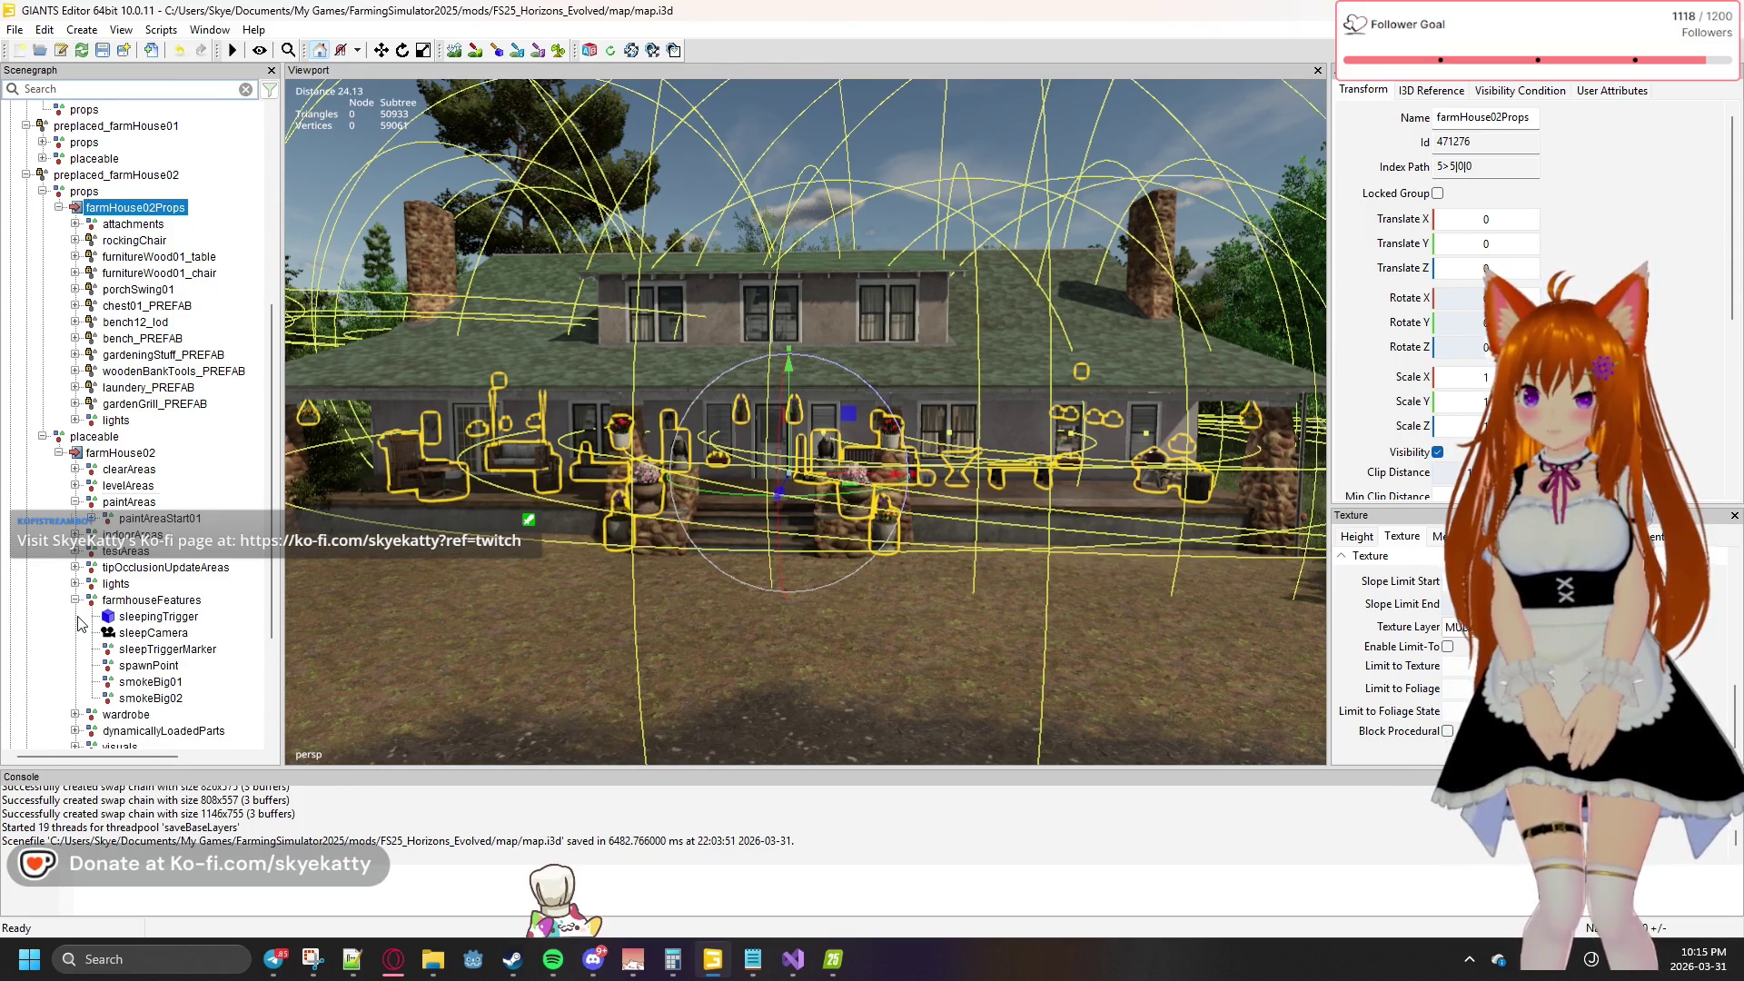
scroll(79, 624, "down", 2)
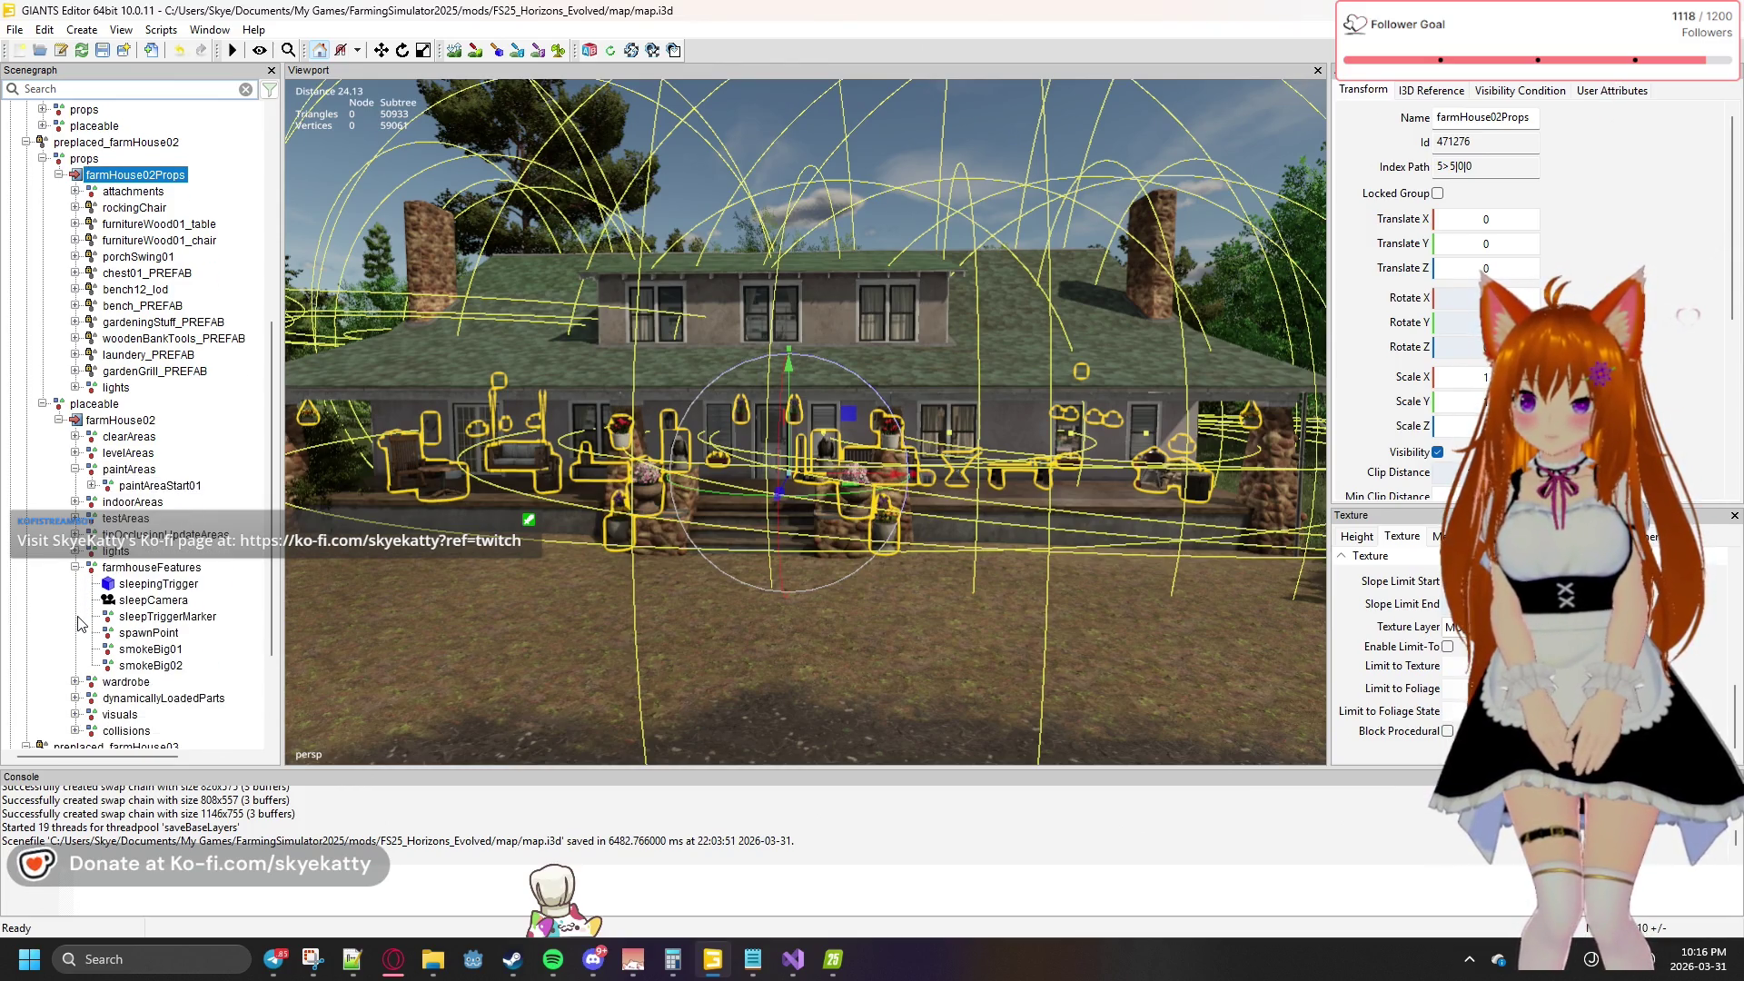
left_click(75, 683)
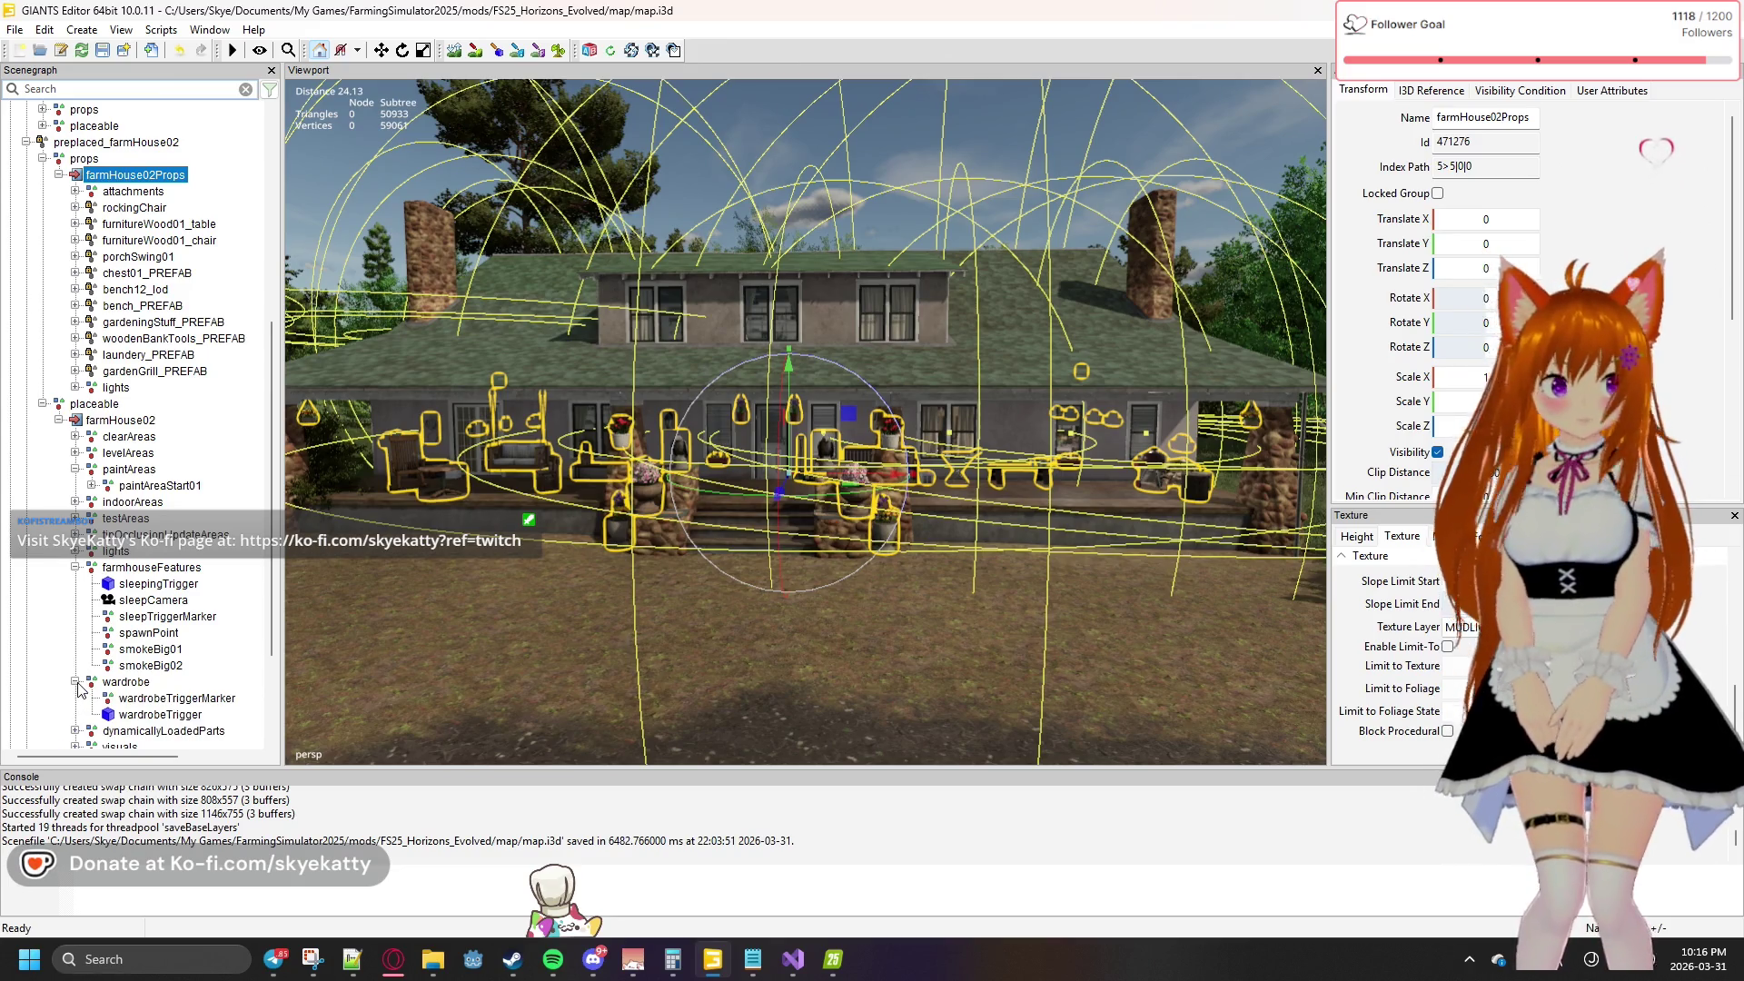
left_click(76, 683)
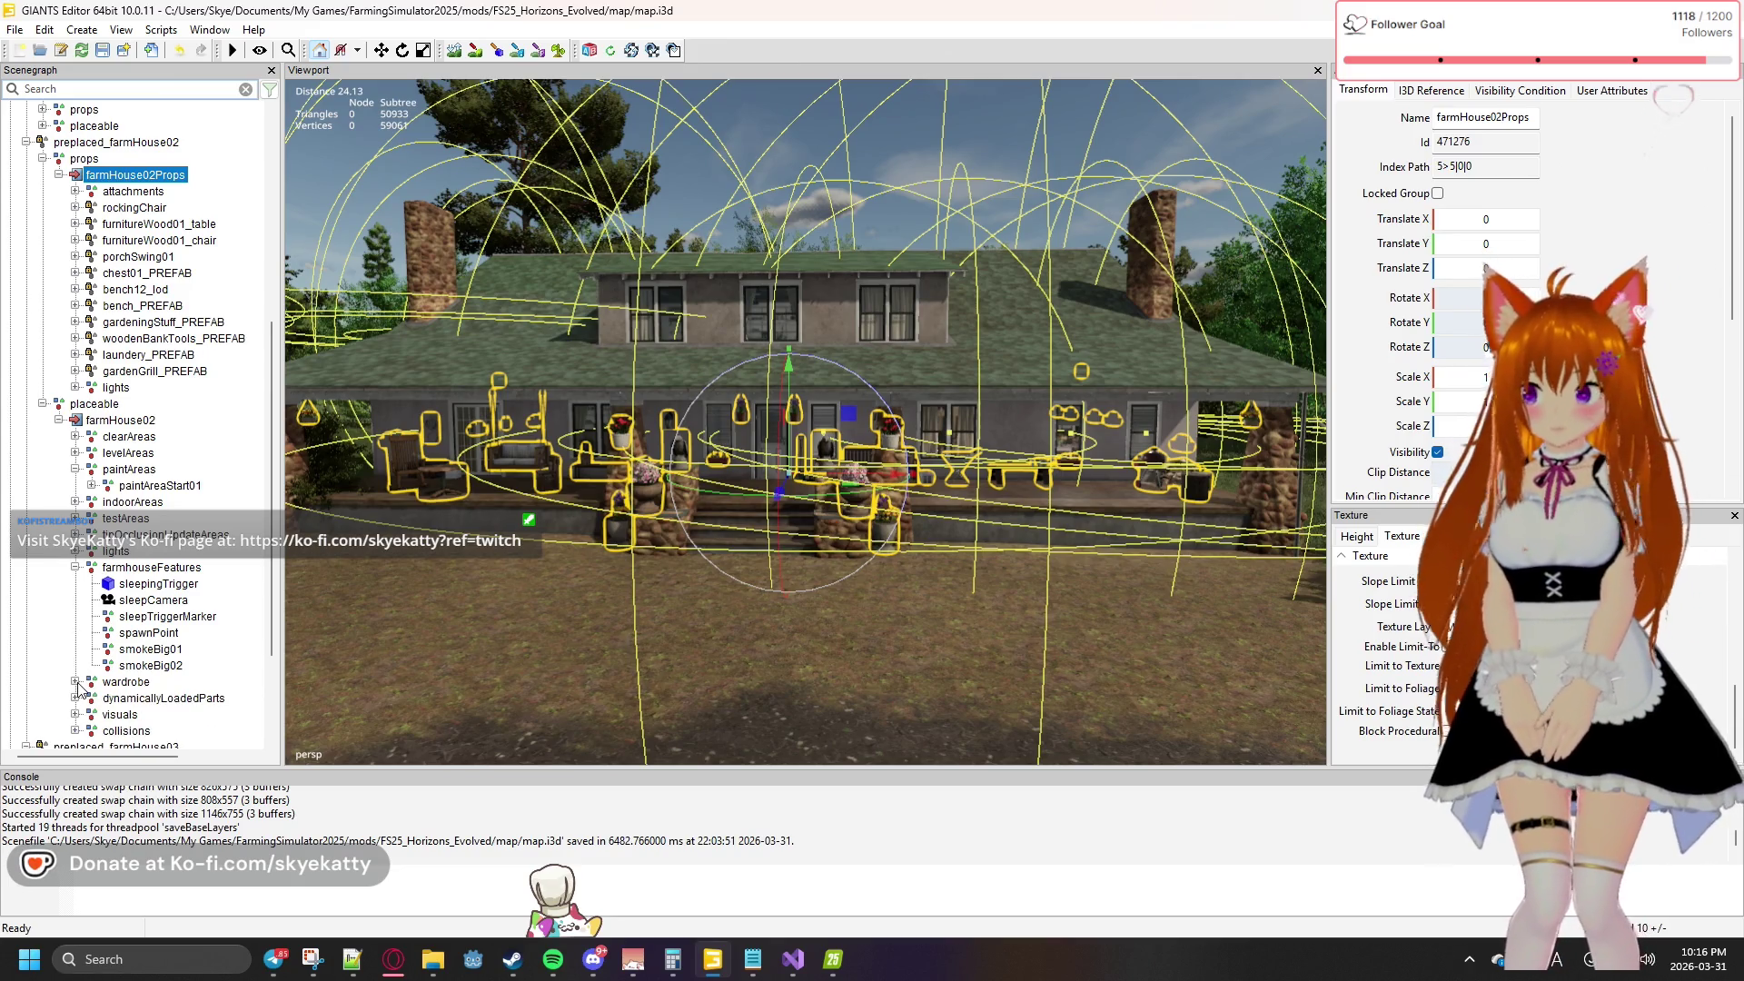
left_click(71, 569)
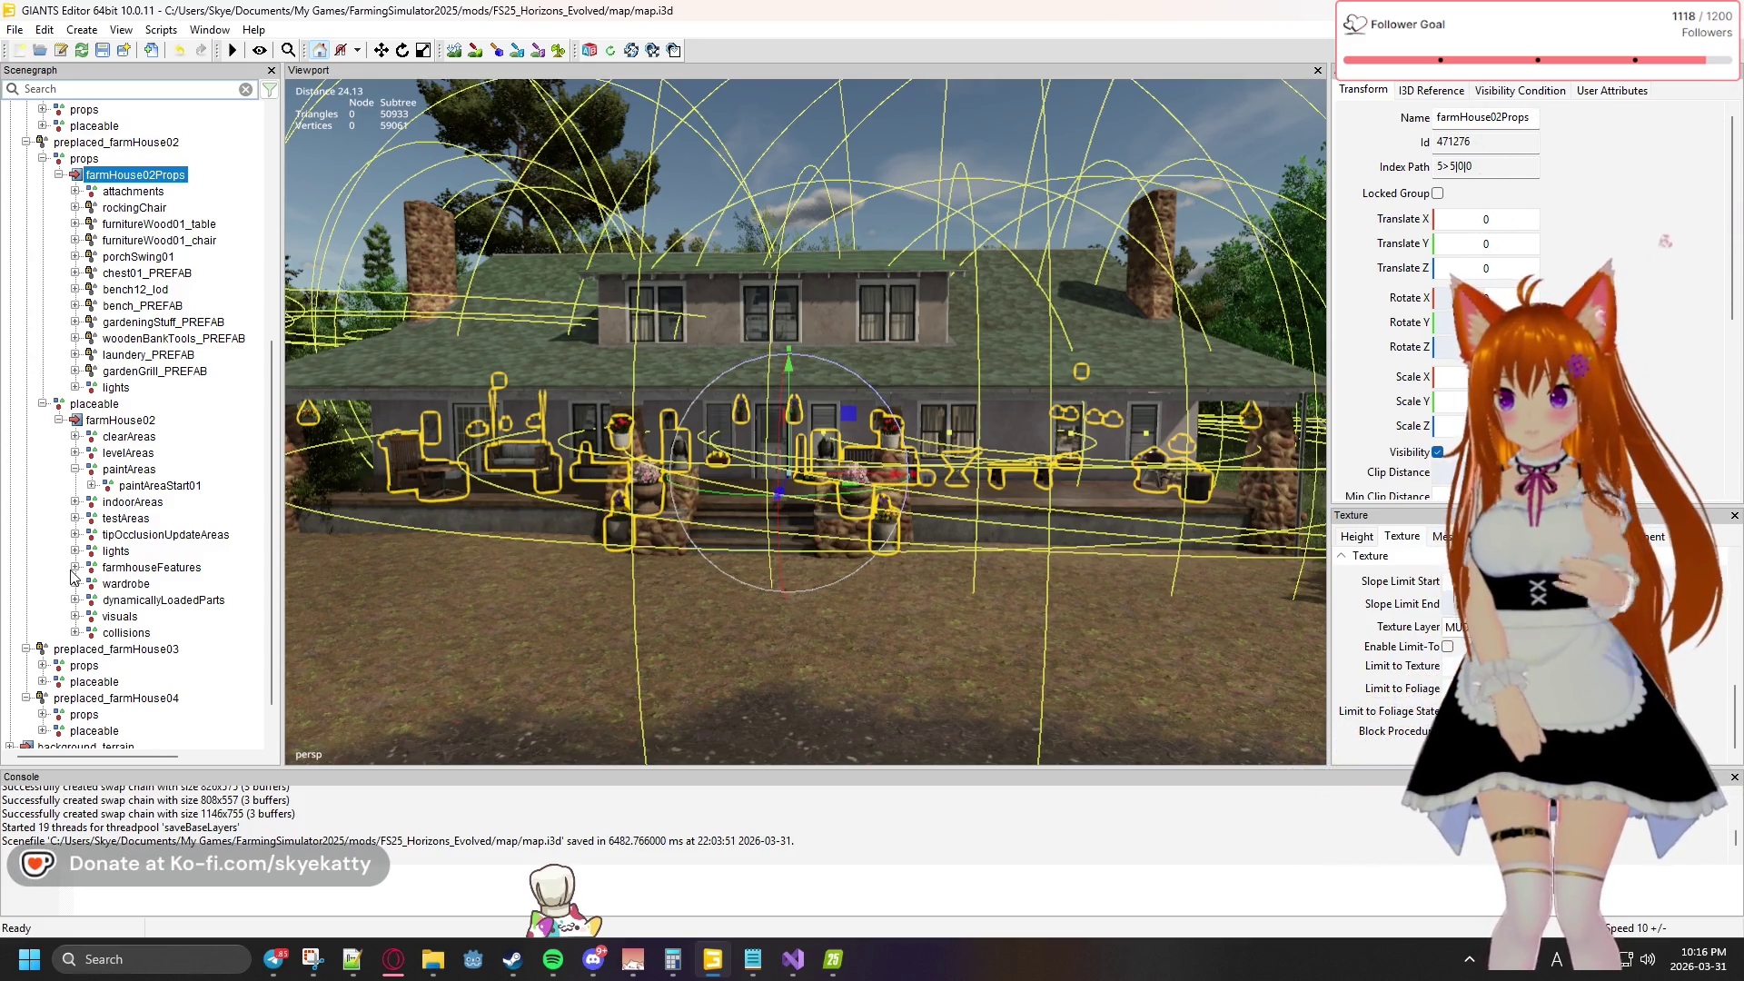
scroll(57, 389, "up", 1)
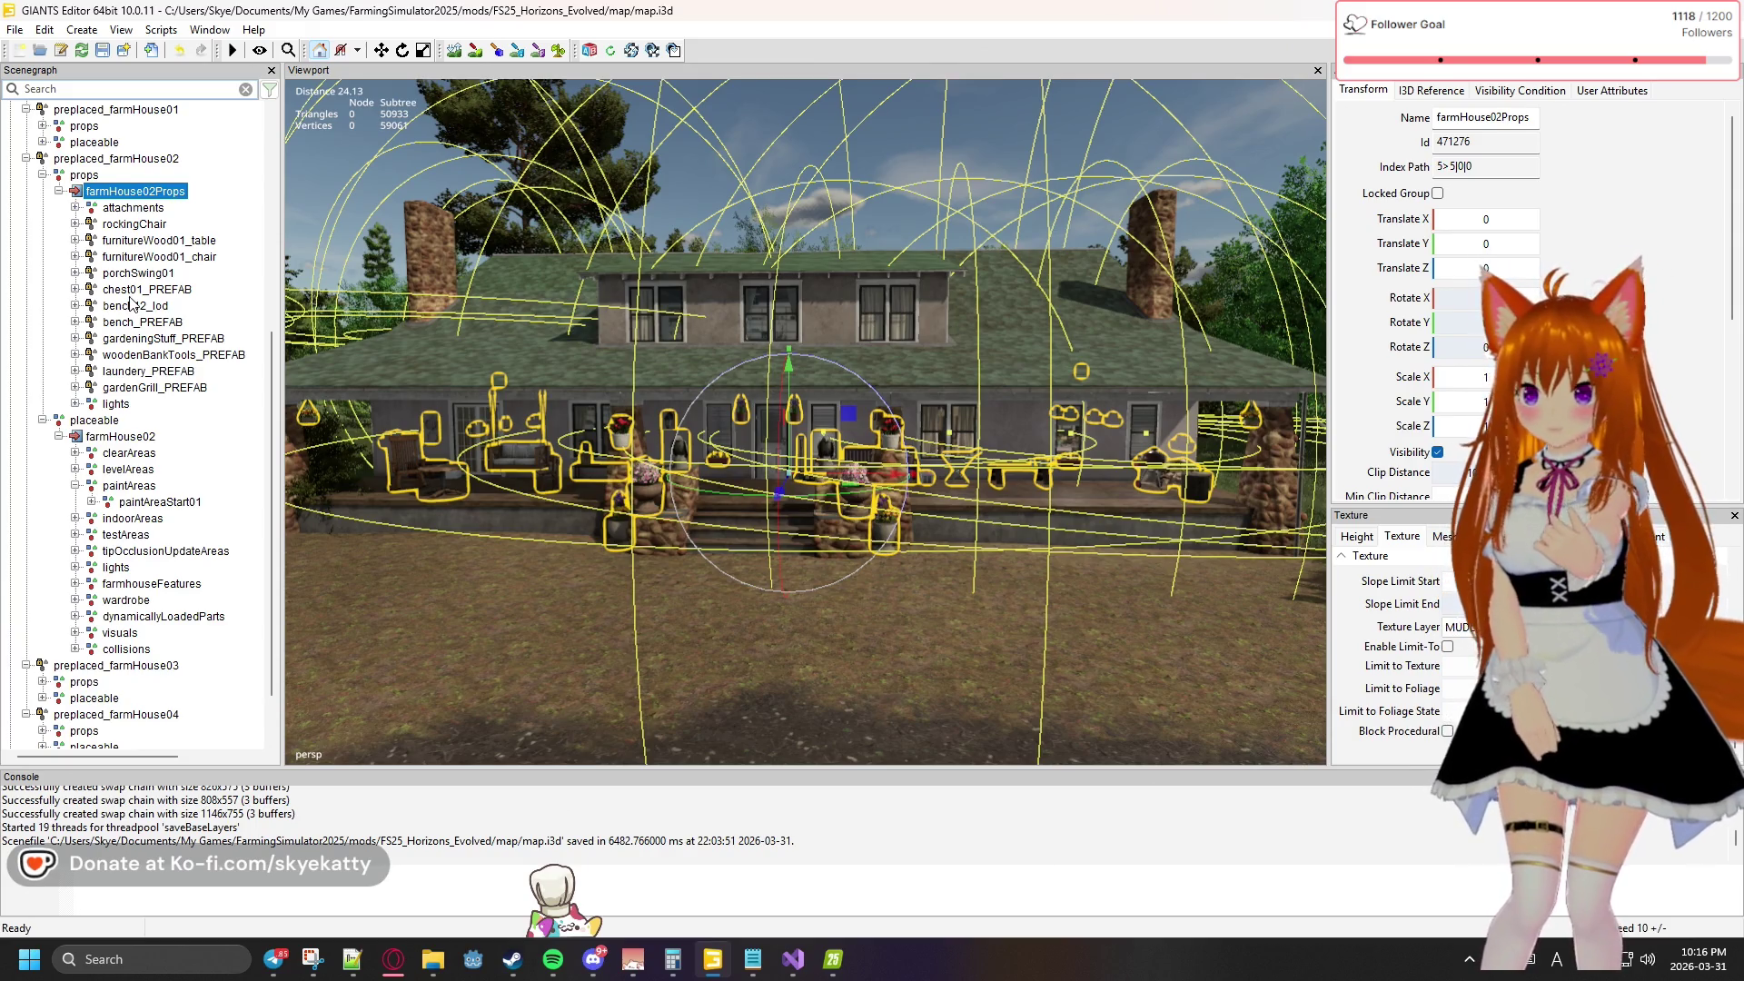
scroll(132, 301, "up", 2)
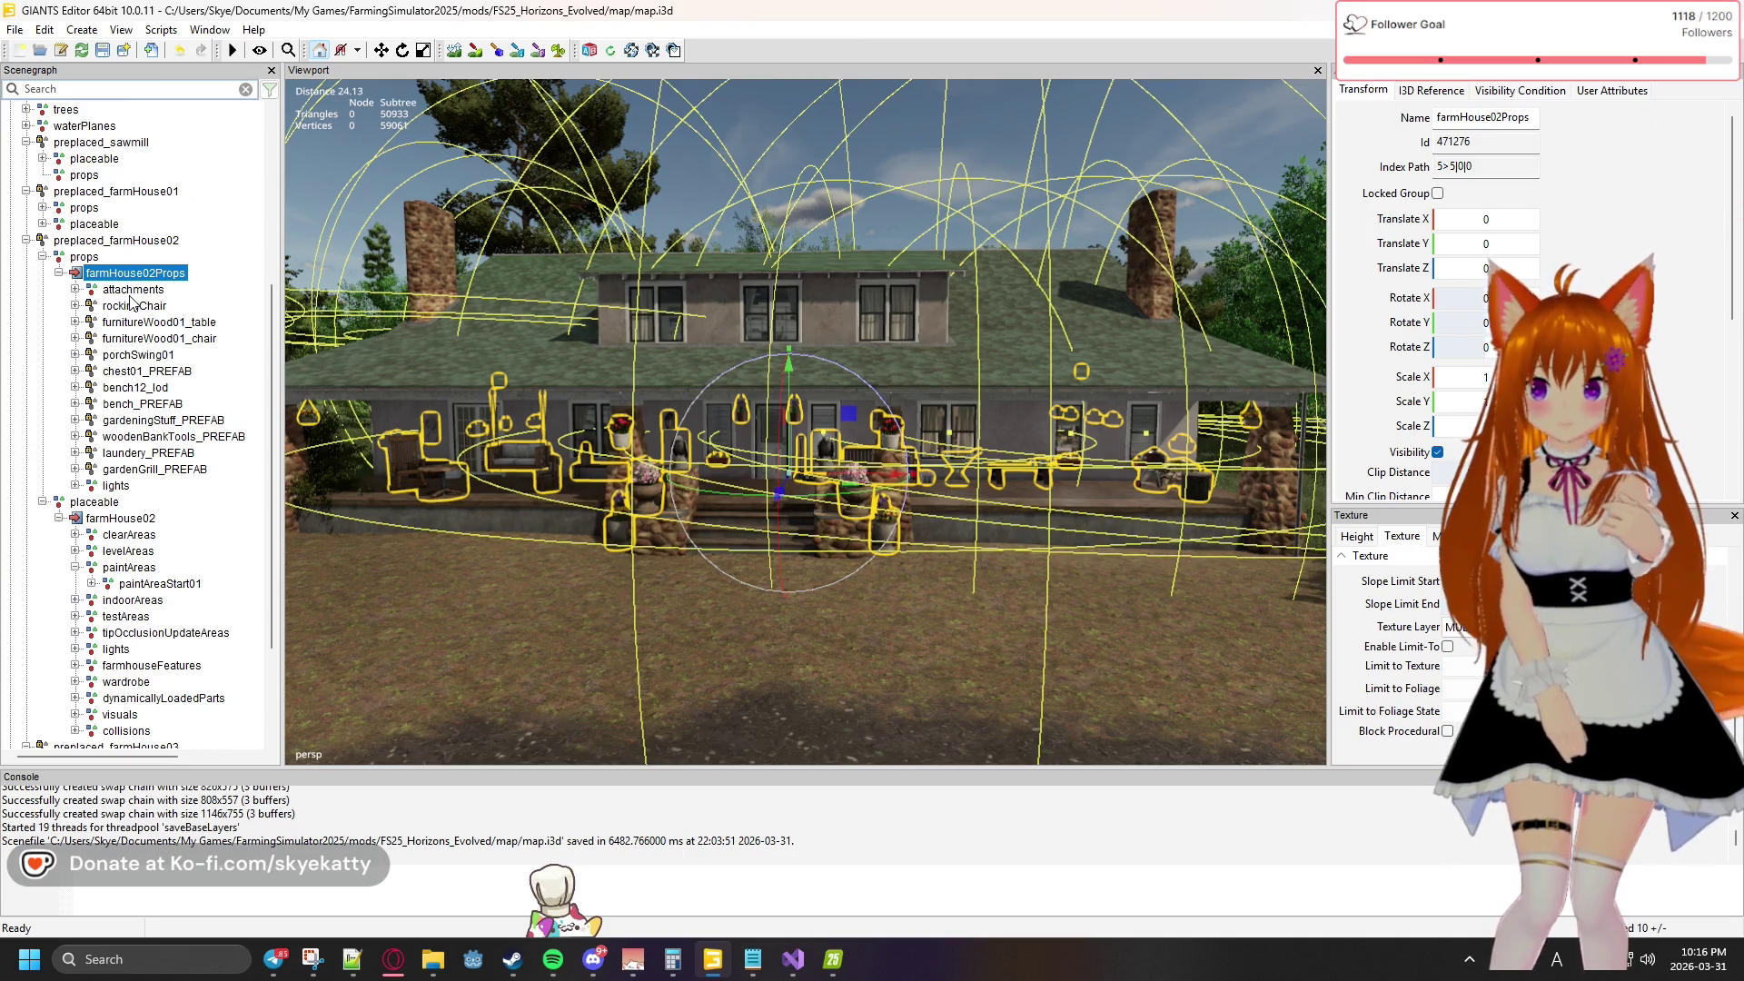
scroll(132, 302, "up", 1)
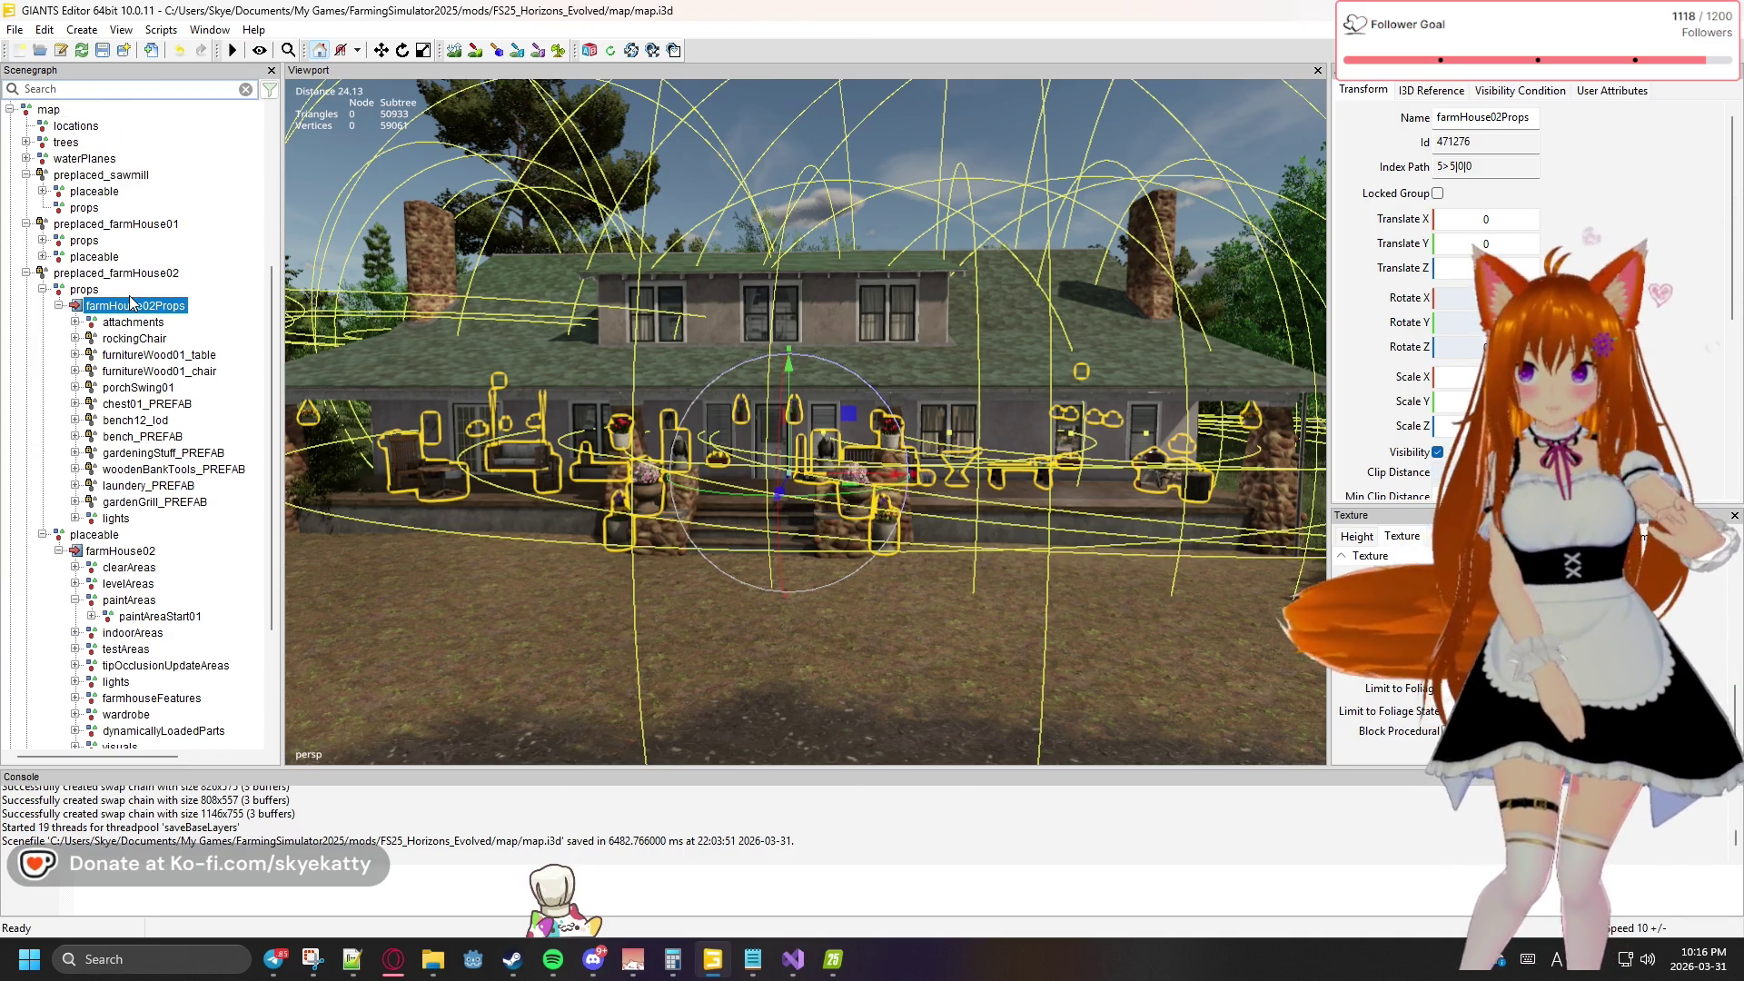
scroll(131, 343, "down", 1)
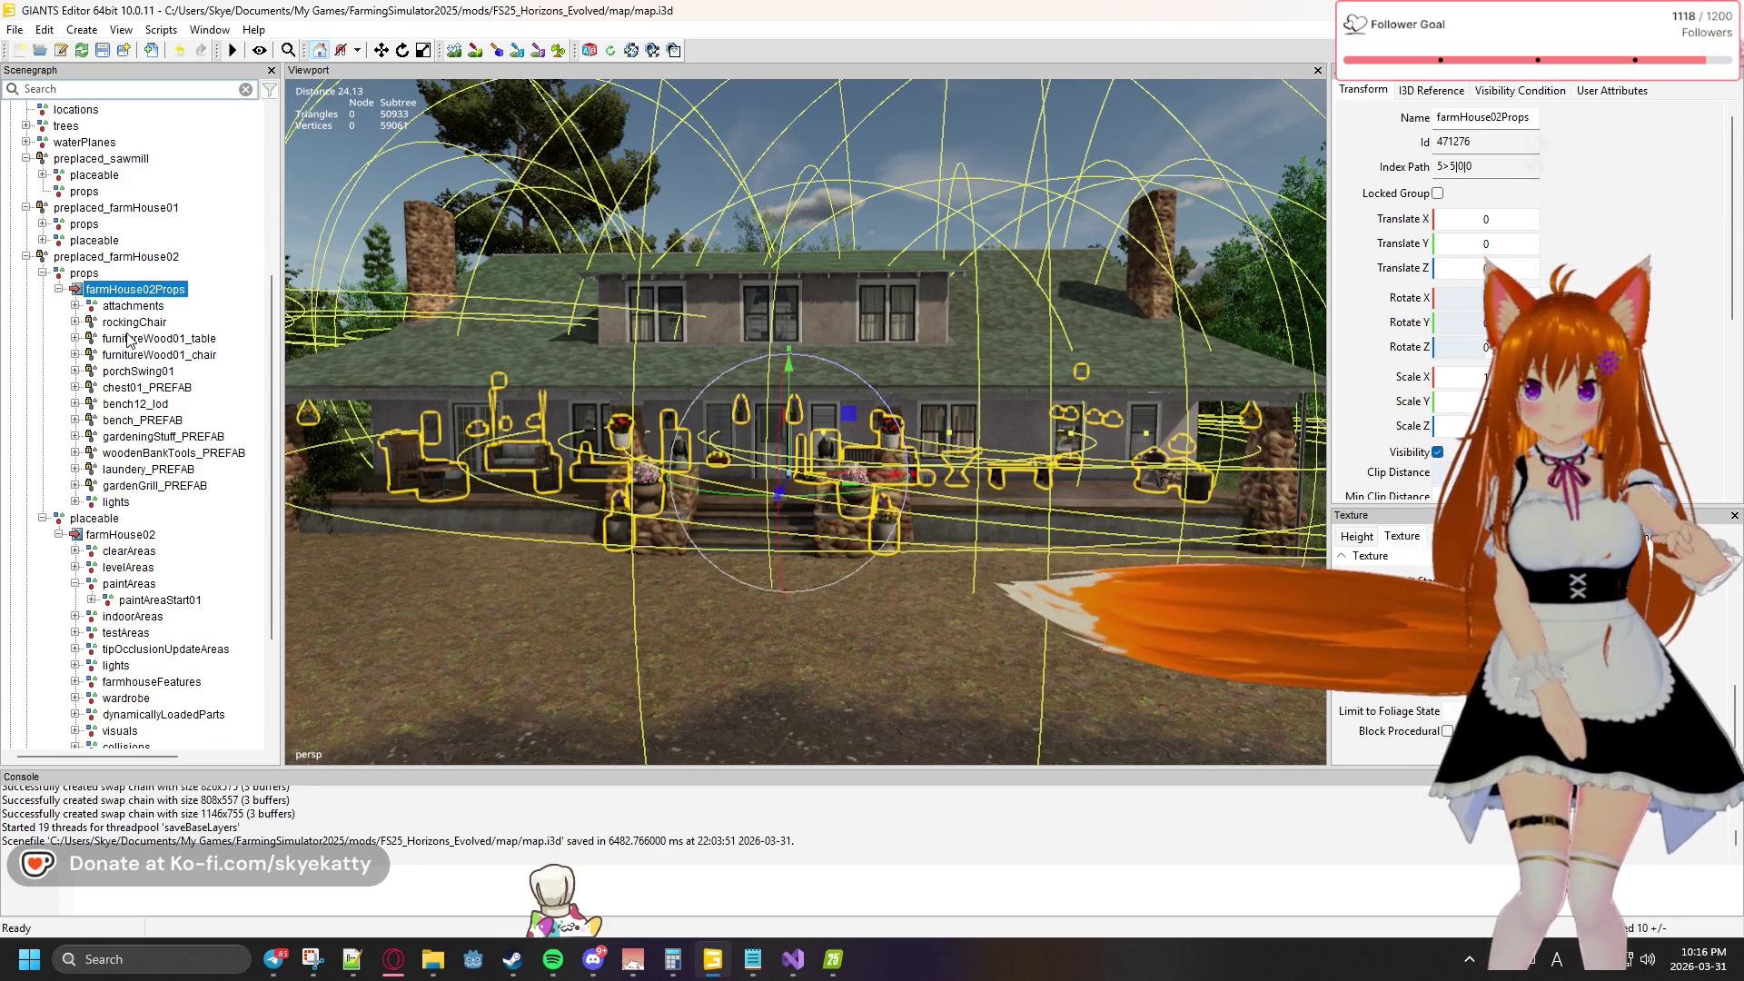
scroll(128, 340, "up", 1)
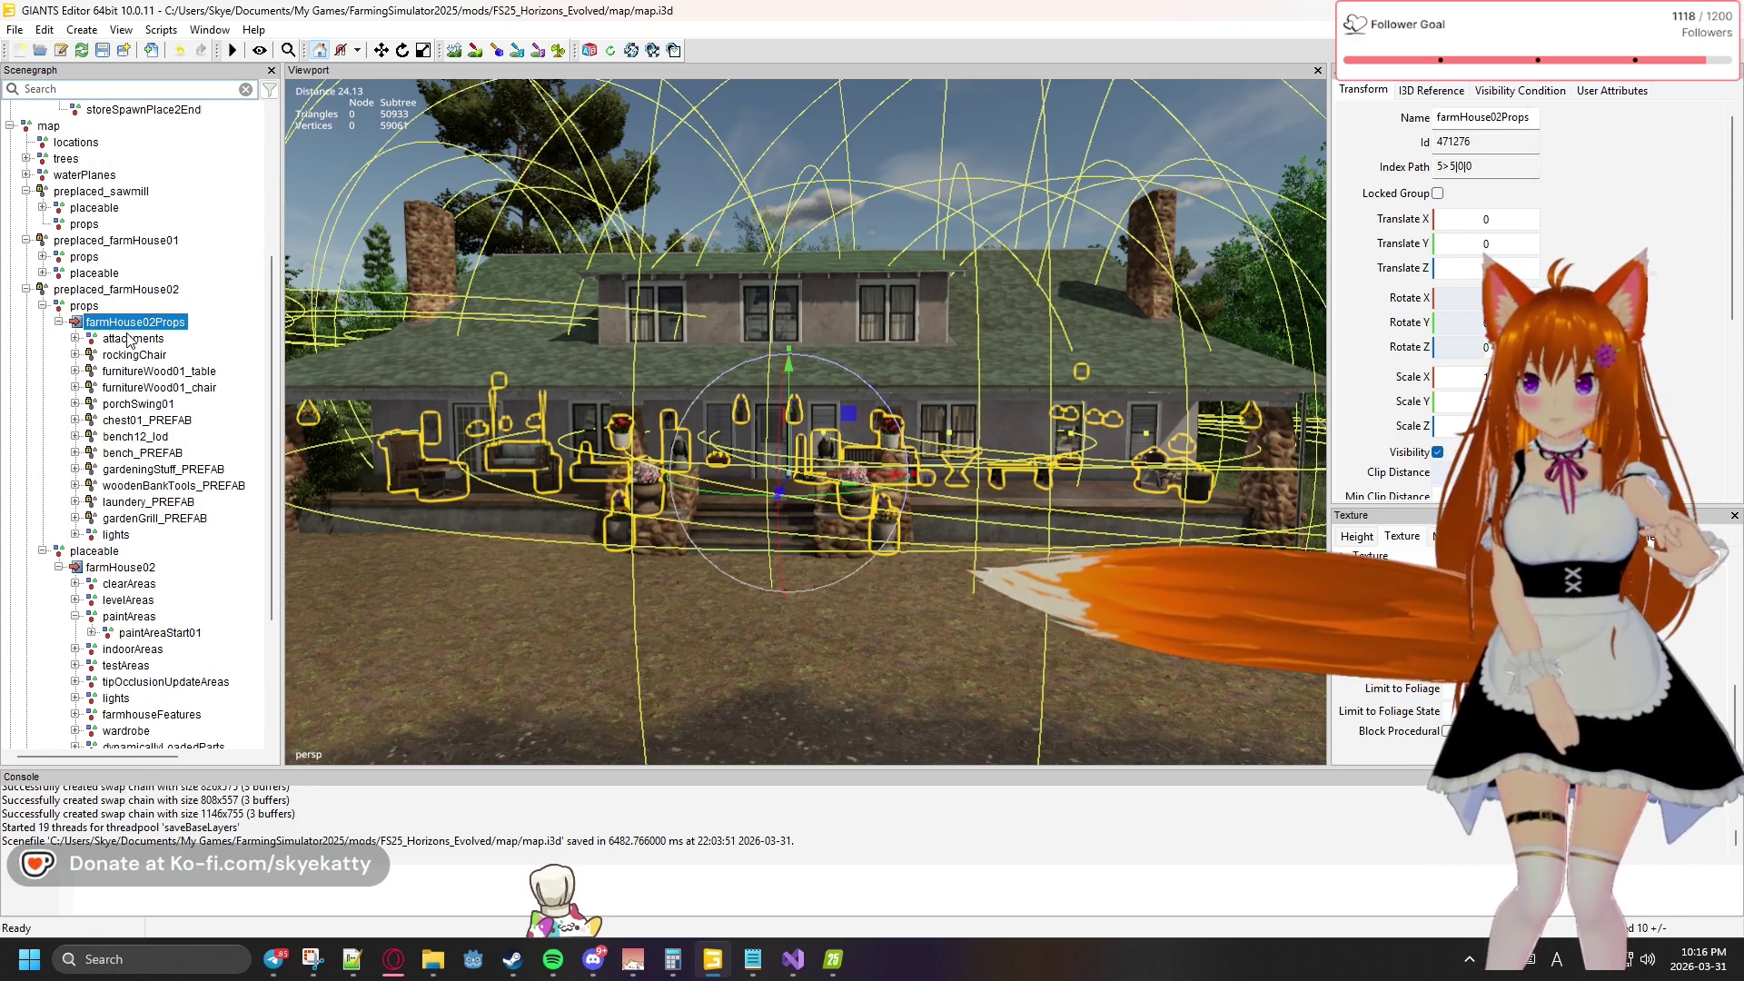
Select rockingChair, then multi-select props through gardenGrill_PREFAB to check Locked Group
left_click(76, 355)
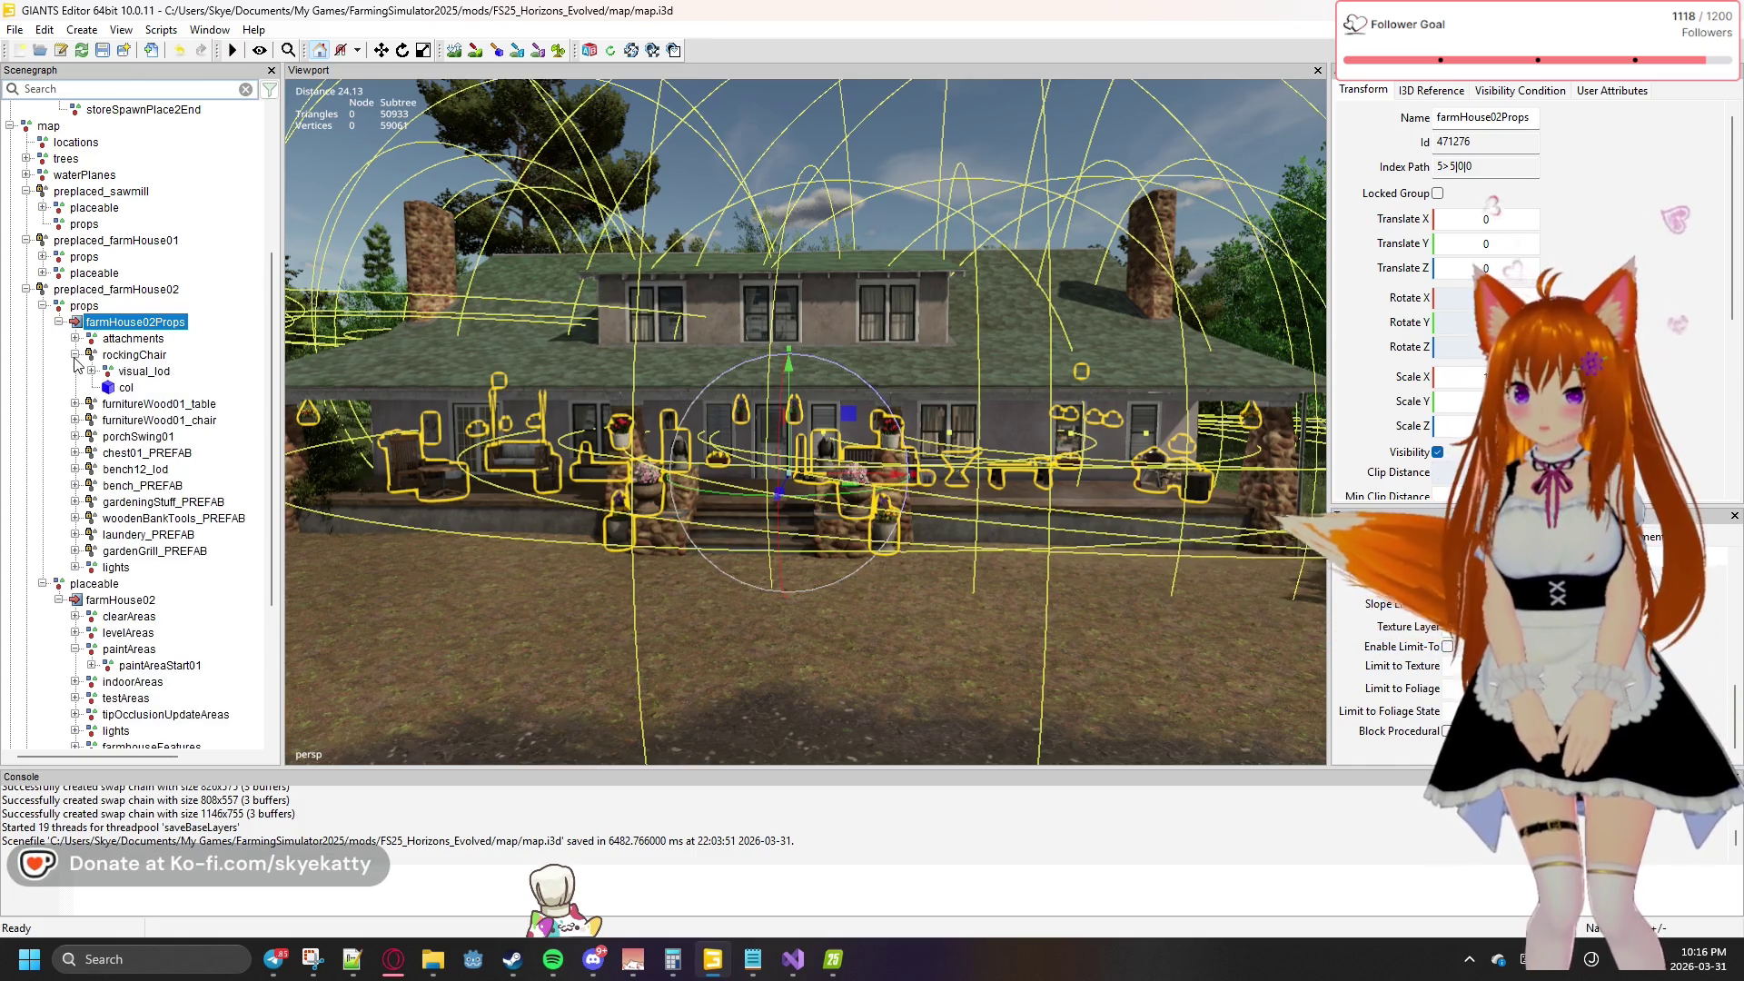
left_click(75, 355)
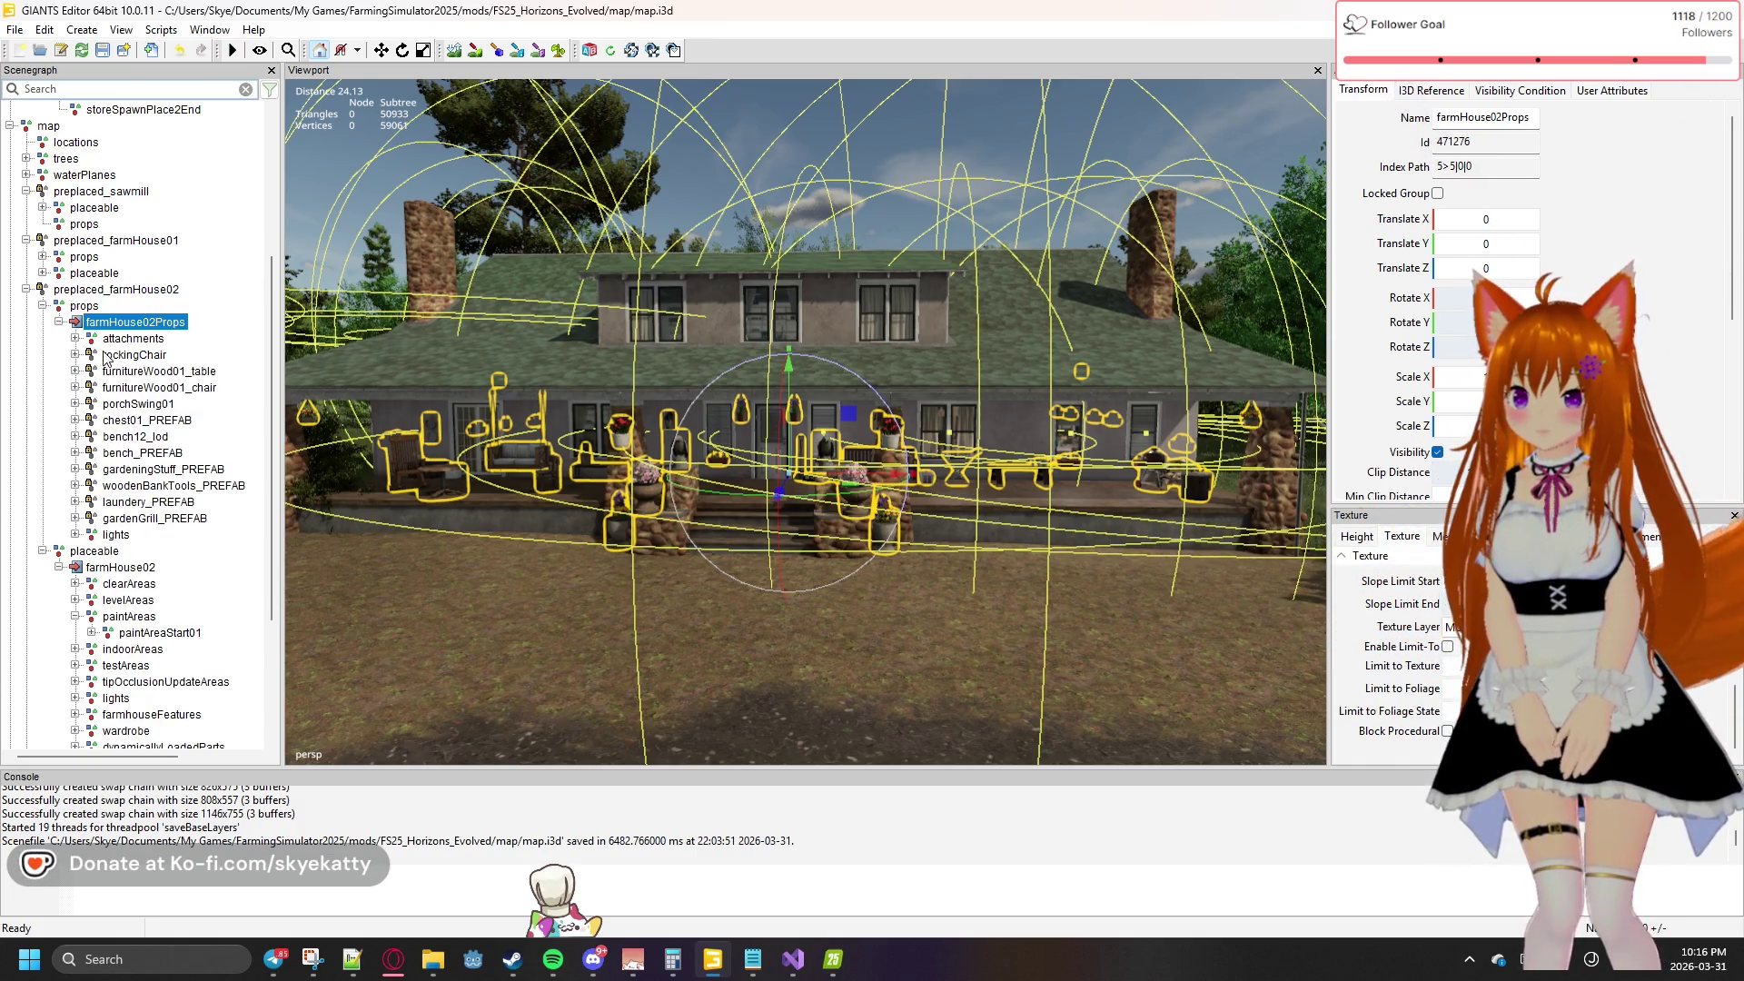
left_click(104, 355)
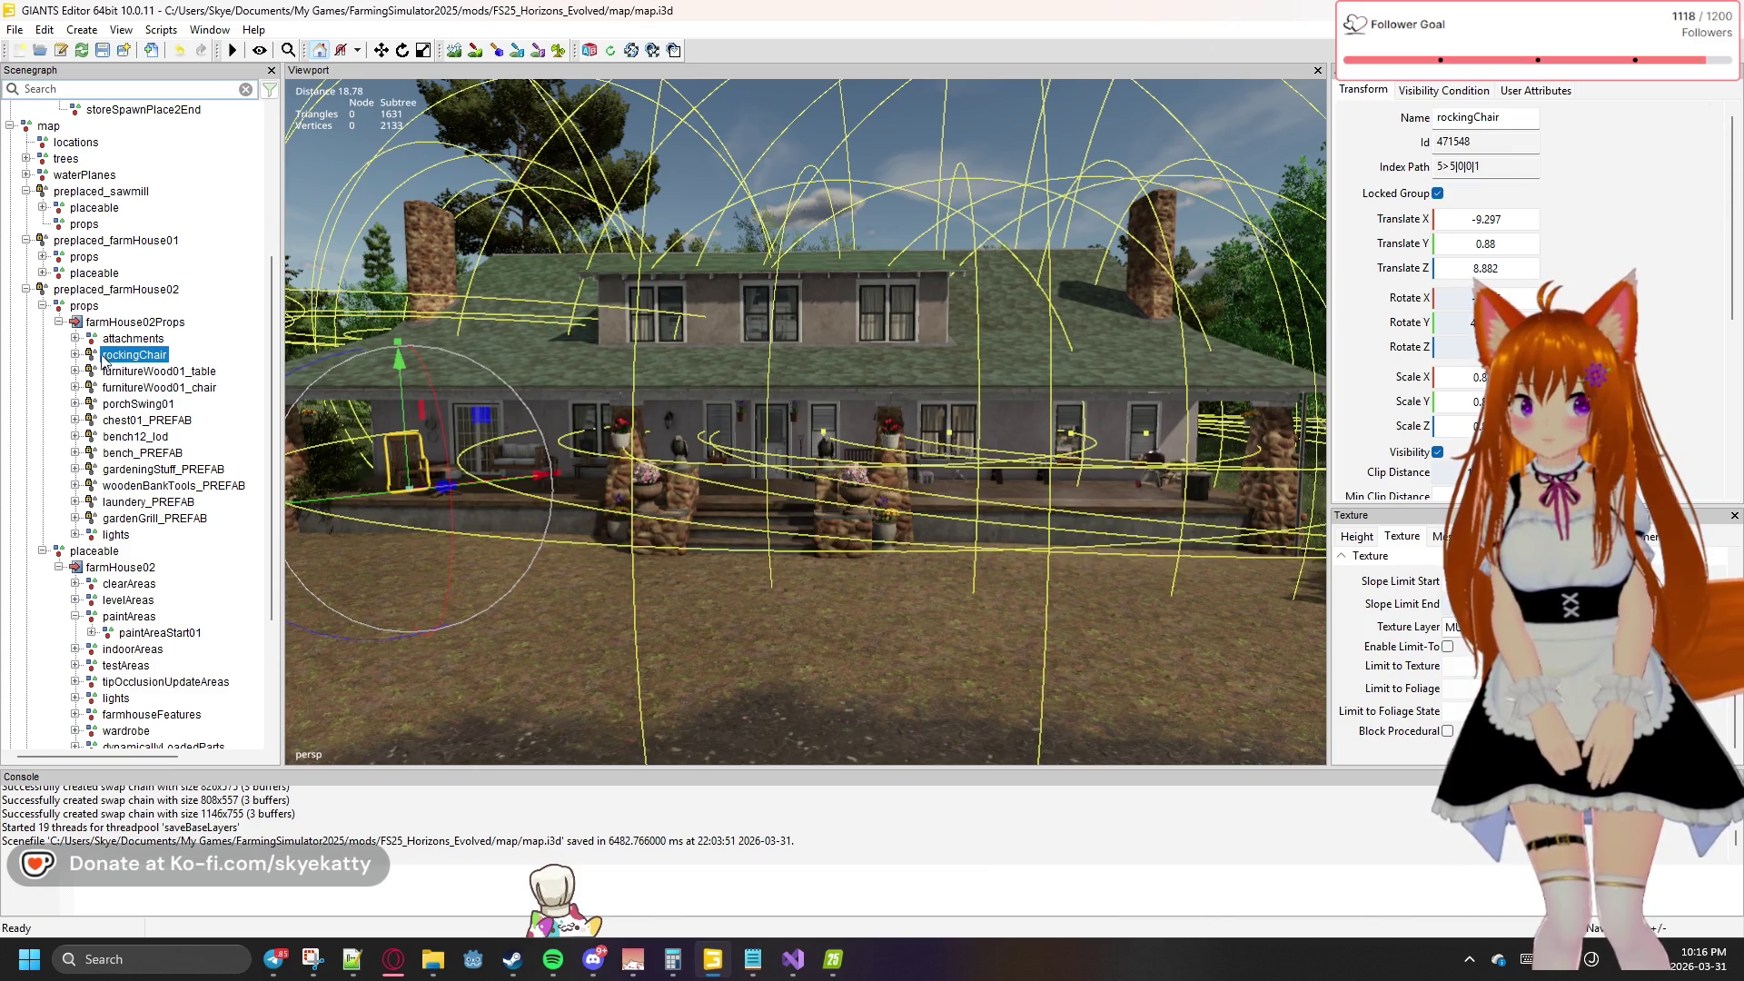
left_click(150, 517, "shift")
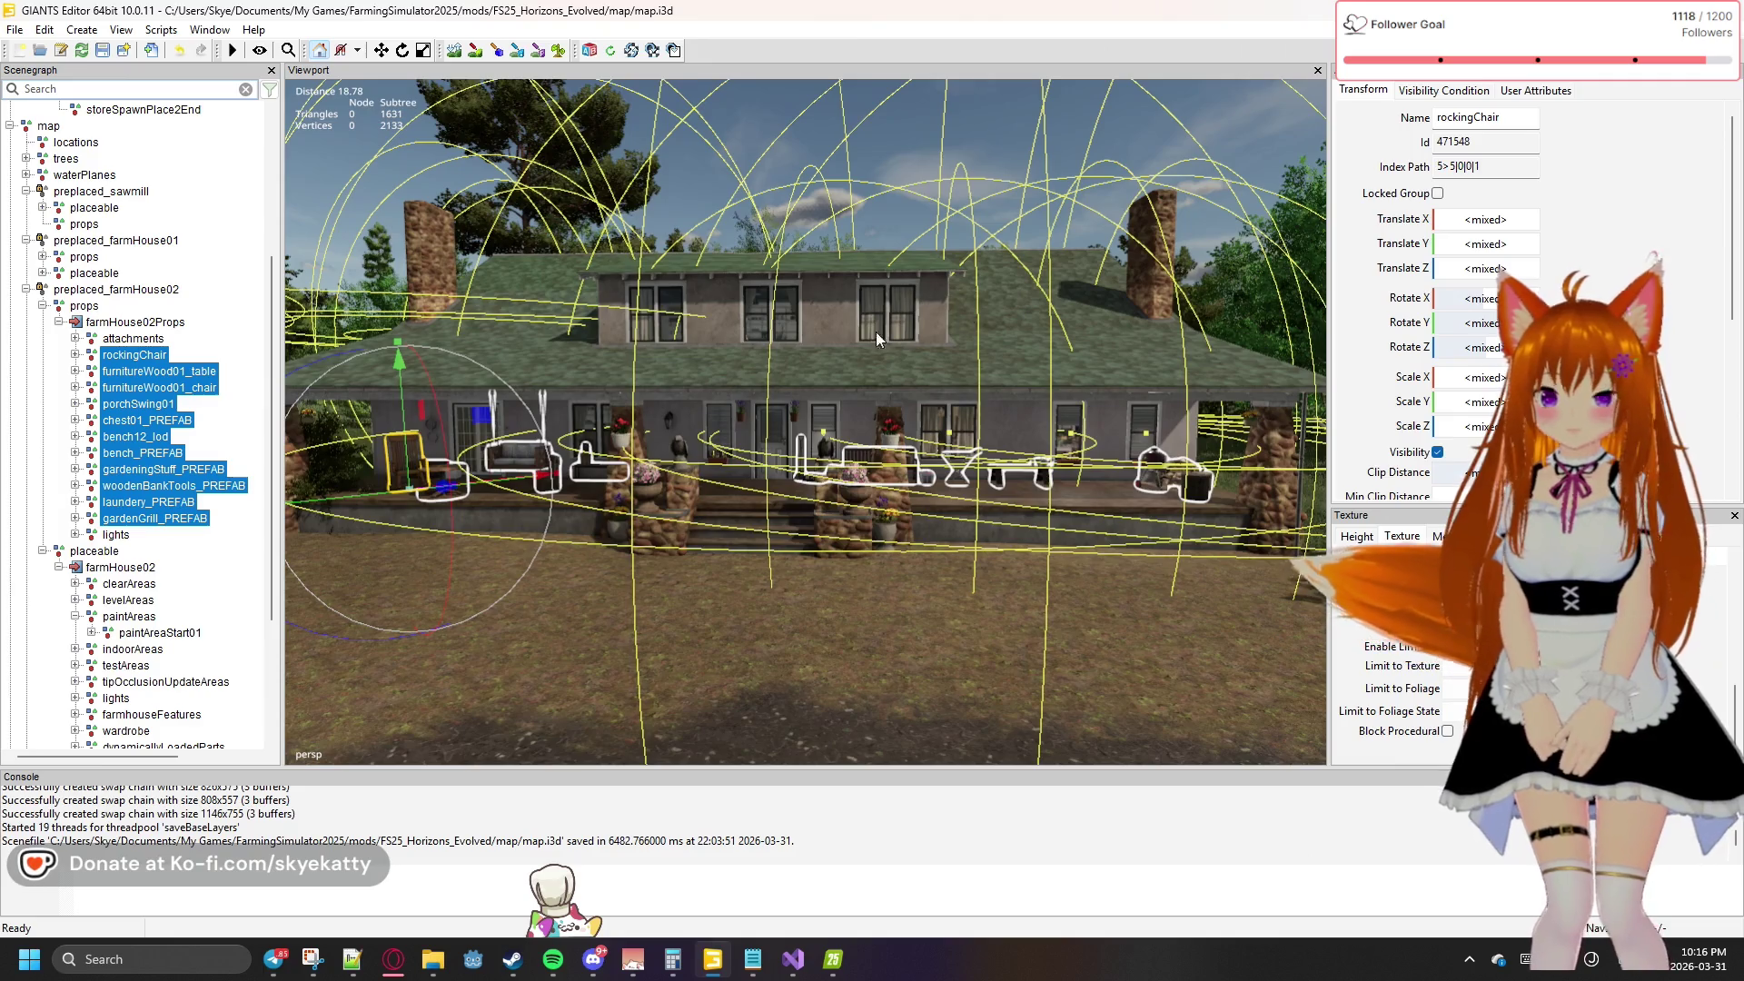
left_click(225, 351)
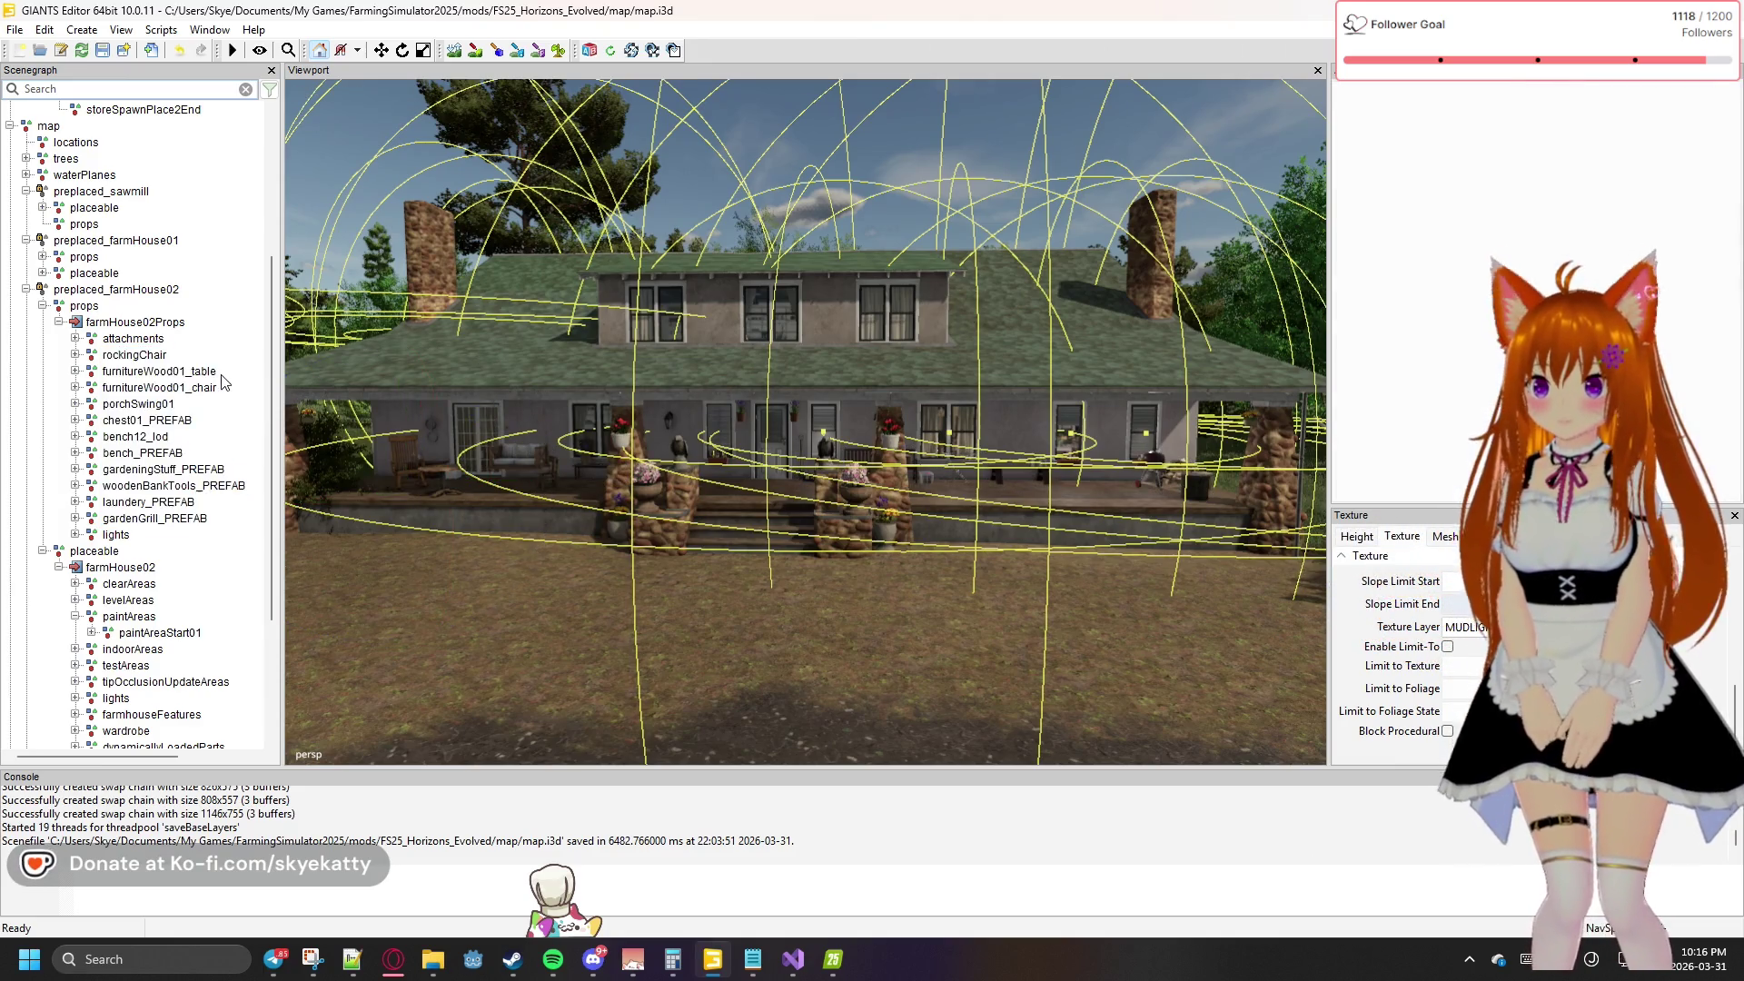
Collapse farmHouse02Props and farmHouse02, and expand farmHouse01's props
left_click(57, 324)
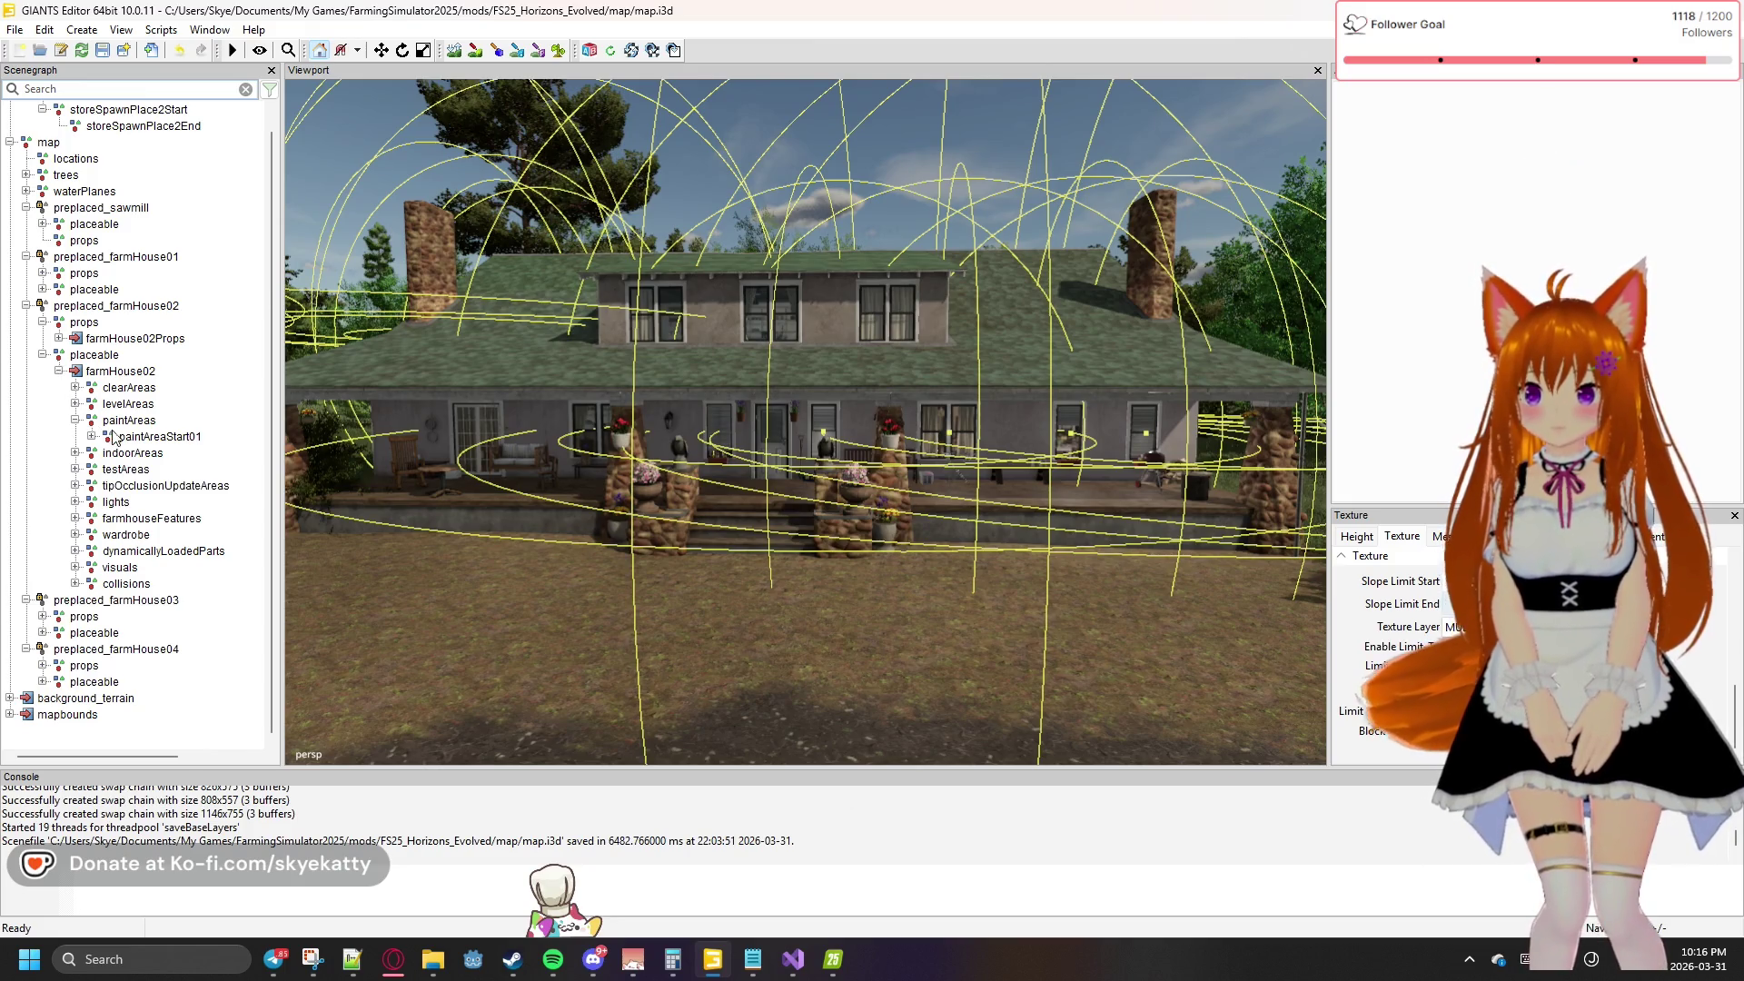
left_click(59, 370)
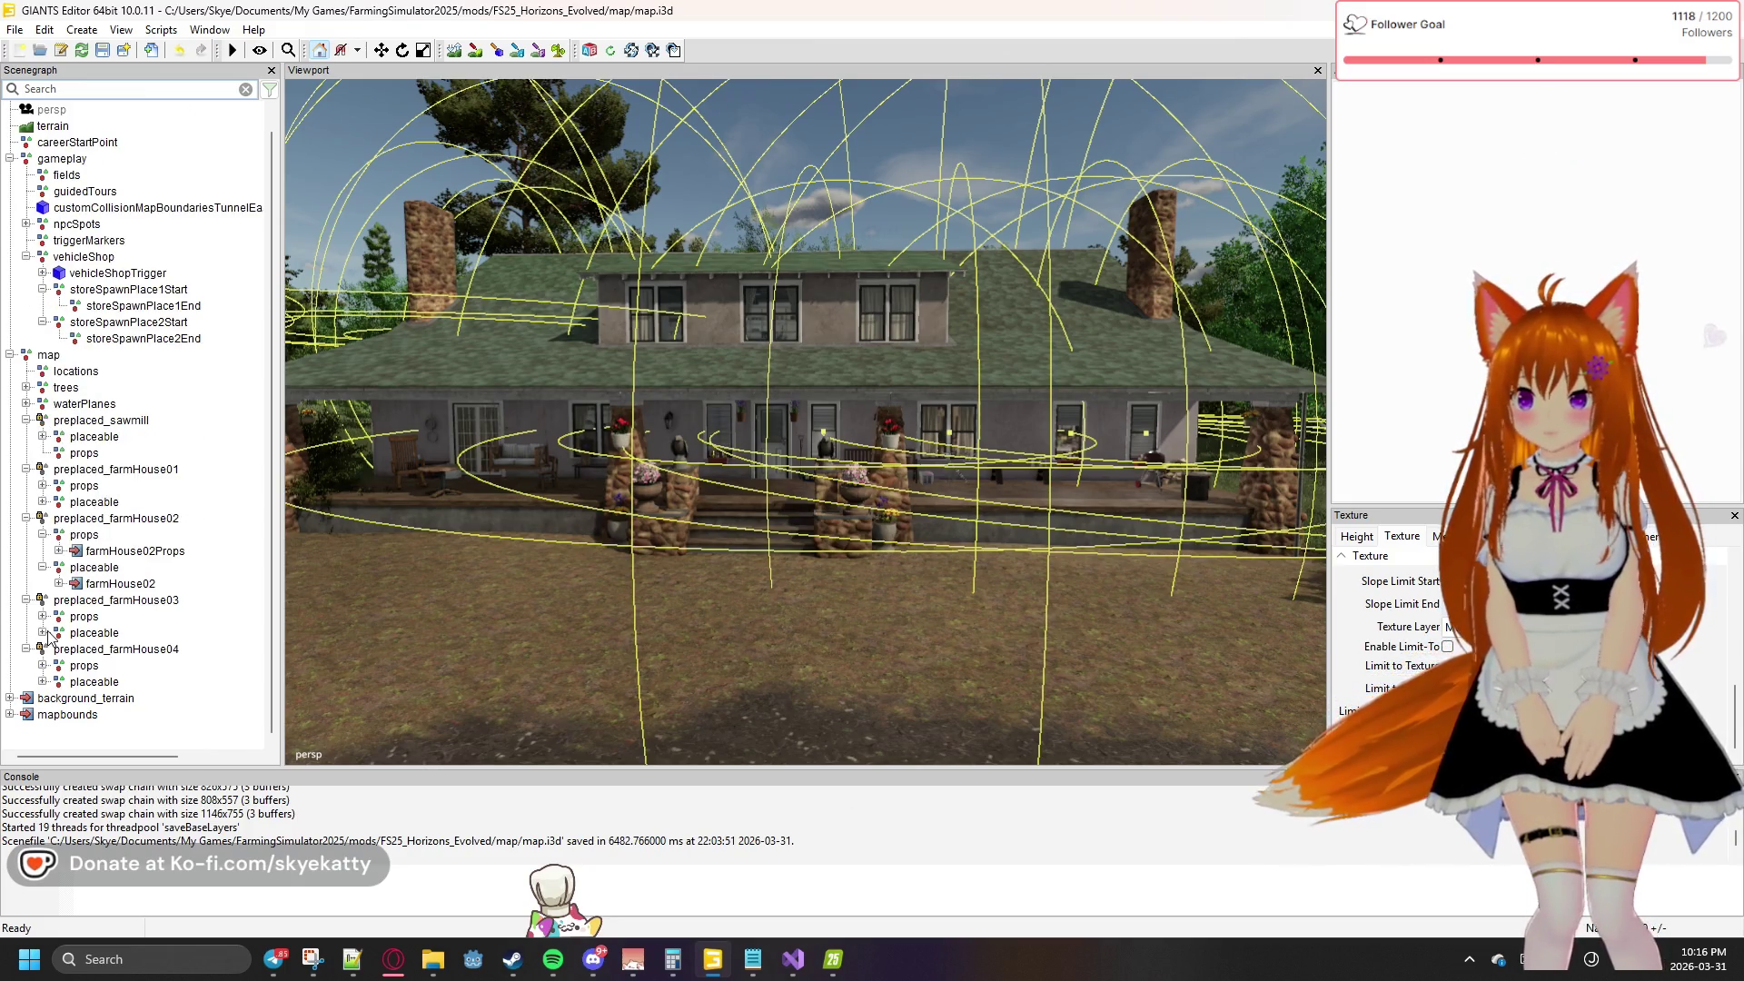
left_click(42, 486)
Expand the farmHouse01 props list and its placeable farmhouse groups
left_click(43, 518)
left_click(59, 502)
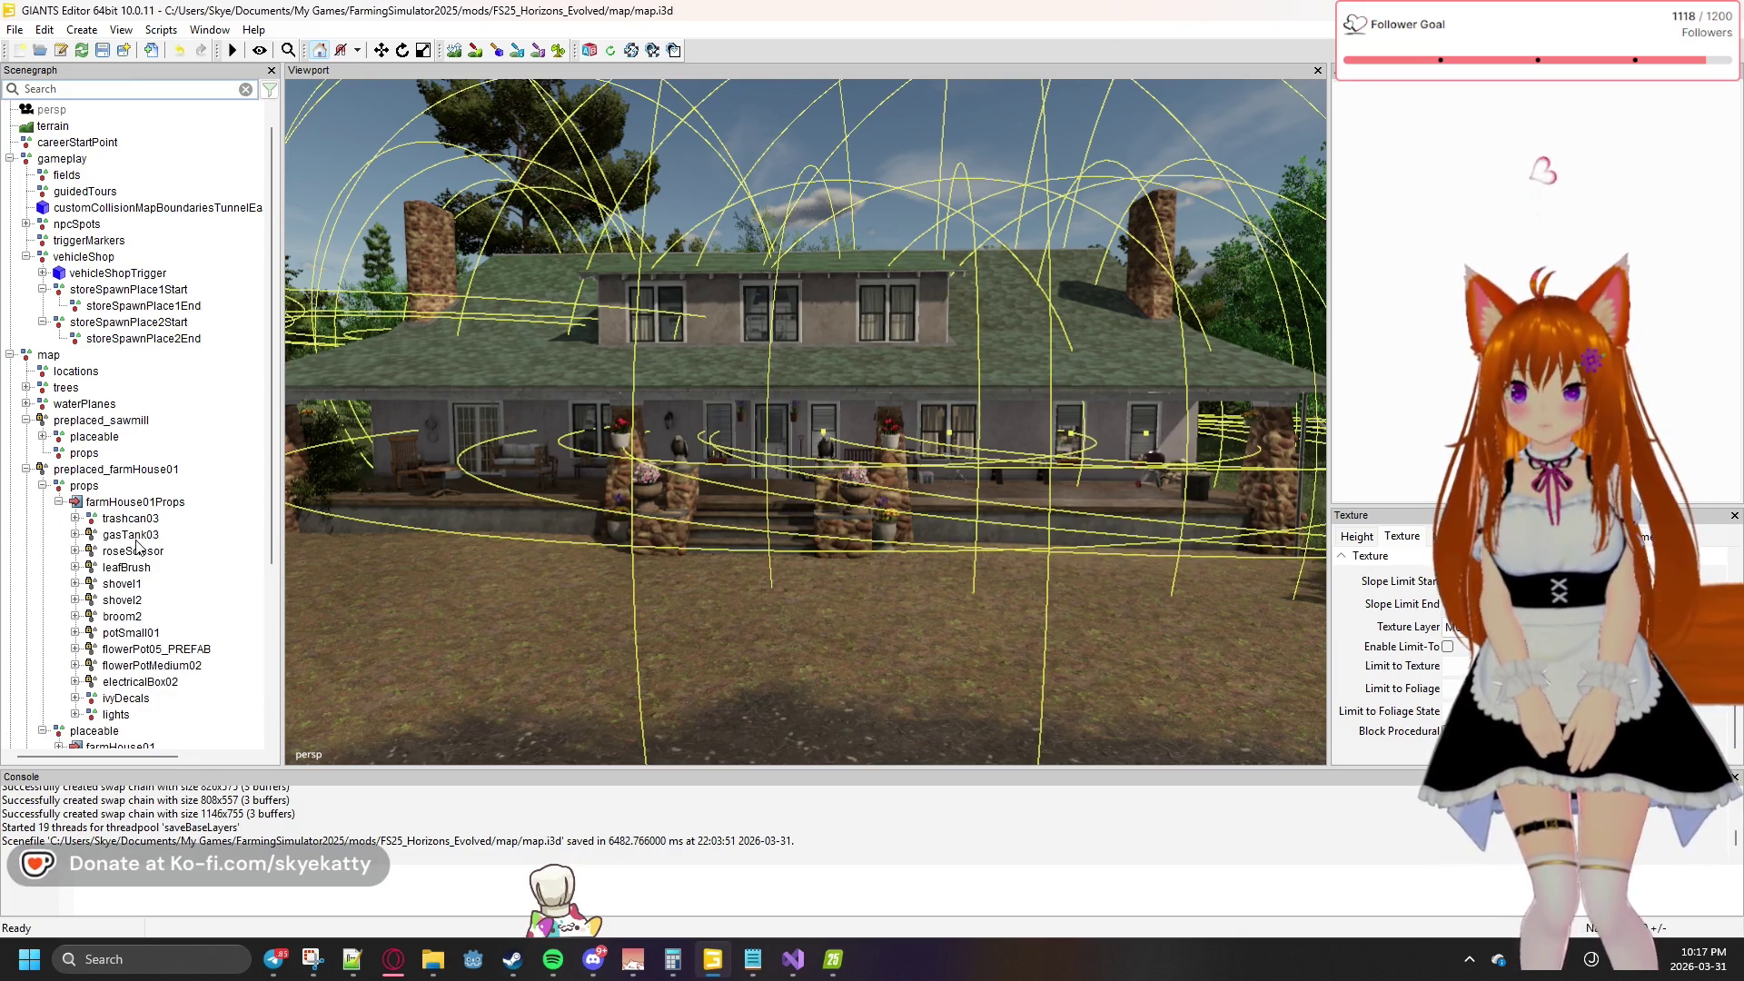
scroll(137, 545, "down", 2)
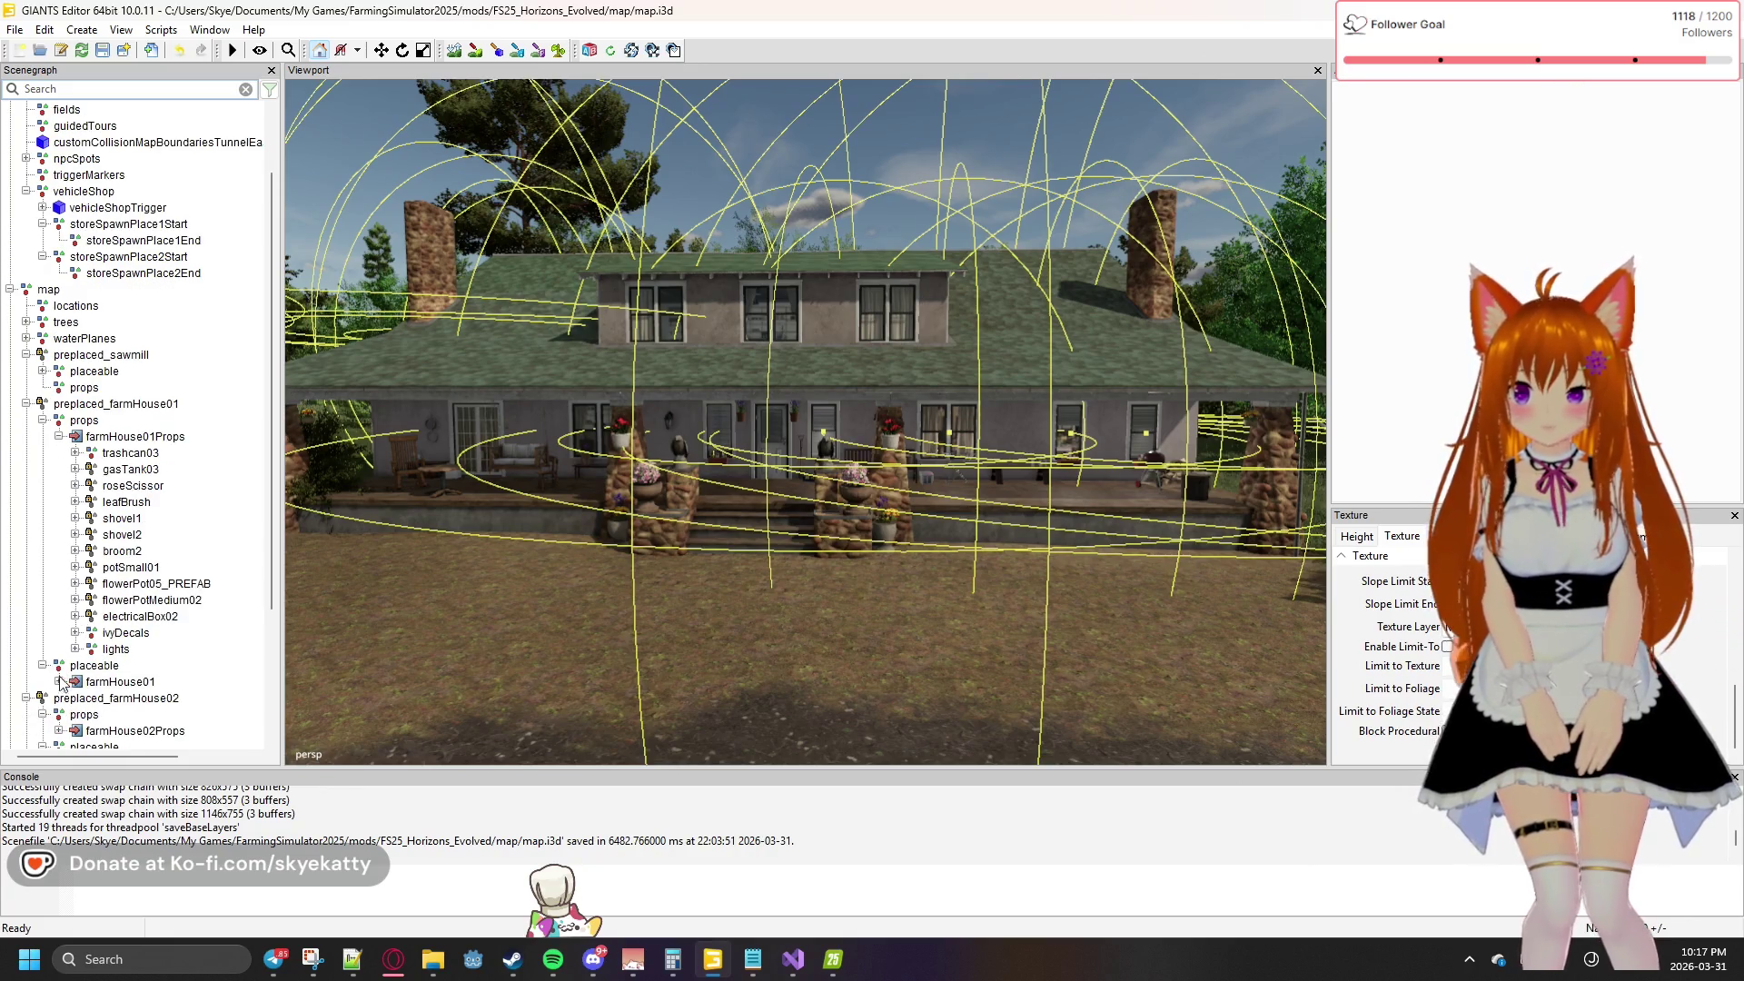
left_click(59, 682)
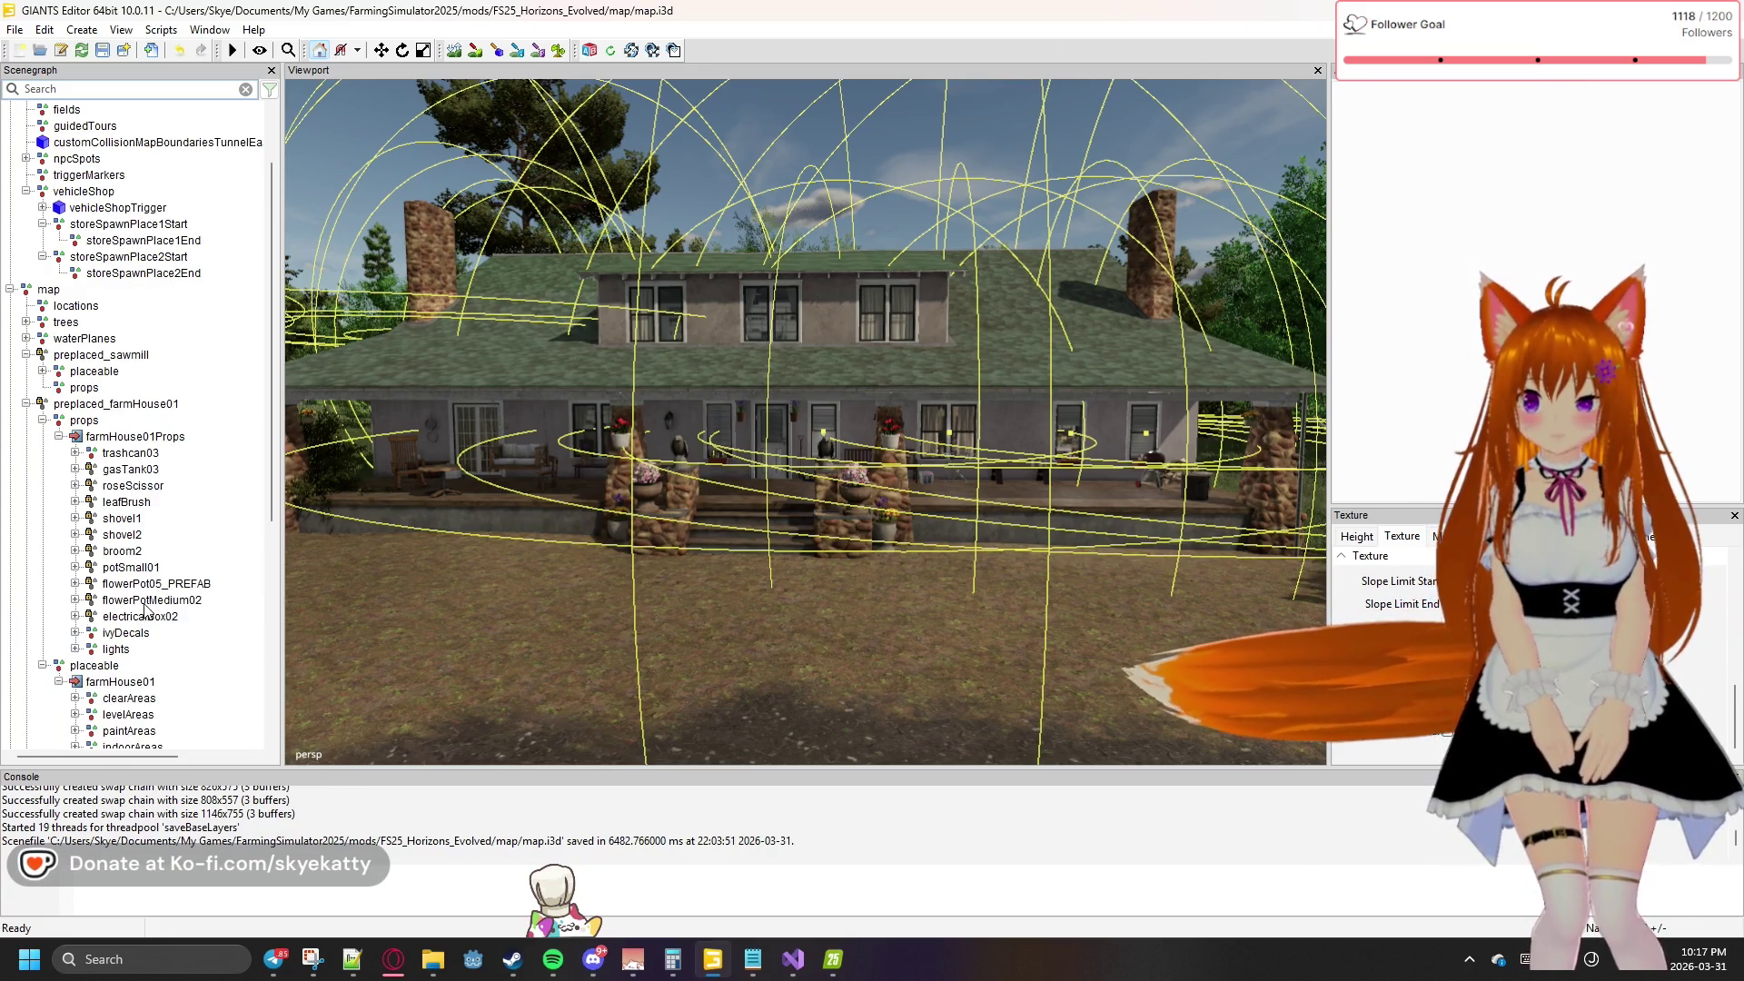
scroll(149, 600, "down", 1)
scroll(149, 581, "down", 2)
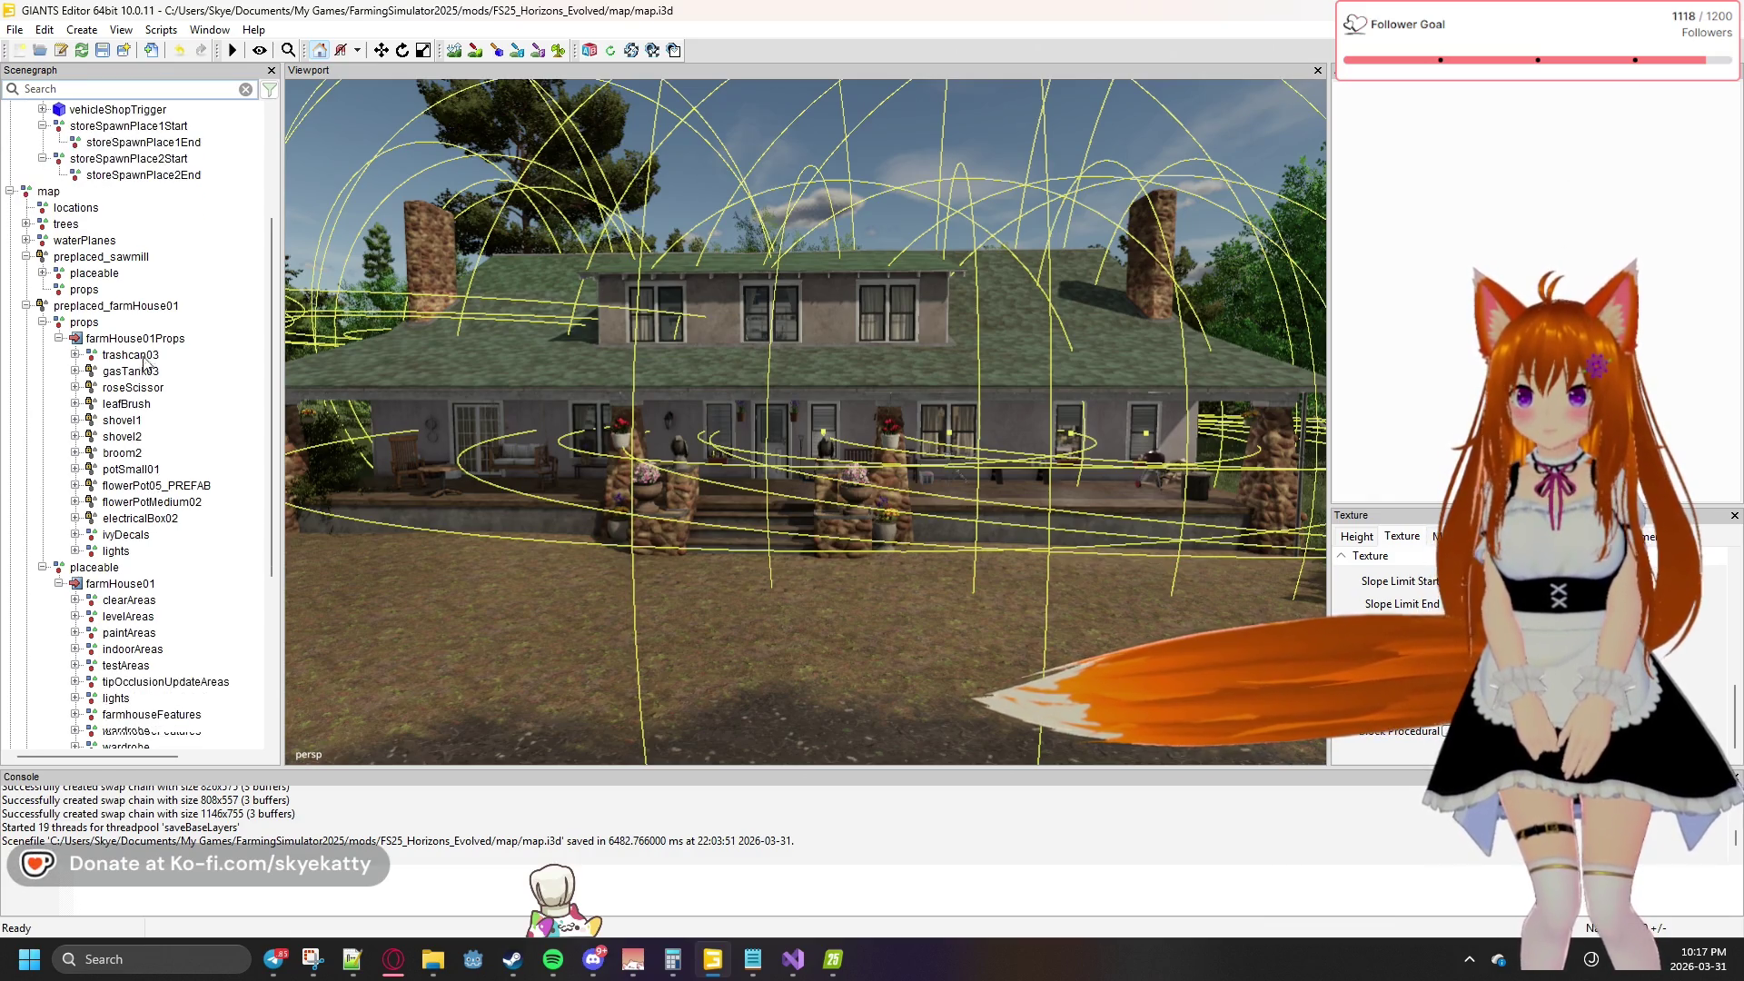
Select the farmHouse01 props from gasTank03 through electricalBox02 to check their lock state
left_click(140, 373)
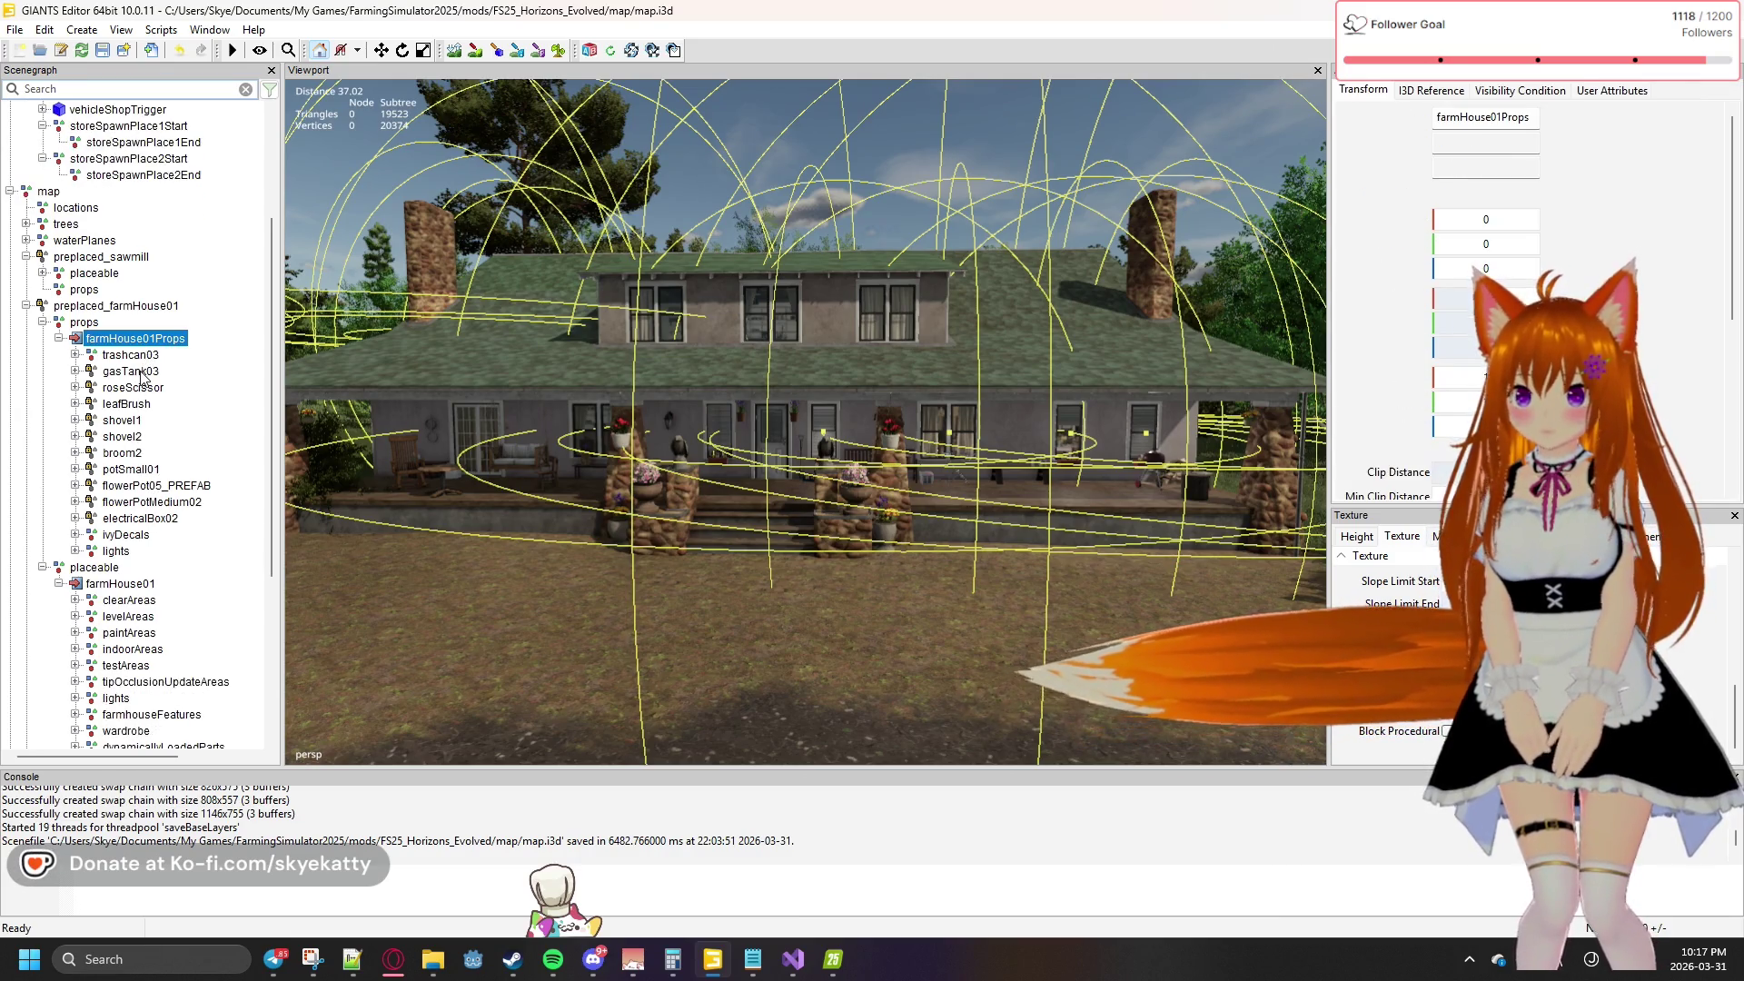
left_click(145, 514, "shift")
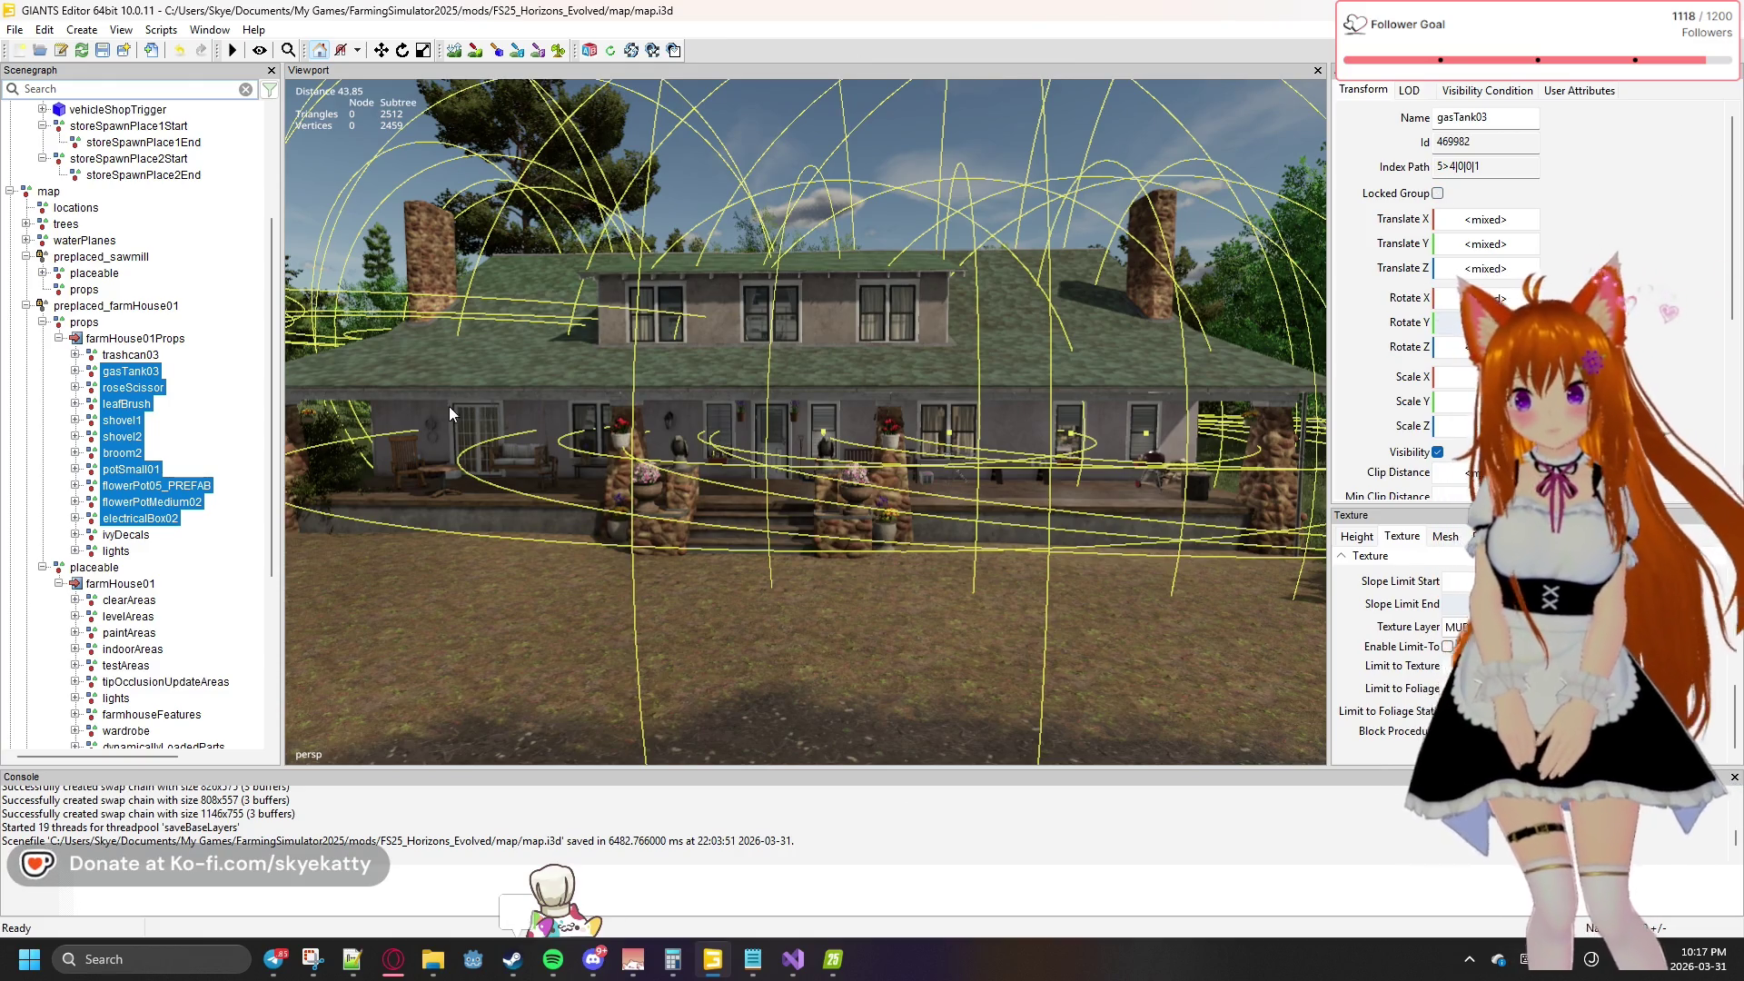
scroll(190, 442, "down", 7)
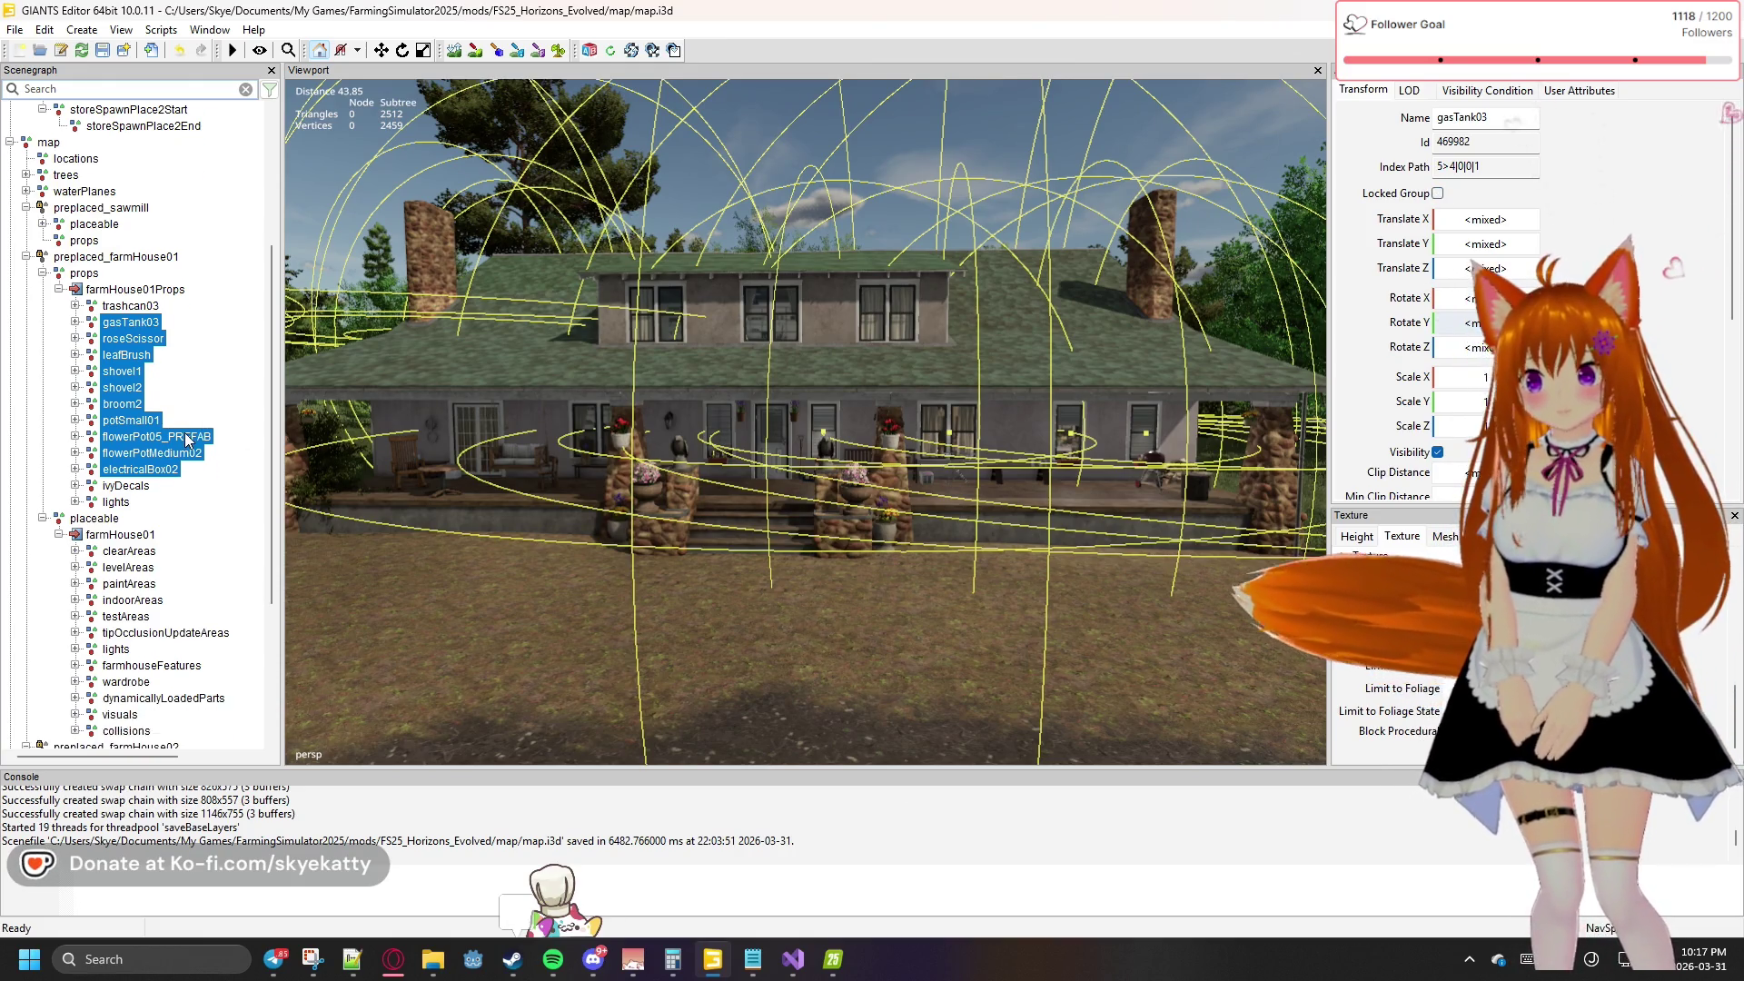
scroll(182, 434, "down", 4)
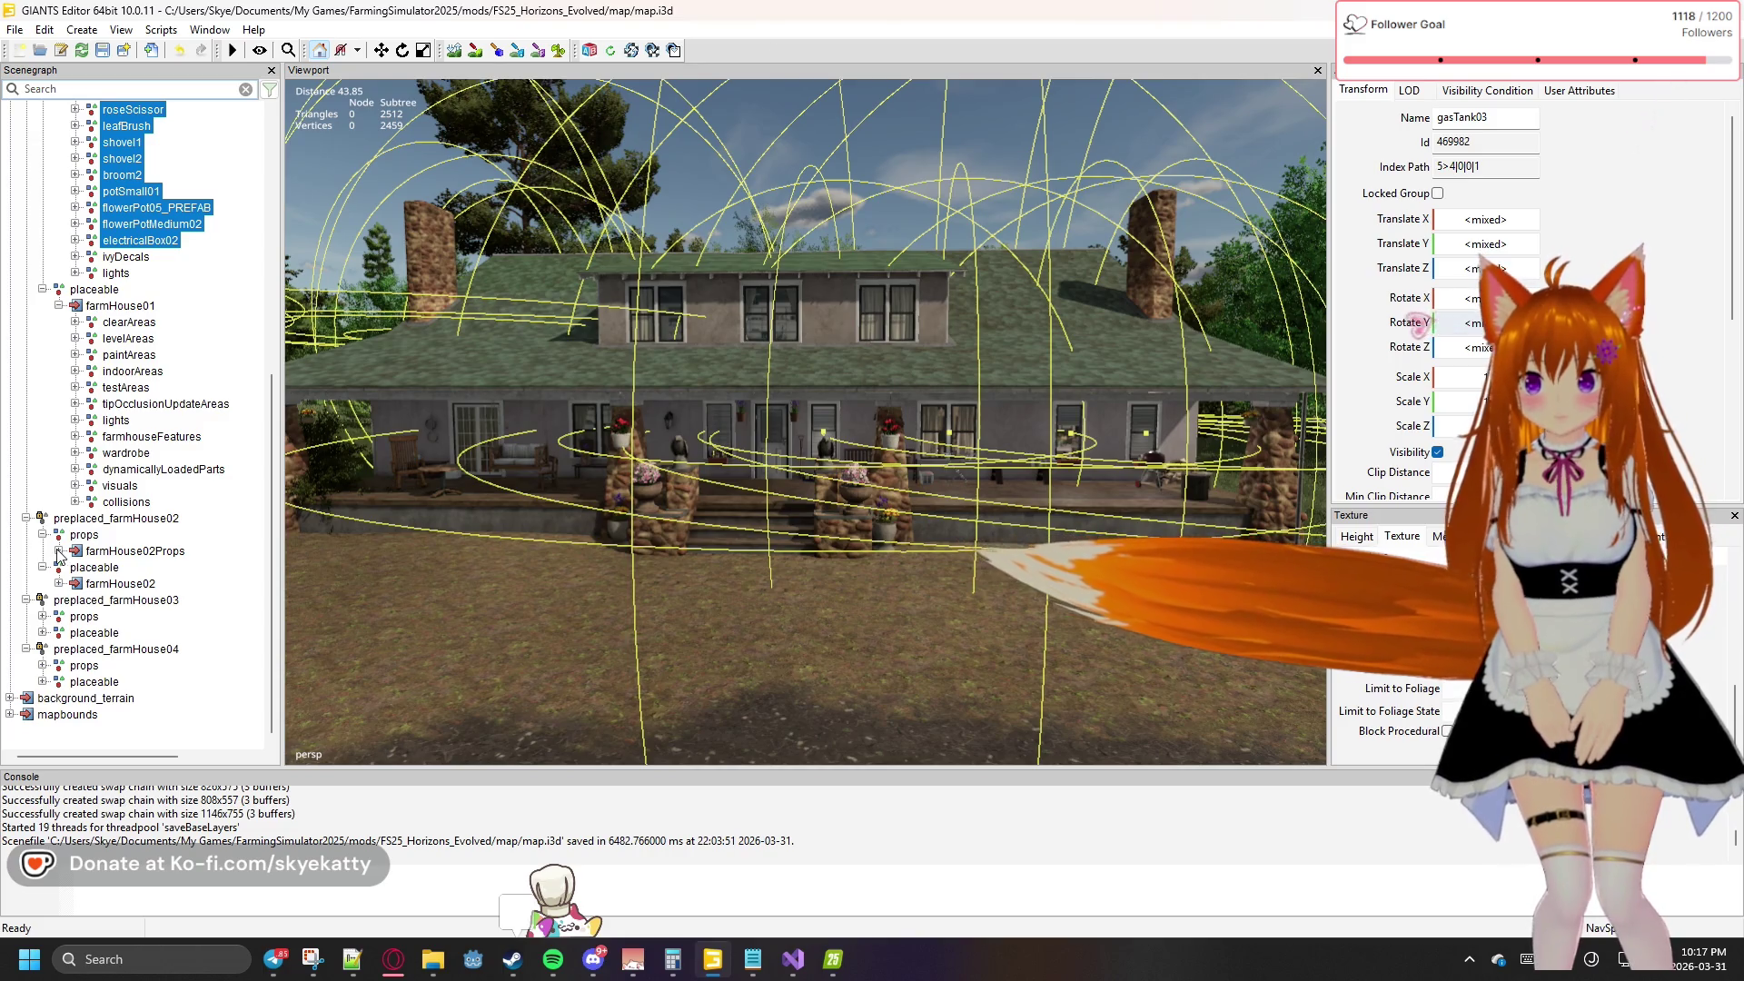
Expand farmHouse02Props again to list its props
left_click(60, 552)
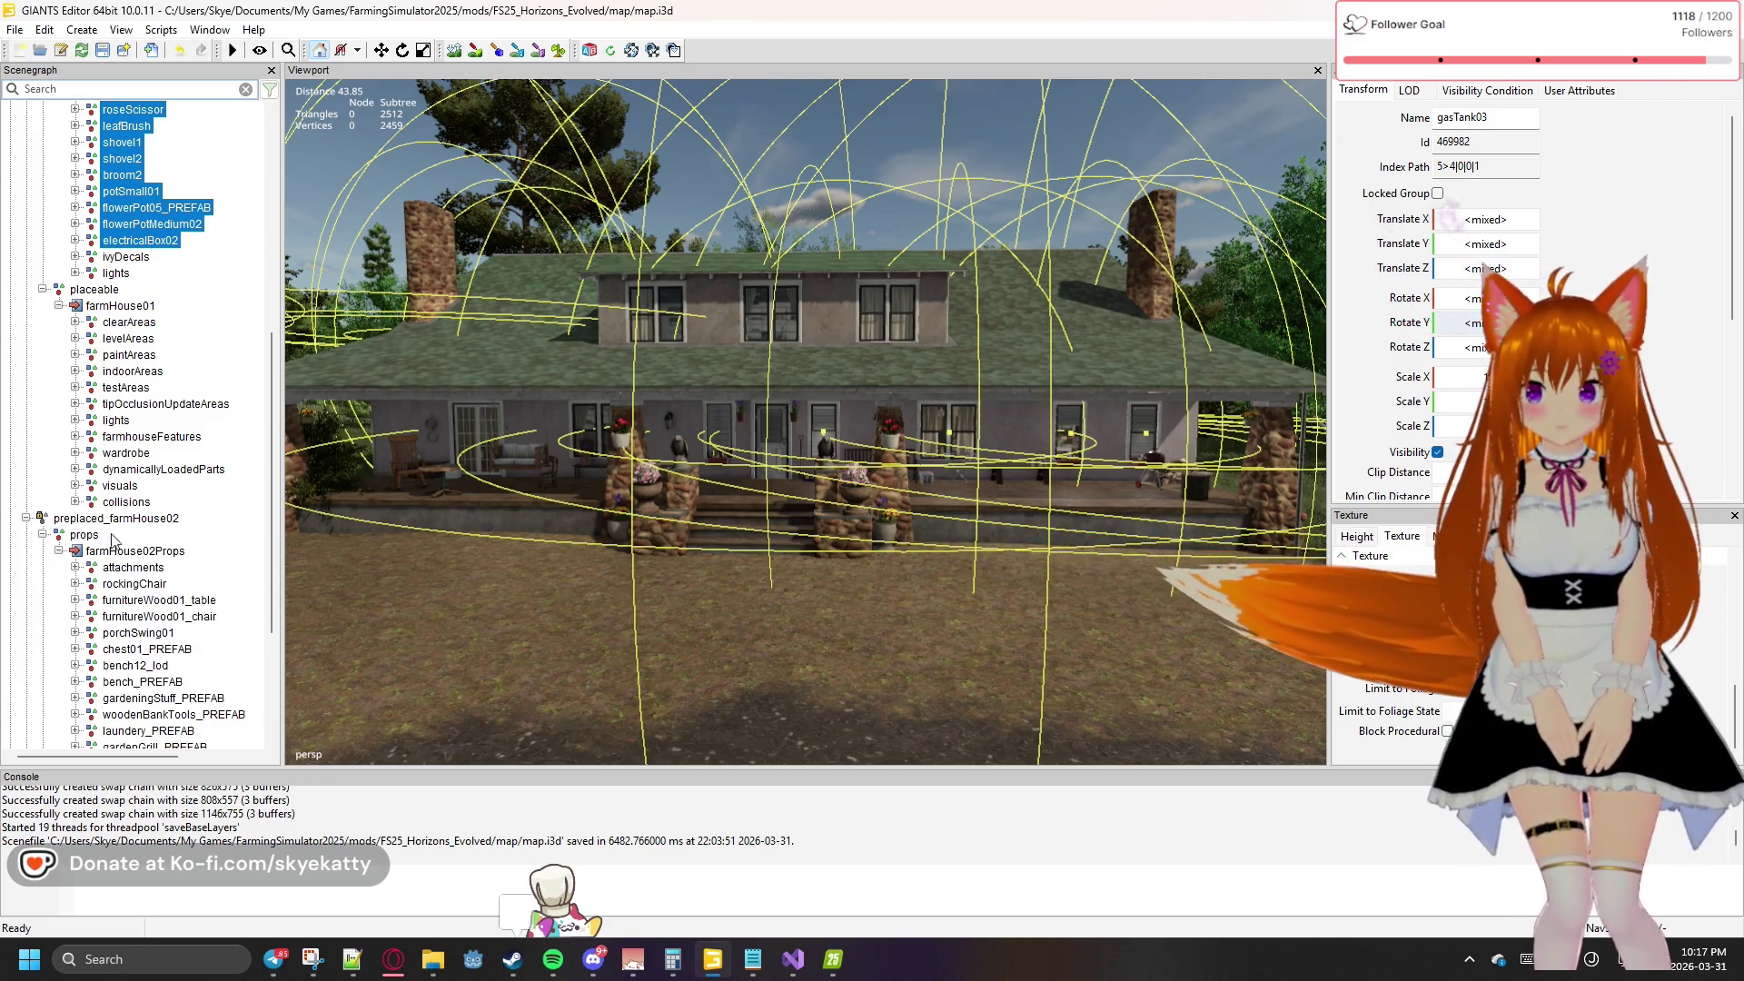
scroll(173, 527, "down", 2)
scroll(181, 517, "down", 3)
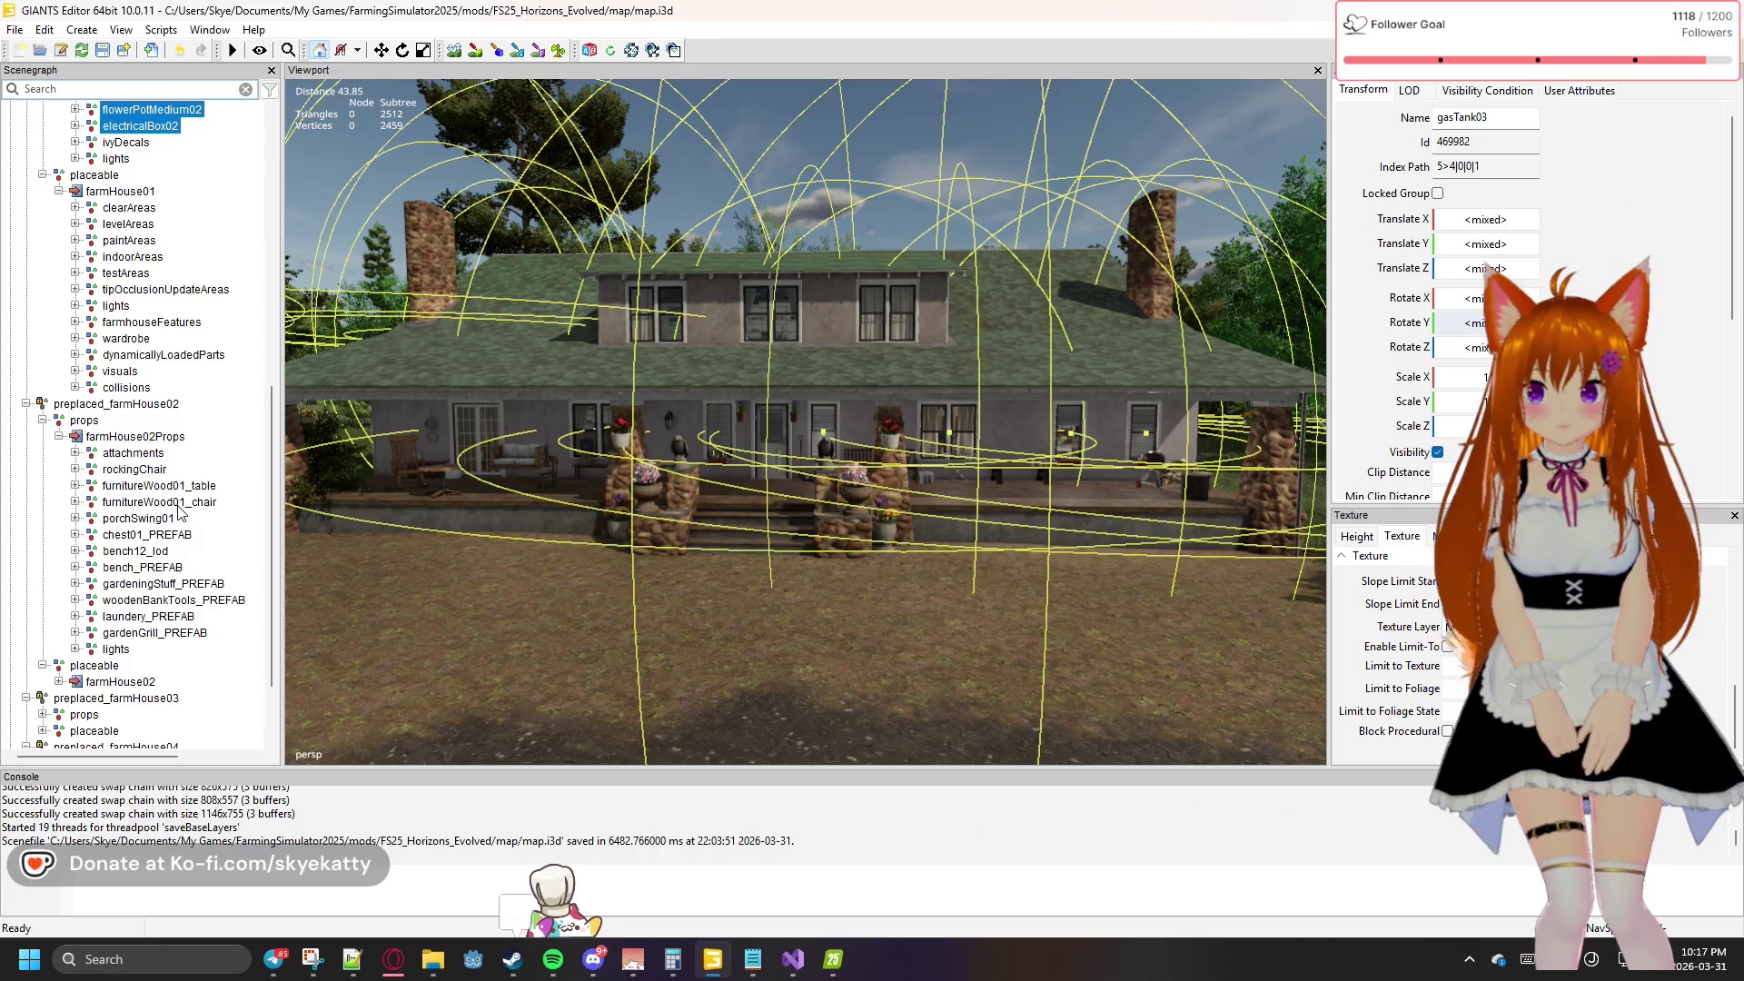
scroll(173, 516, "down", 1)
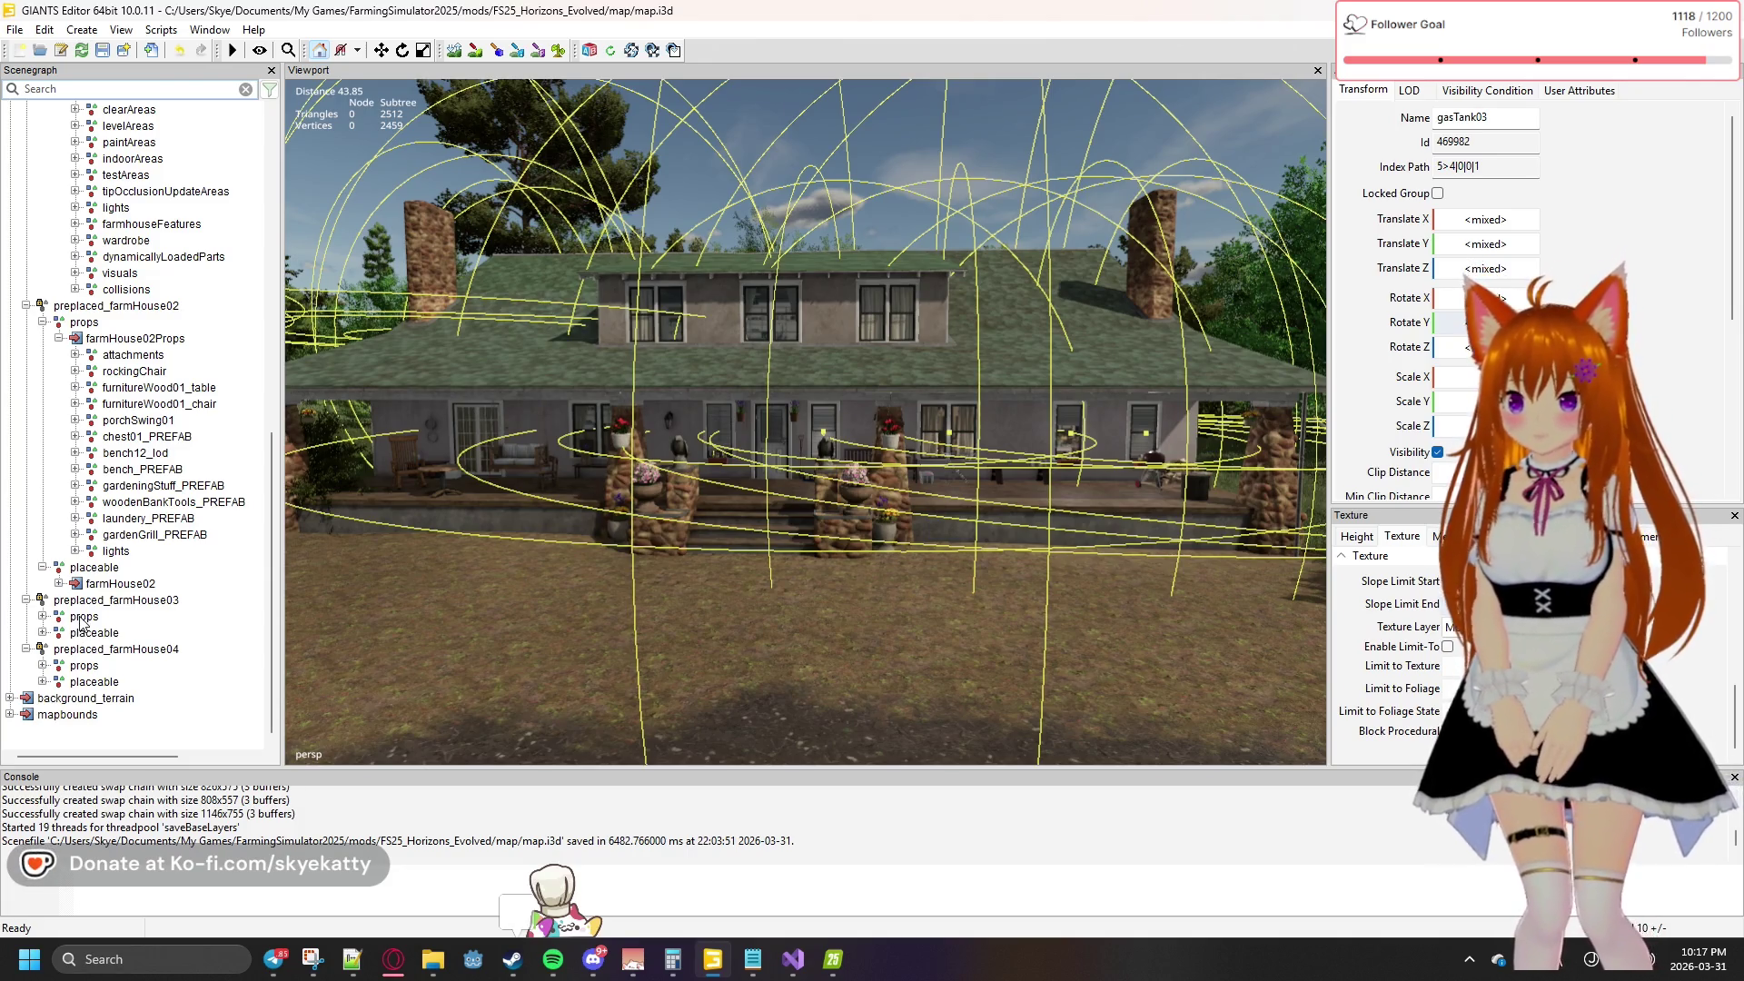
Expand preplaced_farmHouse03's props group and inspect trashcan03's properties
left_click(56, 623)
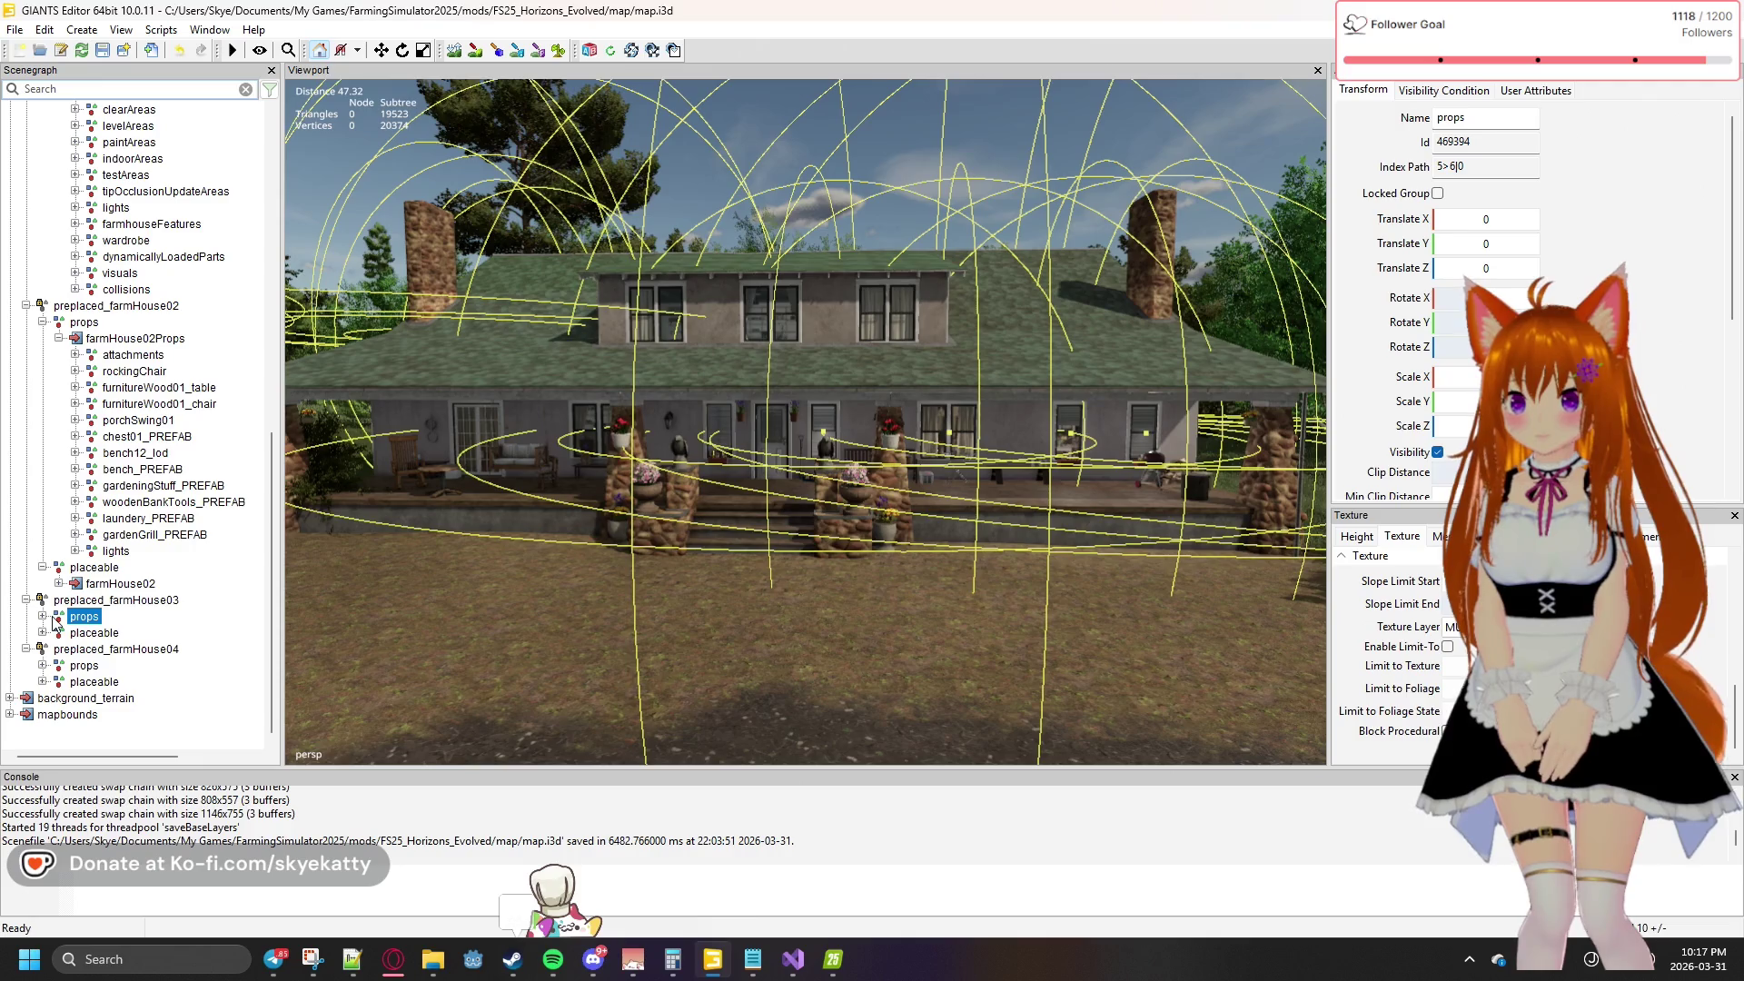
left_click(43, 617)
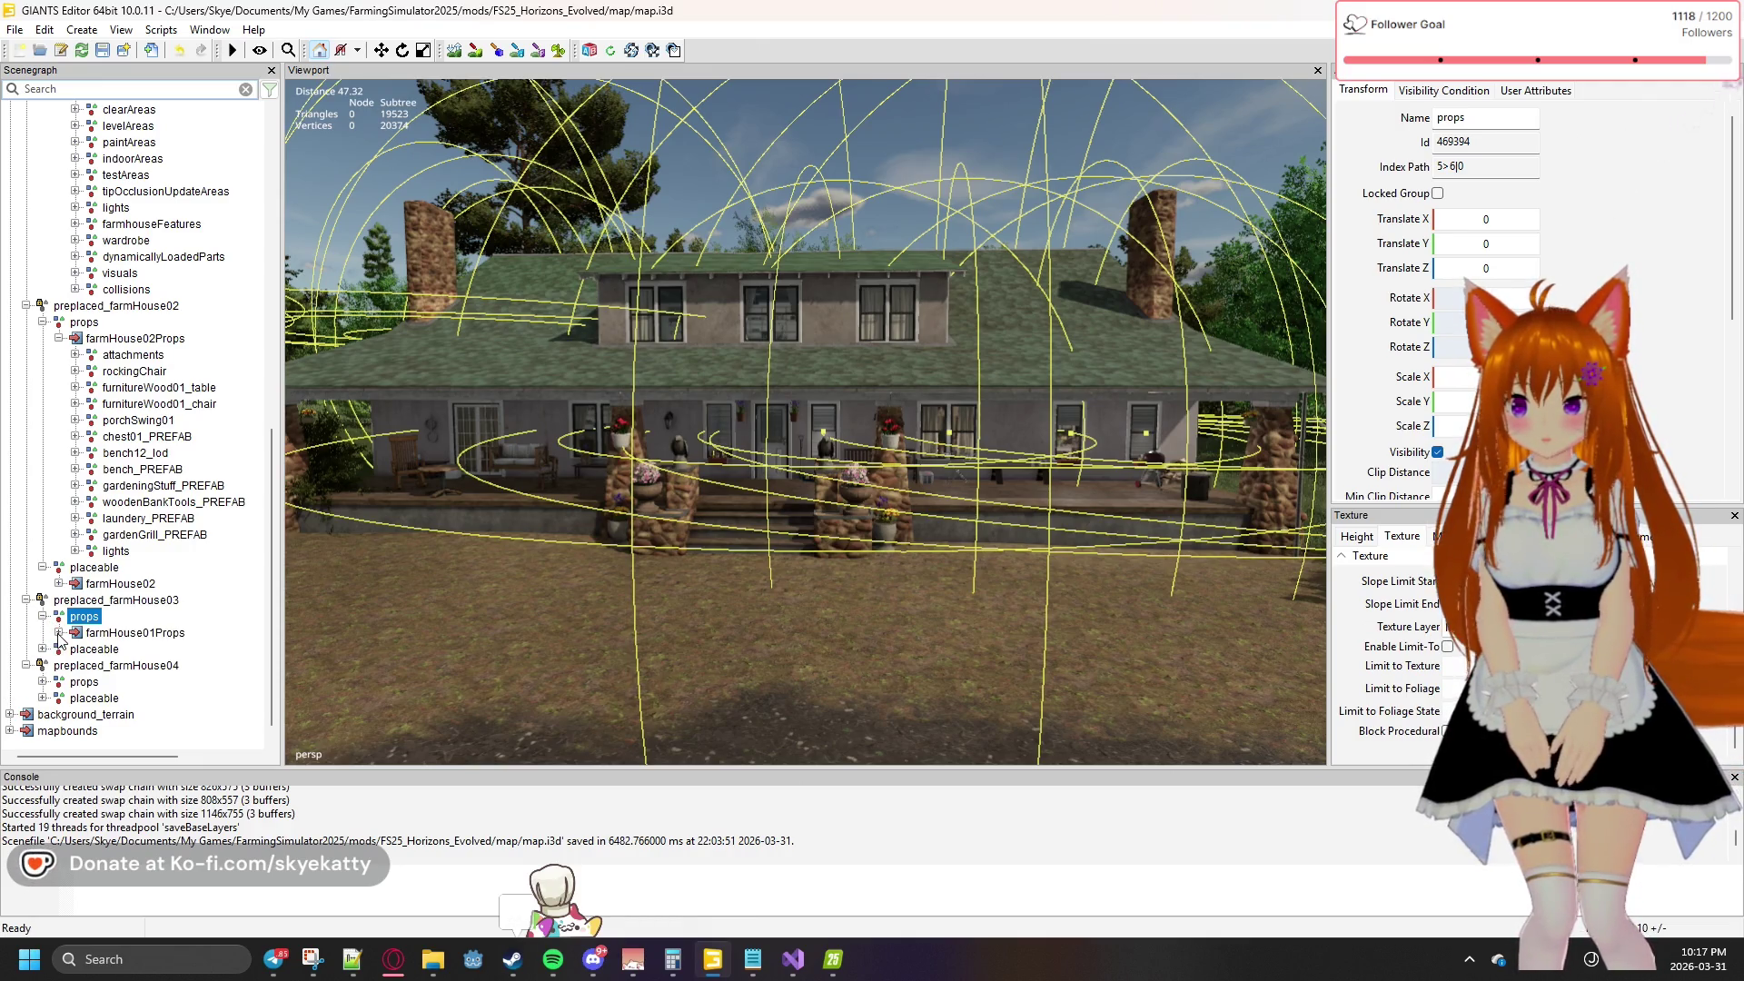
left_click(58, 632)
scroll(60, 636, "down", 2)
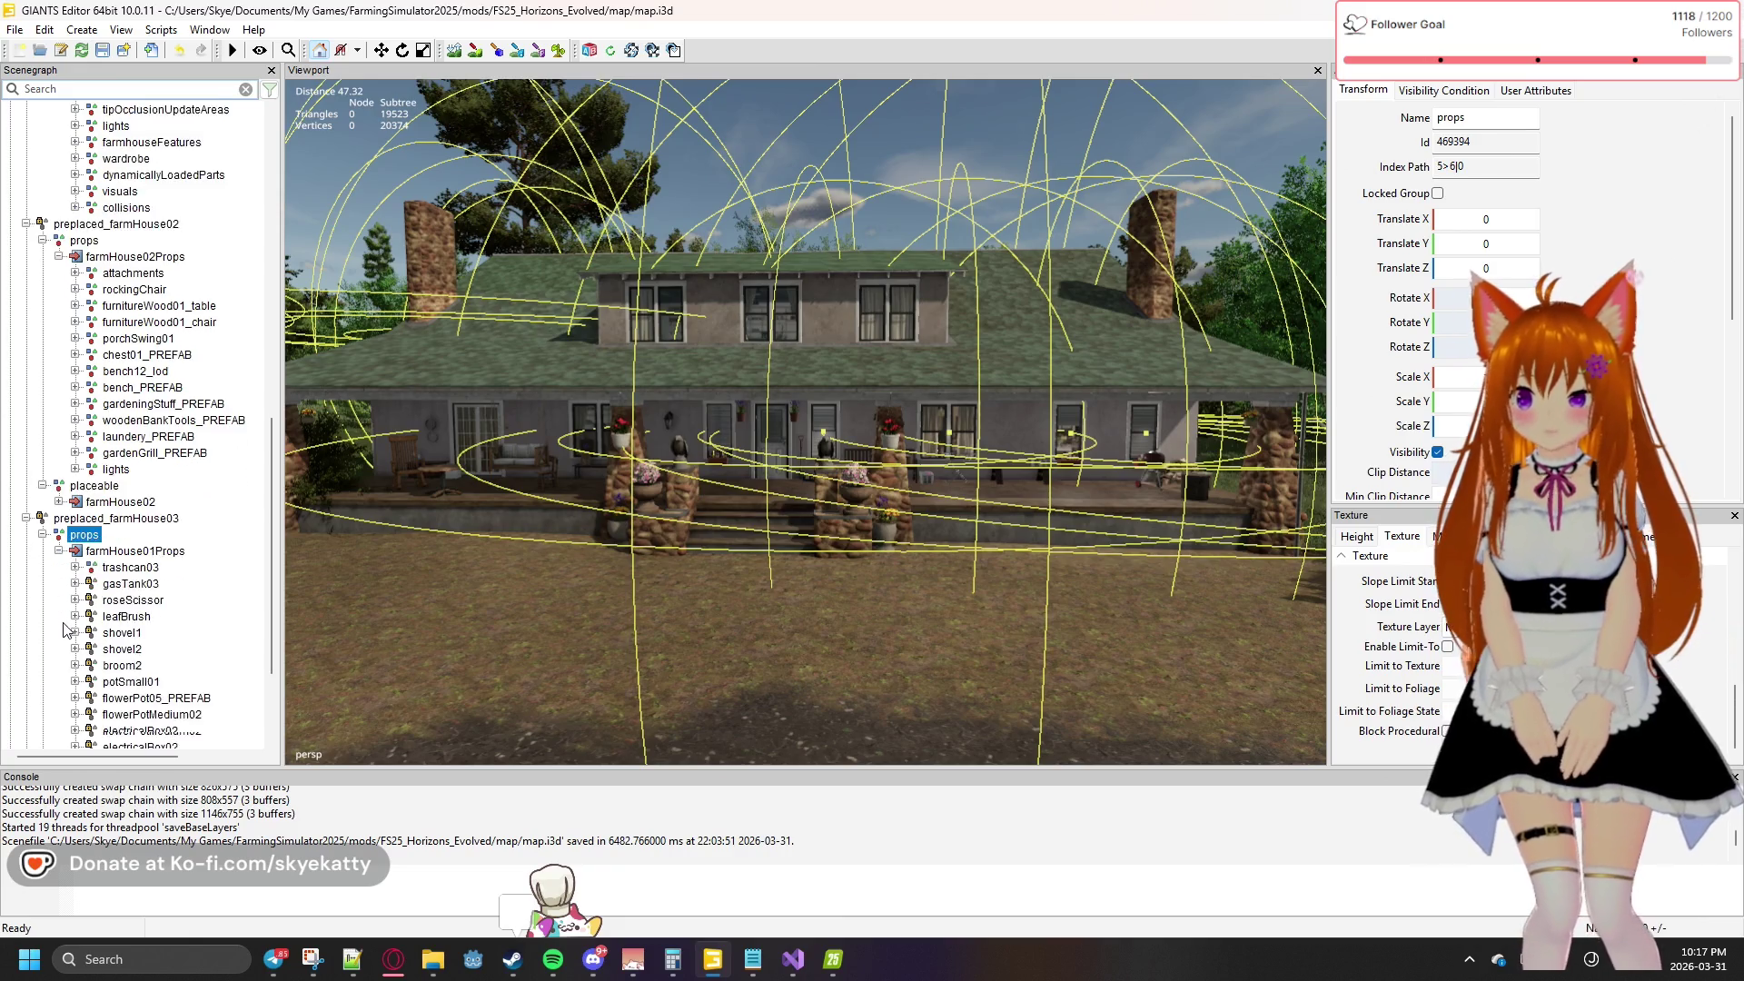
left_click(127, 552)
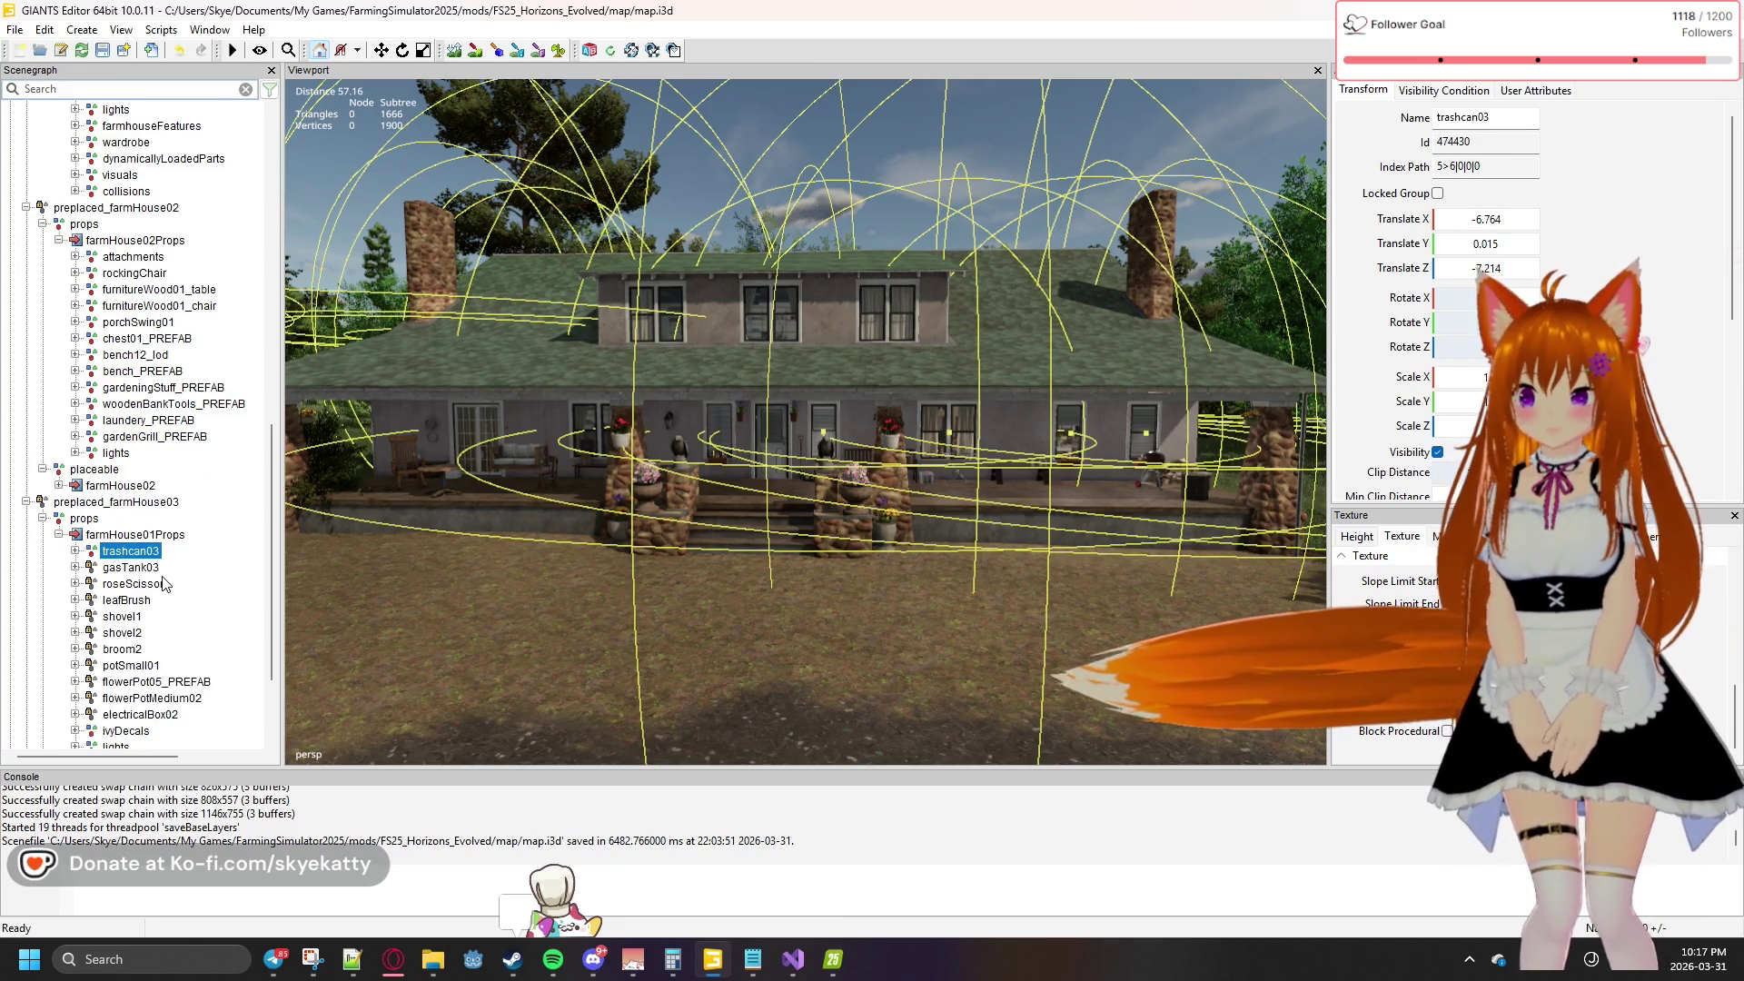
left_click(143, 551, "ctrl")
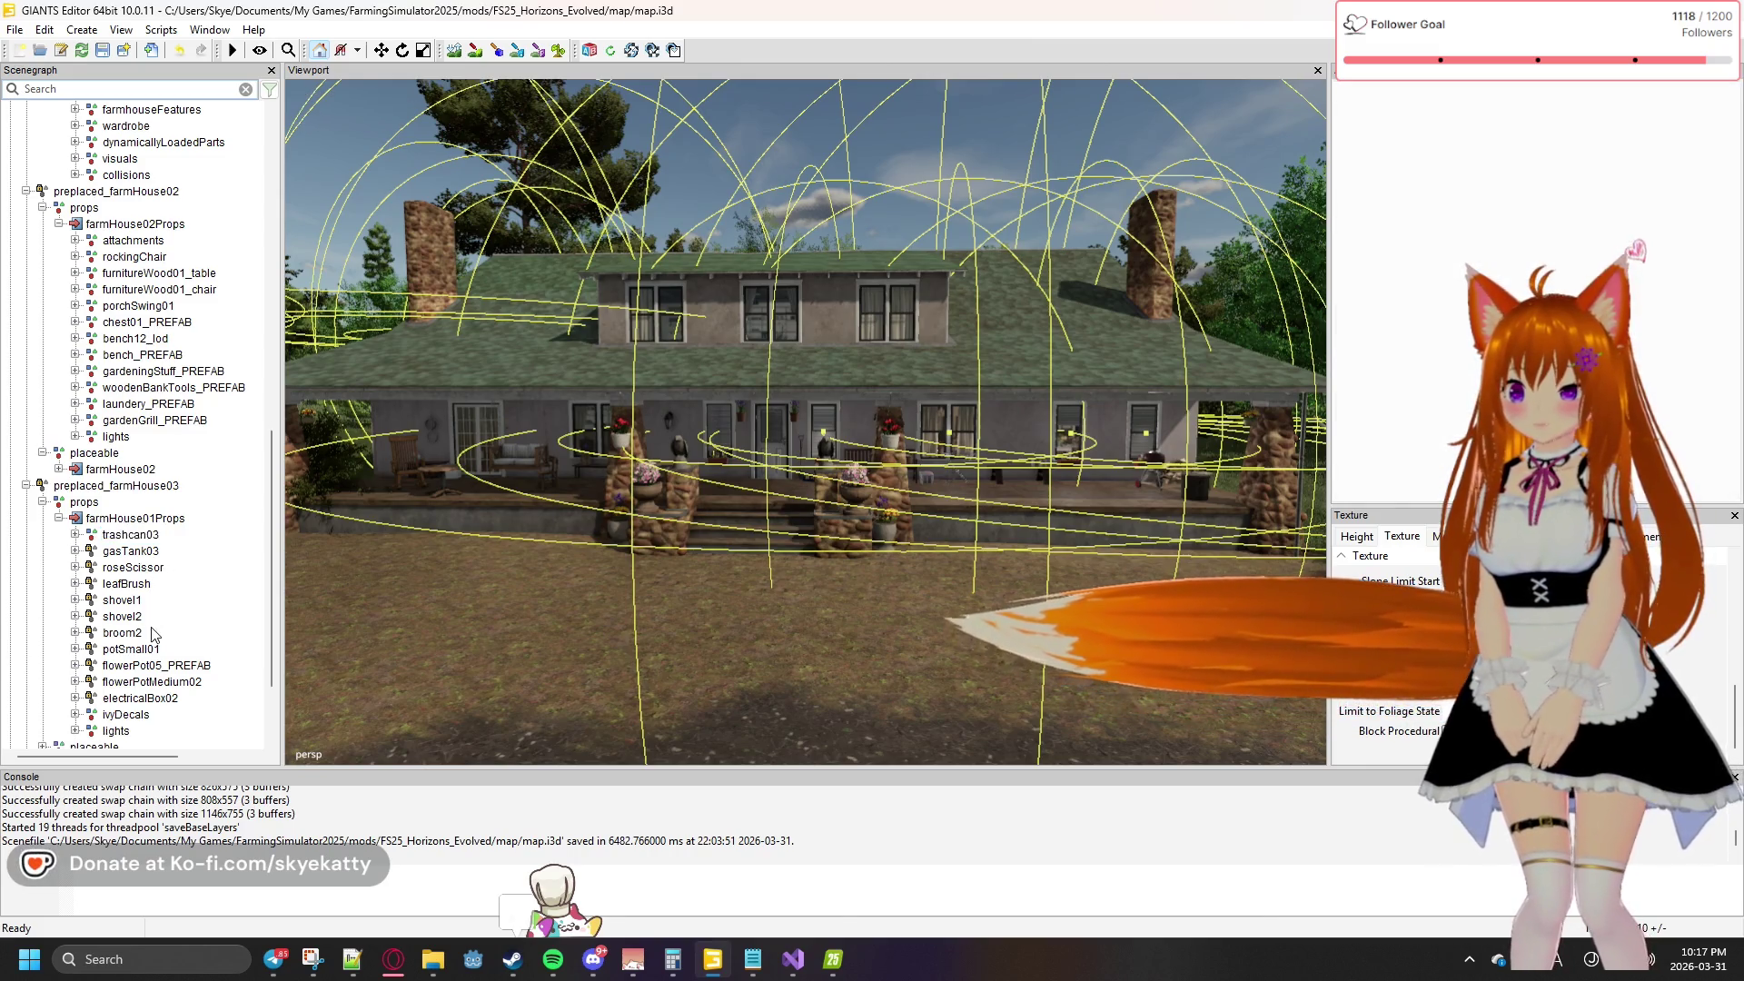
scroll(143, 551, "down", 1)
Select gasTank03 through electricalBox02 and uncheck Locked Group for them
left_click(145, 536)
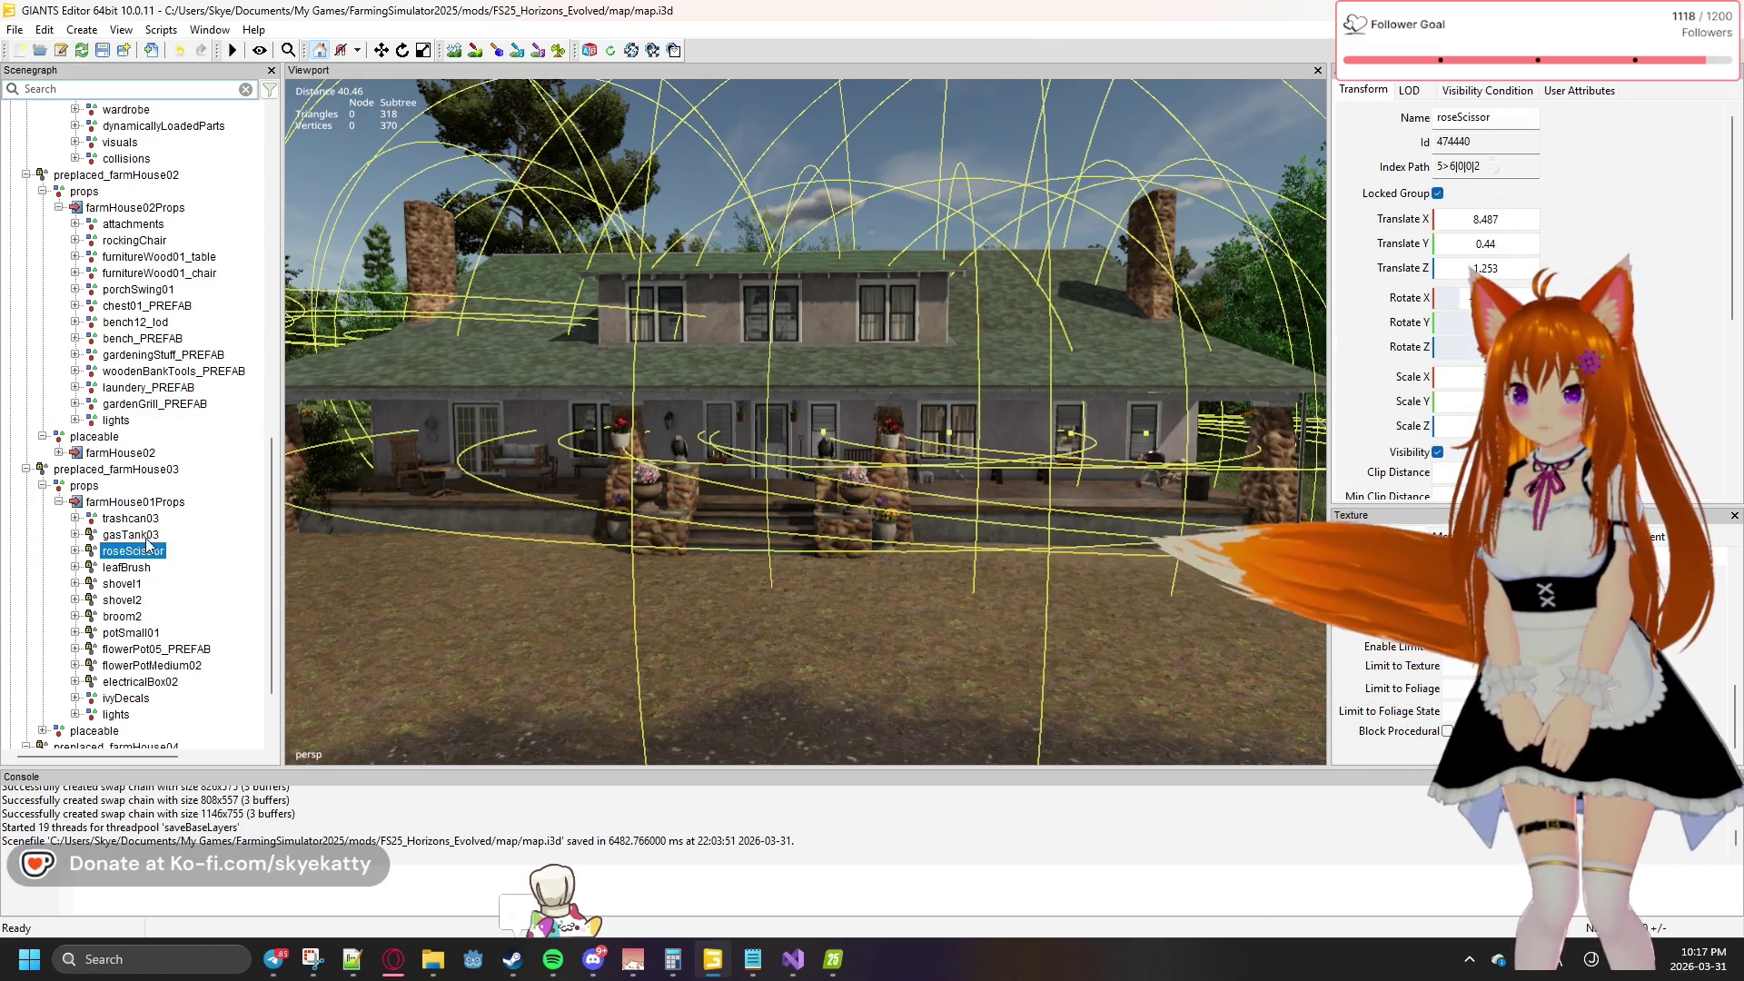
left_click(130, 683, "shift")
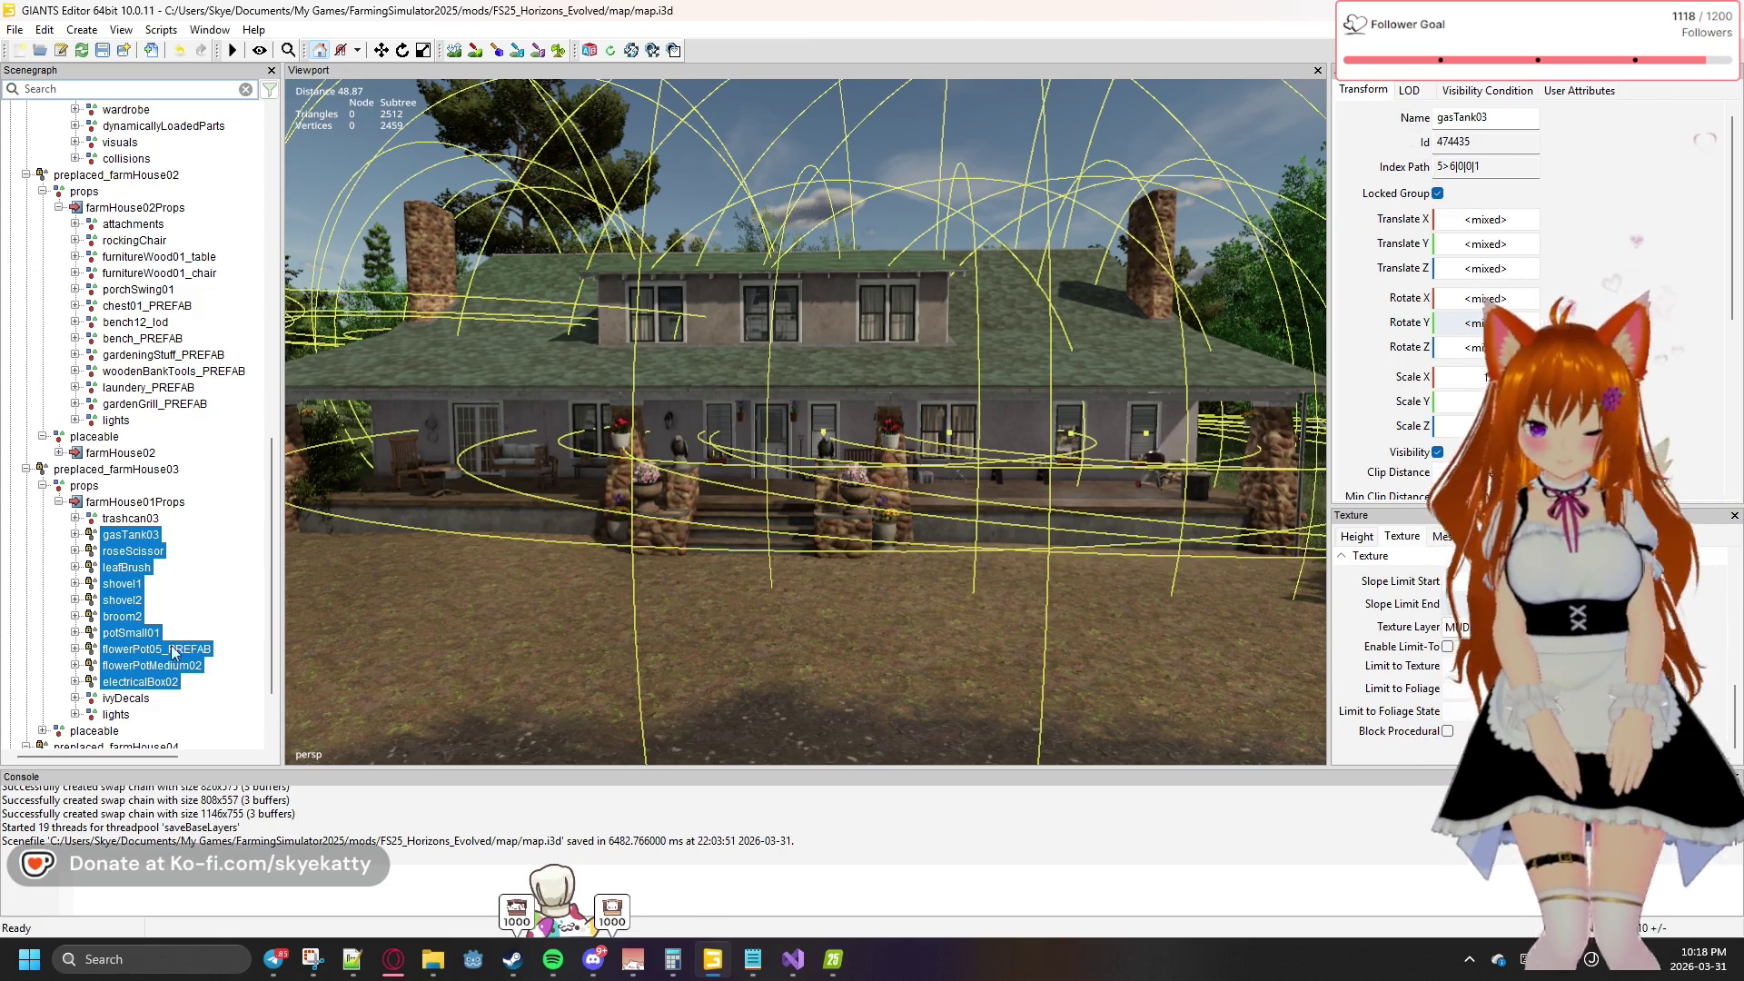
left_click(1437, 194)
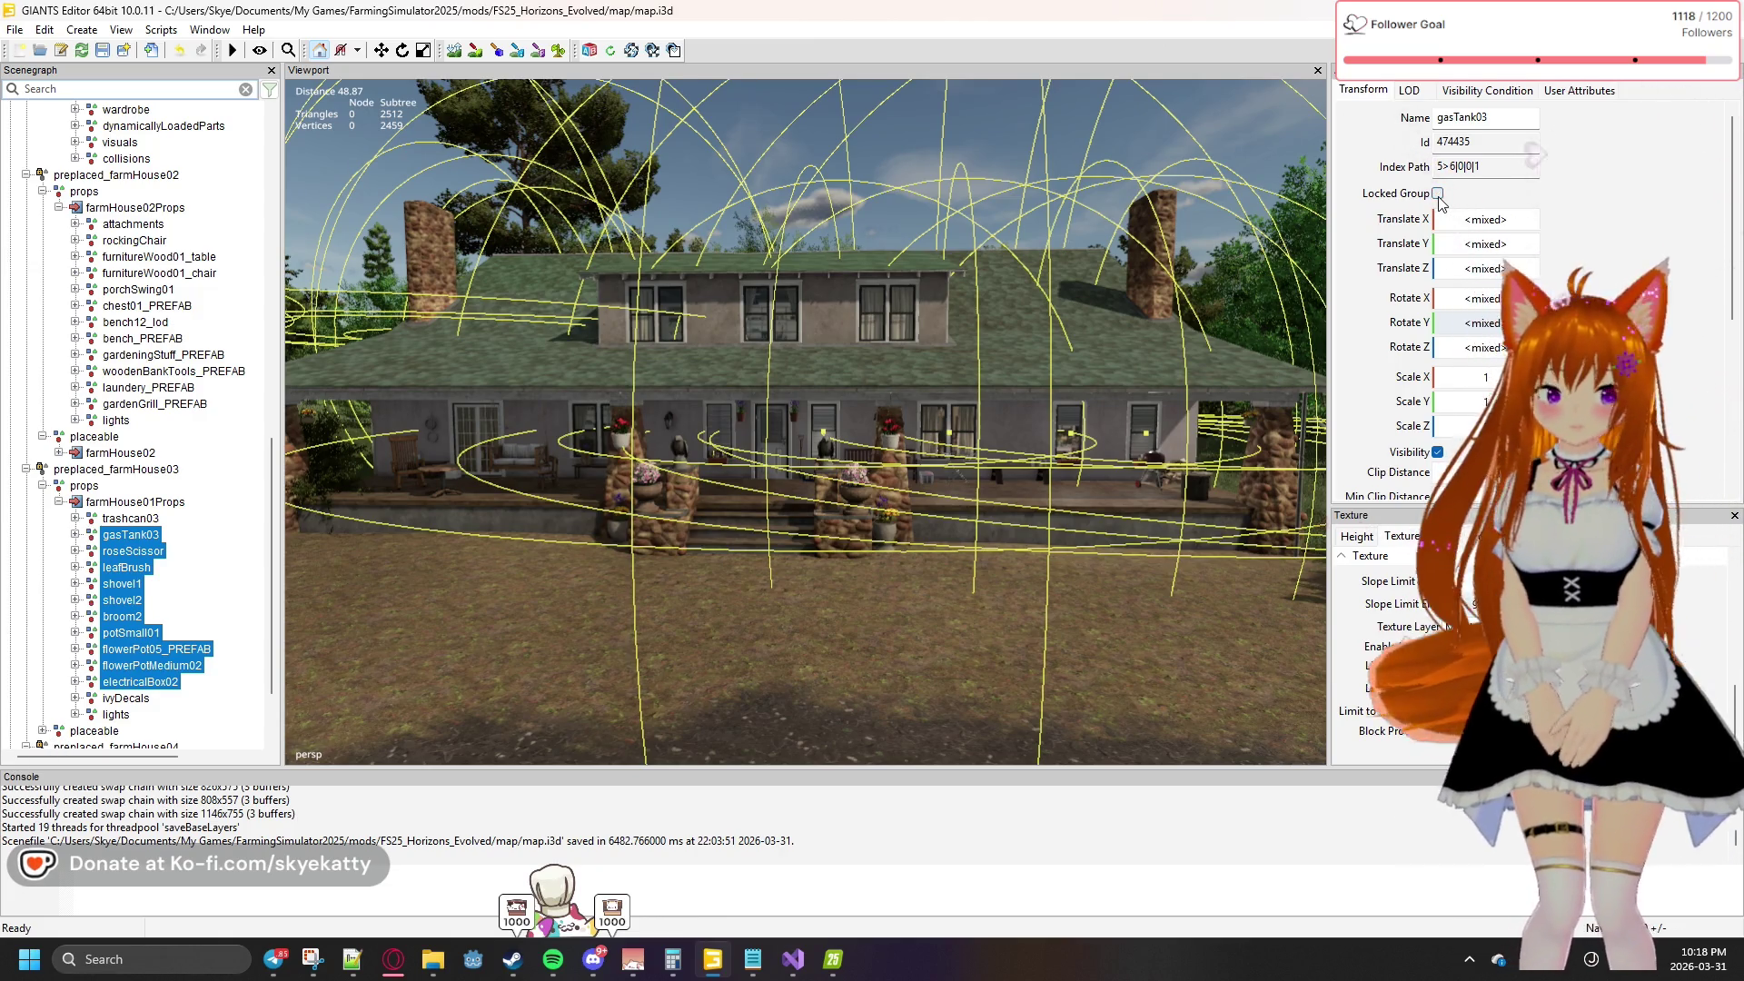
mouse_move(271, 498)
left_mouse_down()
mouse_move(236, 150)
mouse_move(227, 238)
mouse_move(193, 251)
left_mouse_up()
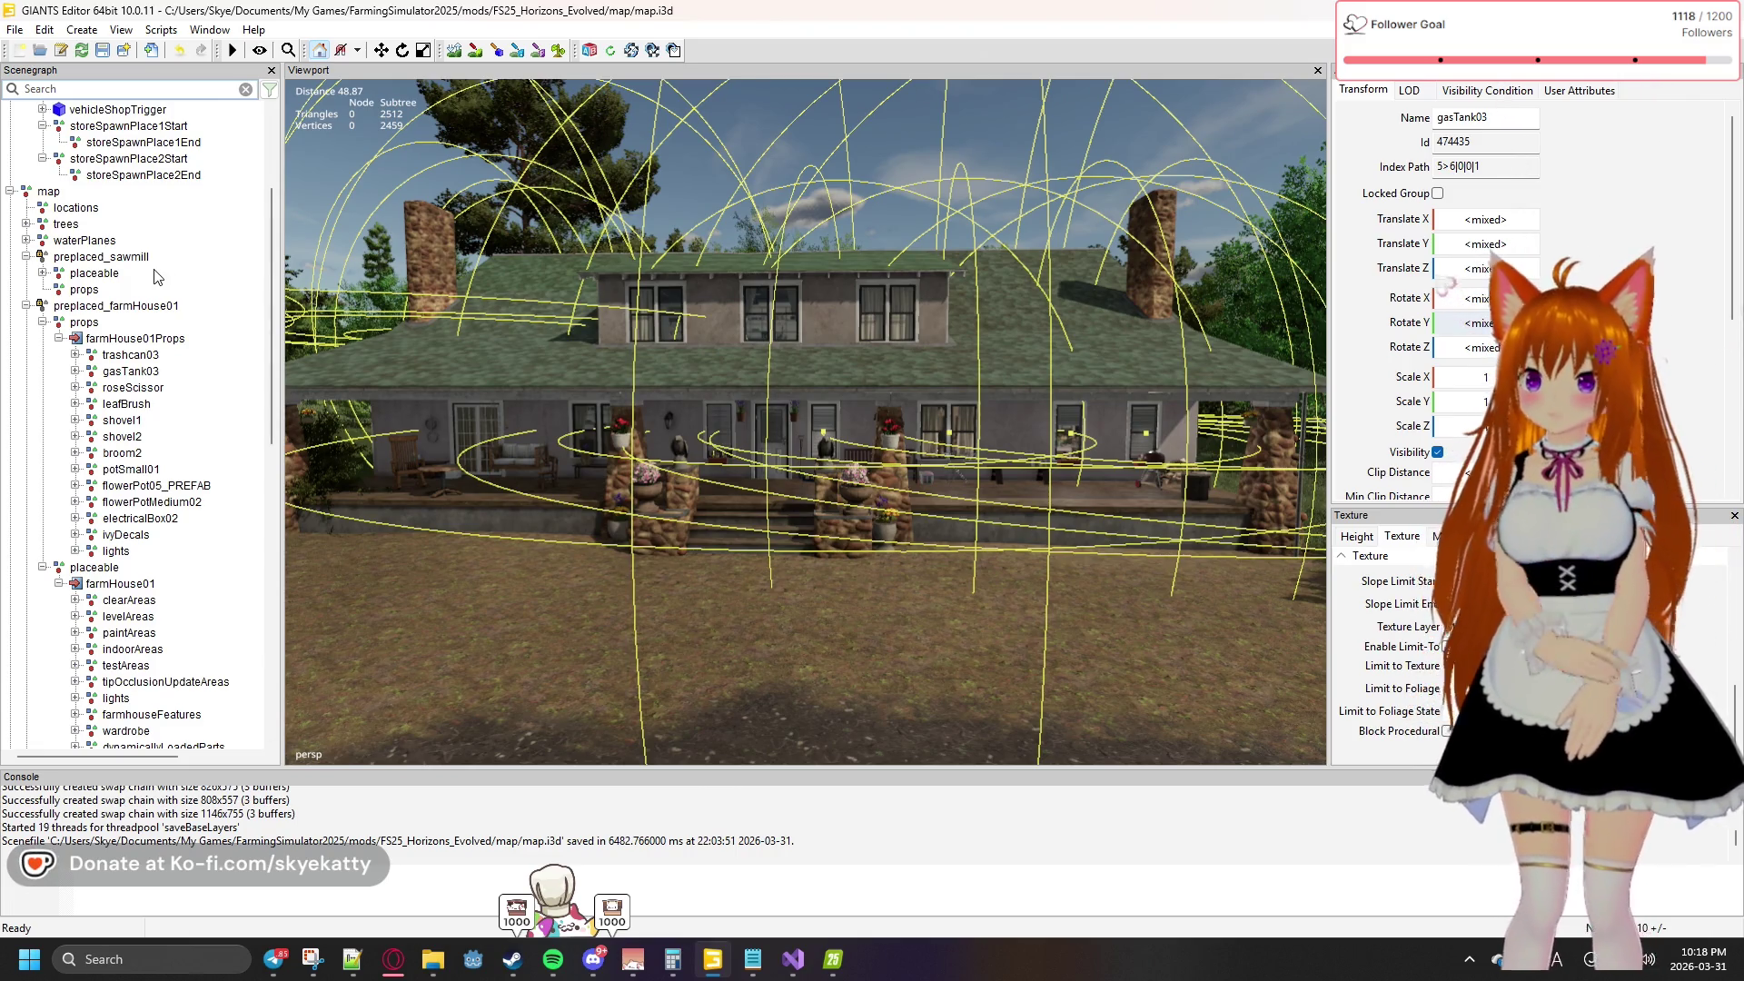
Expand indoorAreas and testAreas in the Scenegraph to look at their contents
left_click_drag(273, 288, 265, 322)
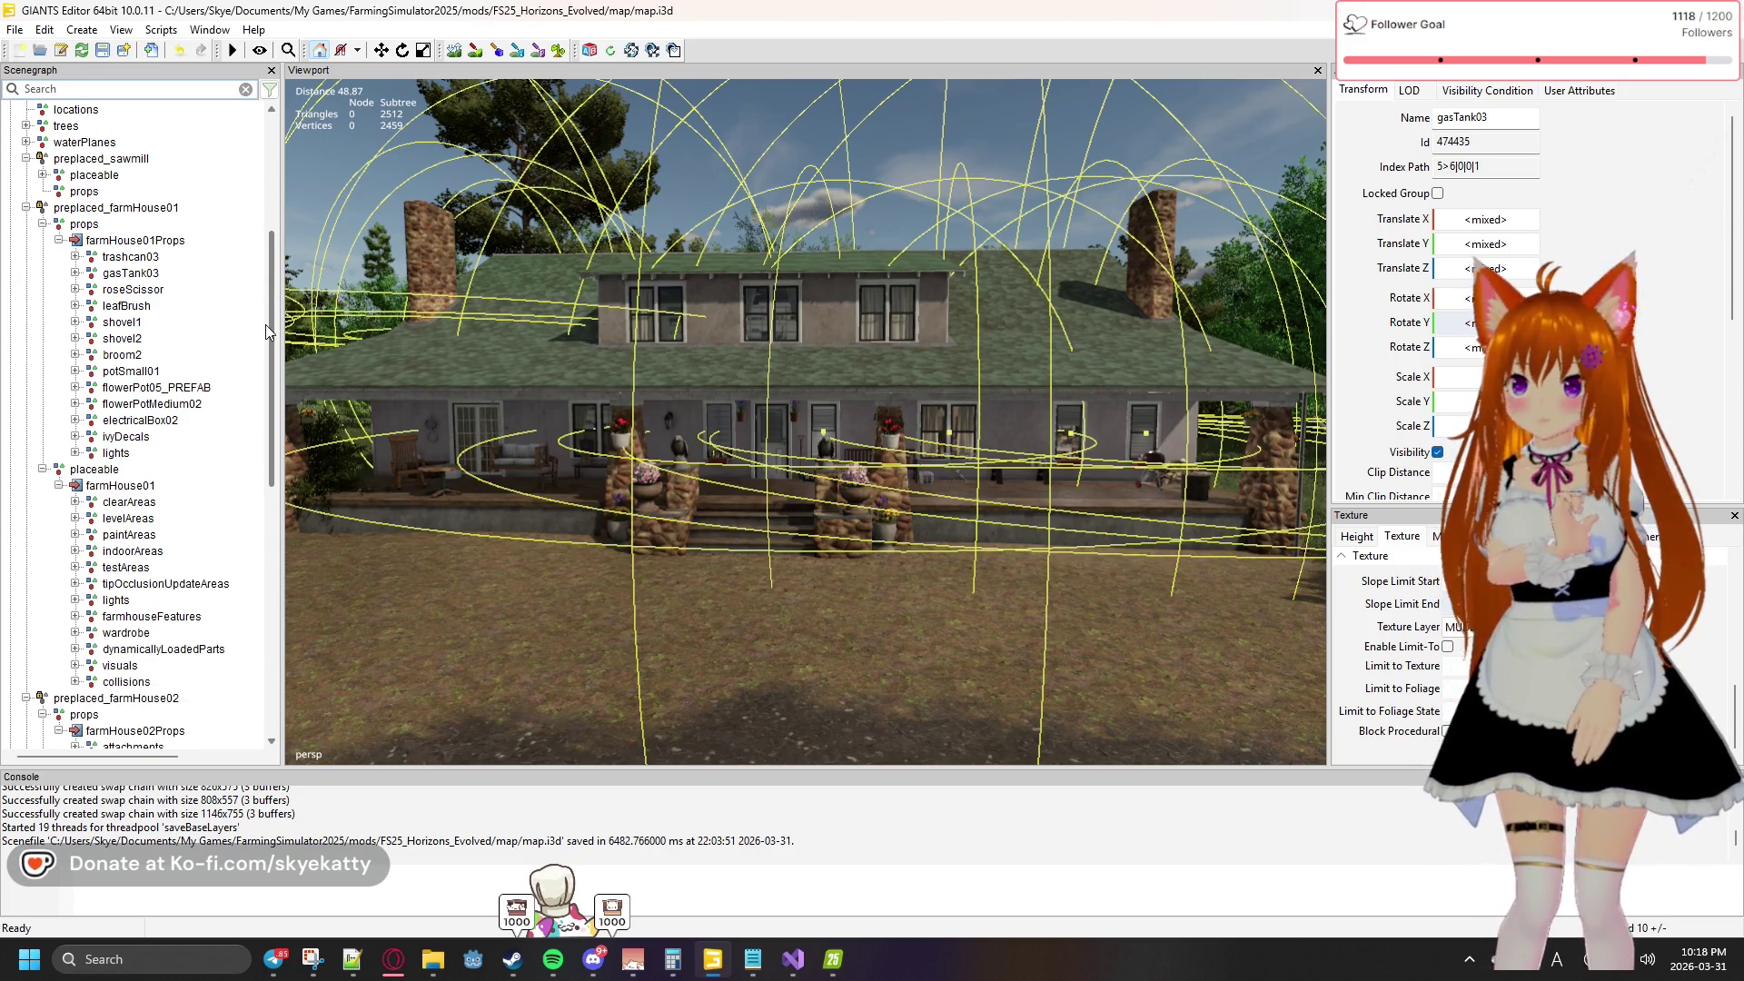
left_click_drag(265, 325, 264, 378)
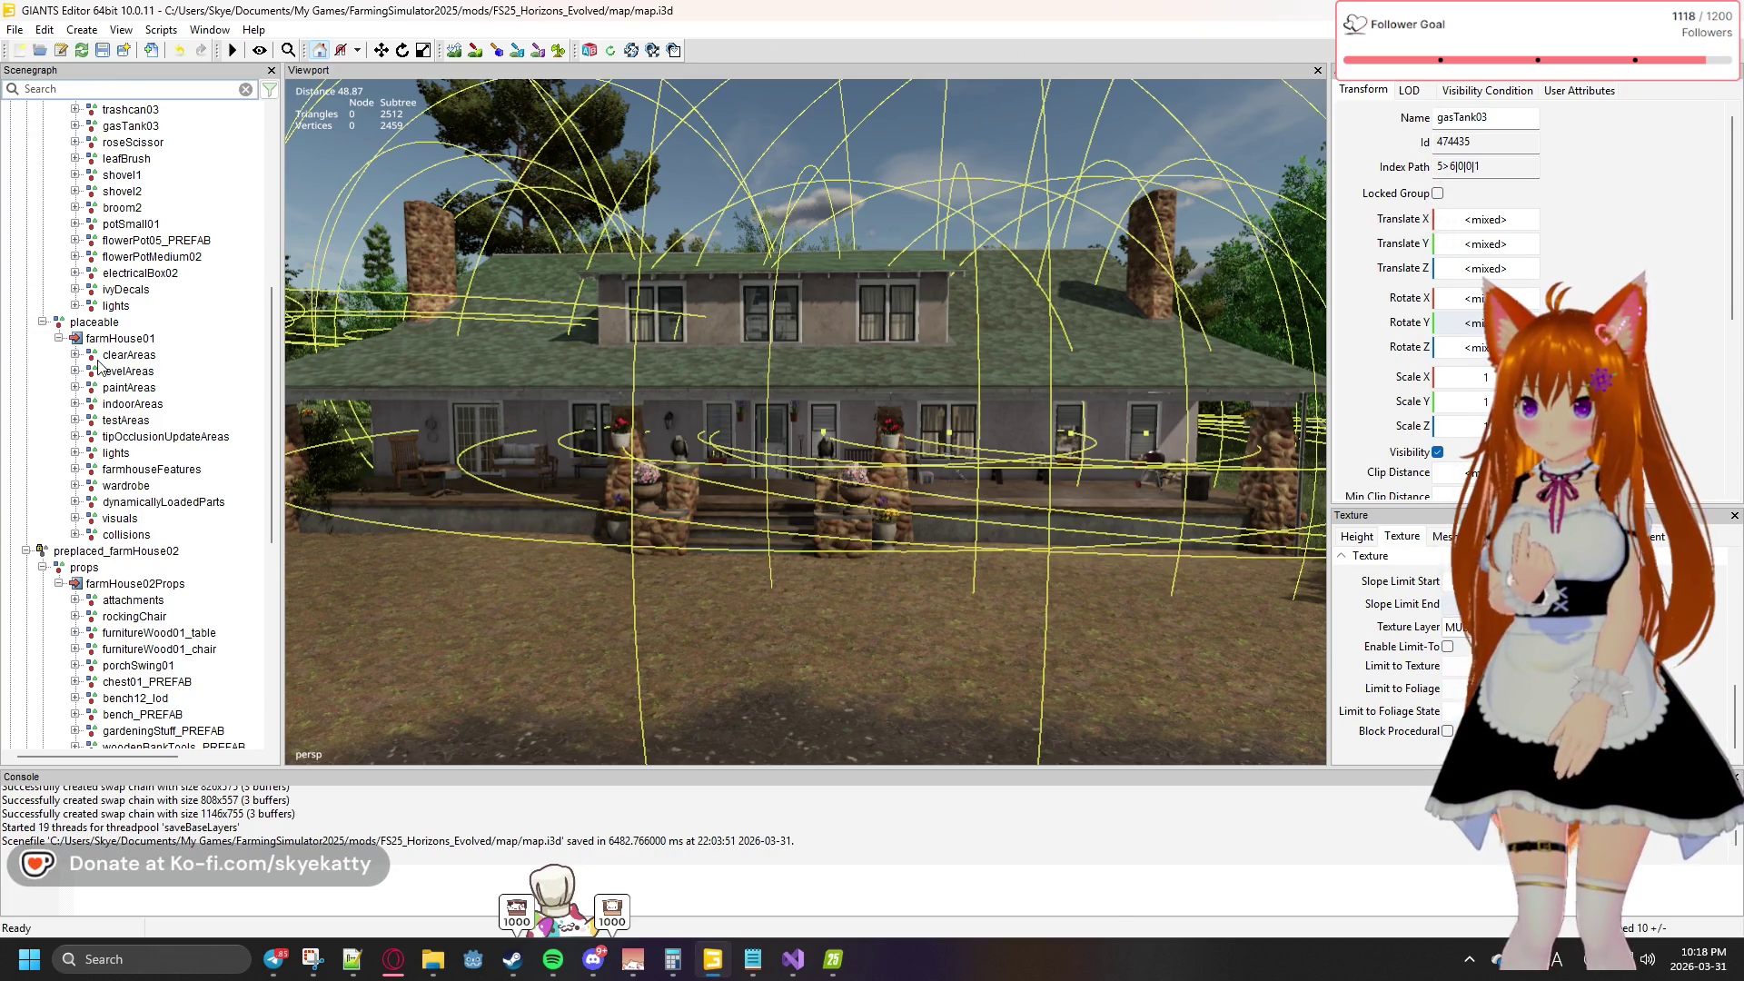
scroll(130, 368, "up", 1)
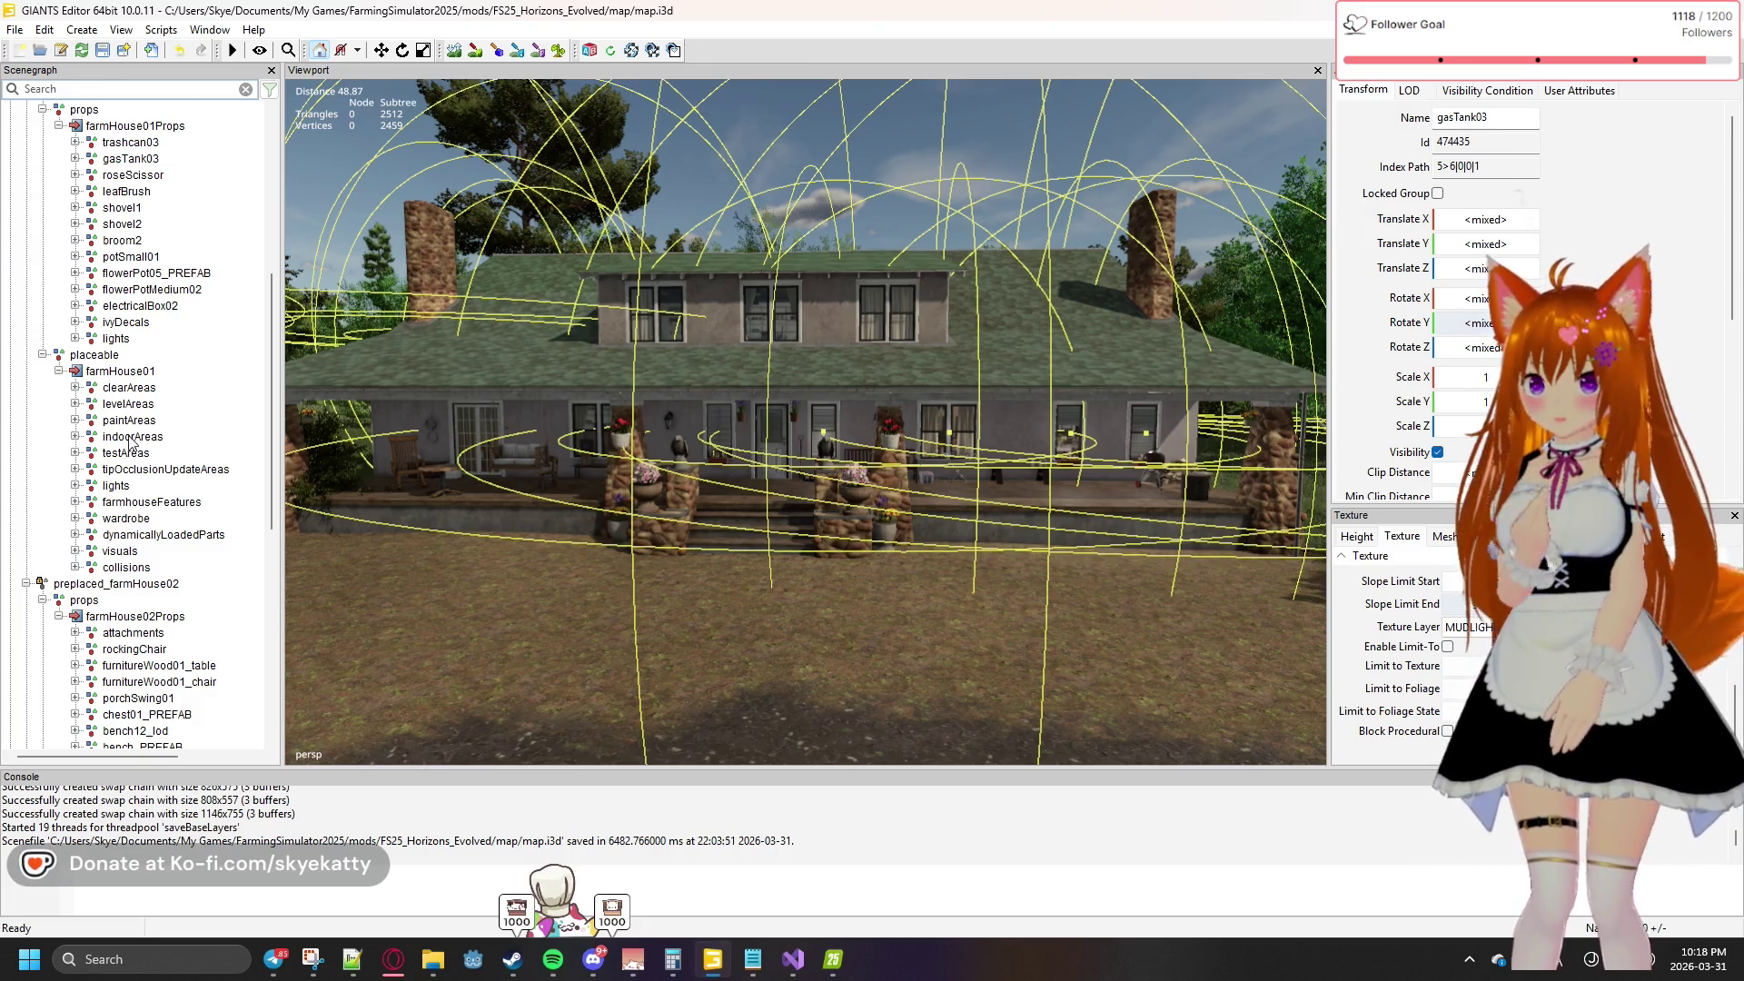
left_click(76, 437)
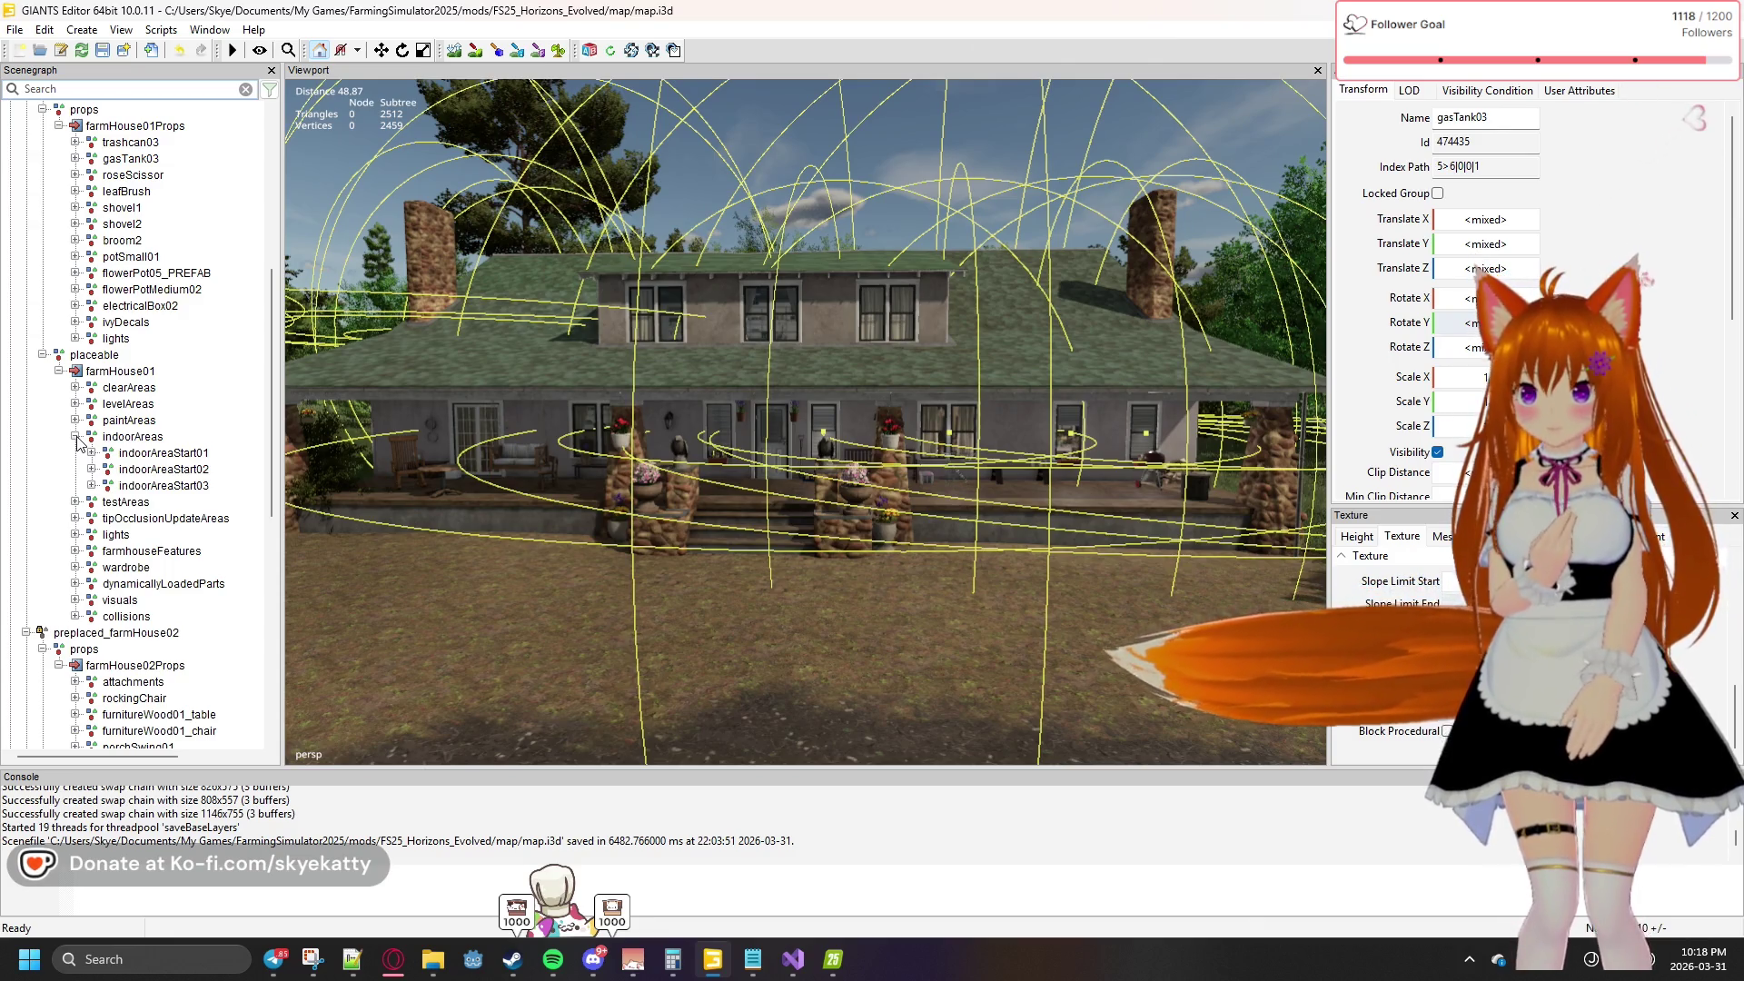
left_click(75, 437)
left_click(75, 454)
left_click(76, 454)
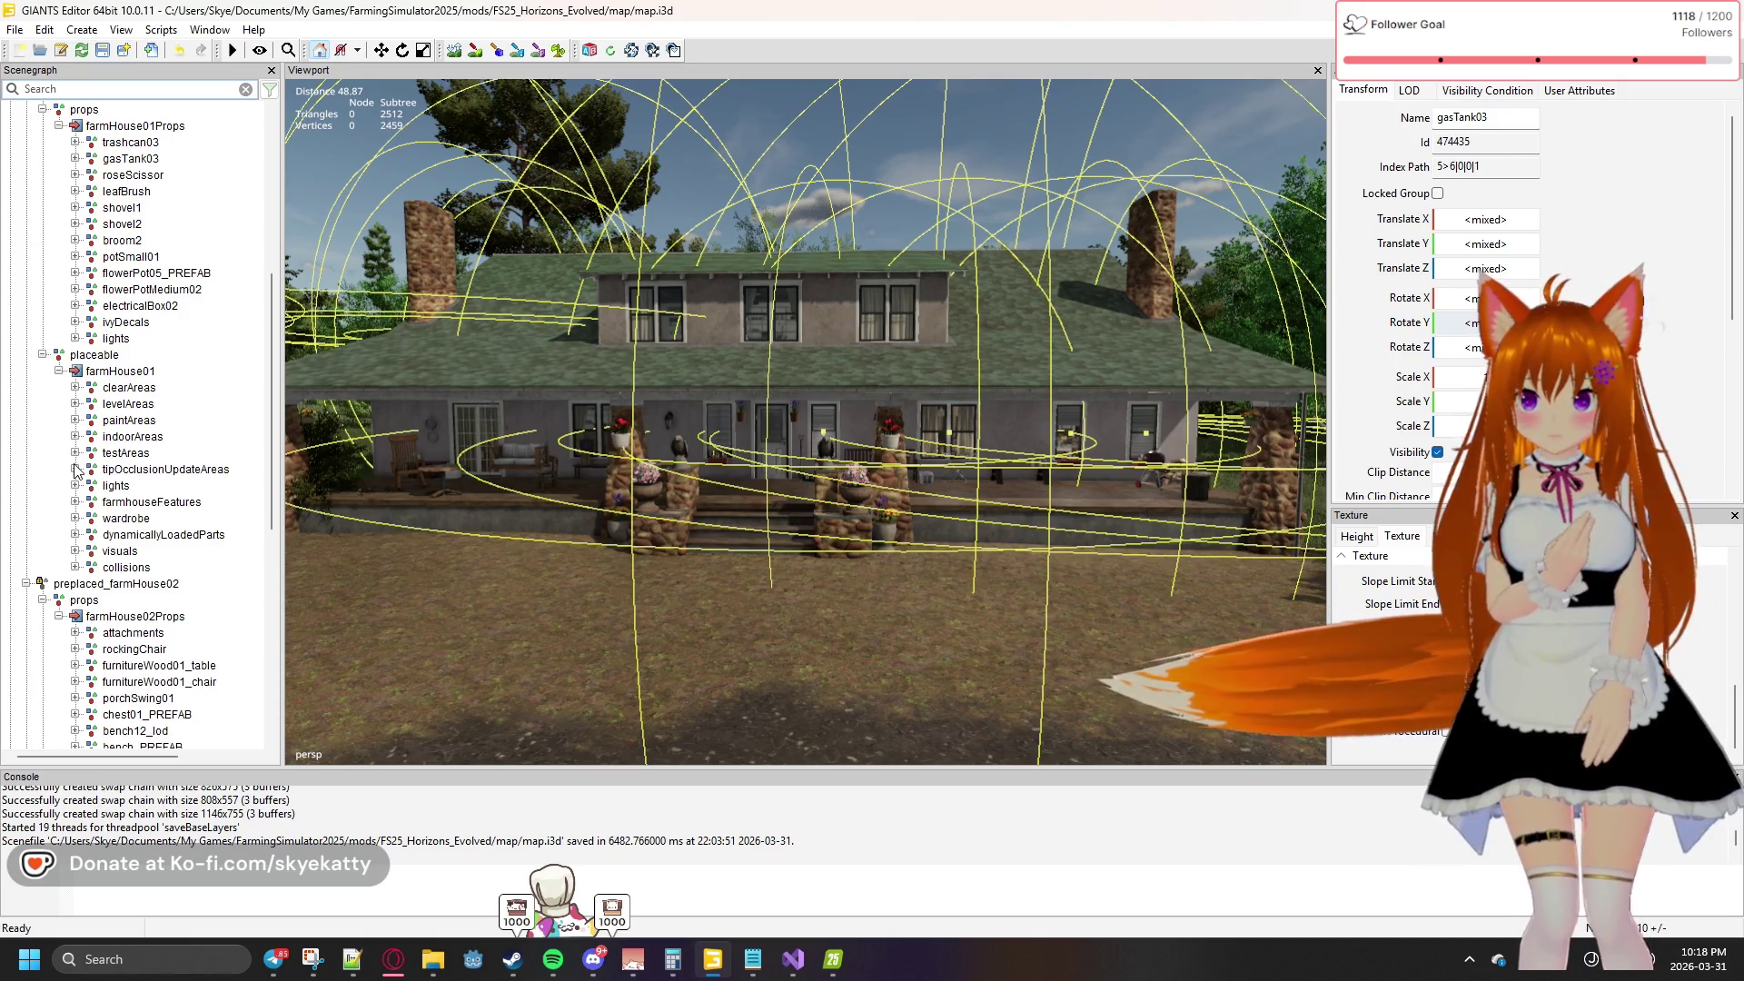
Expand farmHouse01's levelAreas and collisions nodes to view their children
left_click(76, 404)
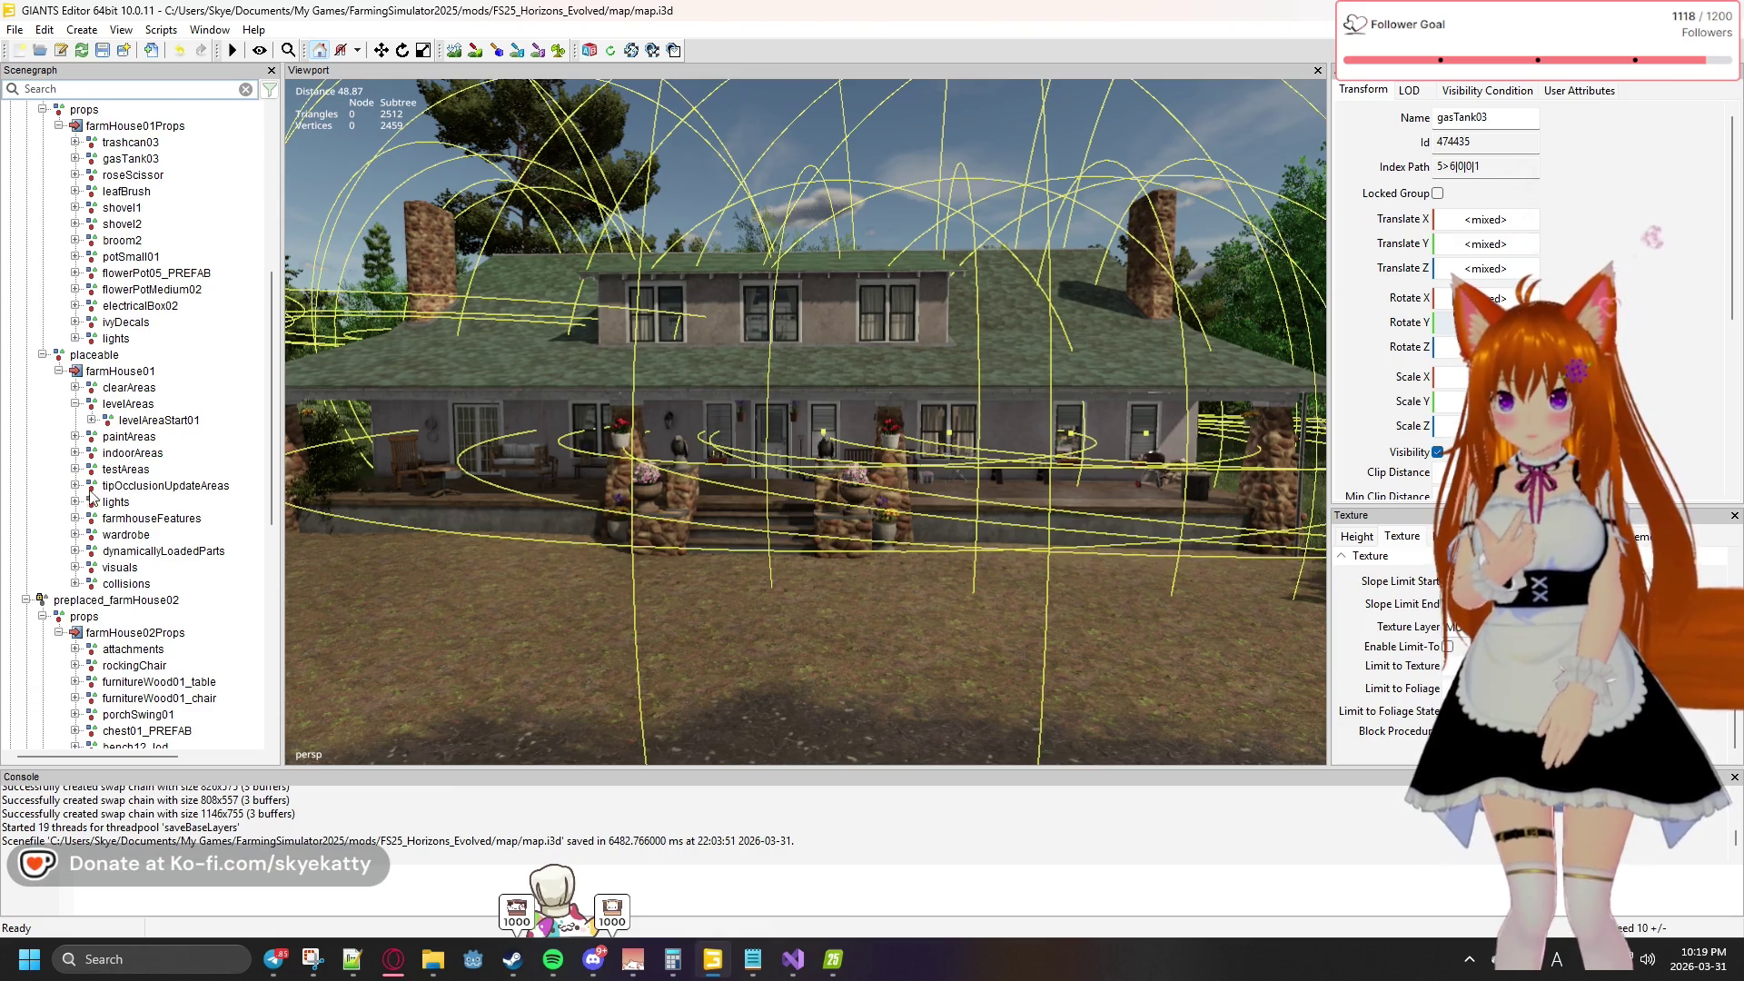
left_click(75, 584)
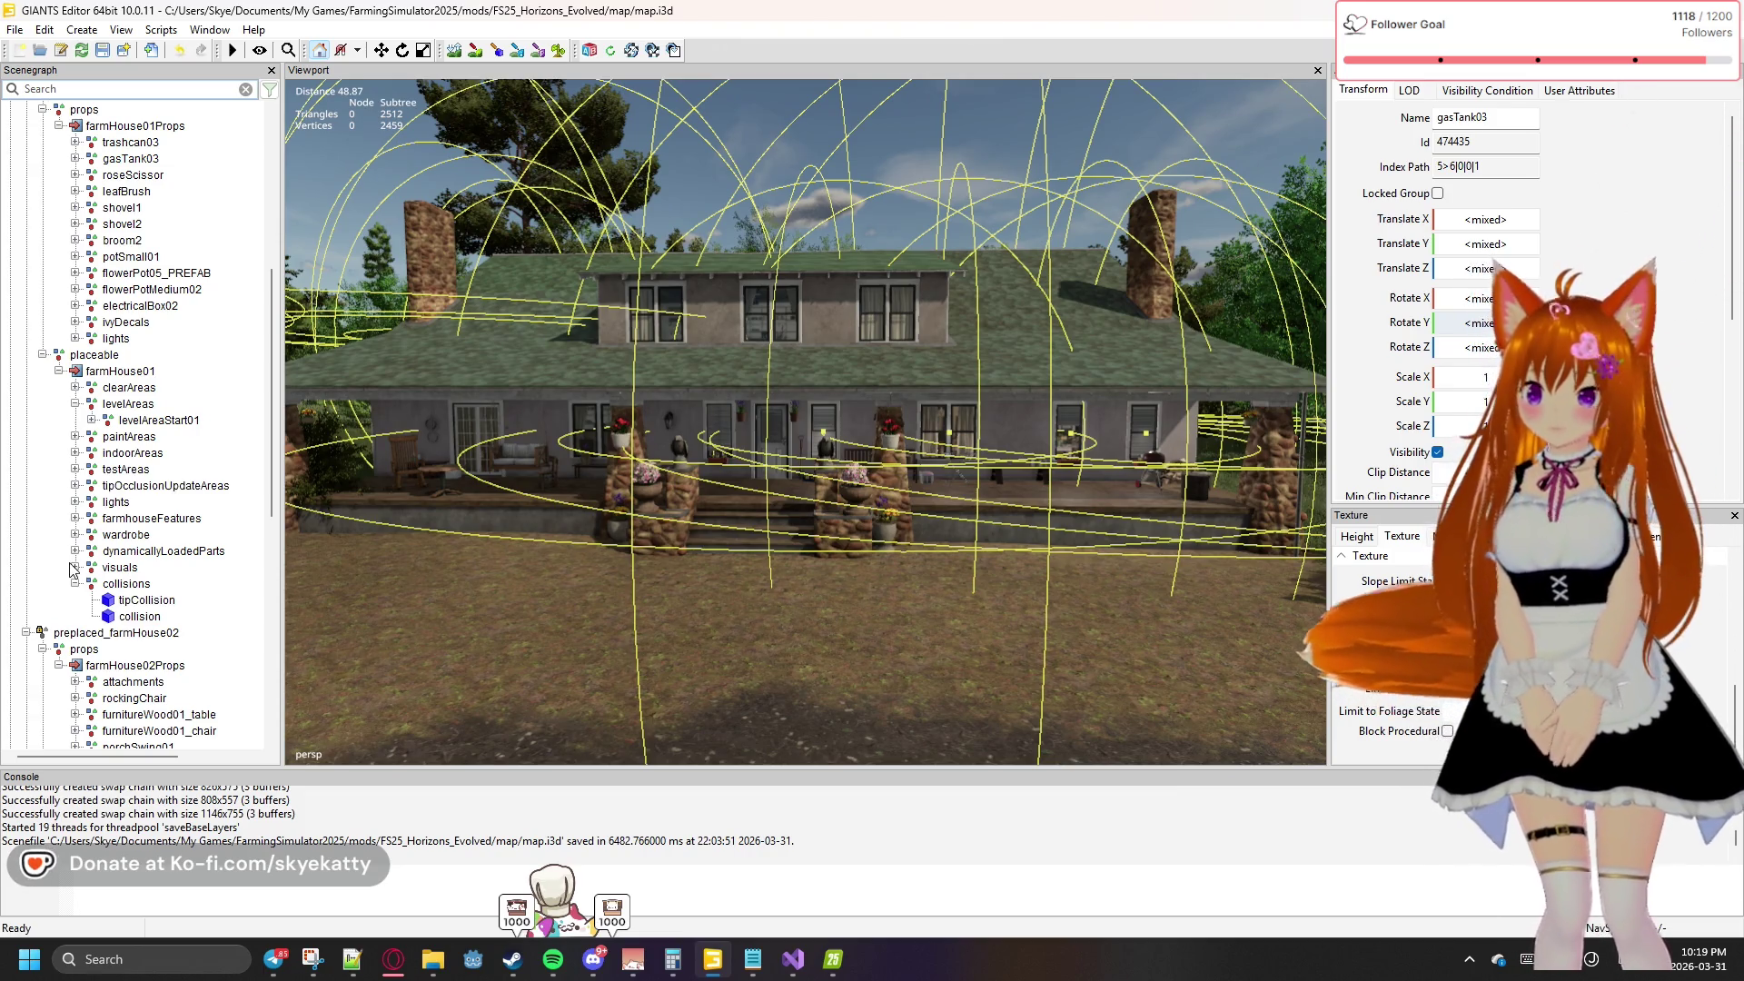
scroll(82, 581, "down", 1)
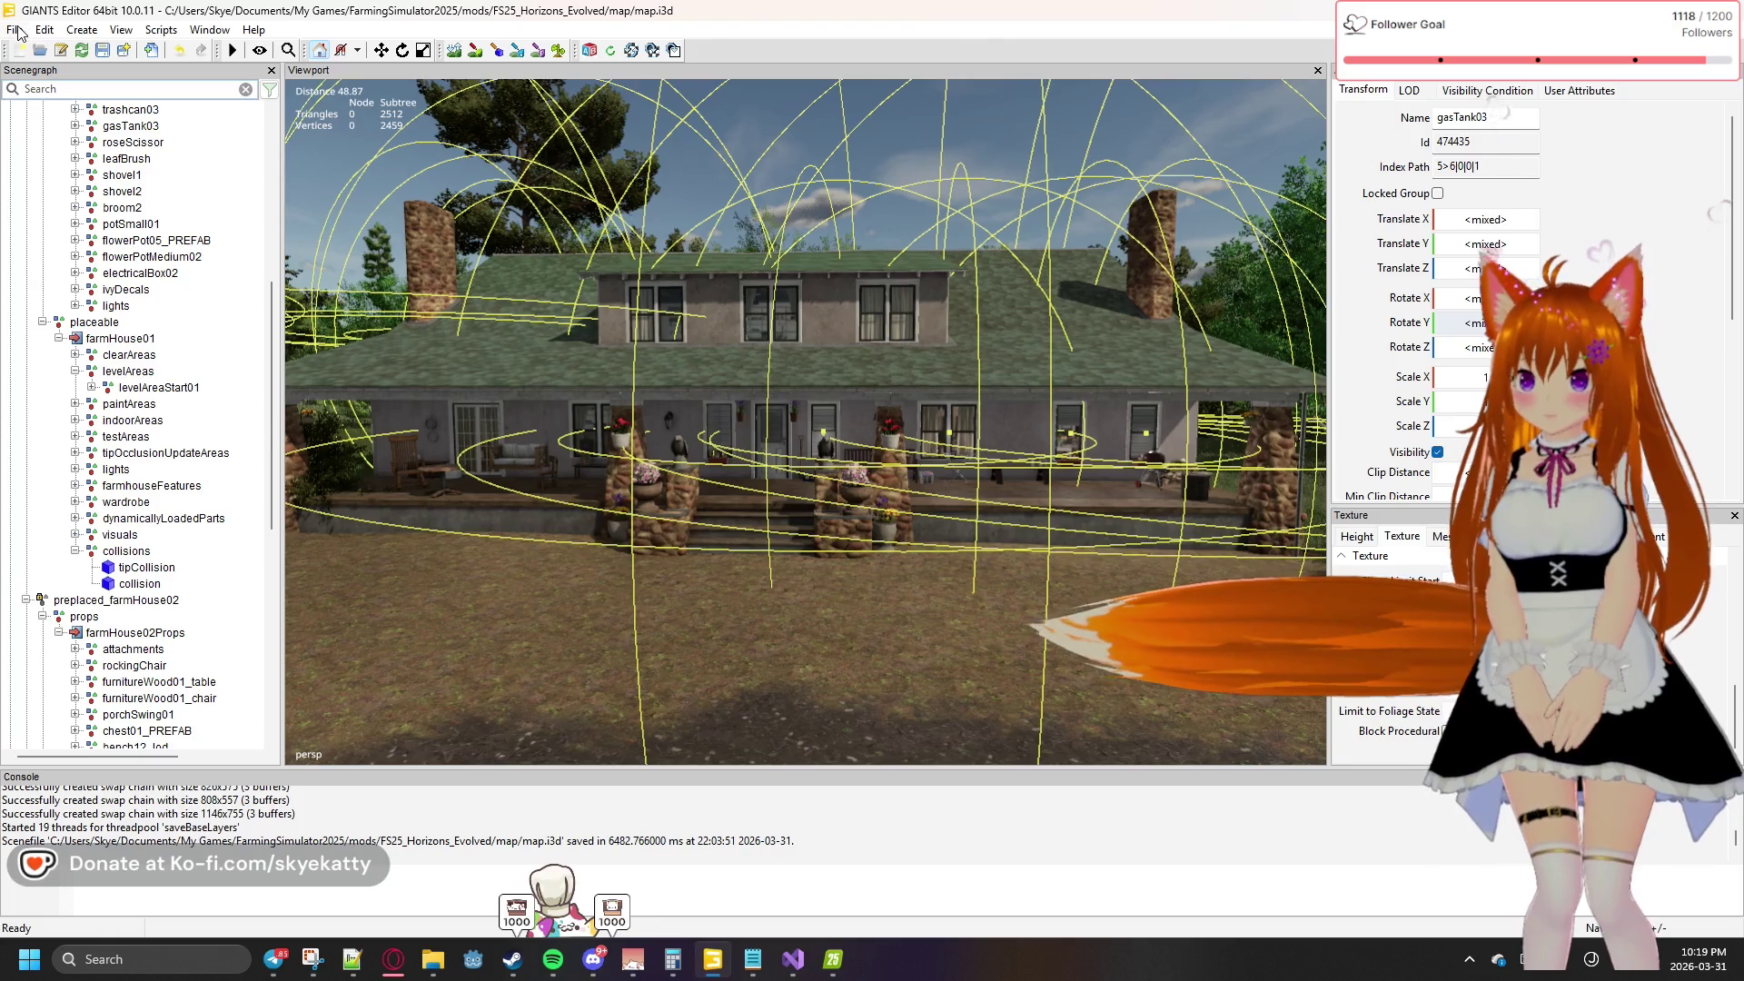
Save the mod with File > Save
left_click(15, 29)
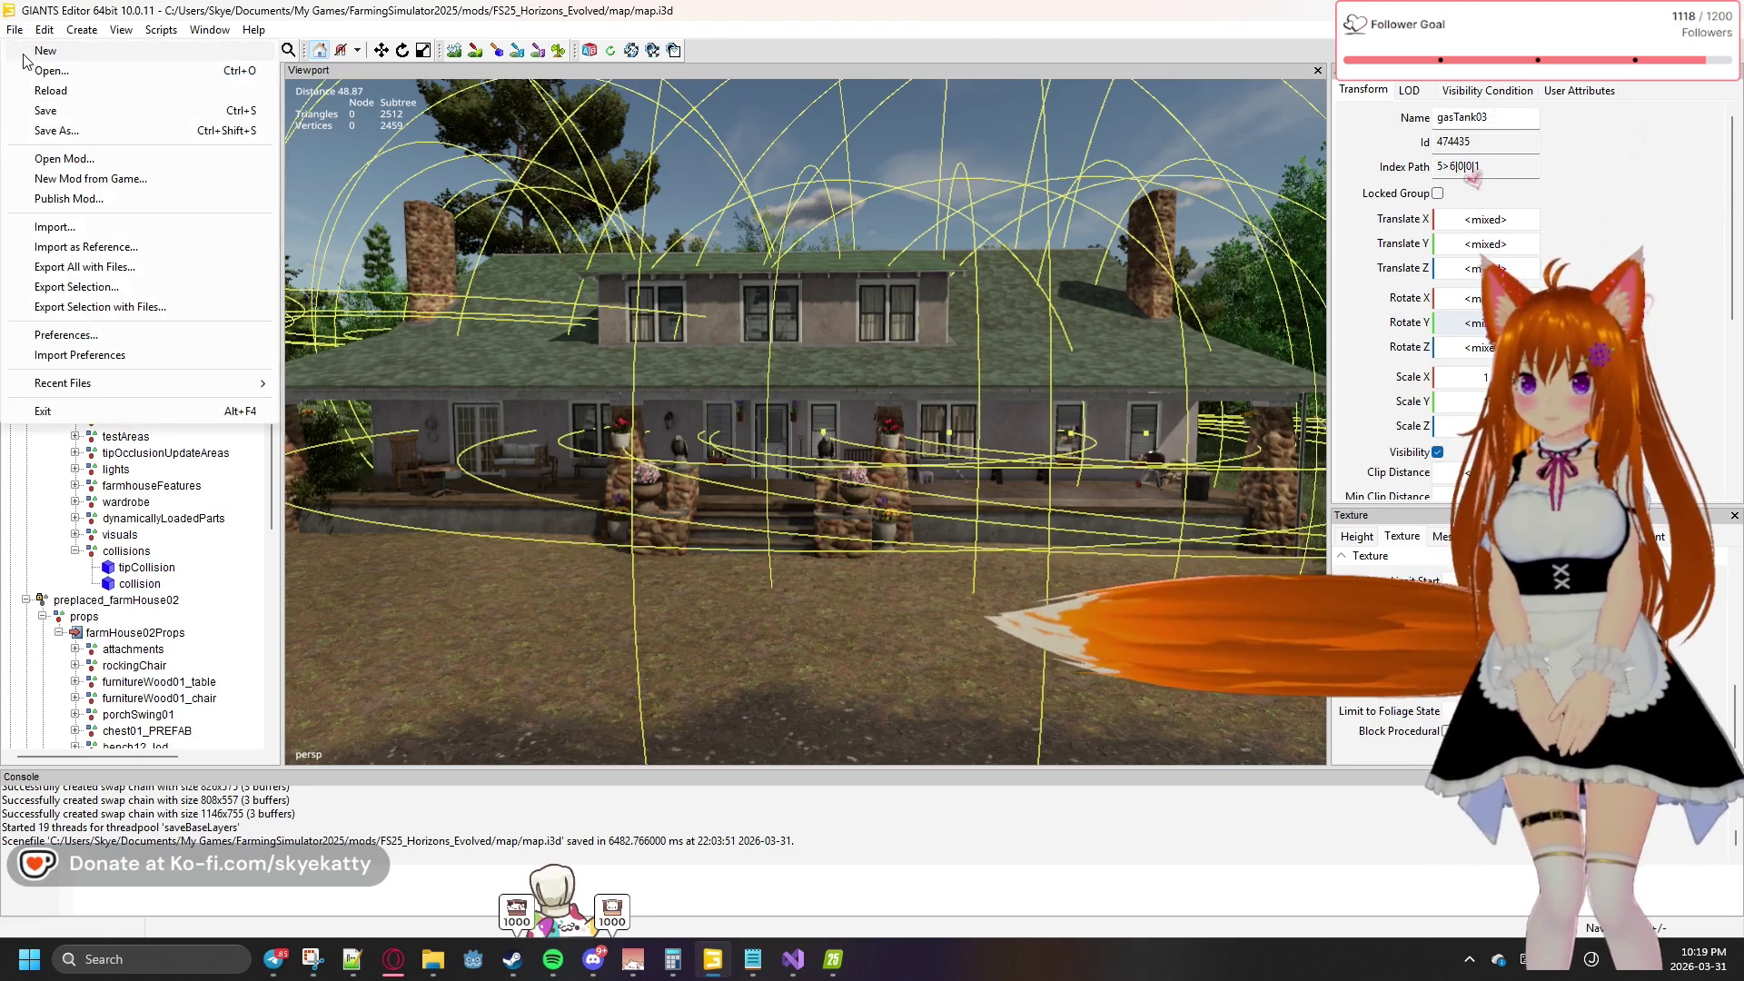
left_click(55, 110)
left_click(833, 959)
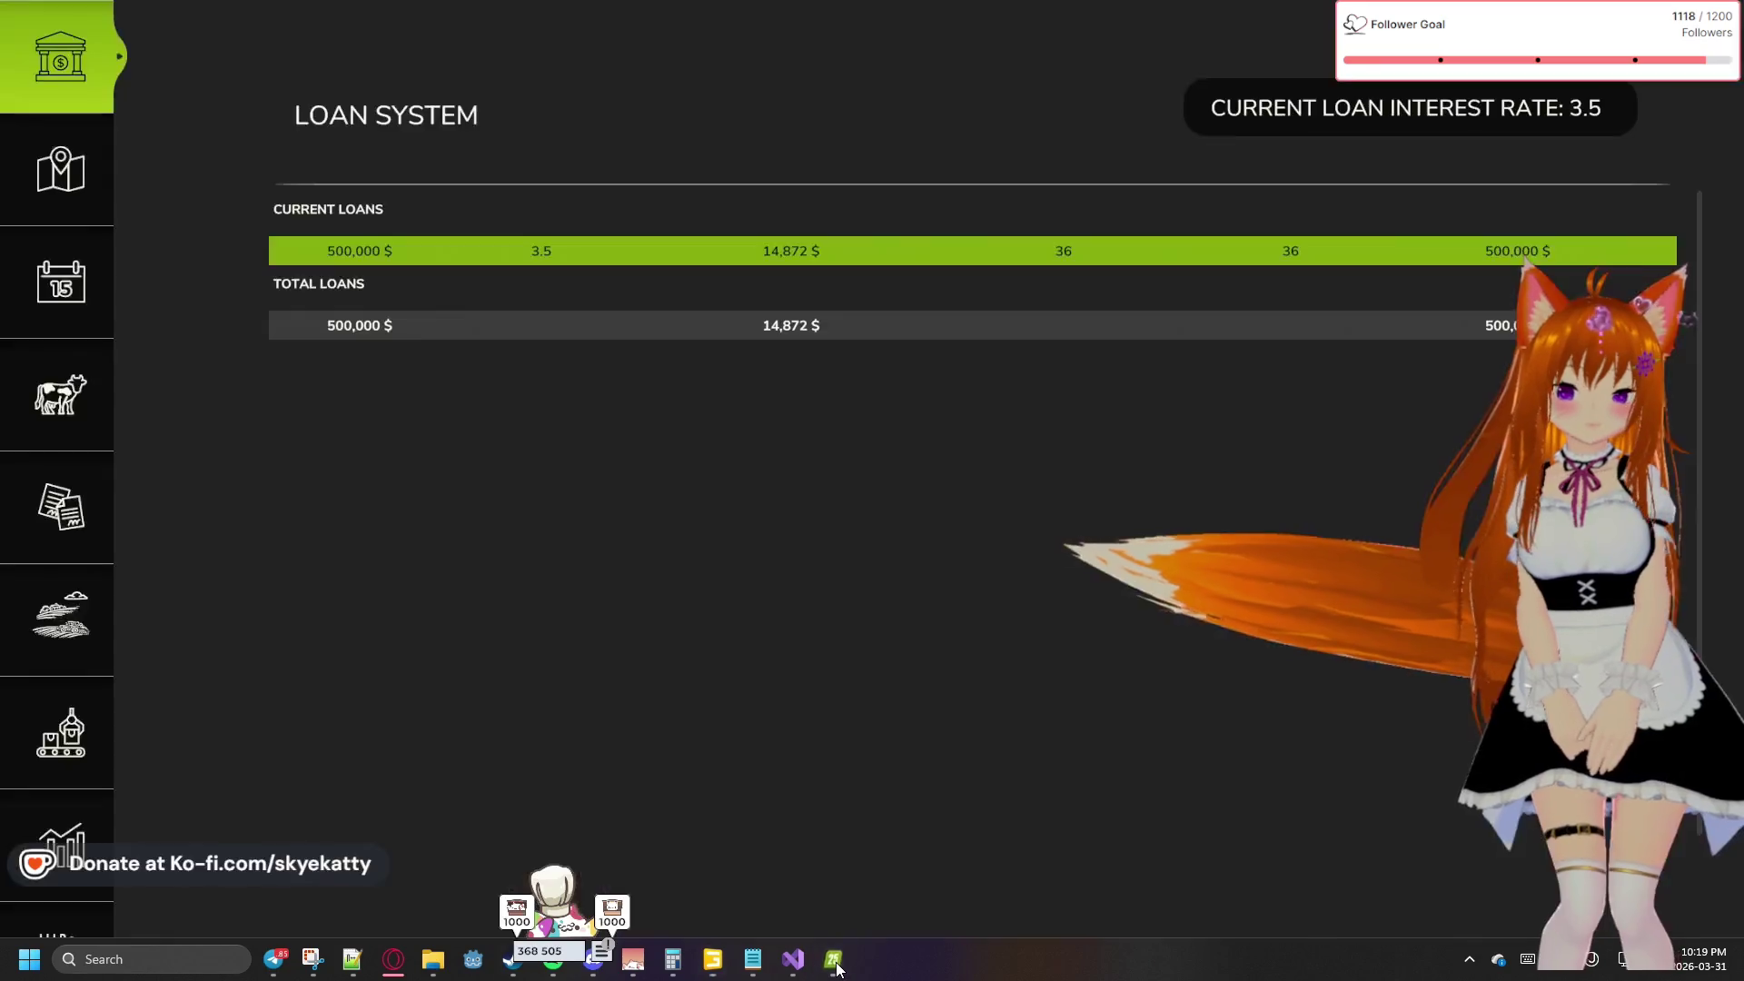
Close the Loan System page and walk past the porch to view the farmhouse front
key("Escape")
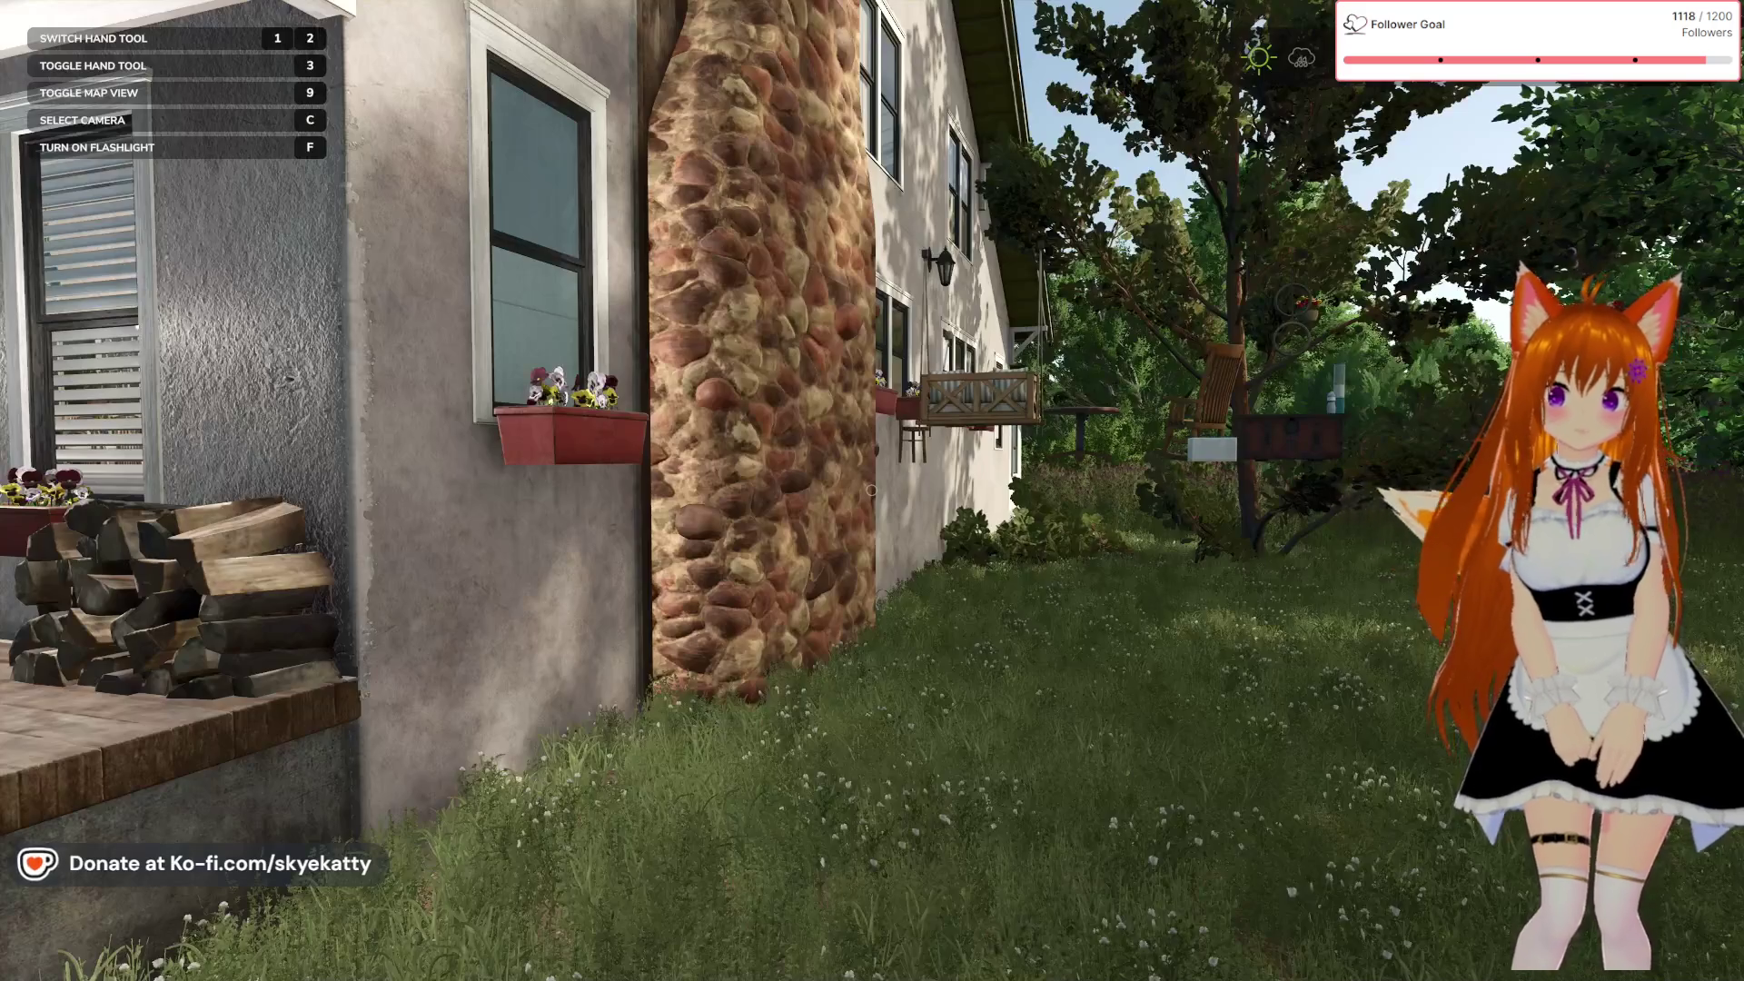
key("w")
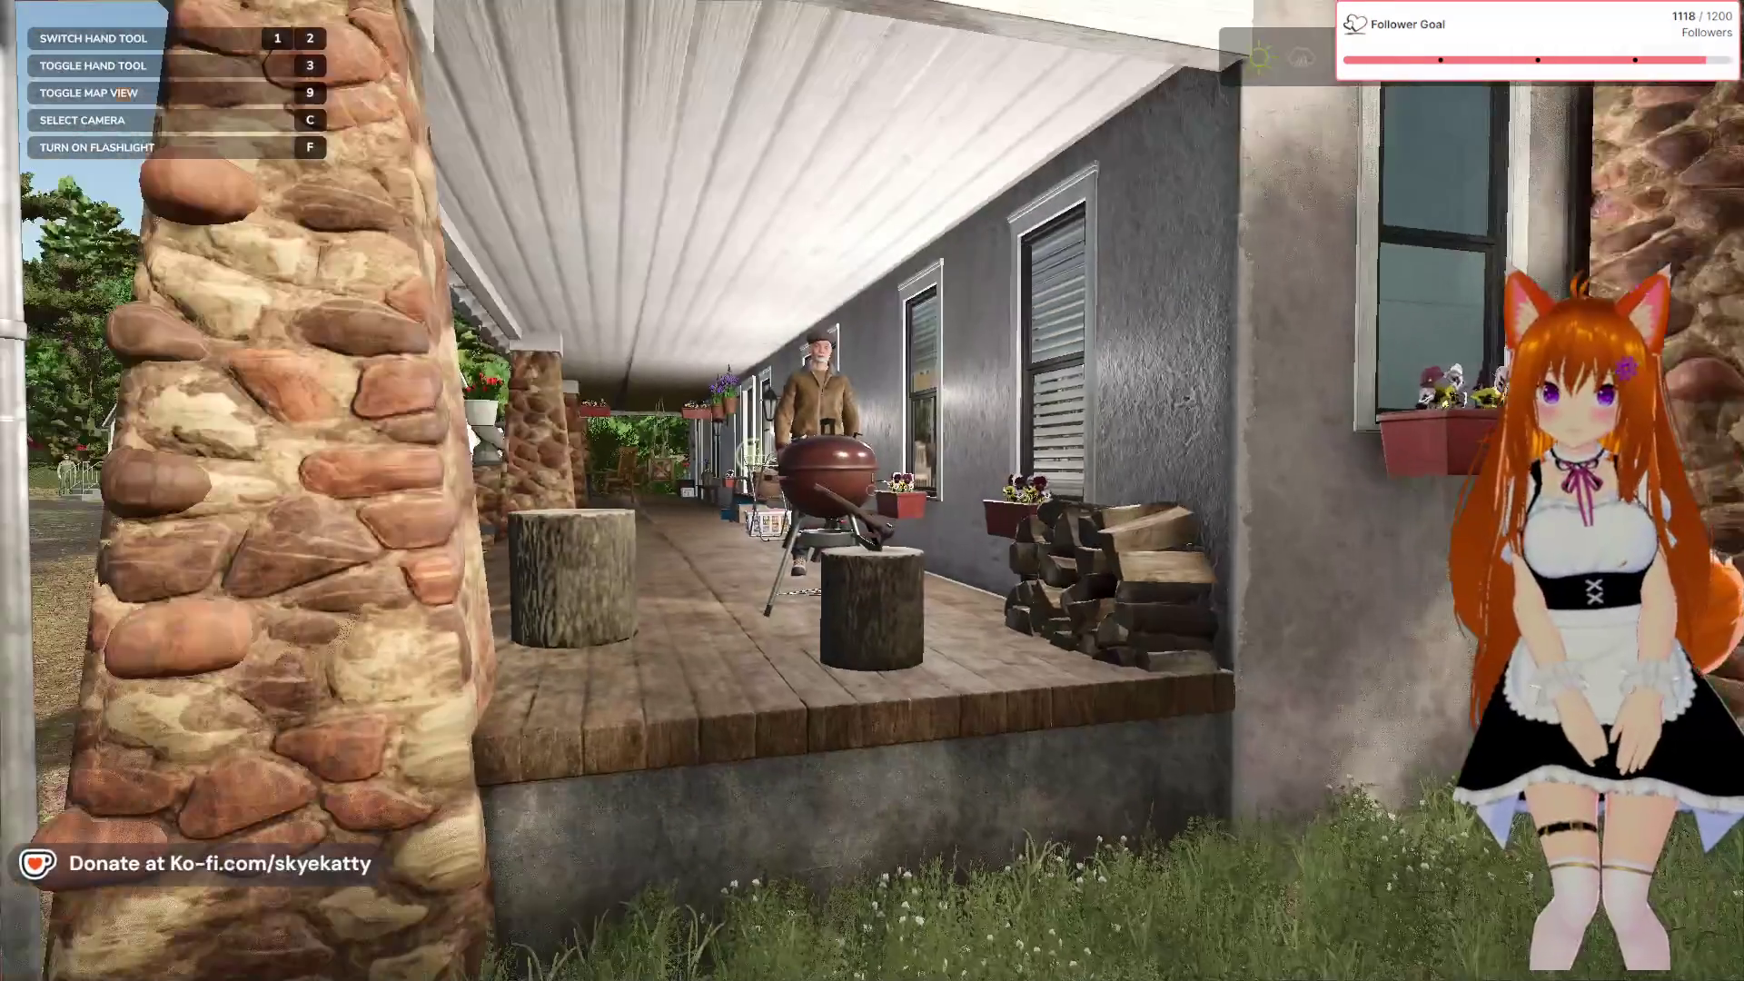
key("s")
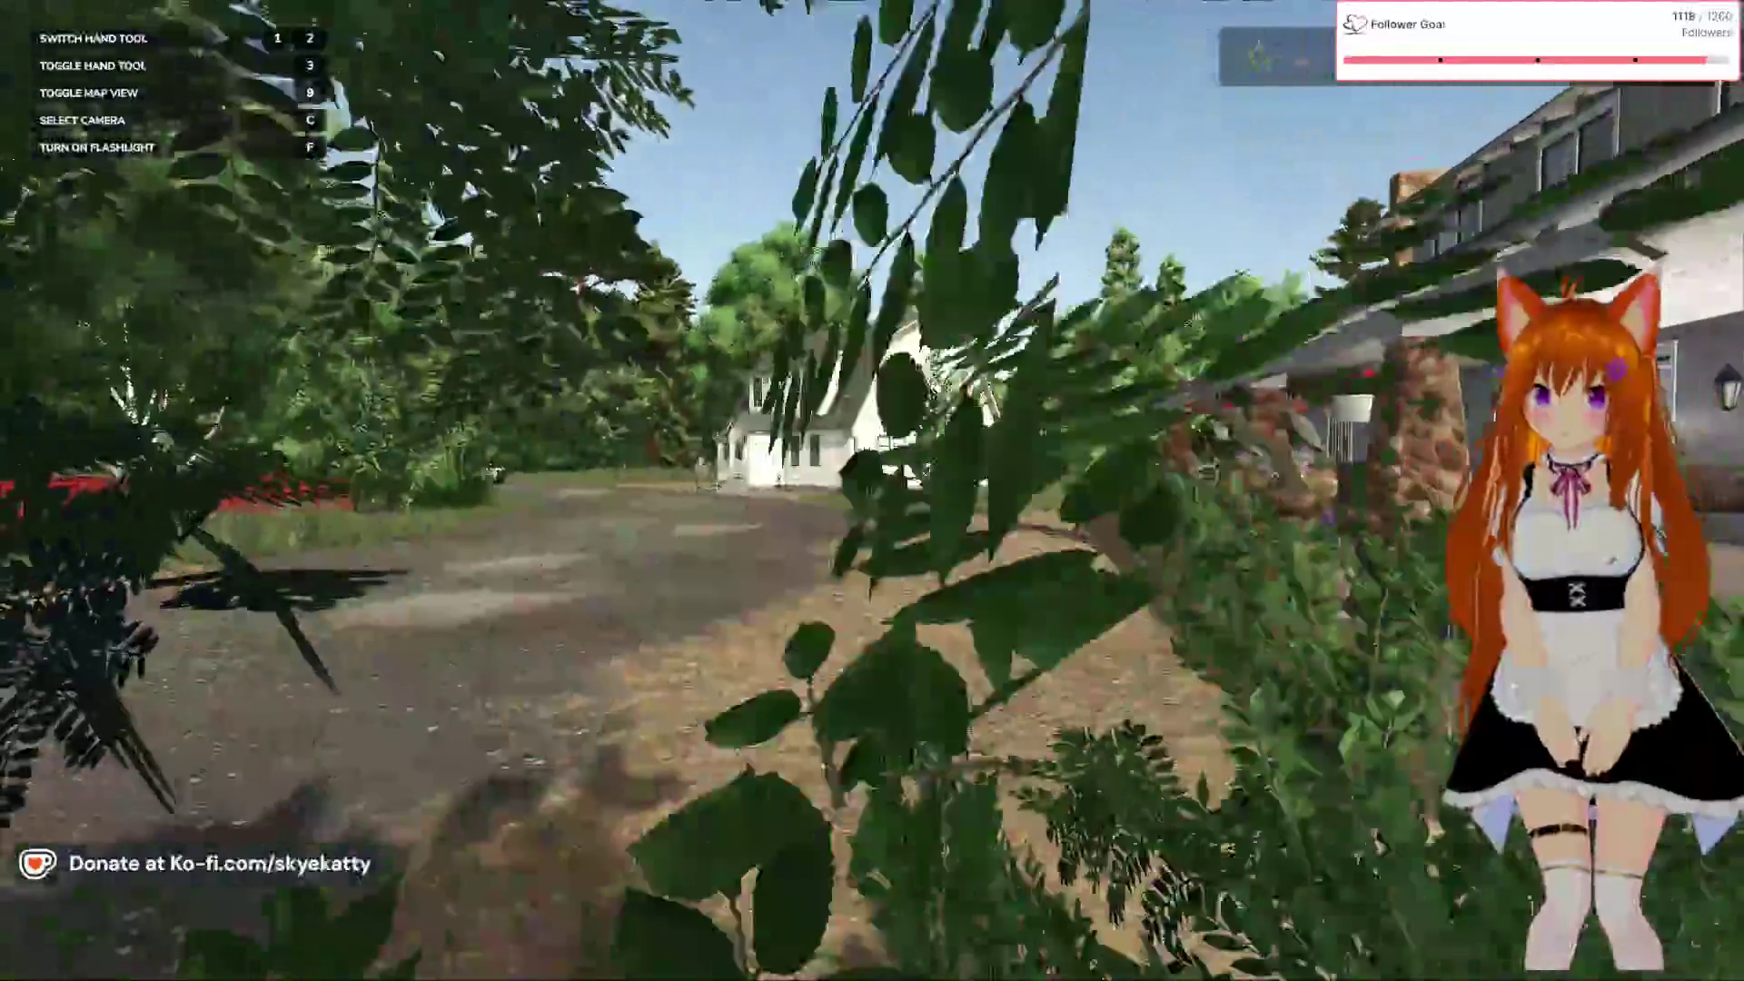
key("s")
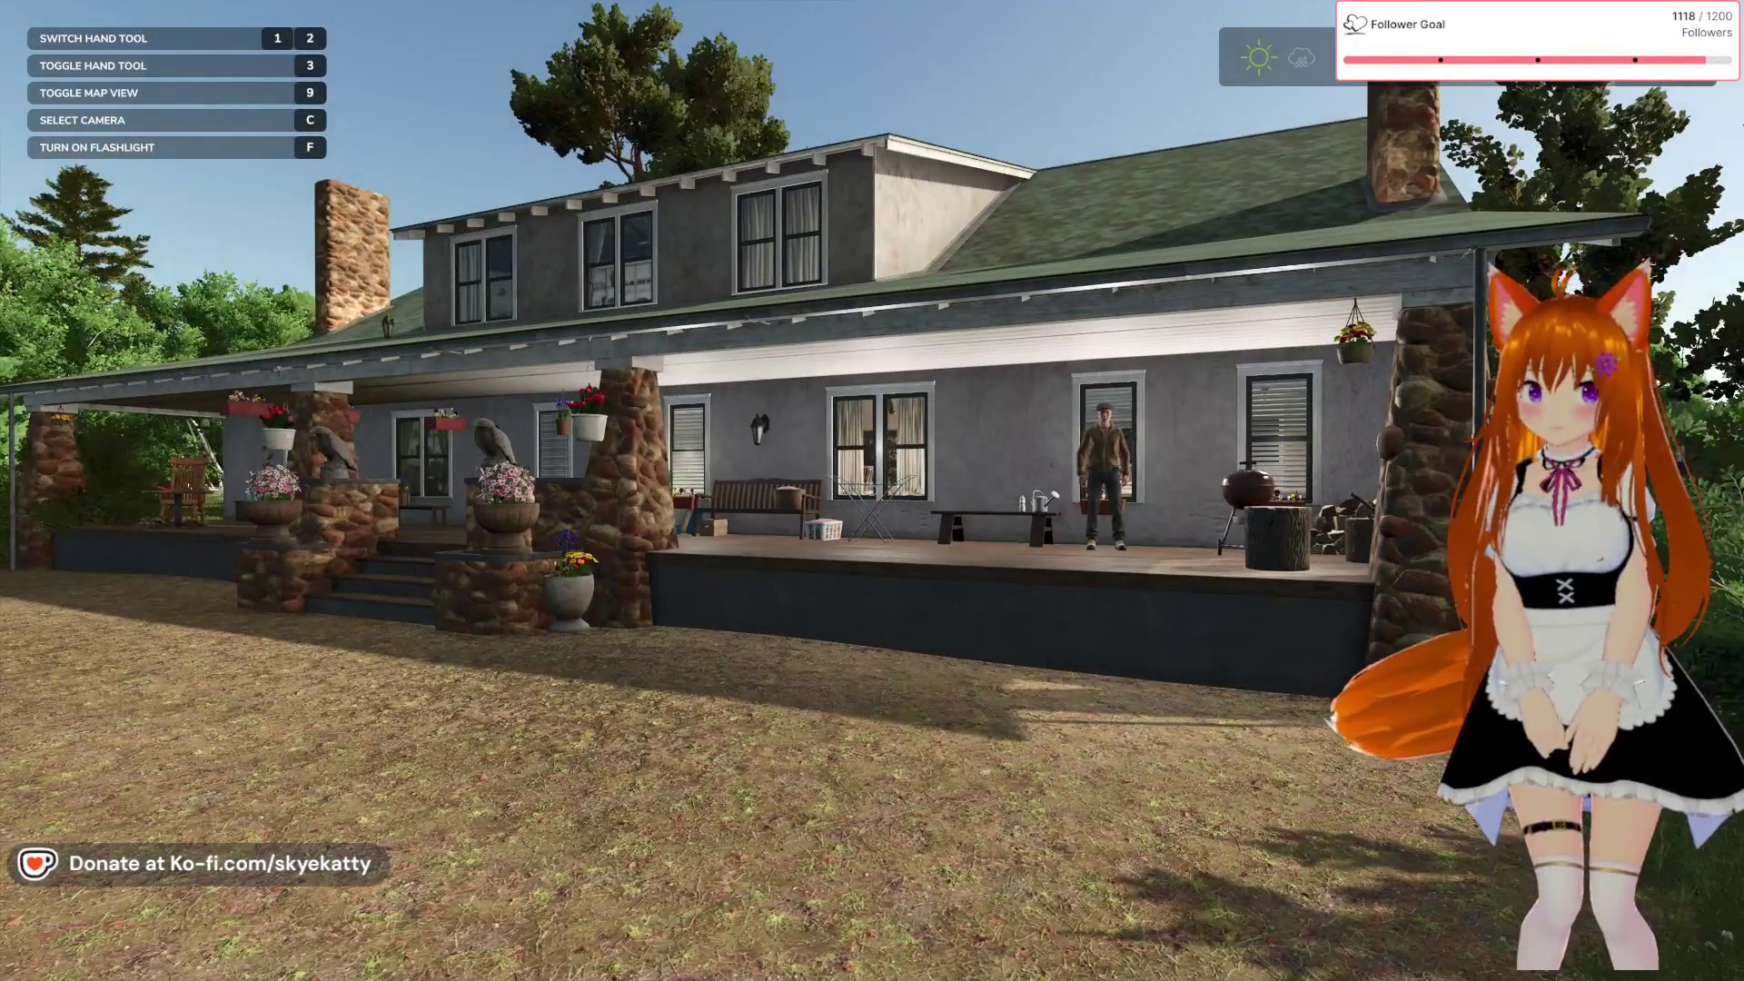
Bring up the in-game menu and go to its Settings page
key("Escape")
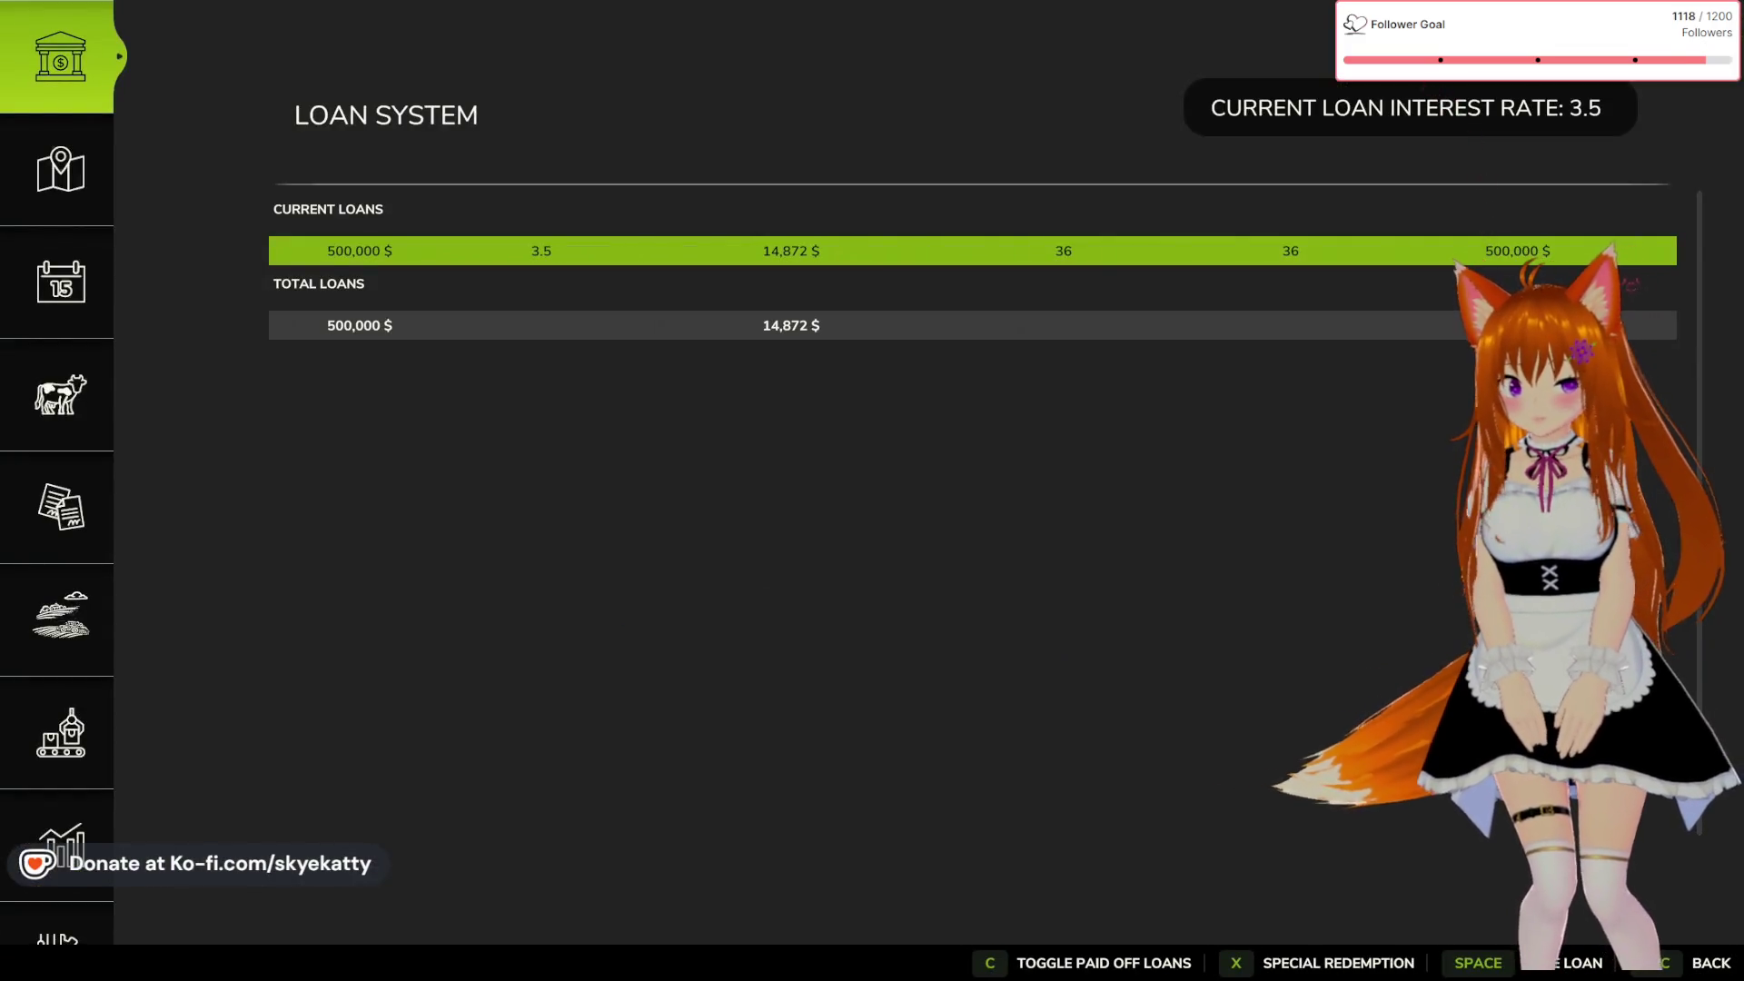
key("Escape")
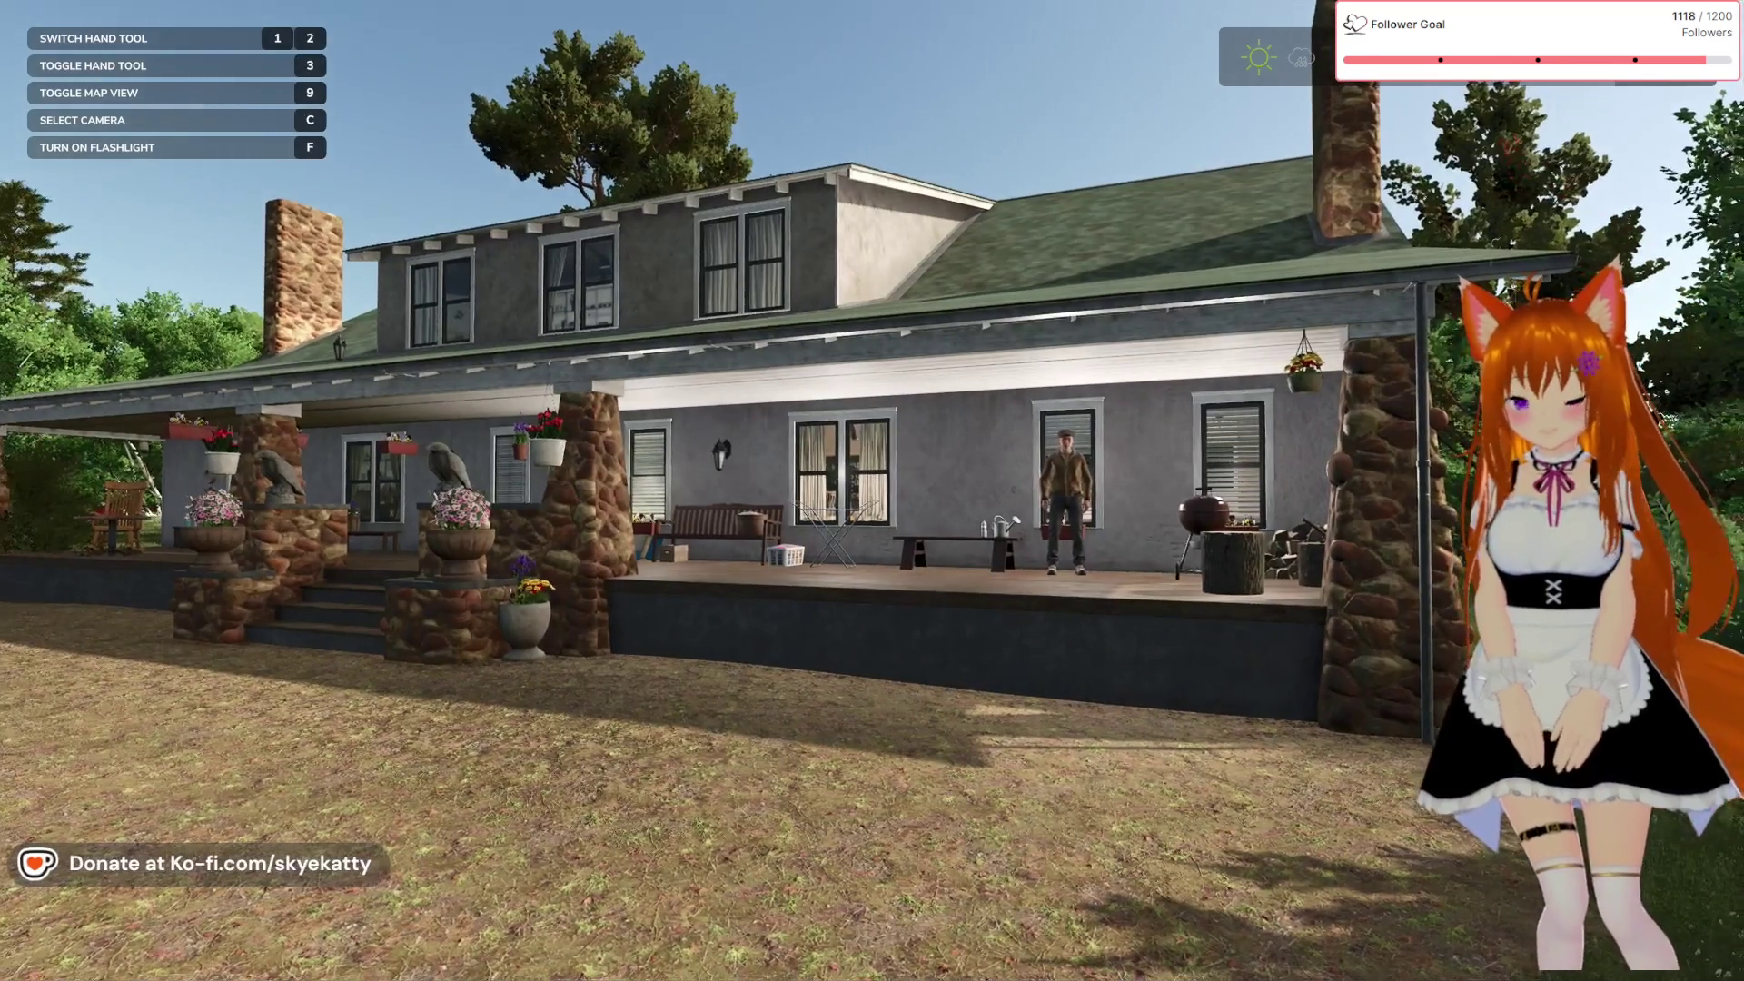
key("Escape")
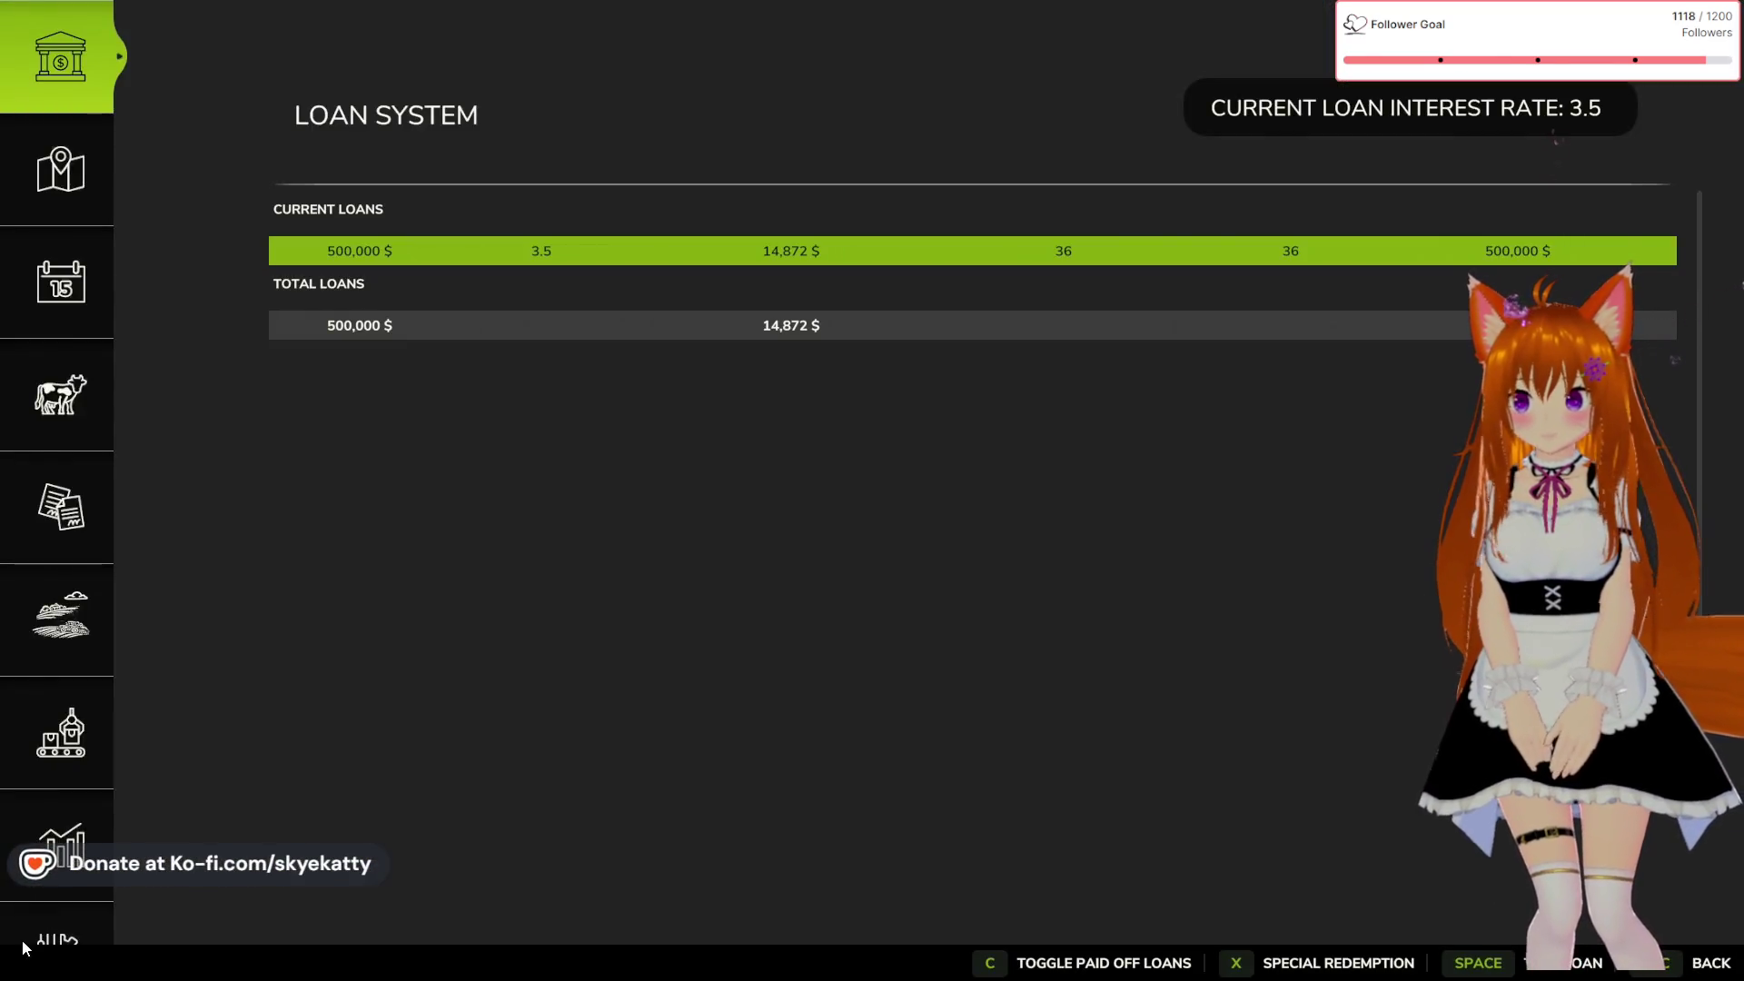
key("q")
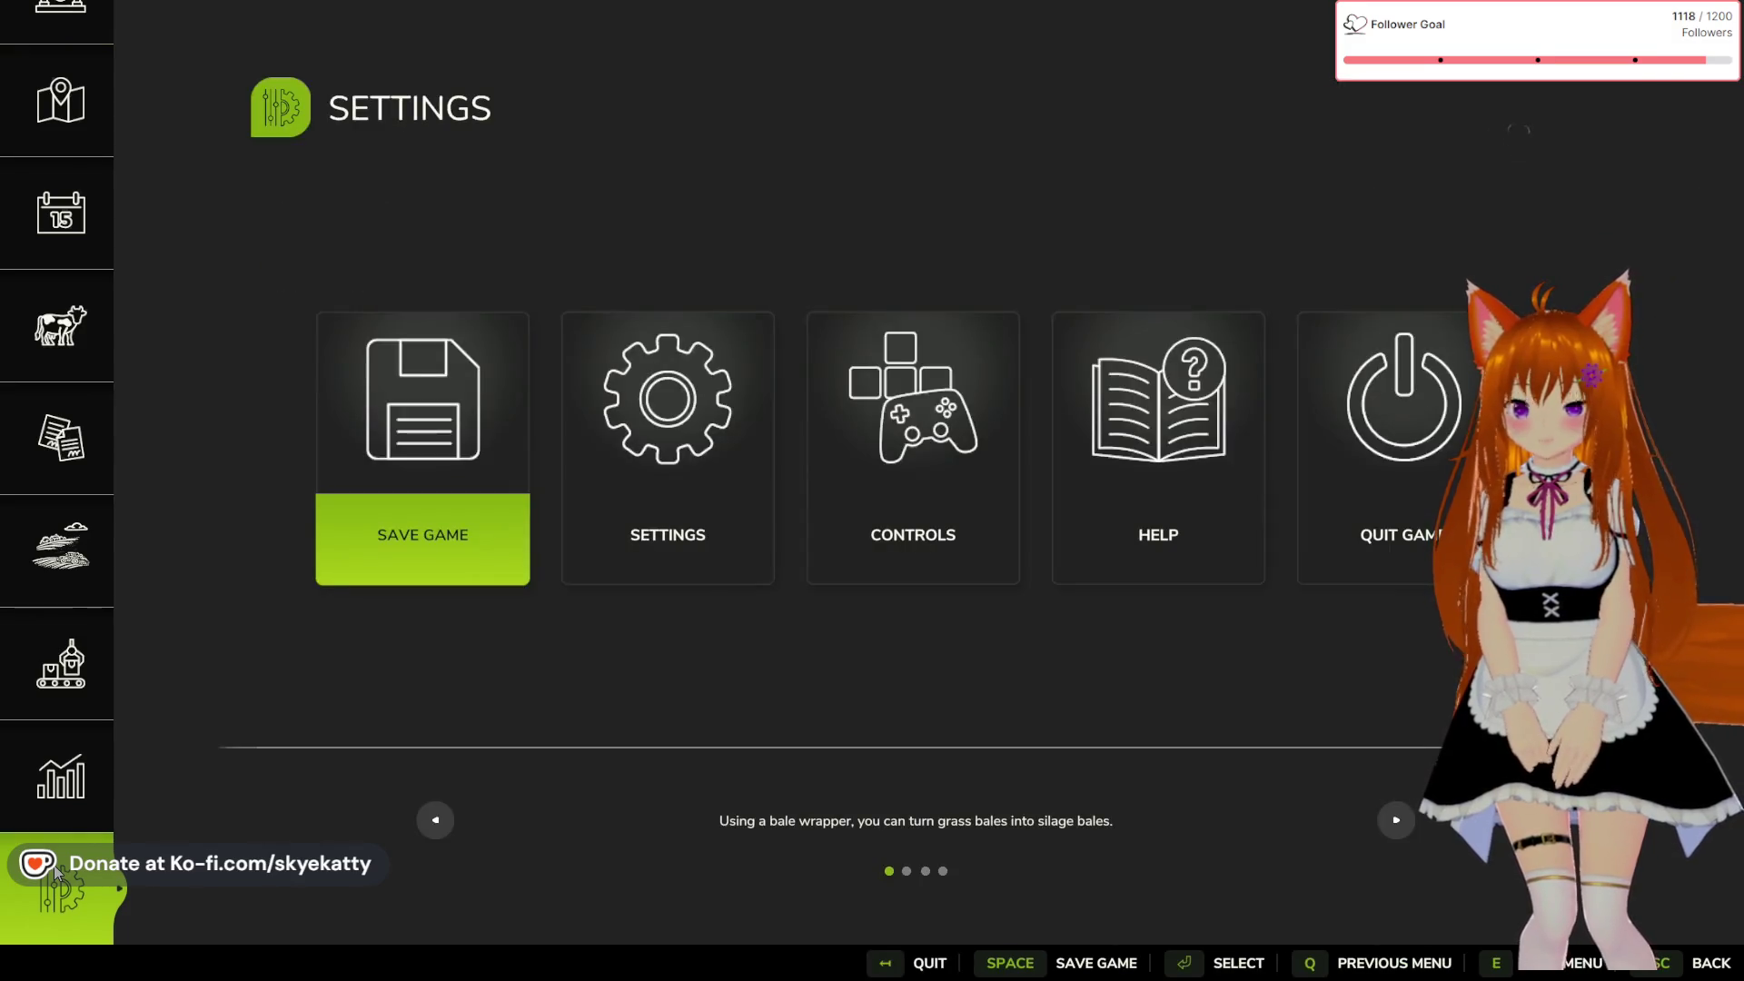
Choose Quit Game and confirm ending the game without saving
left_click(1319, 523)
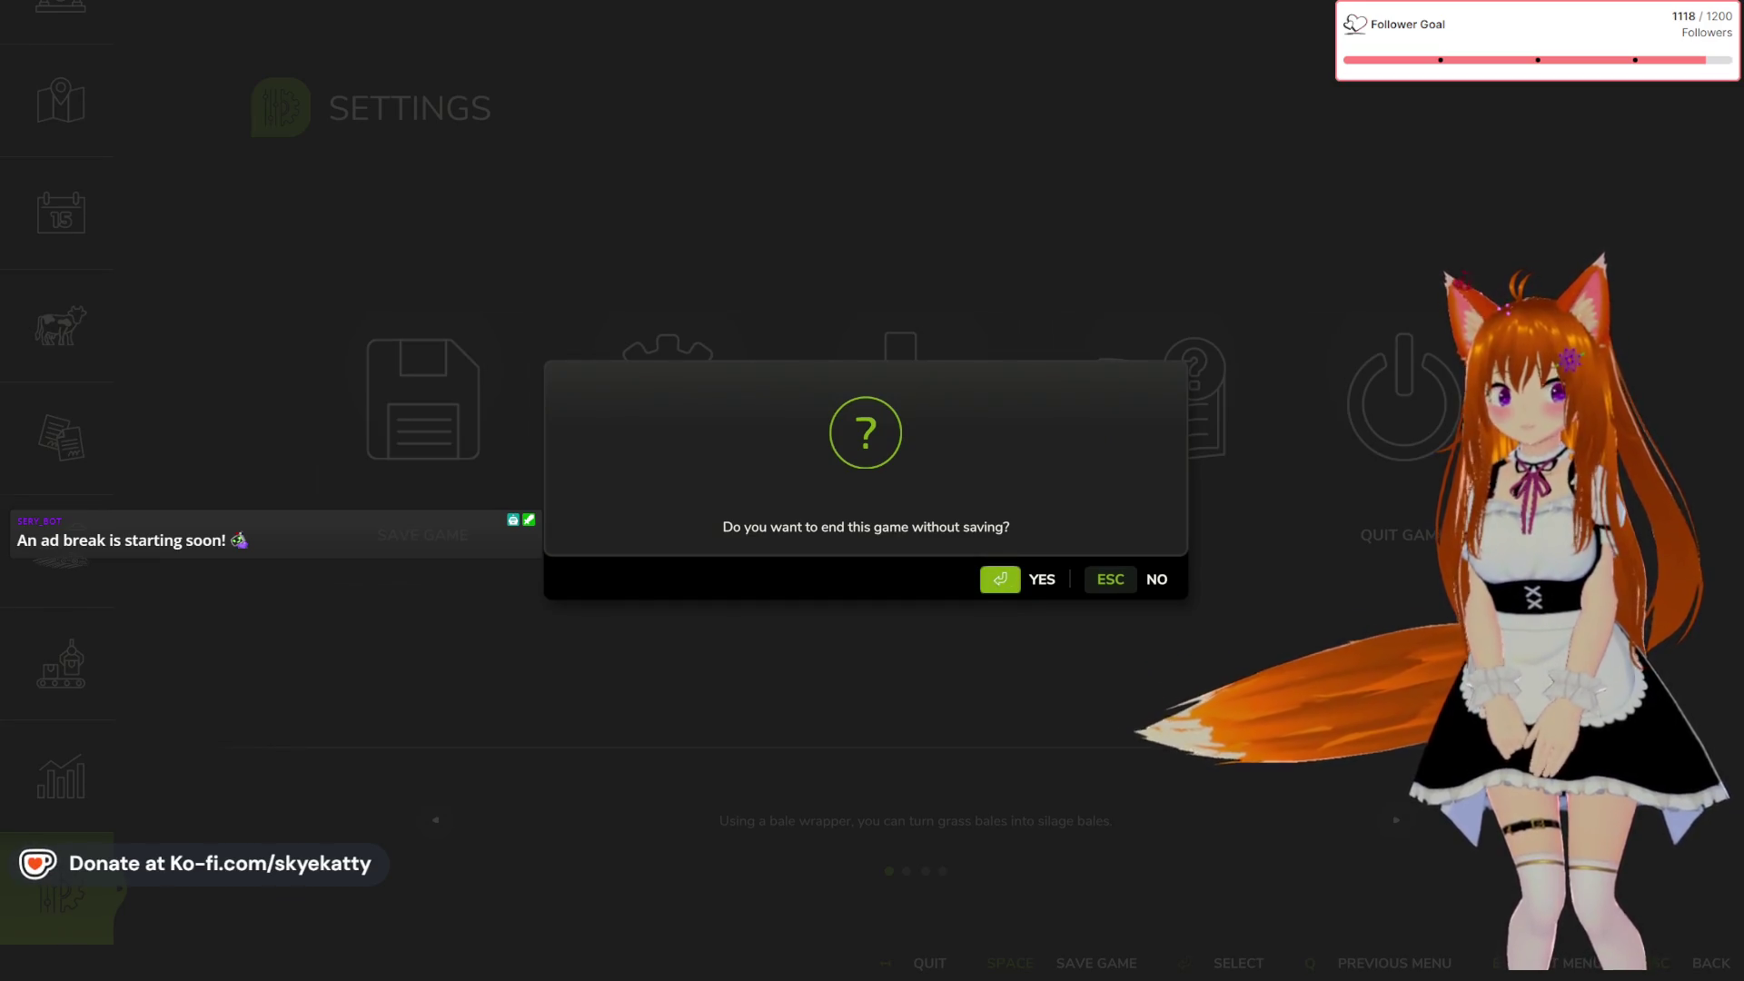
key("Return")
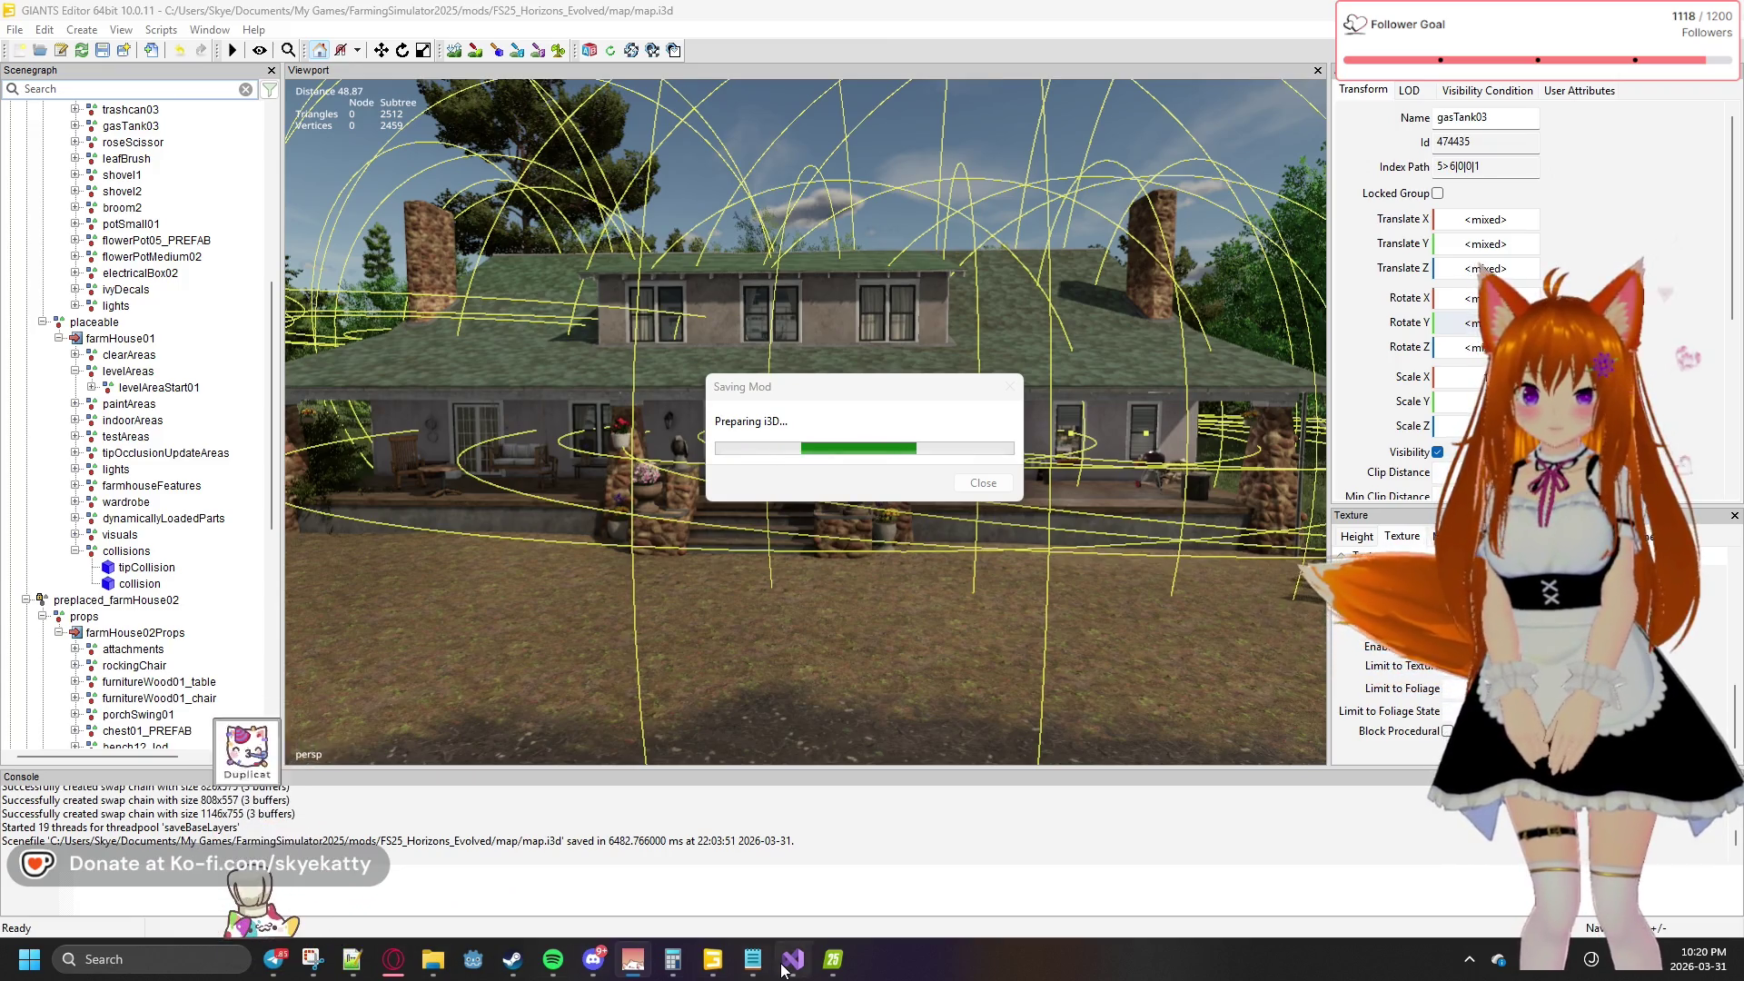
mouse_move(793, 959)
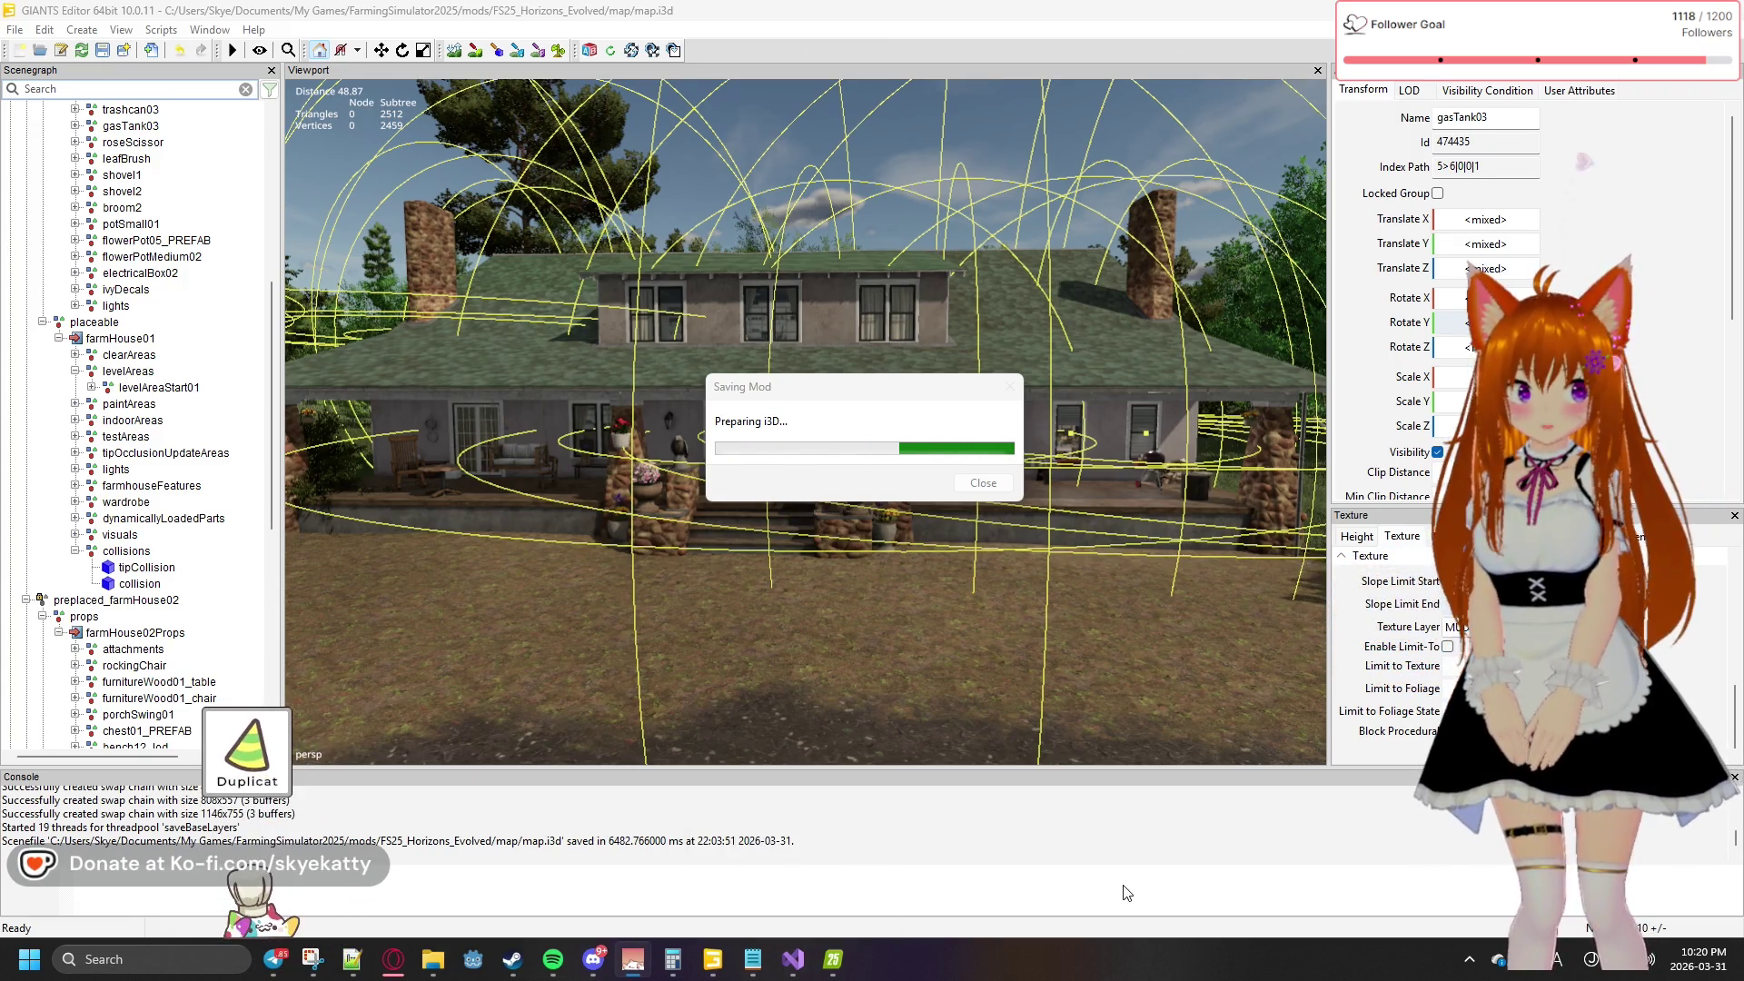